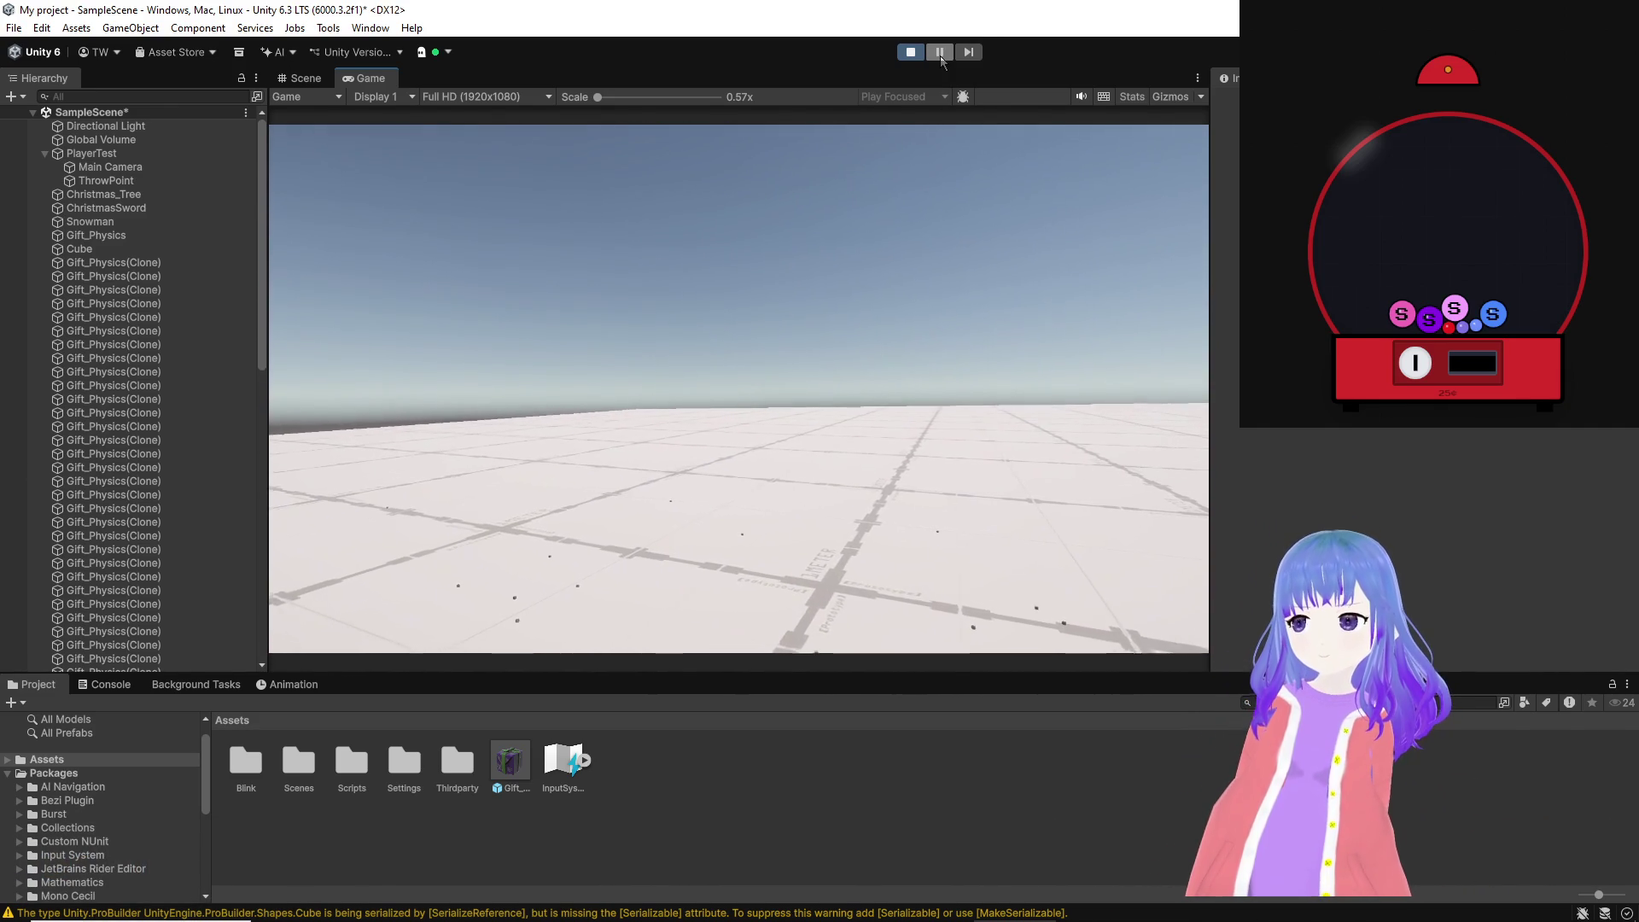
Step: Stop play mode and open the ParamotorInputActions asset from the Scripts folder
key("ctrl+1")
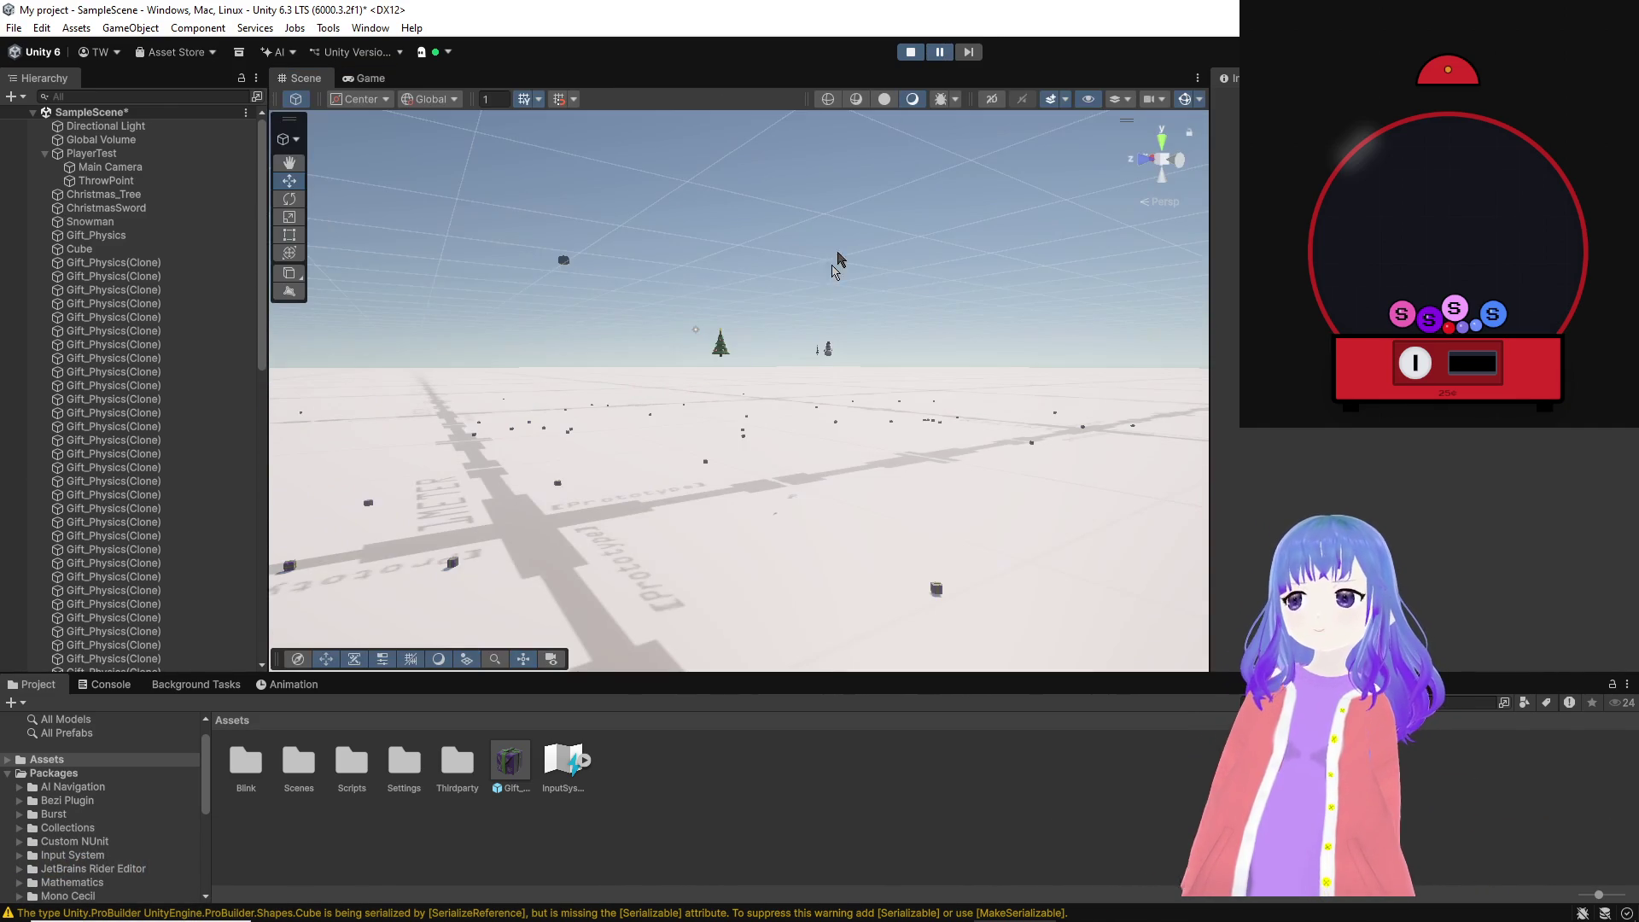
key("ctrl+p")
double_click(564, 760)
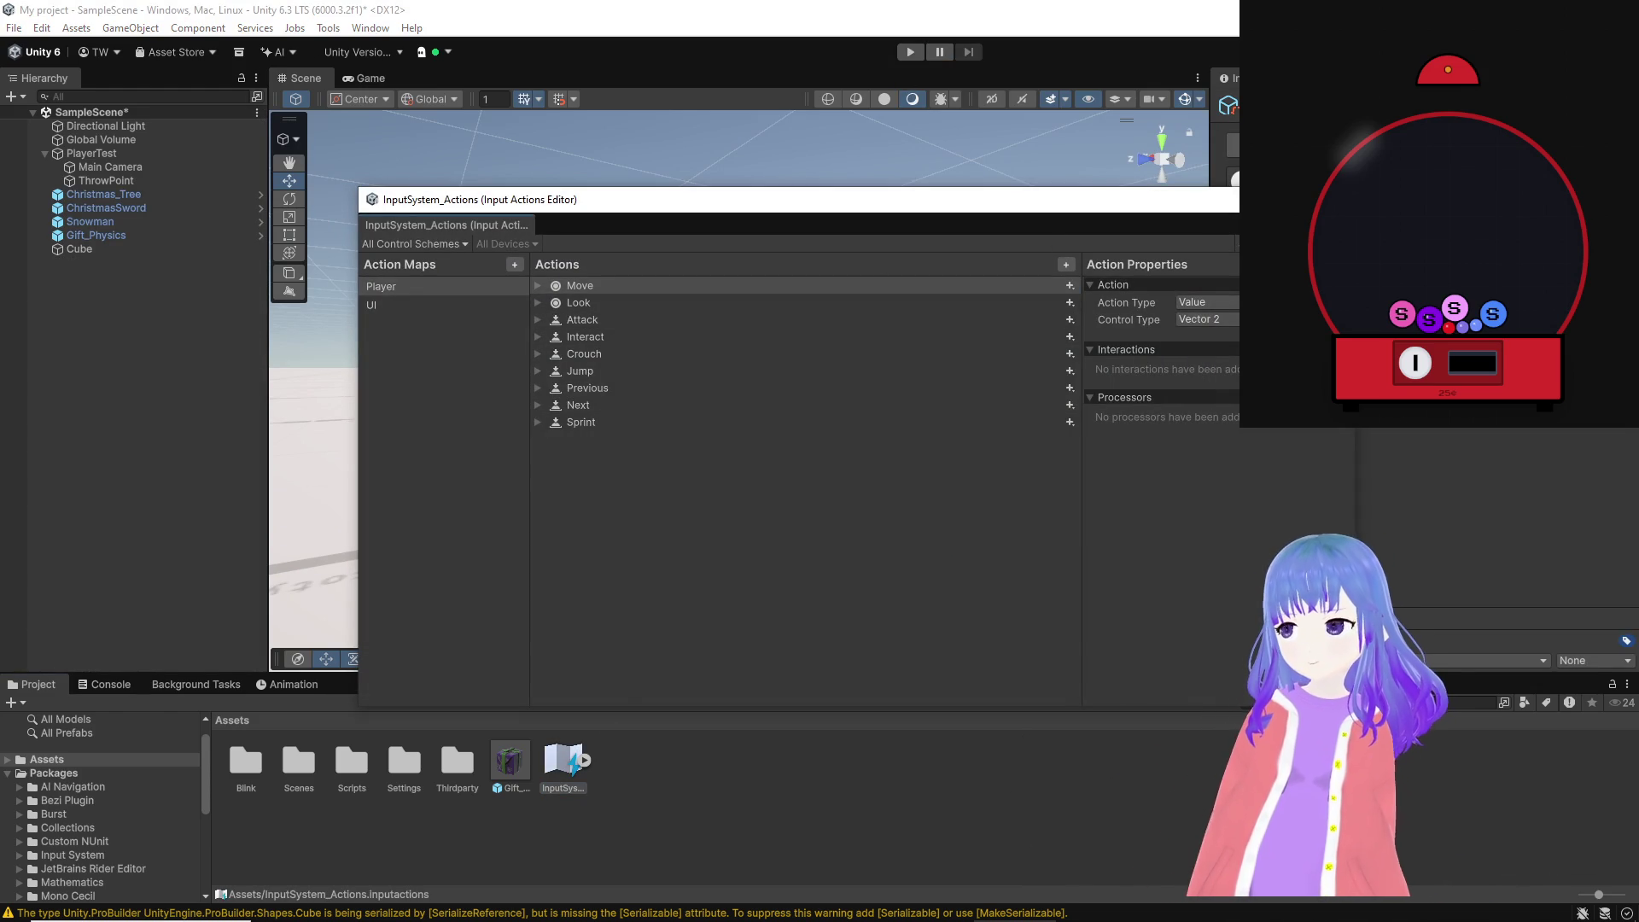
left_click(438, 550)
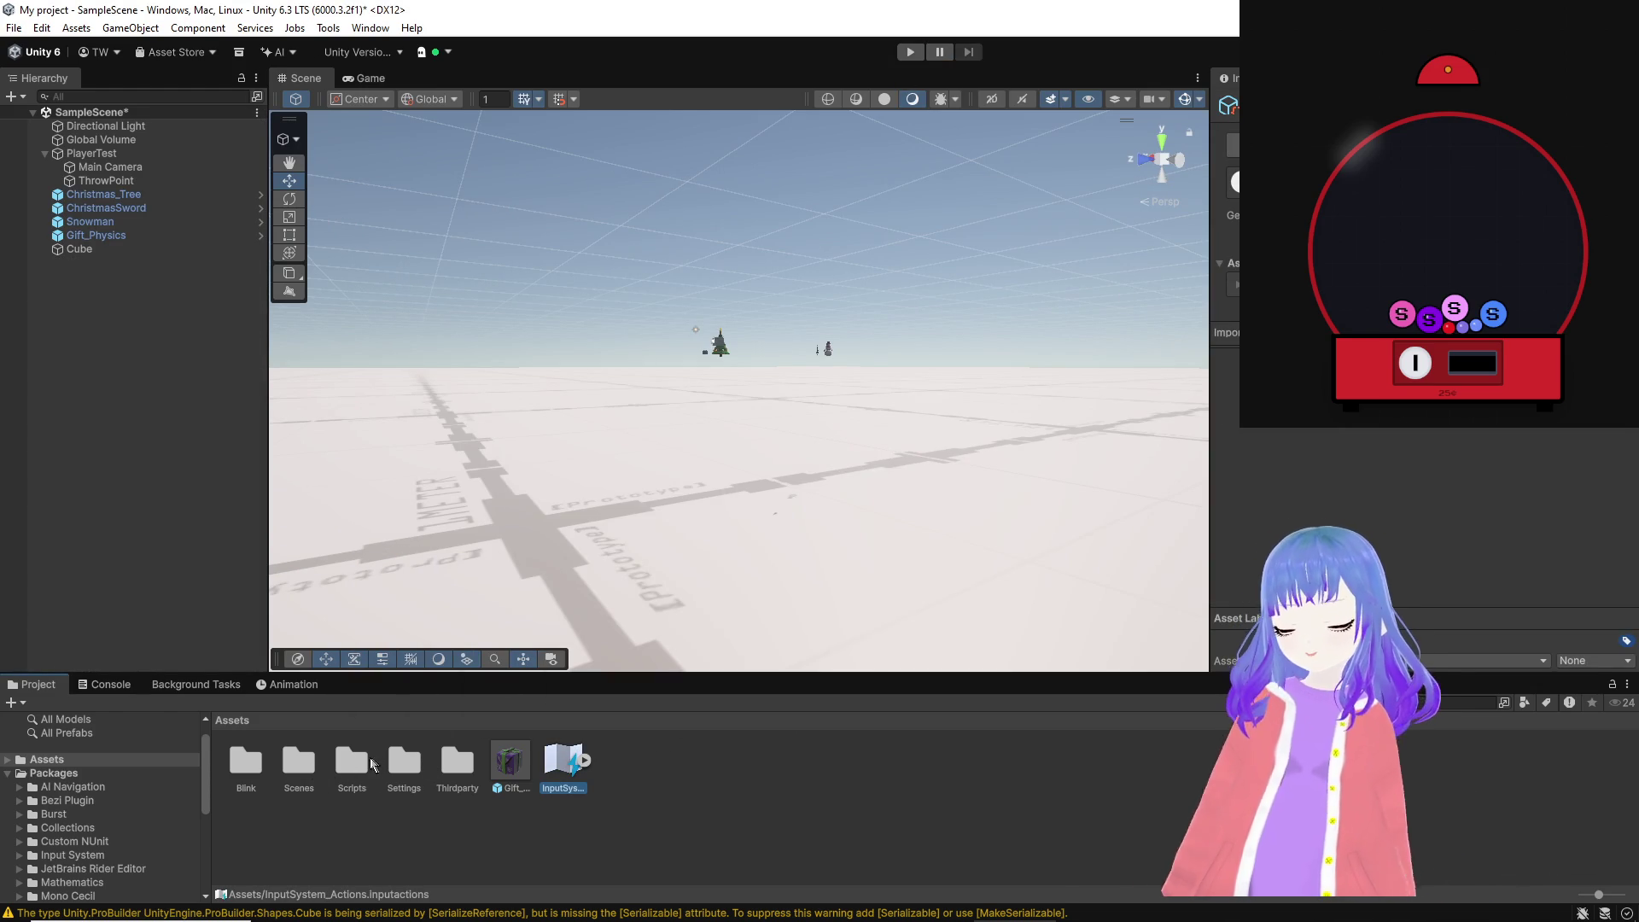
double_click(352, 762)
double_click(343, 756)
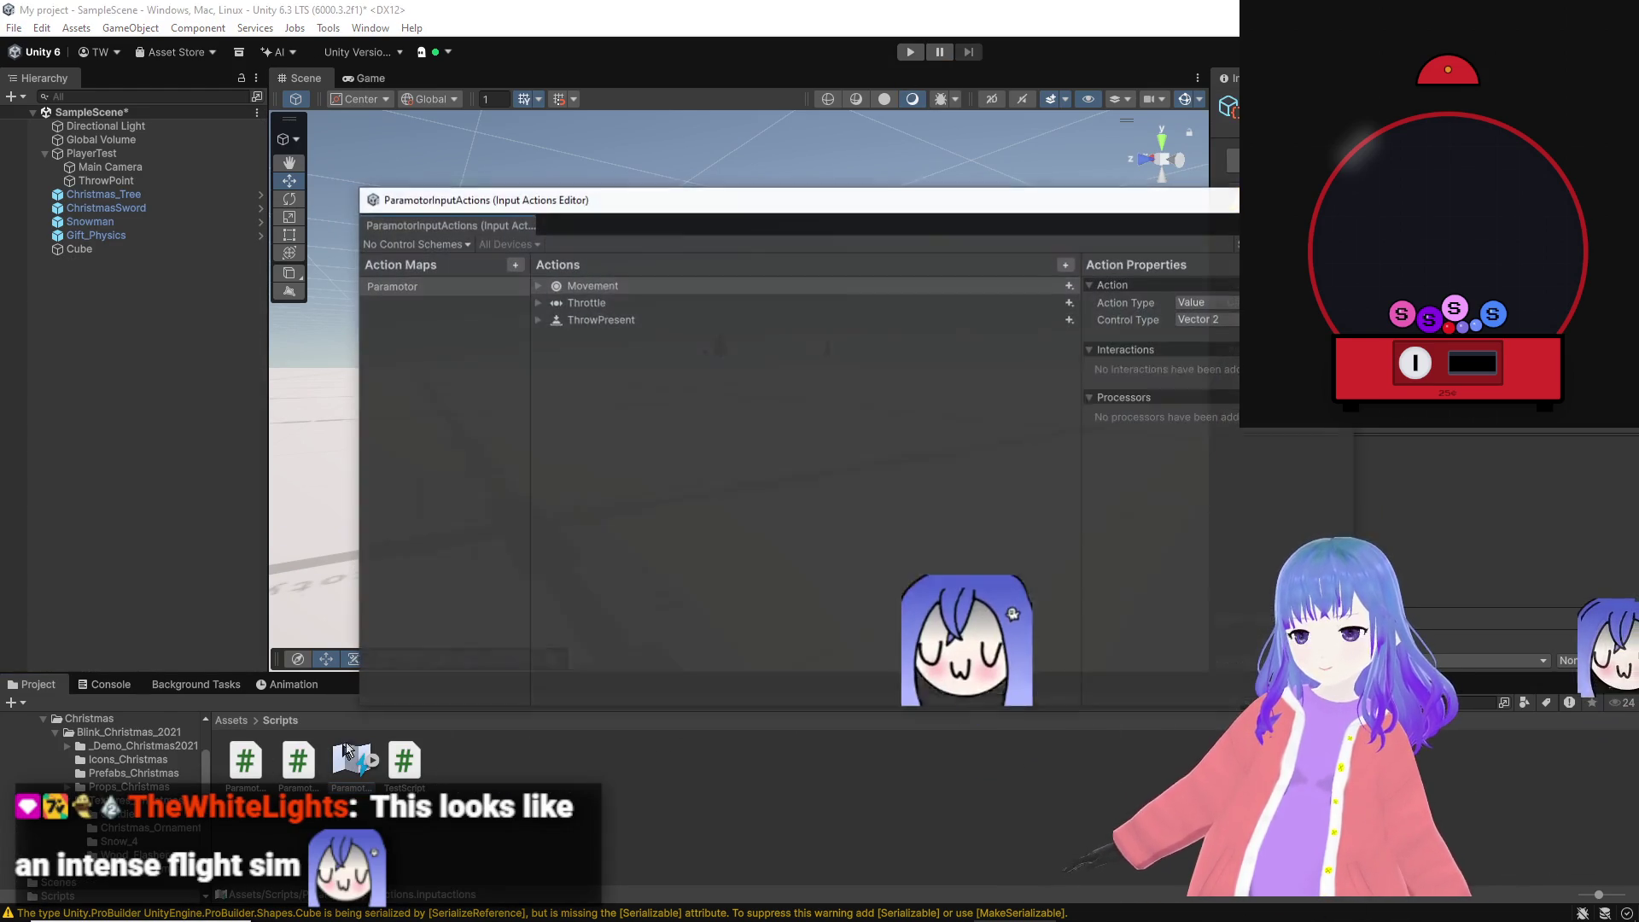
Step: Delete the empty <No Binding> entry under the Throttle action
left_click(540, 303)
left_click(622, 309)
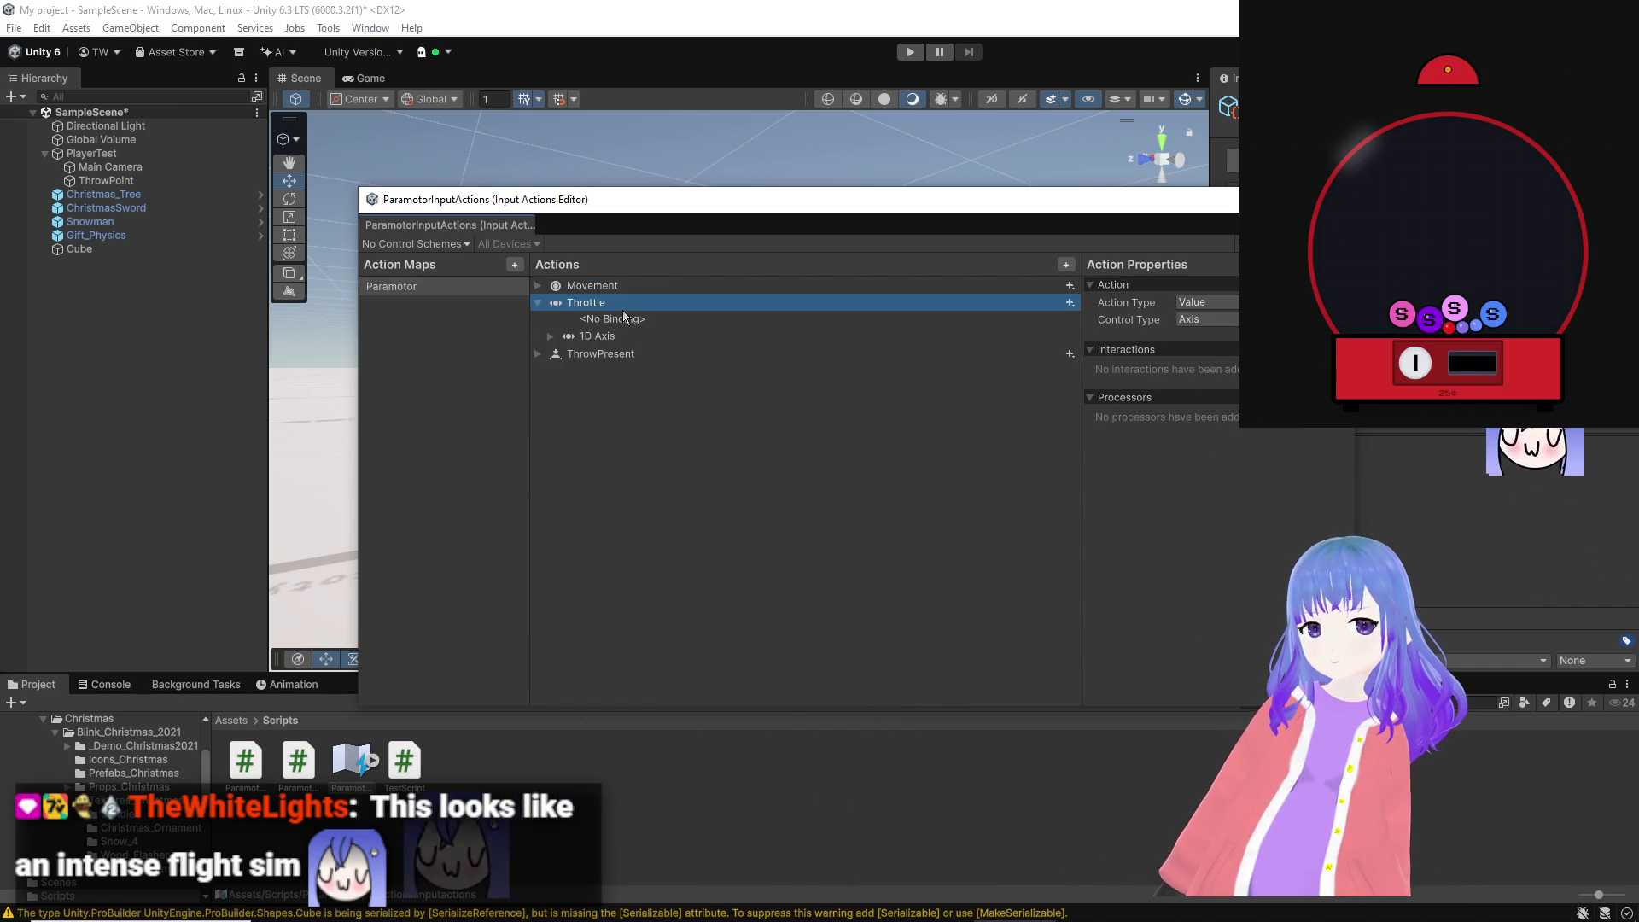
left_click(621, 335)
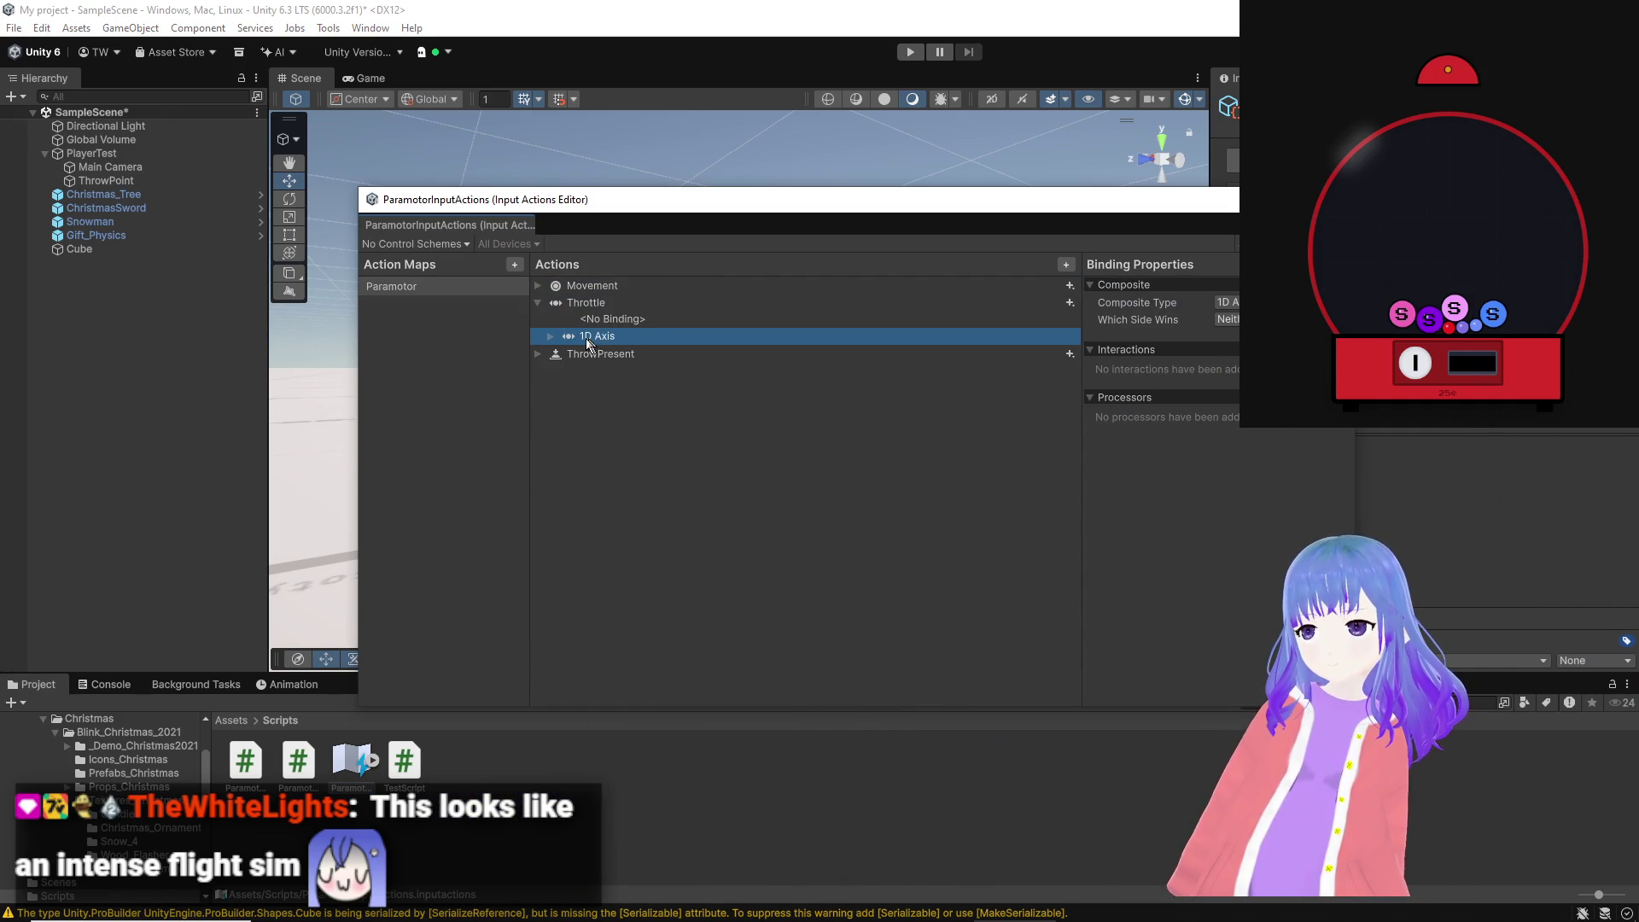
left_click(551, 336)
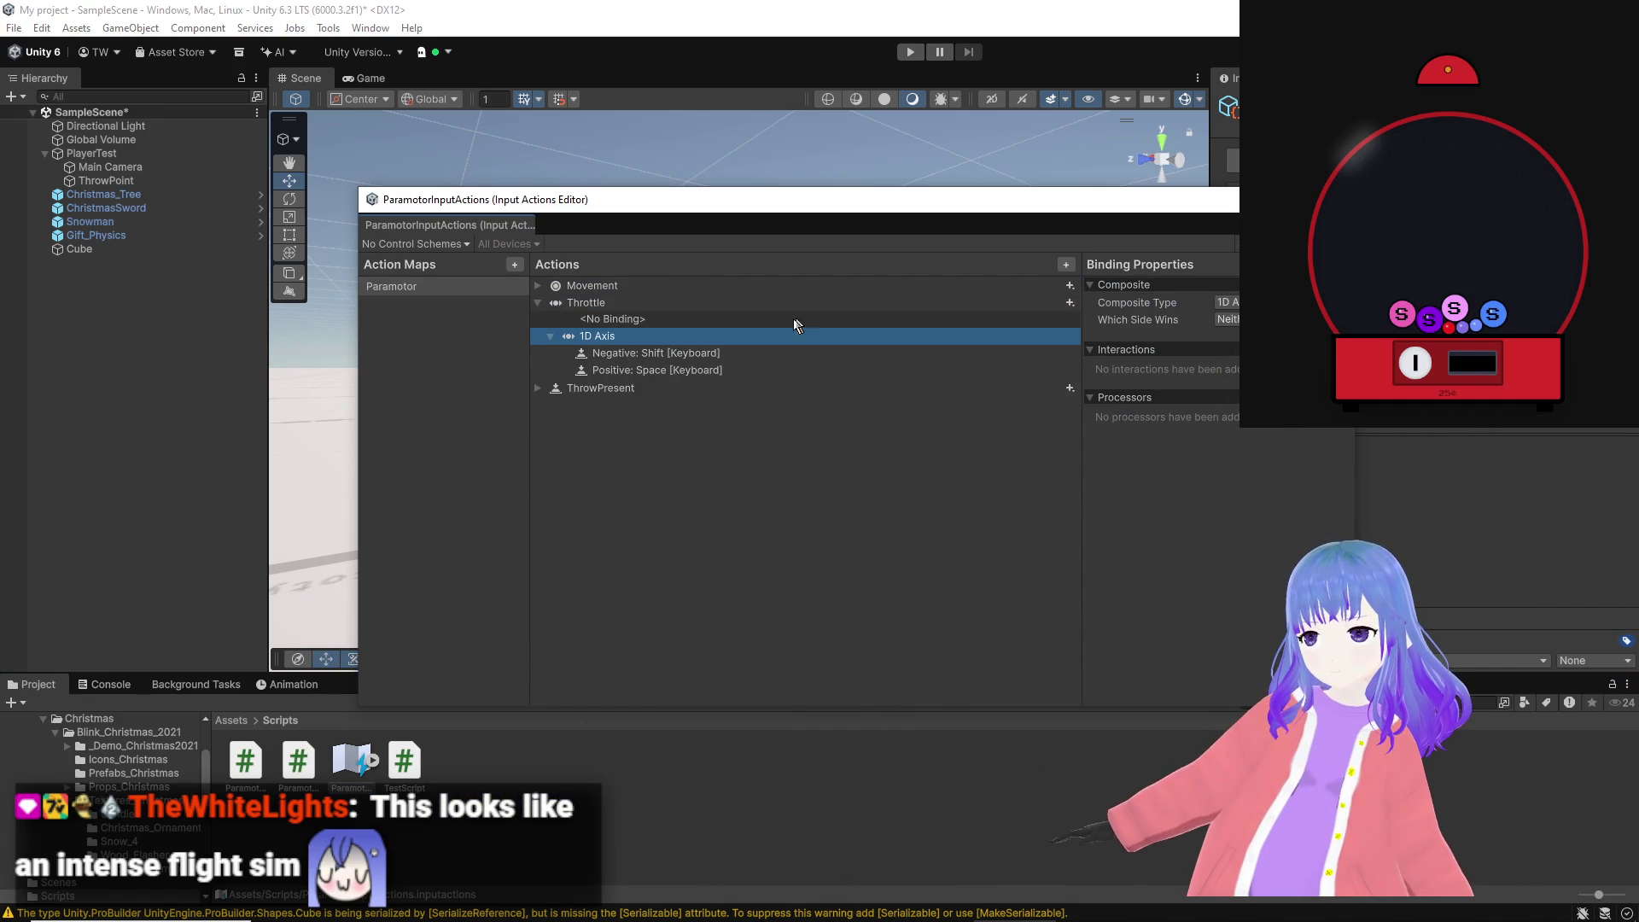
left_click(659, 319)
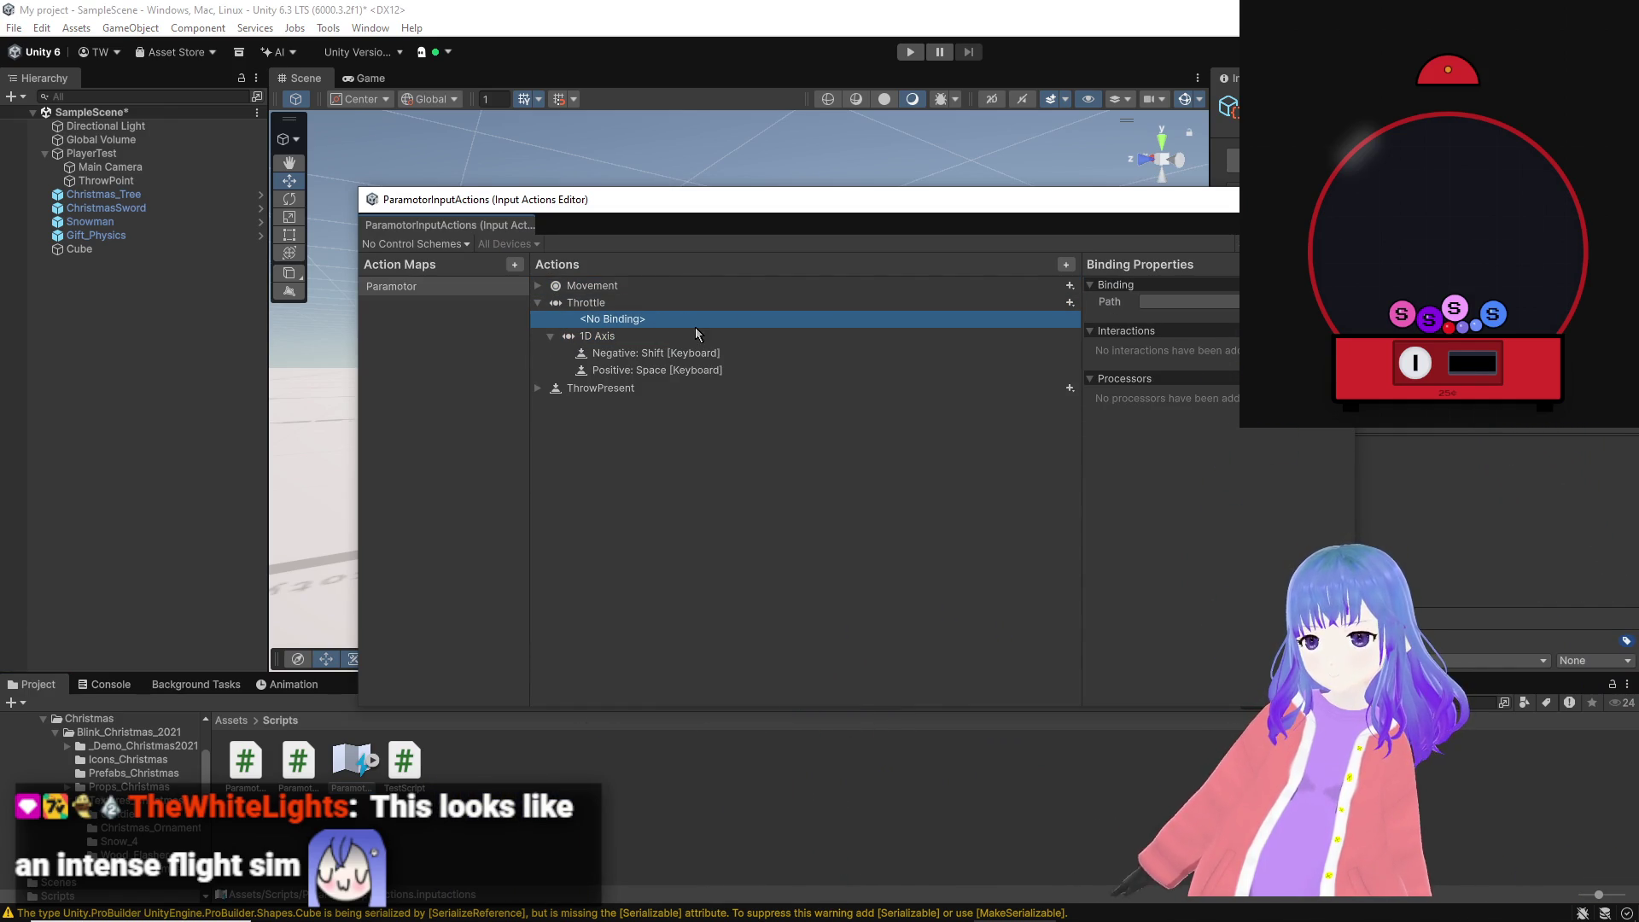
right_click(700, 326)
left_click(727, 351)
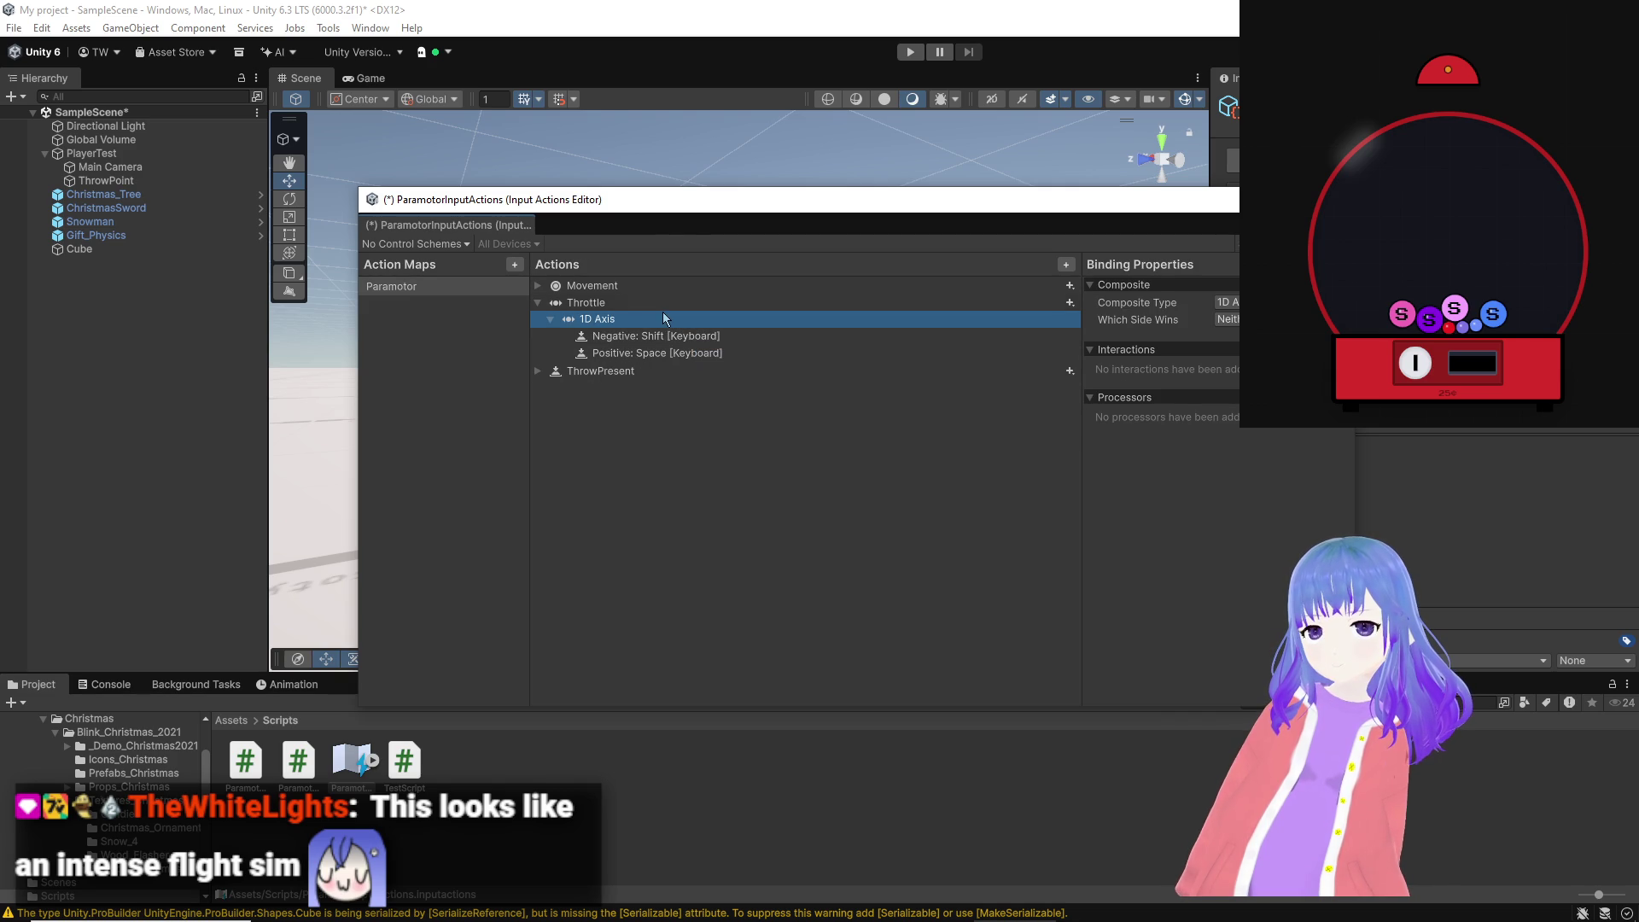
Step: Inspect Throttle's 1D Axis composite with Shift as negative and Space as positive
left_click(665, 305)
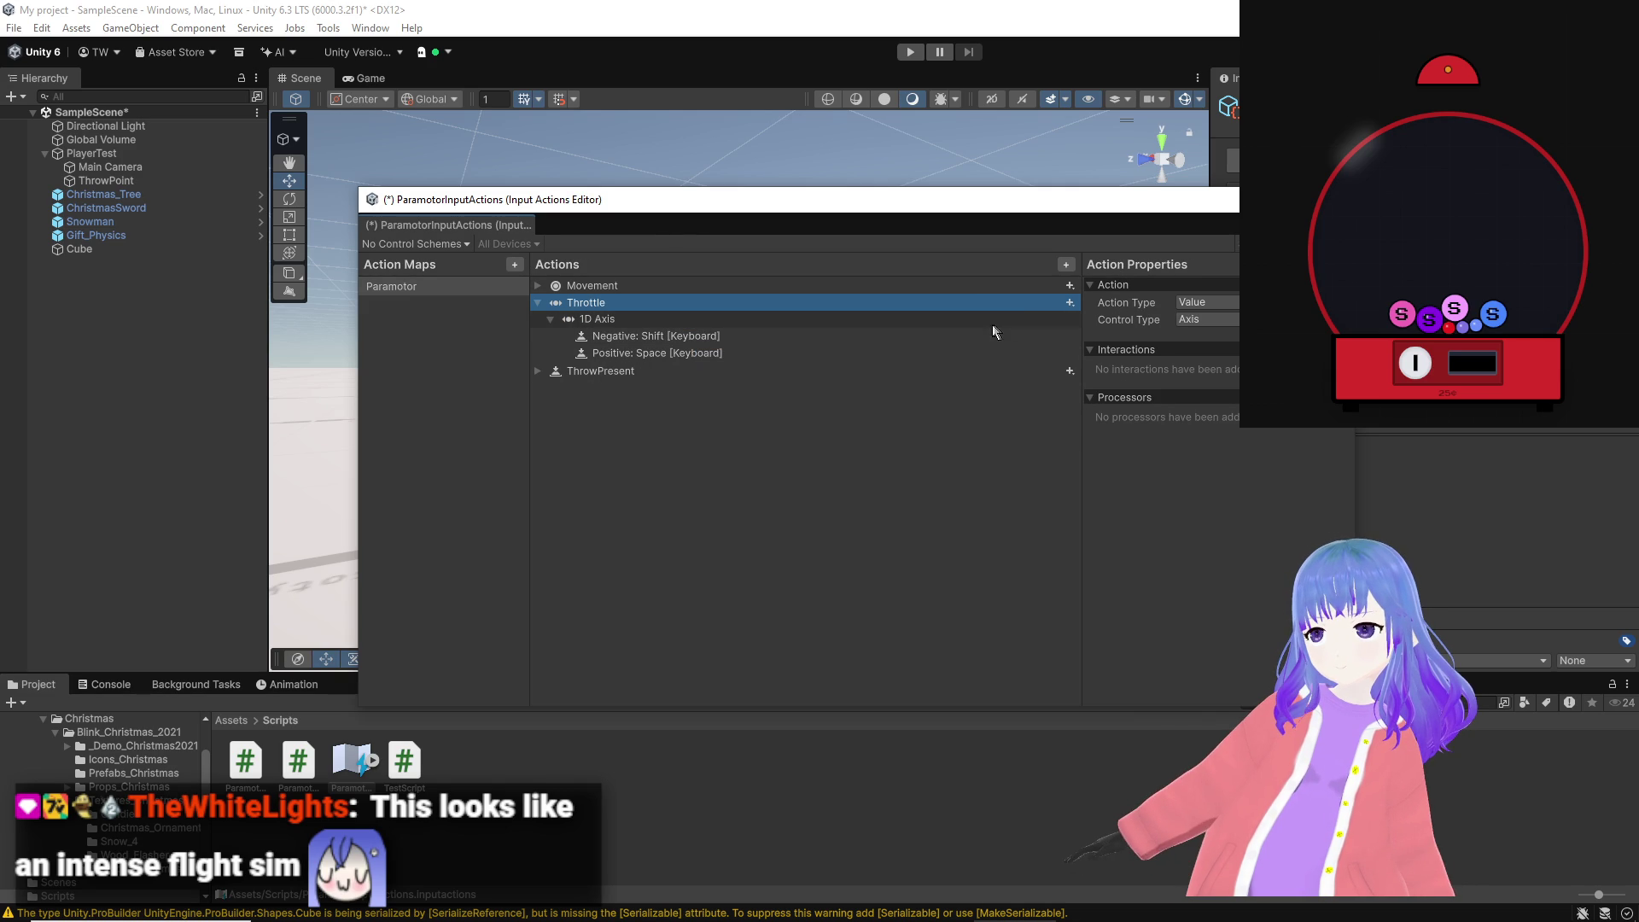
left_click(690, 339)
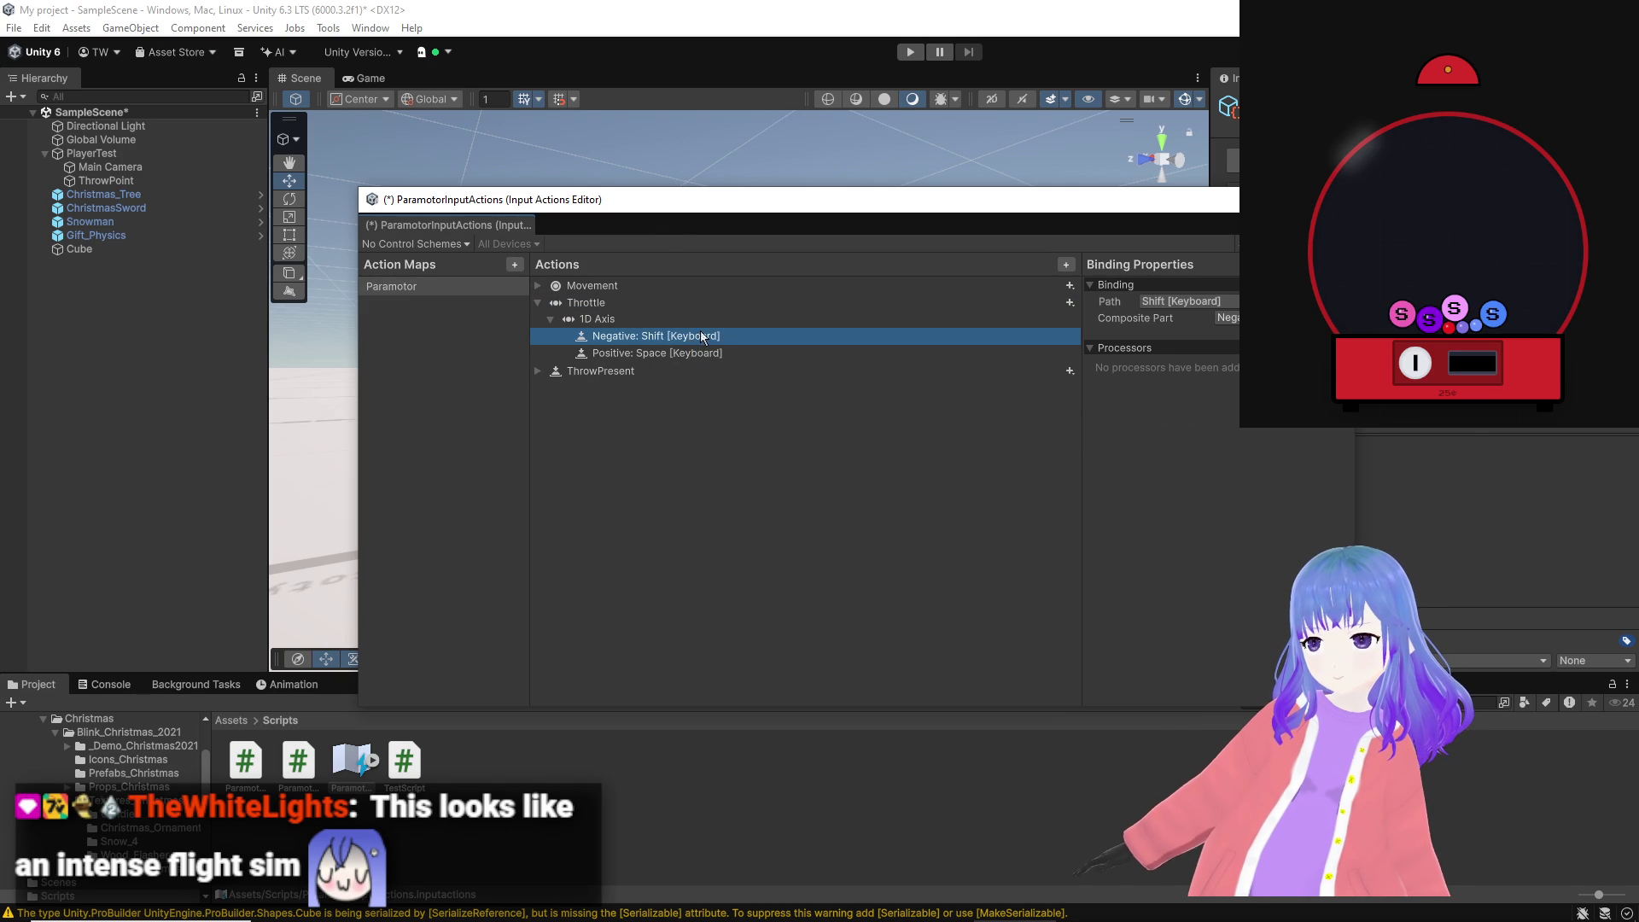
left_click(708, 323)
left_click(703, 337)
left_click(702, 351)
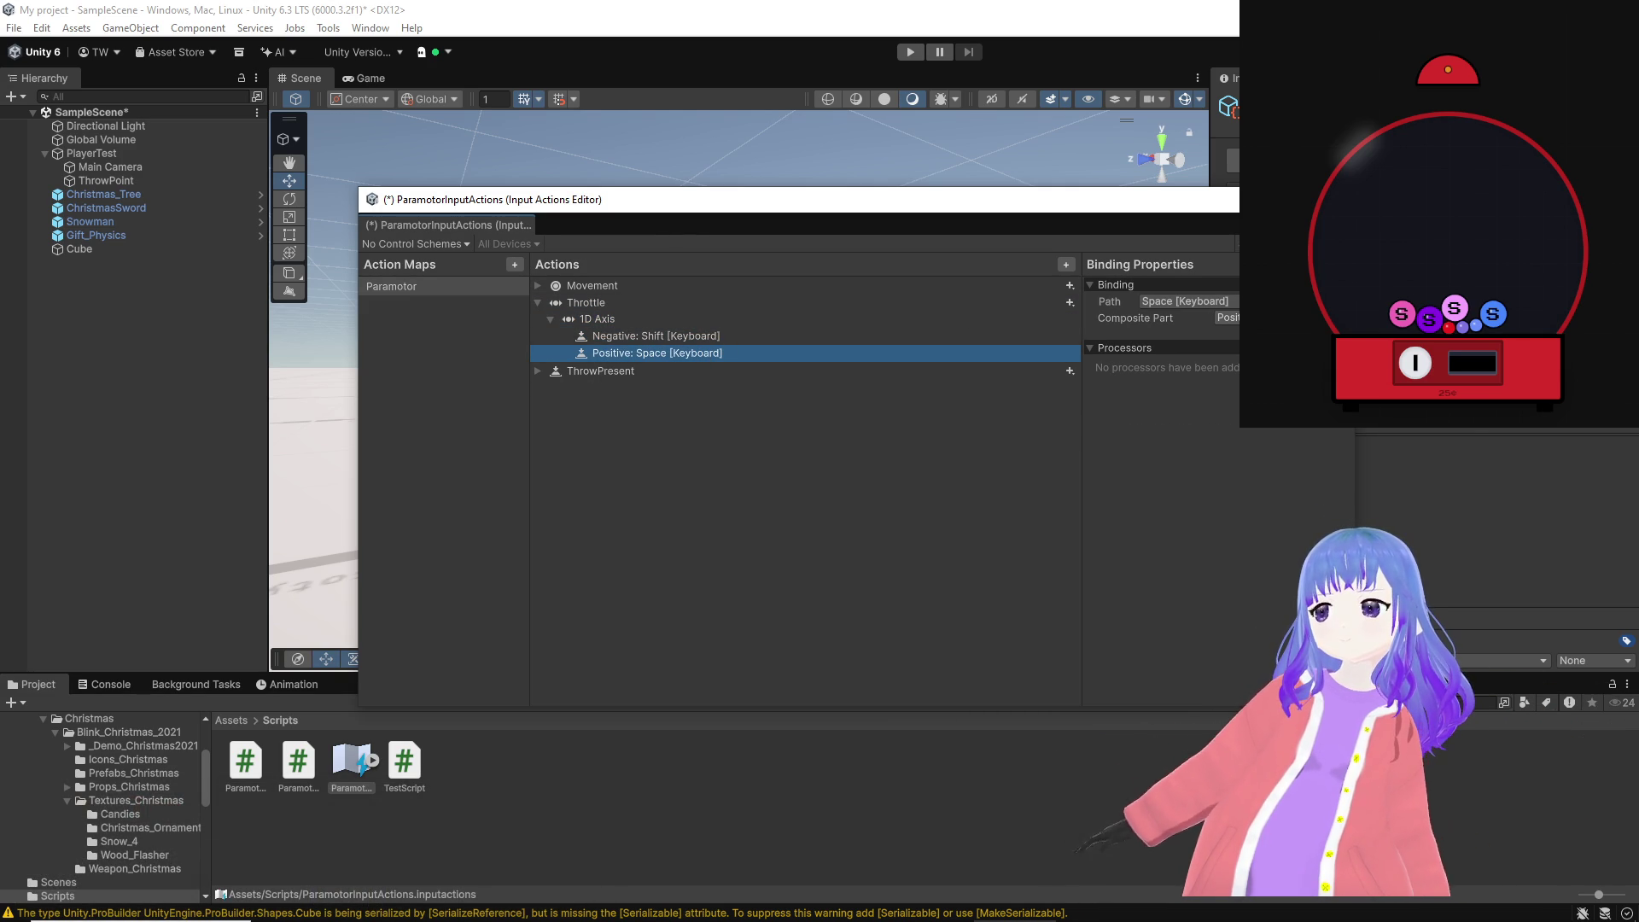
left_click(822, 323)
left_click(1226, 302)
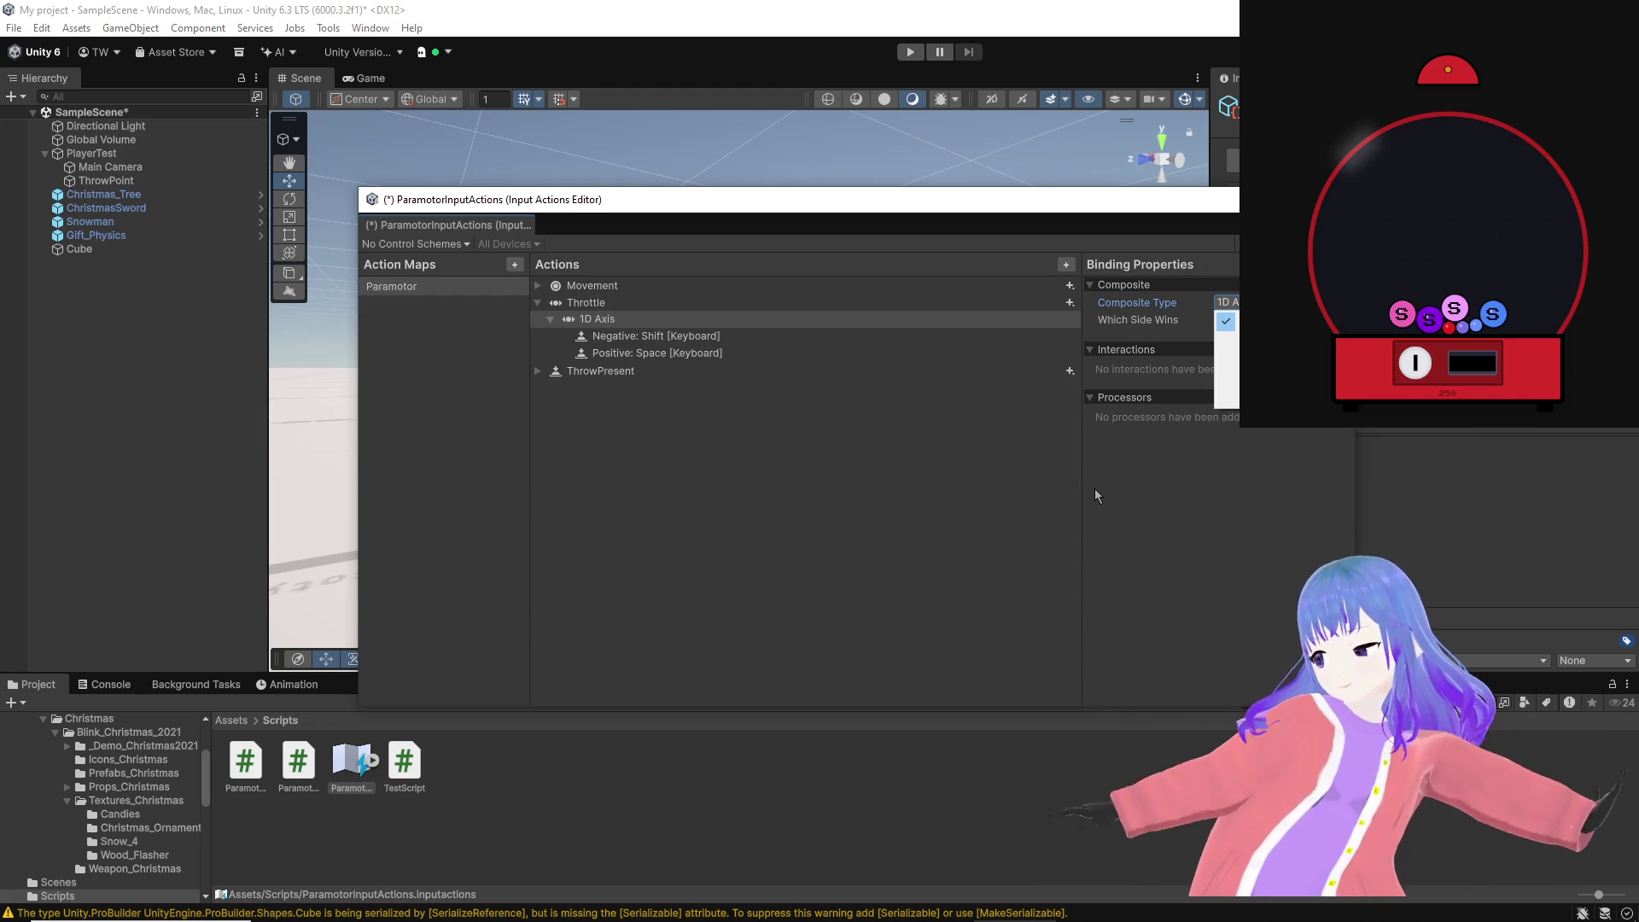
mouse_move(1016, 918)
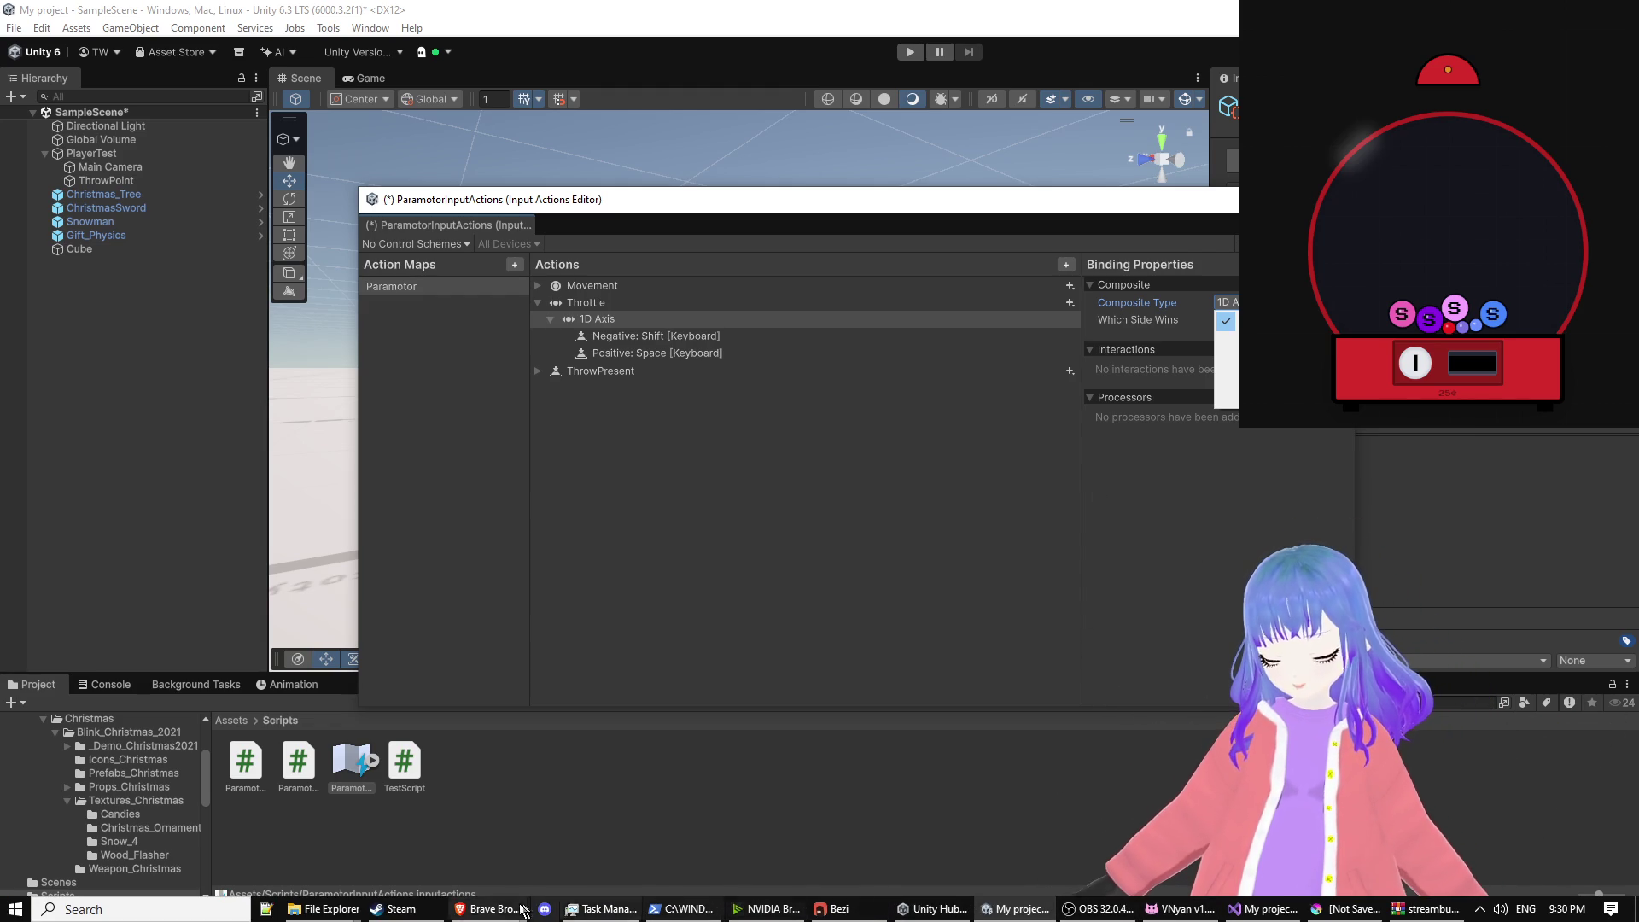
mouse_move(491, 909)
left_click(758, 850)
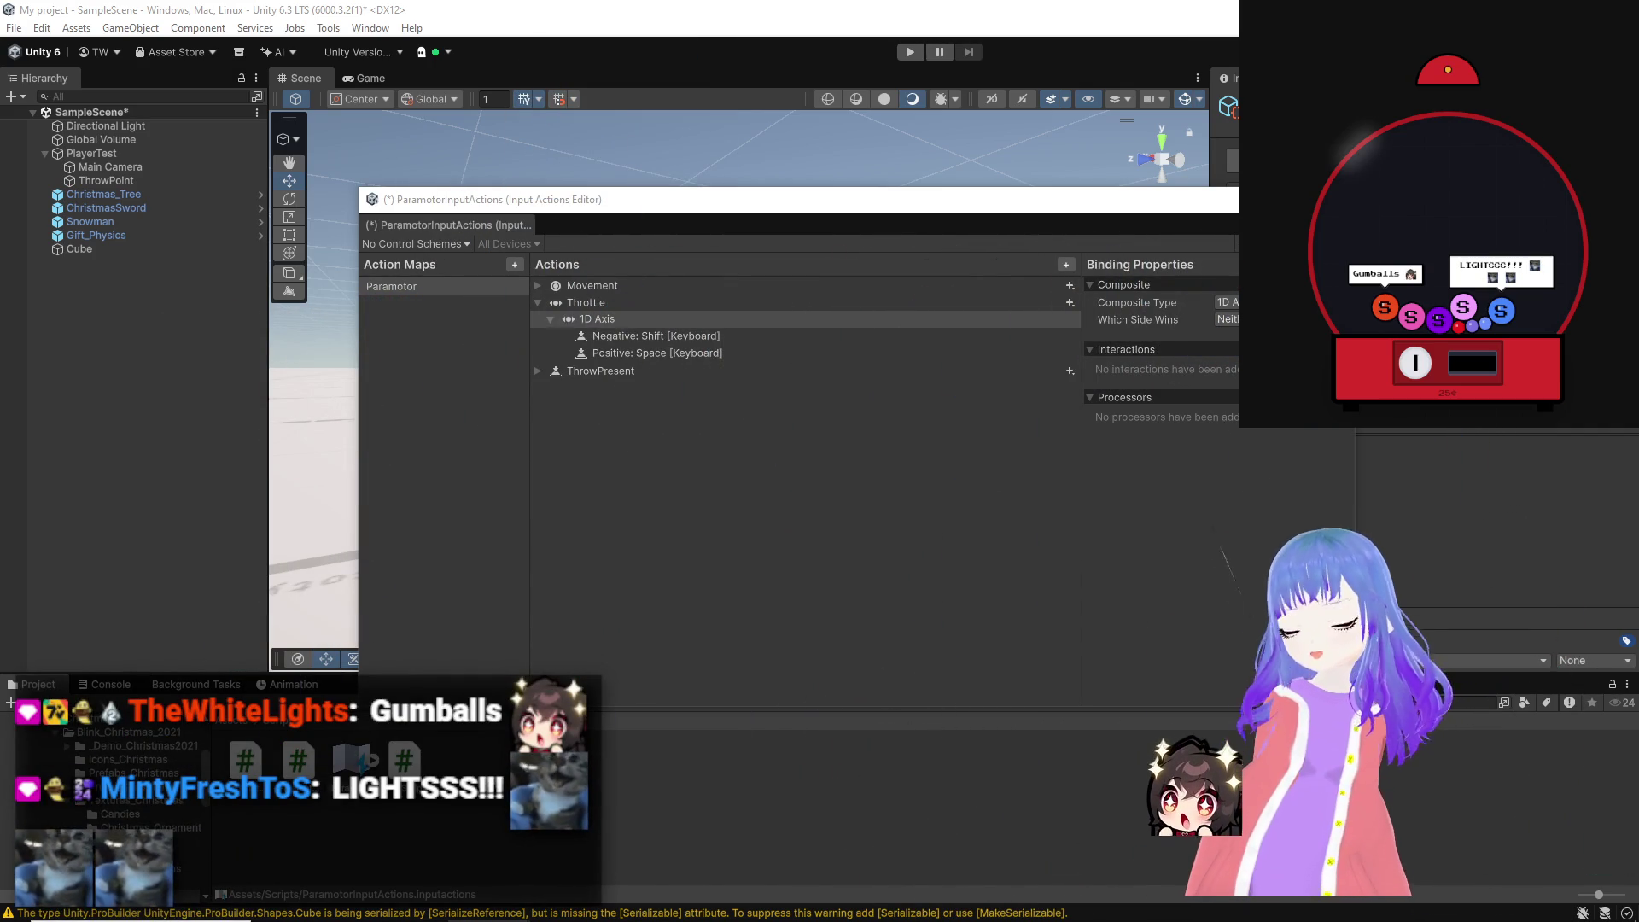
mouse_move(1034, 918)
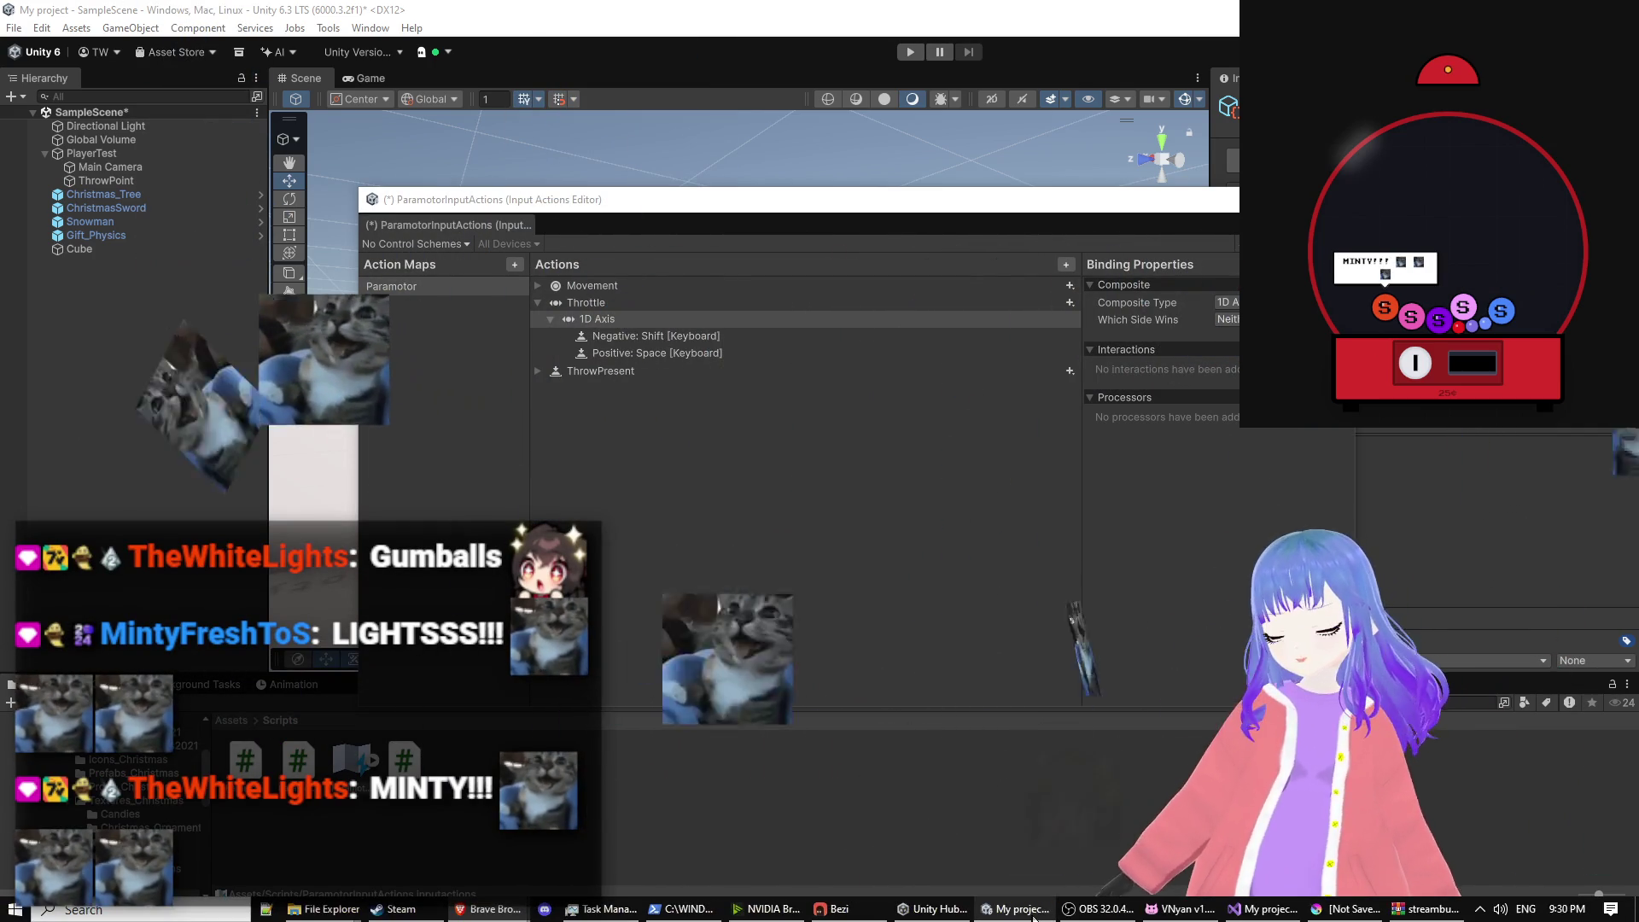
Step: Show the Christmas game concept sketch in Krita at 100%, then switch to OBS
left_click(1336, 912)
key("minus")
key("minus")
key("minus")
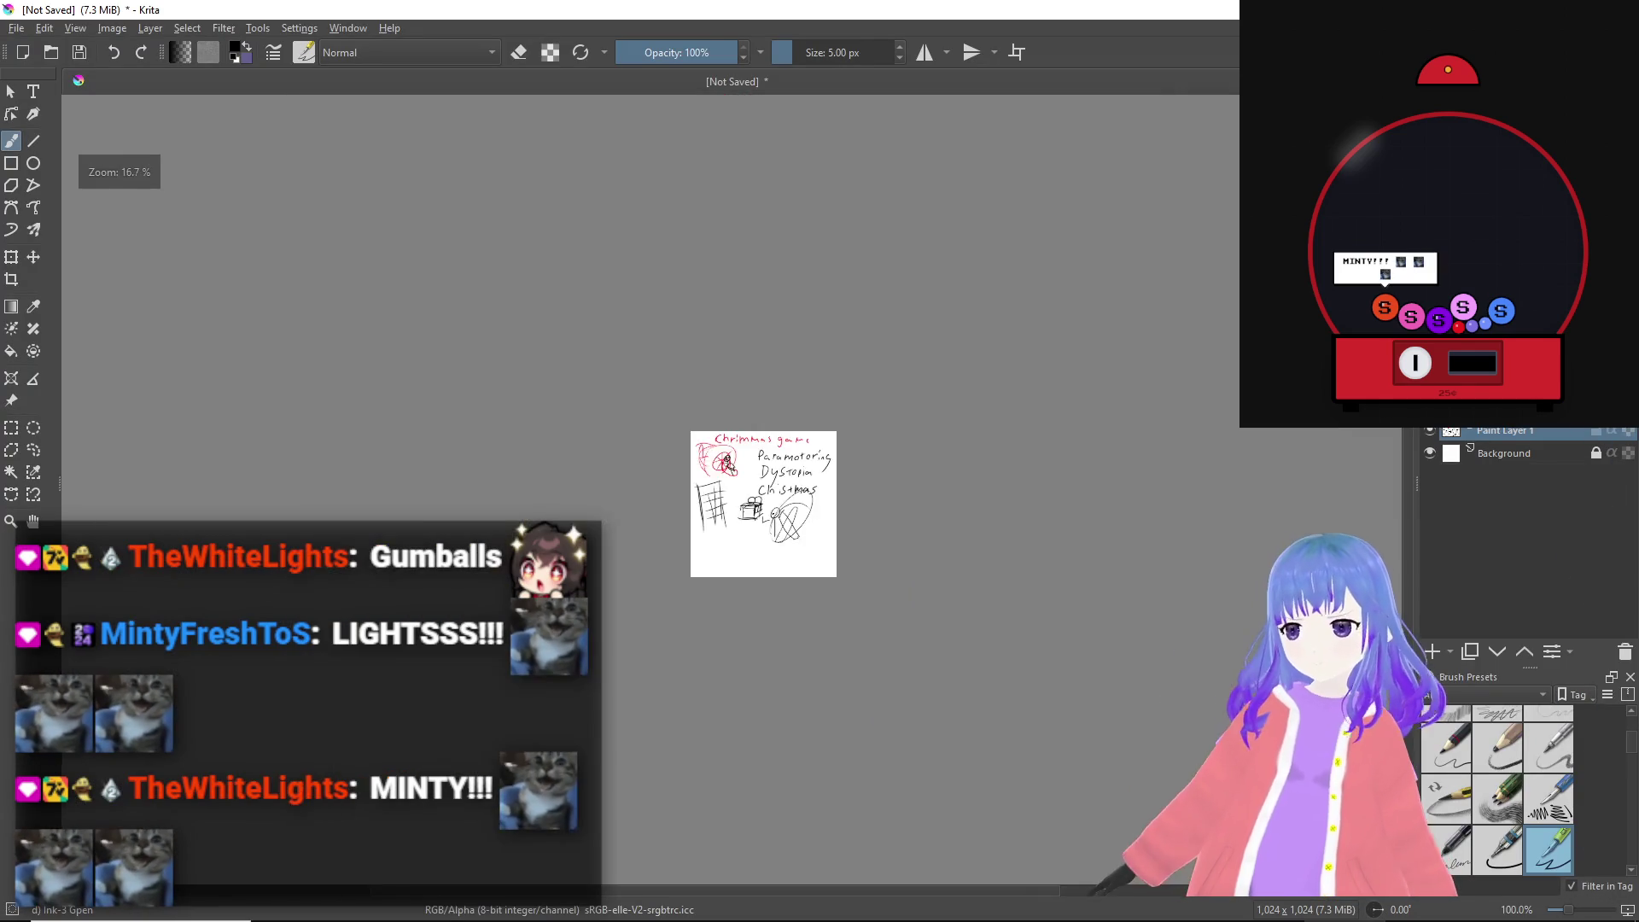
key("1")
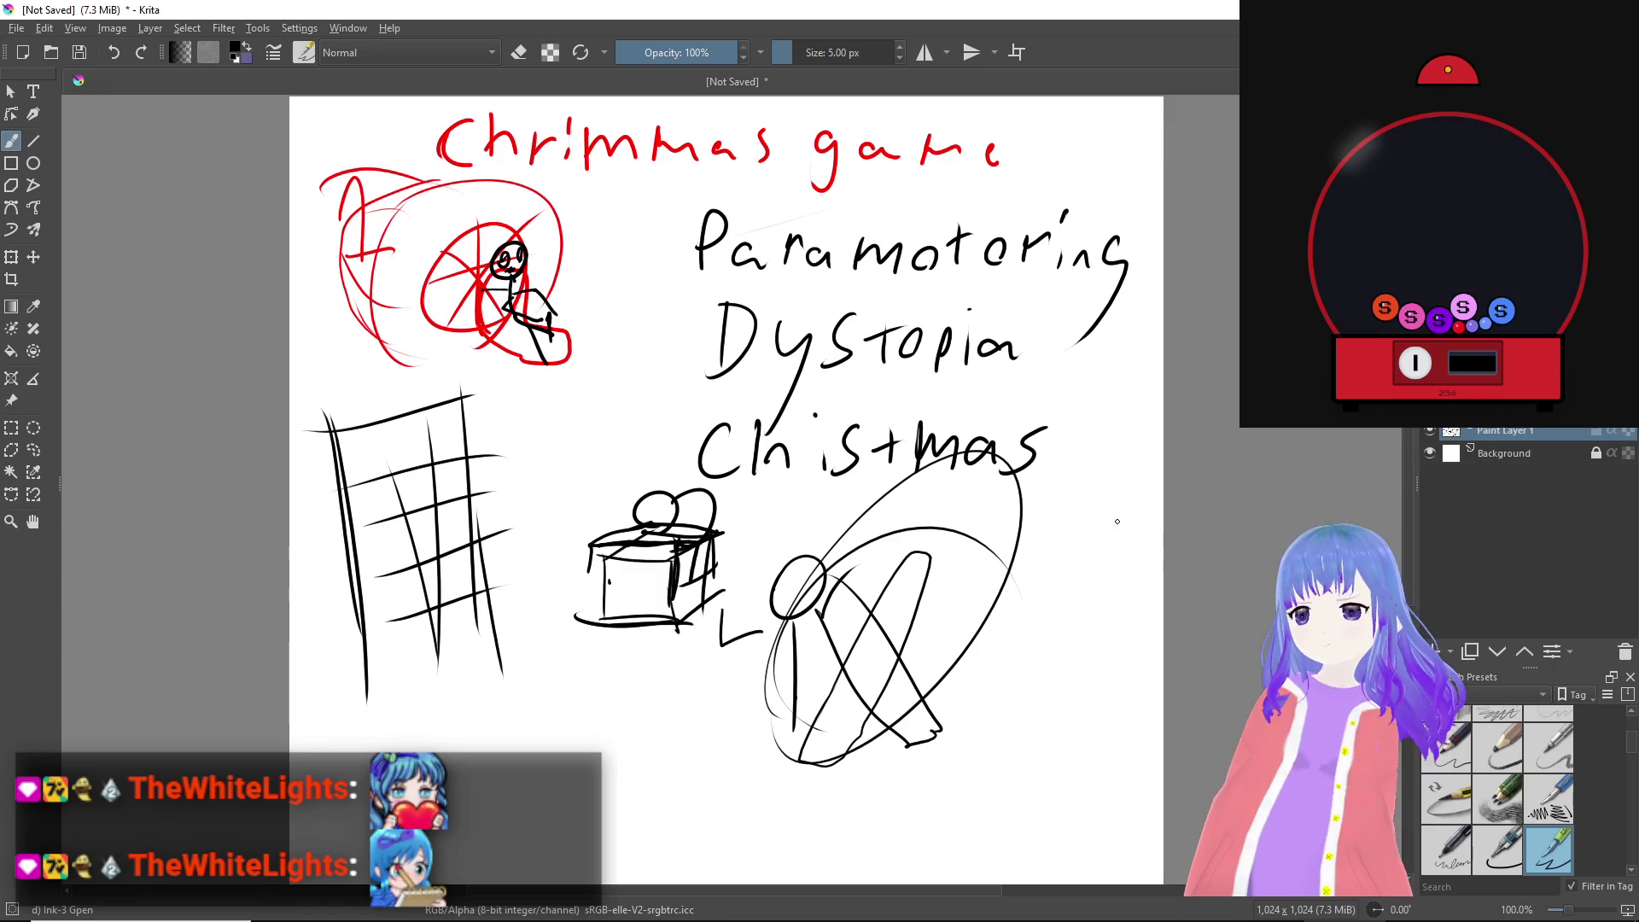
key("alt+Tab")
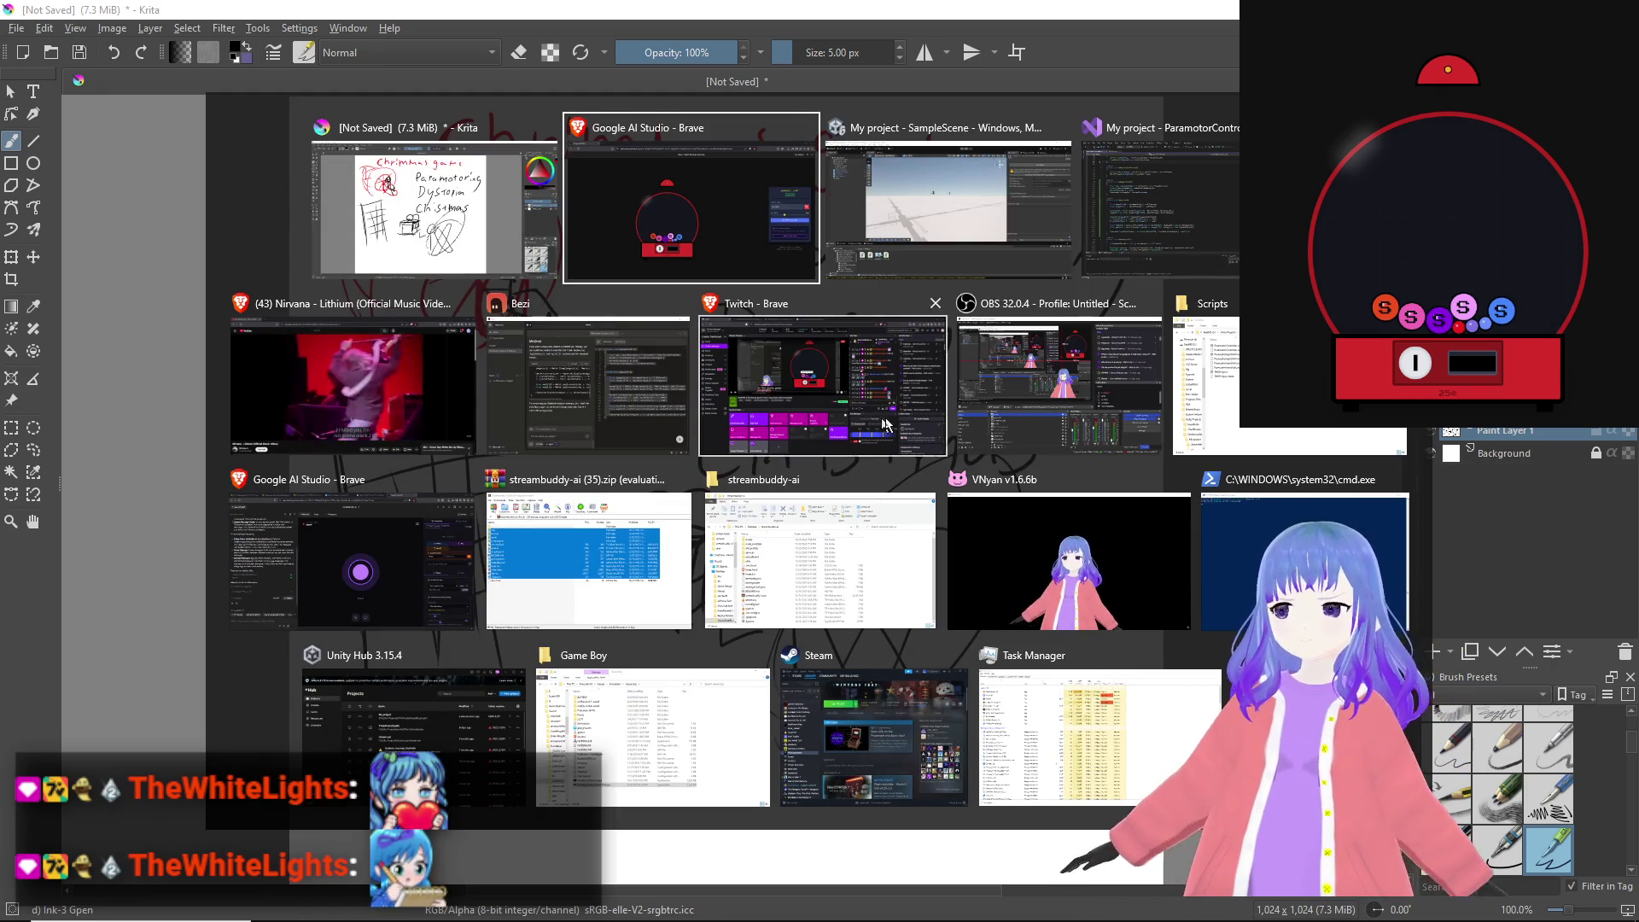
left_click(997, 424)
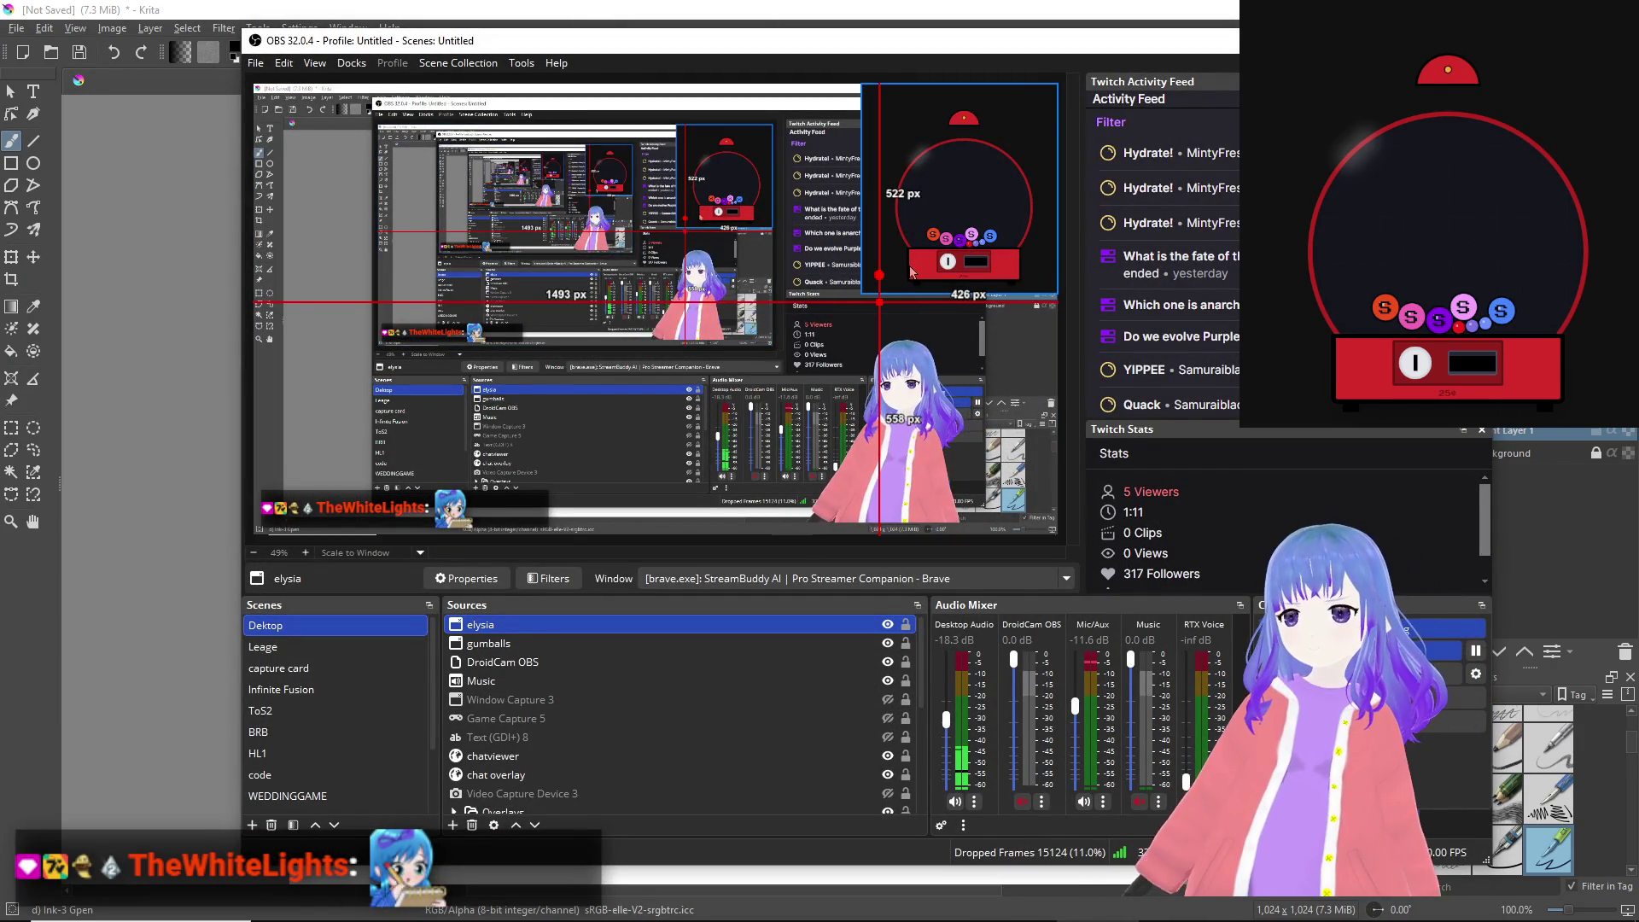
Step: Resize the gumballs overlay into the canvas's top-left corner, then return to Krita
left_click(943, 282)
mouse_move(864, 290)
left_mouse_down()
mouse_move(956, 231)
mouse_move(982, 180)
mouse_move(299, 256)
mouse_move(308, 138)
left_mouse_up()
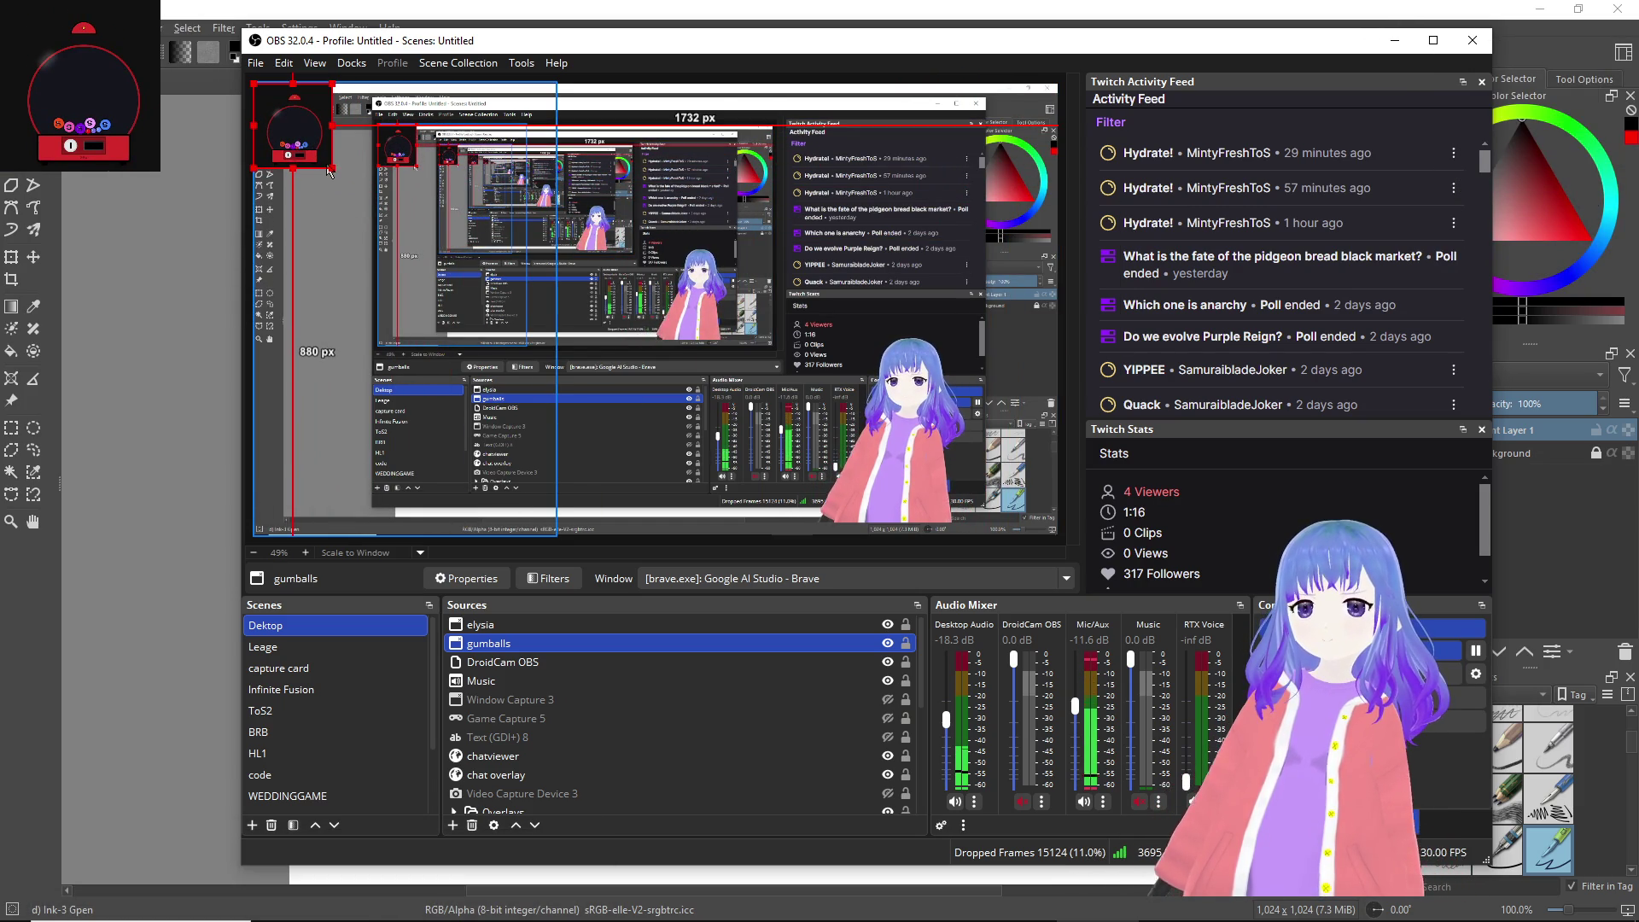
left_click(367, 282)
left_click(409, 410)
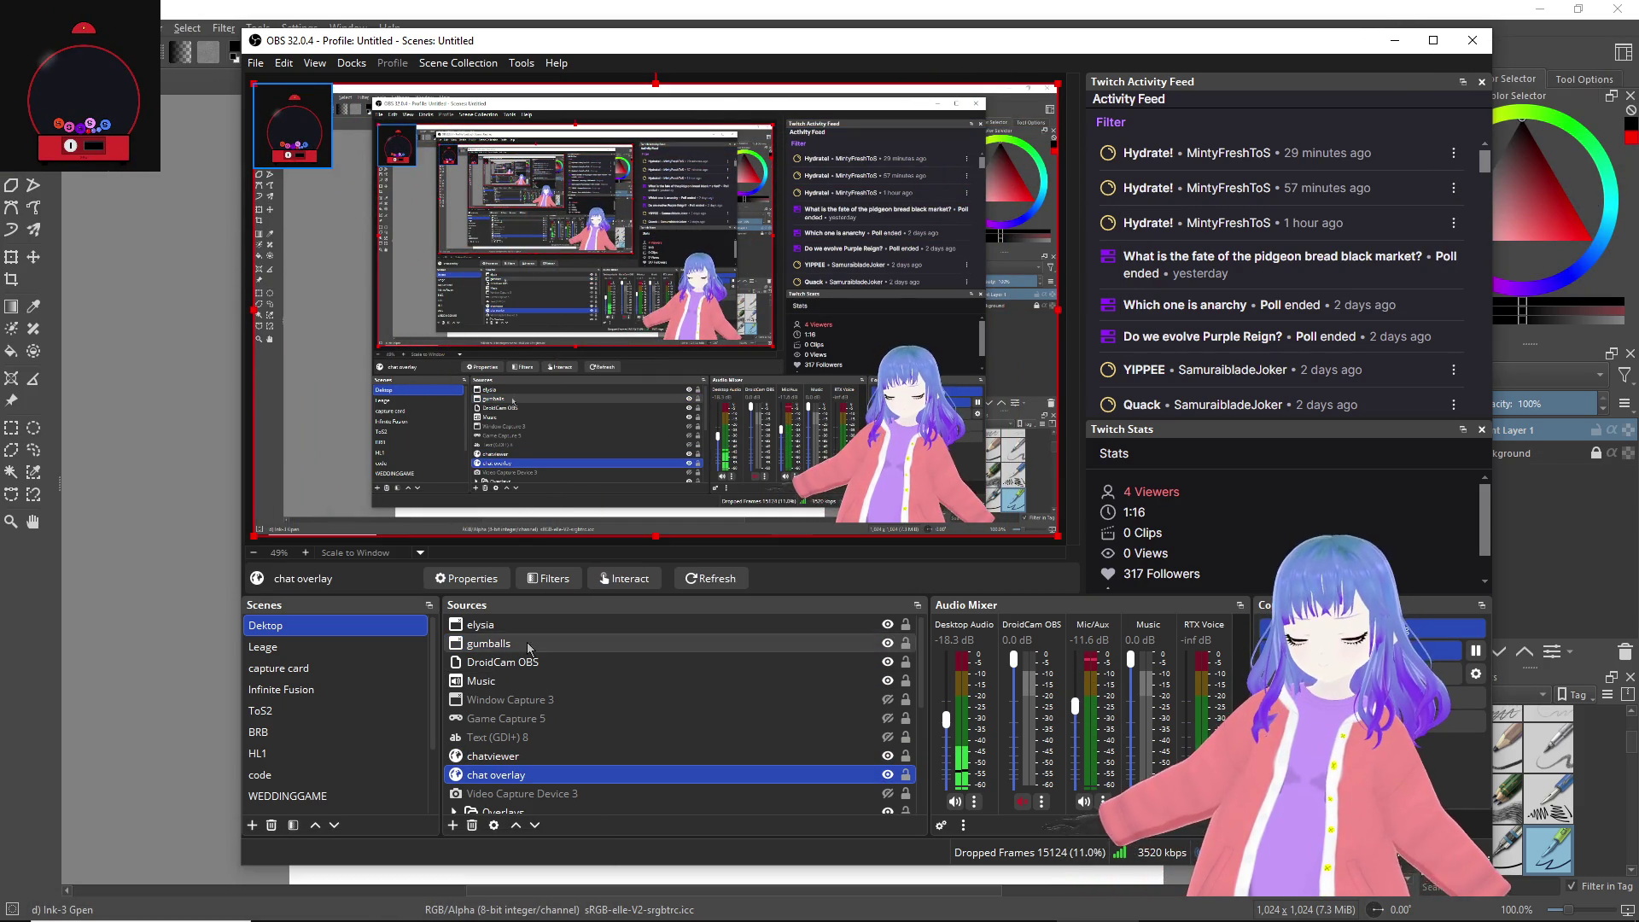
left_click(529, 647)
left_click(330, 173)
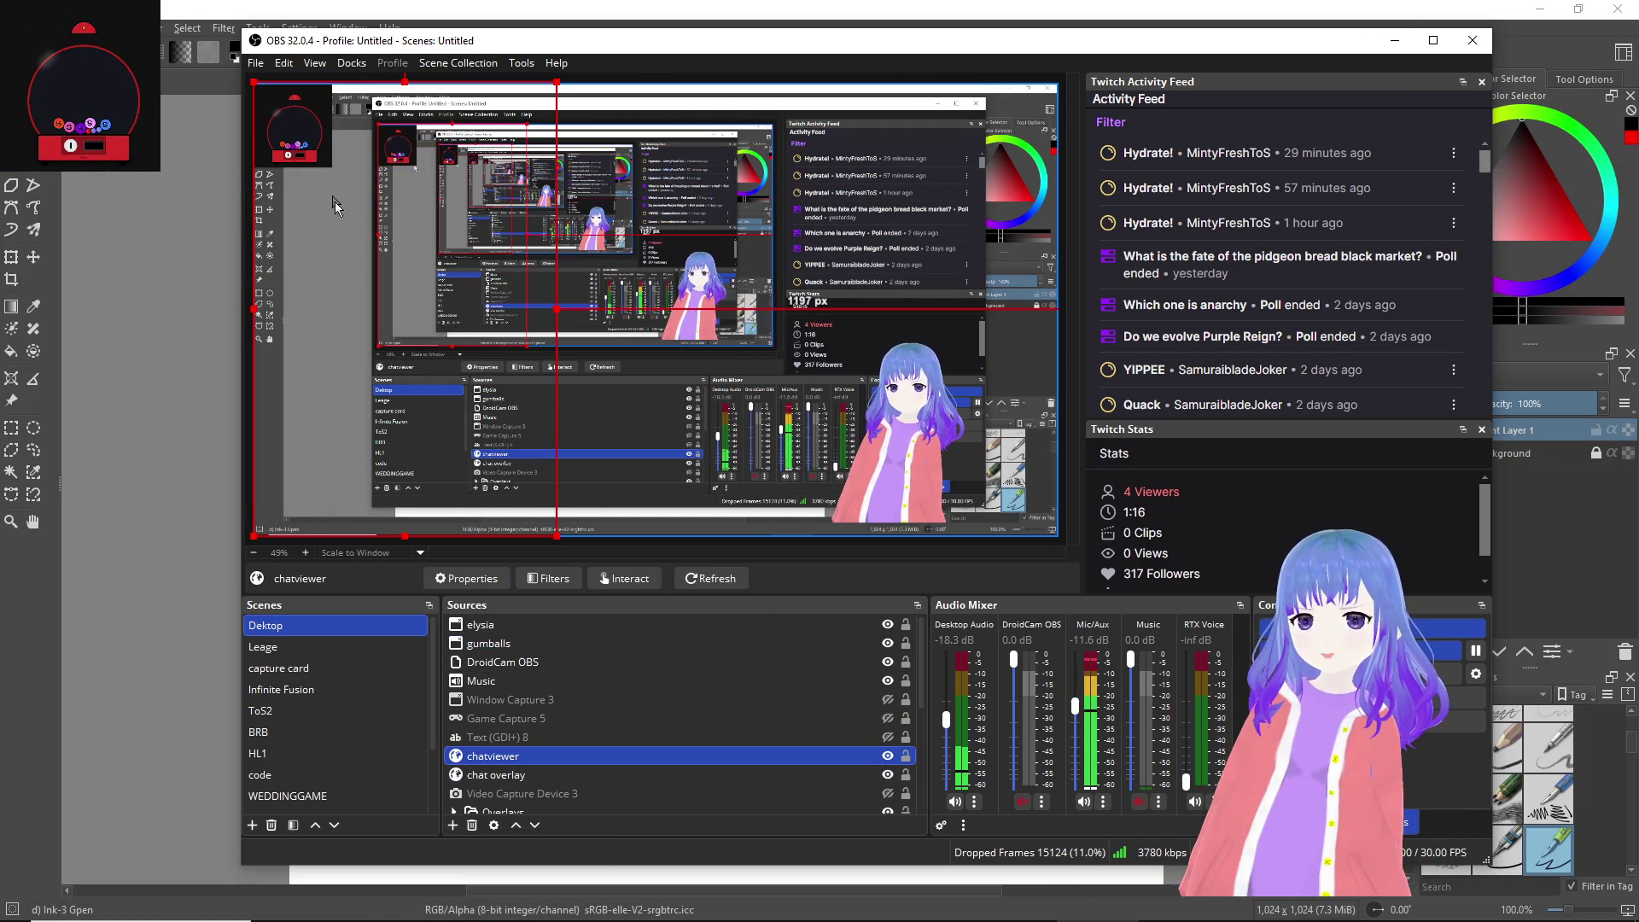
left_click(331, 169)
left_click_drag(333, 170, 292, 121)
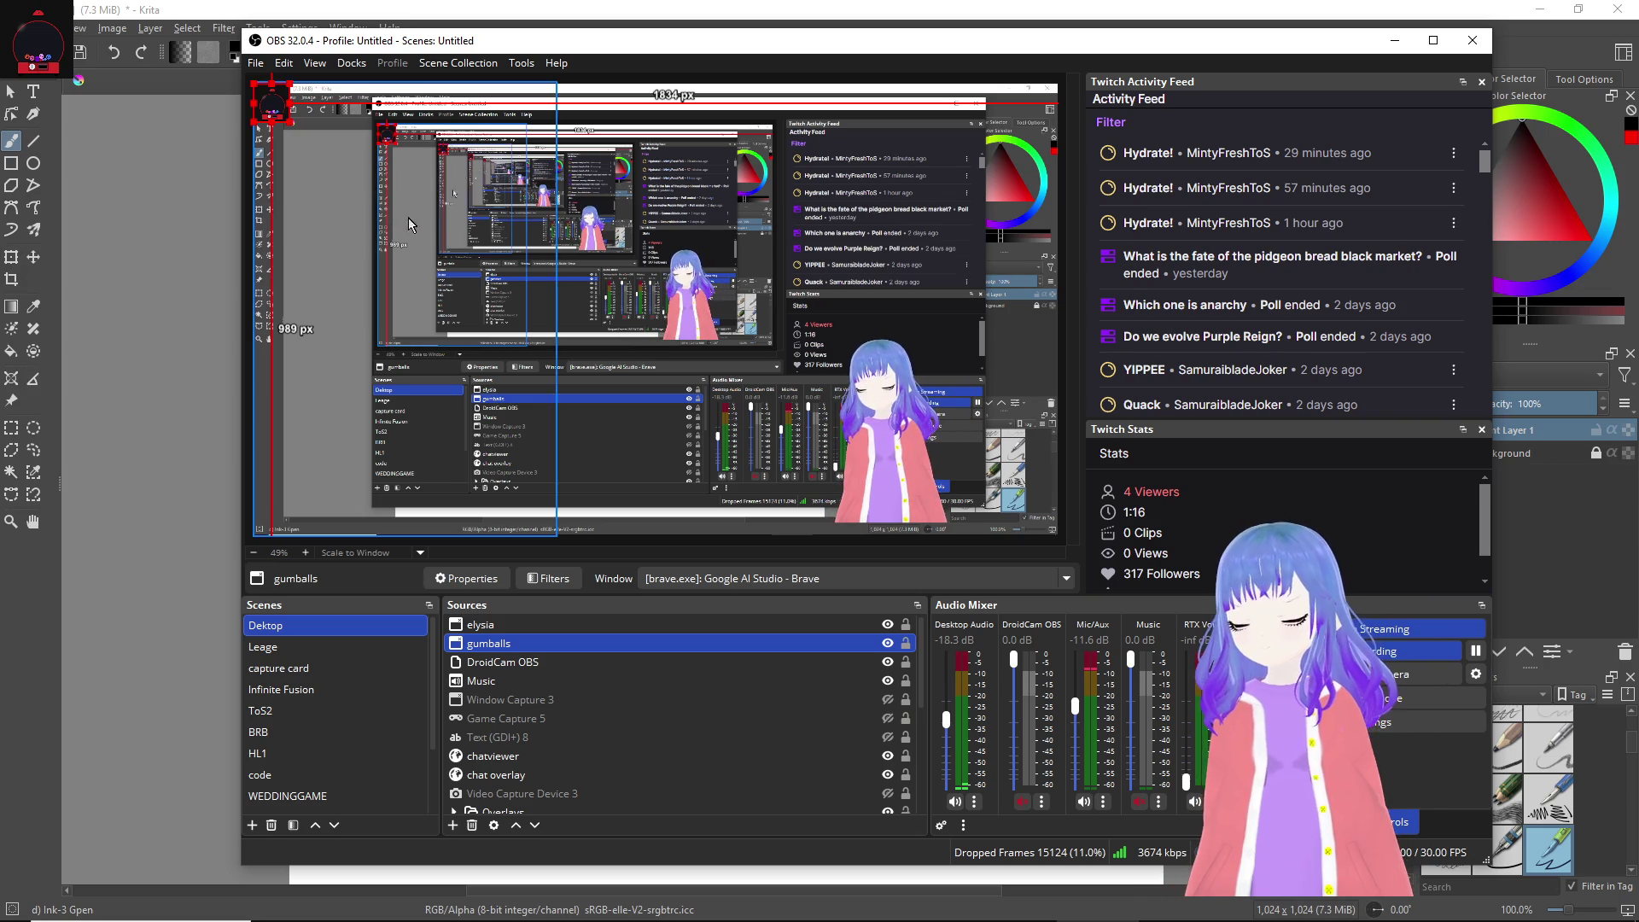
mouse_move(290, 123)
left_mouse_down()
mouse_move(666, 299)
mouse_move(469, 170)
mouse_move(303, 100)
left_mouse_up()
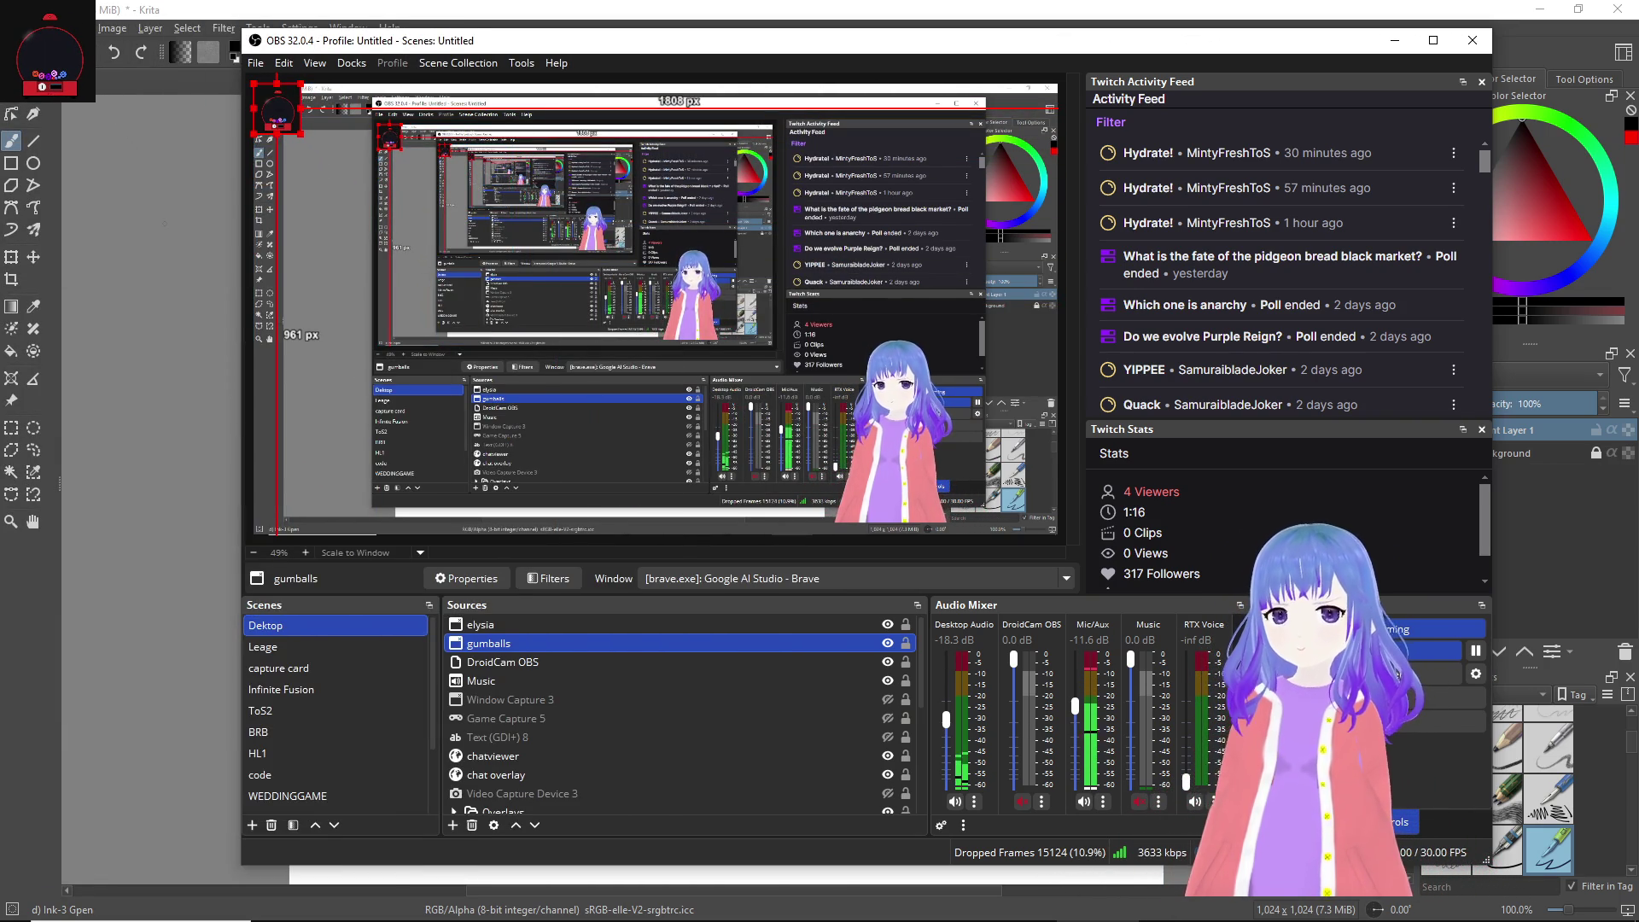
left_click(157, 6)
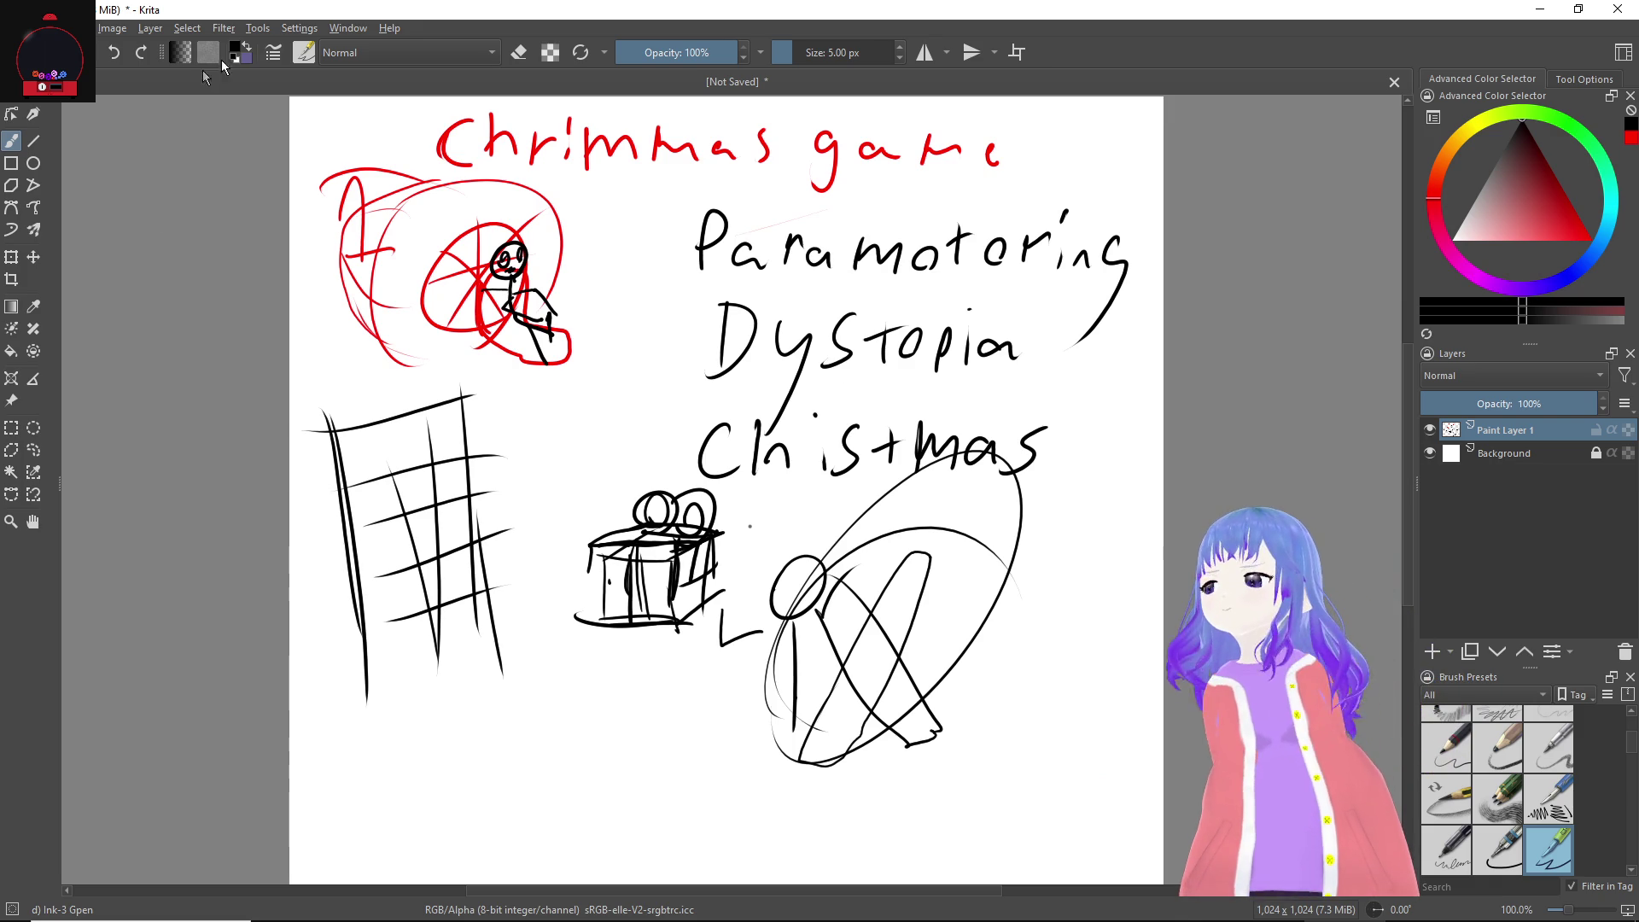
Step: Minimize Krita, bring up the Unity input actions editor, then switch to Bezi
left_click(1537, 7)
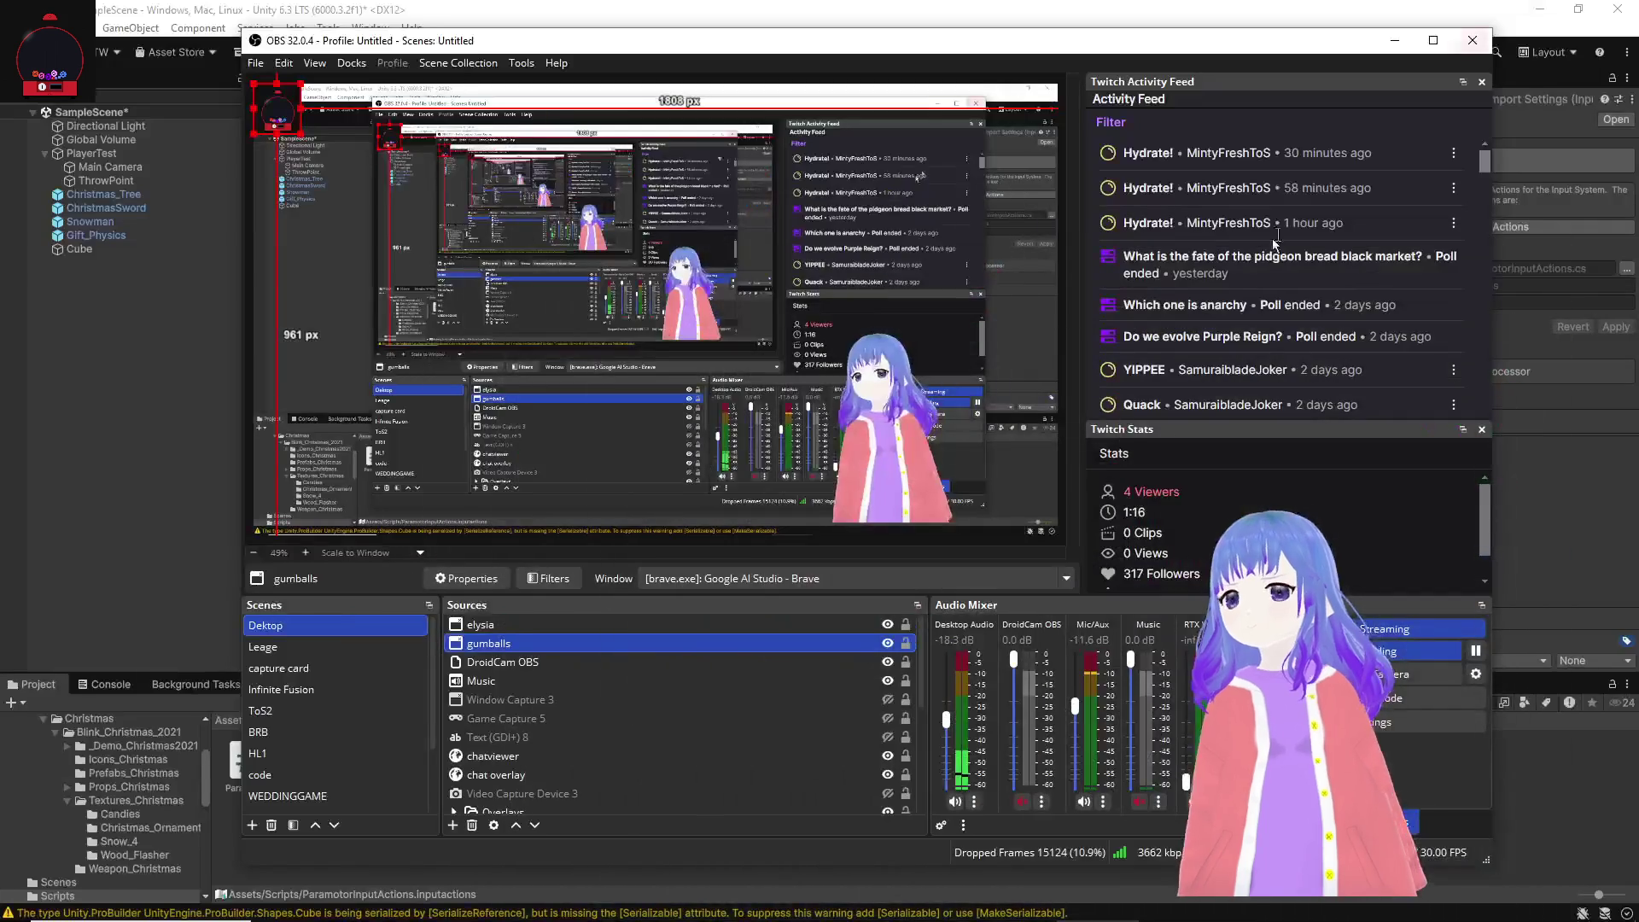
left_click(95, 512)
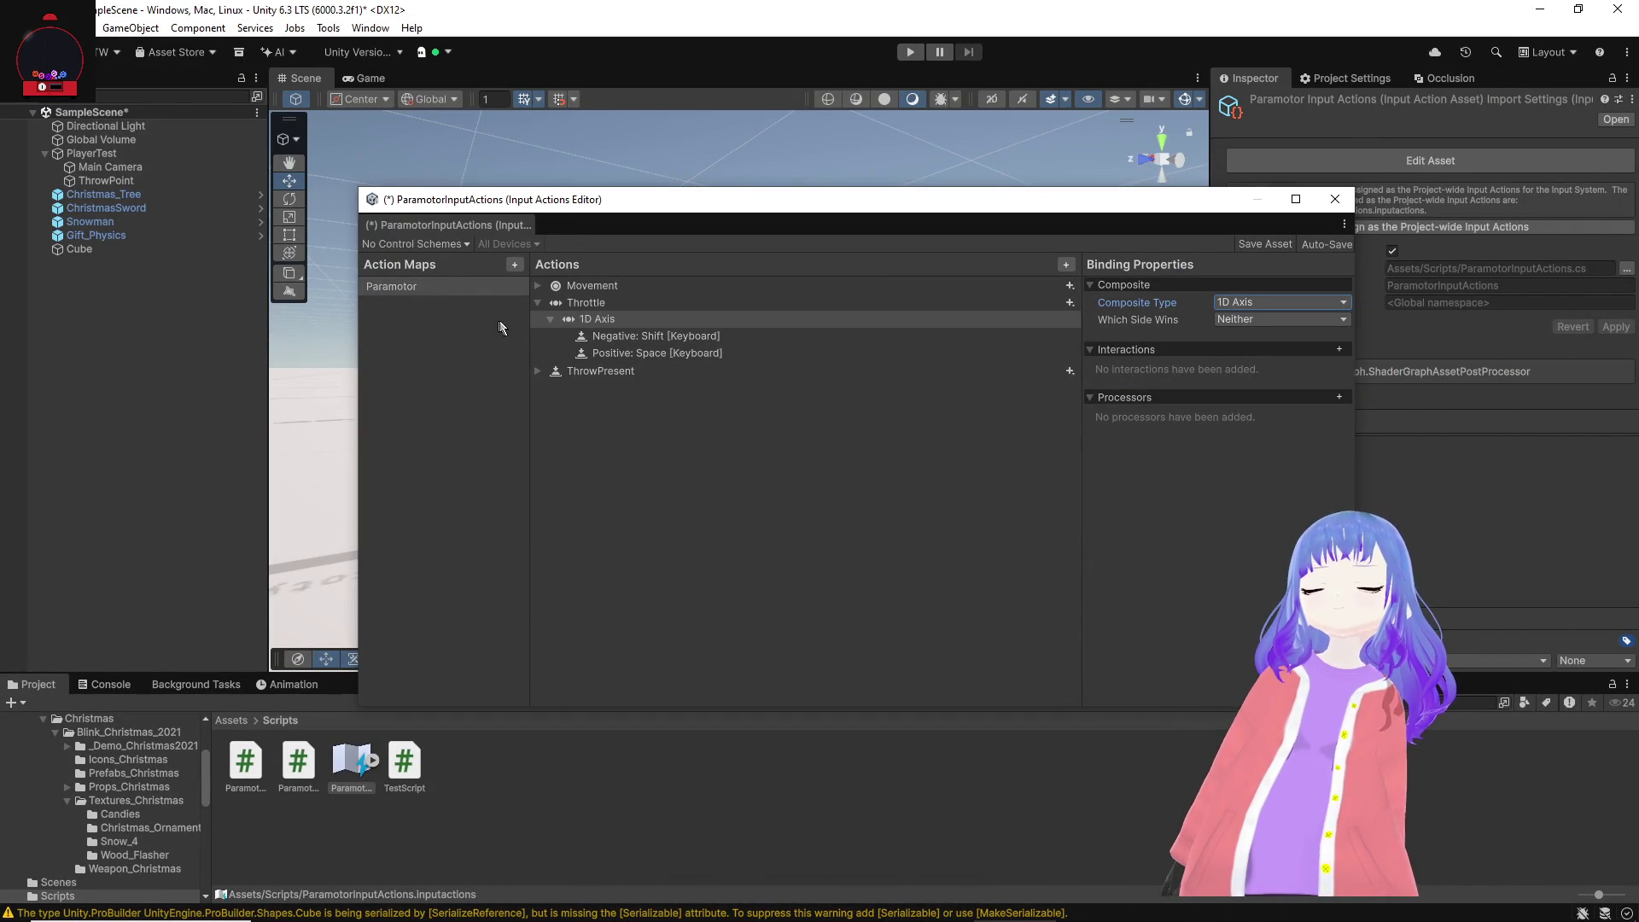
mouse_move(900, 918)
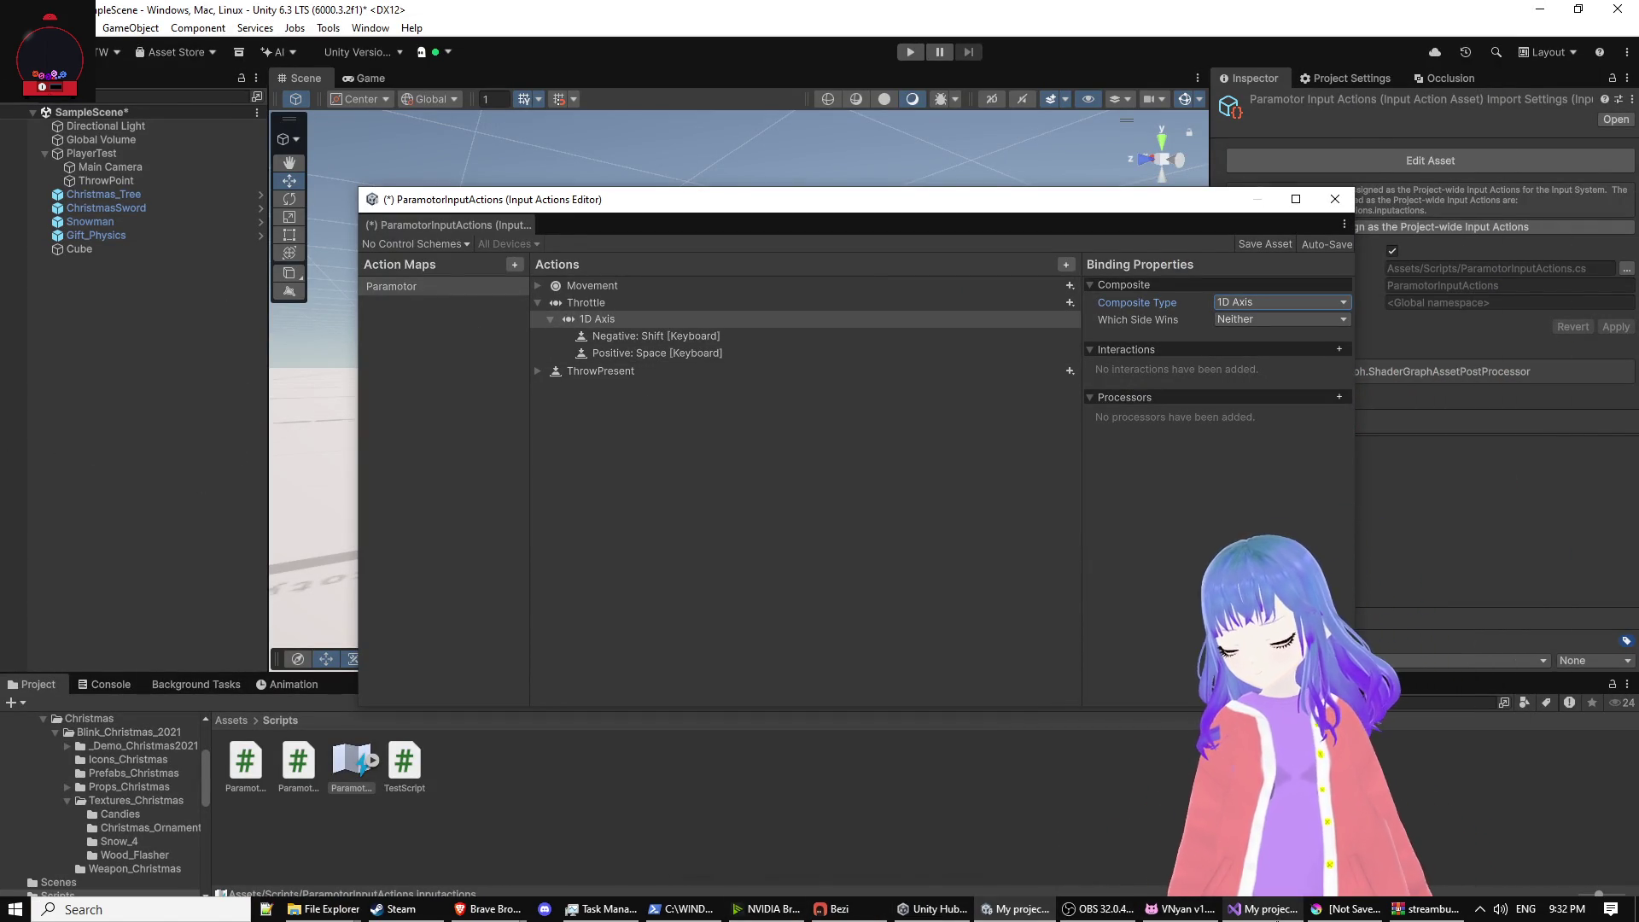
mouse_move(841, 909)
mouse_move(1015, 909)
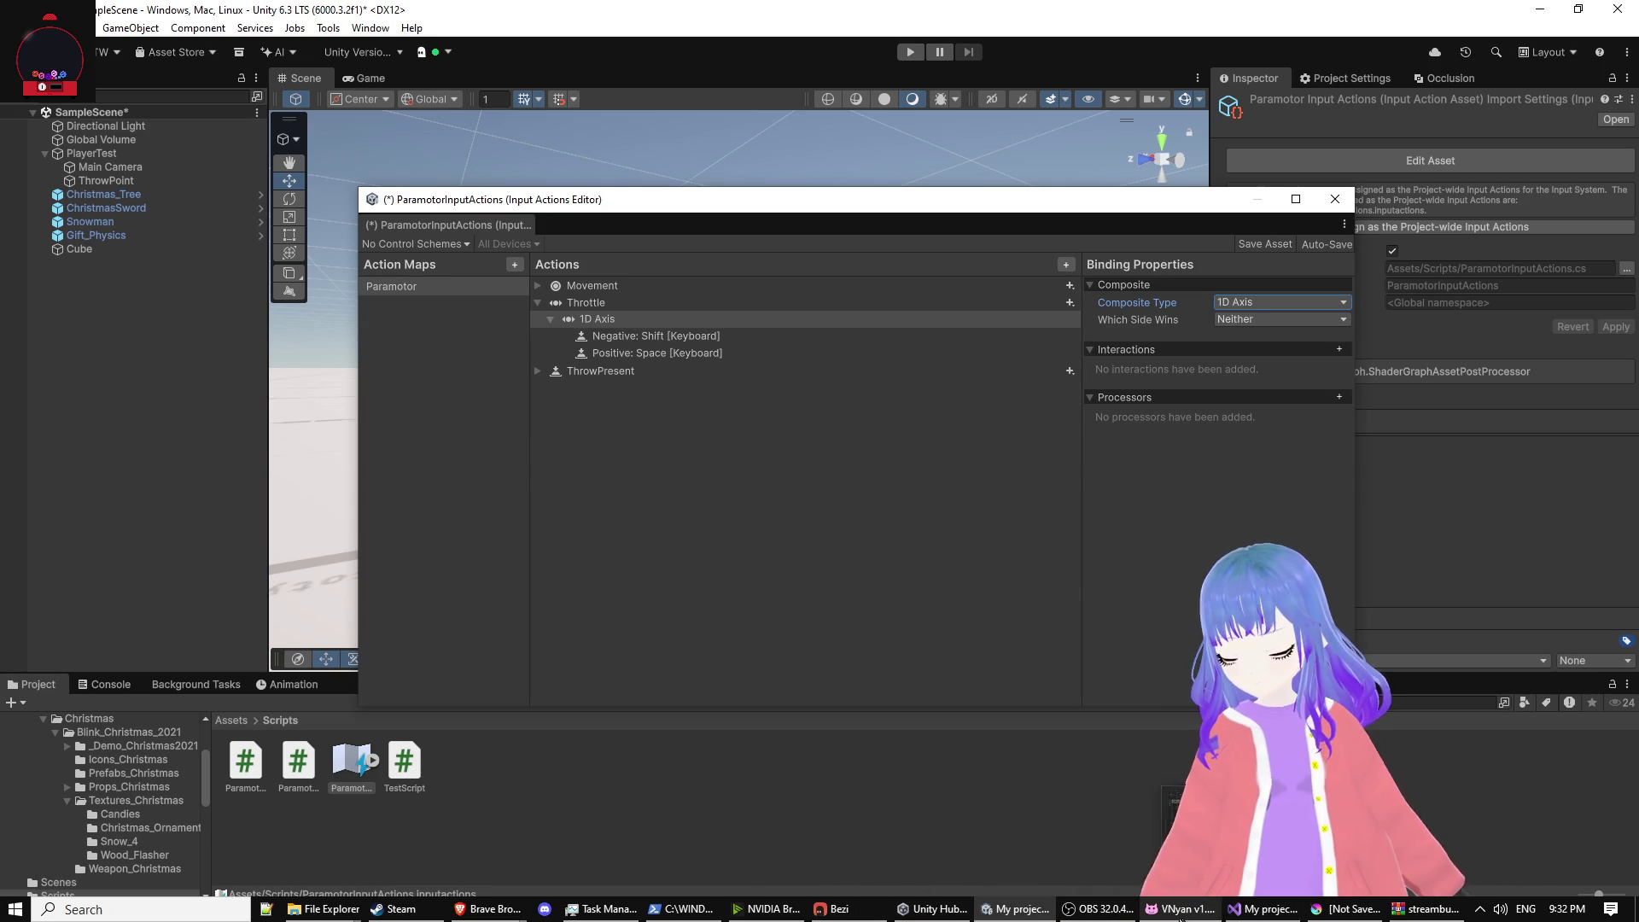
left_click(841, 909)
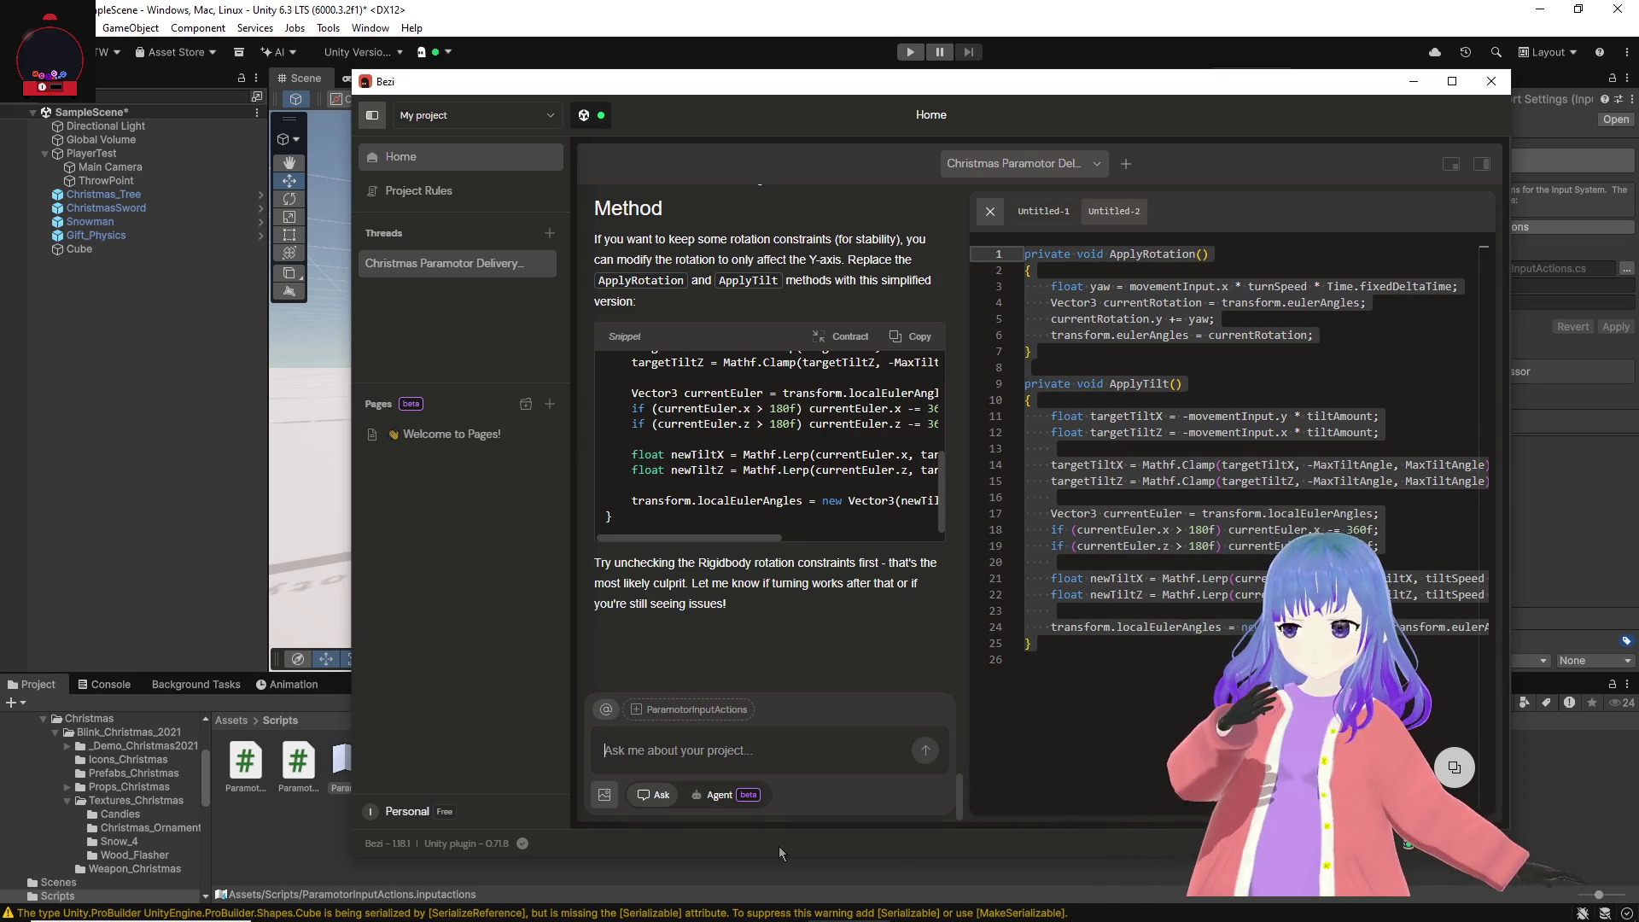
Step: Begin the Bezi message with praise and ask for Q/E keyboard buttons to look left and right
type("Great job")
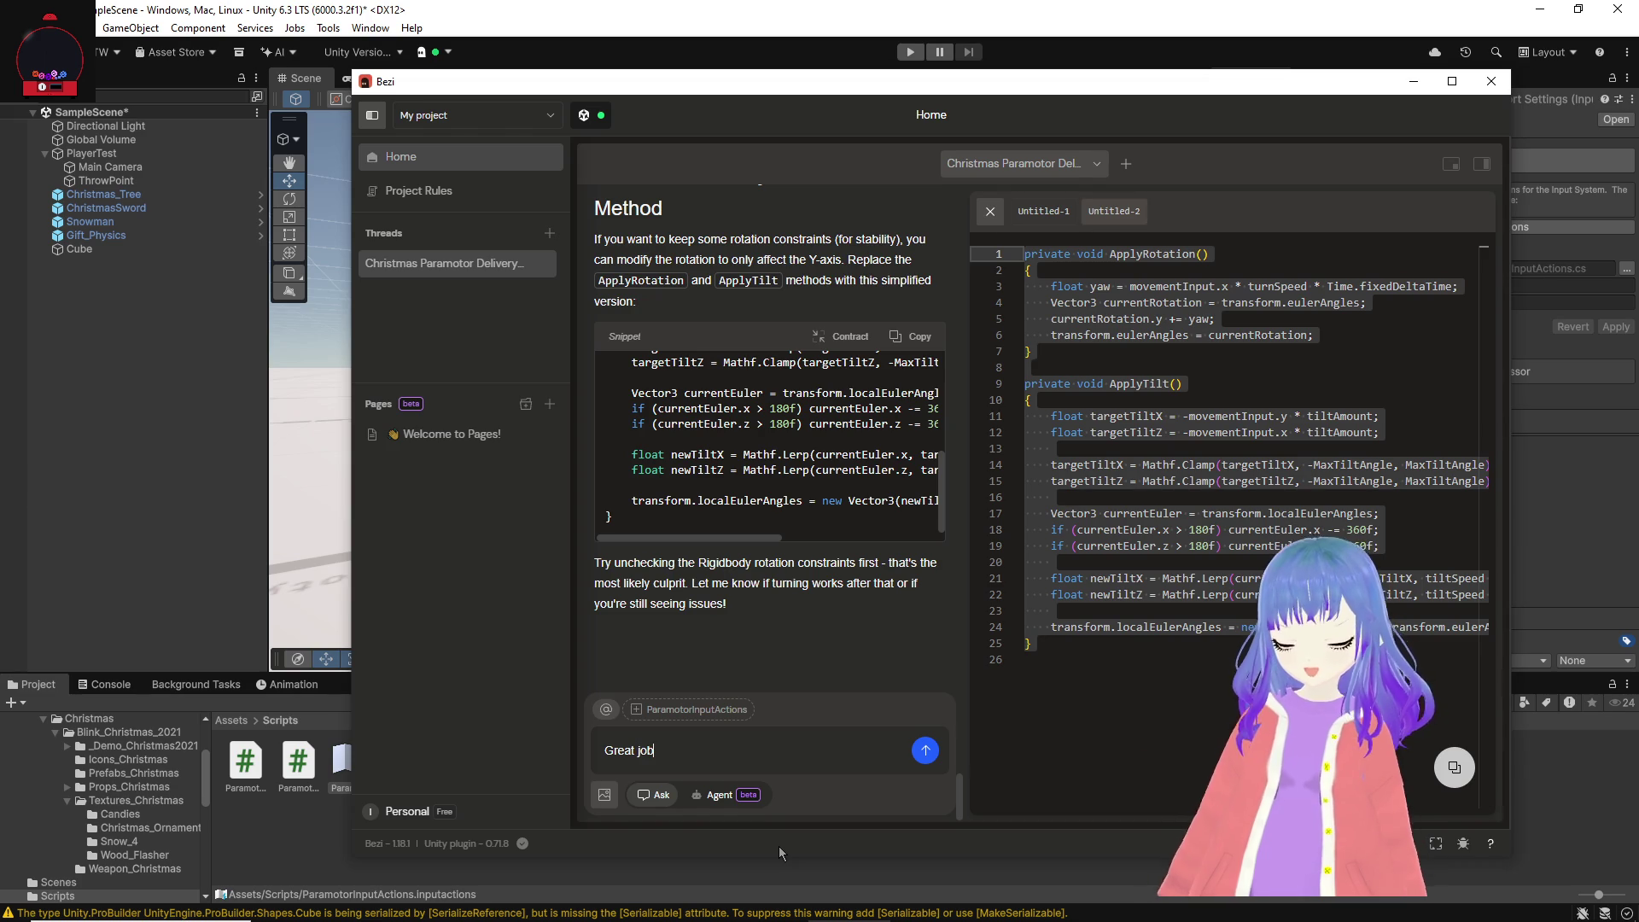
type("!  We can now ")
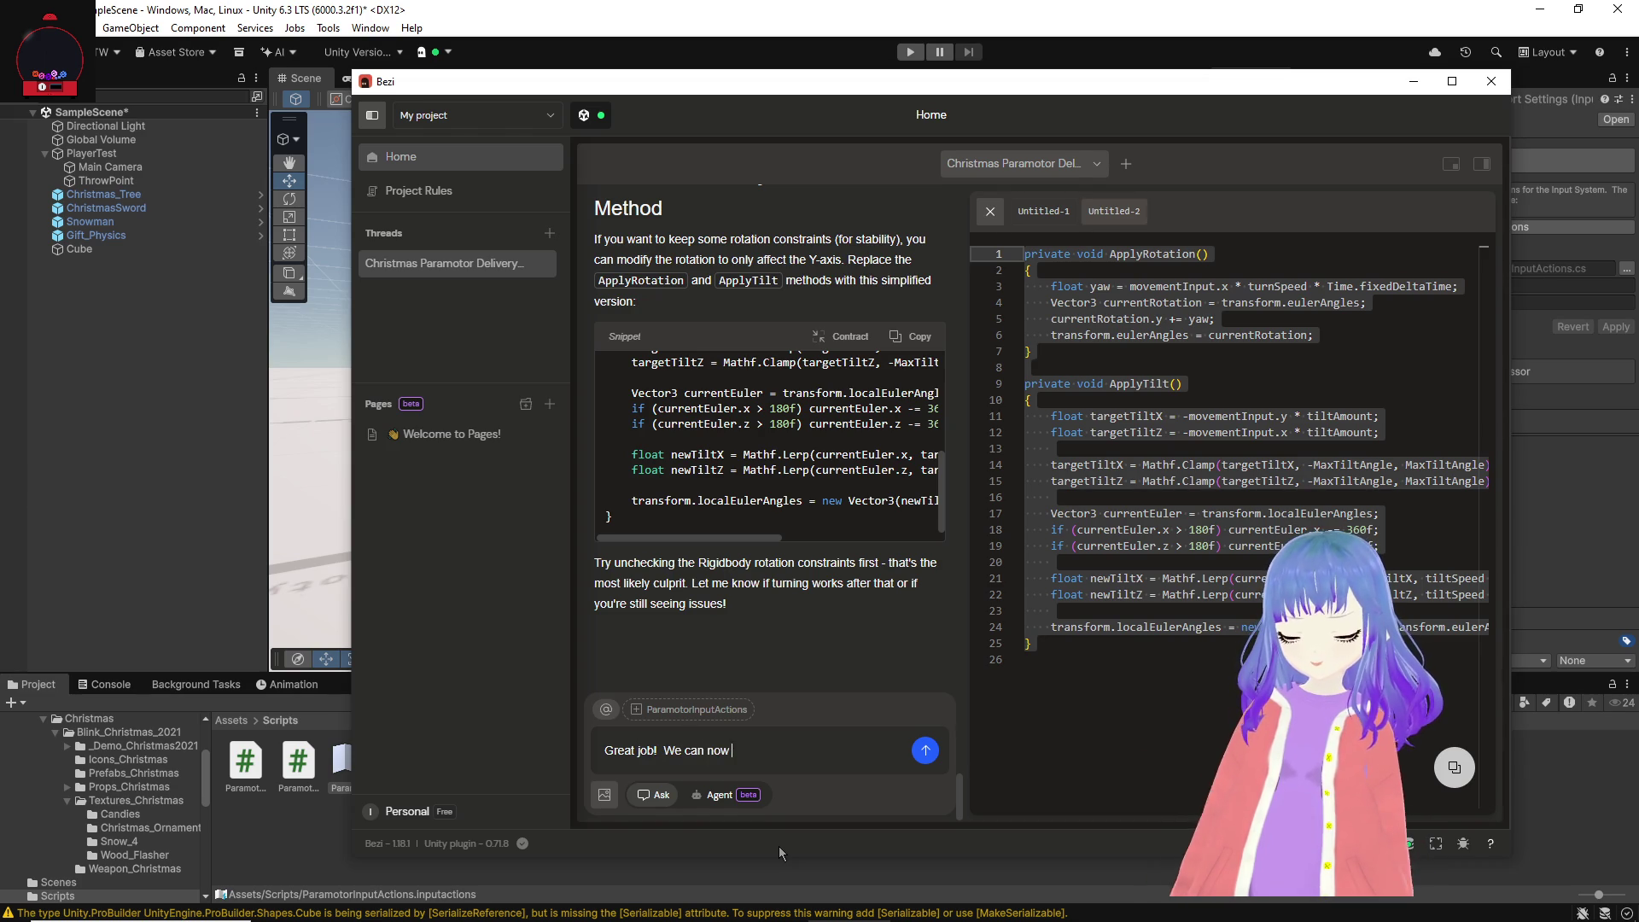
type("fly, but we n")
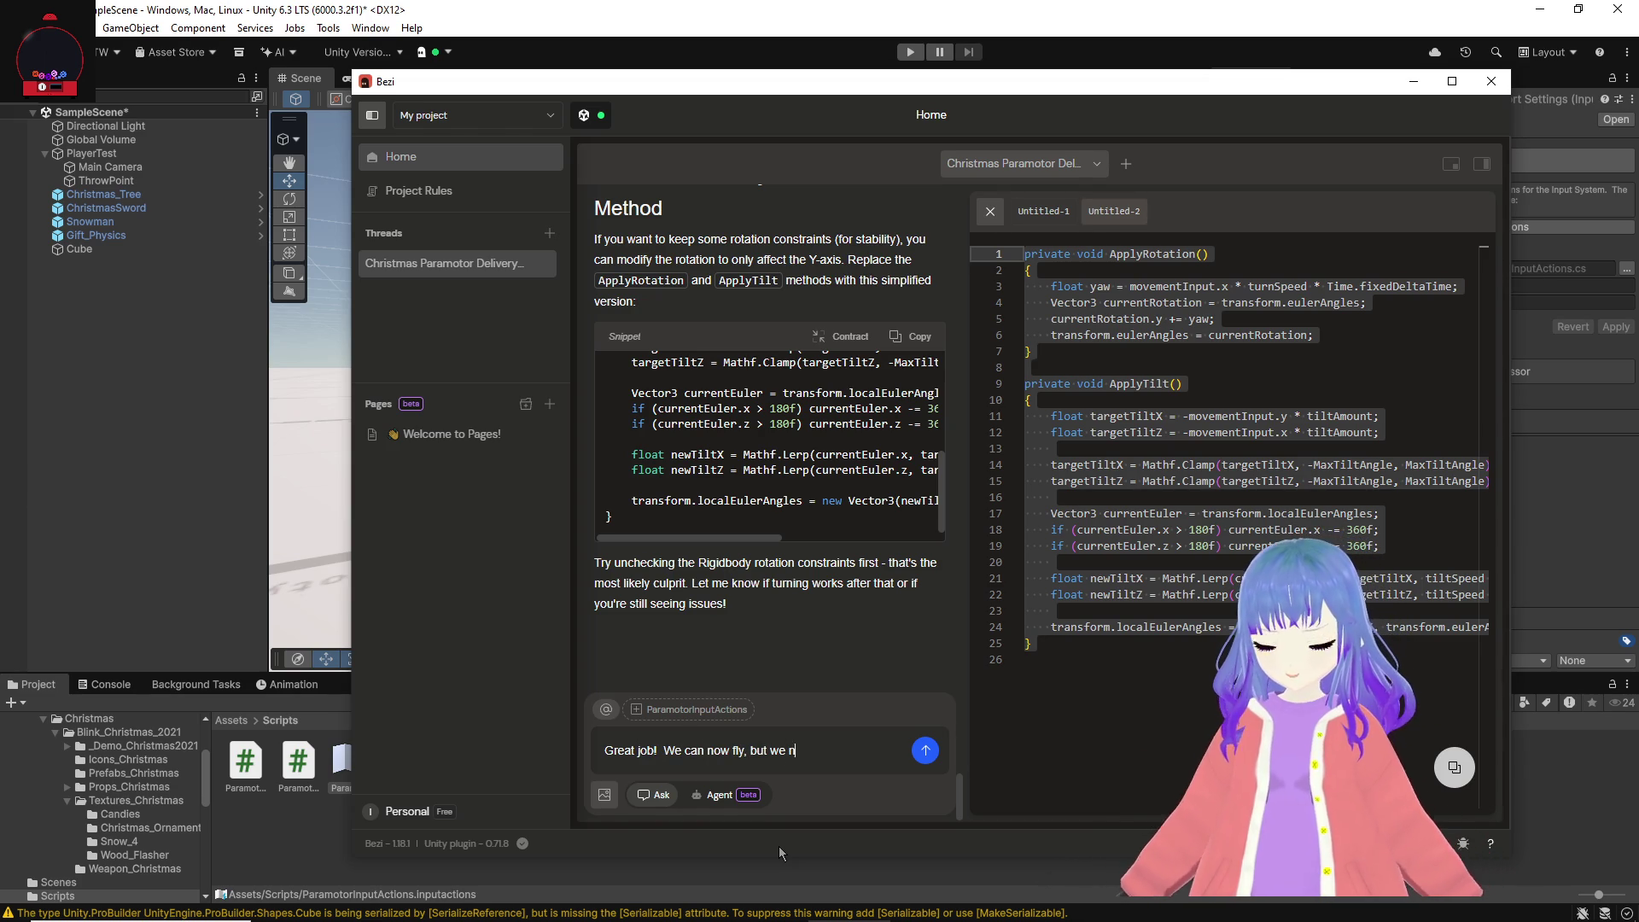
type("eed some adjustments.")
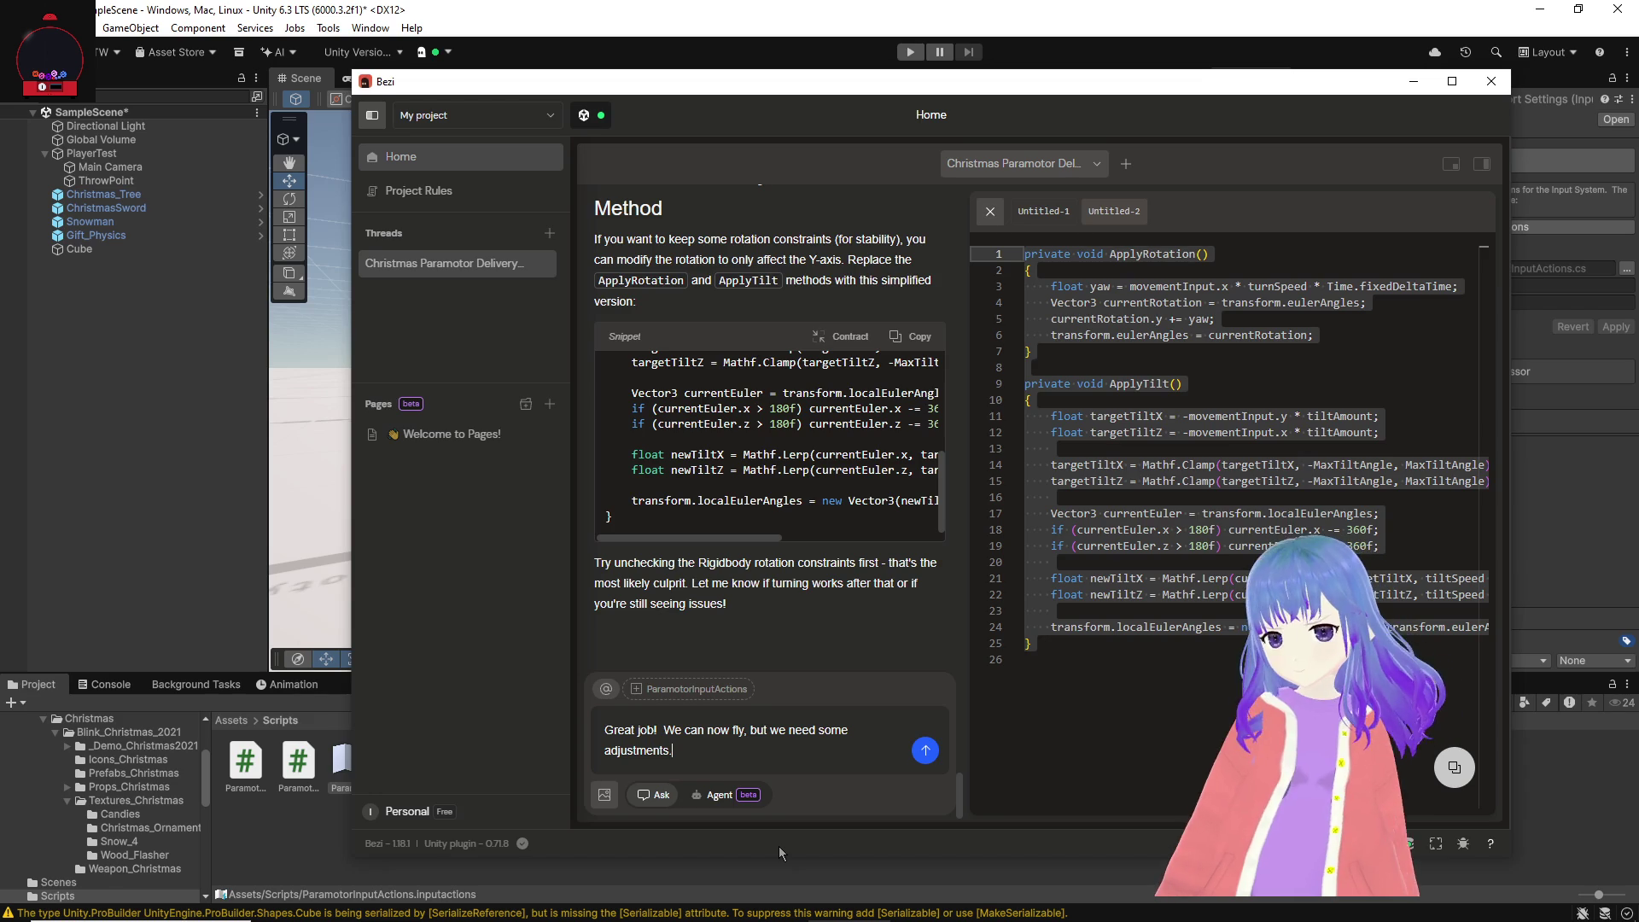
key("shift+Return")
key("shift+Return")
key("shift+Return")
type("We need a butt")
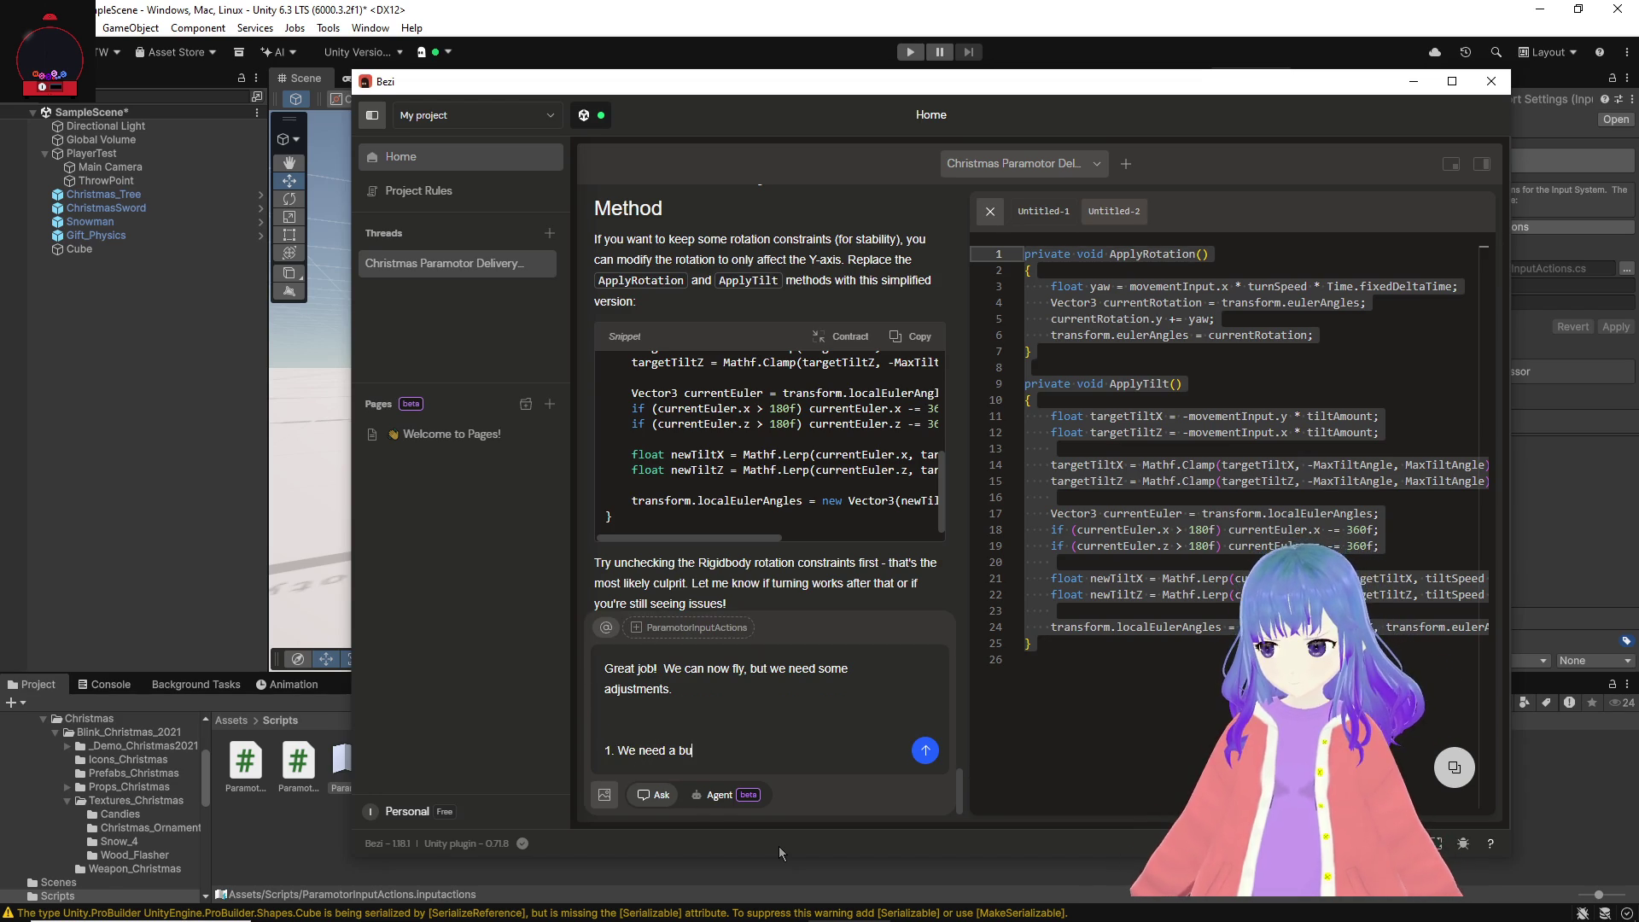
type("on")
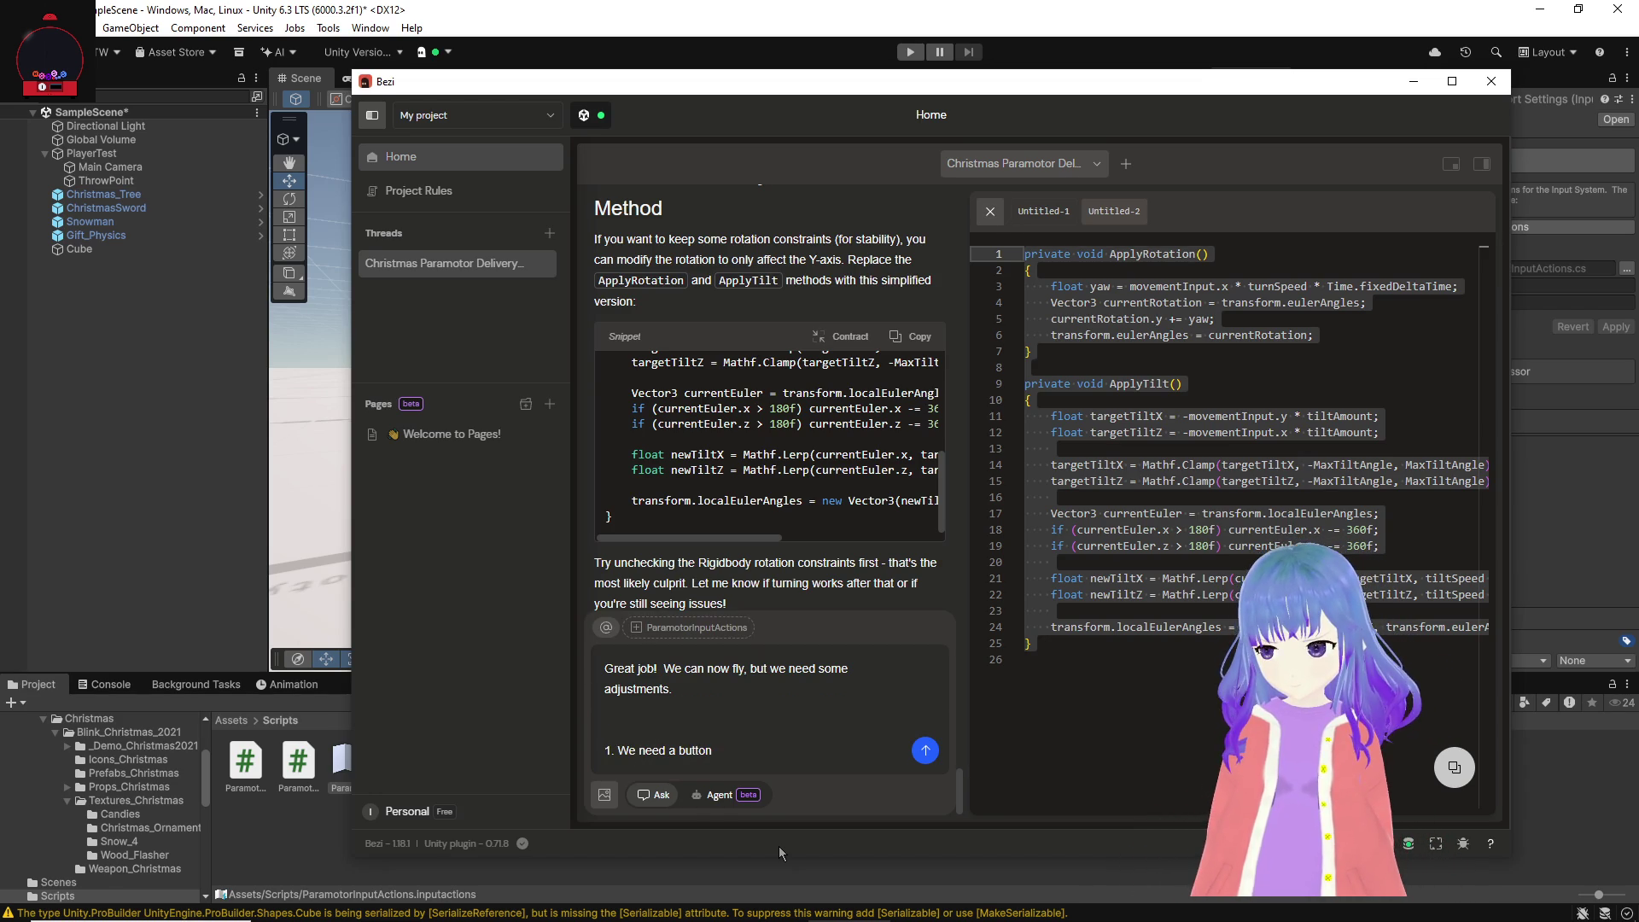
key("ctrl+BackSpace")
key("ctrl+BackSpace")
type("buttons ont t")
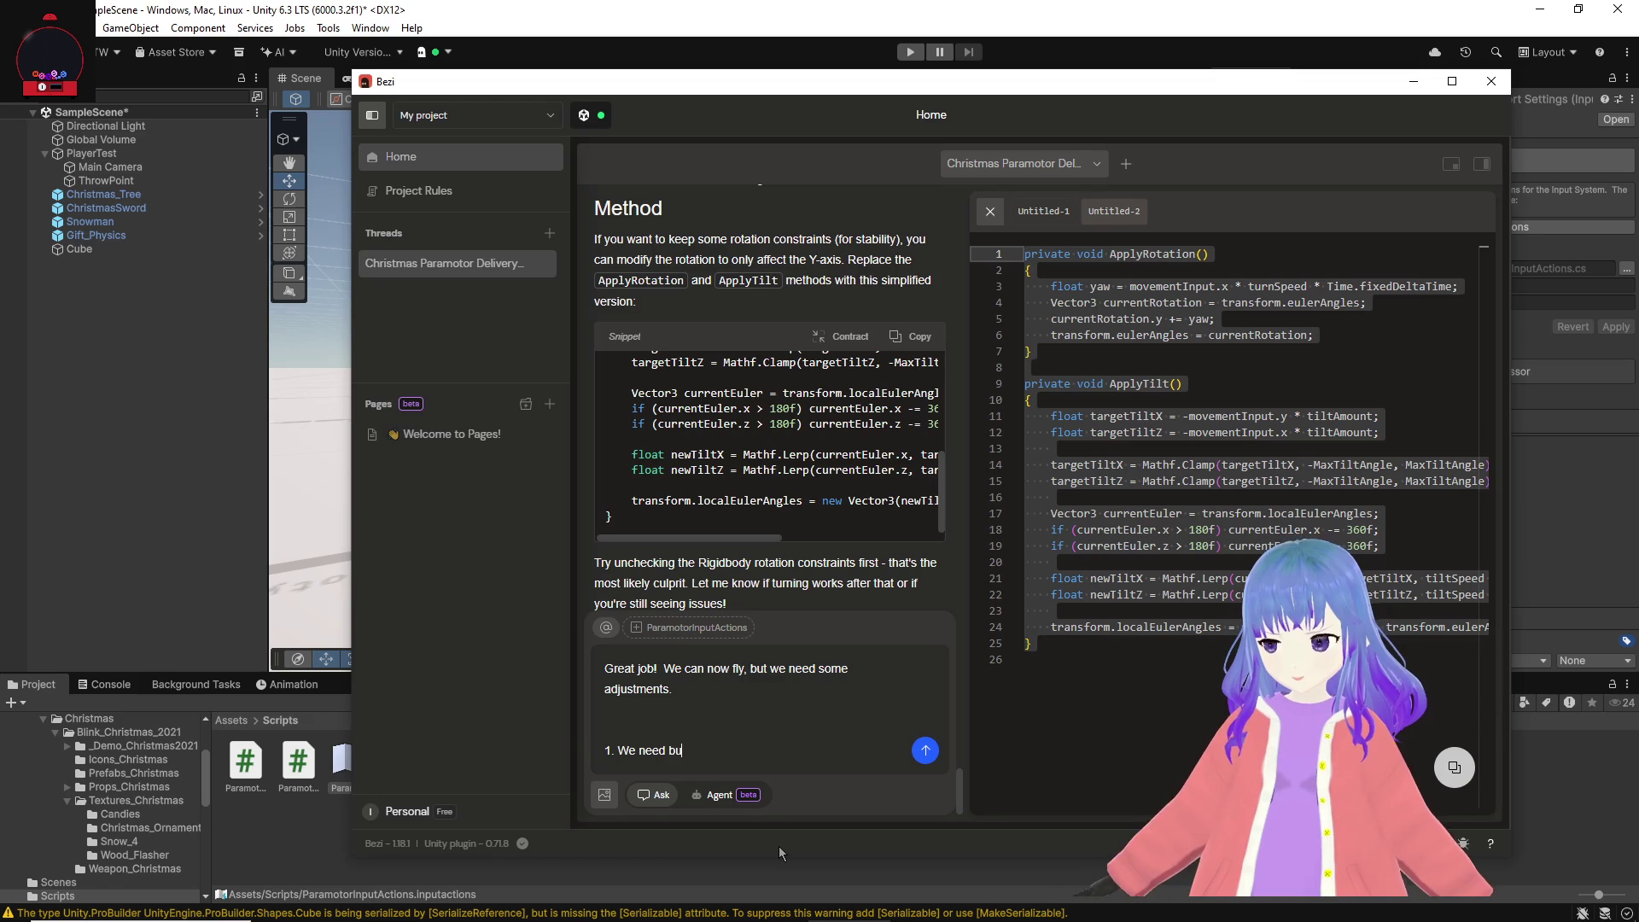
key("BackSpace")
type("the ")
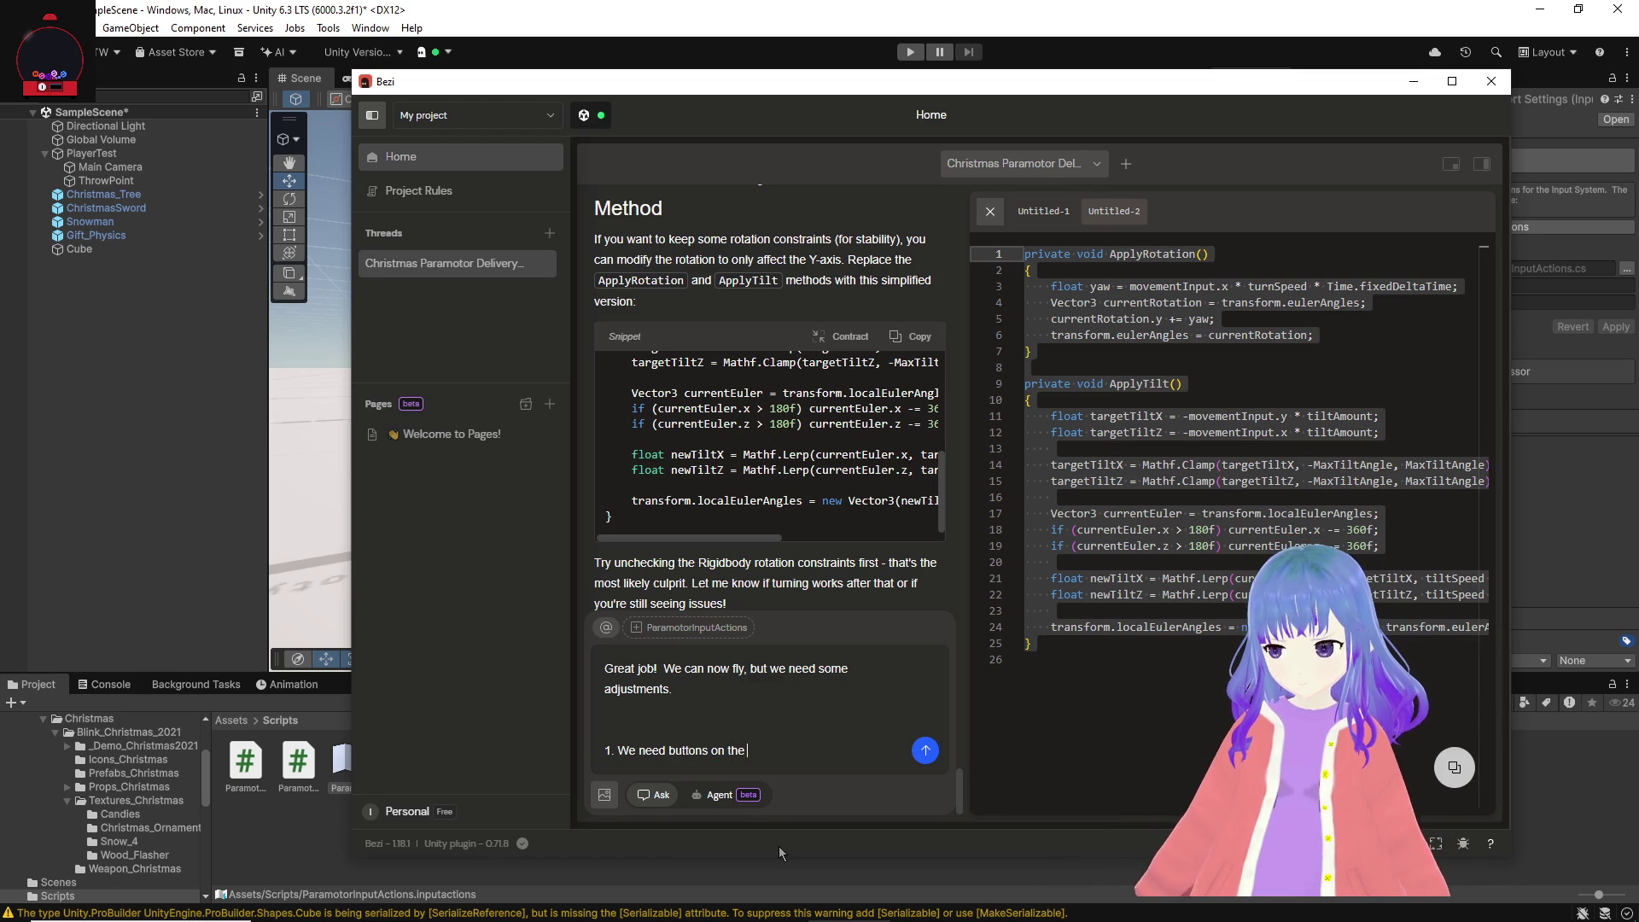
type("keyboard ")
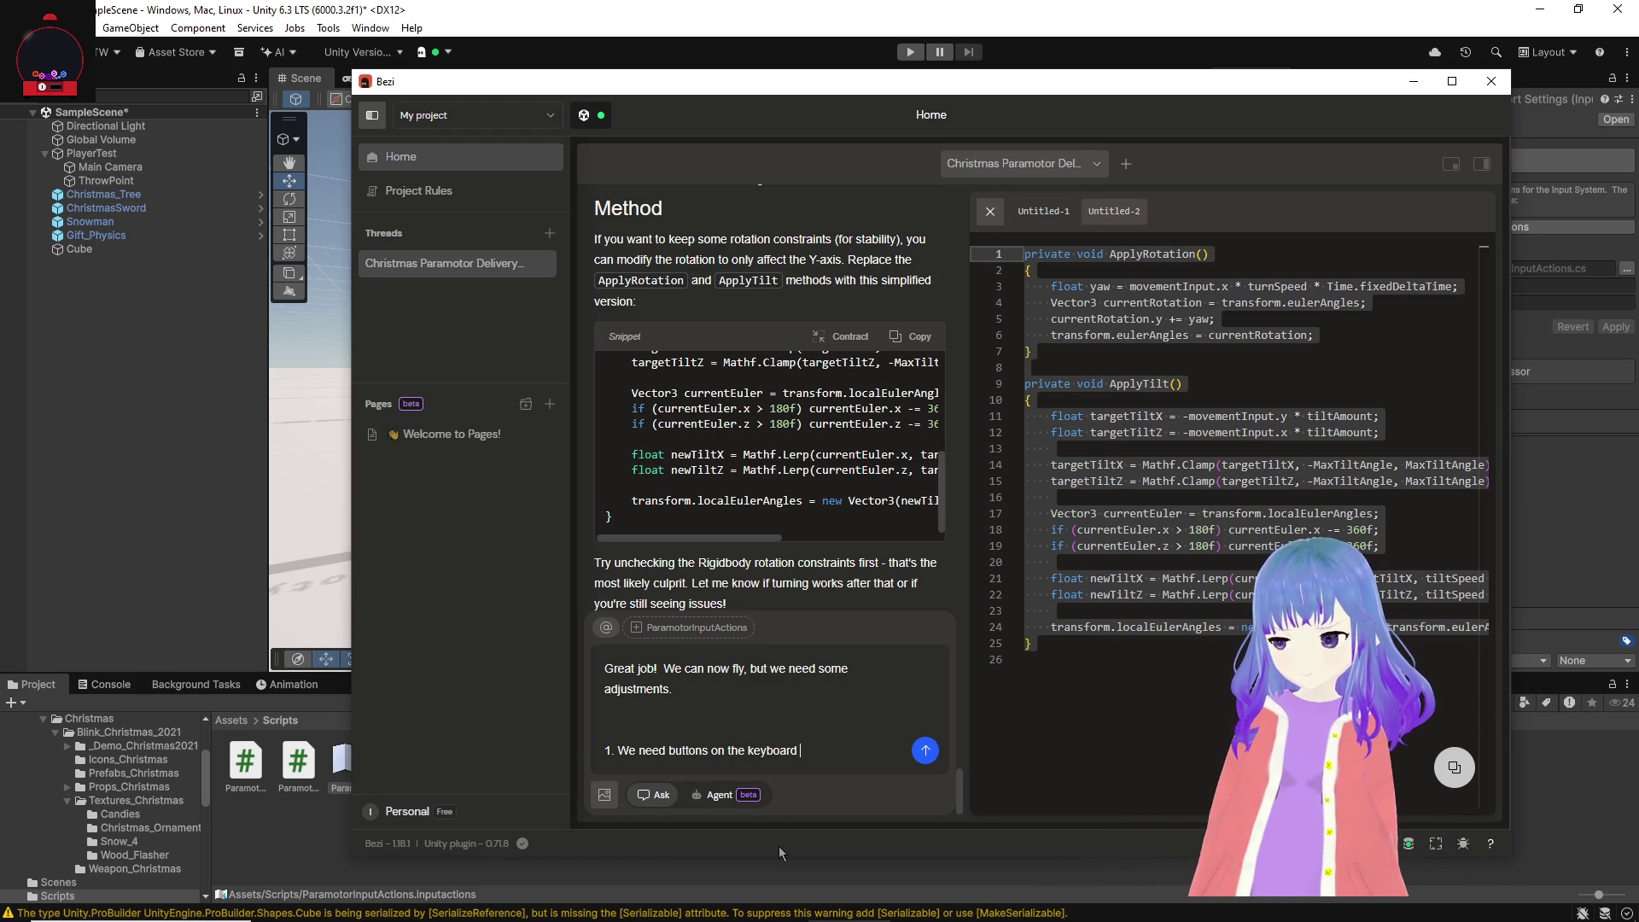
type("(Q")
type("/E")
type(" to l")
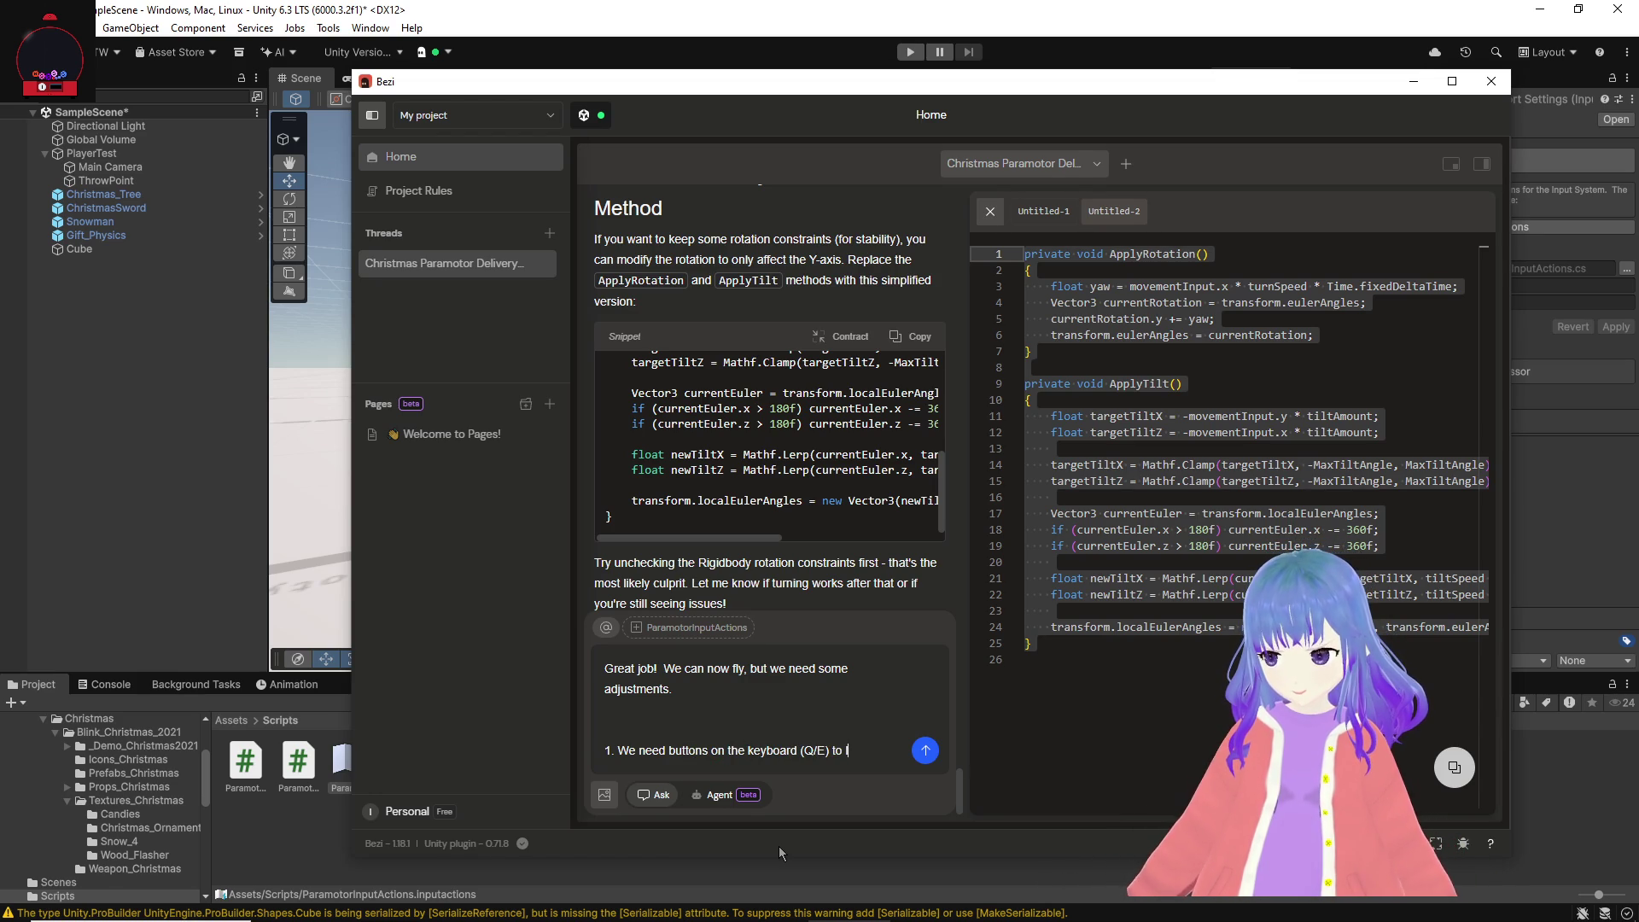
type("ooke lef")
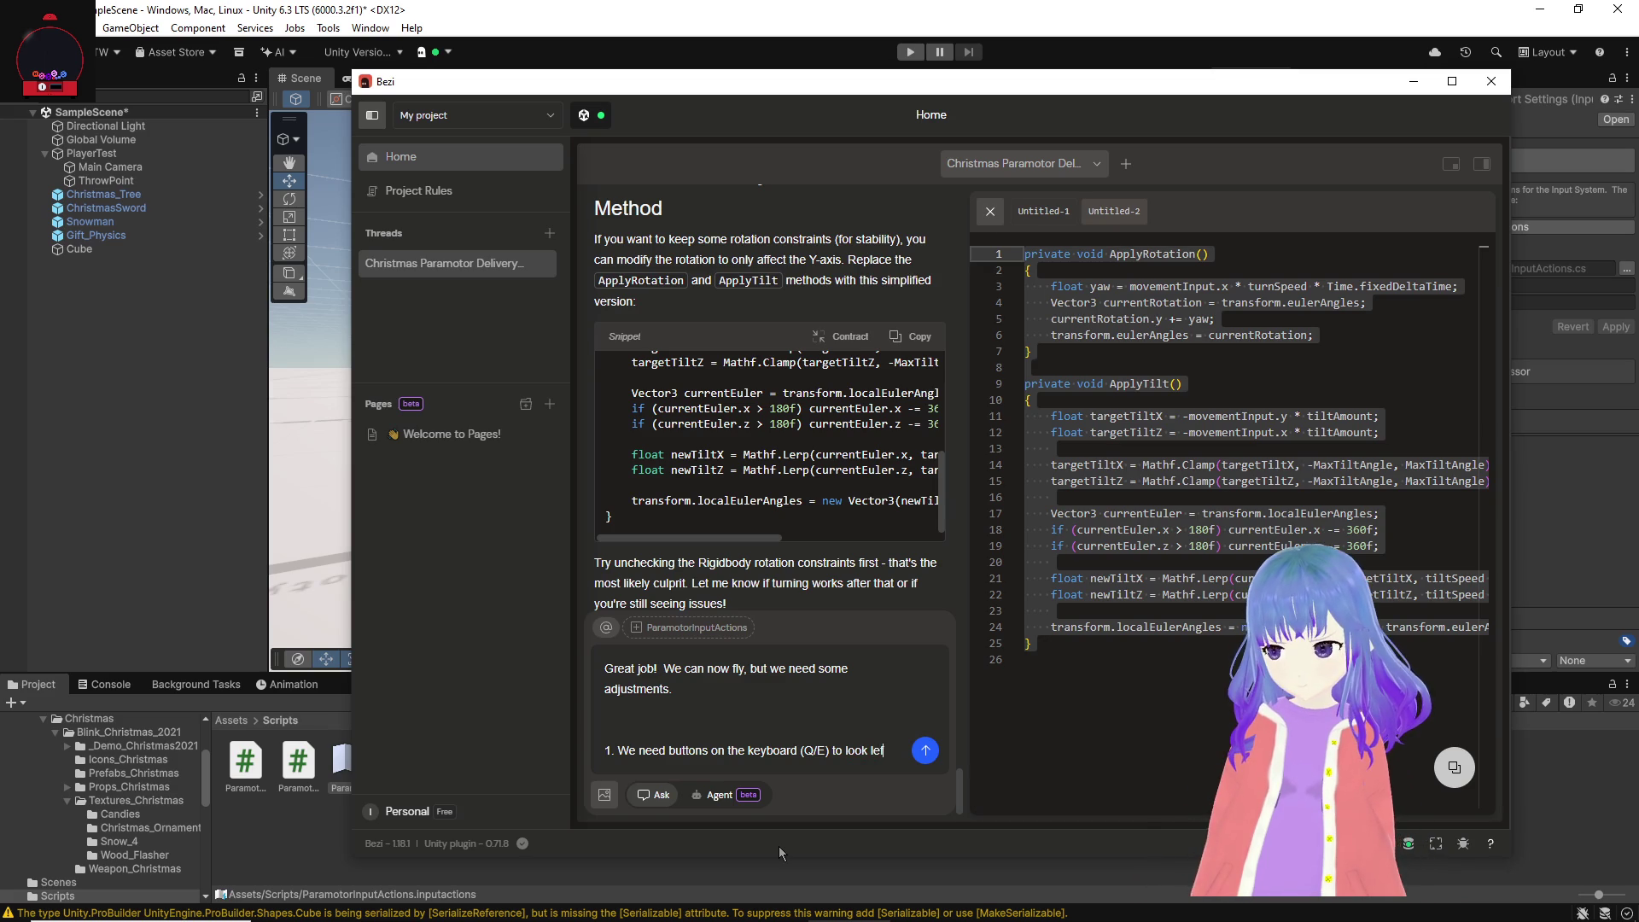
type("t and right for convenience")
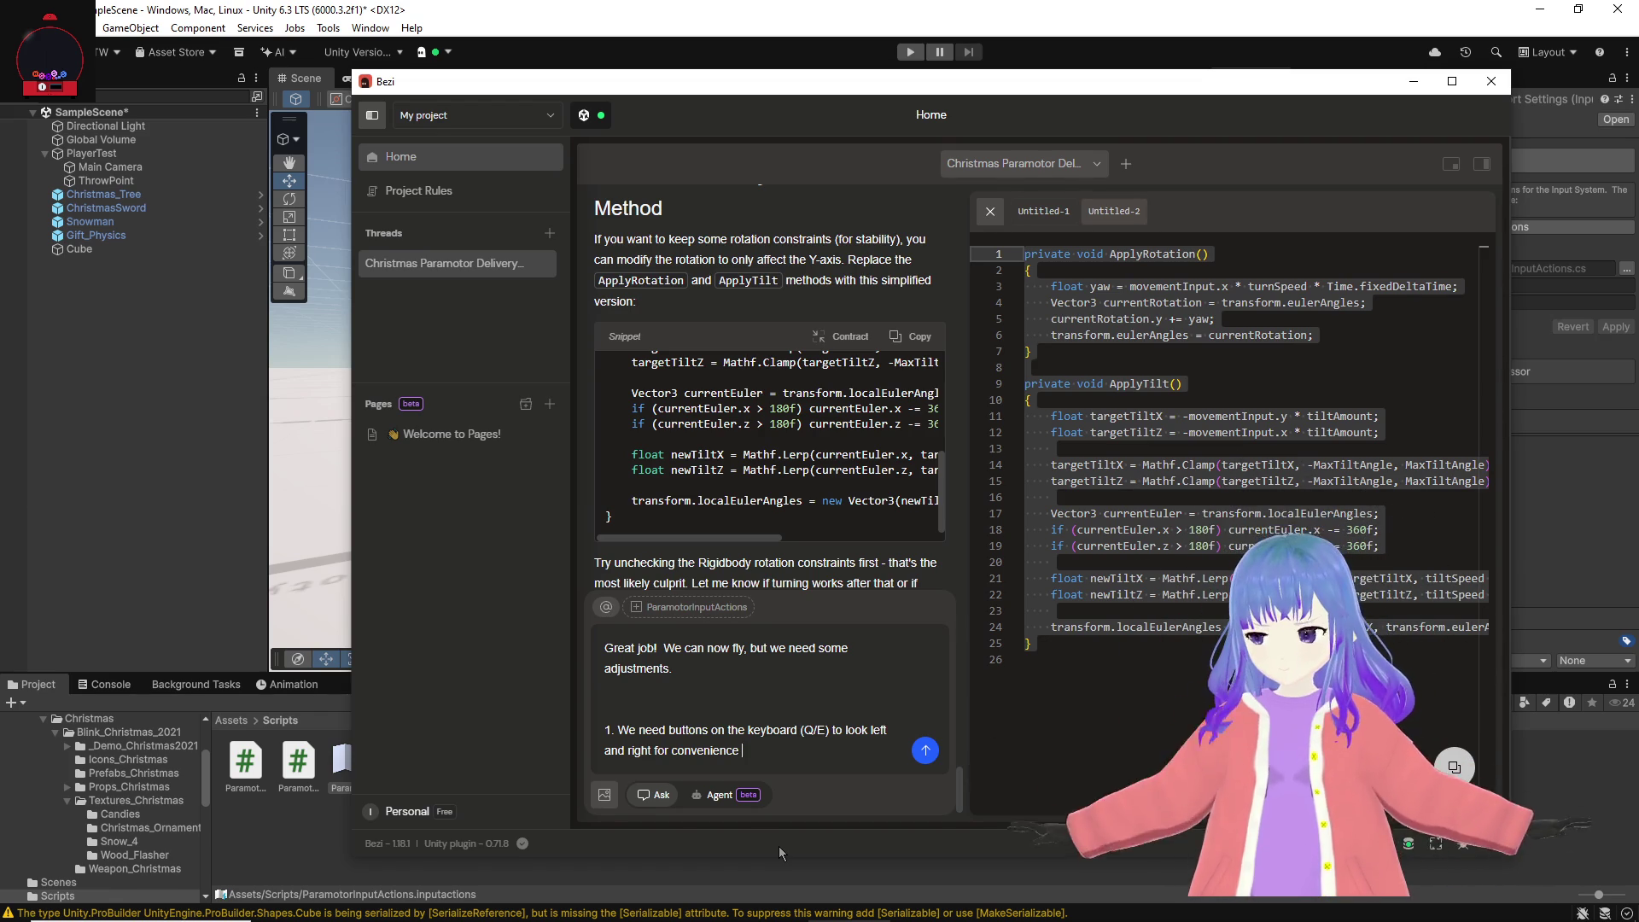
type("of throwing git")
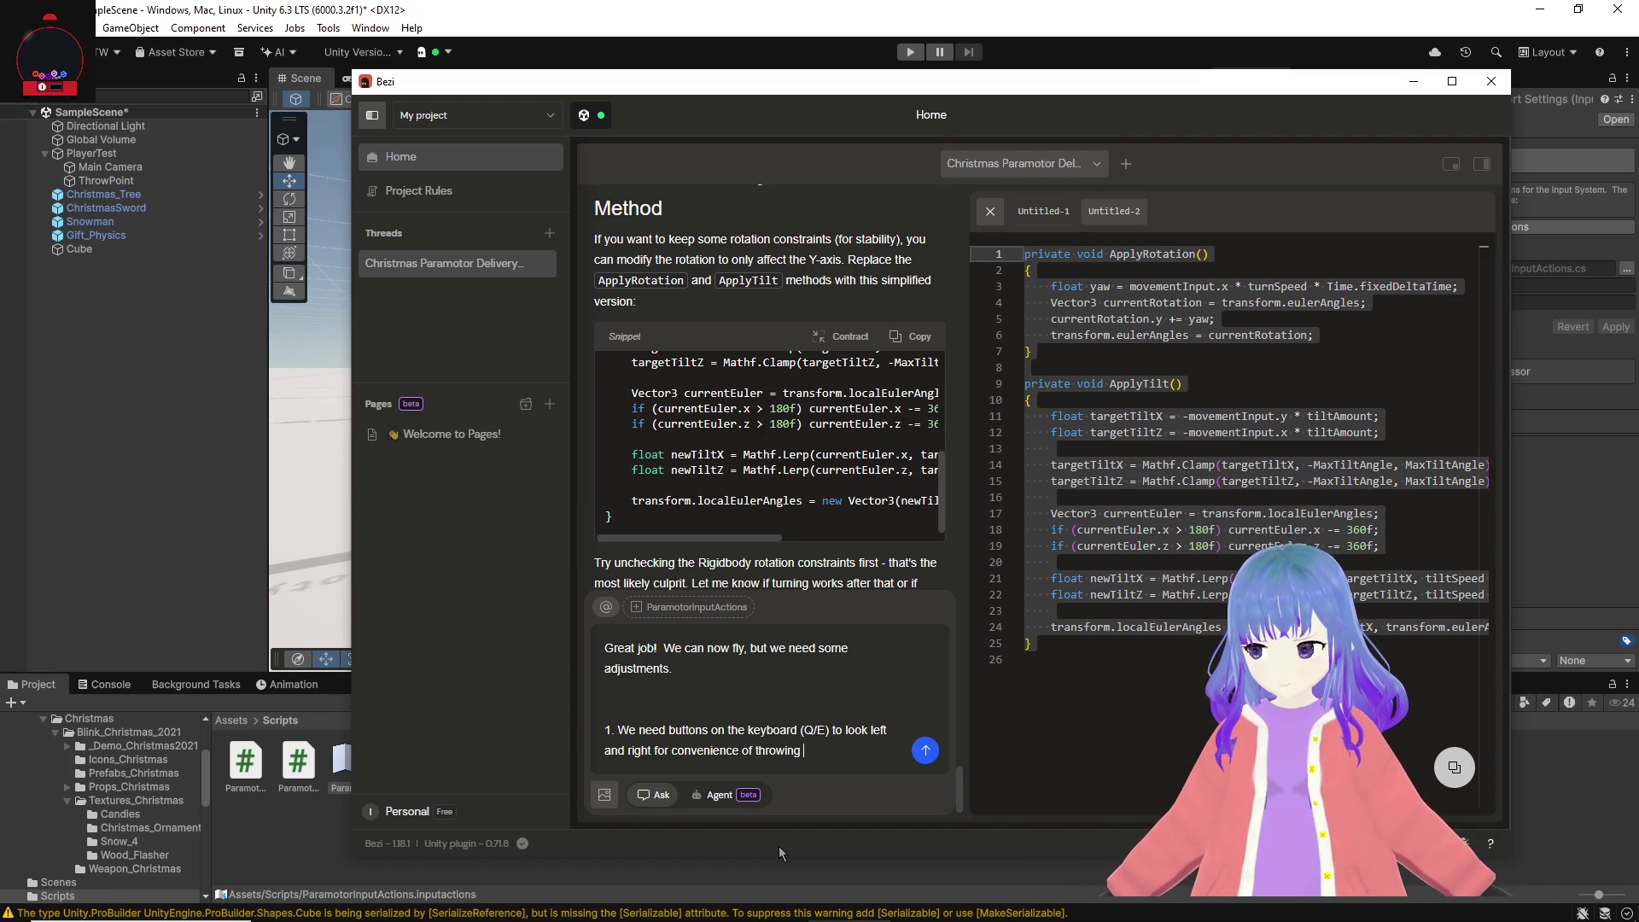
type("ts.")
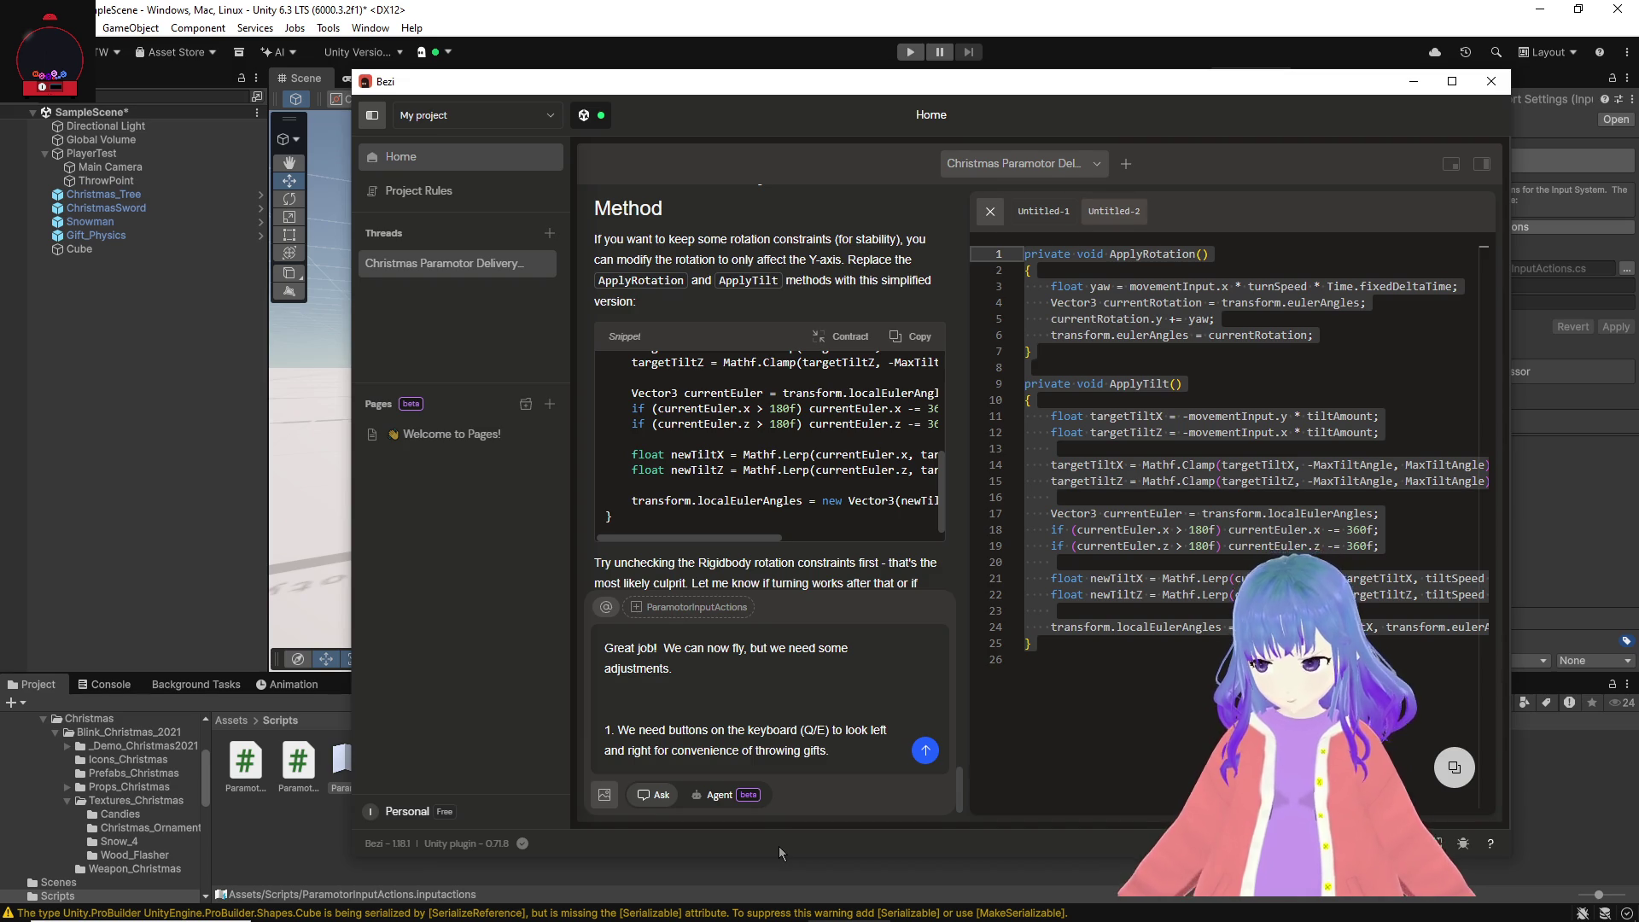
Step: Add a second item asking for the throttle to work like a slider instead of a held button
key("shift+Return")
type("2.")
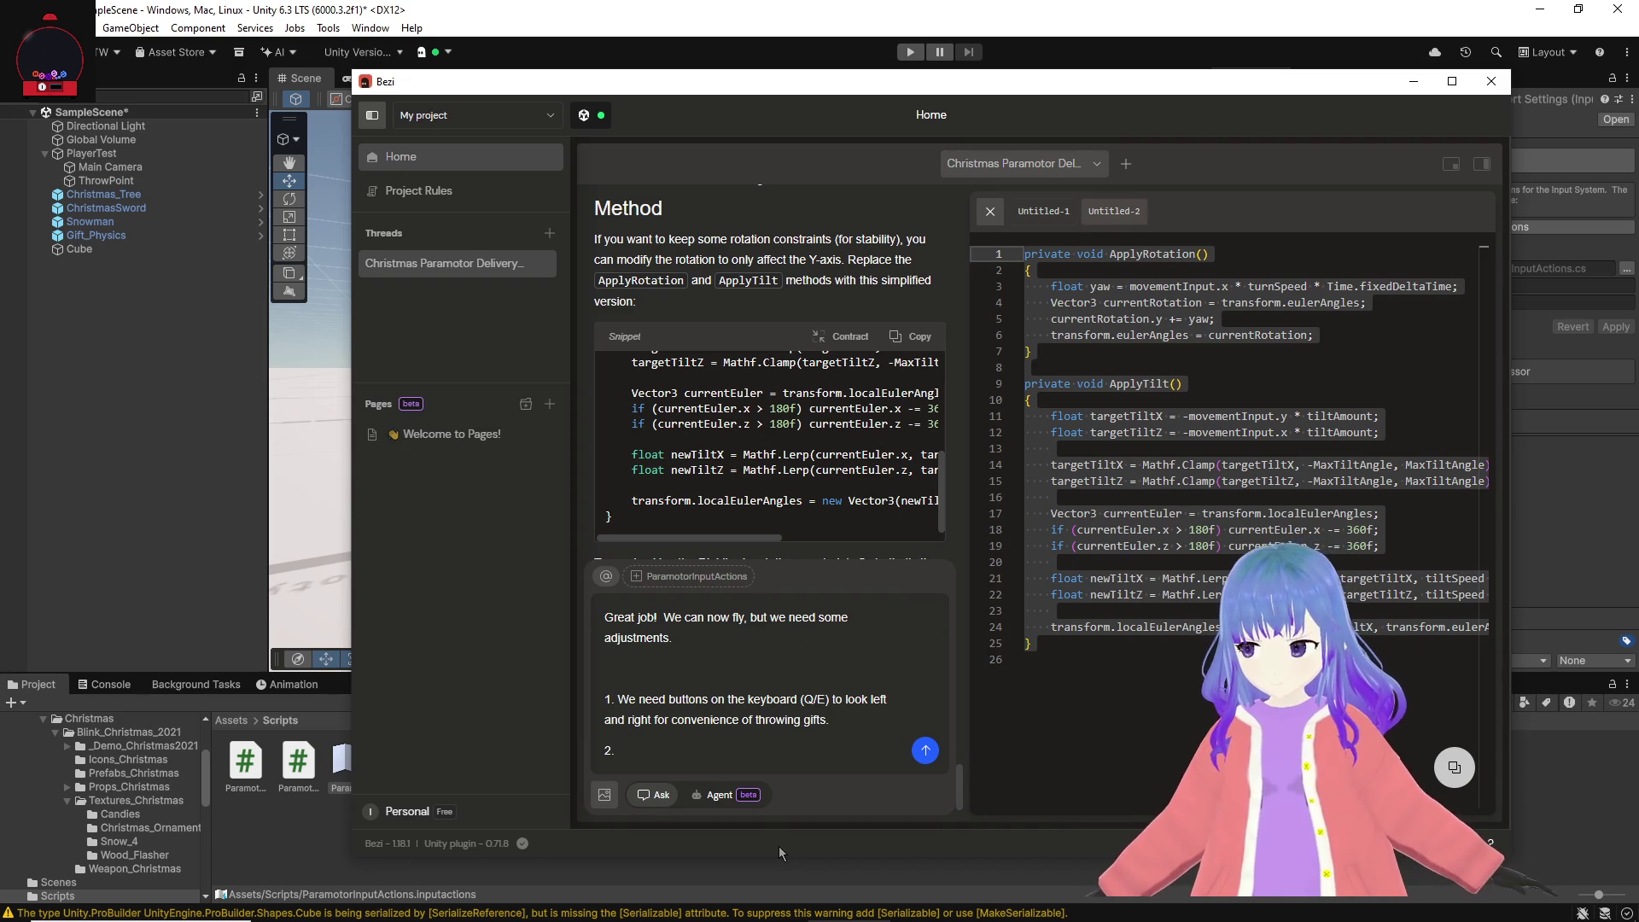
type("Throttle right now is")
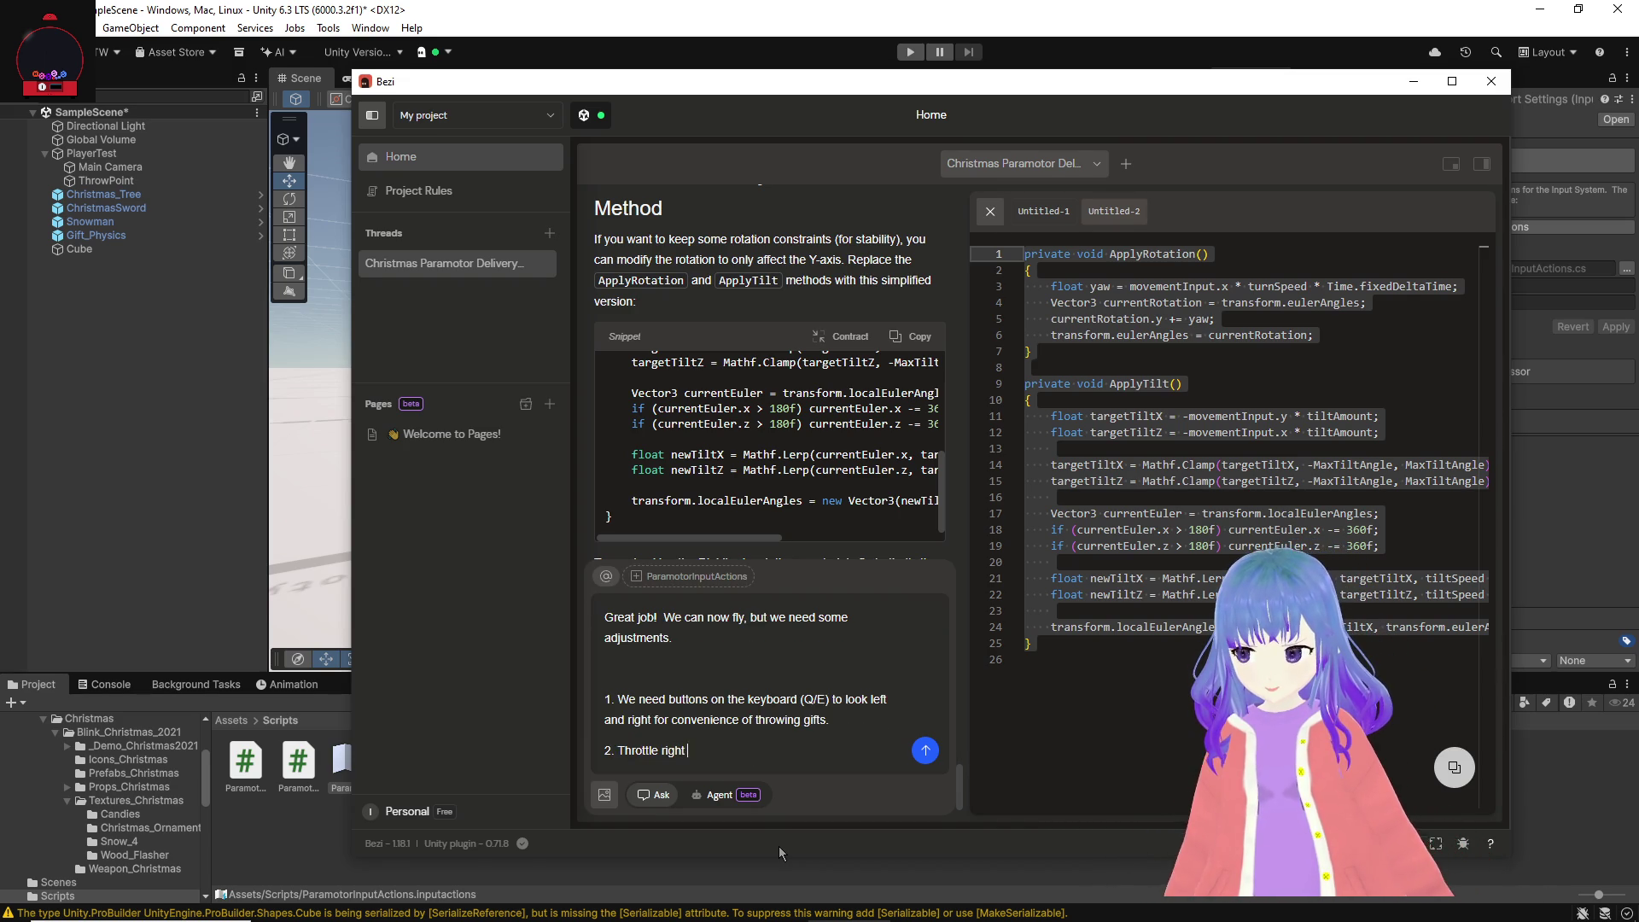
key("BackSpace")
type("req")
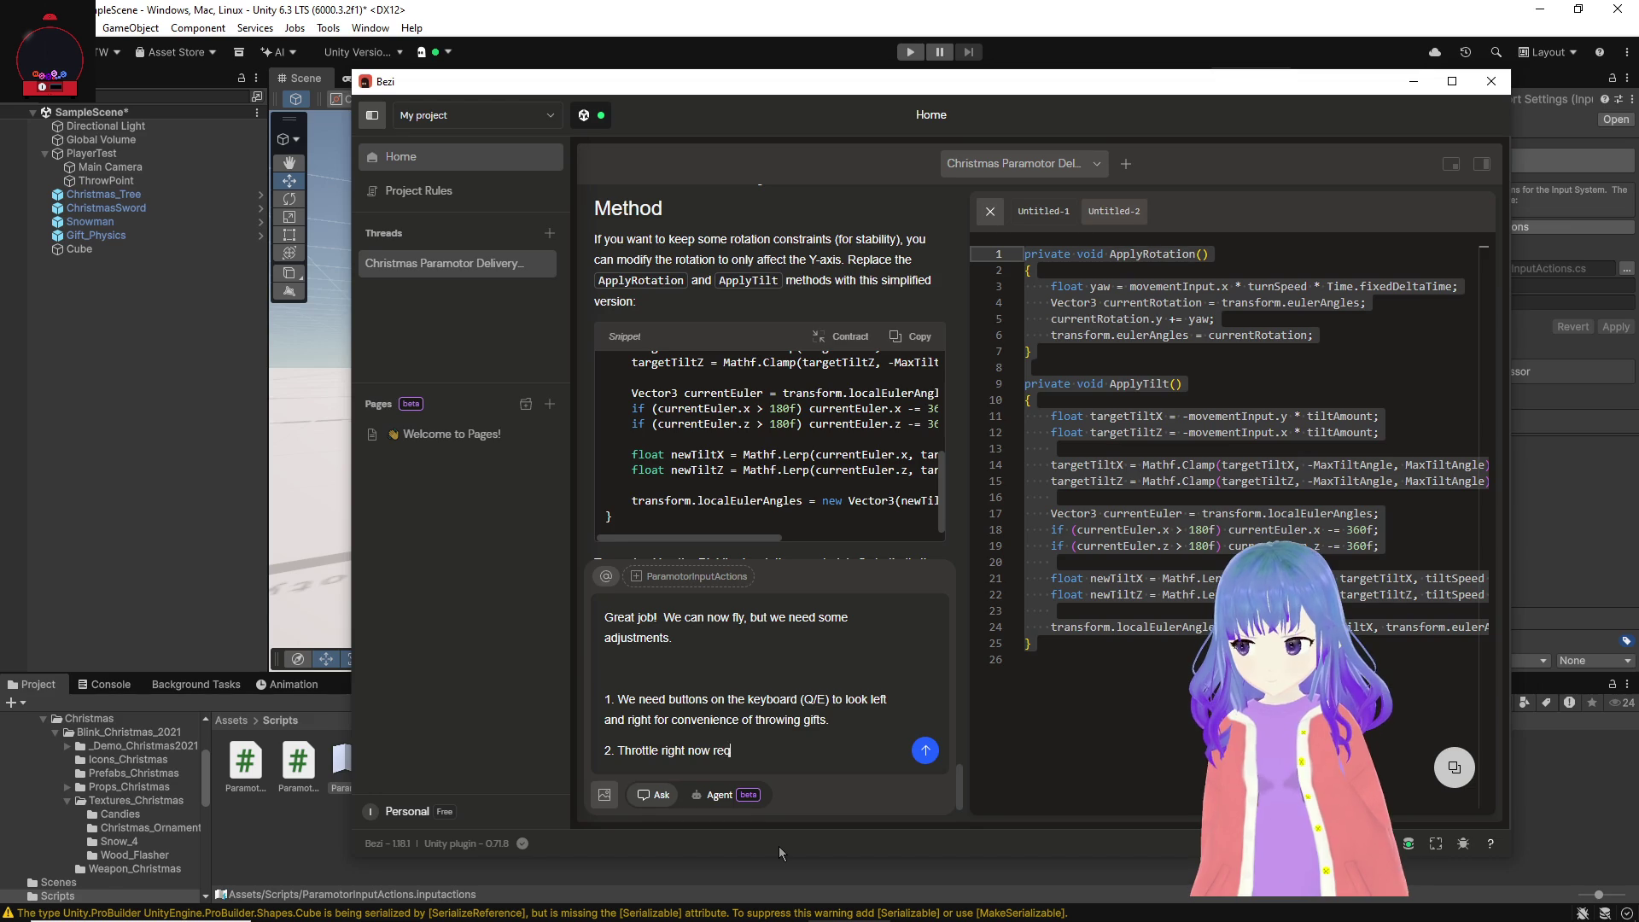
type("uires u to hold a button ")
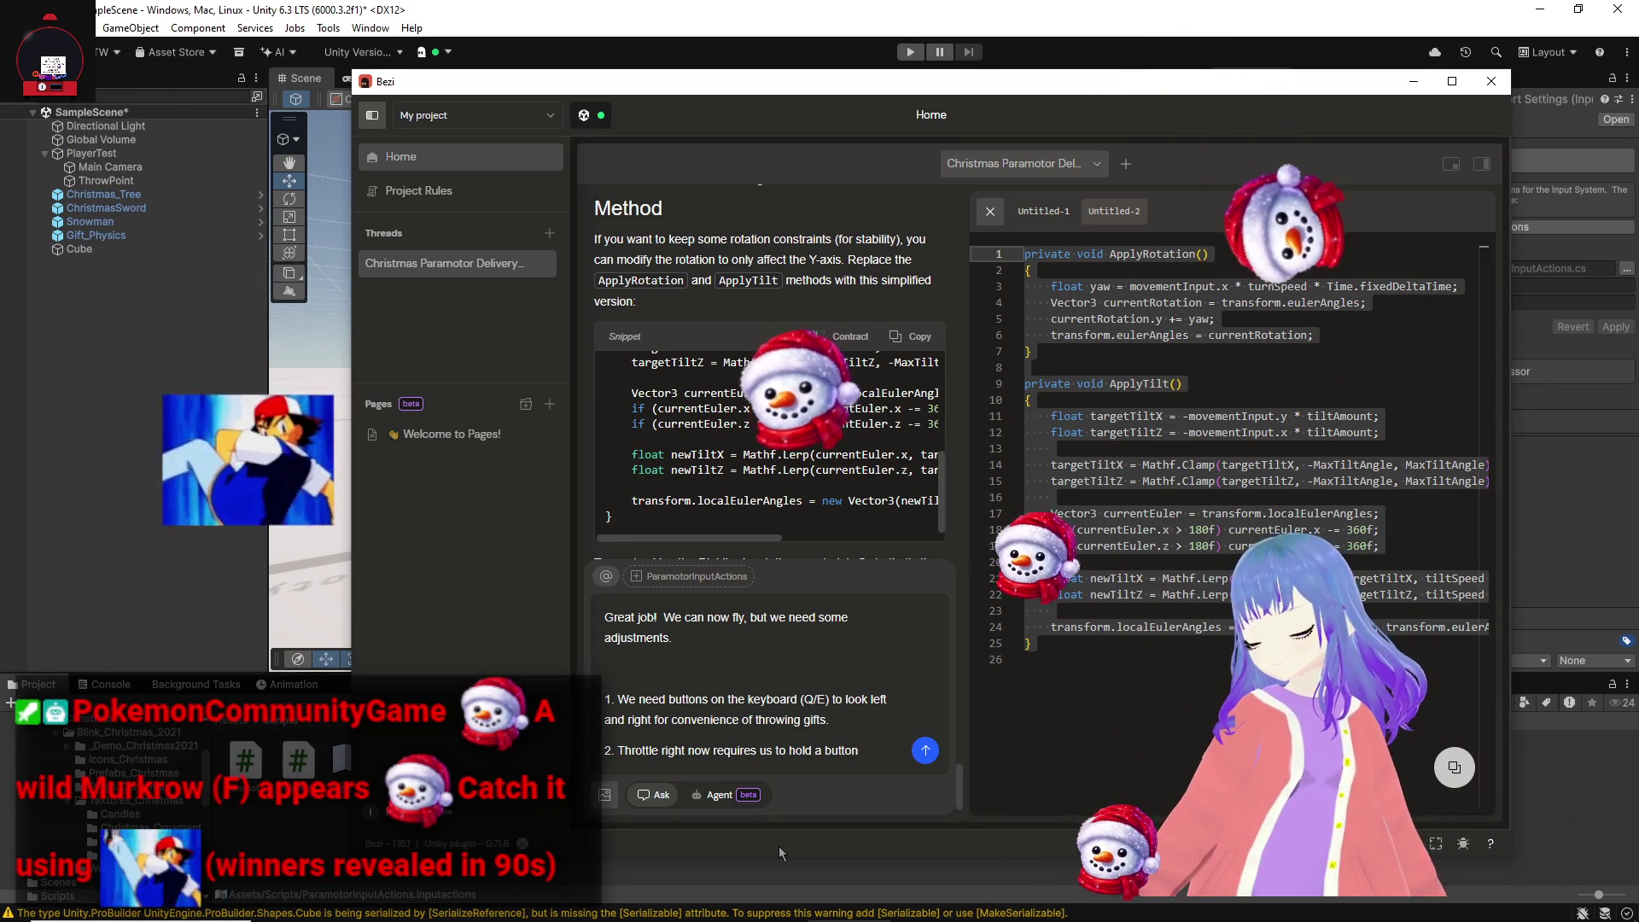
type("ic")
key("BackSpace")
type("t could be a")
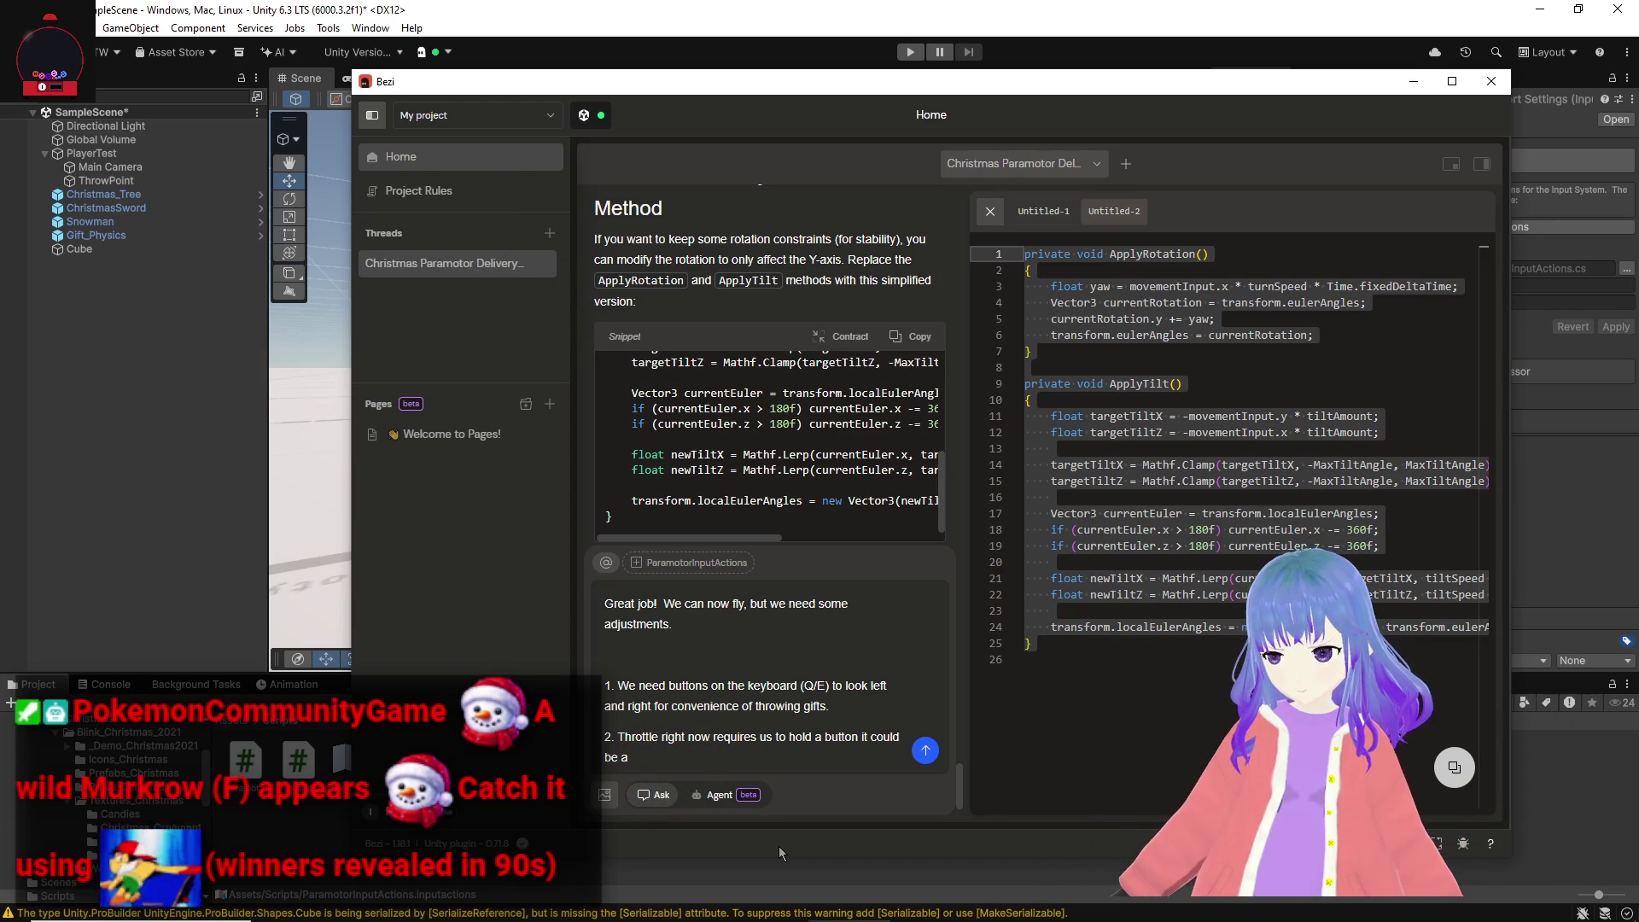
key("BackSpace")
type("m")
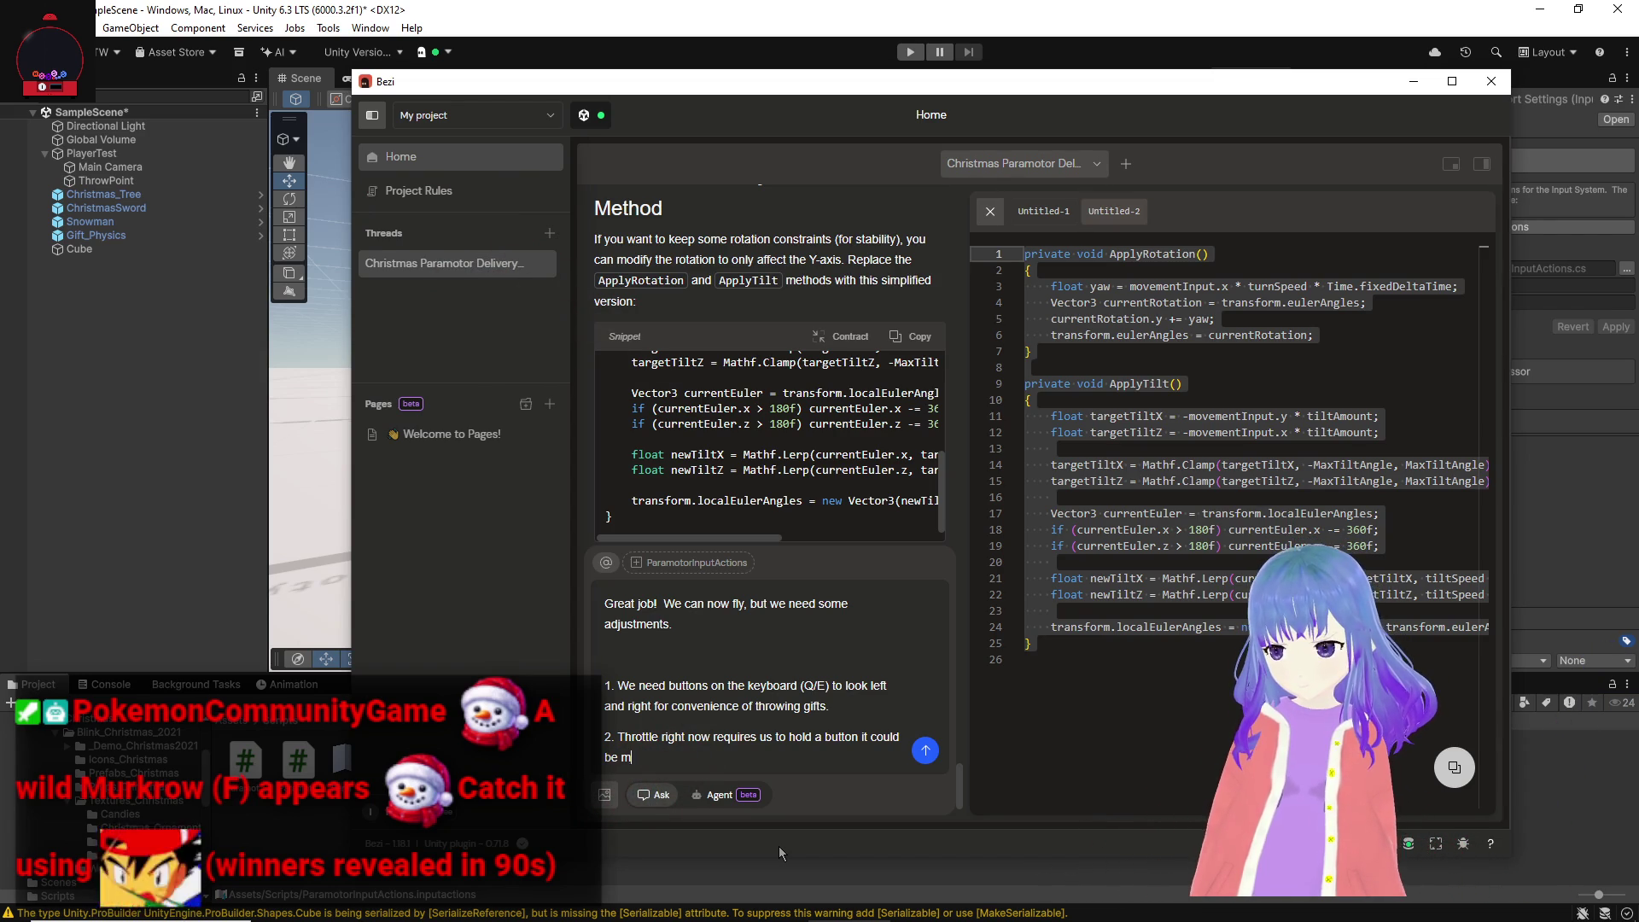
type("ore like a slider we move visually on")
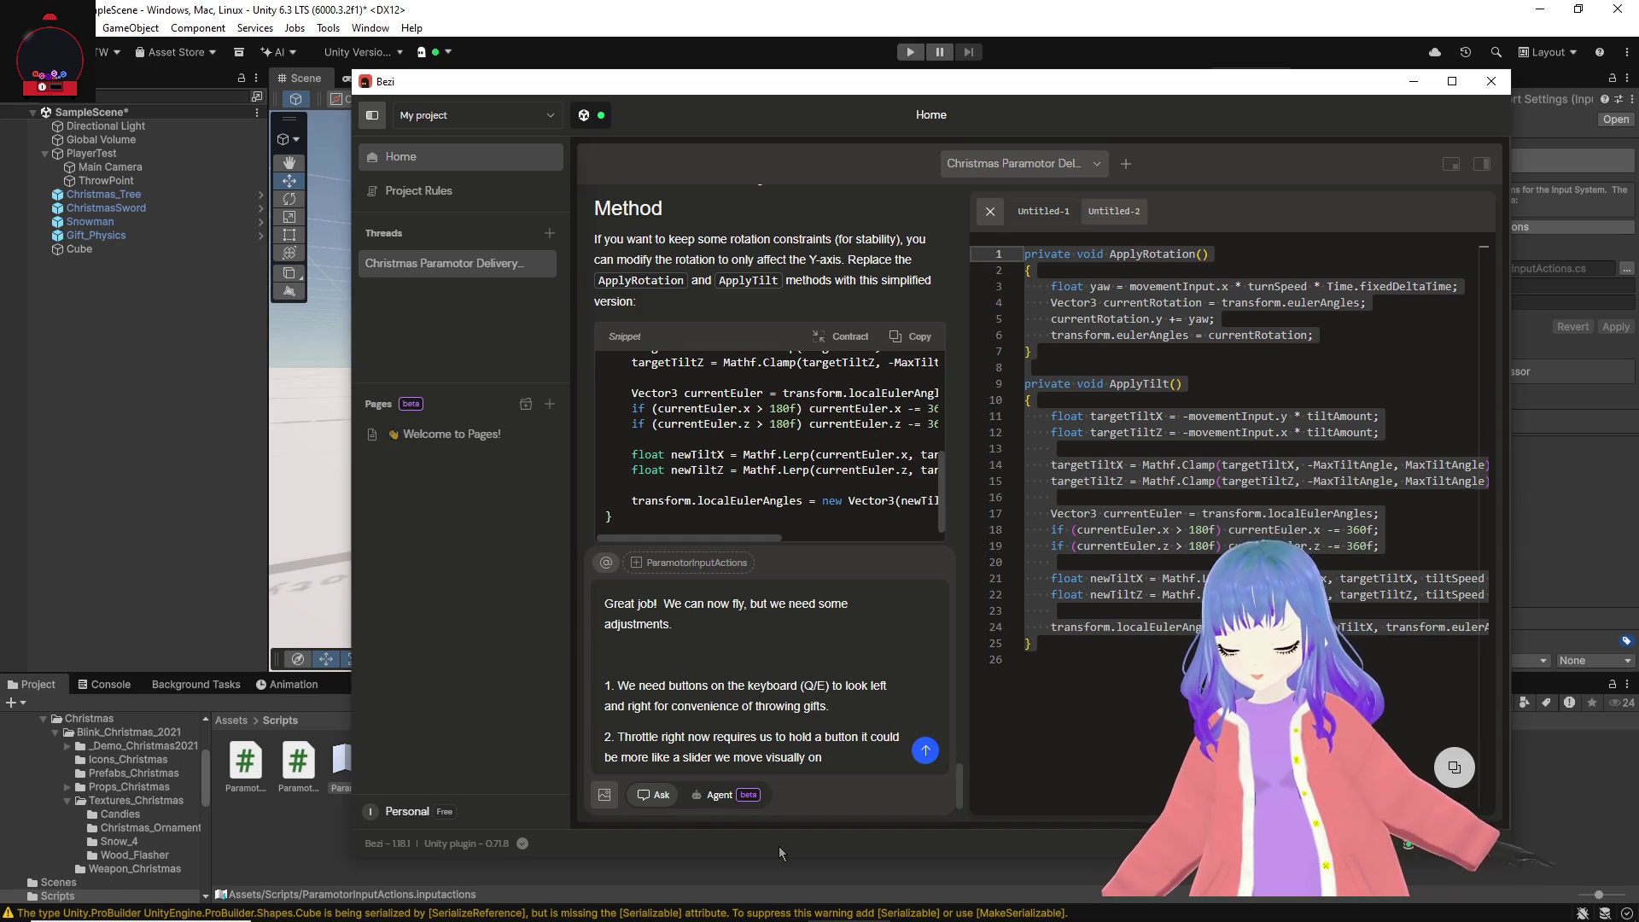
key("BackSpace")
key("BackSpace")
key("BackSpace")
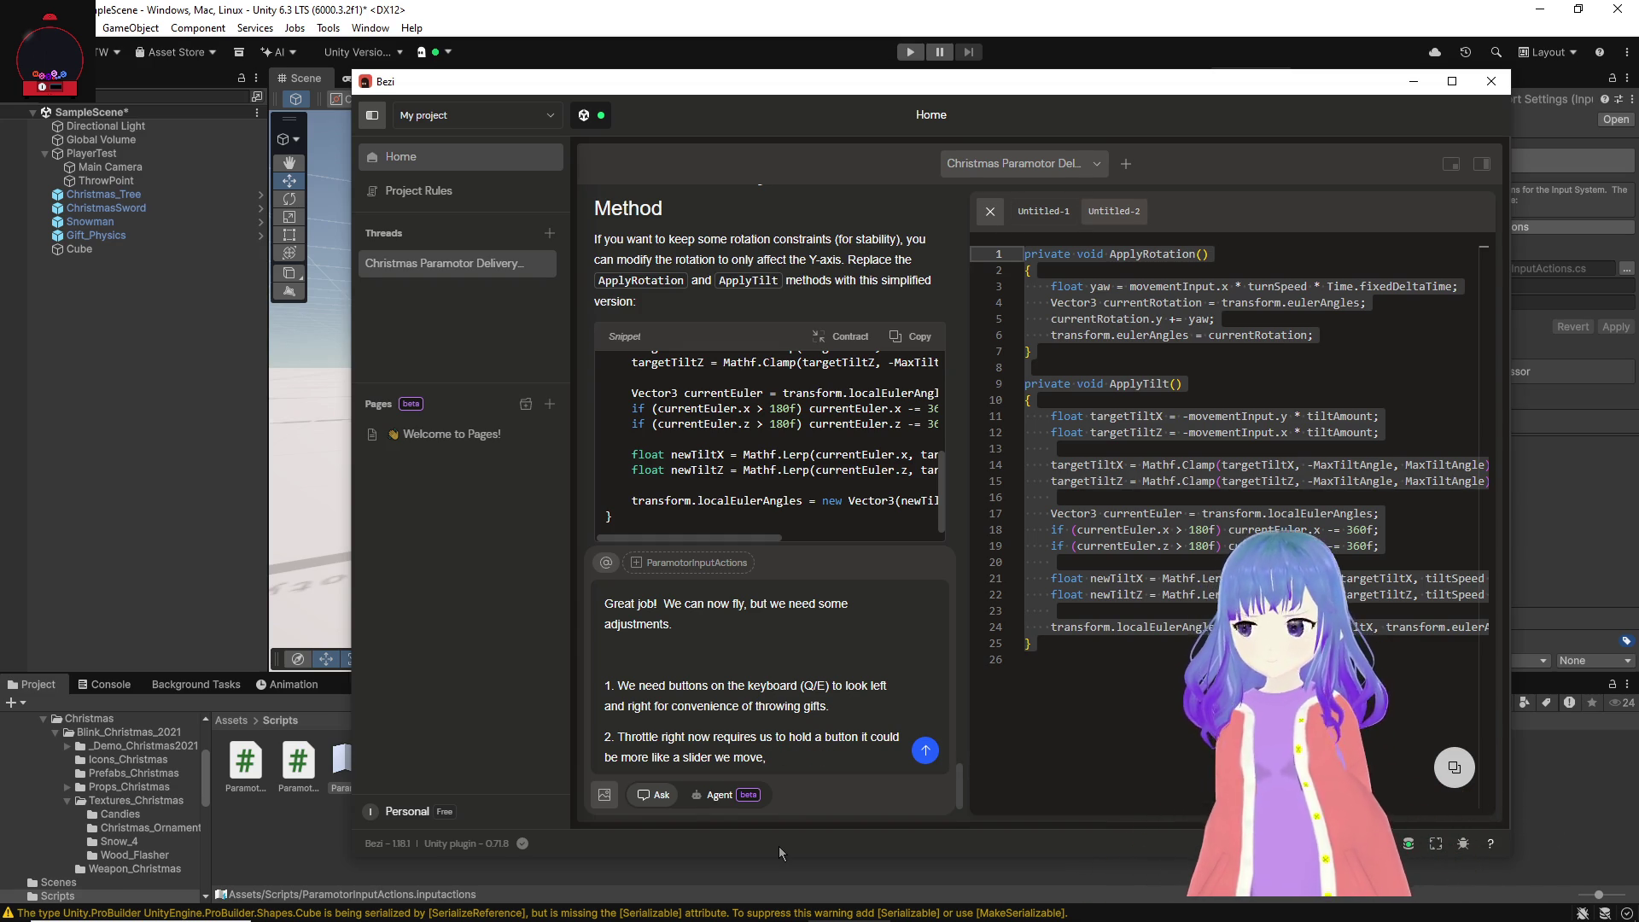
key("BackSpace")
Step: Add a third item requesting UI inputs for speed and throttle, and send the message
key("shift+Return")
type("3. ")
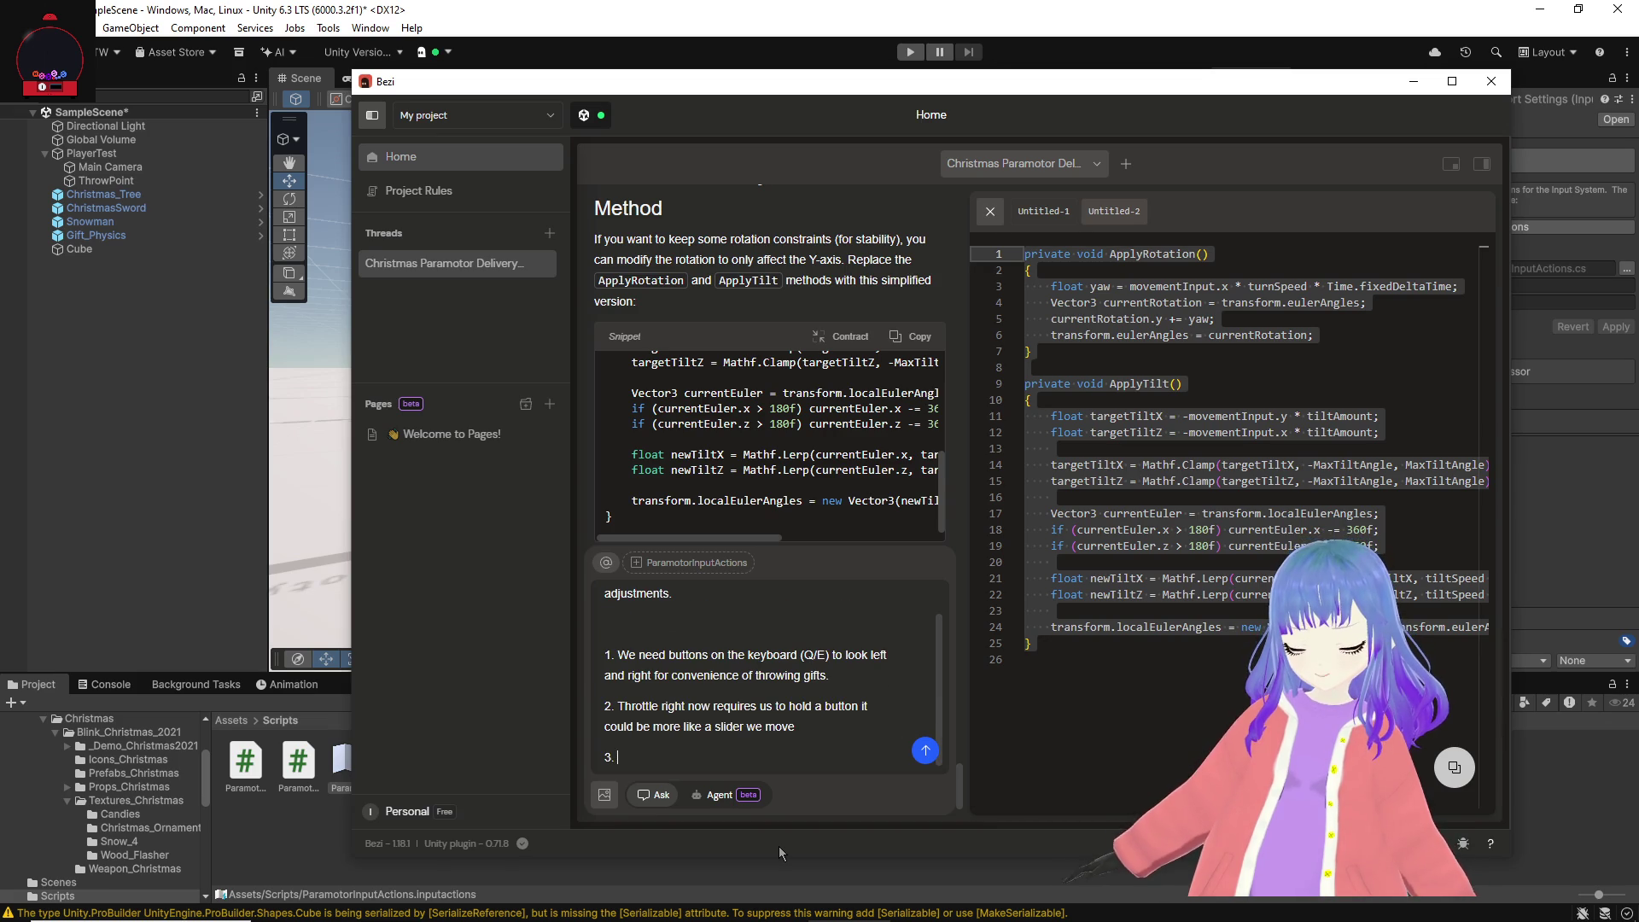
type("We should have some events for updating UI later")
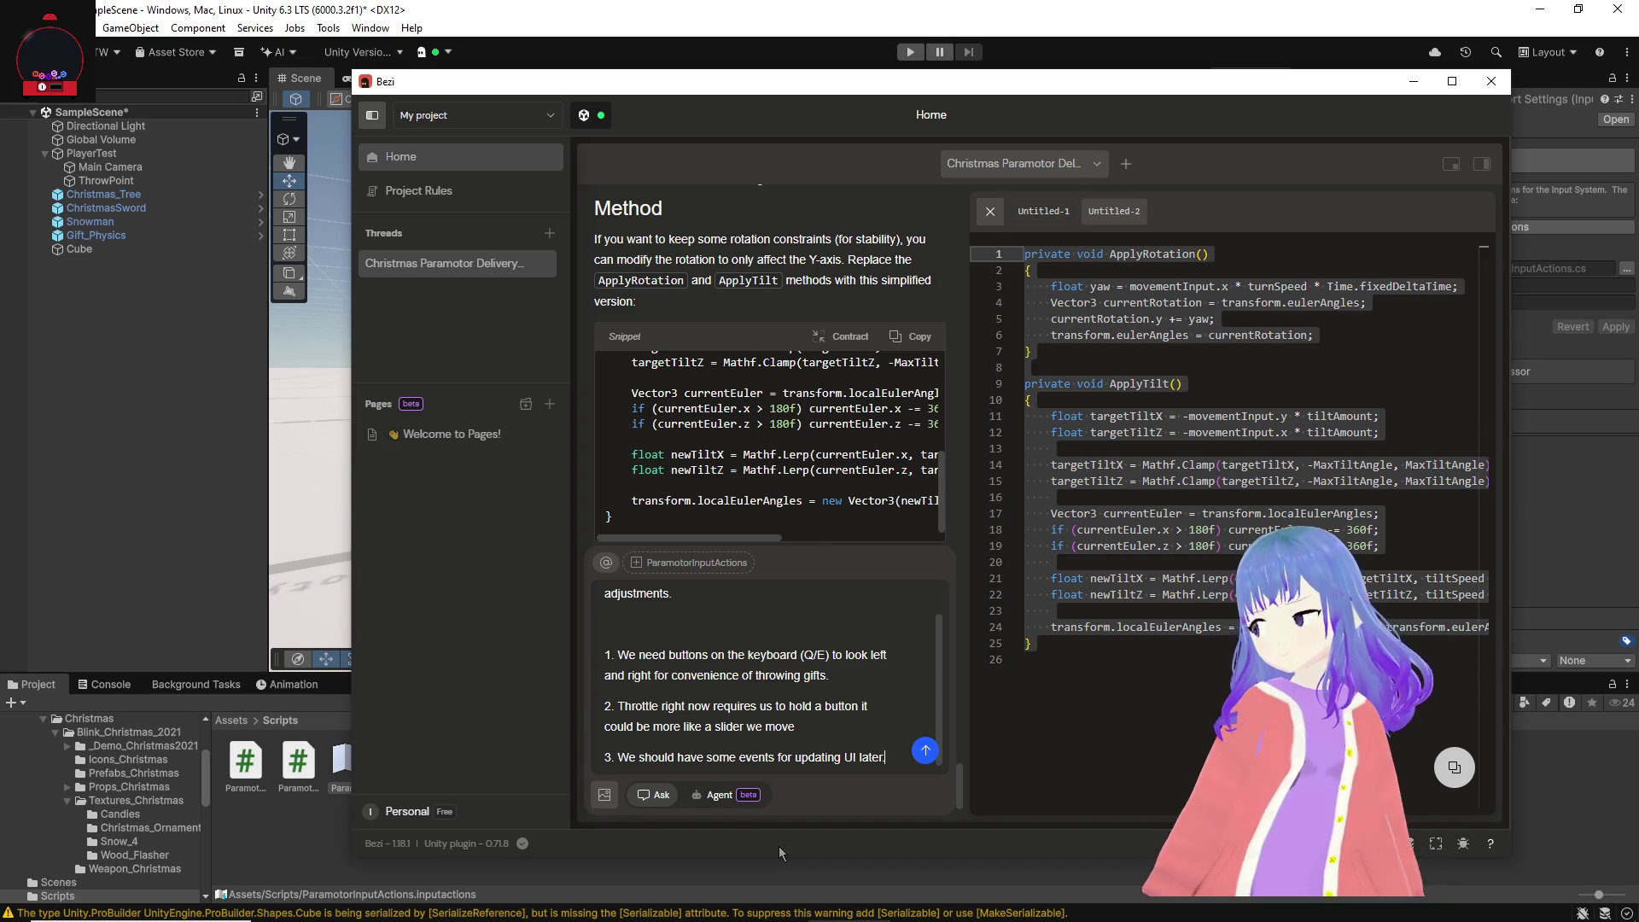
key("BackSpace")
key("BackSpace")
key("BackSpace")
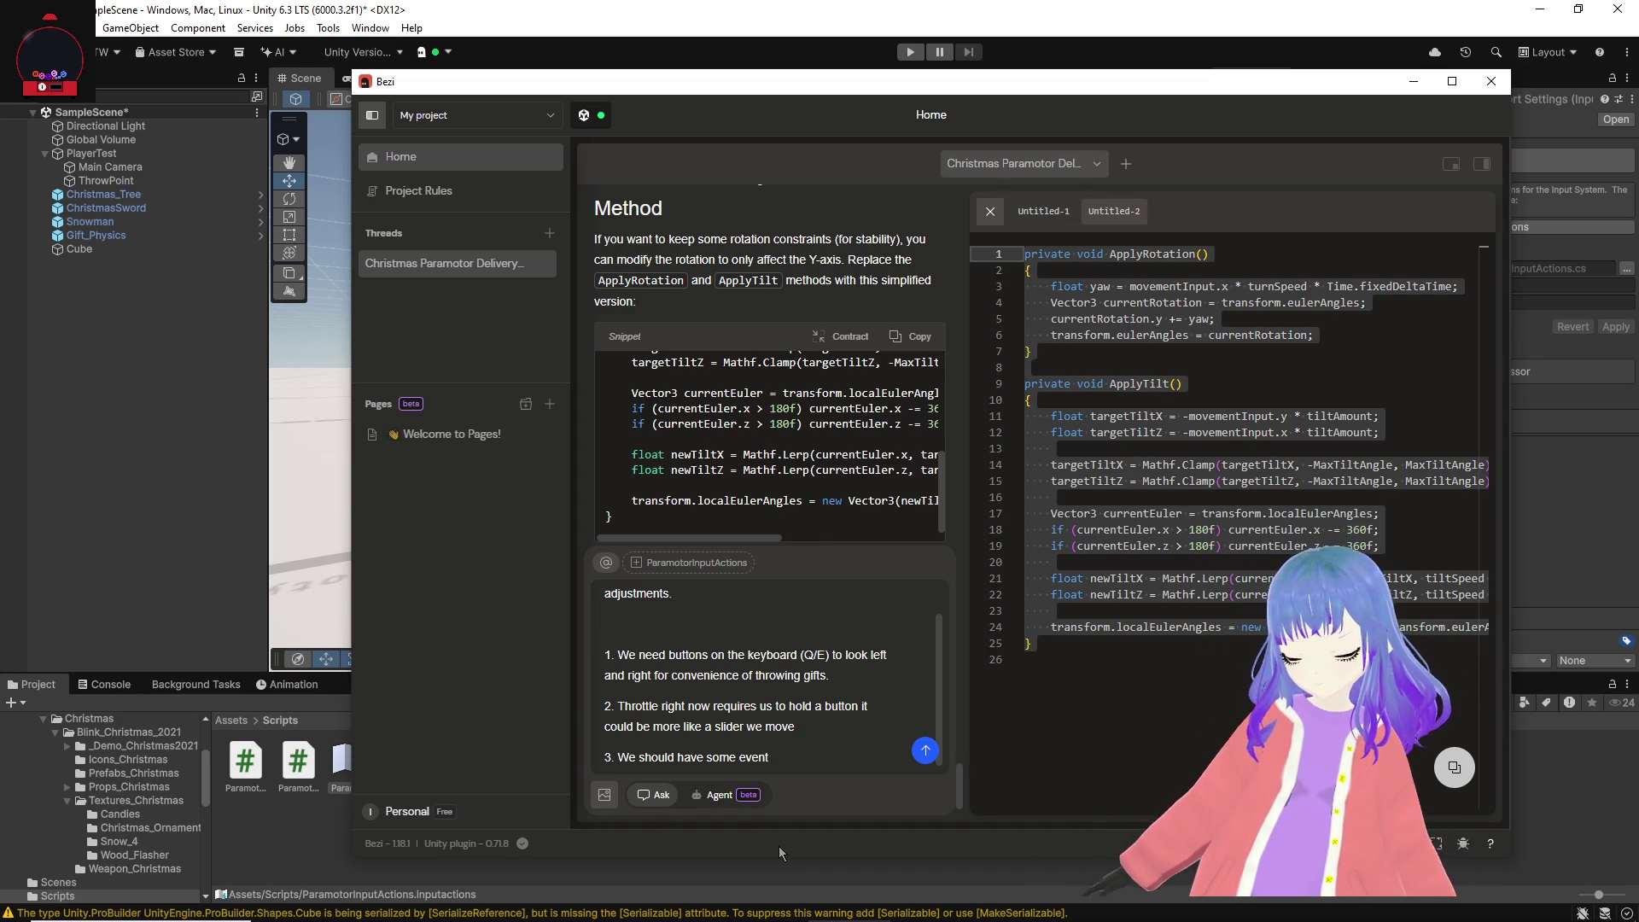
key("BackSpace")
key("BackSpace")
key("BackSpace")
type("text mesh ")
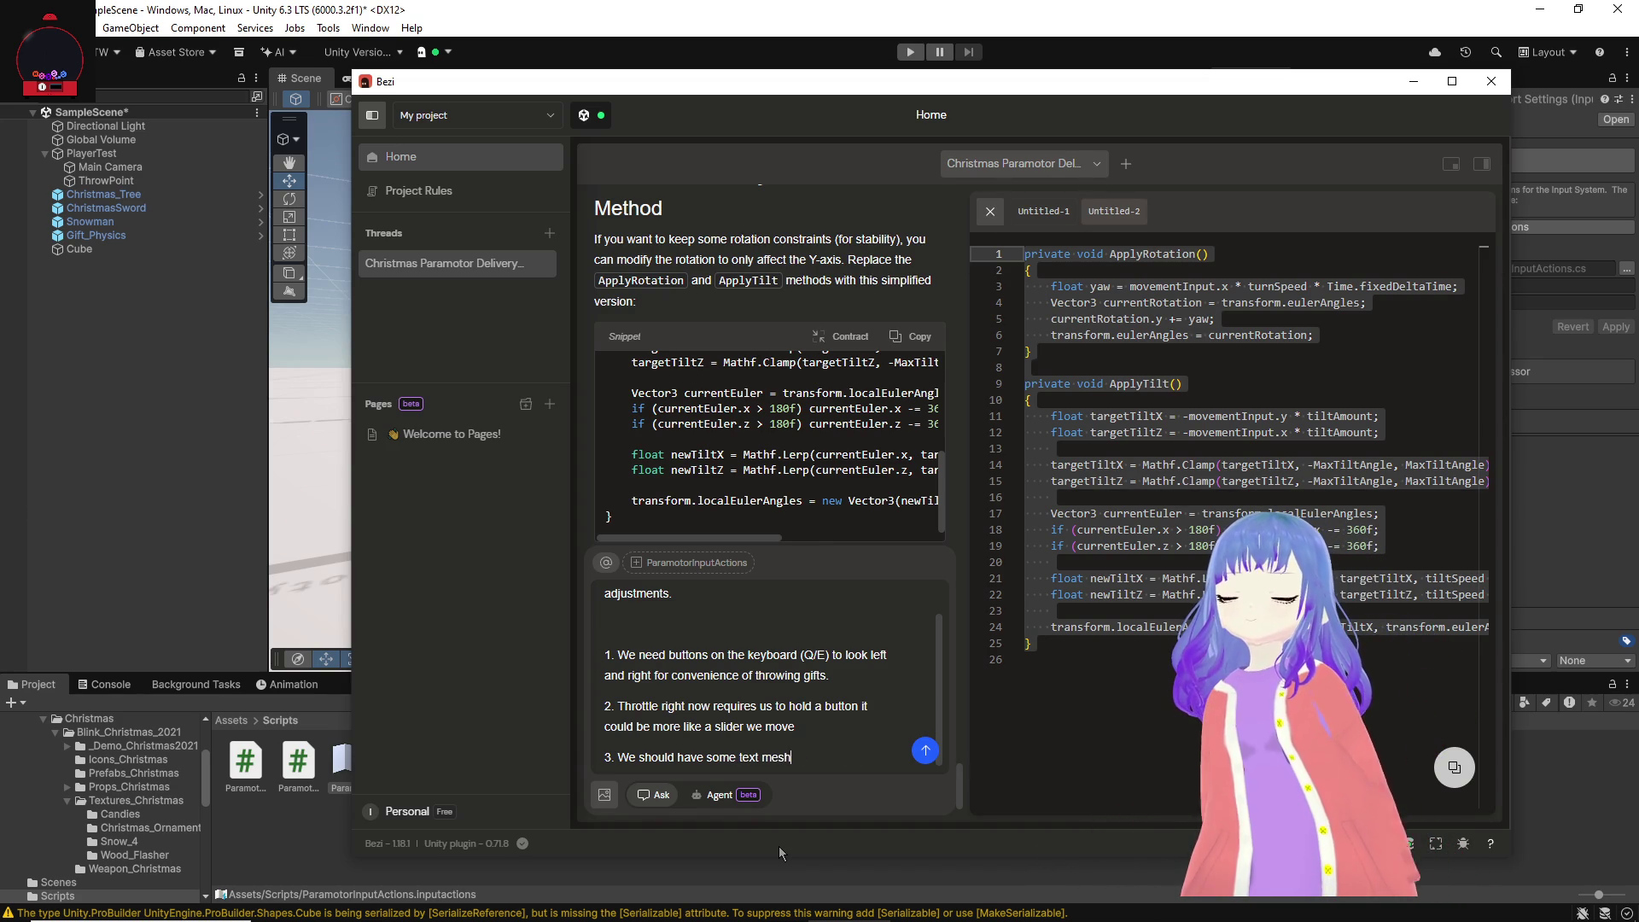
type("pro texts ")
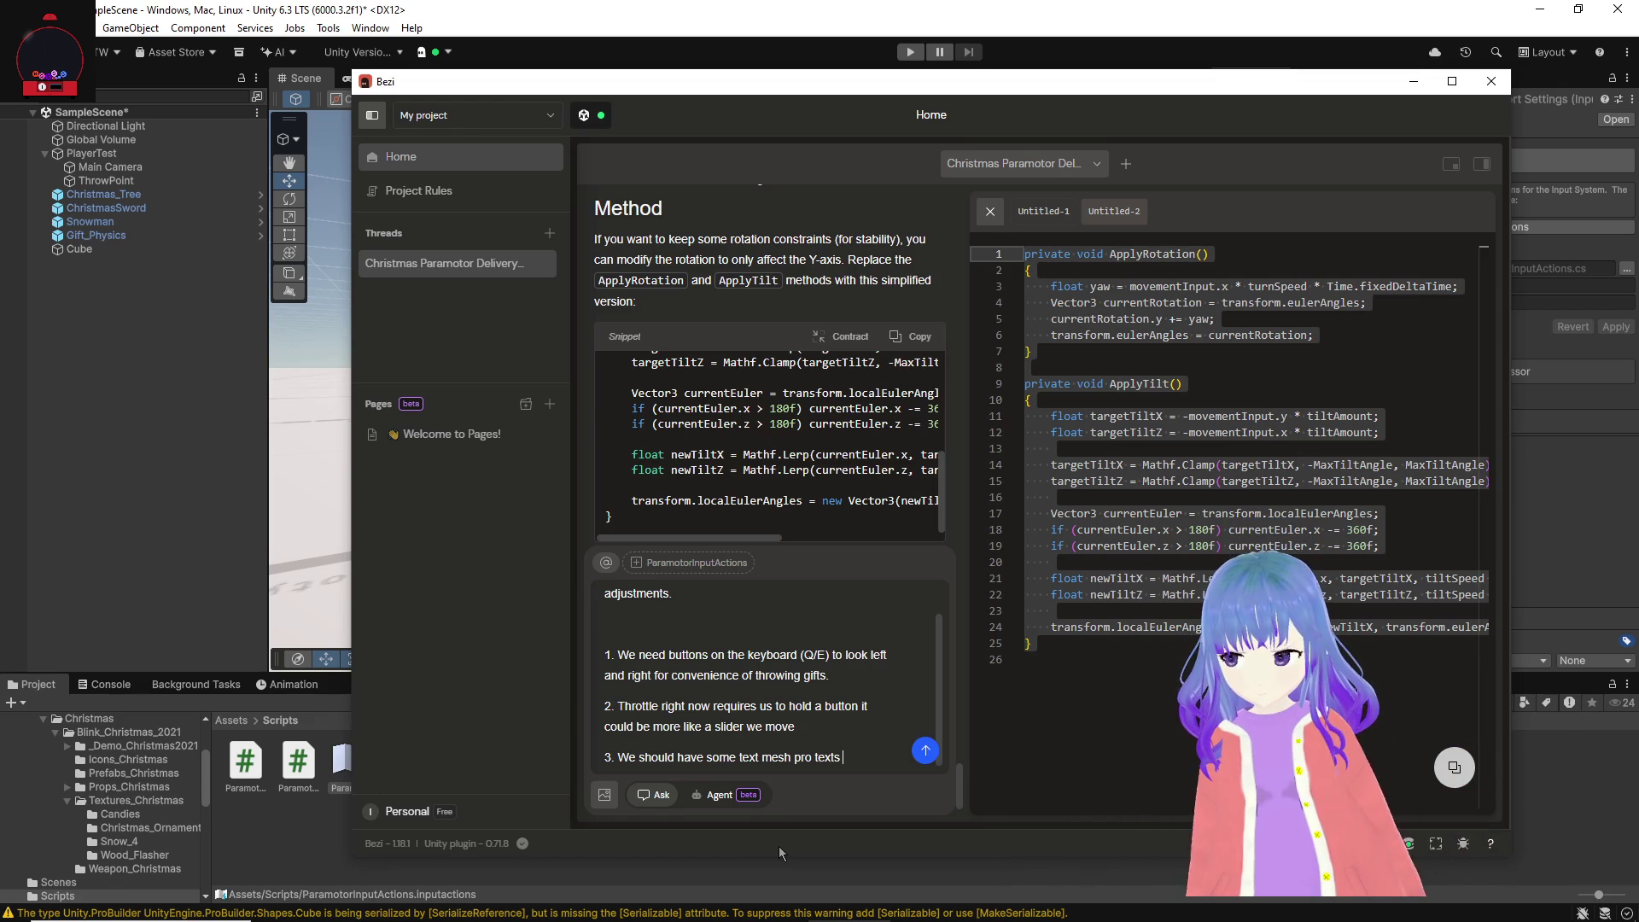
type("that")
key("BackSpace")
key("BackSpace")
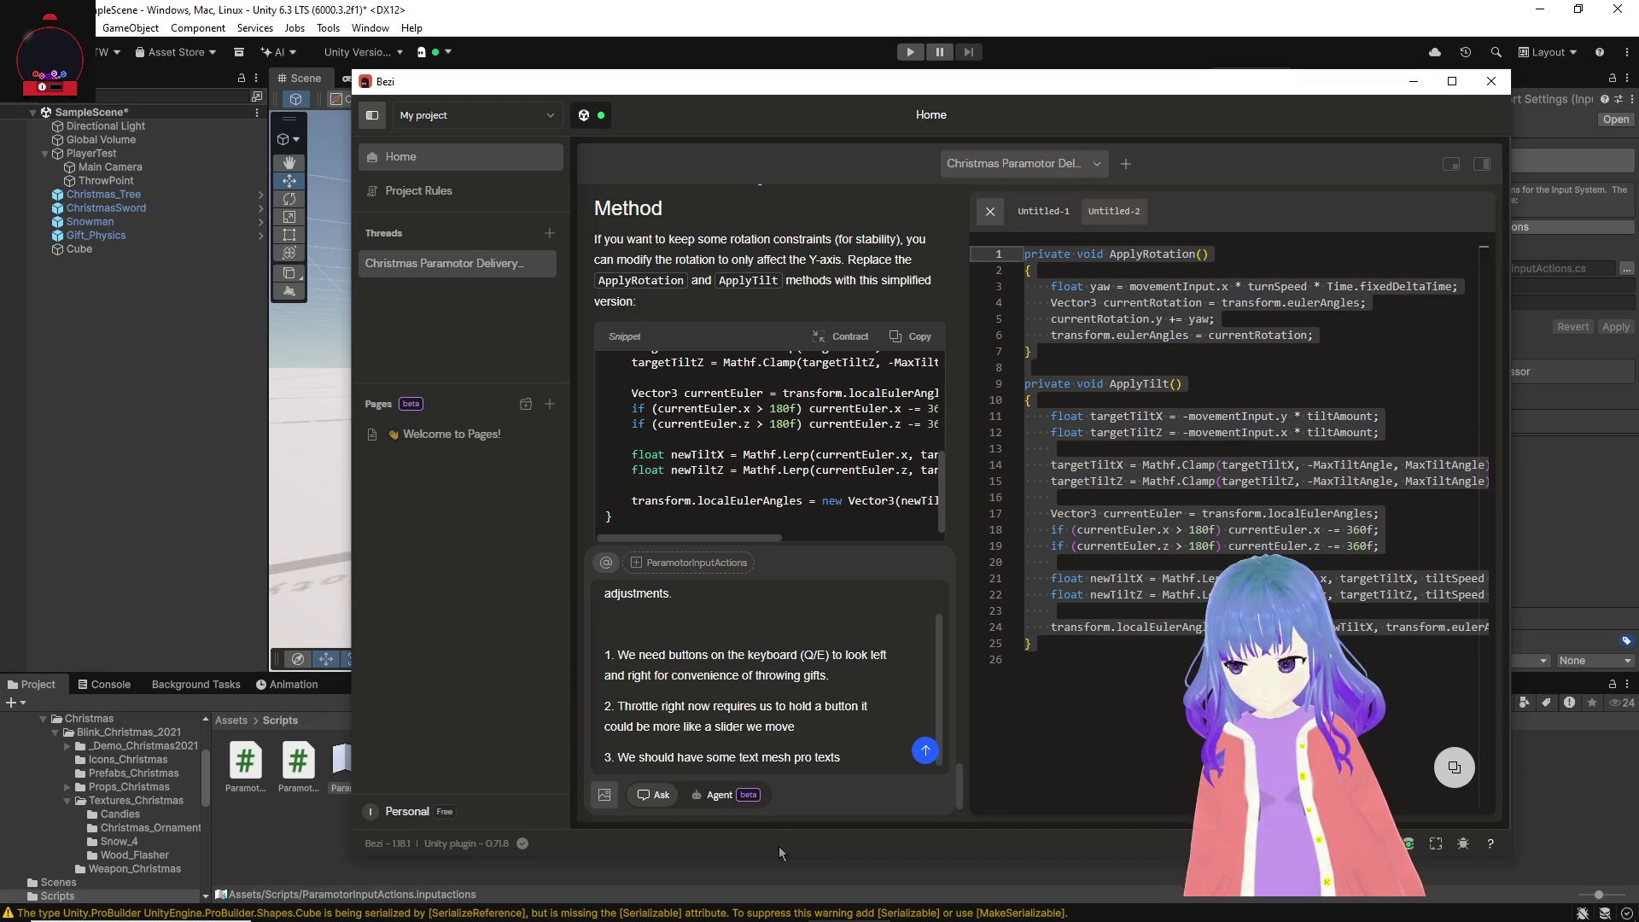
key("ctrl+BackSpace")
key("ctrl+BackSpace")
key("ctrl+BackSpace")
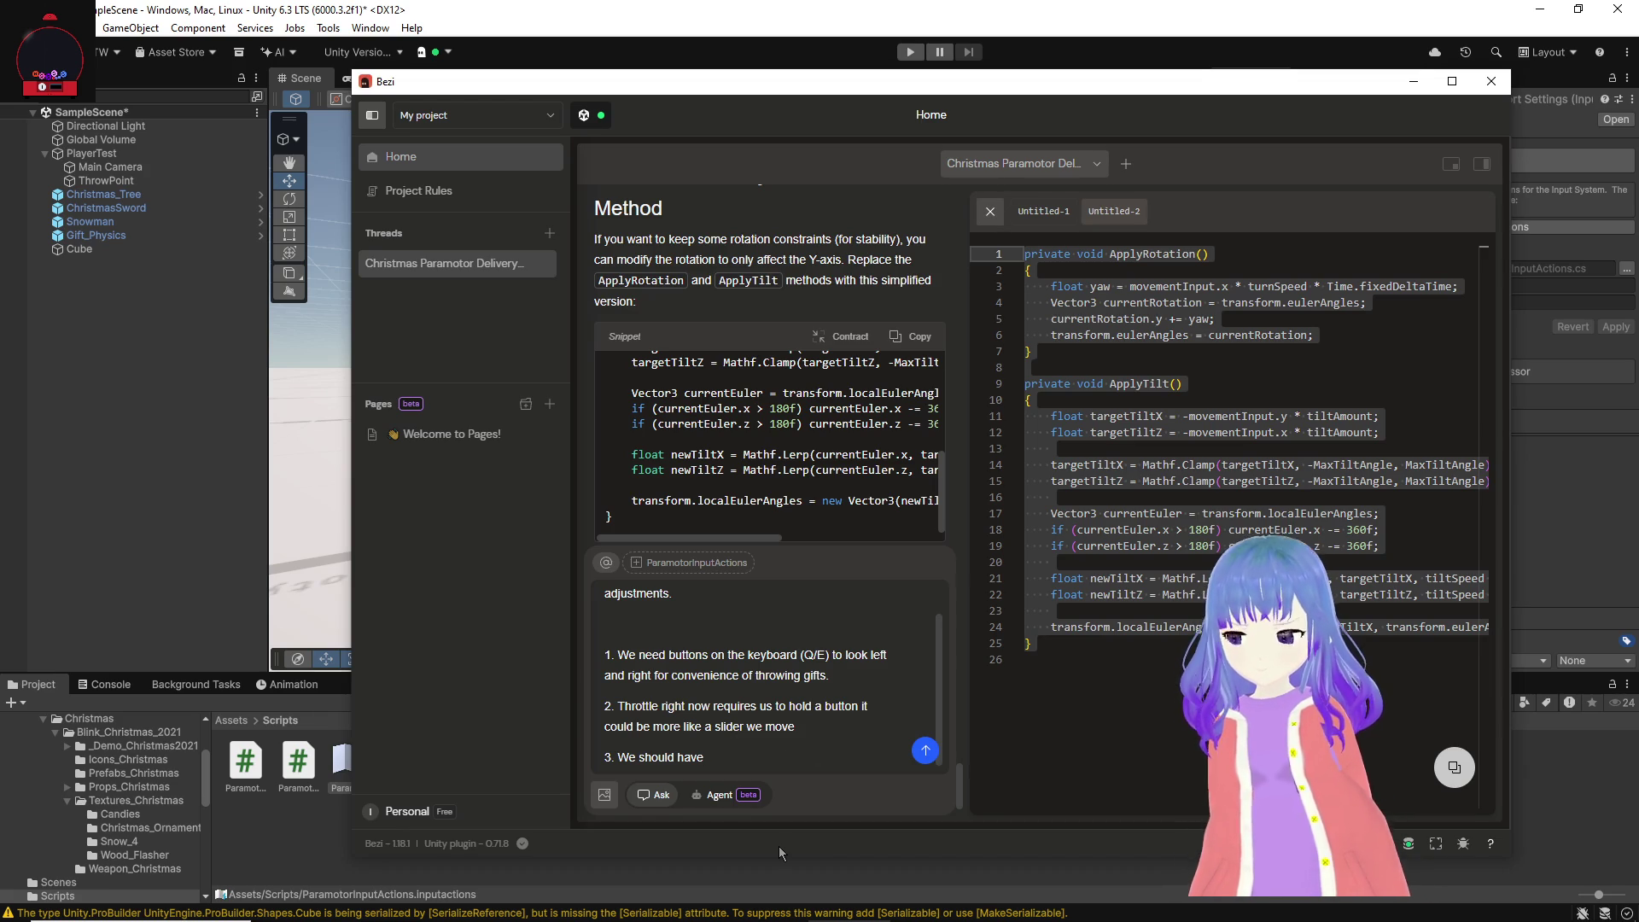
type(" some inp")
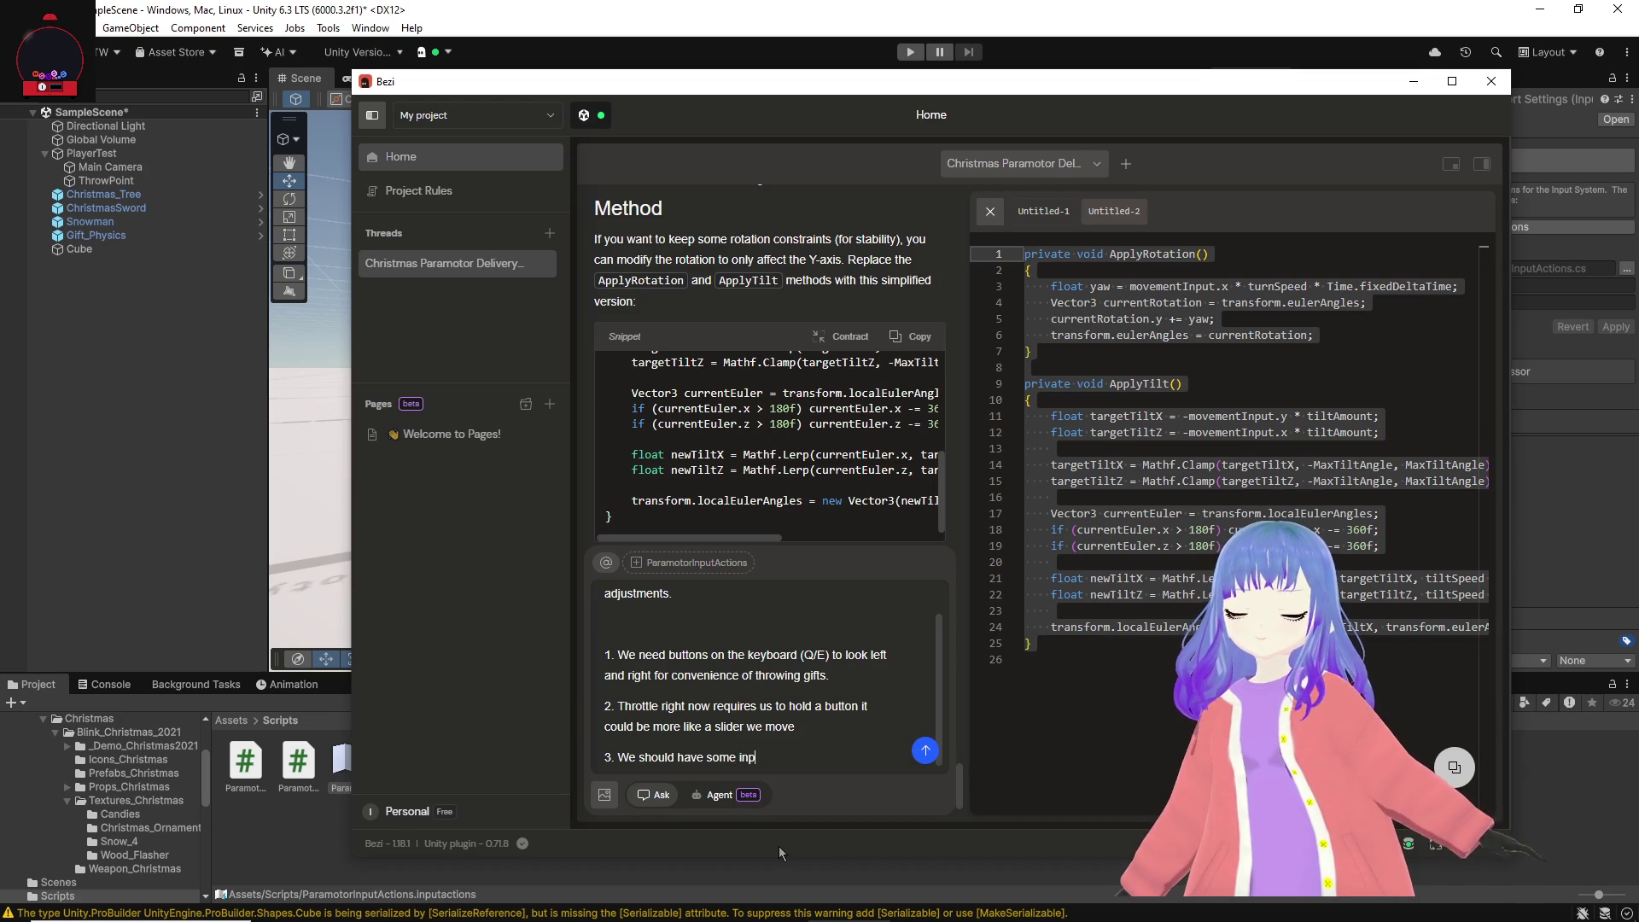
type("uts for our UI ")
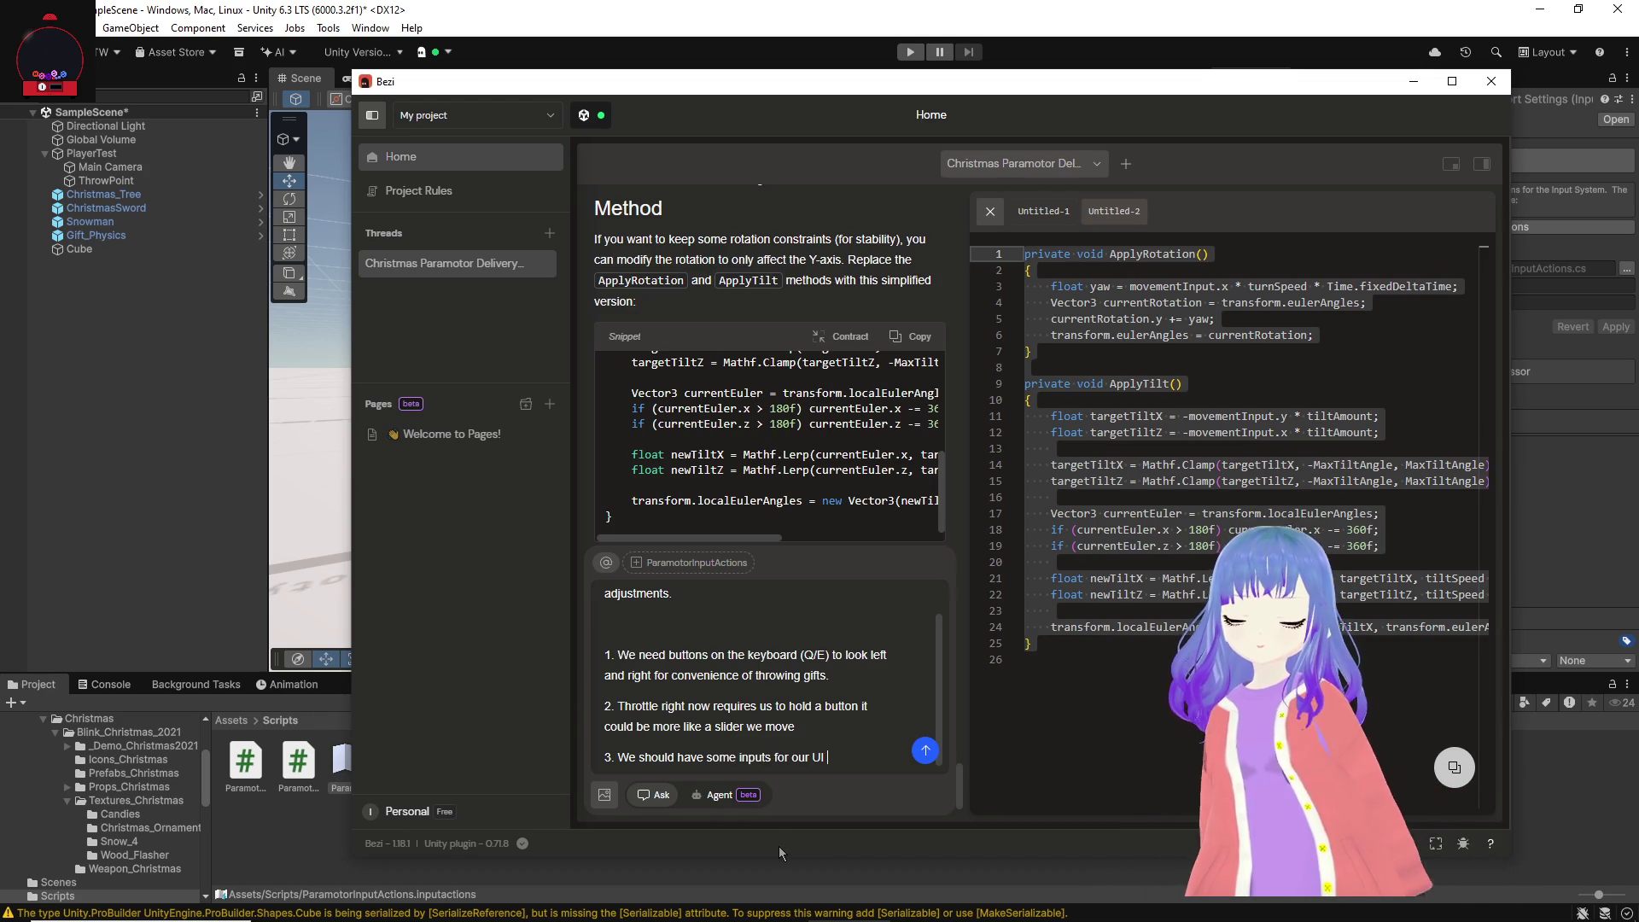
type("later for showing speed, throttle, ")
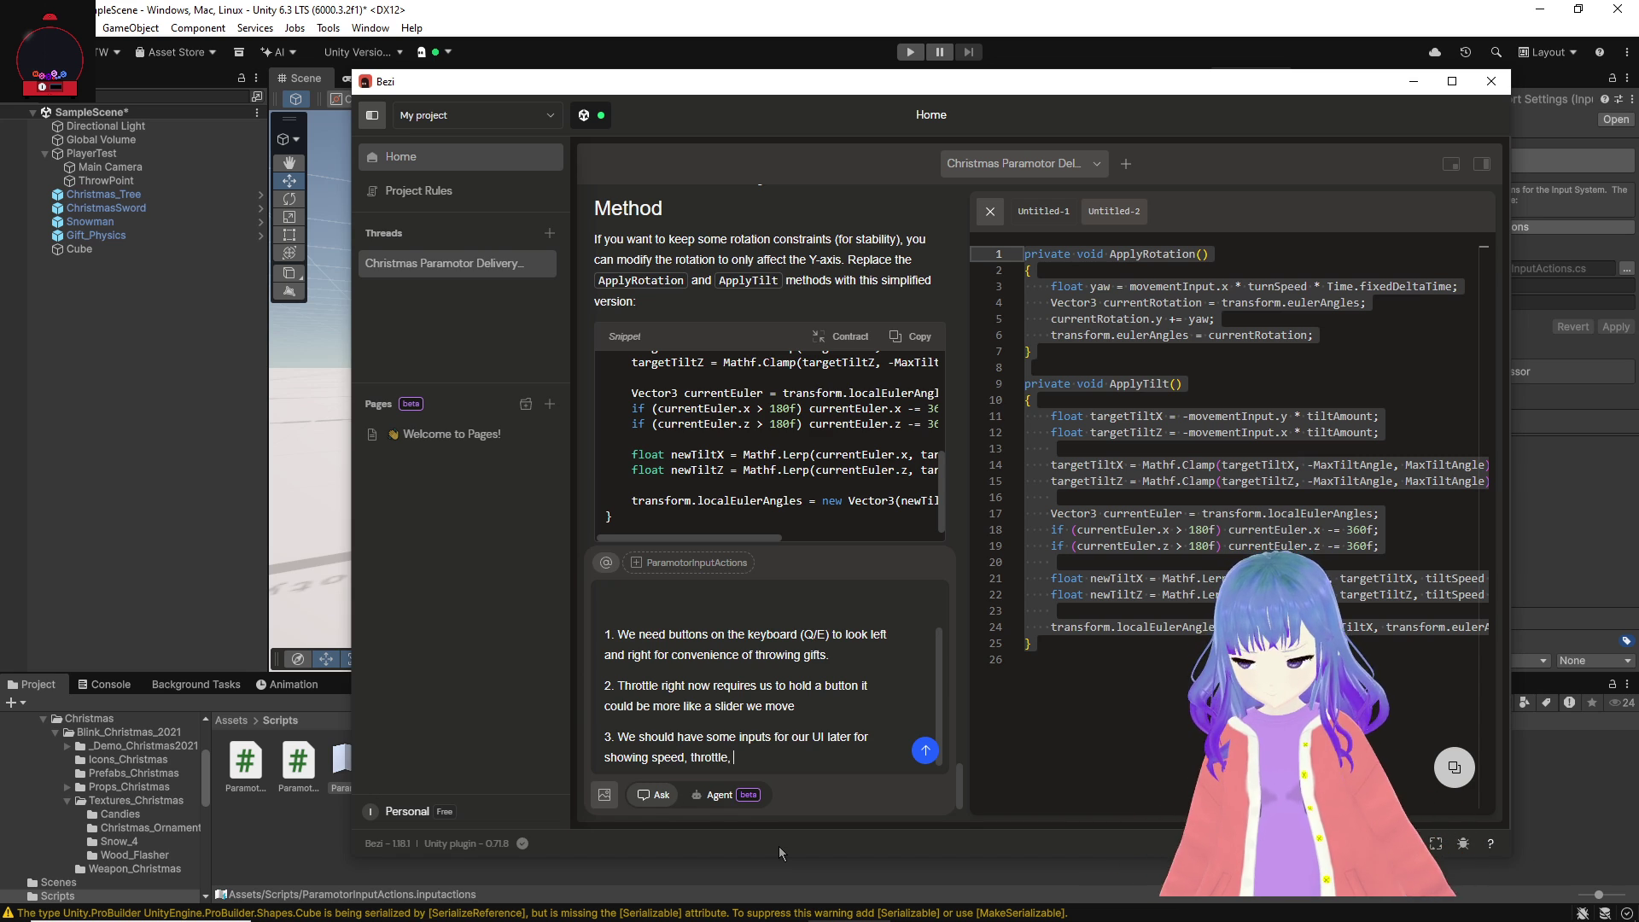
type("etc.")
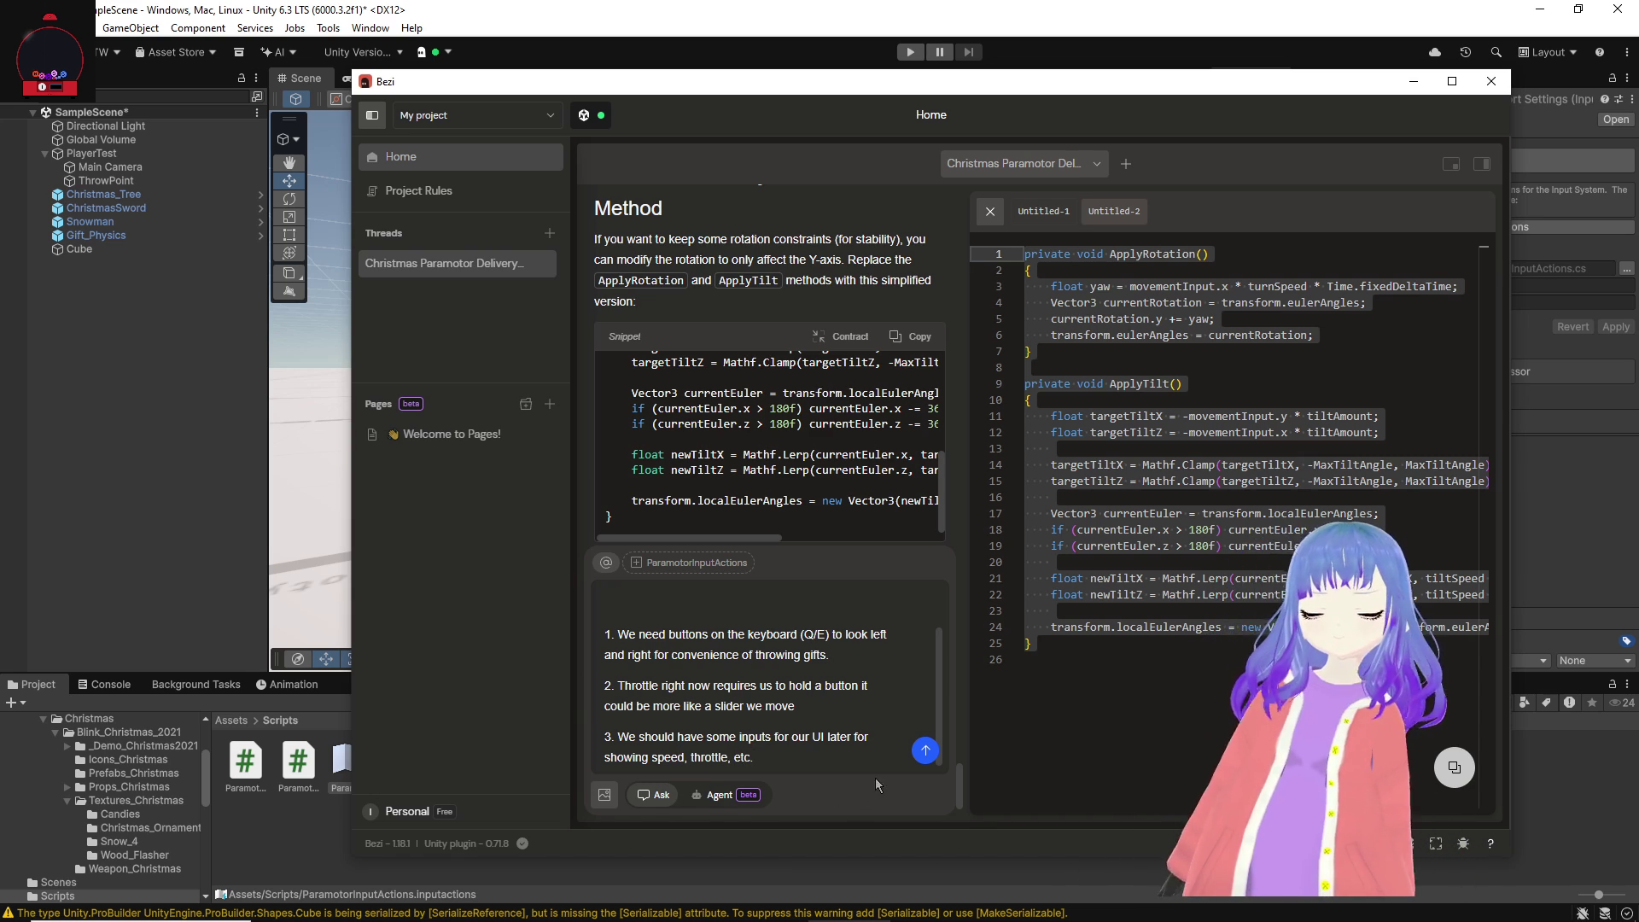
left_click(915, 752)
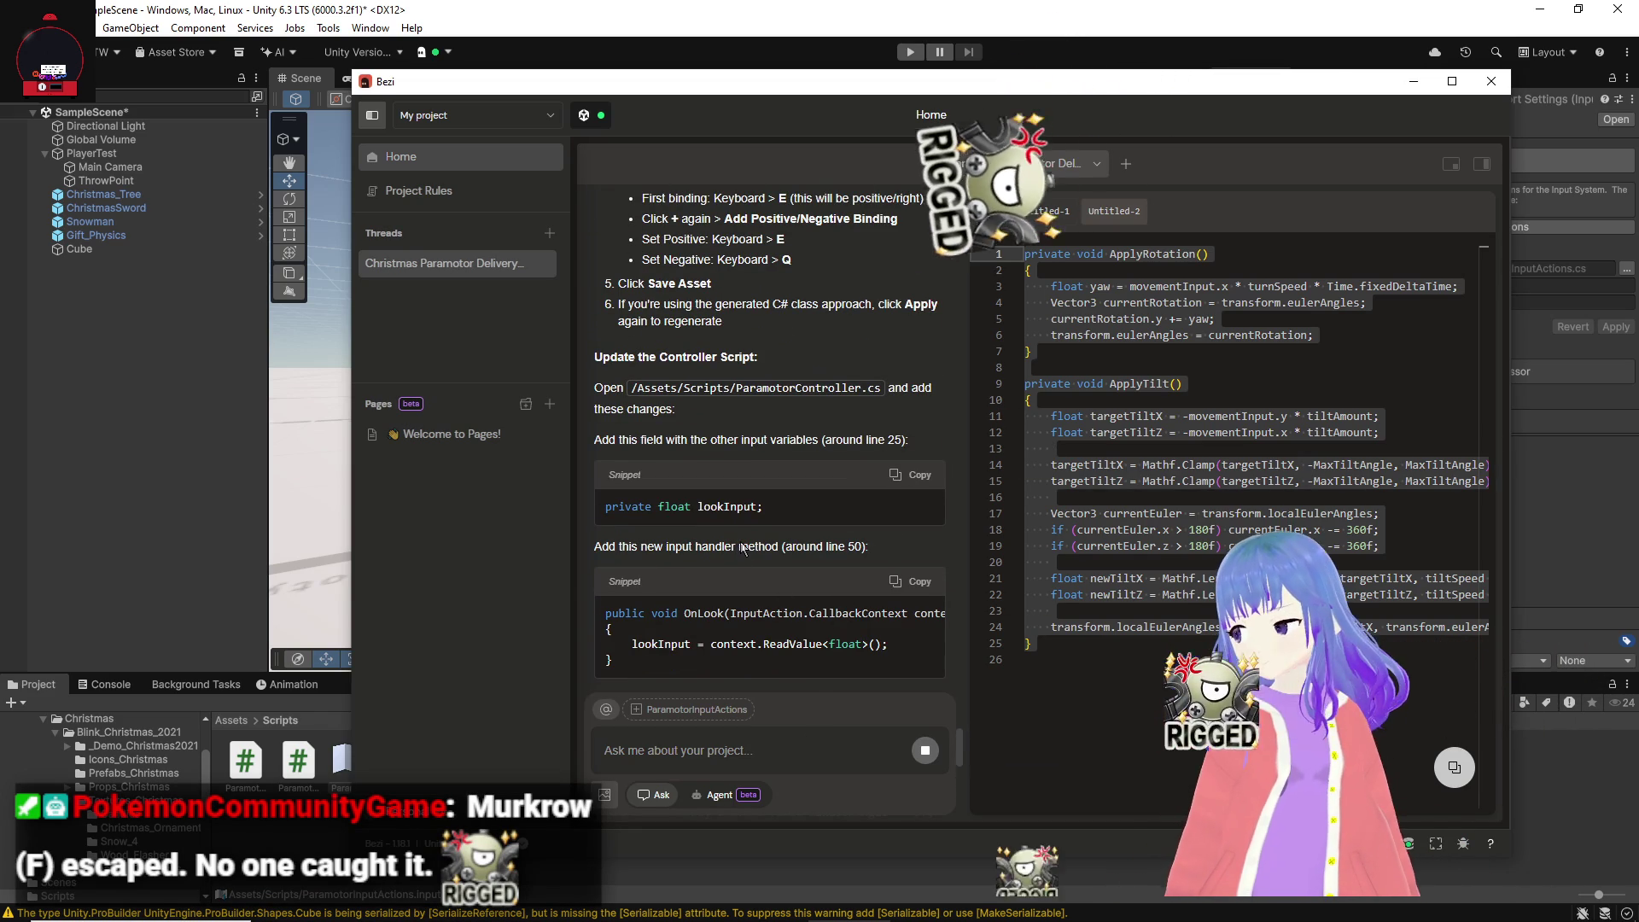
Step: Return to the Unity ParamotorInputActions editor after reading Bezi's Q/E look instructions
left_click(357, 753)
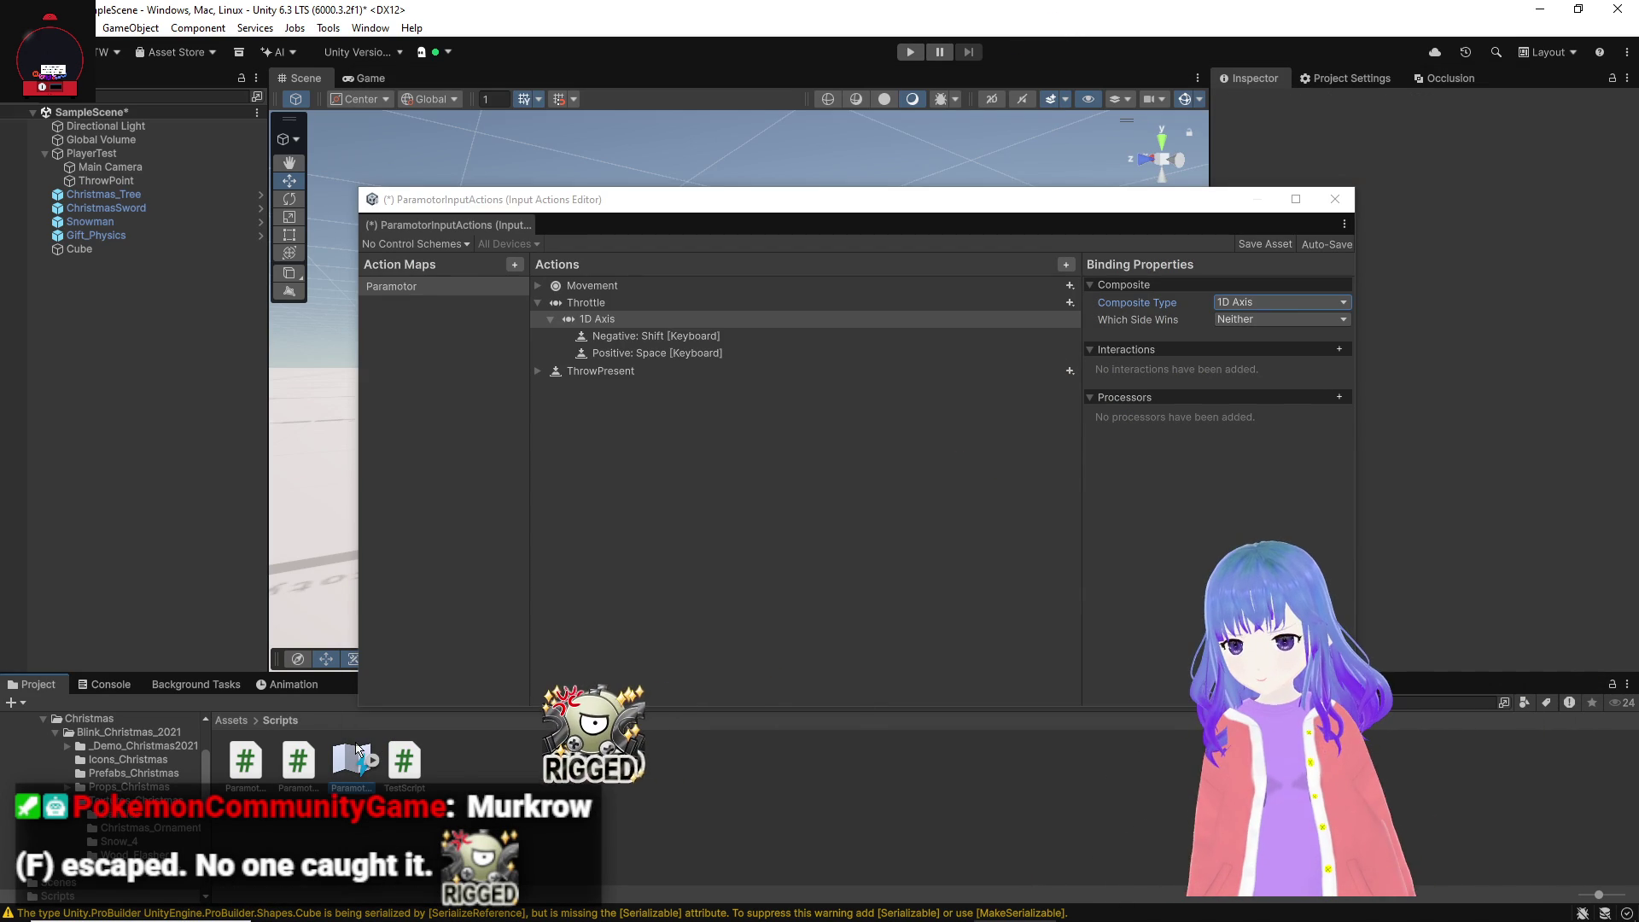
mouse_move(1036, 918)
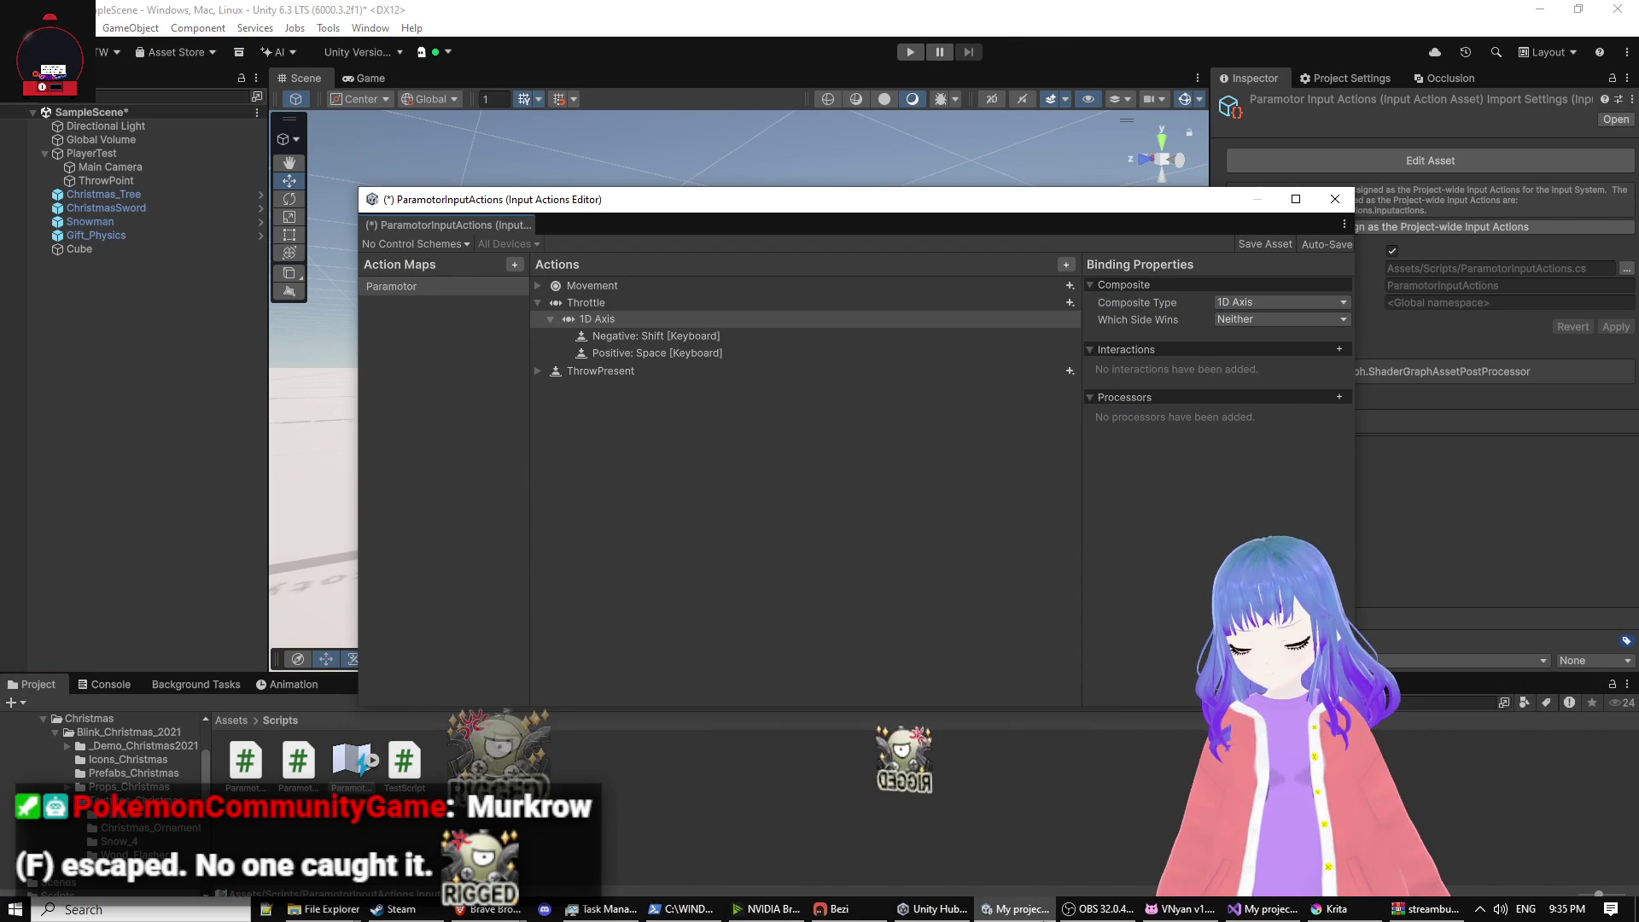
left_click(886, 908)
left_click_drag(869, 96, 1638, 230)
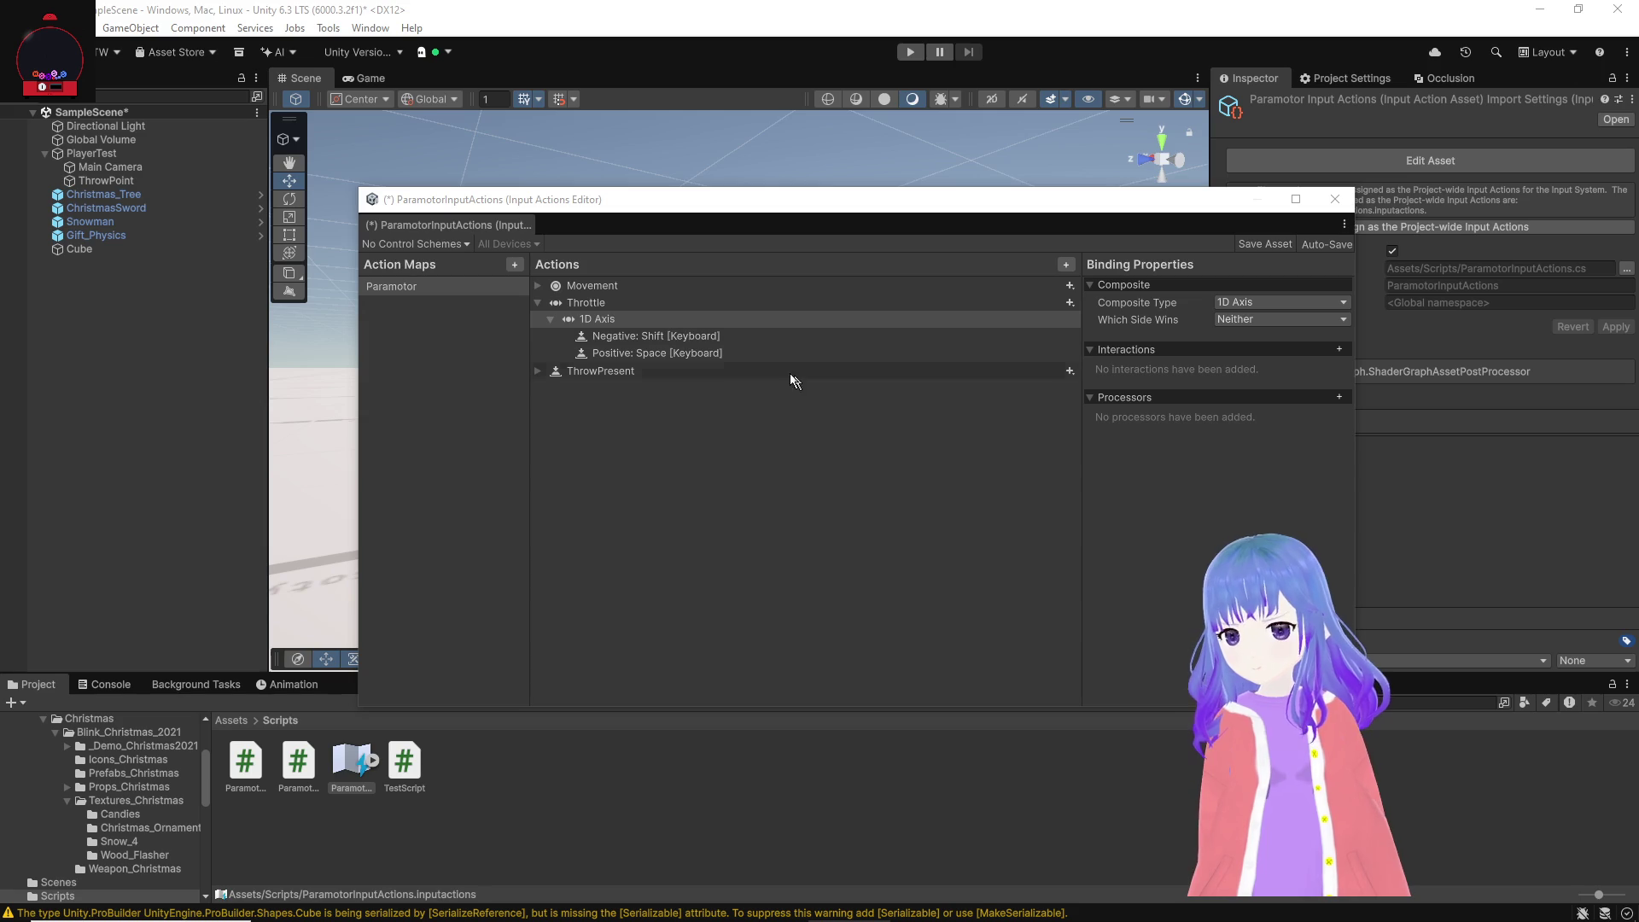
Step: Add a Look action to the Paramotor map with Action Type Value and Control Type Axis
left_click(1065, 270)
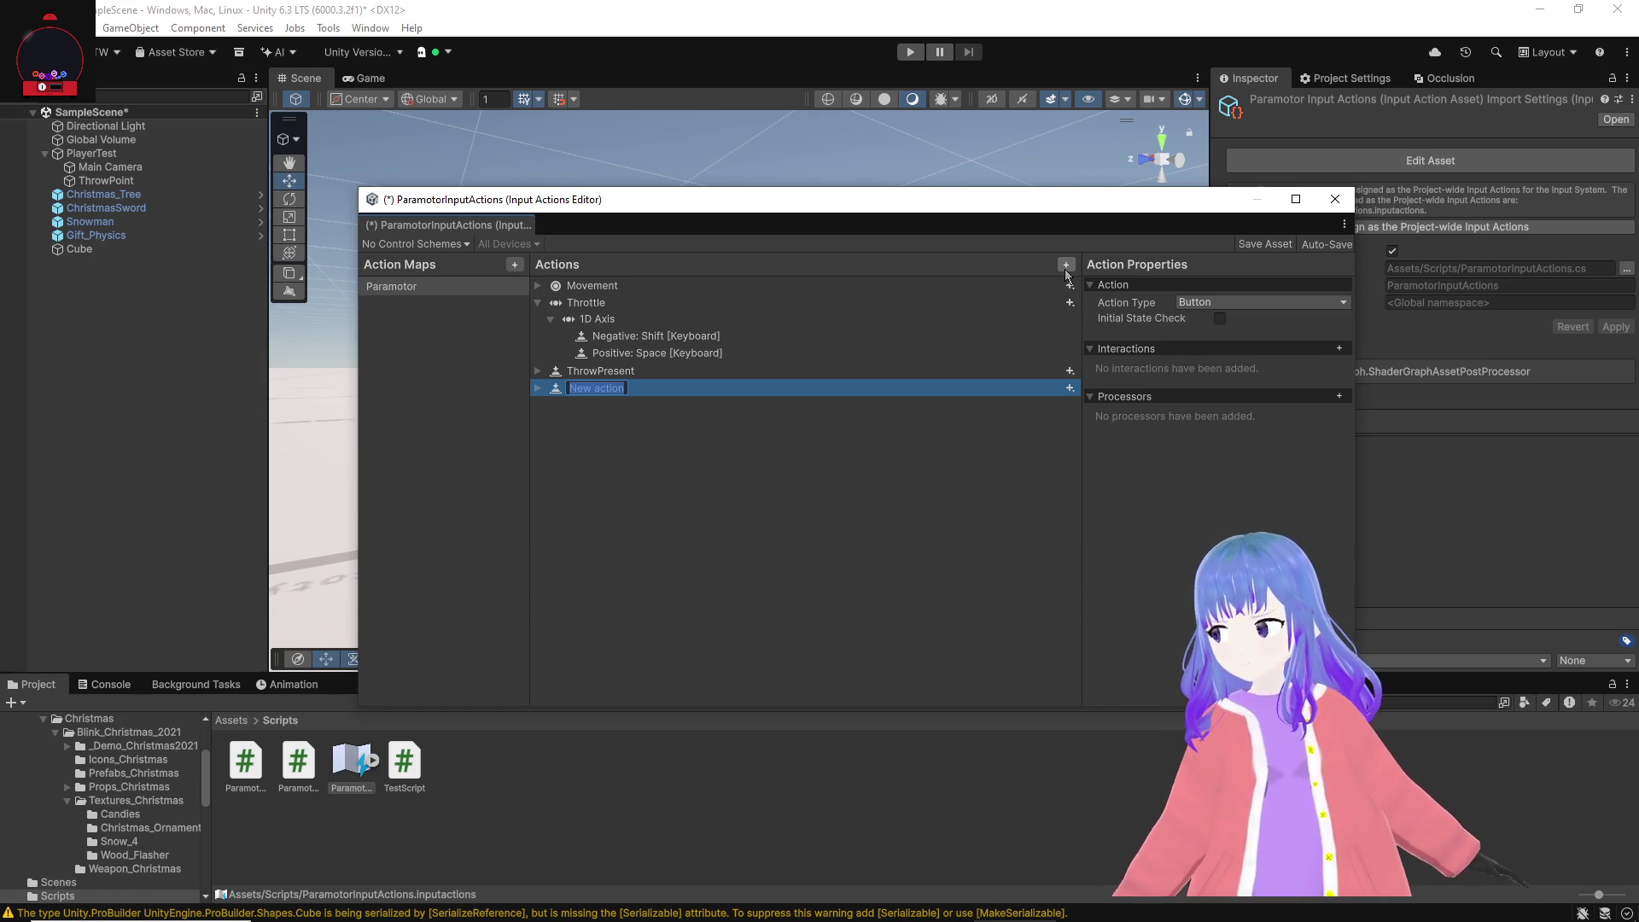
type("L")
key("Return")
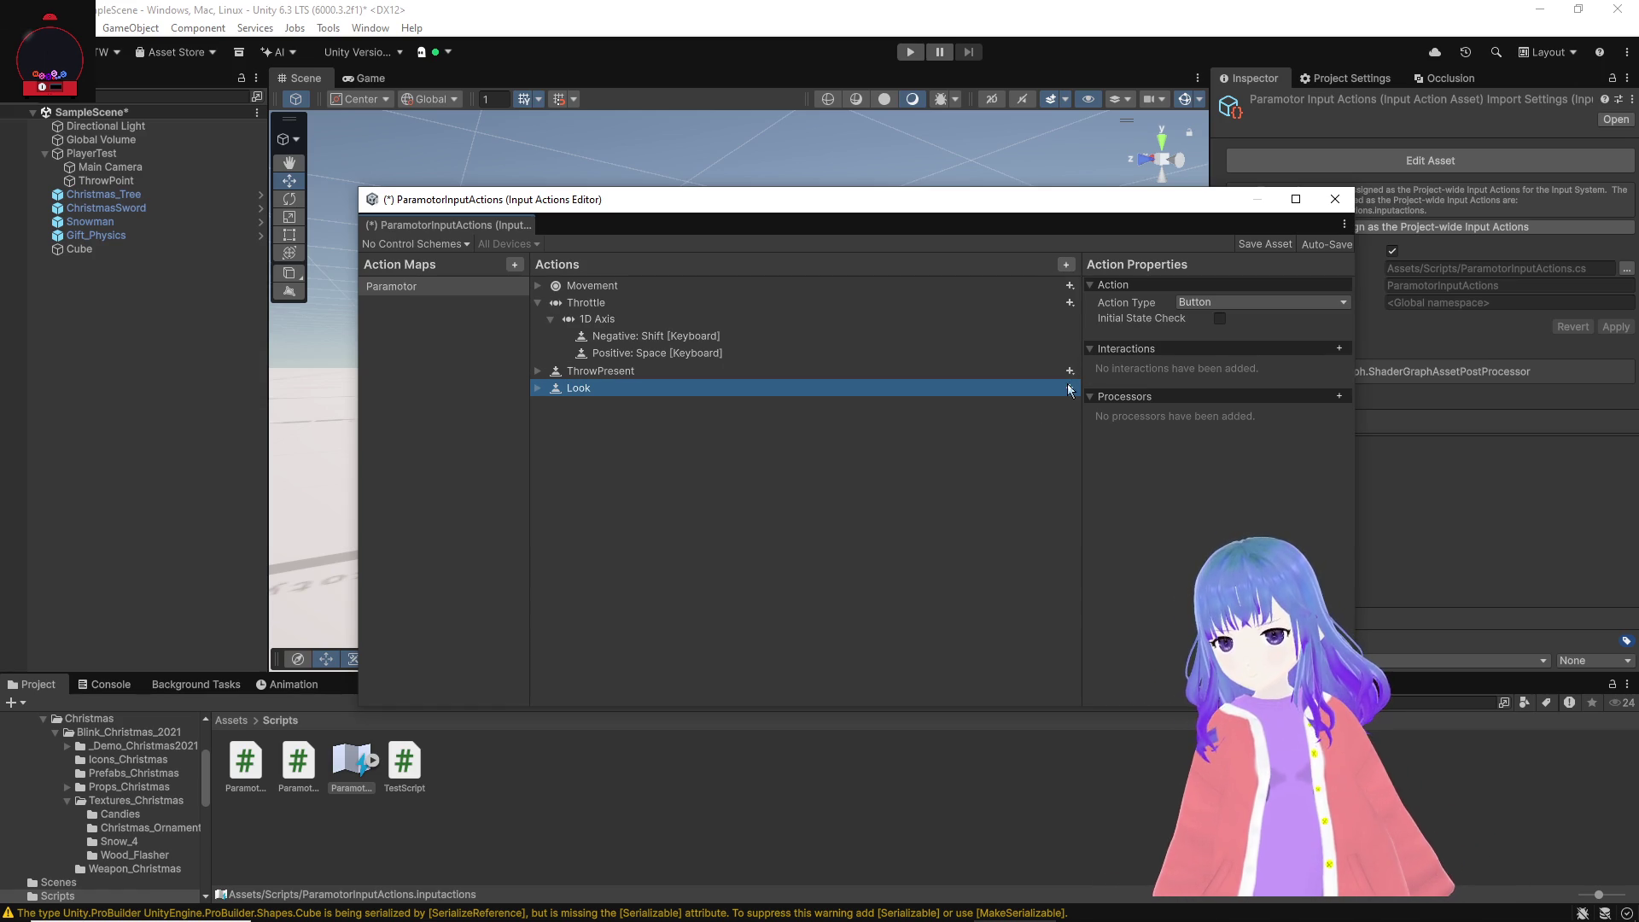
left_click(1070, 387)
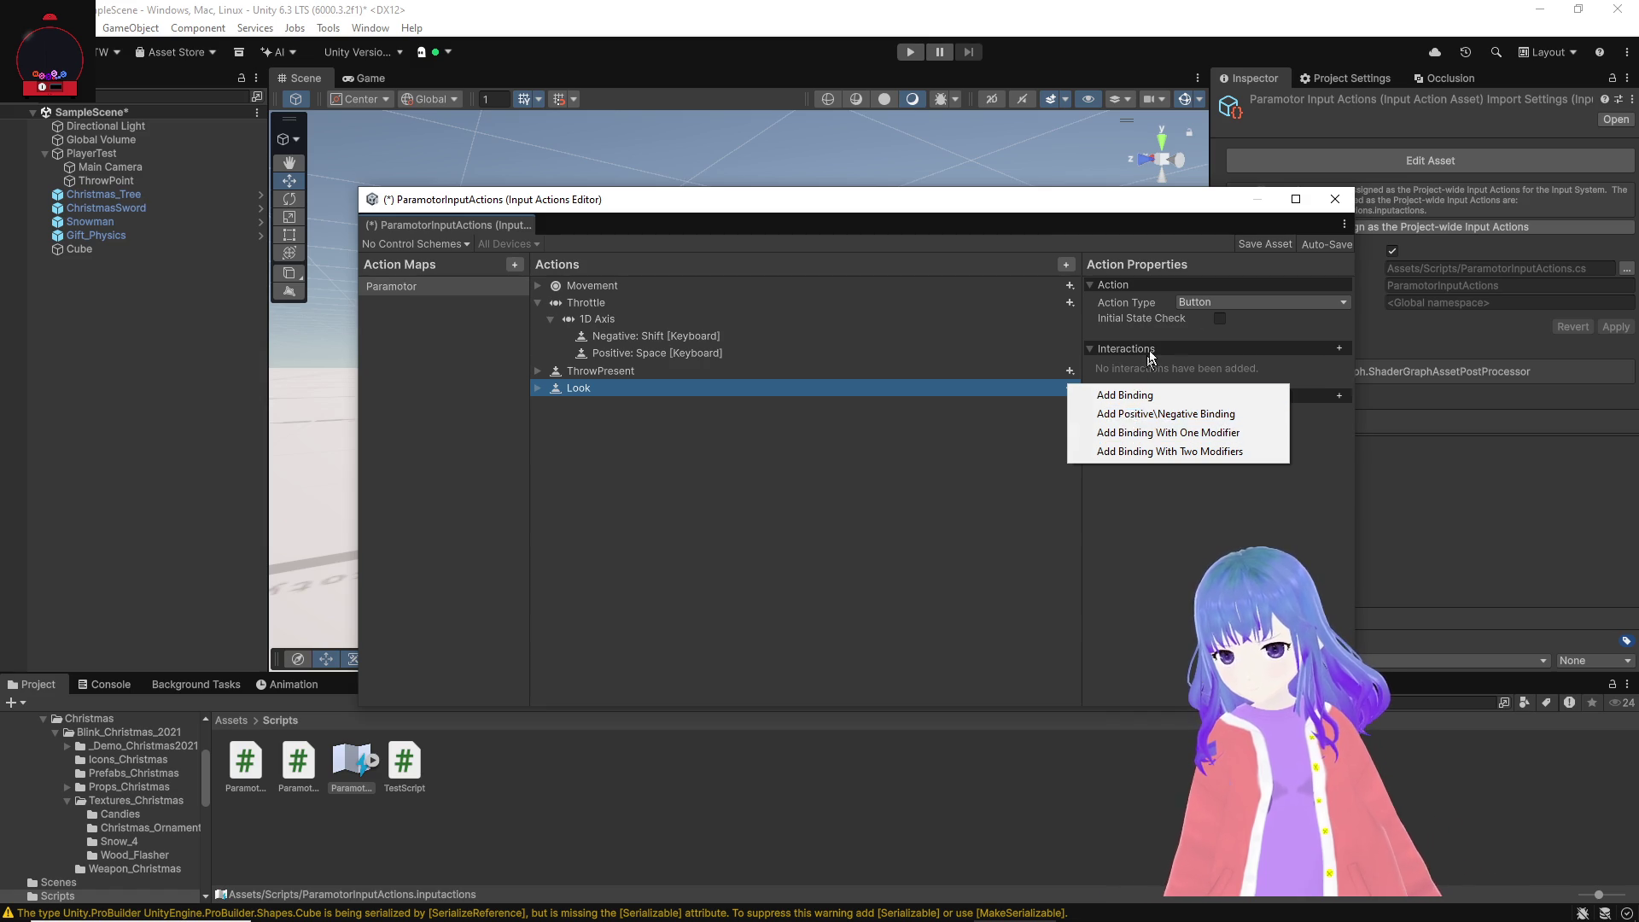
left_click(1216, 302)
left_click(1217, 321)
left_click(1204, 319)
left_click(1210, 359)
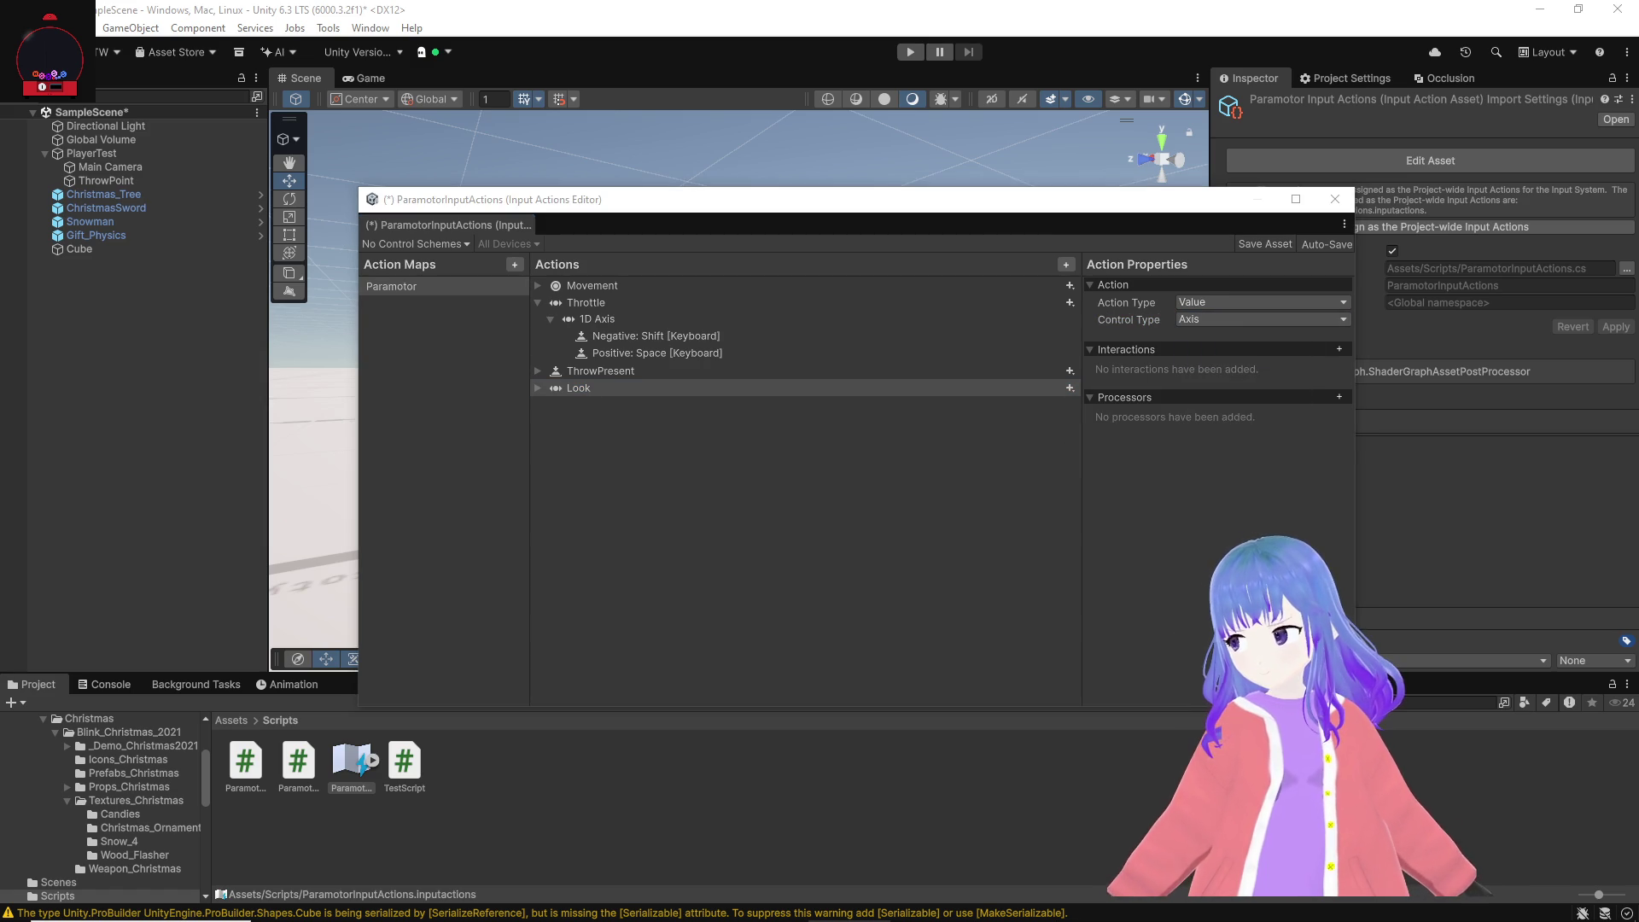
Step: Delete Look's empty binding and add a positive/negative axis binding
left_click(548, 389)
left_click(539, 389)
left_click(618, 402)
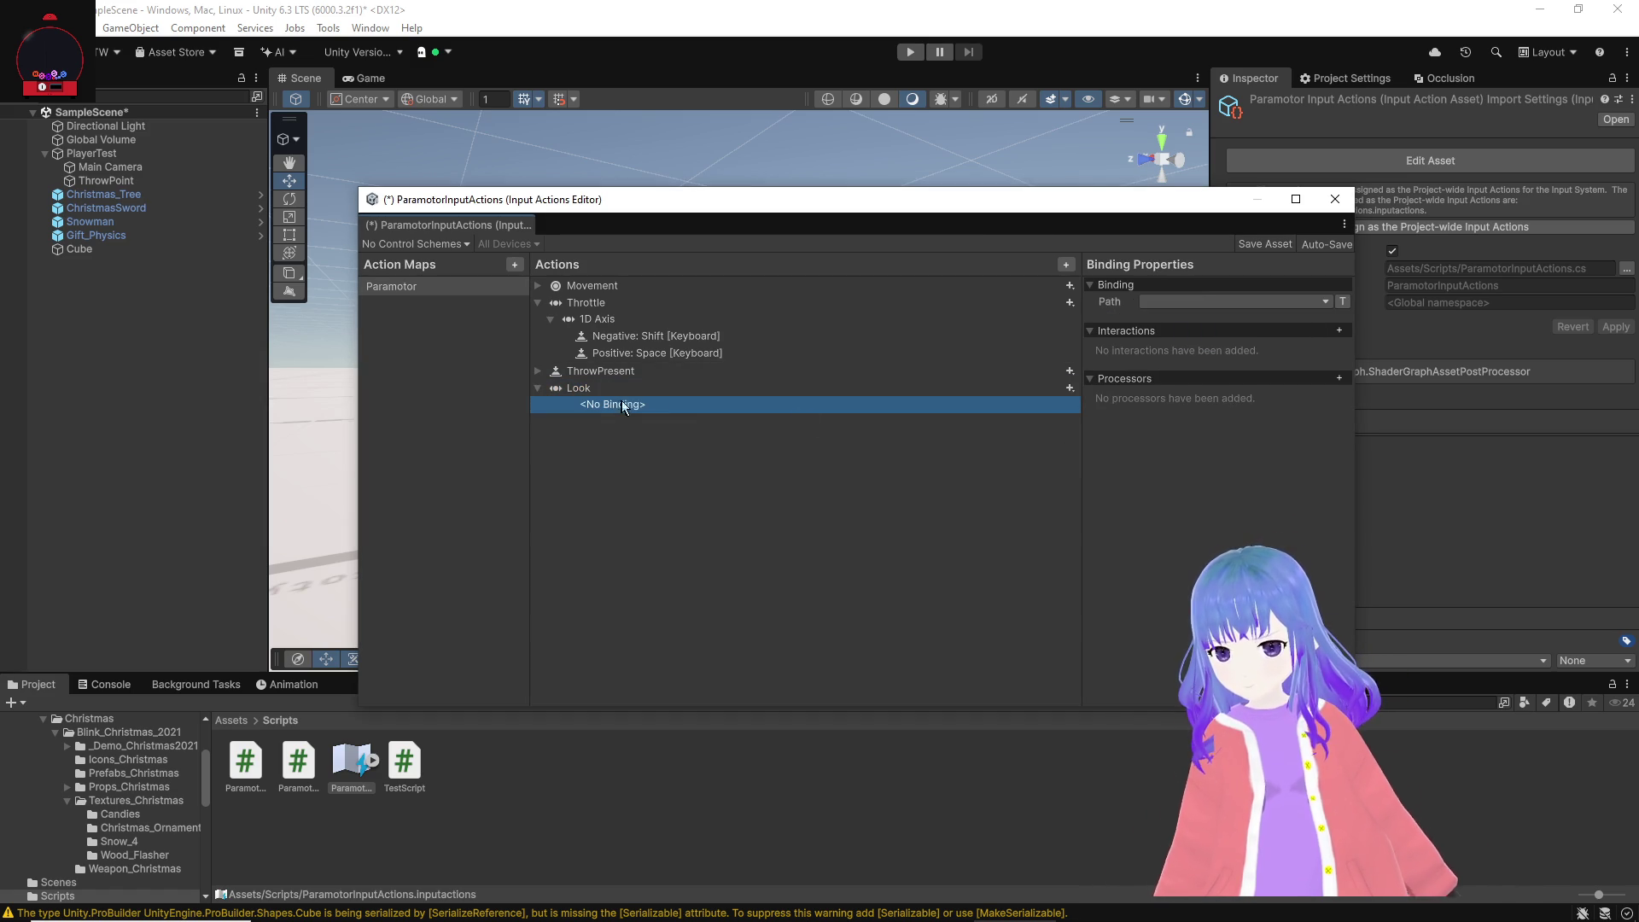
left_click(1201, 300)
left_click(987, 448)
right_click(1010, 406)
left_click(1053, 431)
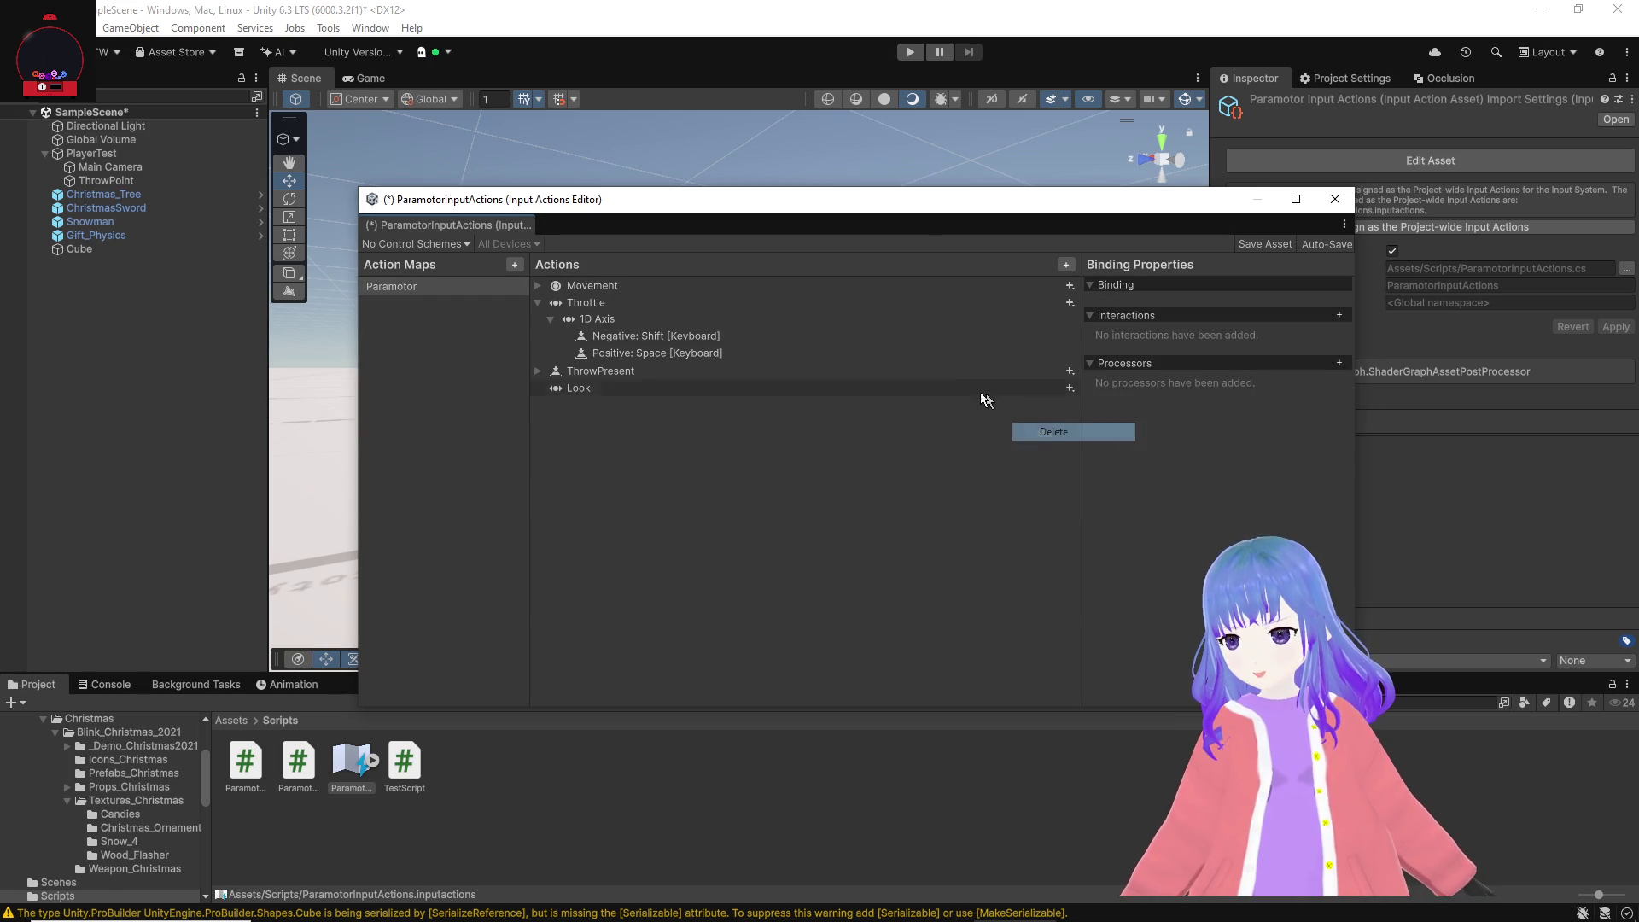
right_click(951, 380)
left_click(1066, 409)
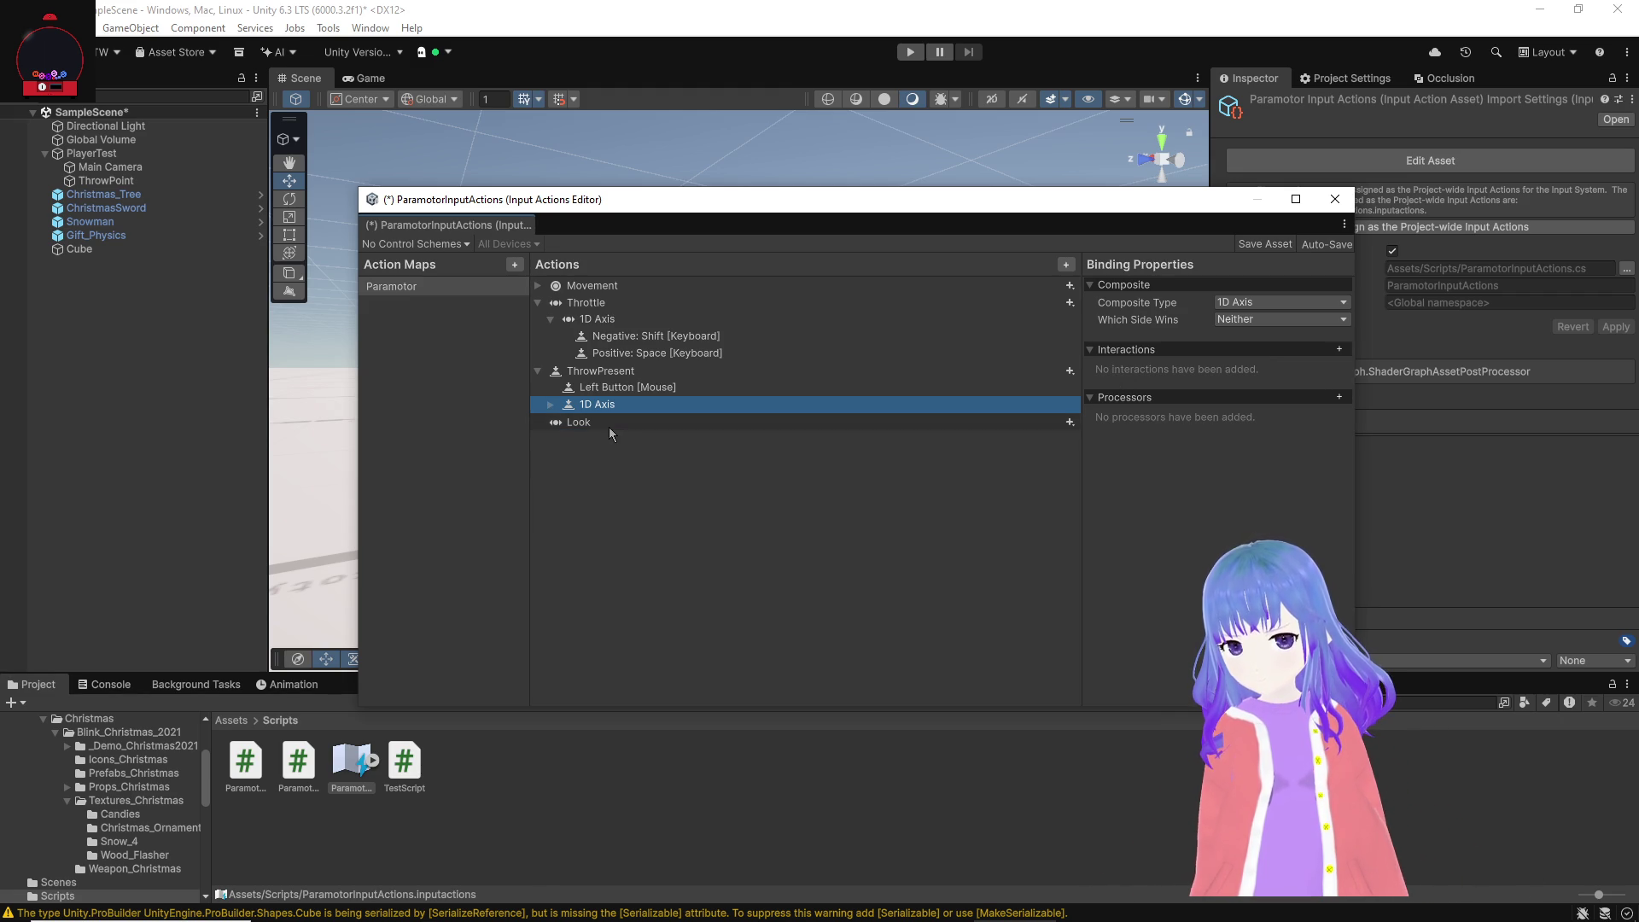
Step: Remove the misplaced 1D Axis from ThrowPresent and add a positive/negative binding to Look
left_click(589, 422)
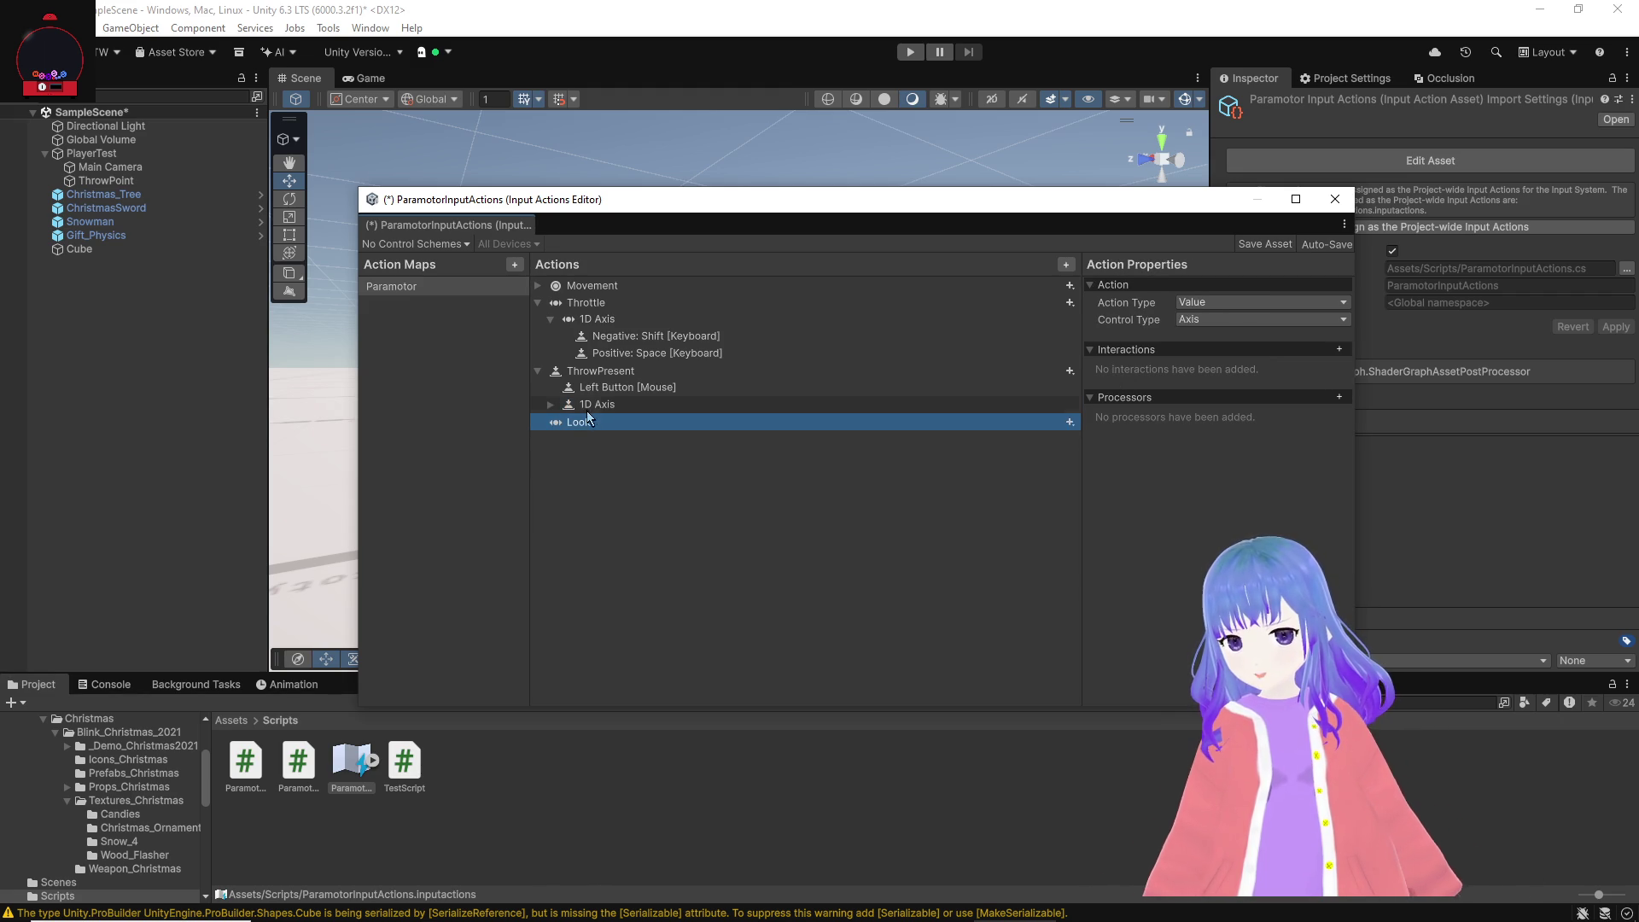
left_click(587, 408)
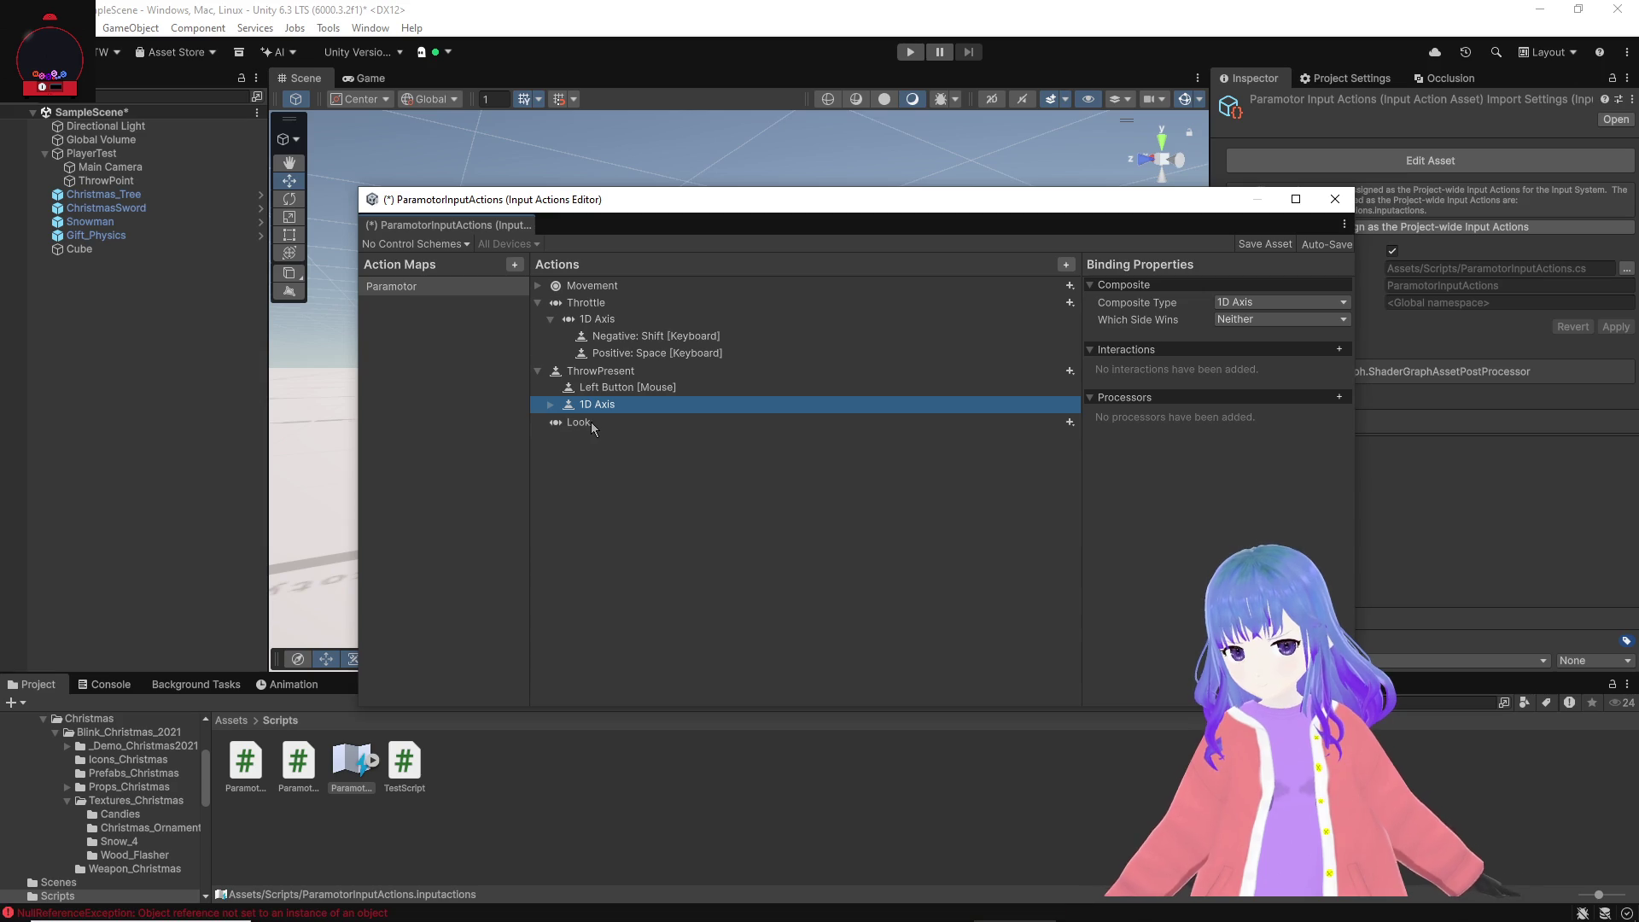
right_click(594, 410)
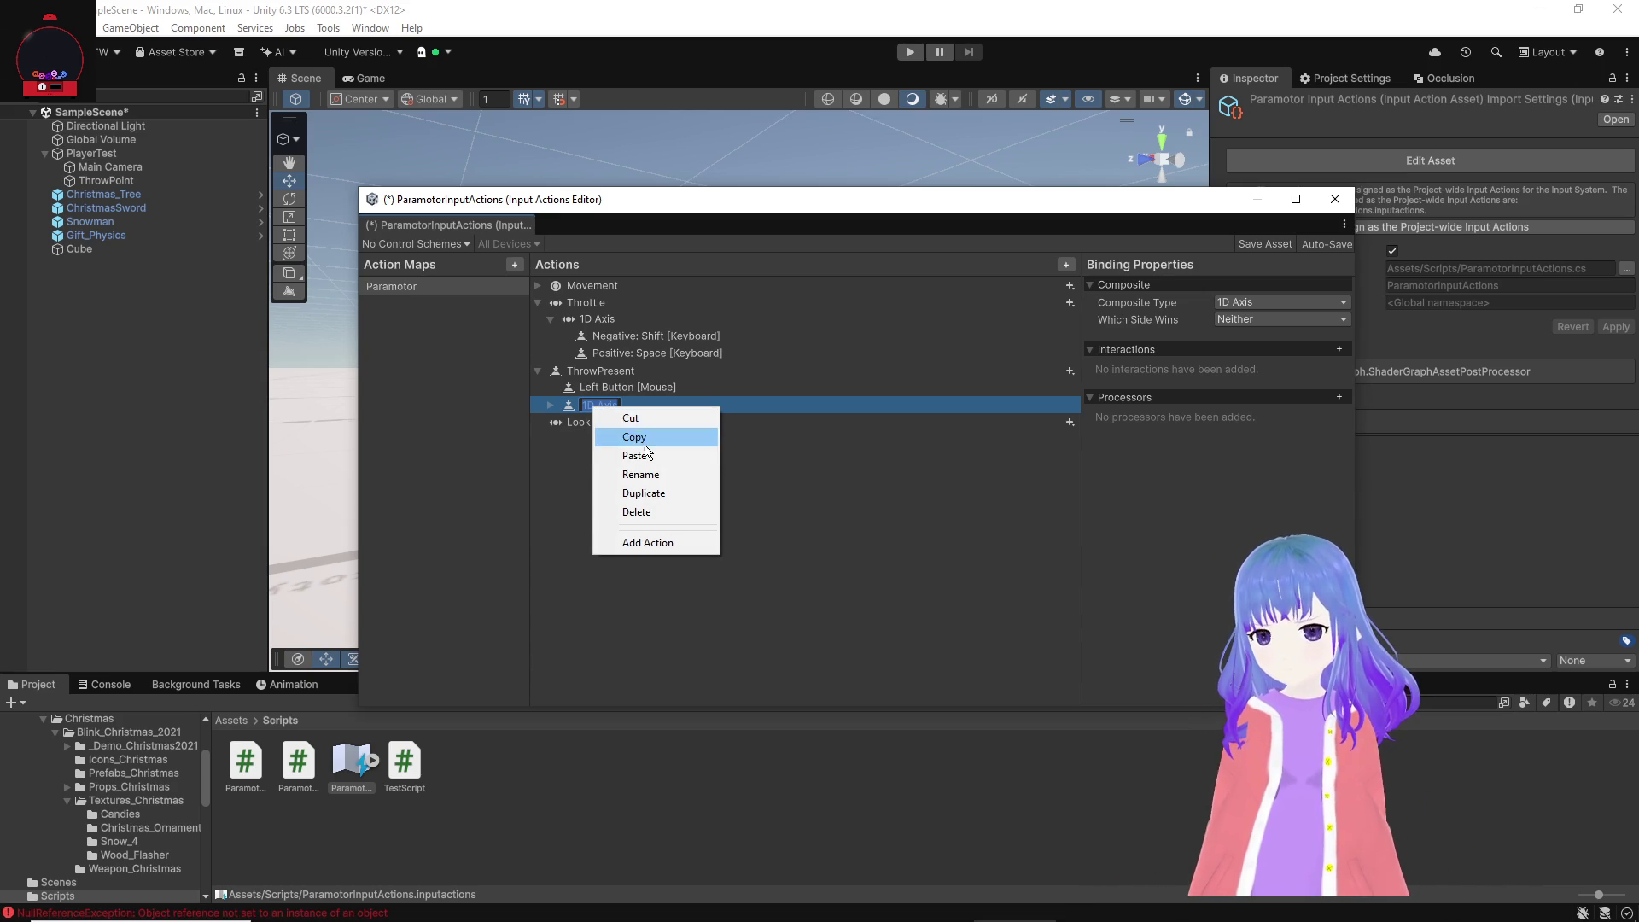
left_click(646, 512)
right_click(616, 403)
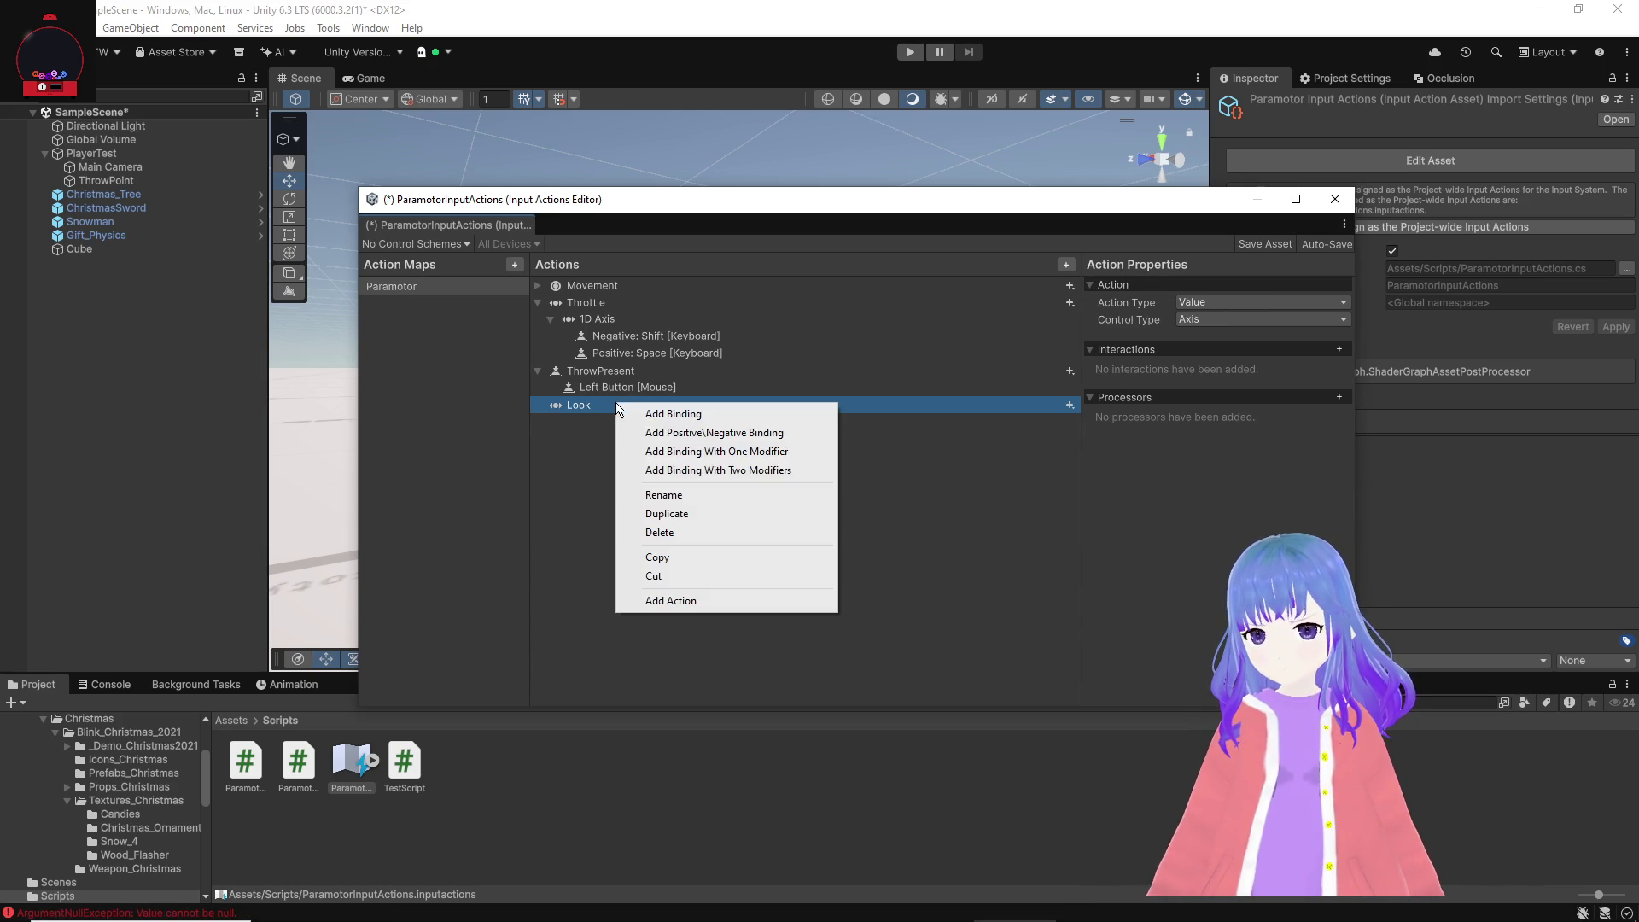
left_click(687, 432)
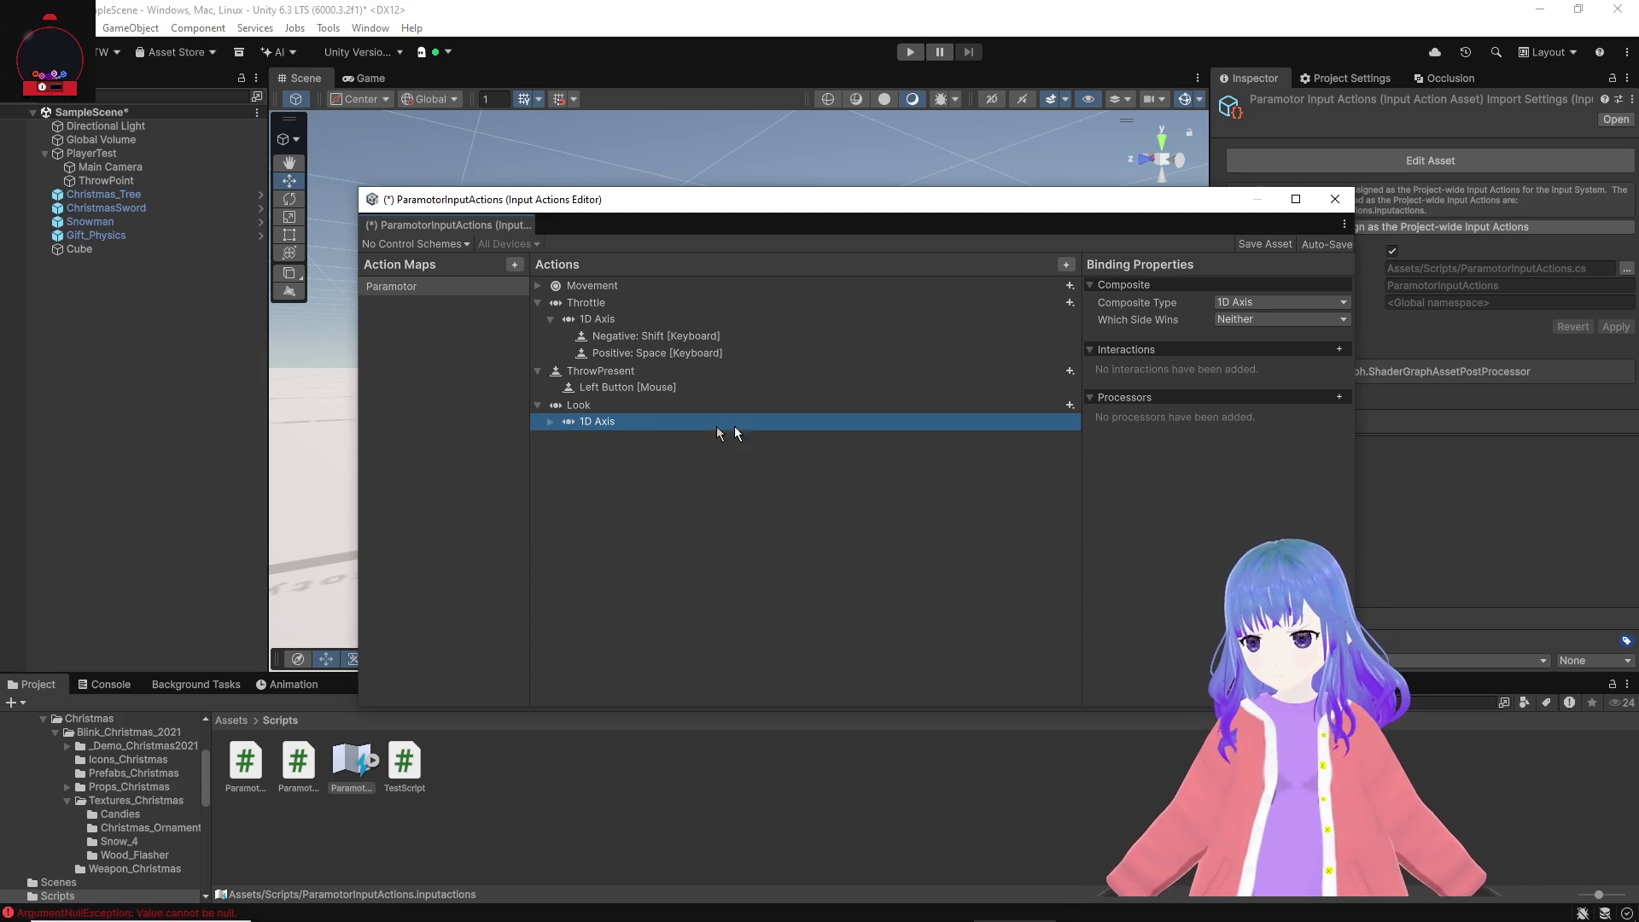
left_click(550, 422)
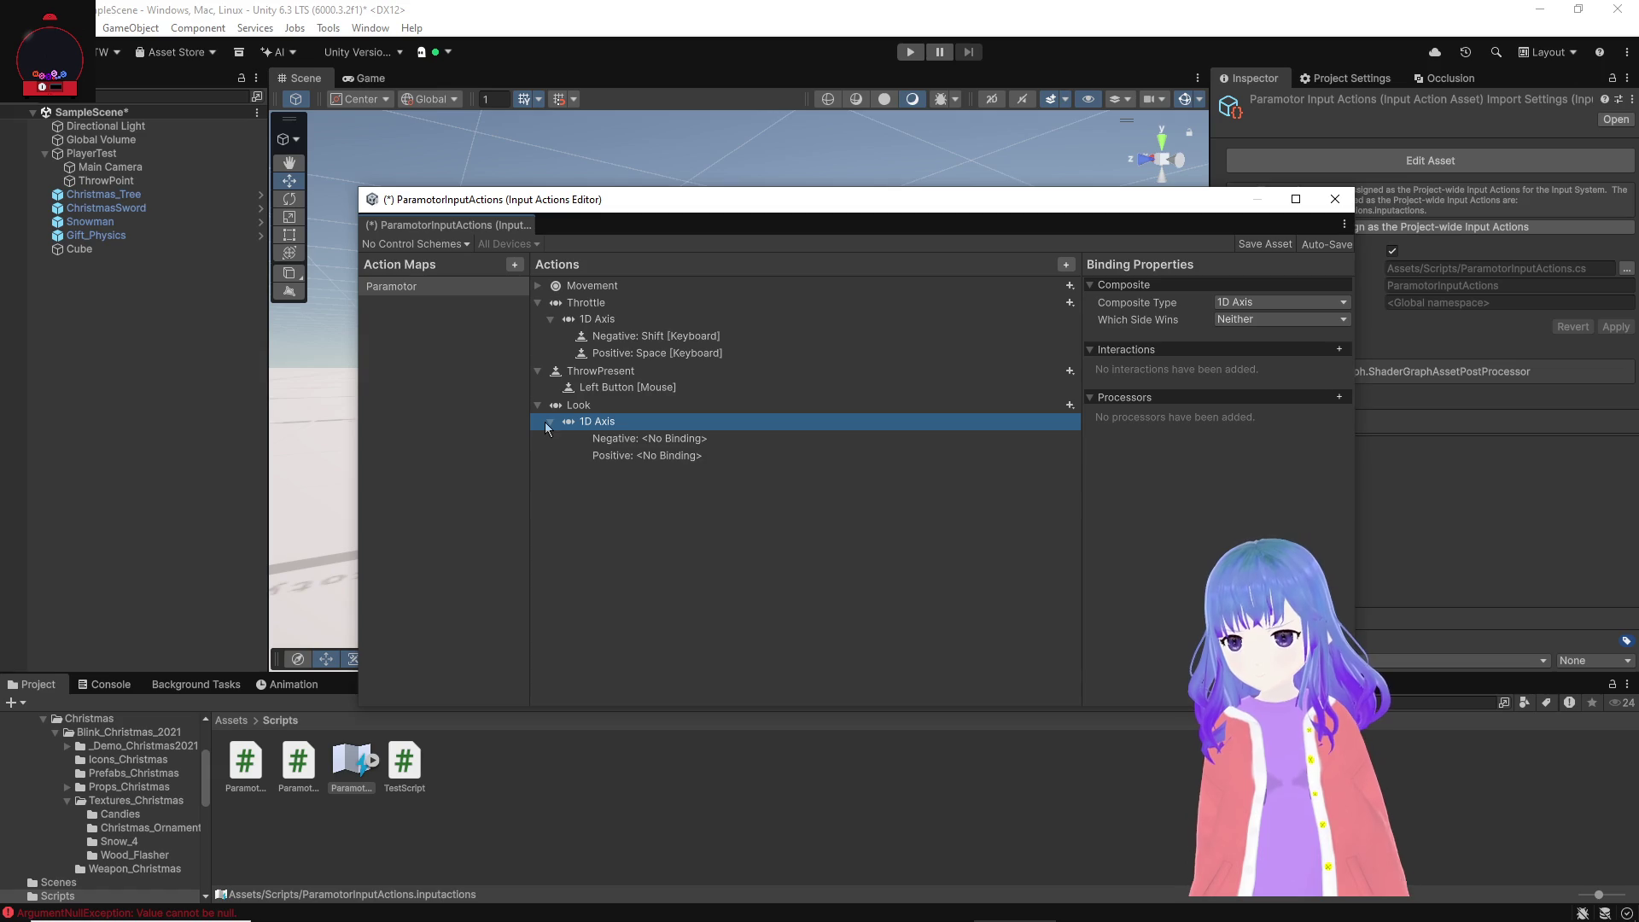
Step: Bind Look's negative side to Q and positive side to E, then save the asset
left_click(595, 422)
left_click(595, 422)
key("Down")
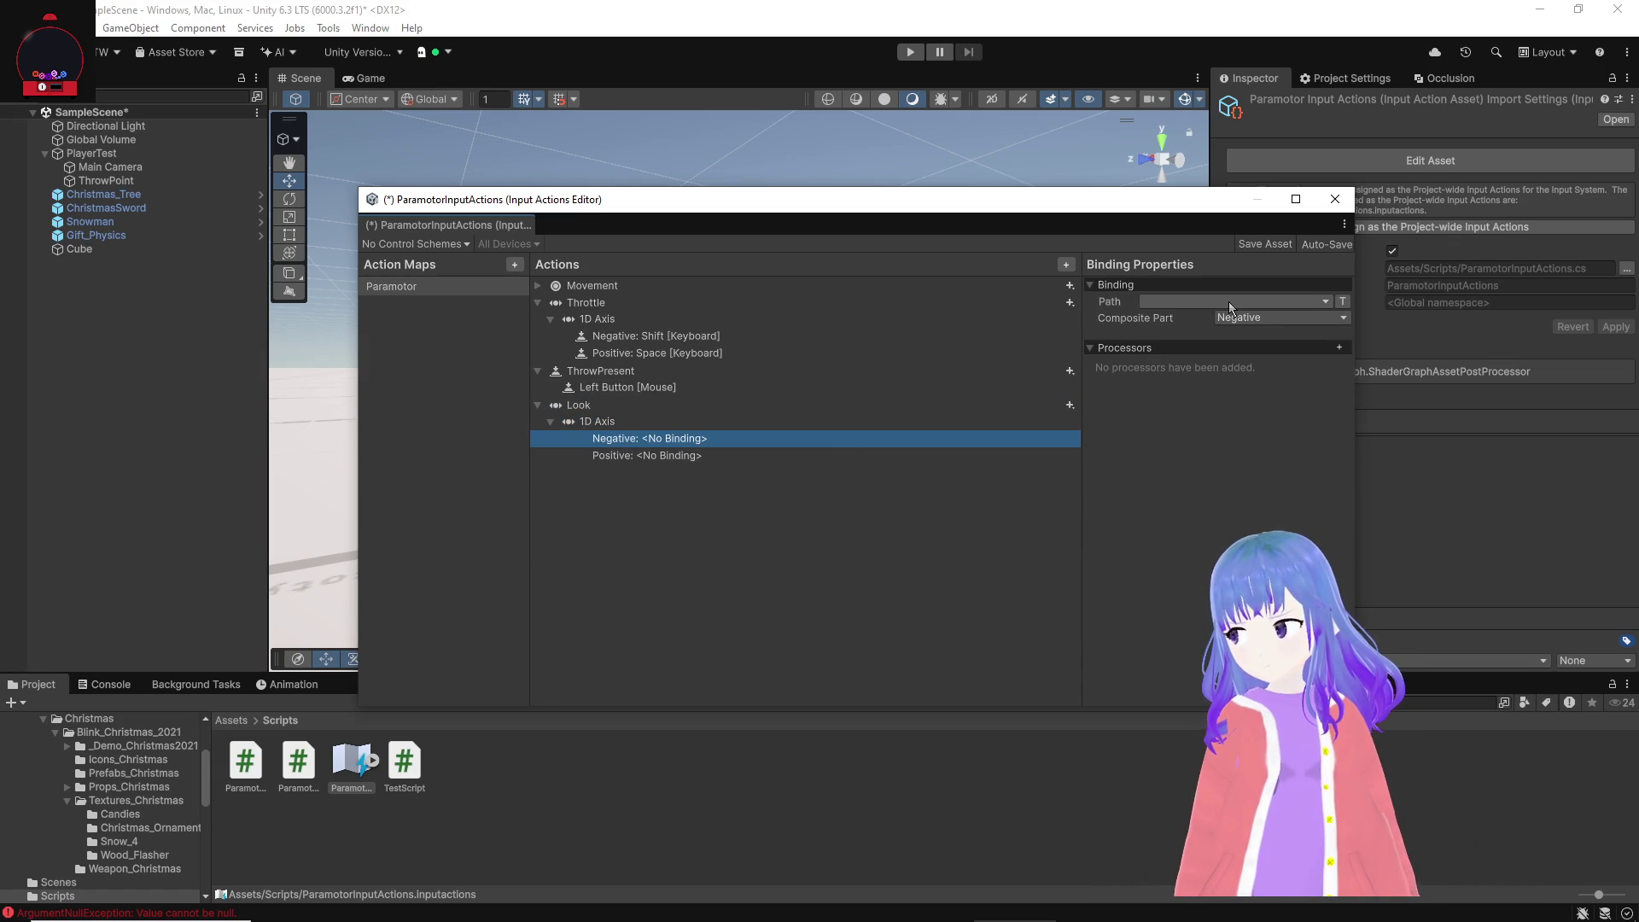
left_click(1228, 301)
type("q")
left_click(1154, 365)
left_click(719, 453)
left_click(1216, 302)
type("E")
left_click(1193, 358)
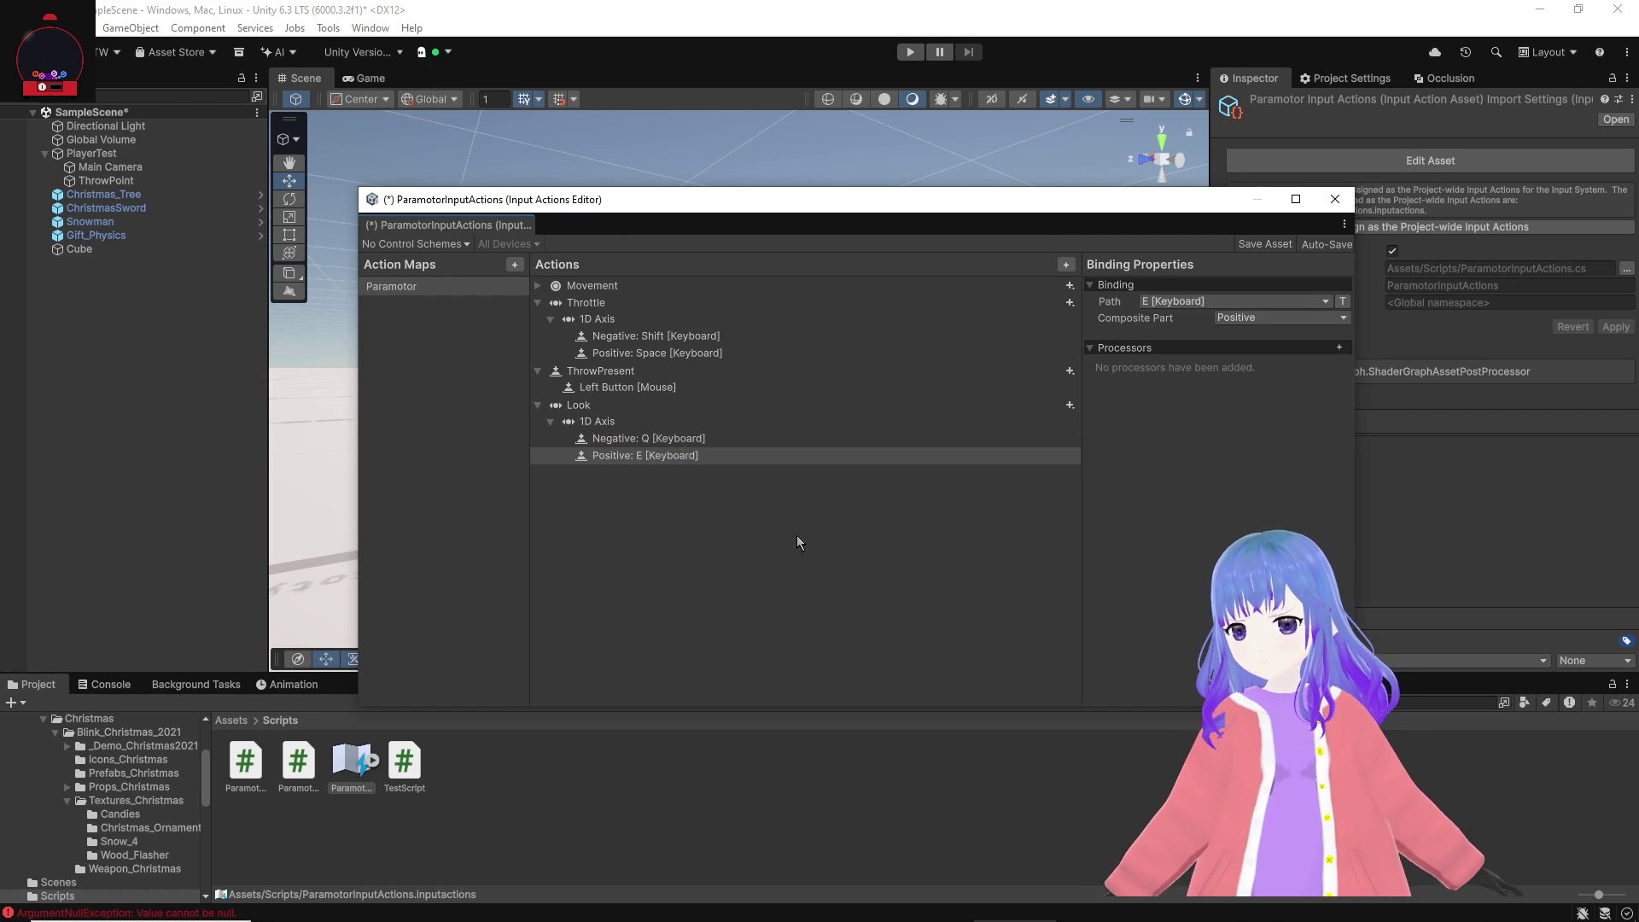
left_click(1264, 244)
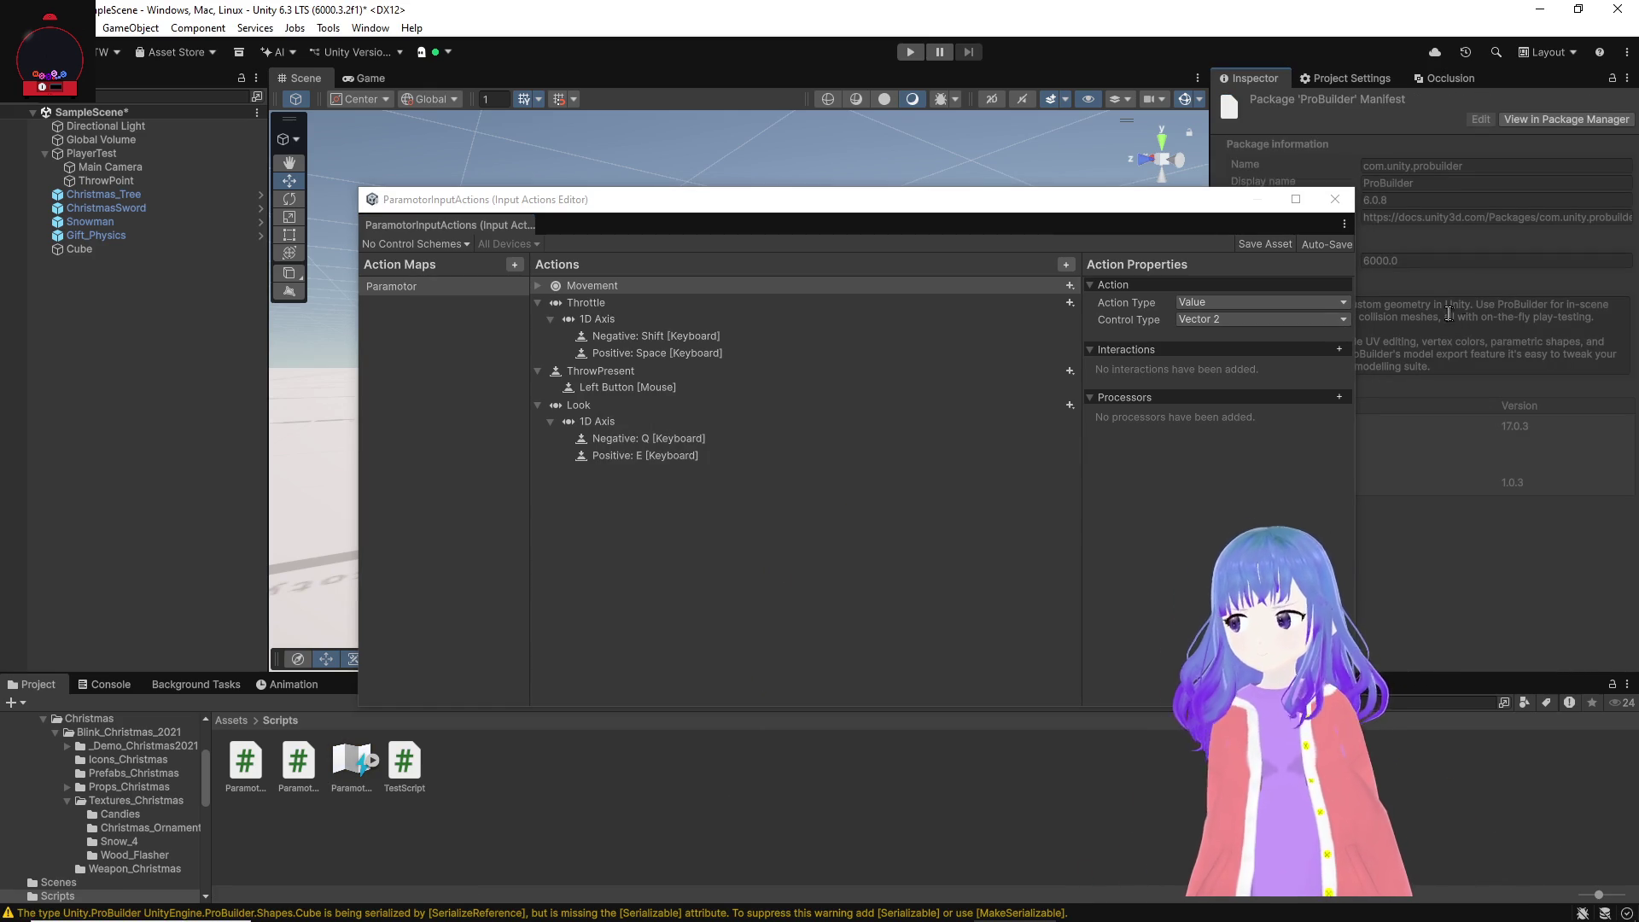
Step: Close the Input Actions Editor and switch to ParamotorController.cs in Visual Studio
left_click(1335, 199)
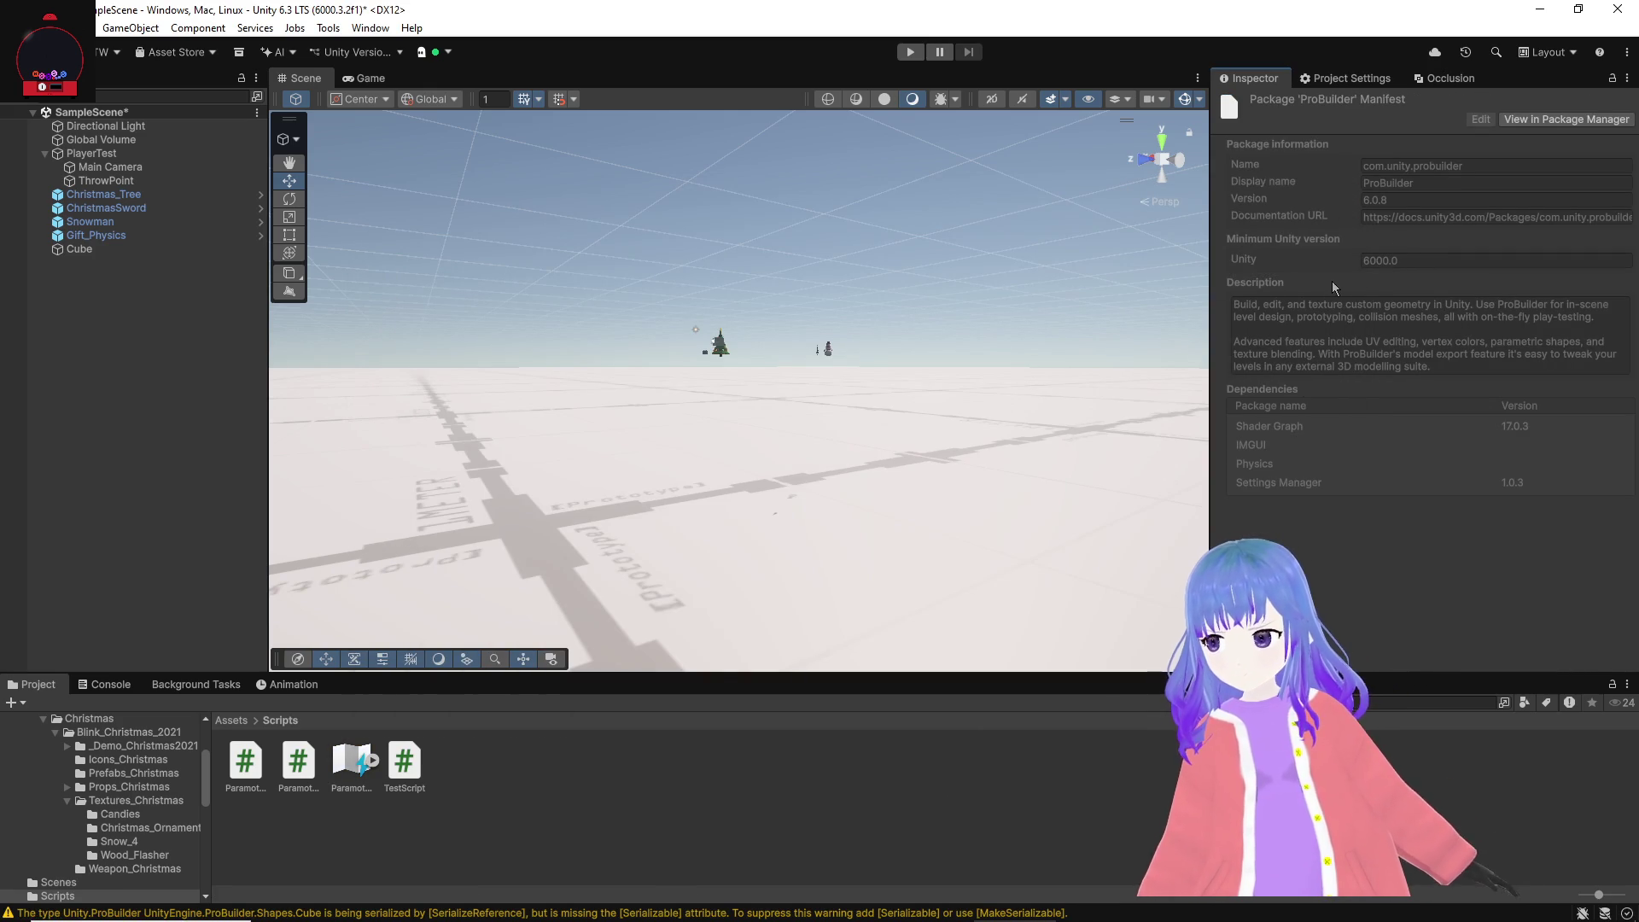
left_click(363, 758)
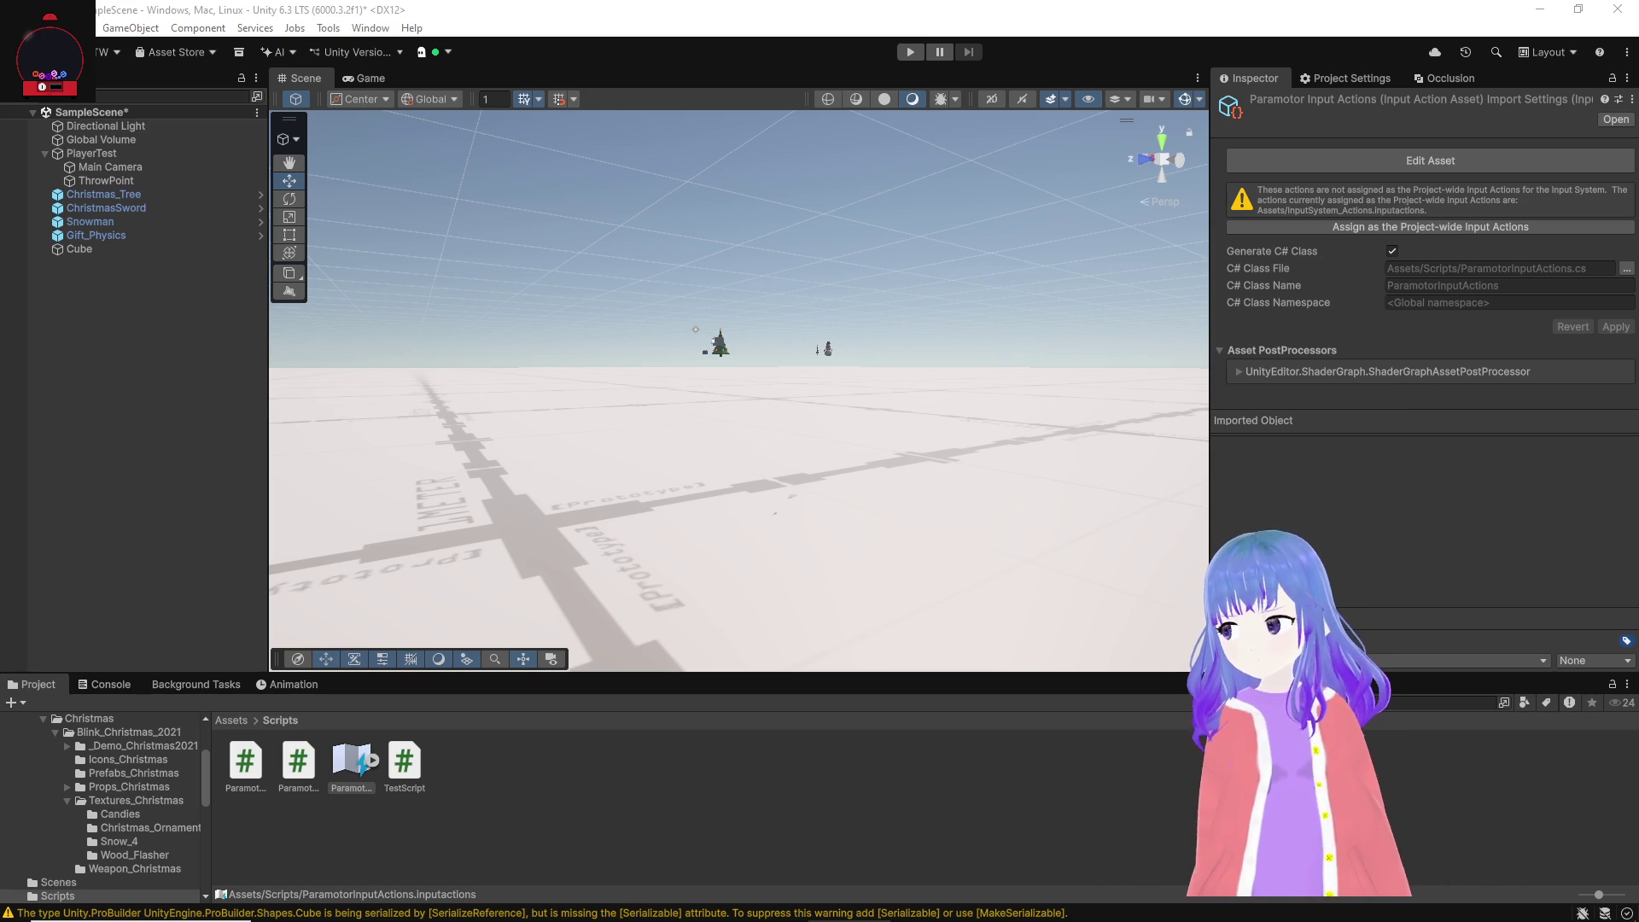
key("alt+Tab")
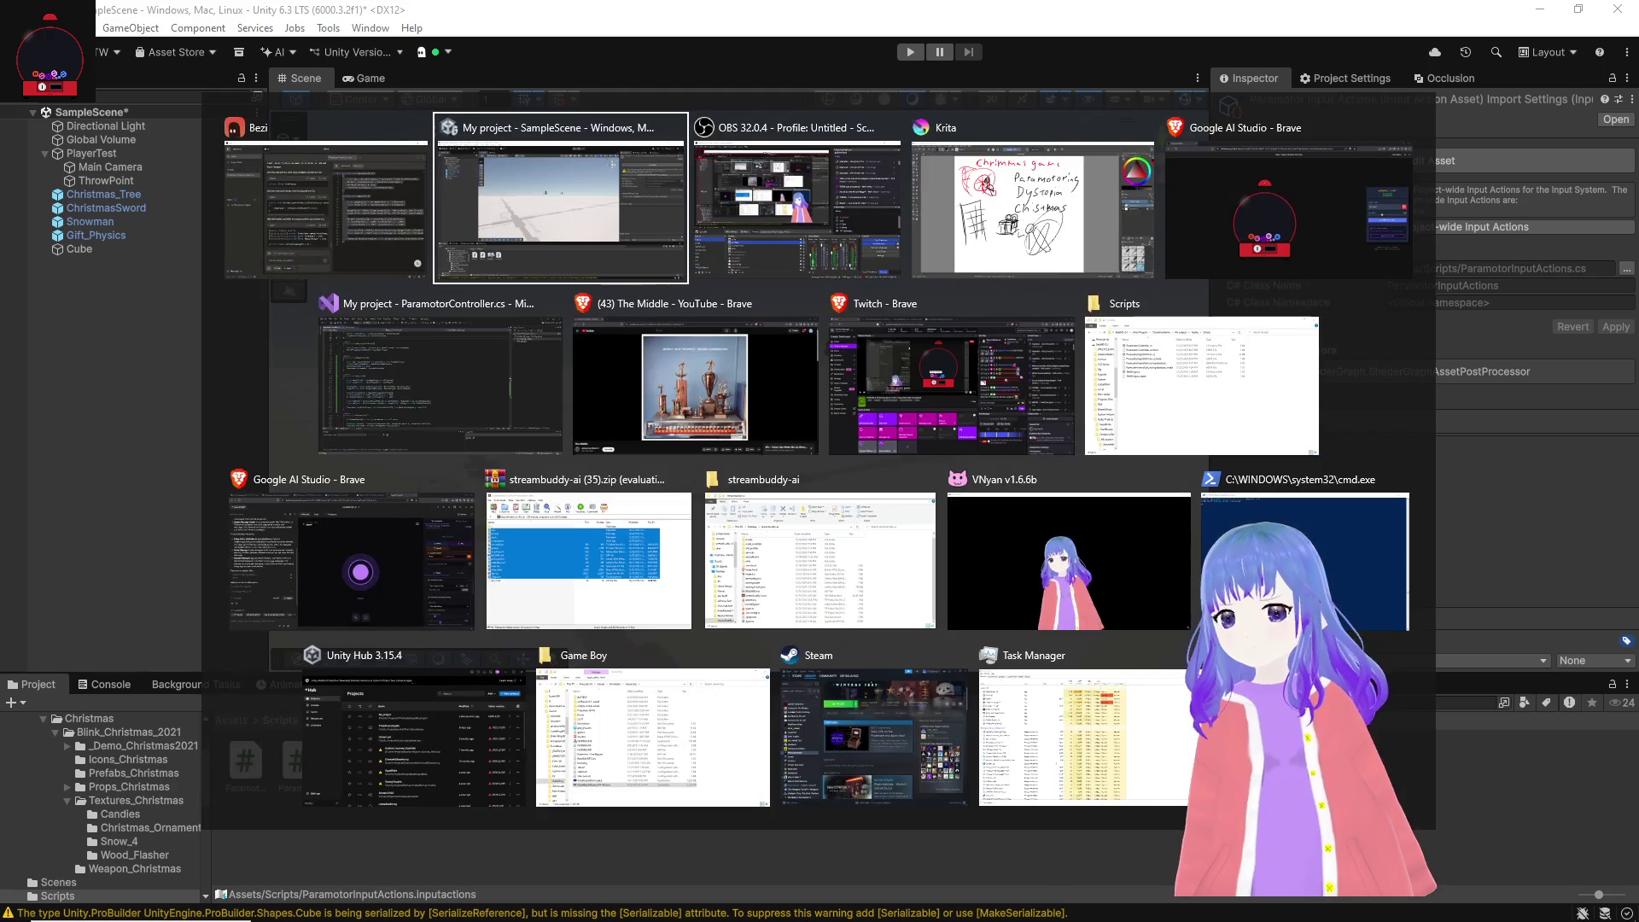
left_click(550, 409)
scroll(550, 409, "up", 20)
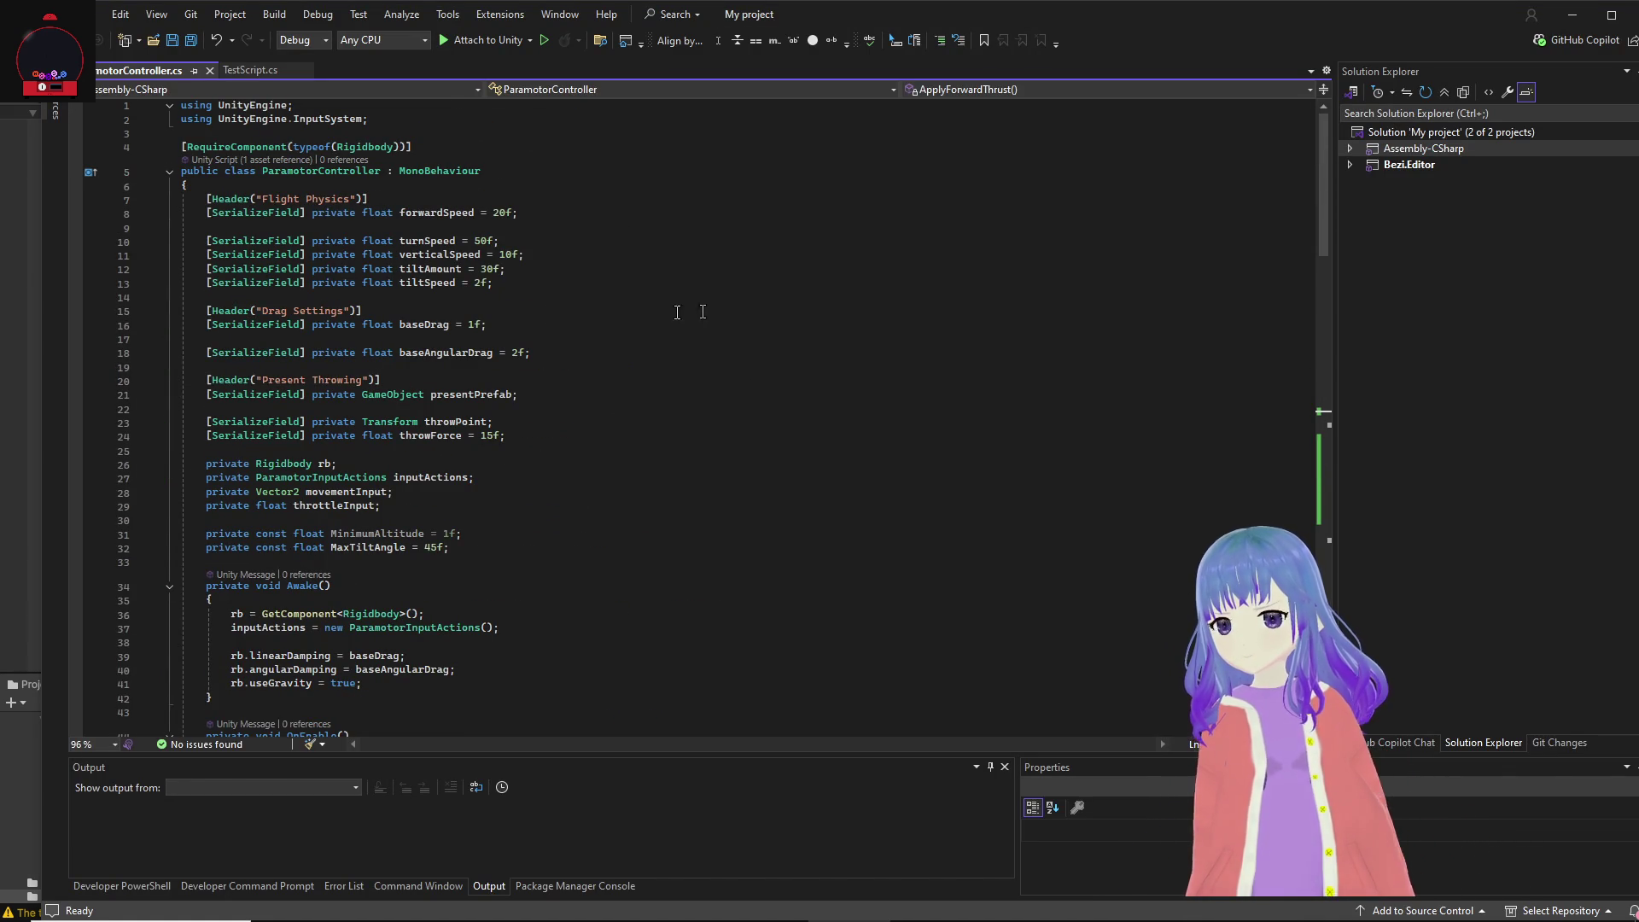
Step: Add a 'private float lookInput;' field after the throttleInput field
left_click(491, 517)
type("private float lookInput;")
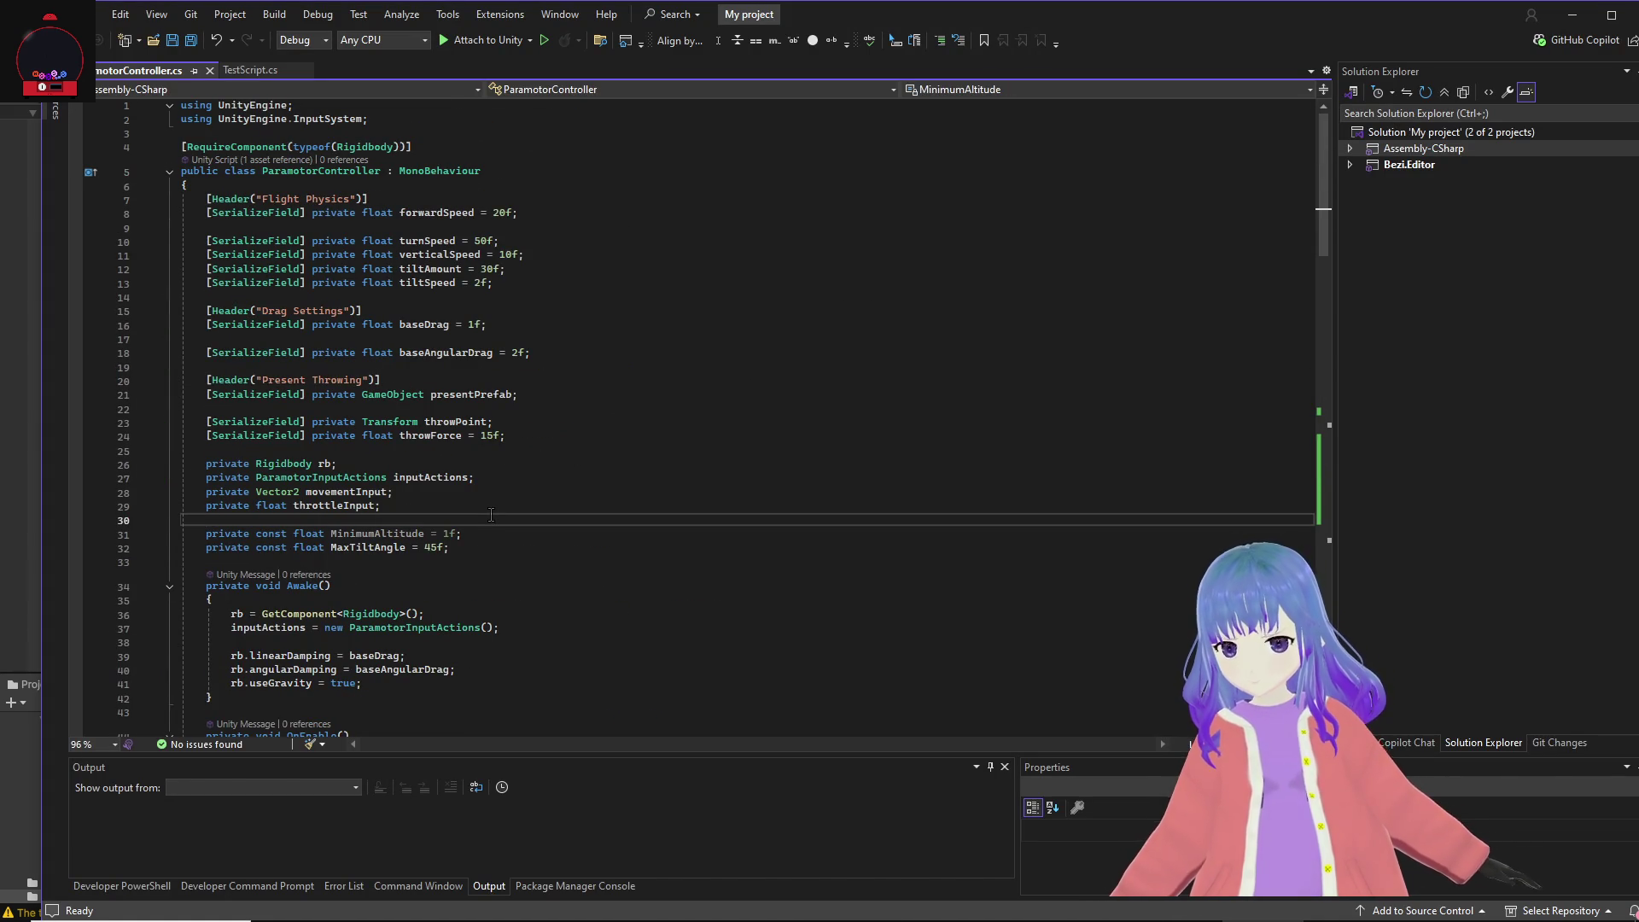
key("Return")
key("Return")
key("BackSpace")
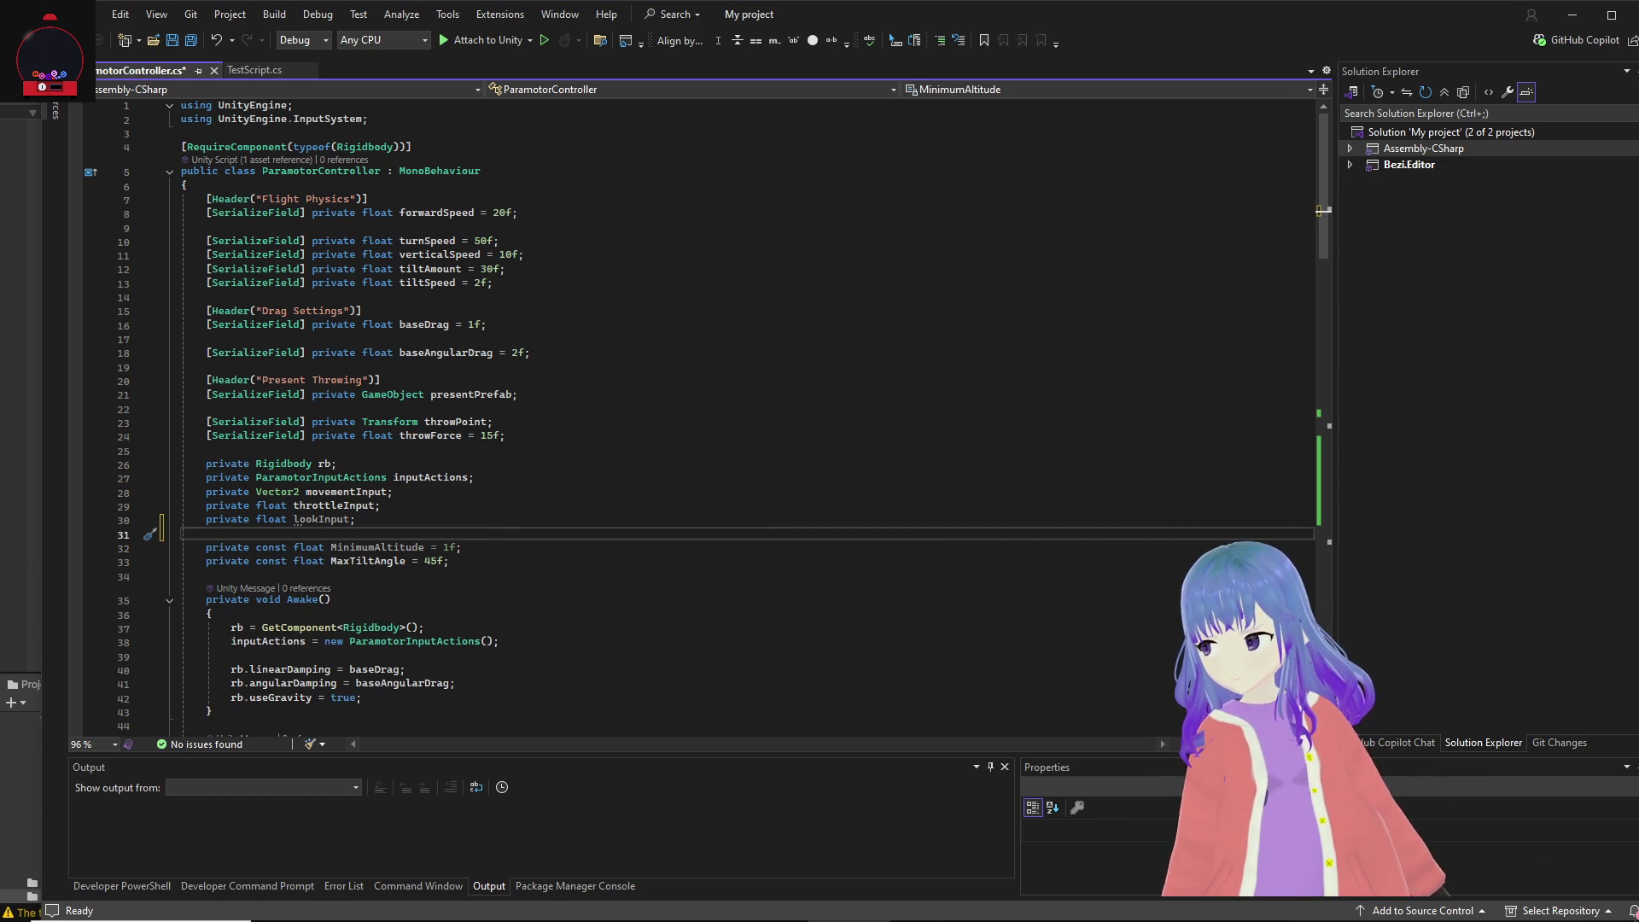
Step: Insert the suggested OnLook(InputAction.CallbackContext) handler below OnThrowPresent
scroll(428, 555, "down", 3)
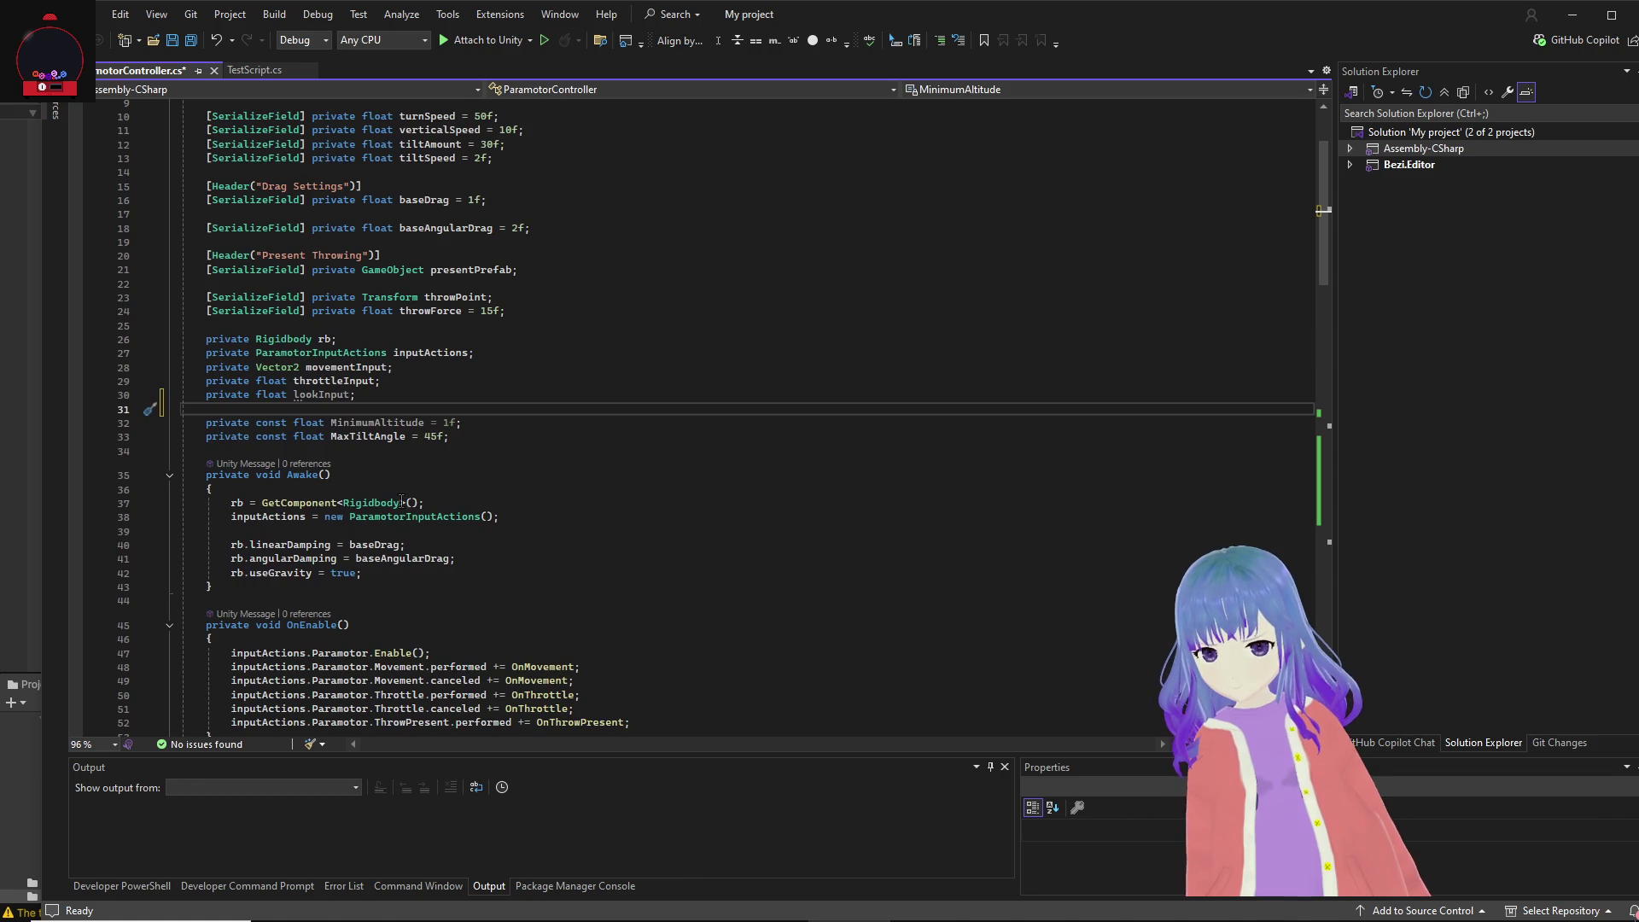
scroll(416, 466, "down", 6)
scroll(410, 486, "down", 6)
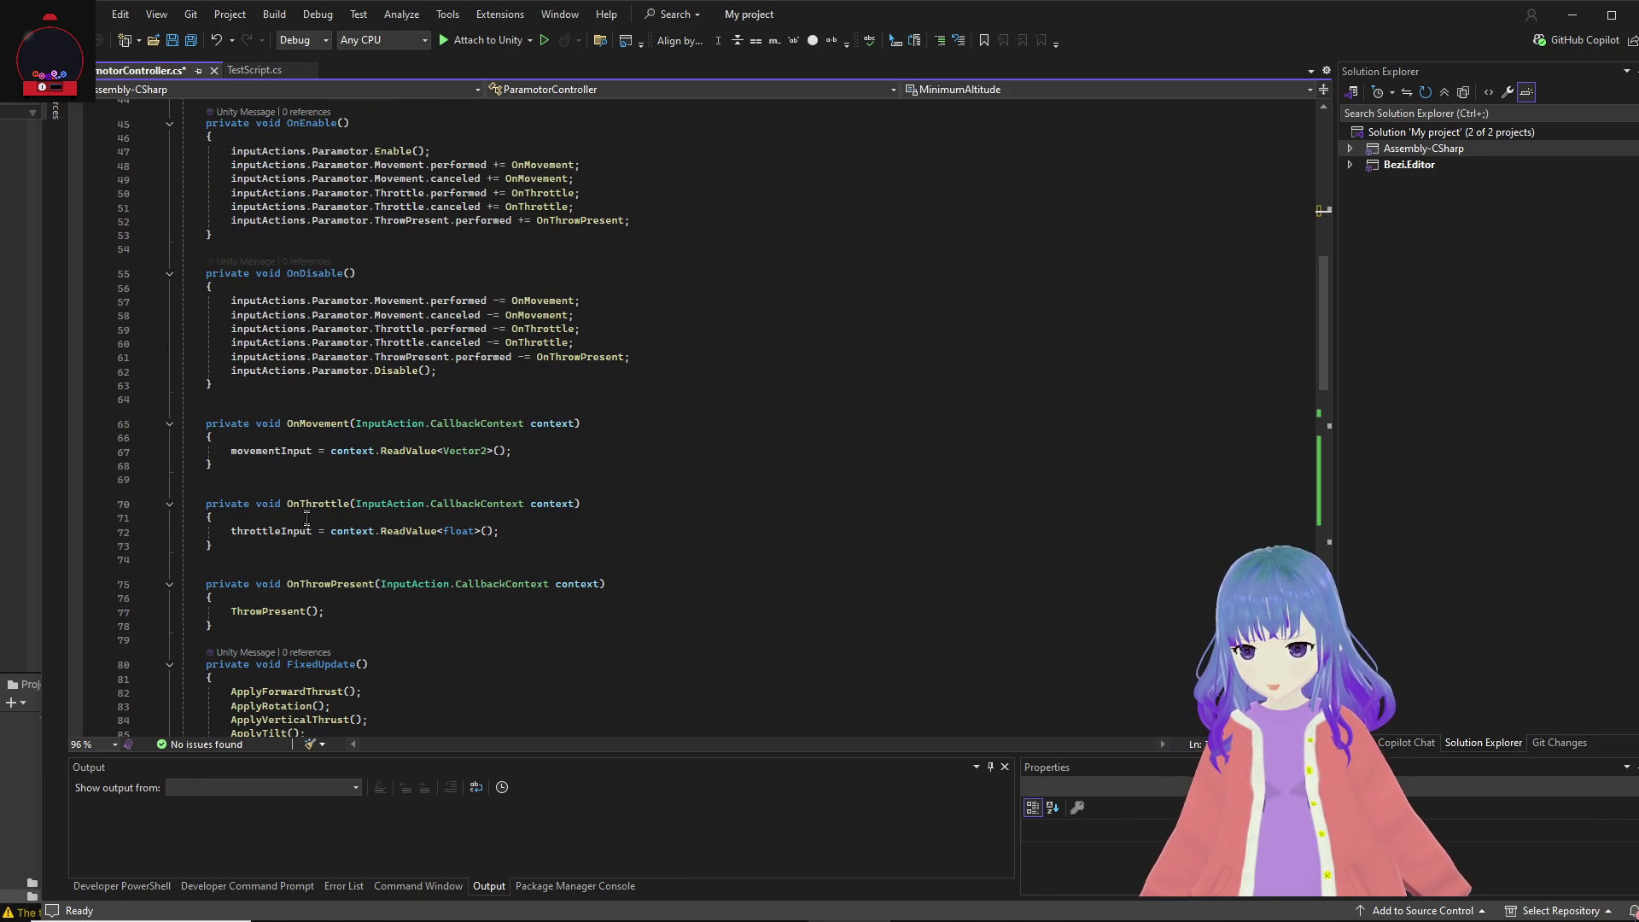
left_click(234, 624)
key("Return")
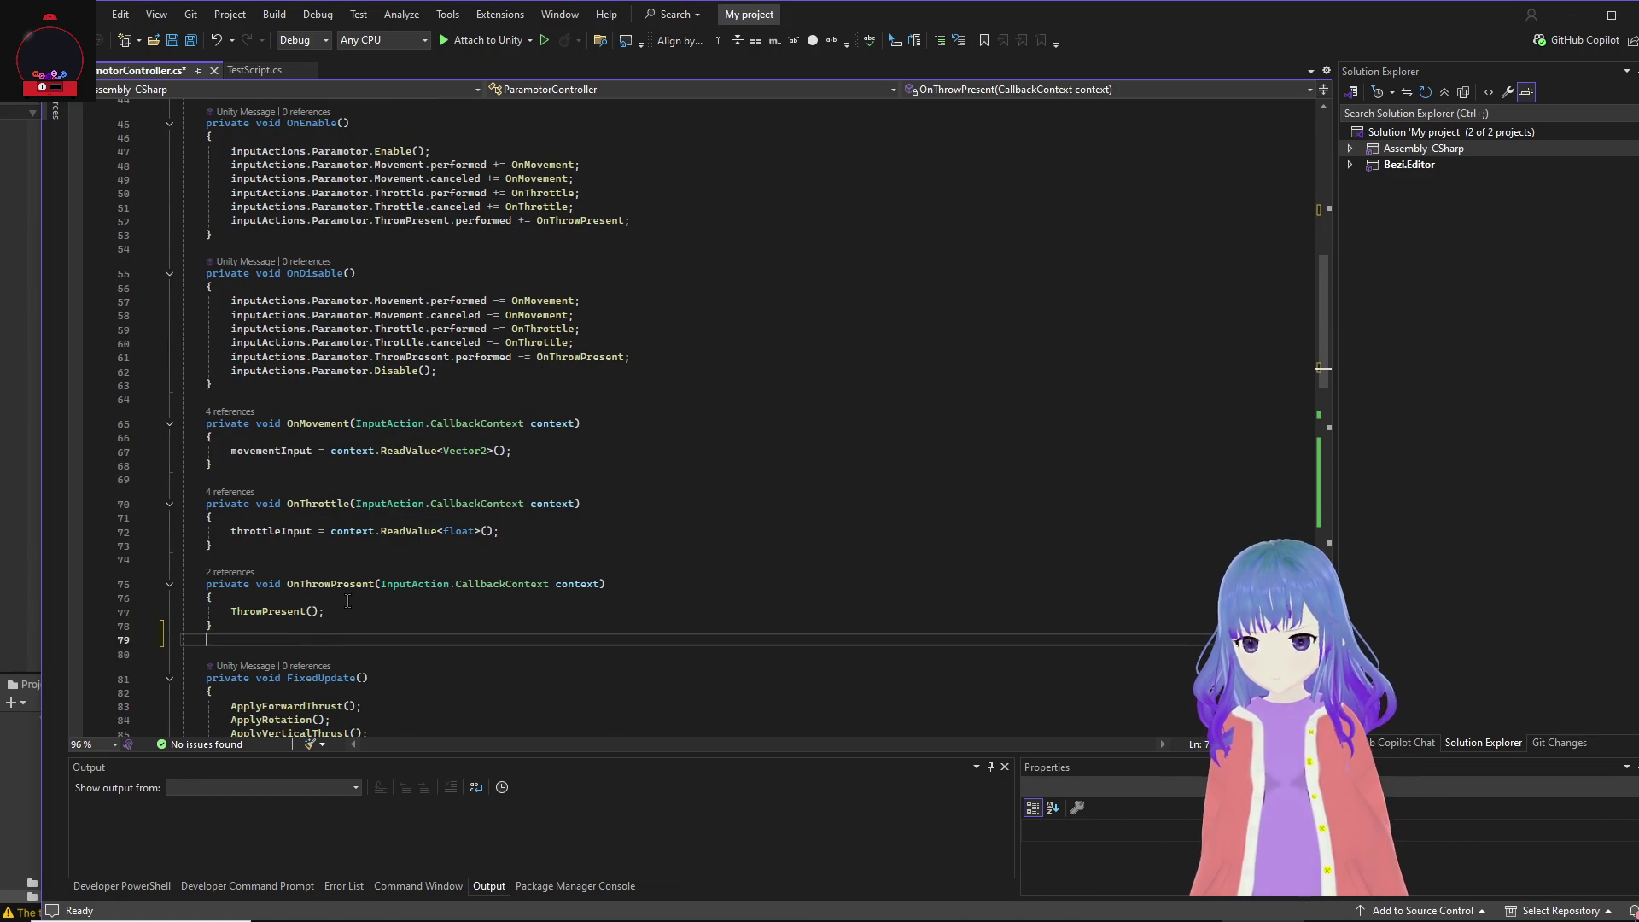
key("Tab")
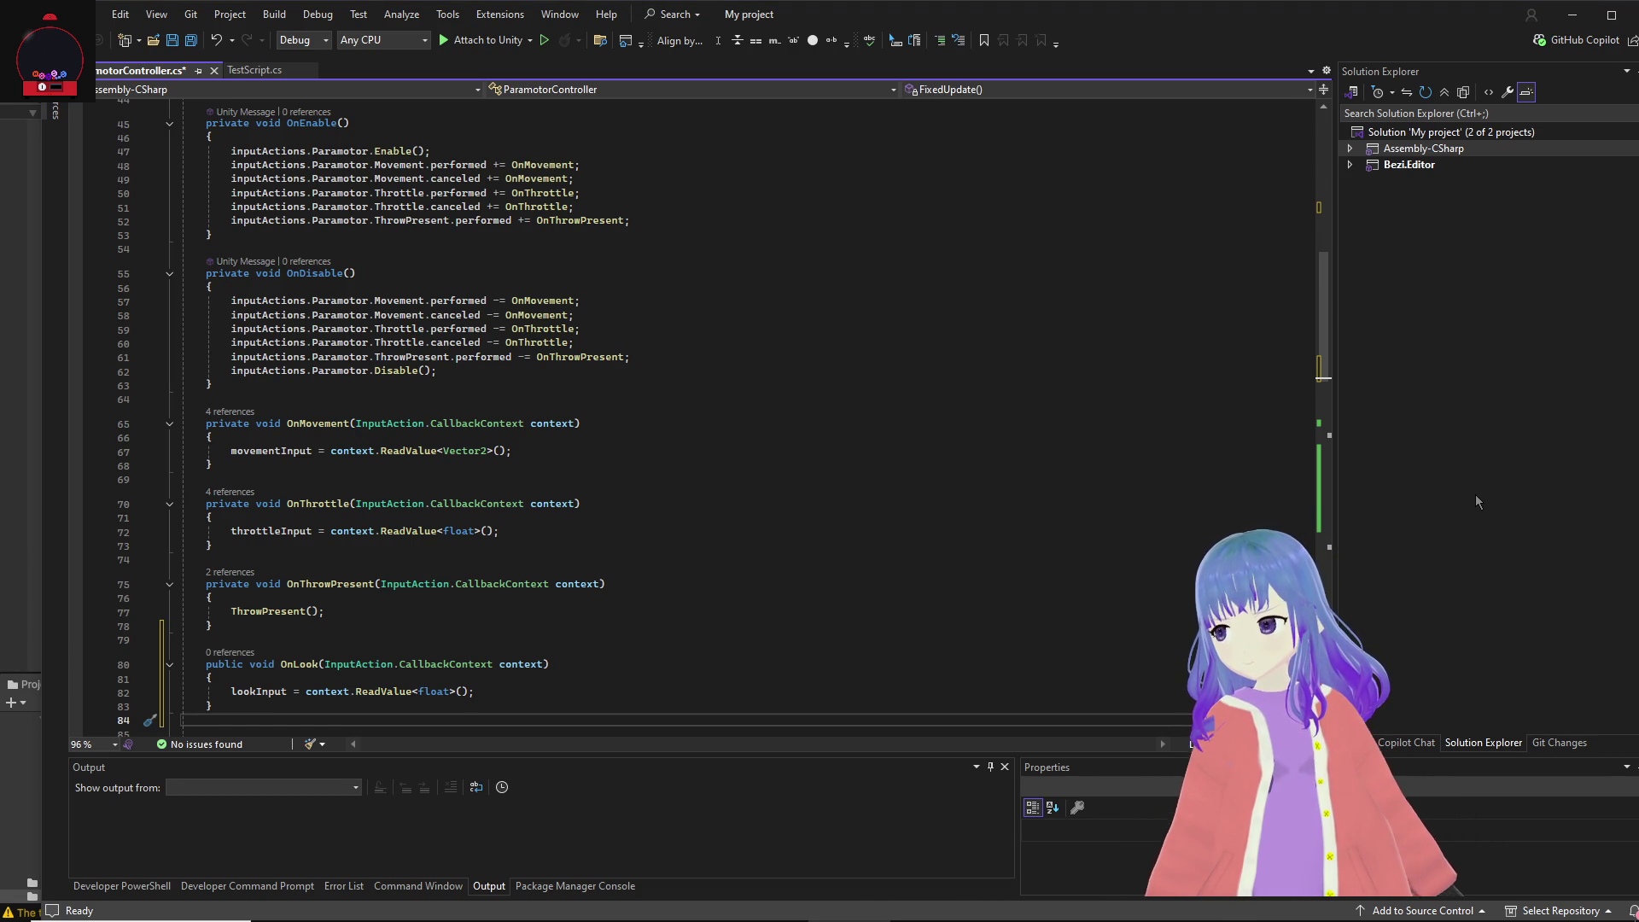
scroll(953, 357, "up", 7)
scroll(953, 357, "up", 6)
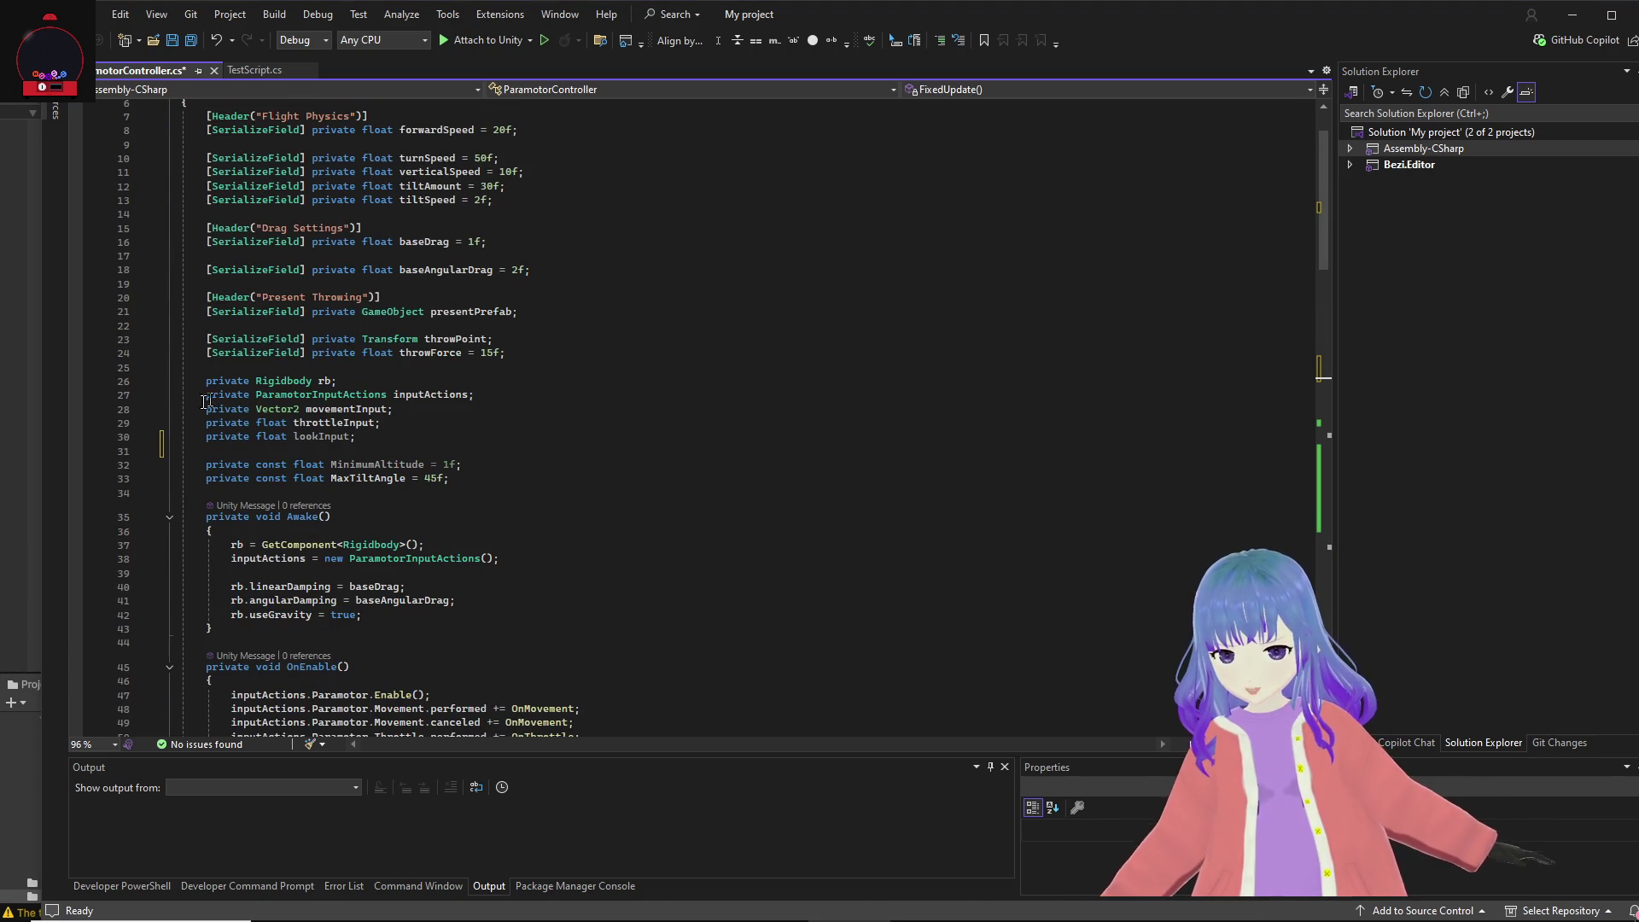
Step: Add Camera Look fields below Present Throwing: cameraTransform, lookSpeed 60, maxLookAngle 45, currentLookAngle
left_click(225, 285)
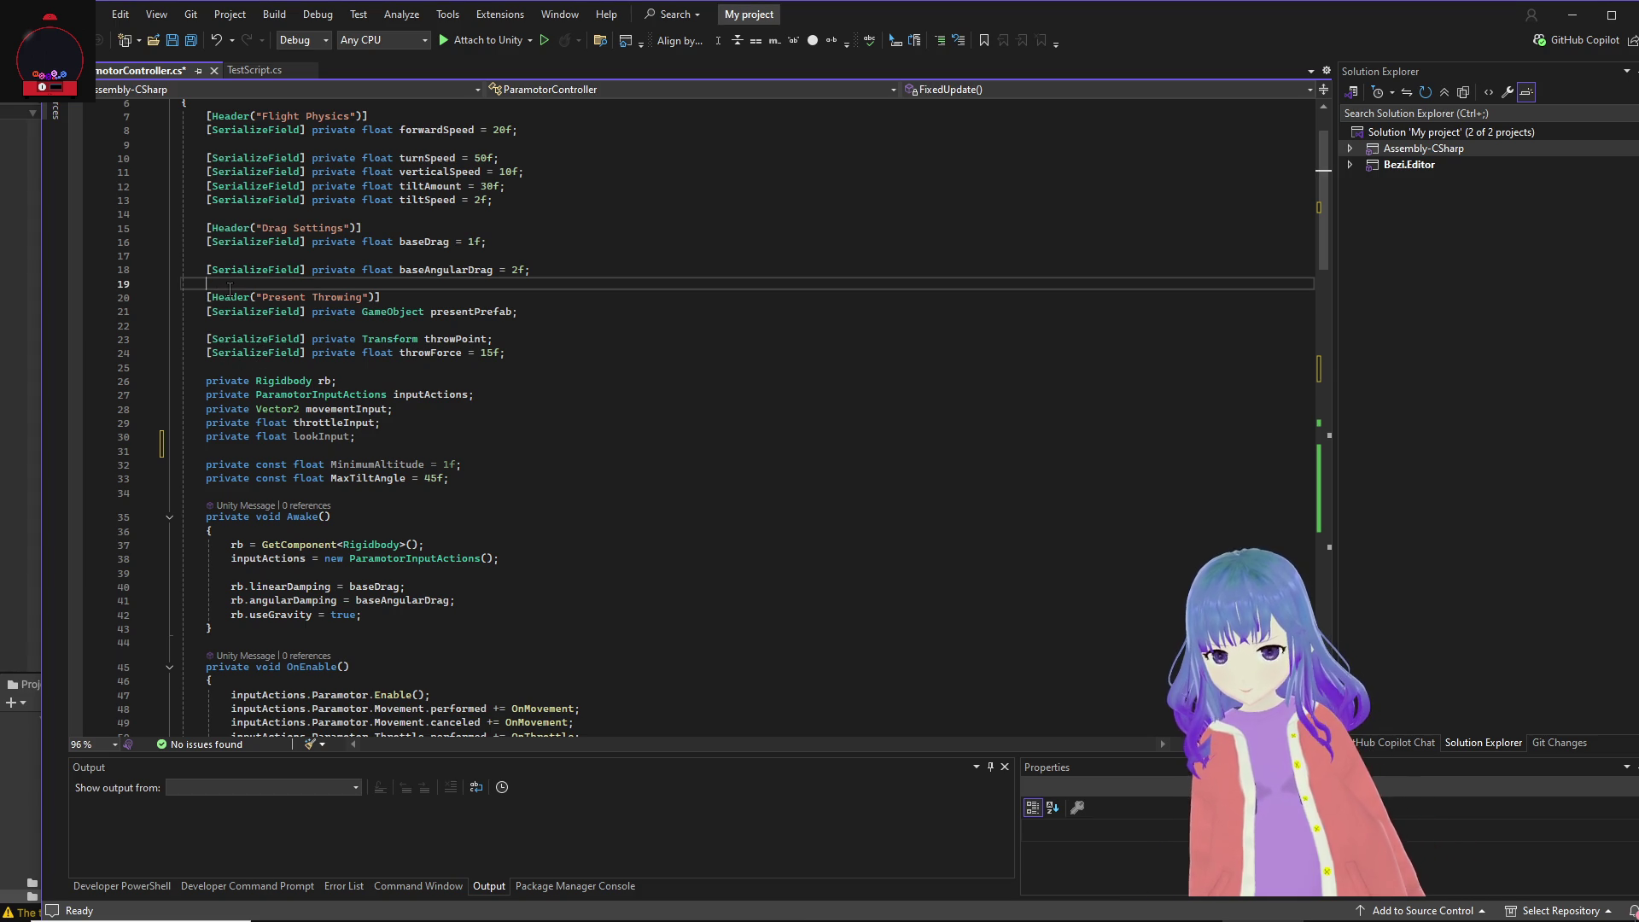
key("Down")
key("Down")
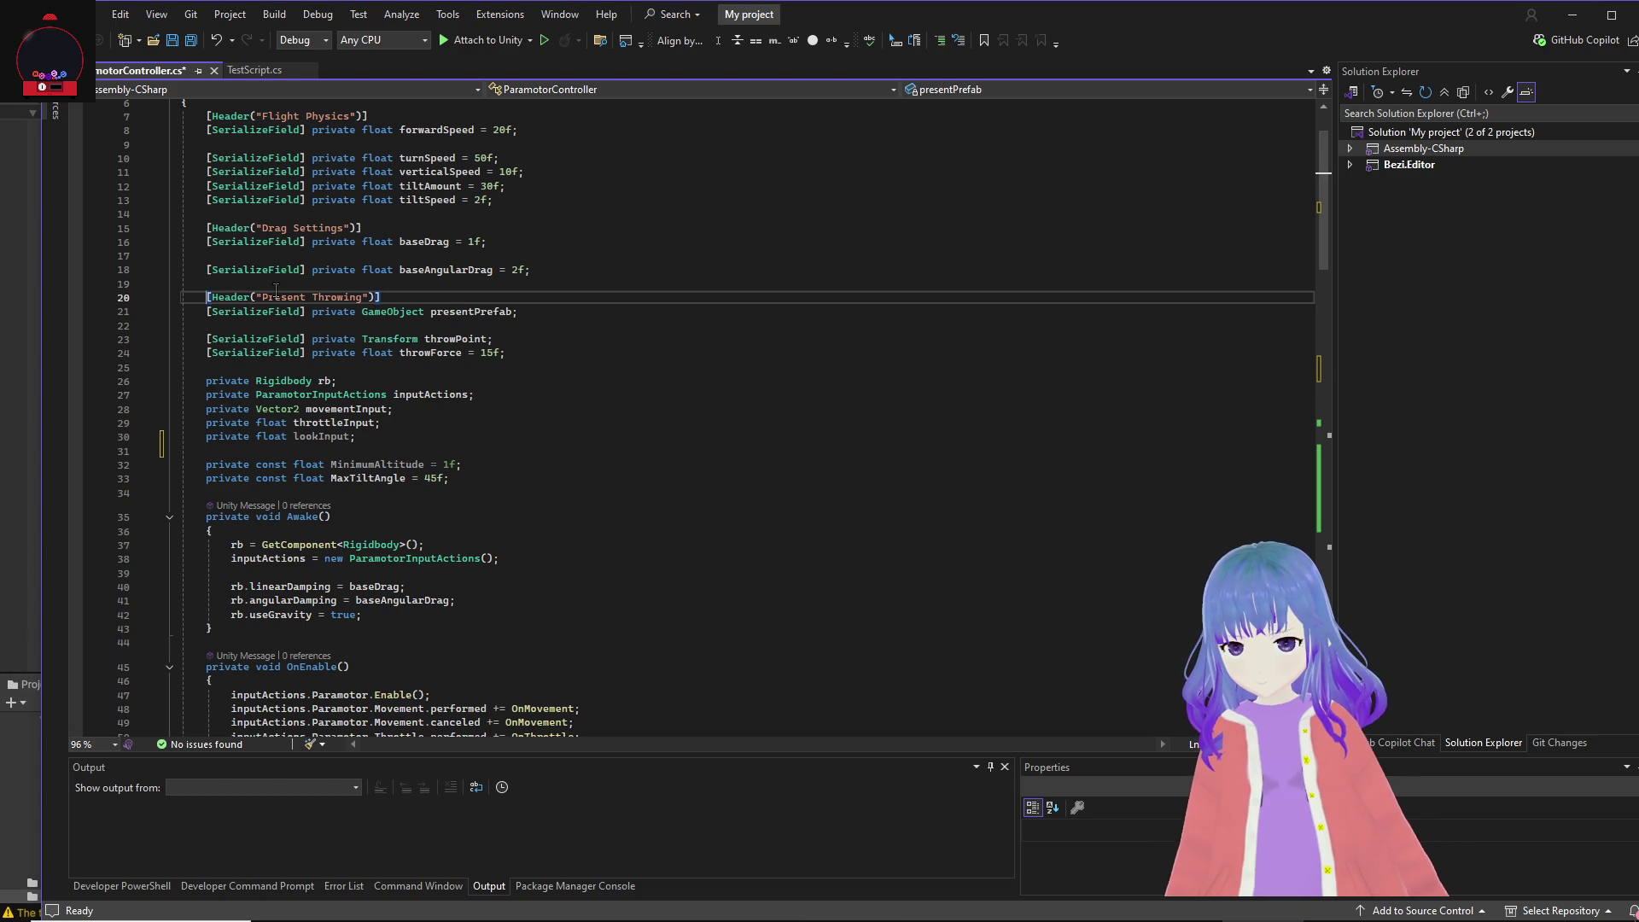
key("End")
key("Return")
key("Return")
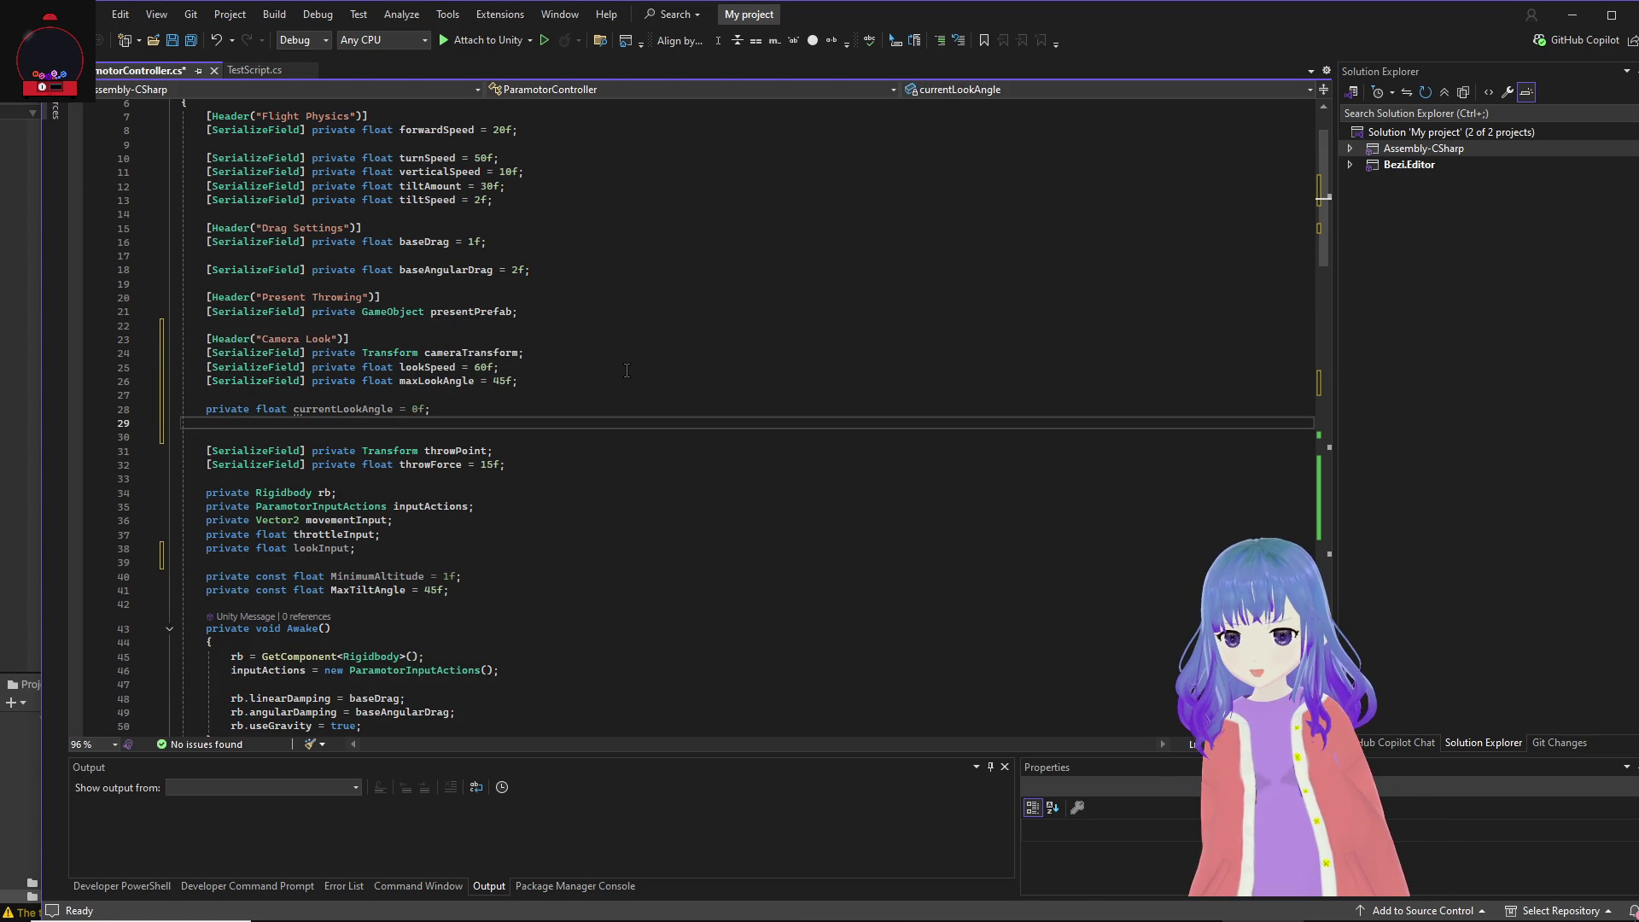
key("Tab")
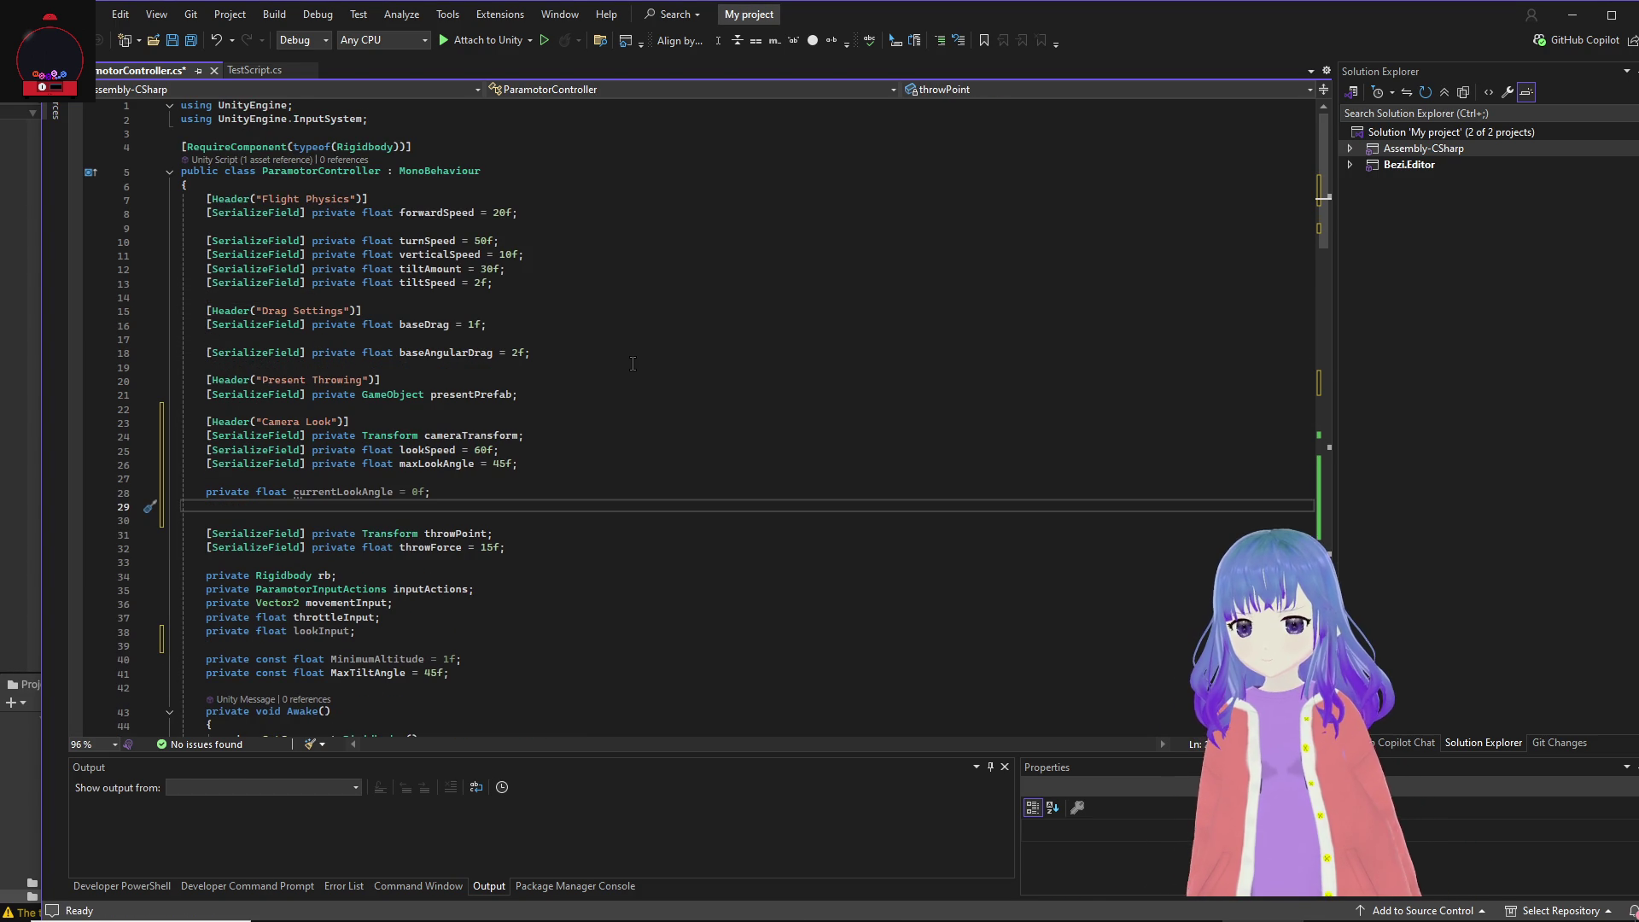
key("BackSpace")
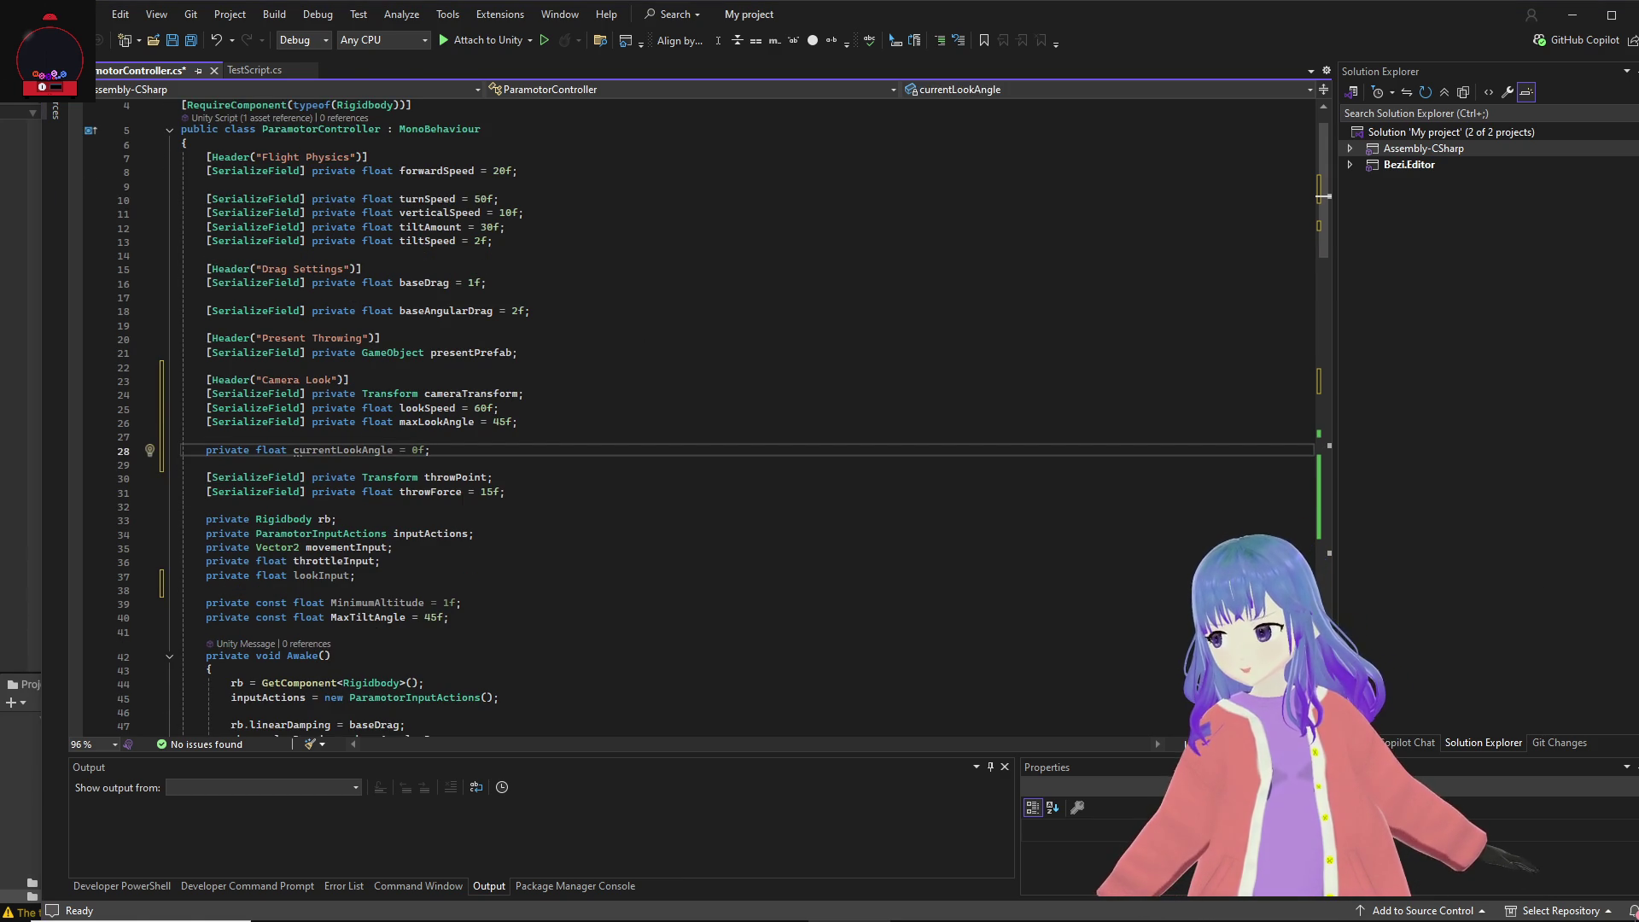
Step: Search ParamotorController for 'update'
scroll(803, 426, "down", 10)
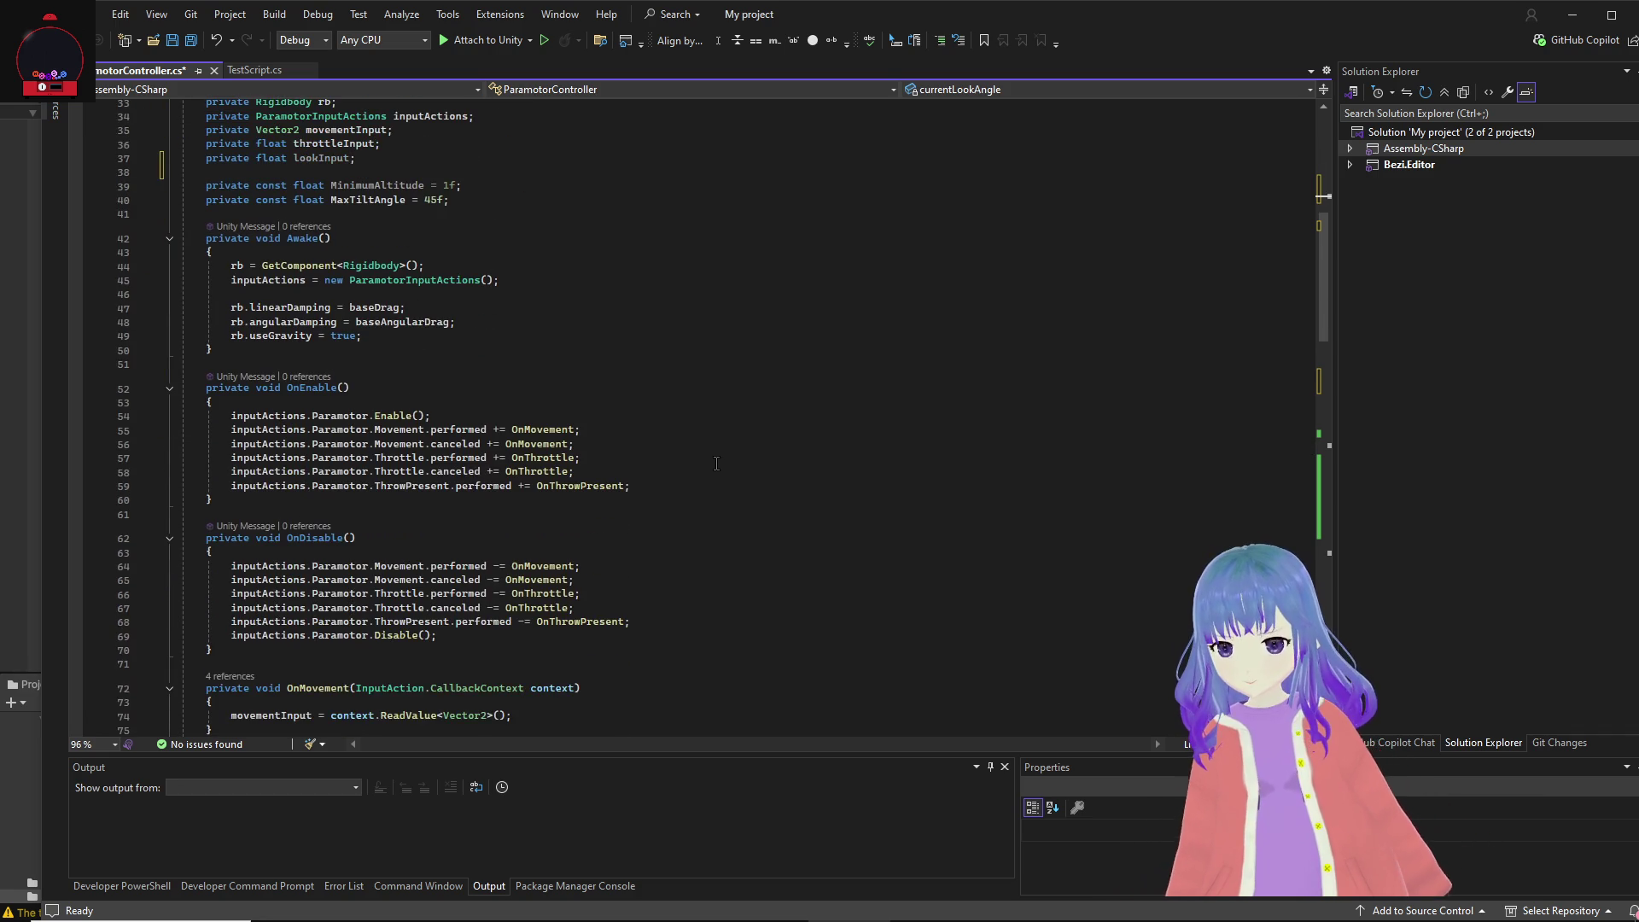
scroll(586, 469, "down", 4)
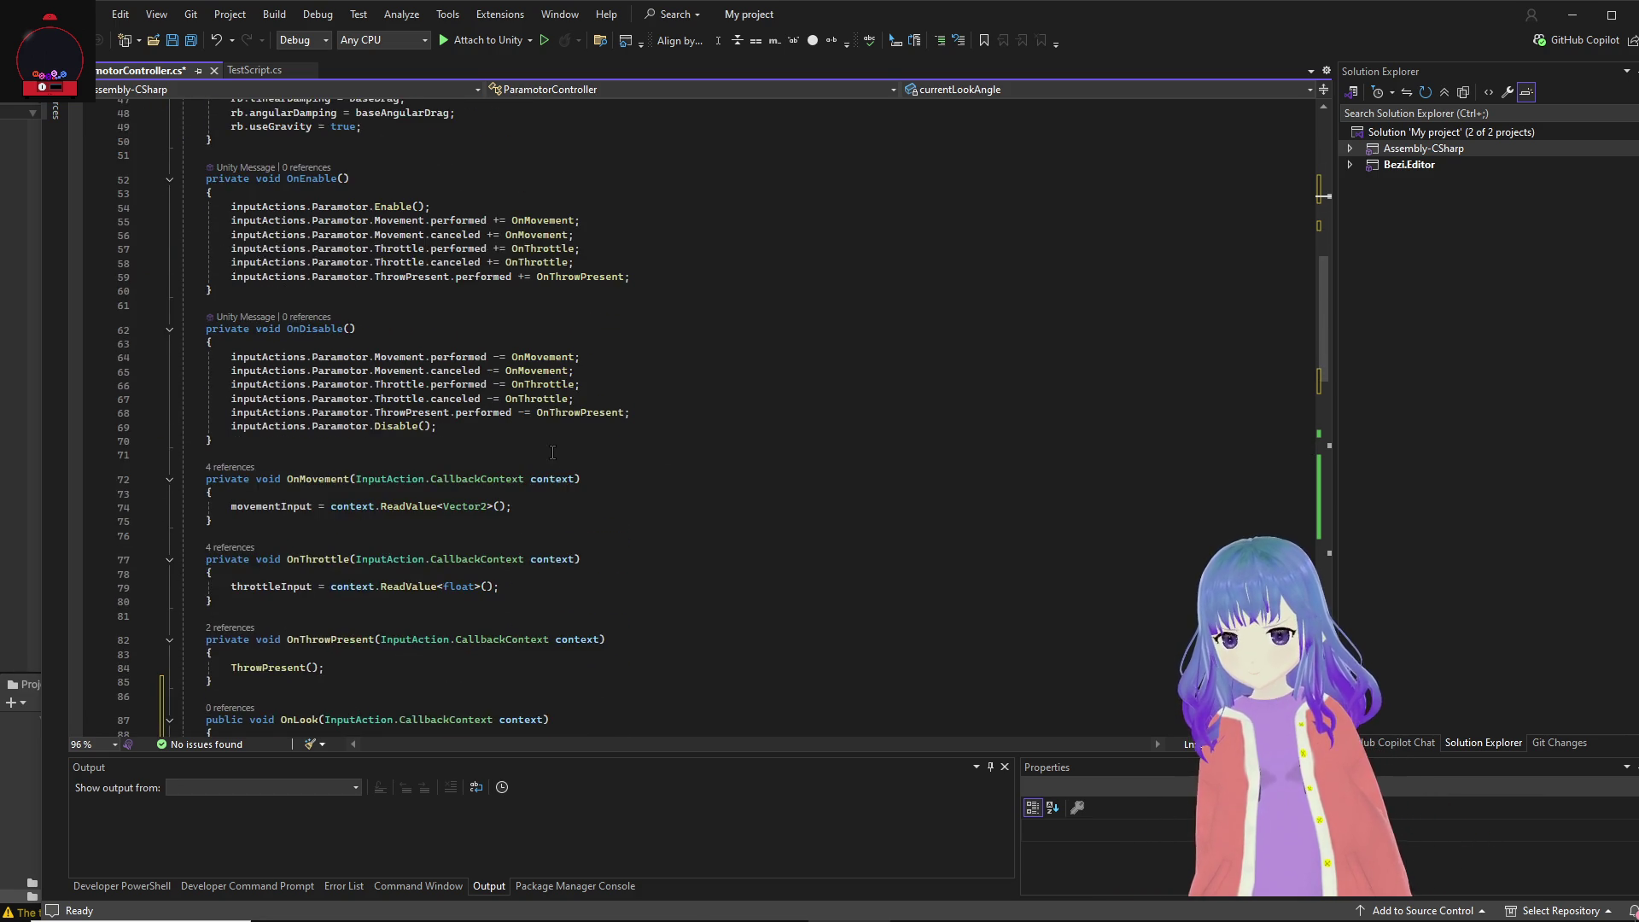
scroll(555, 459, "up", 7)
left_click(528, 453)
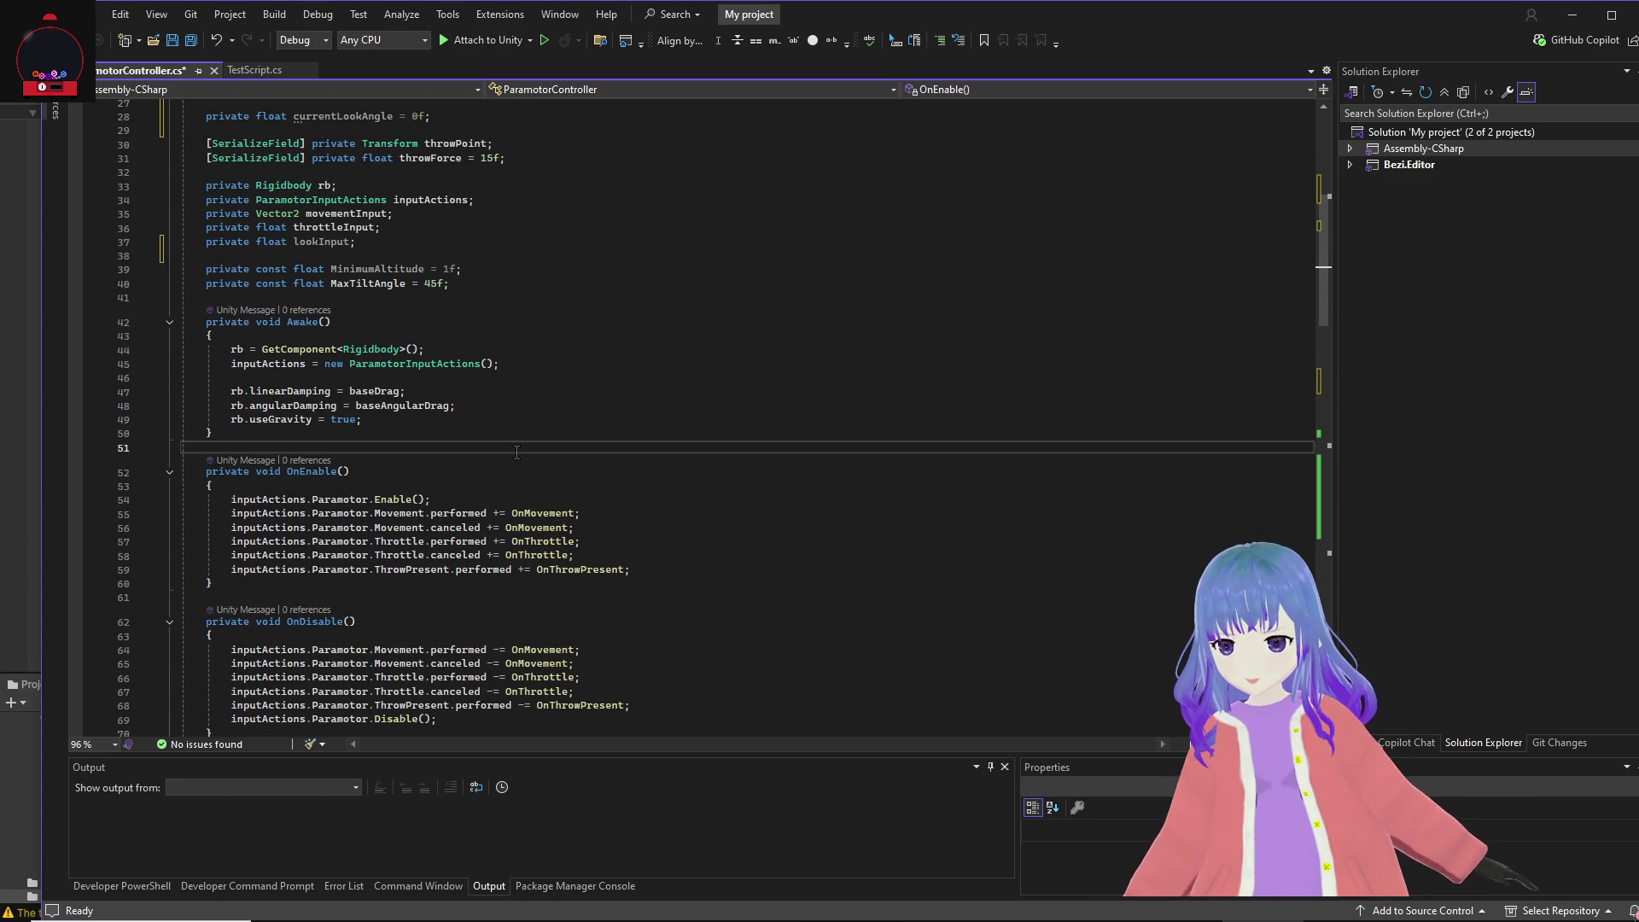
key("ctrl+f")
type("update")
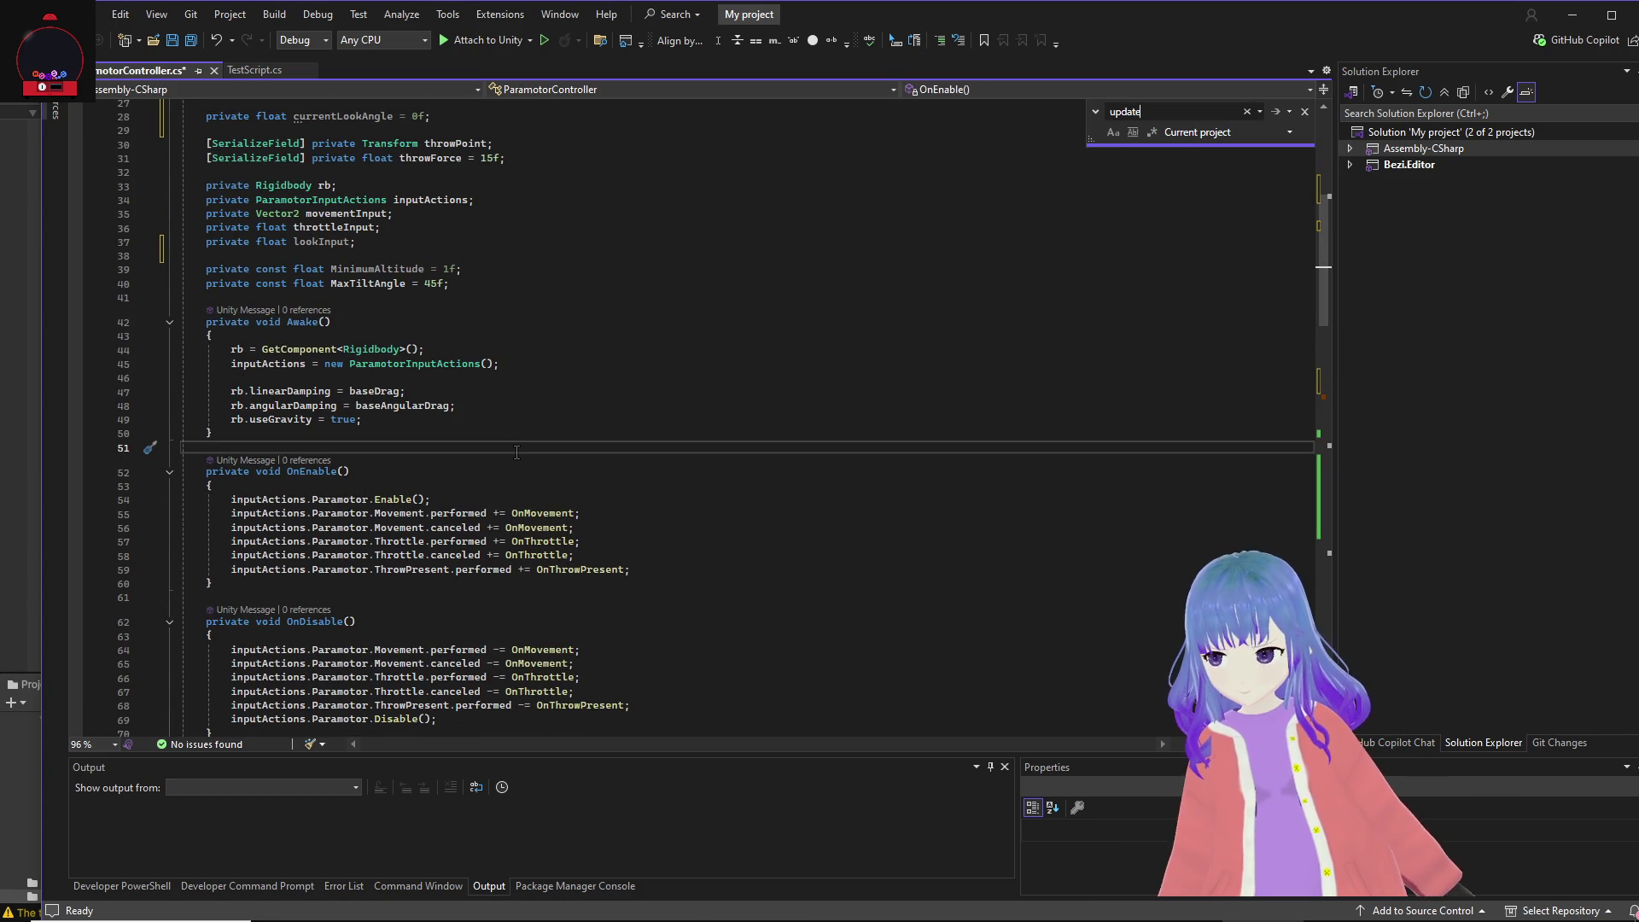
Step: Insert an Update method calling a new ApplyCameraLook right after OnLook
left_click(1278, 113)
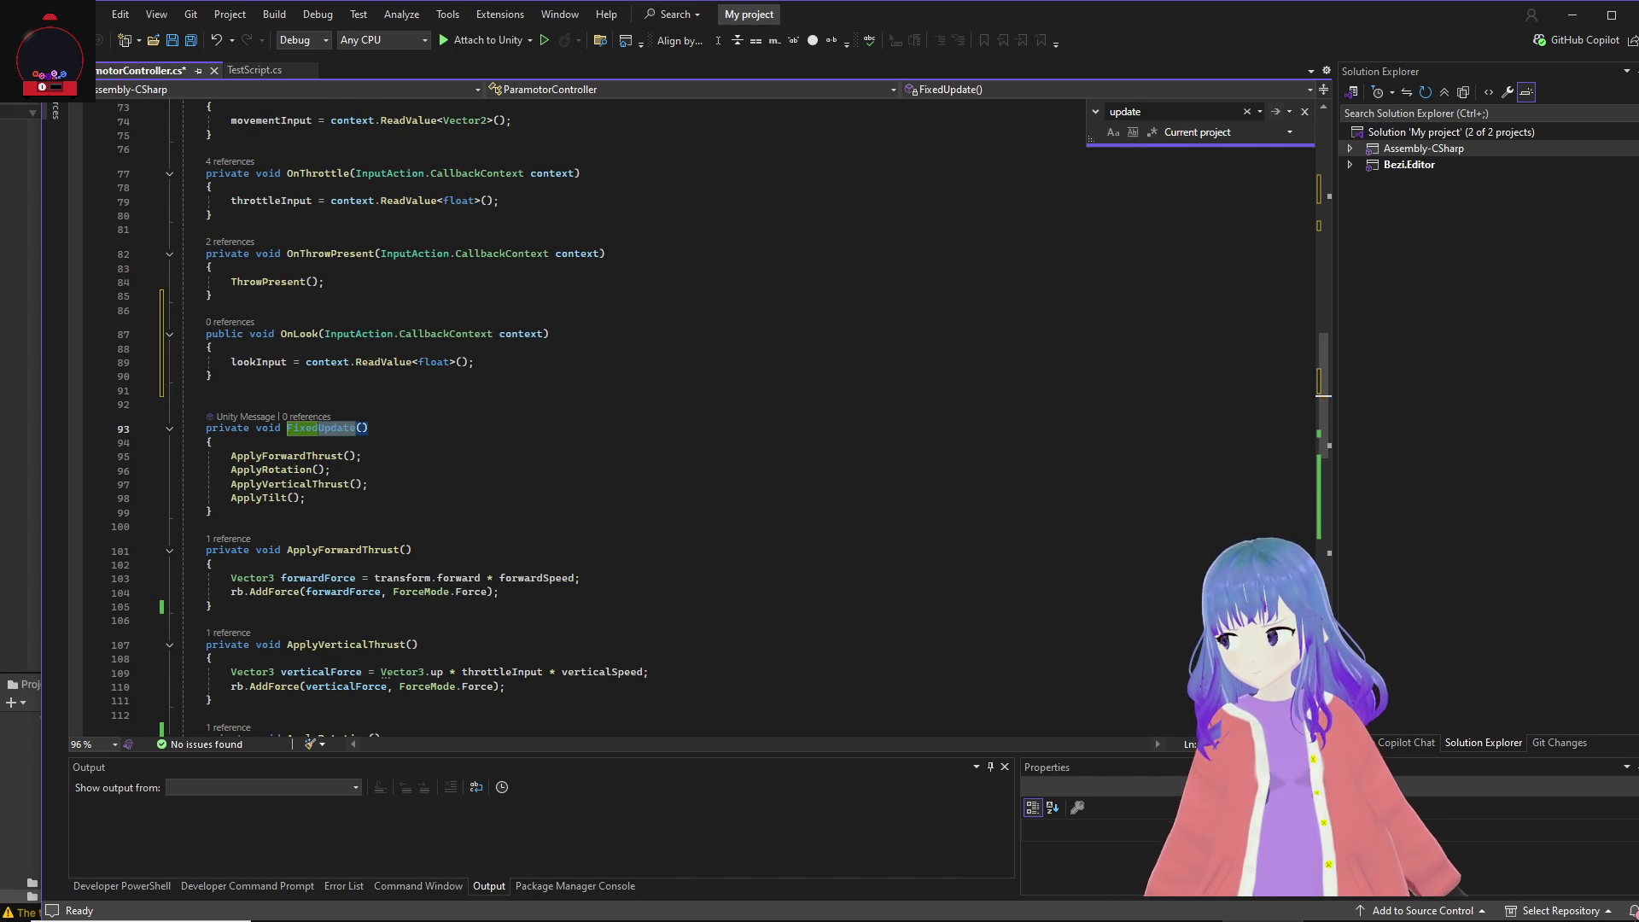
left_click(243, 376)
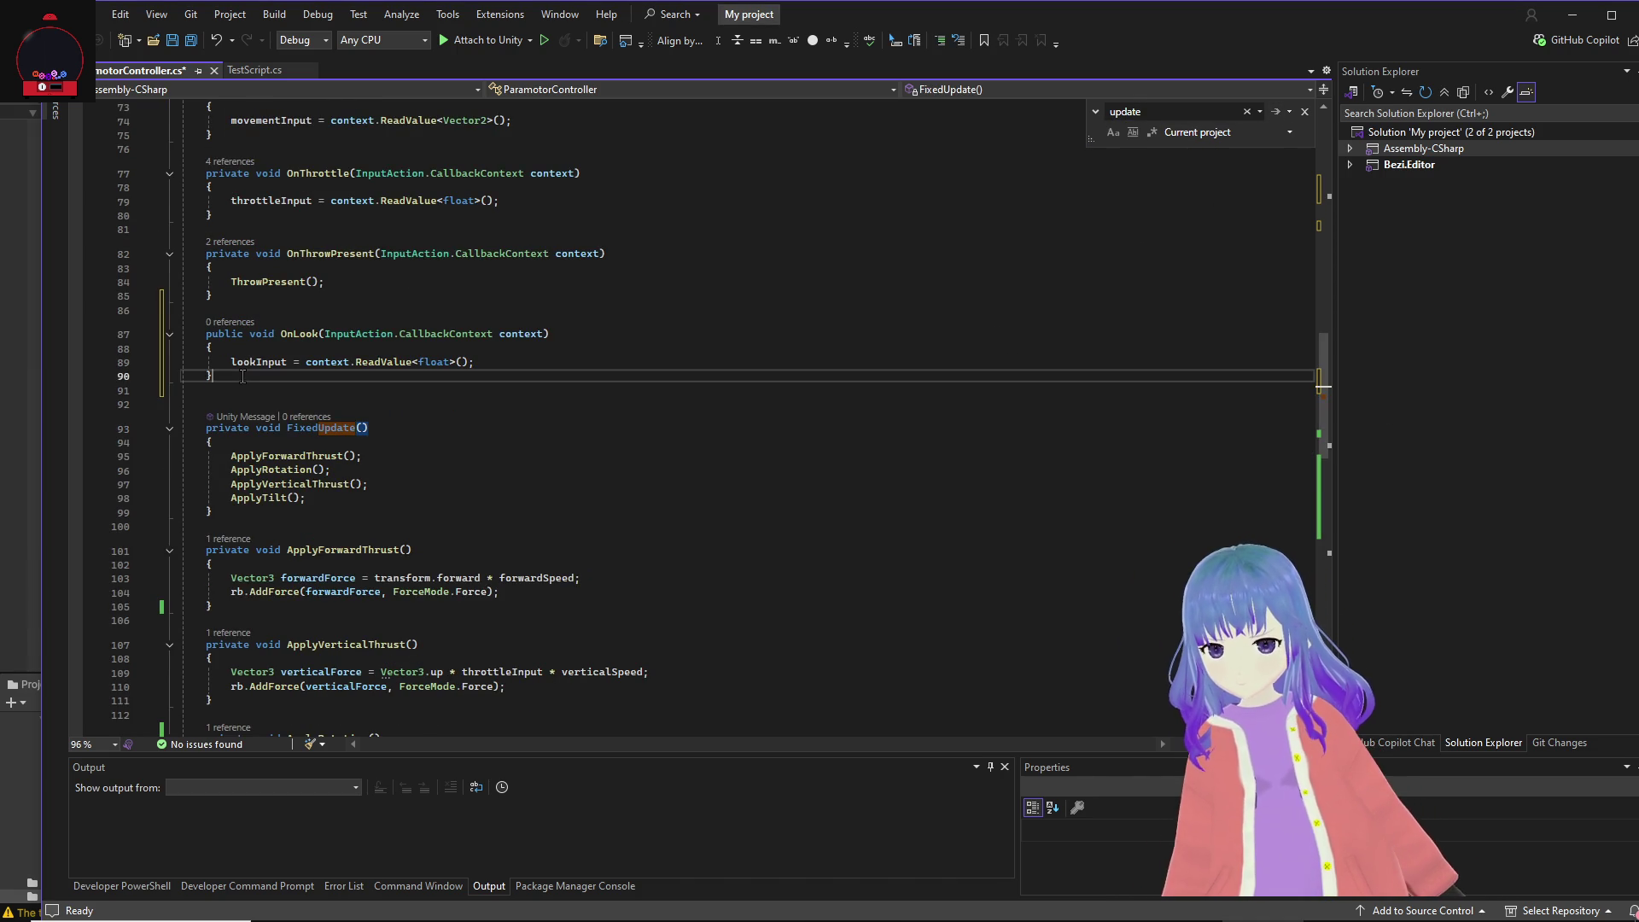
key("Return")
type("private void Update()     {         ApplyCameraLook();     }      private void ApplyCameraLook()     {         if (cameraTransform == null) return;          currentLookAngle += lookInput * lookSpeed * Time.deltaTime;         currentLookAngle = Mathf.Clamp(currentLookAngle, -maxLookAngle, maxLookAngle);          cameraTransform.localRotation = Quaternion.Euler(0f, currentLookAngle, 0f);     }")
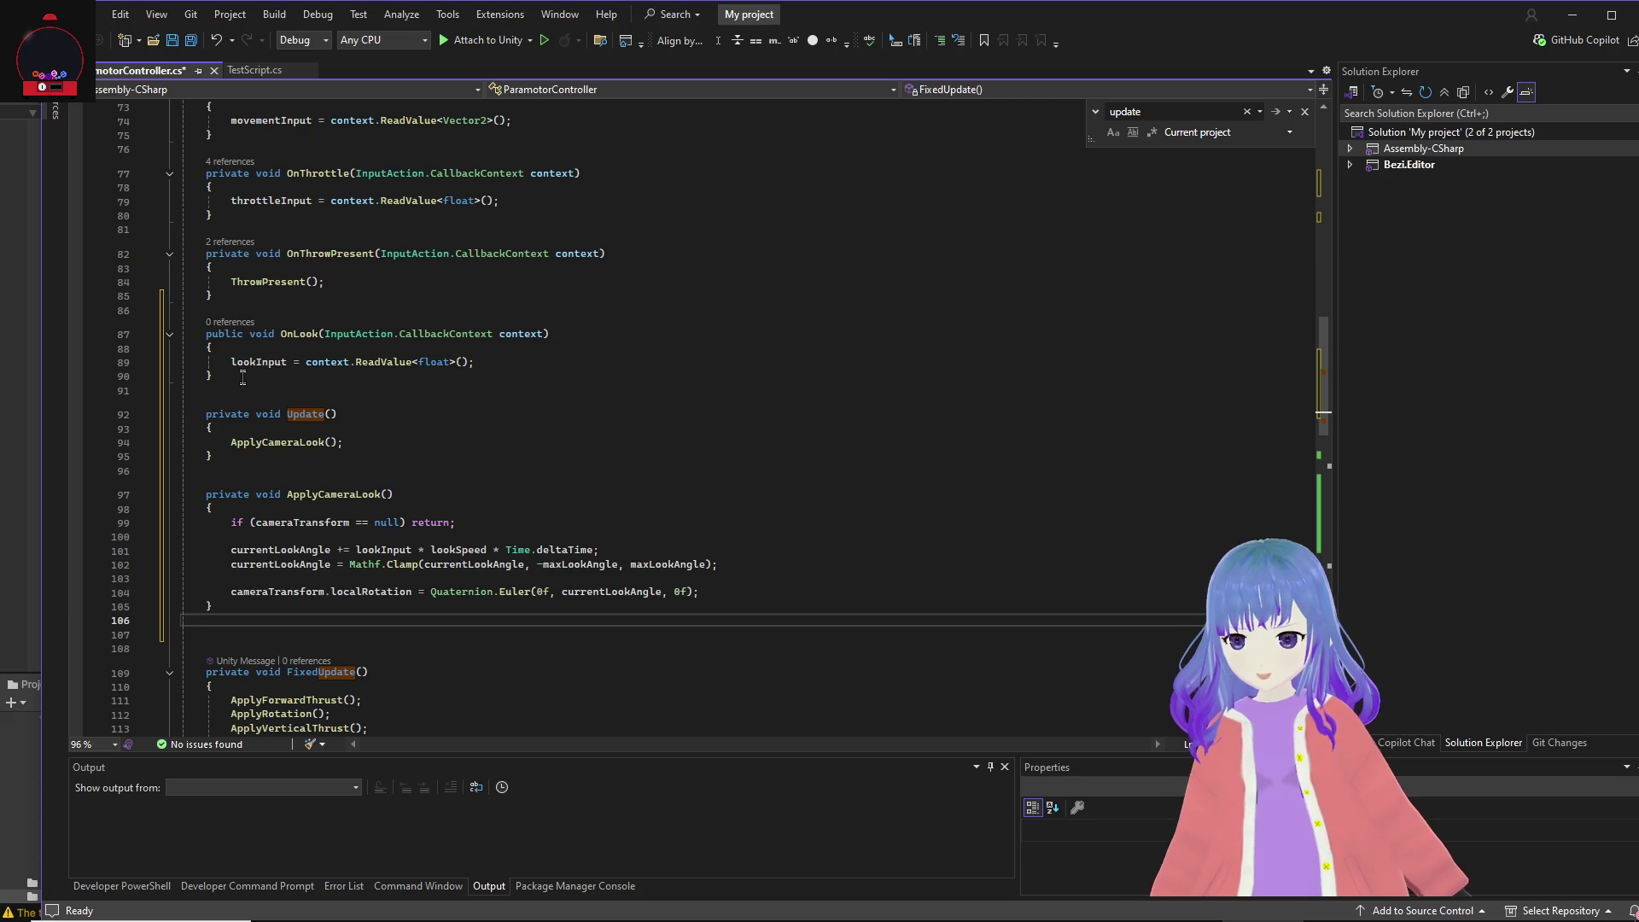
Step: Remove the extra blank lines before FixedUpdate and save ParamotorController.cs
left_click(291, 646)
key("BackSpace")
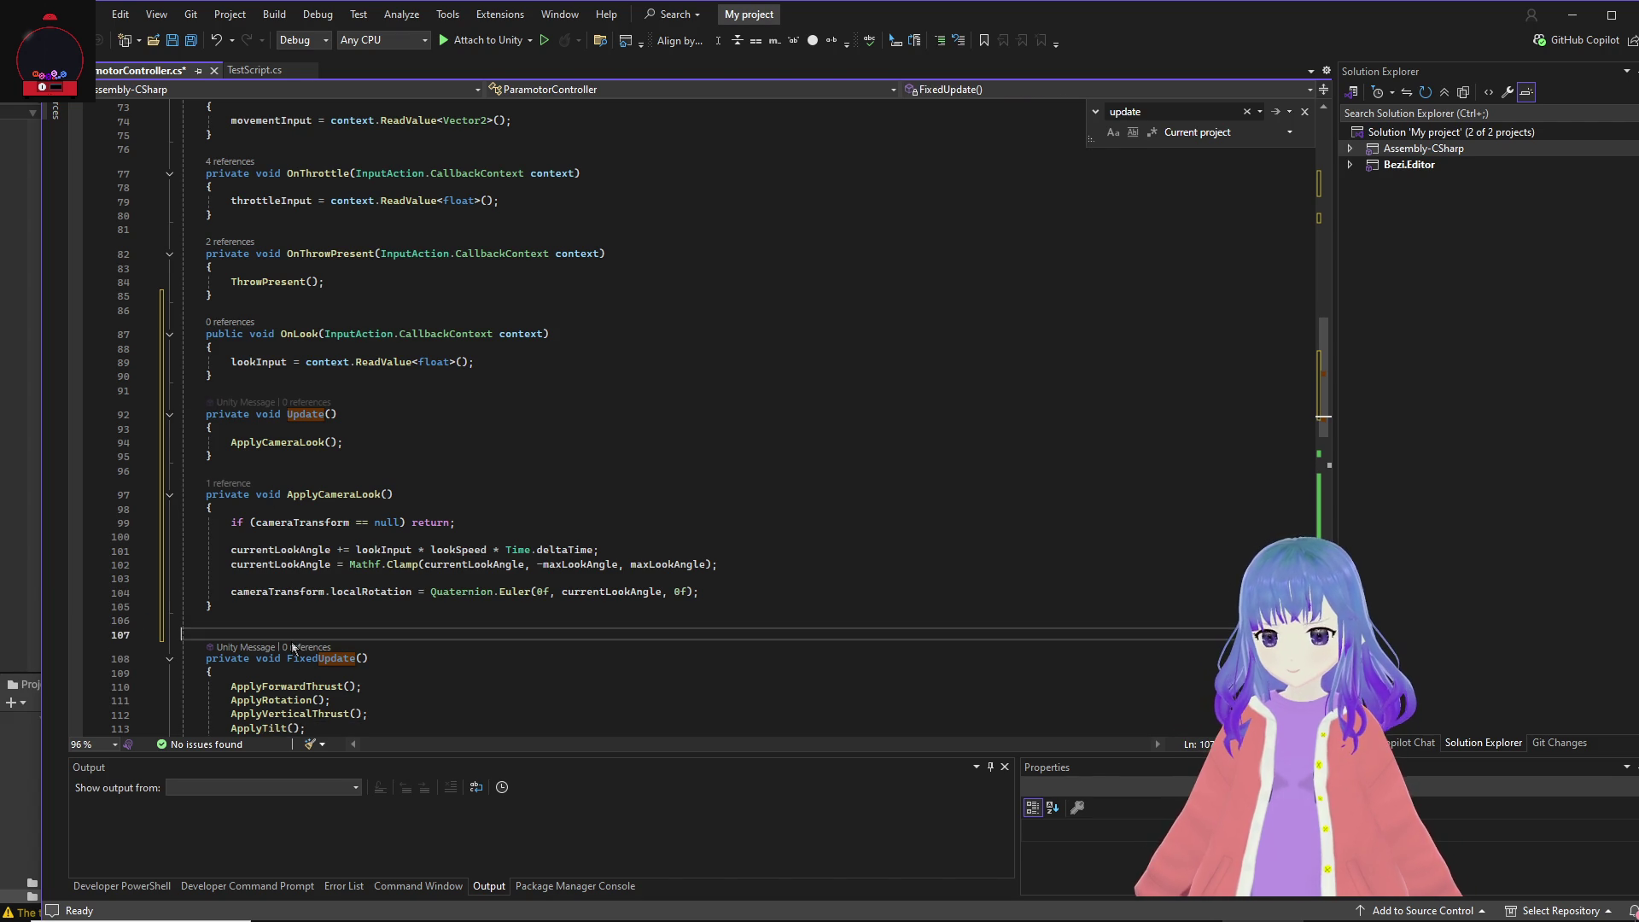
key("BackSpace")
key("Up")
key("Up")
key("Up")
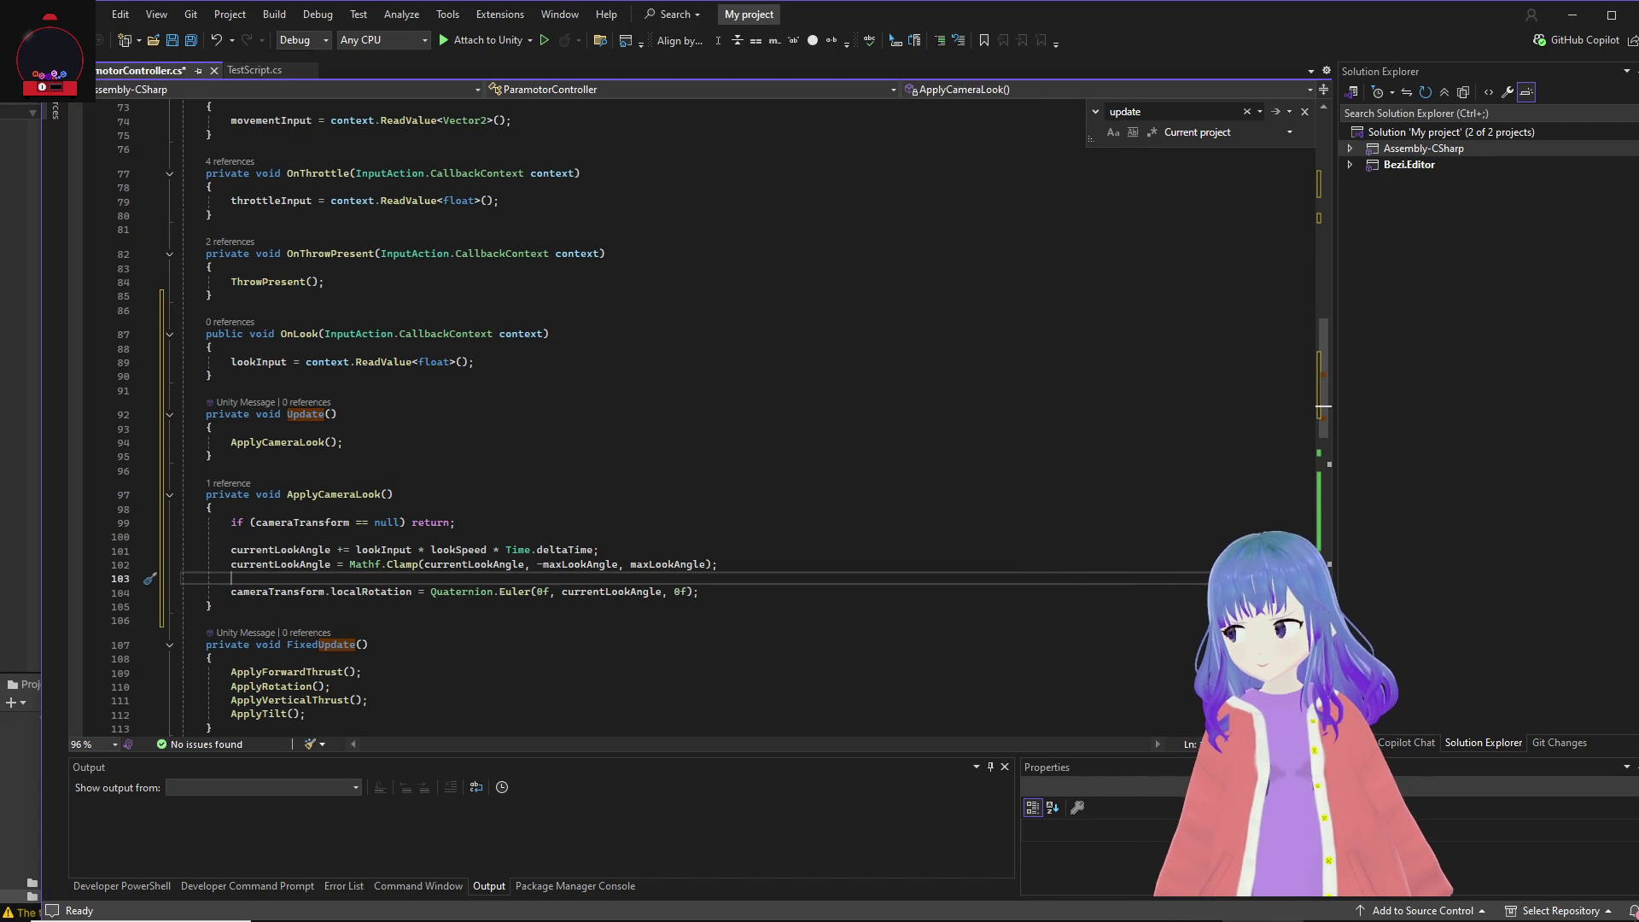
left_click(930, 421)
key("ctrl+s")
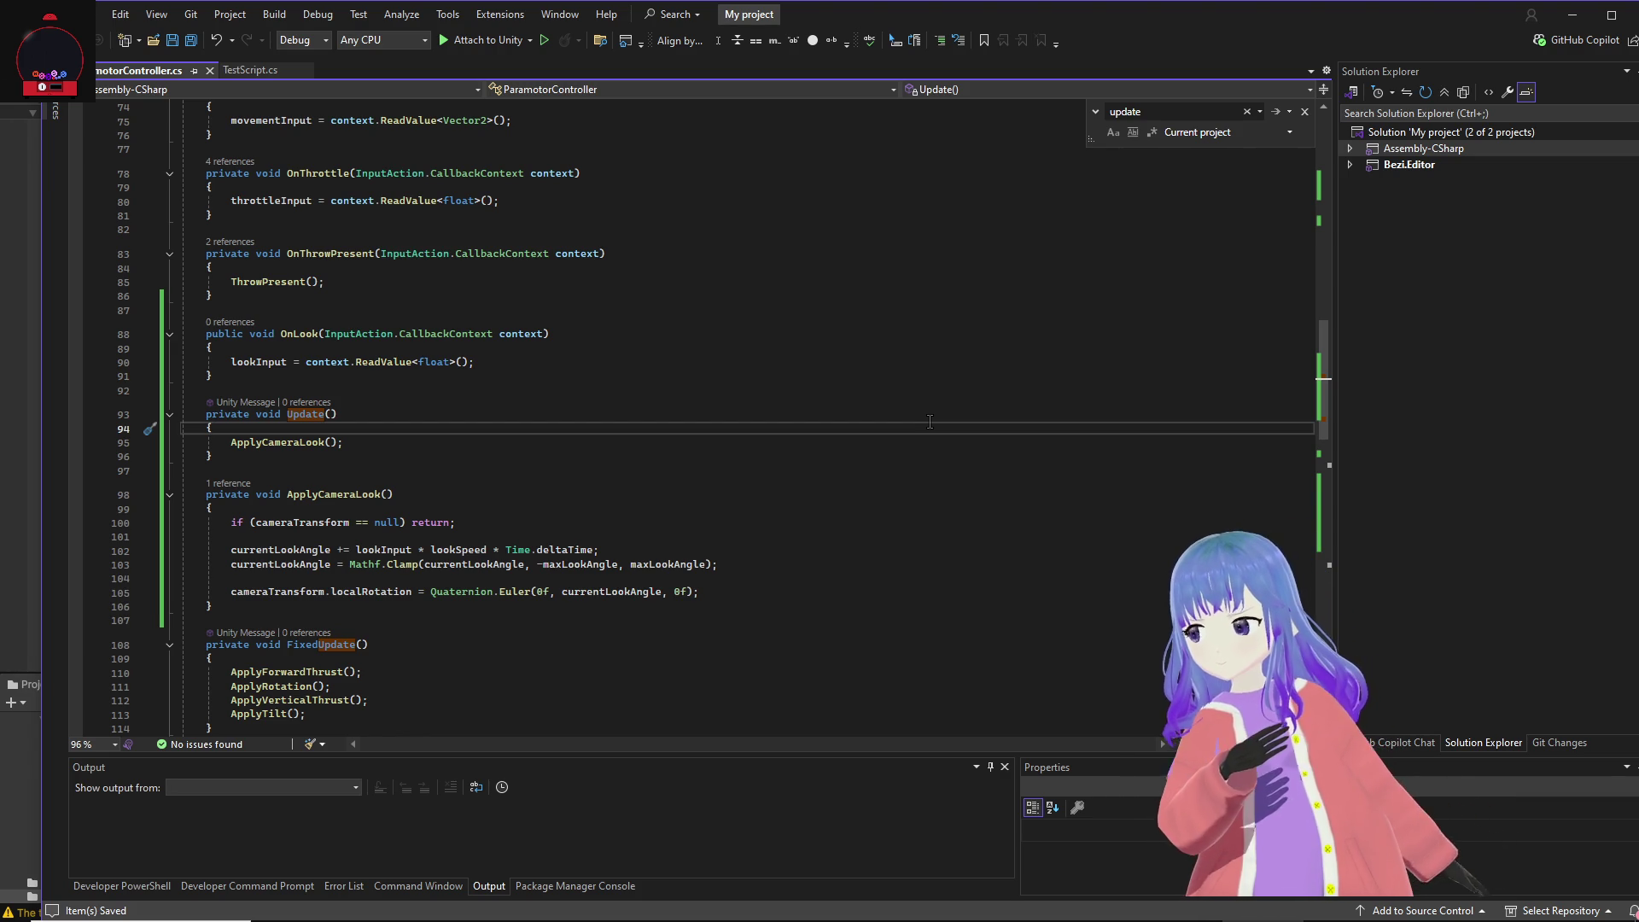
Step: Assign Main Camera to the Camera Transform field of PlayerTest's Paramotor Controller
left_click(21, 158)
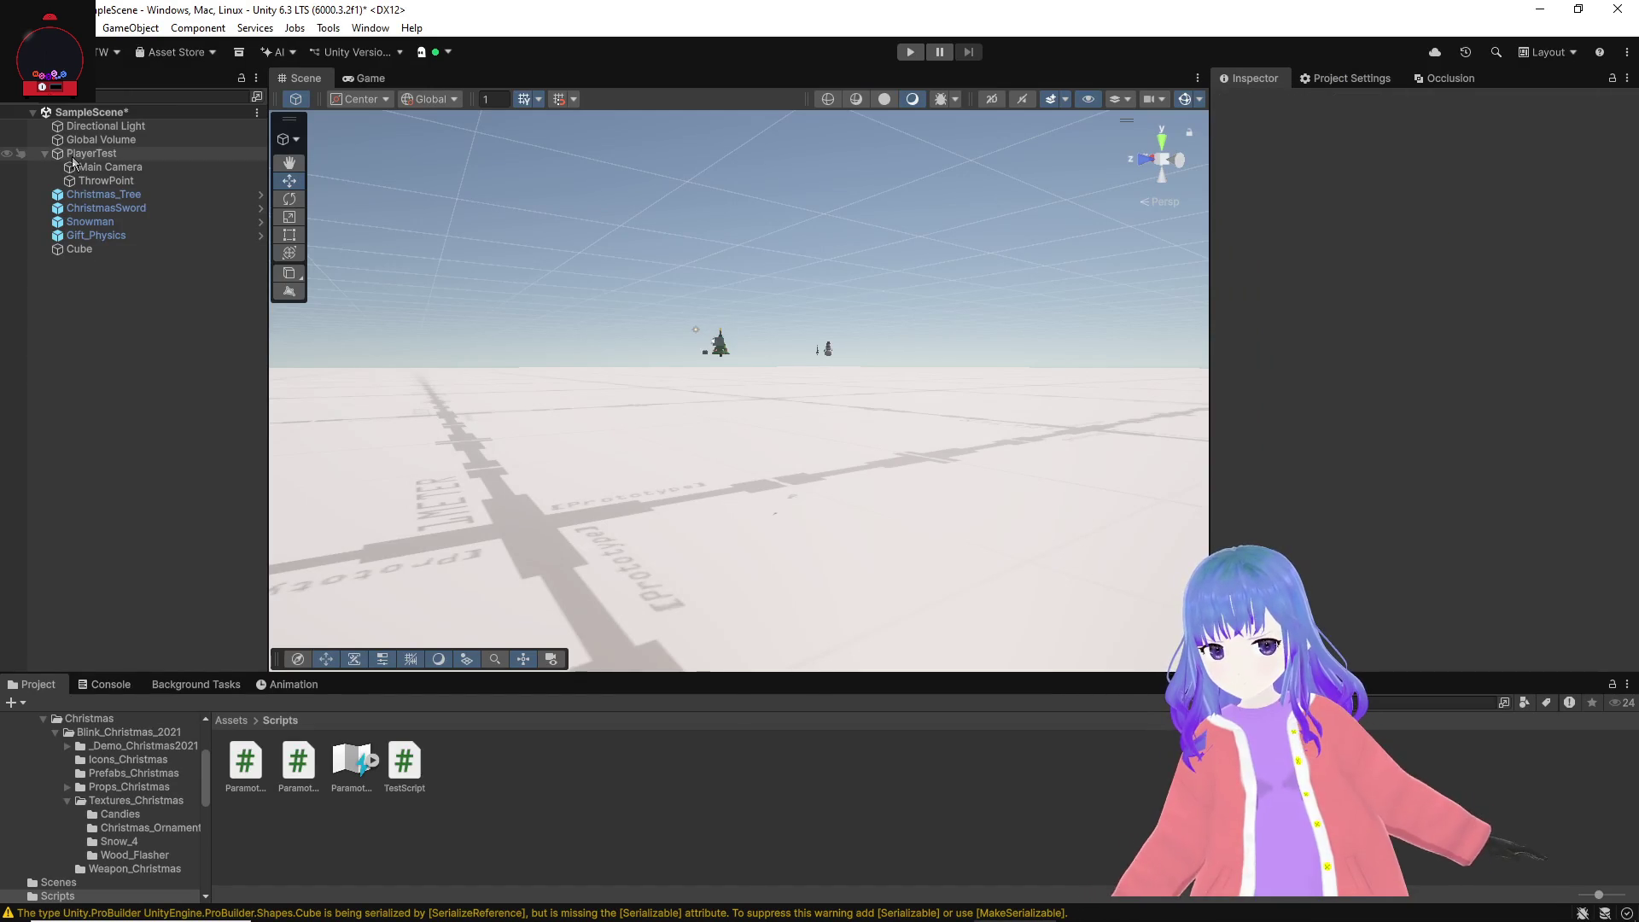
scroll(1291, 439, "down", 6)
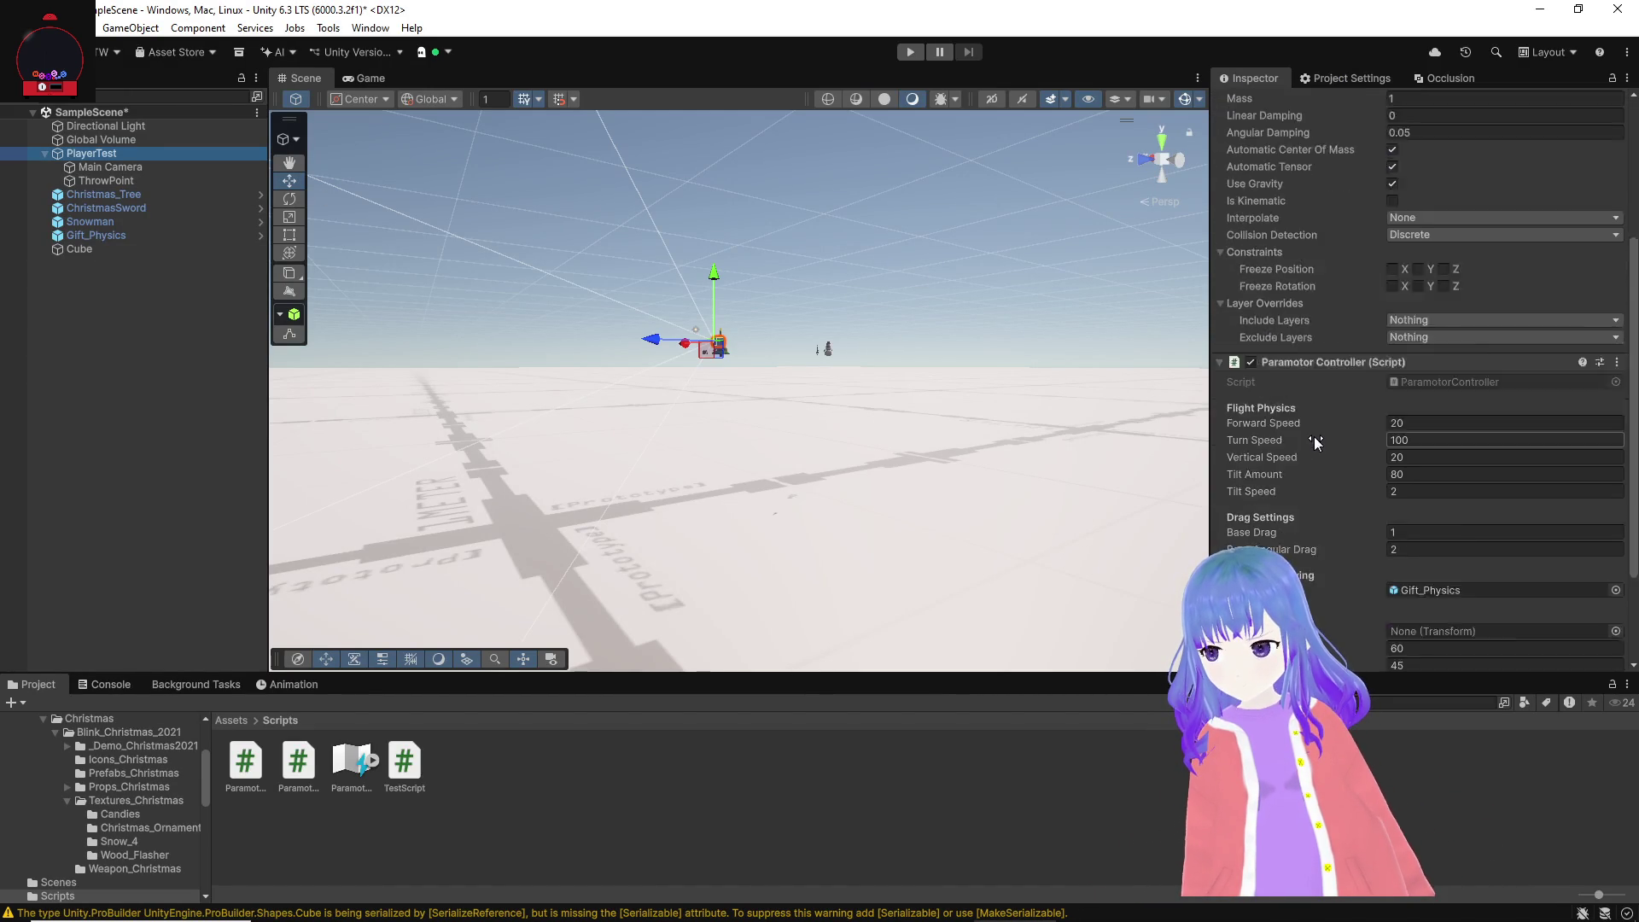
scroll(1277, 451, "down", 1)
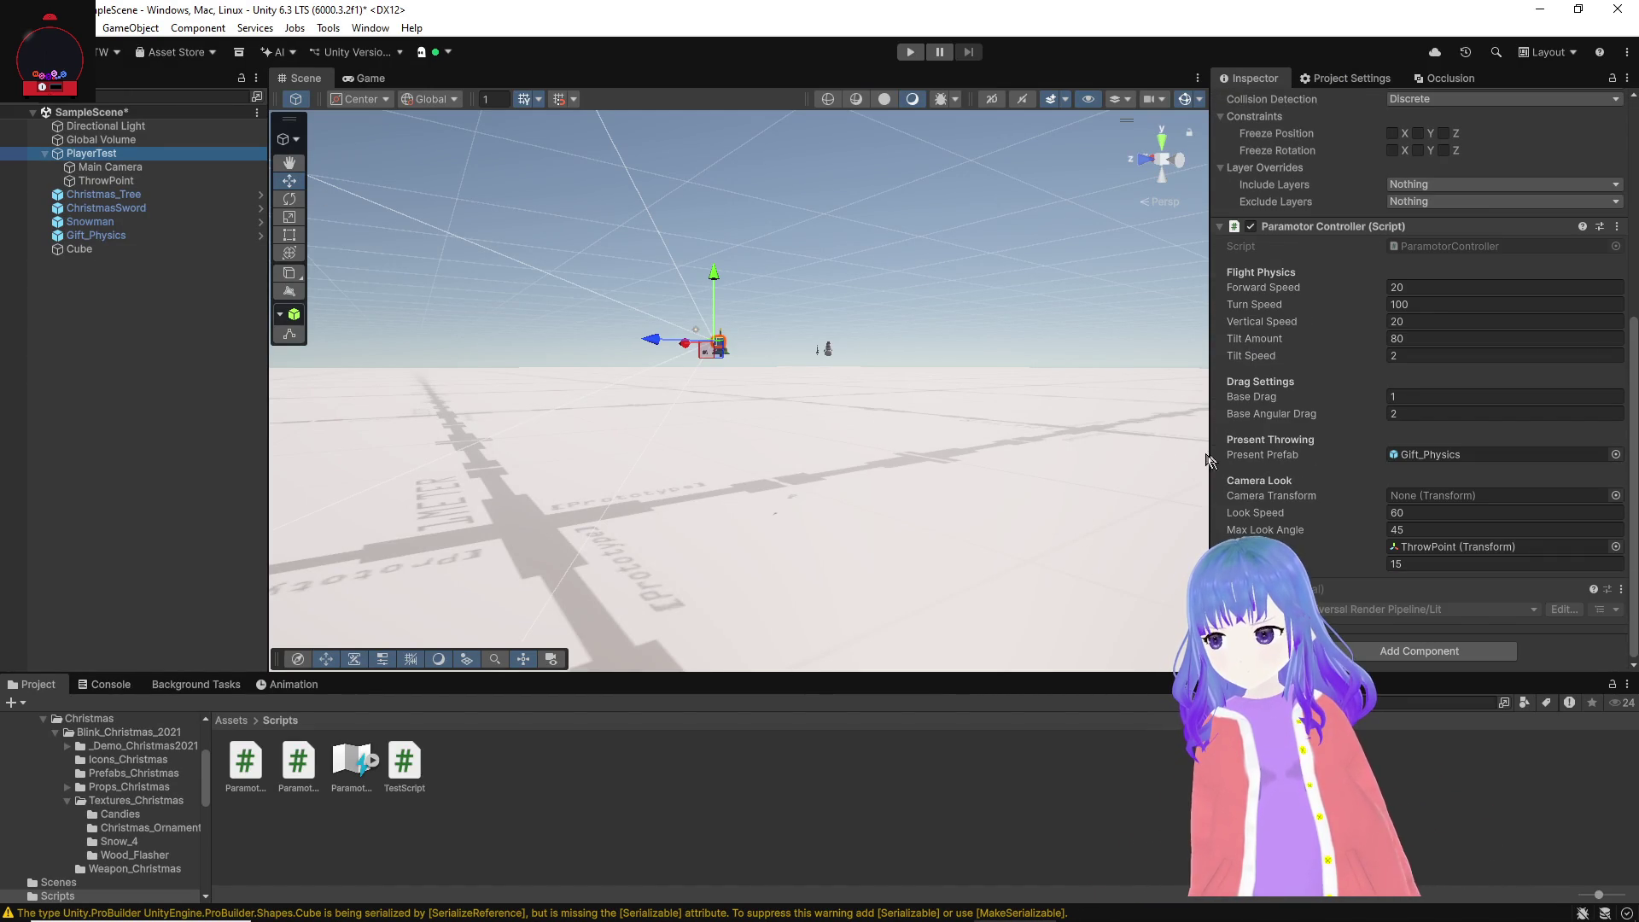
mouse_move(111, 166)
left_mouse_down()
mouse_move(1437, 457)
mouse_move(1448, 505)
left_mouse_up()
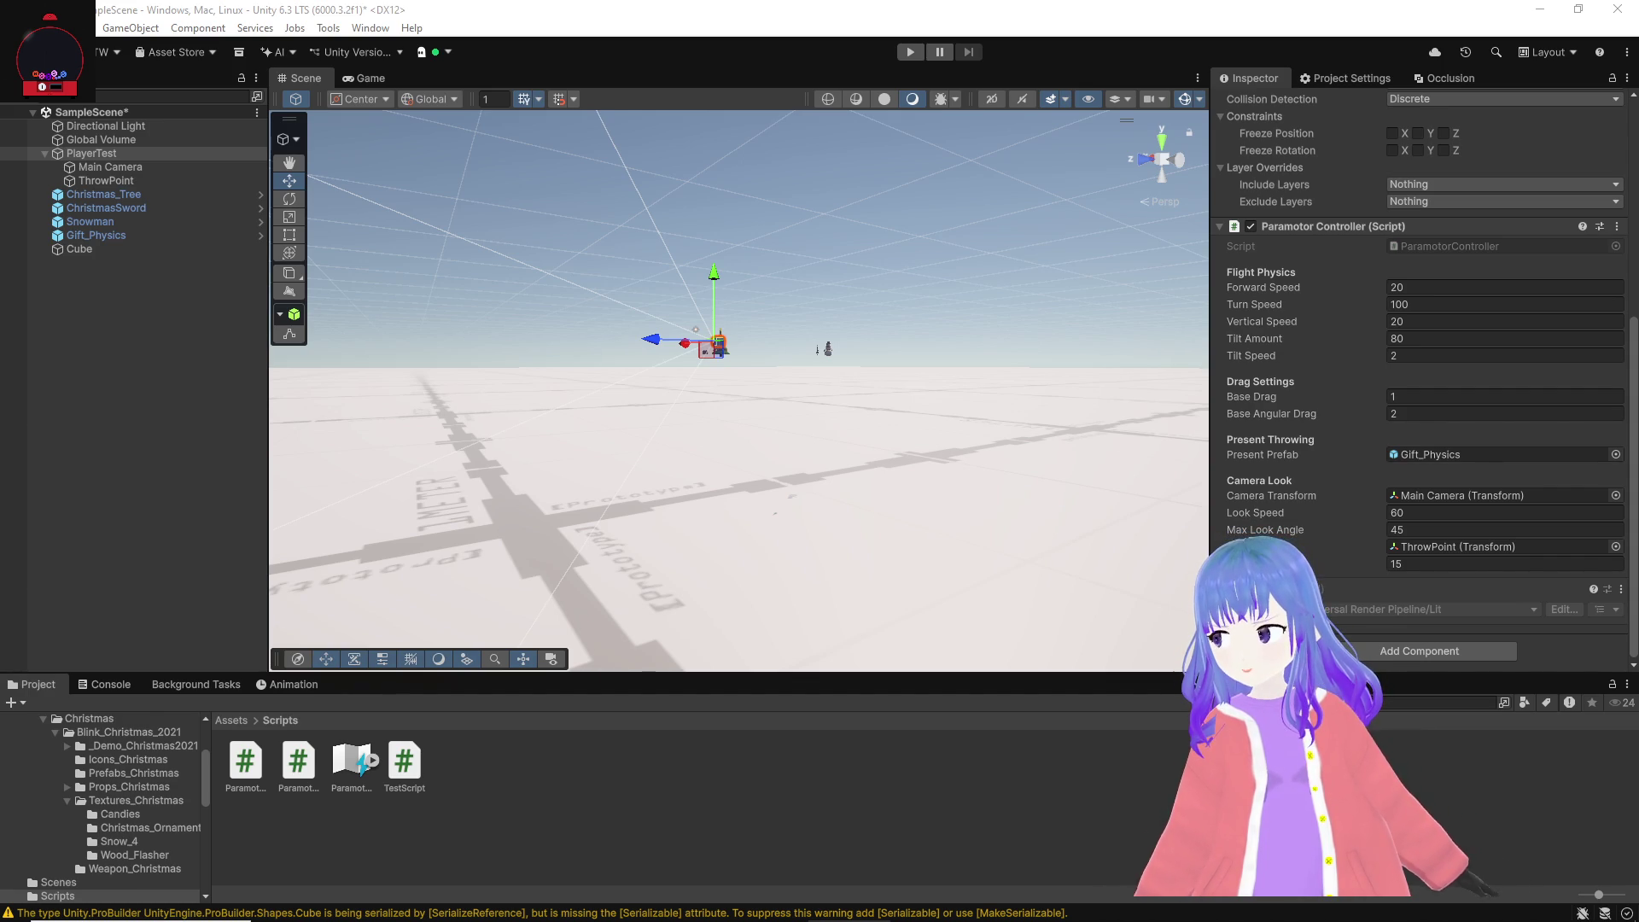
left_click(929, 272)
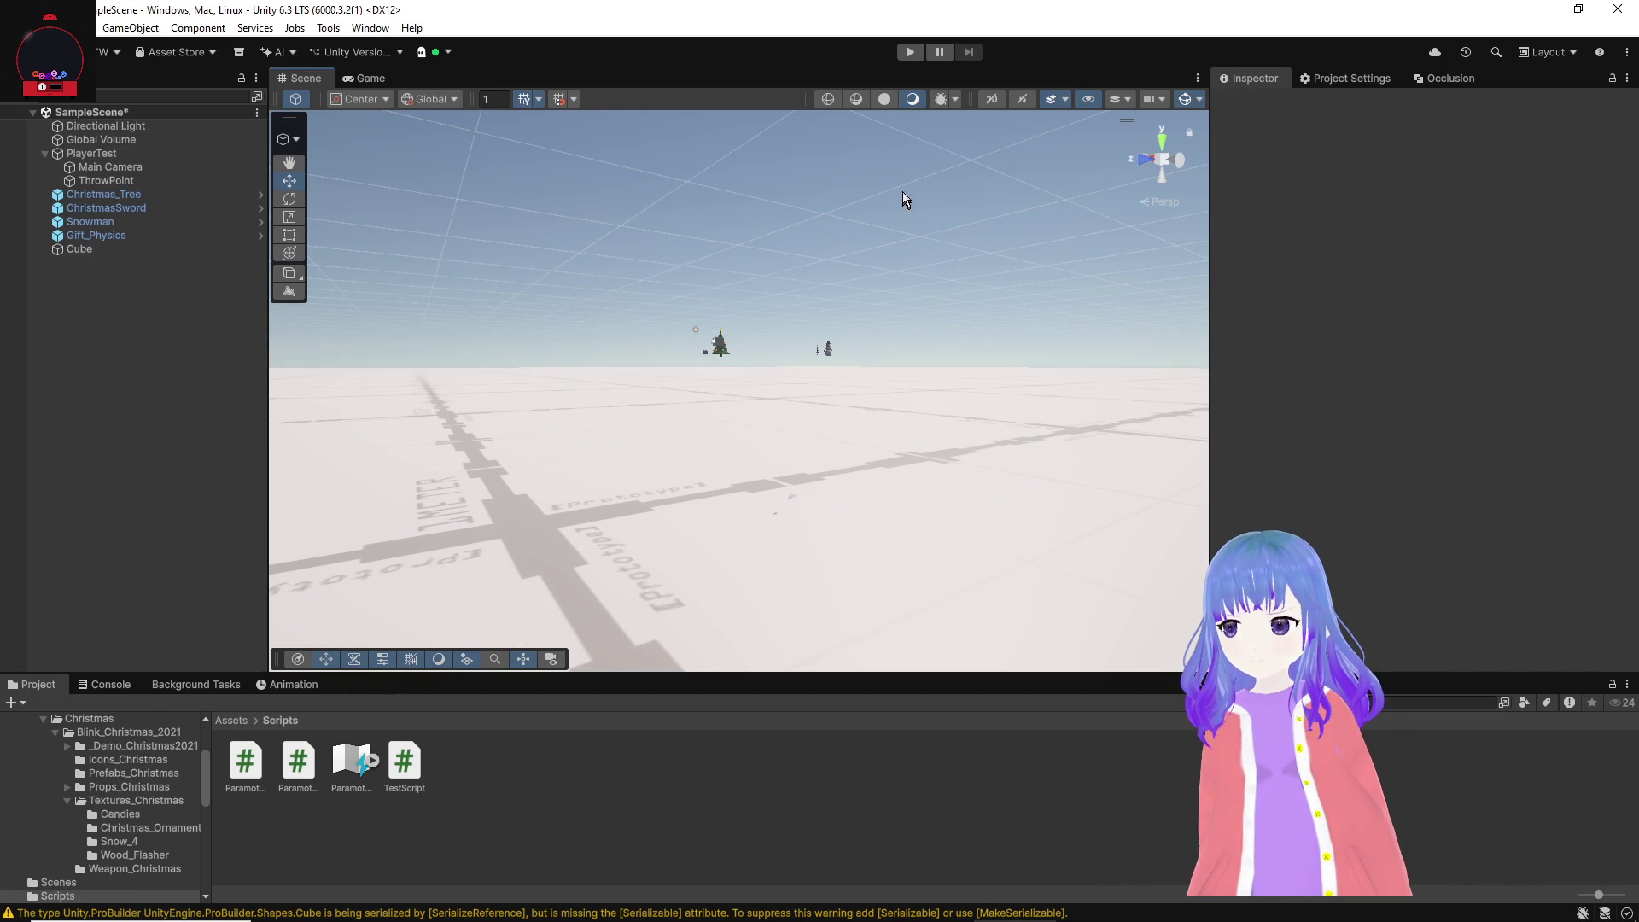
Step: Play-test the game, throwing five gift presents while flying, then stop play mode
left_click(908, 52)
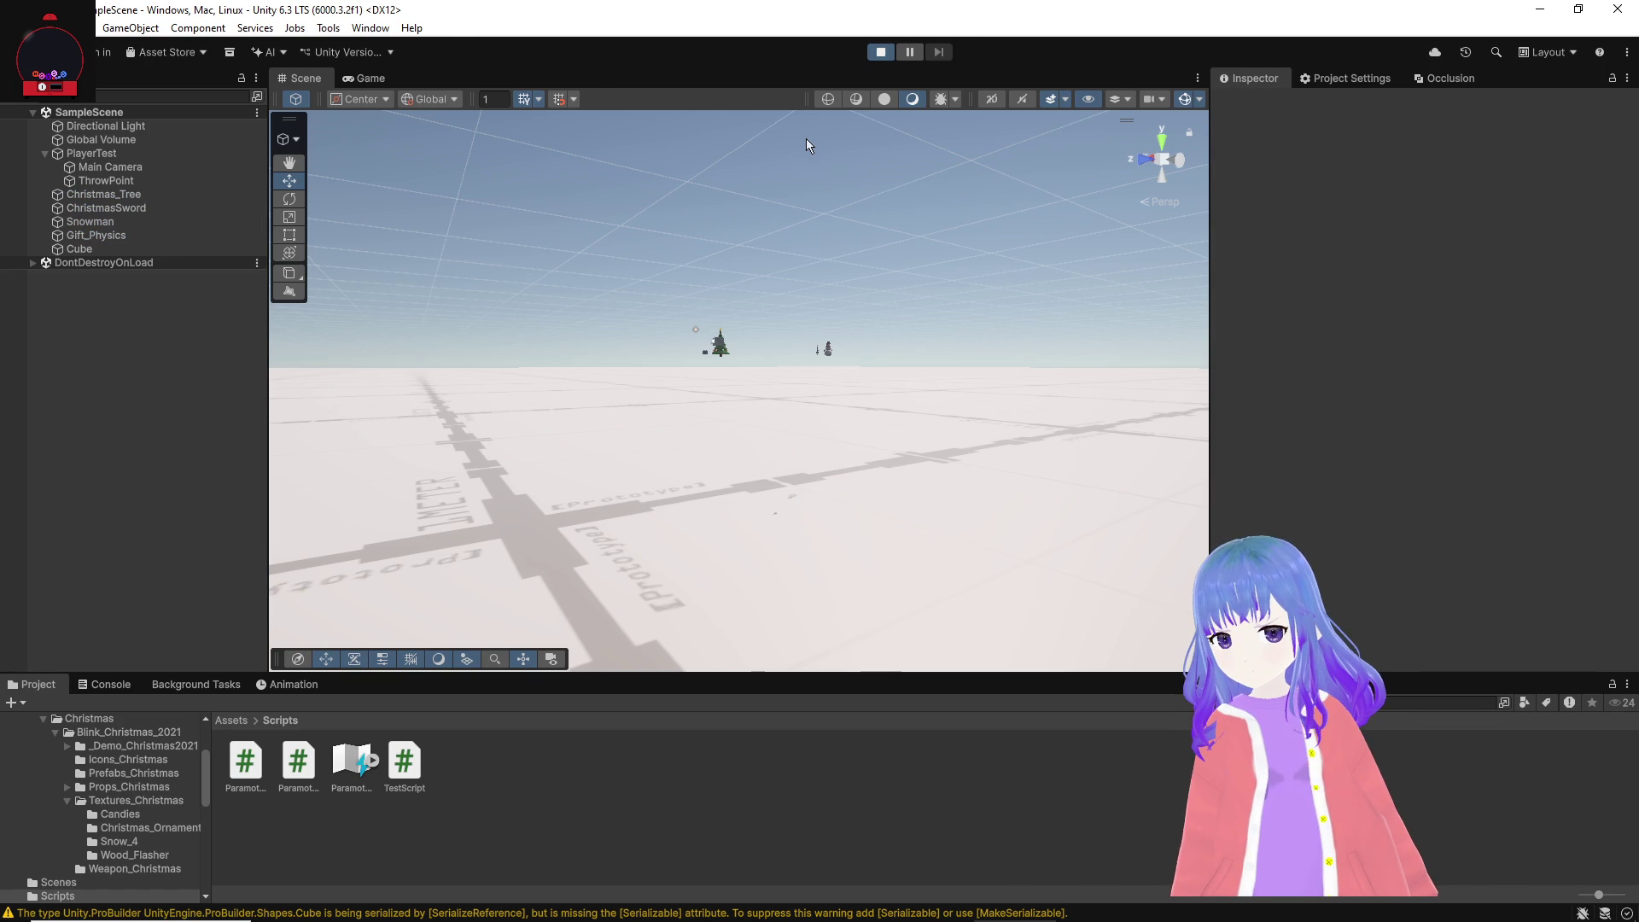
left_click(805, 289)
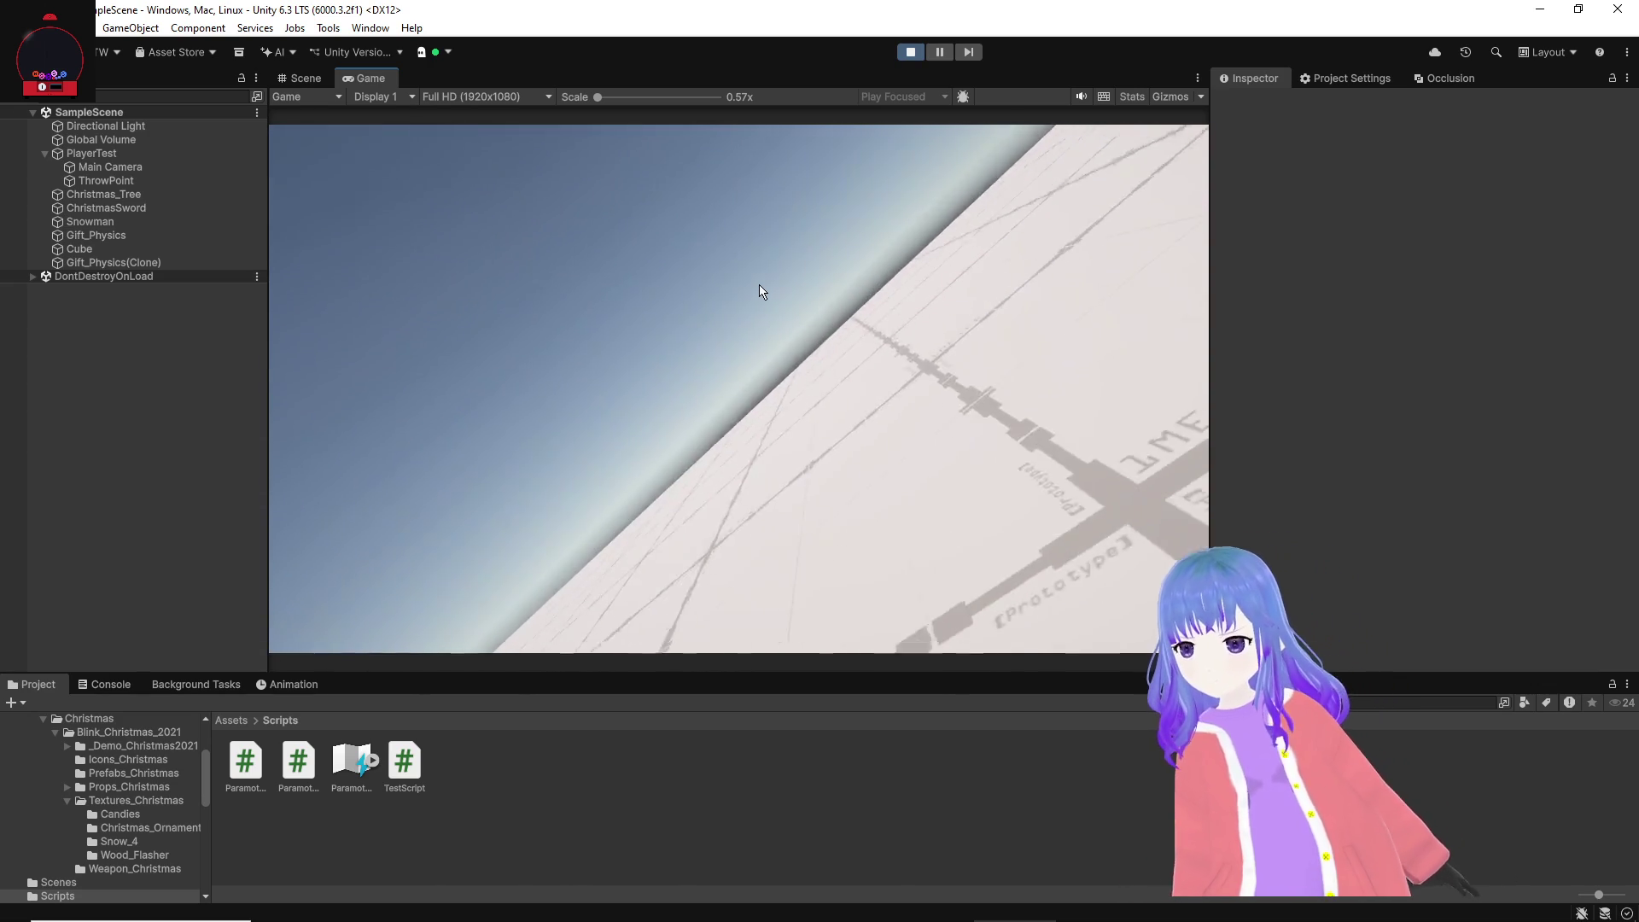
left_click(759, 284)
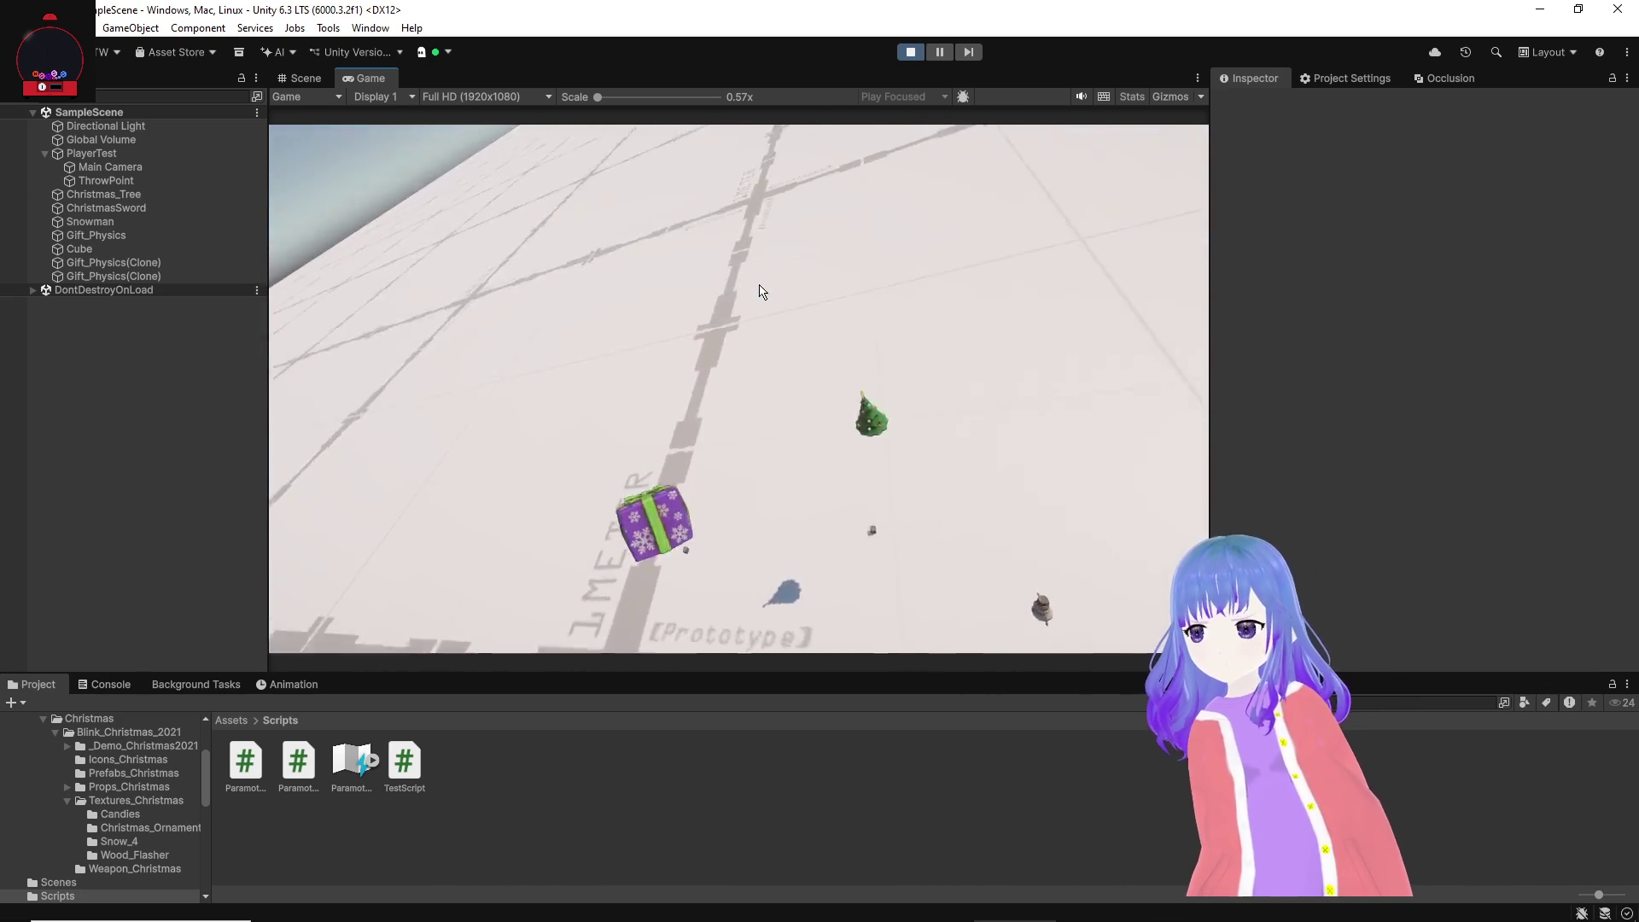
left_click(760, 285)
left_click(759, 284)
left_click(760, 284)
left_click(759, 284)
left_click(759, 285)
left_click(759, 285)
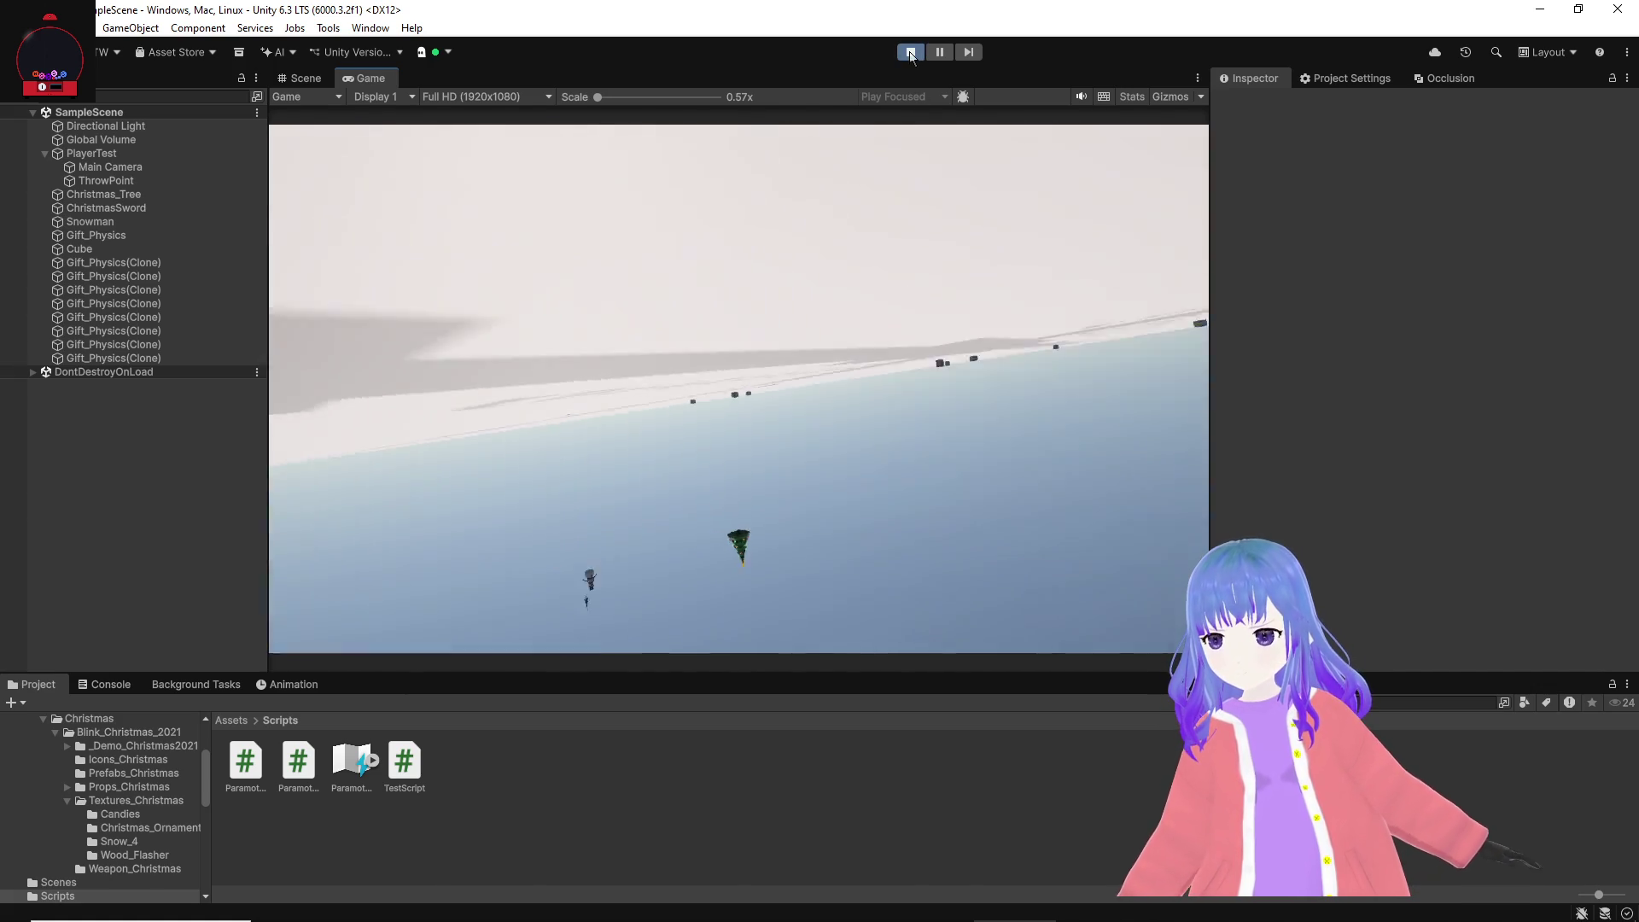
left_click(910, 52)
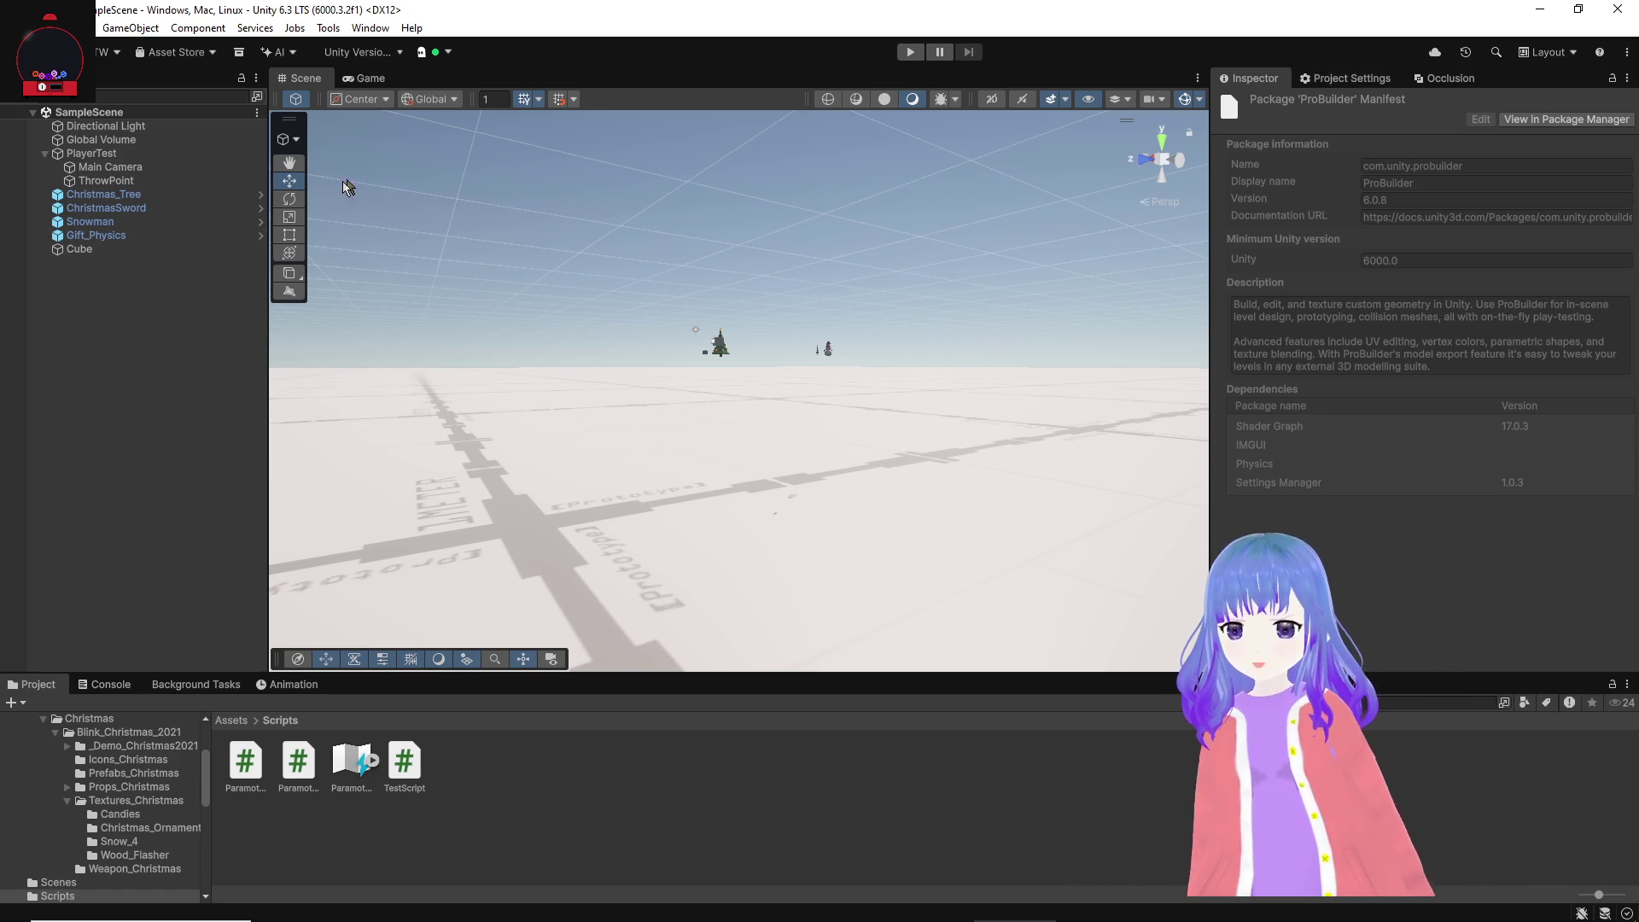
Step: Open the ParamotorInputActions asset in its editor and close it again
left_click(128, 155)
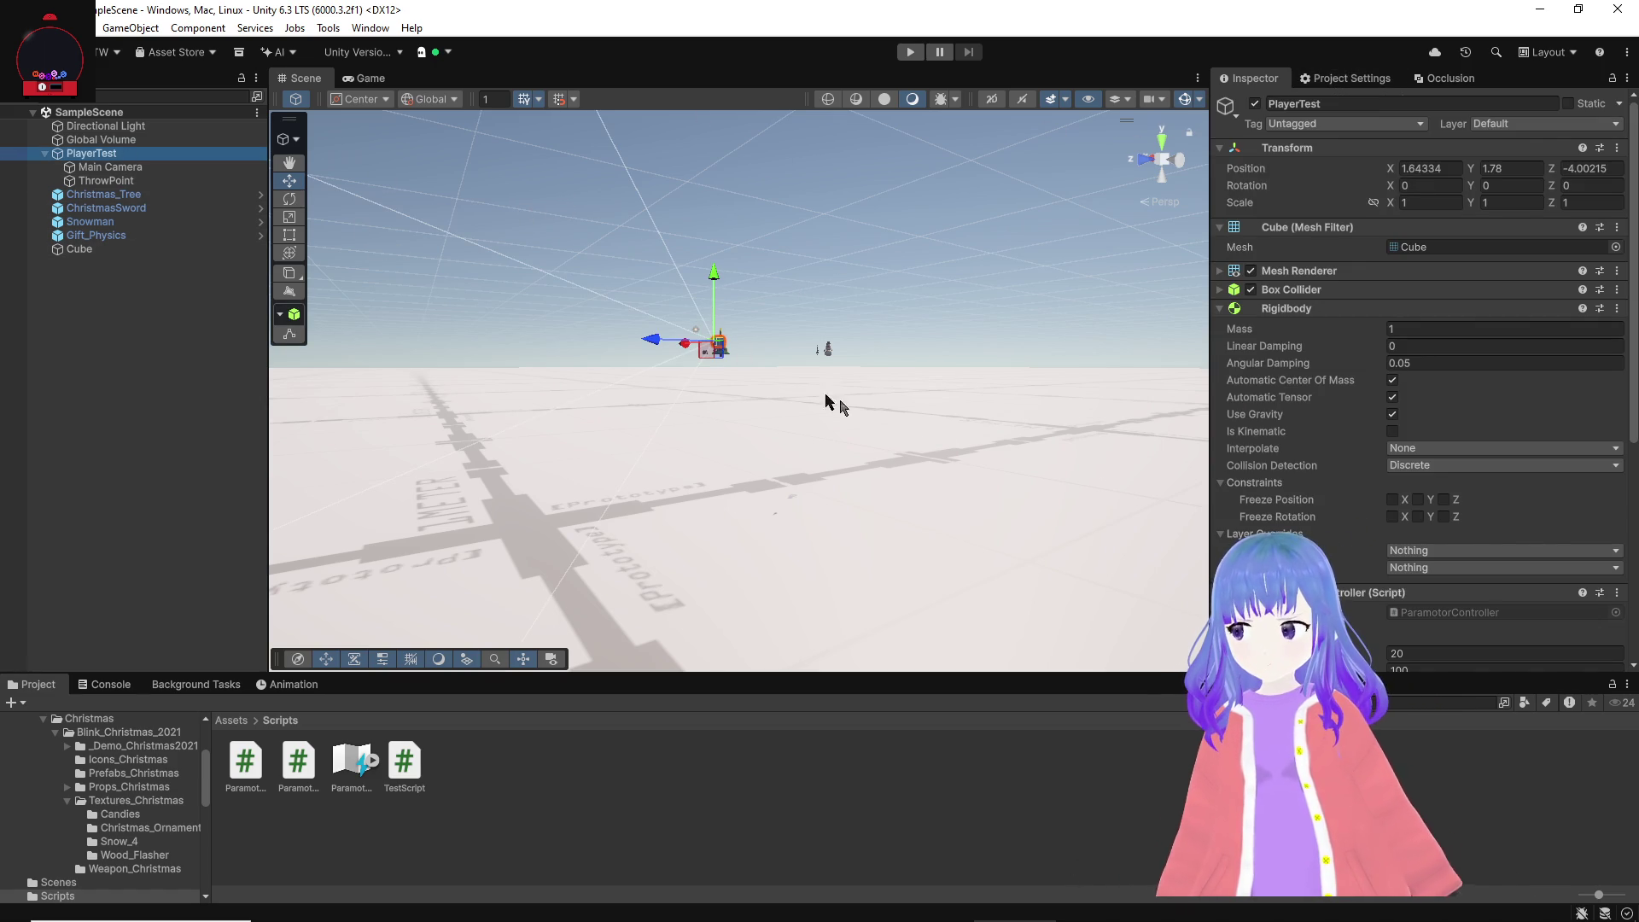
scroll(1345, 483, "down", 8)
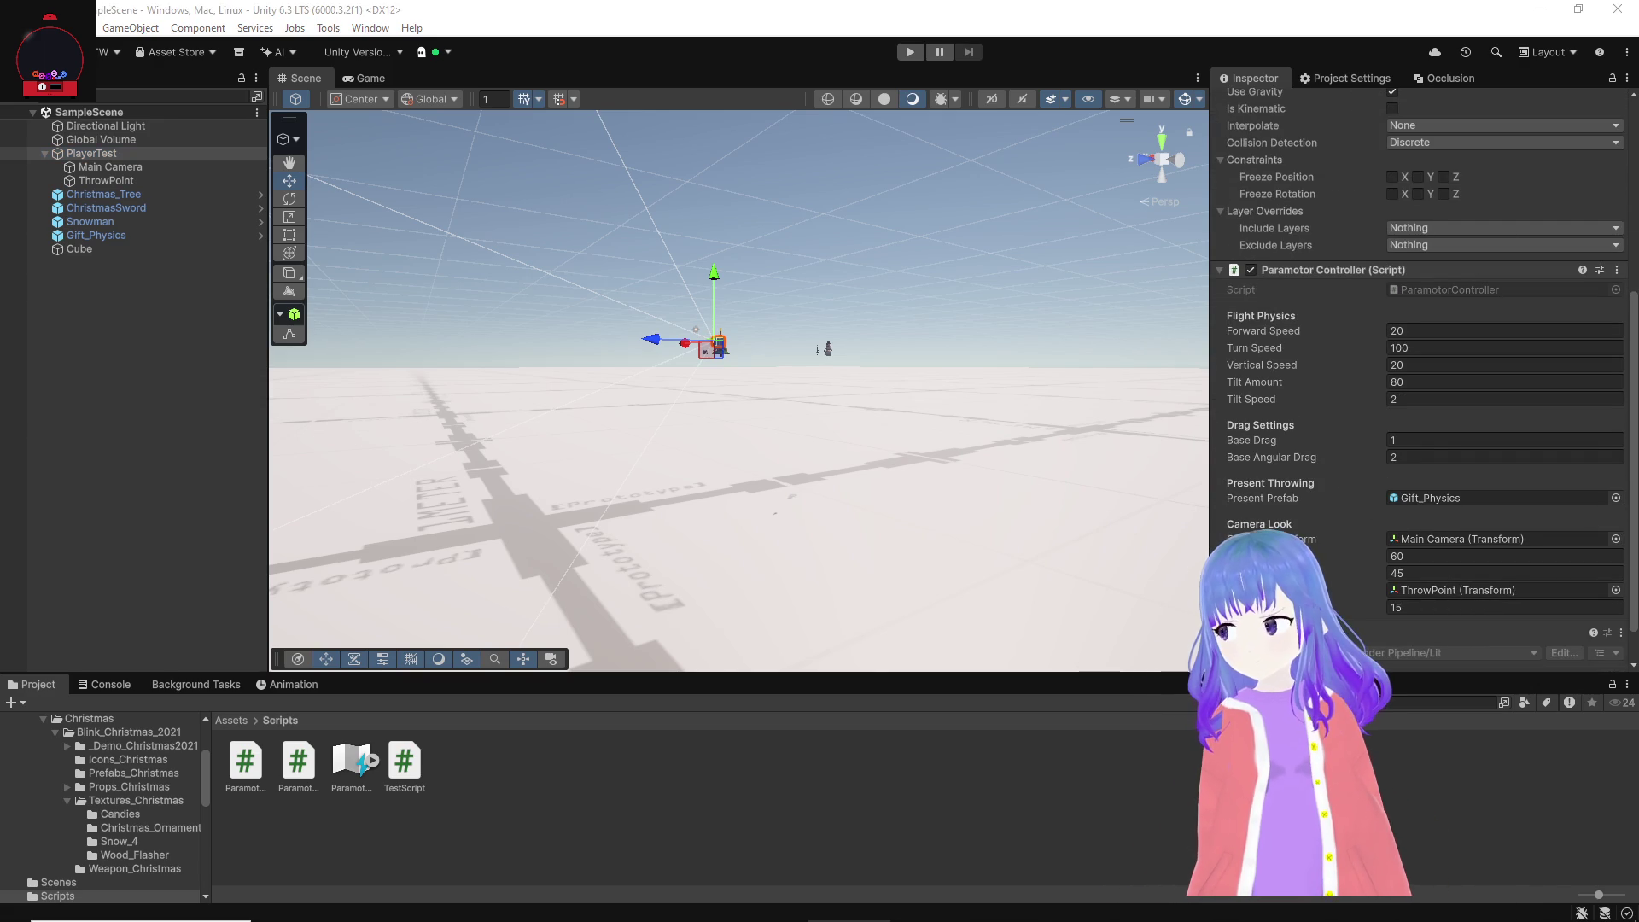
left_click(346, 766)
double_click(345, 766)
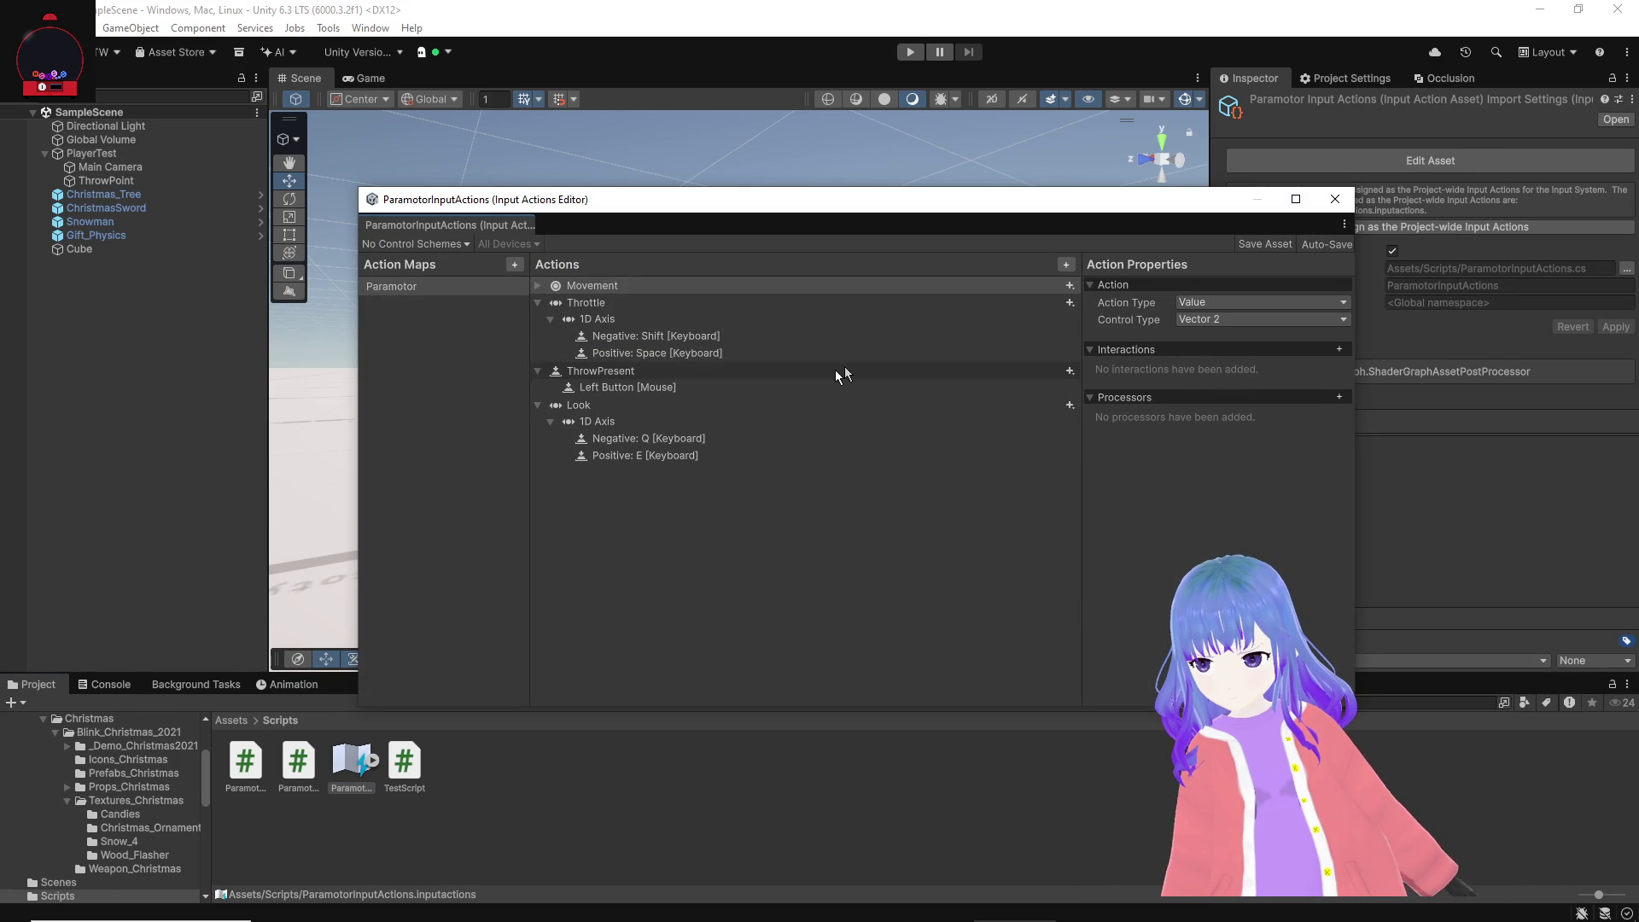
left_click(1335, 199)
Step: Toggle Generate C# Class off and back on for ParamotorInputActions
left_click(1391, 251)
left_click(1392, 251)
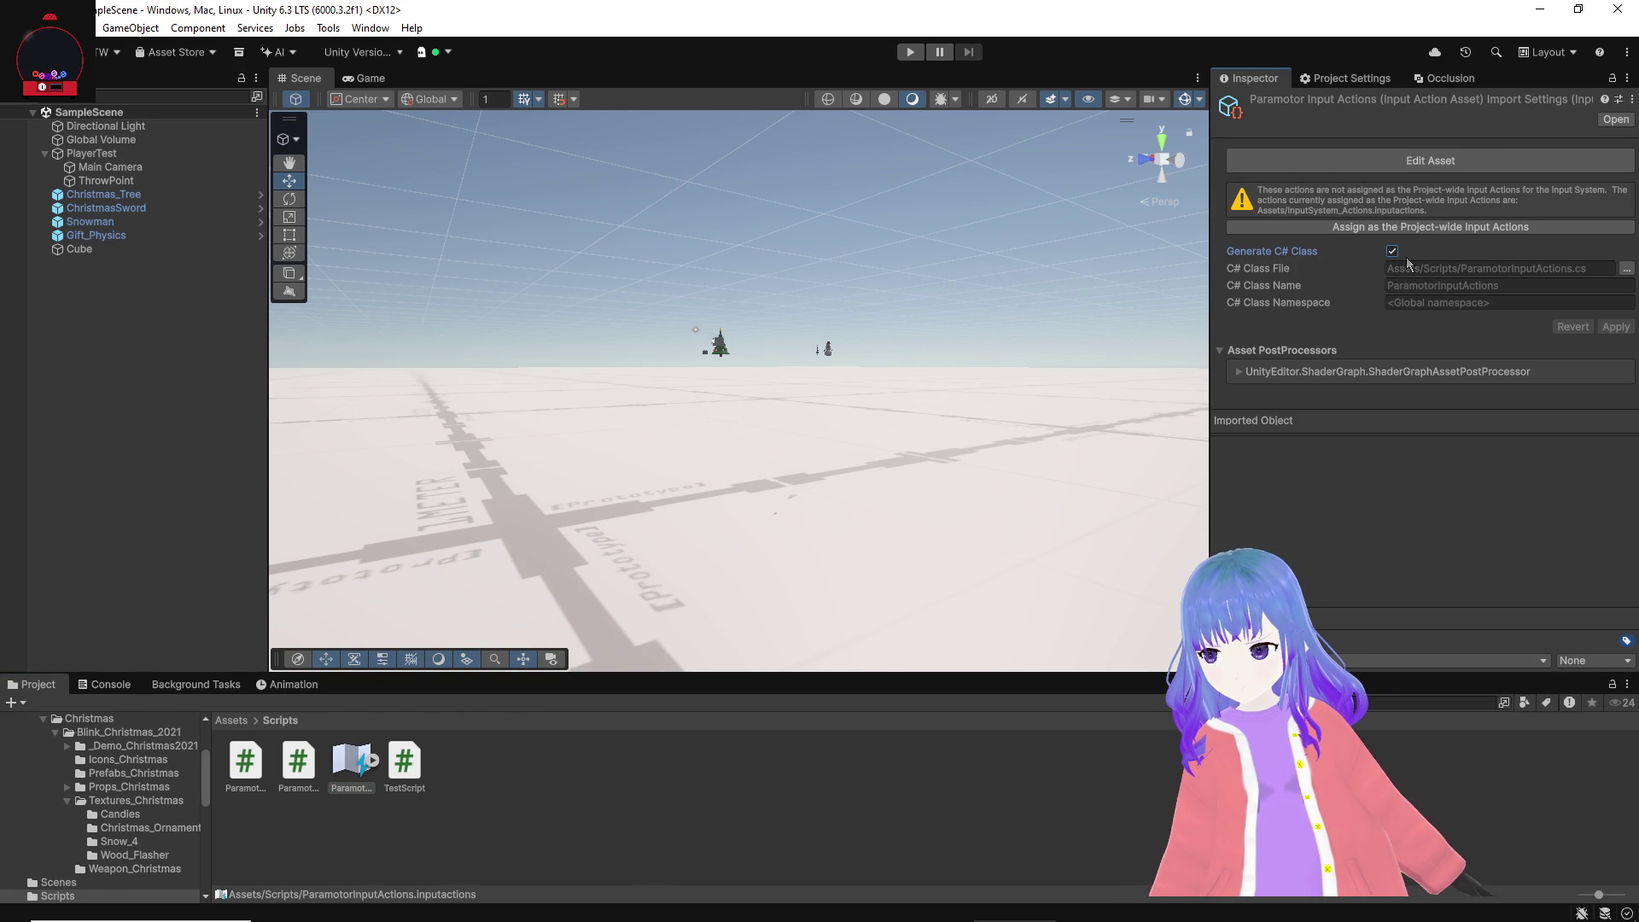
left_click(1392, 252)
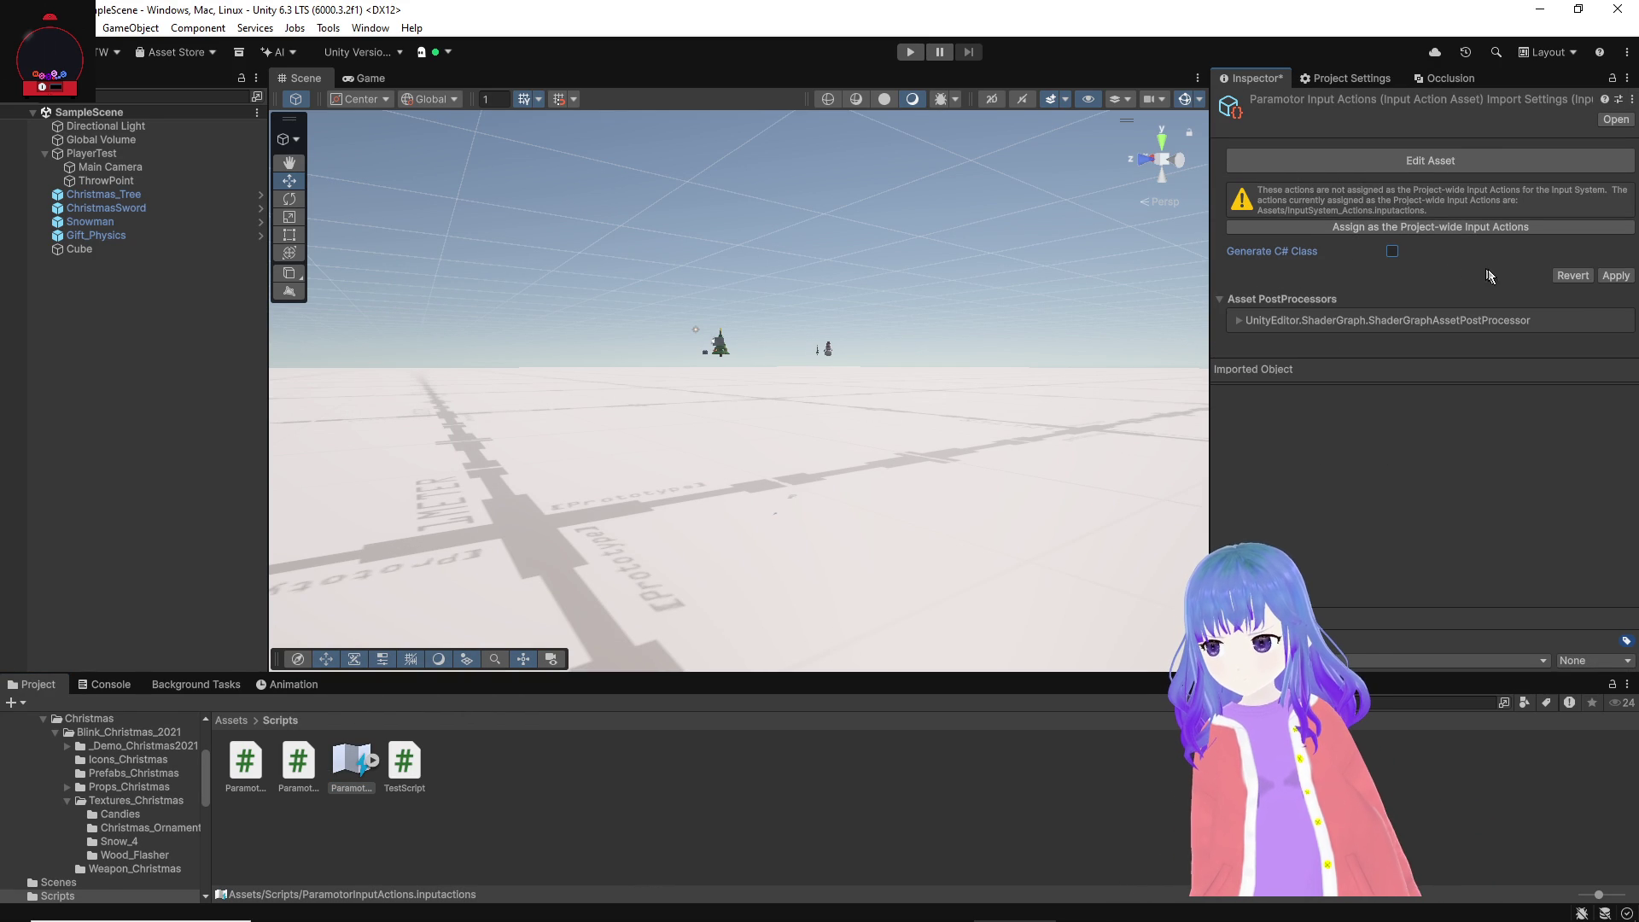
left_click(1392, 251)
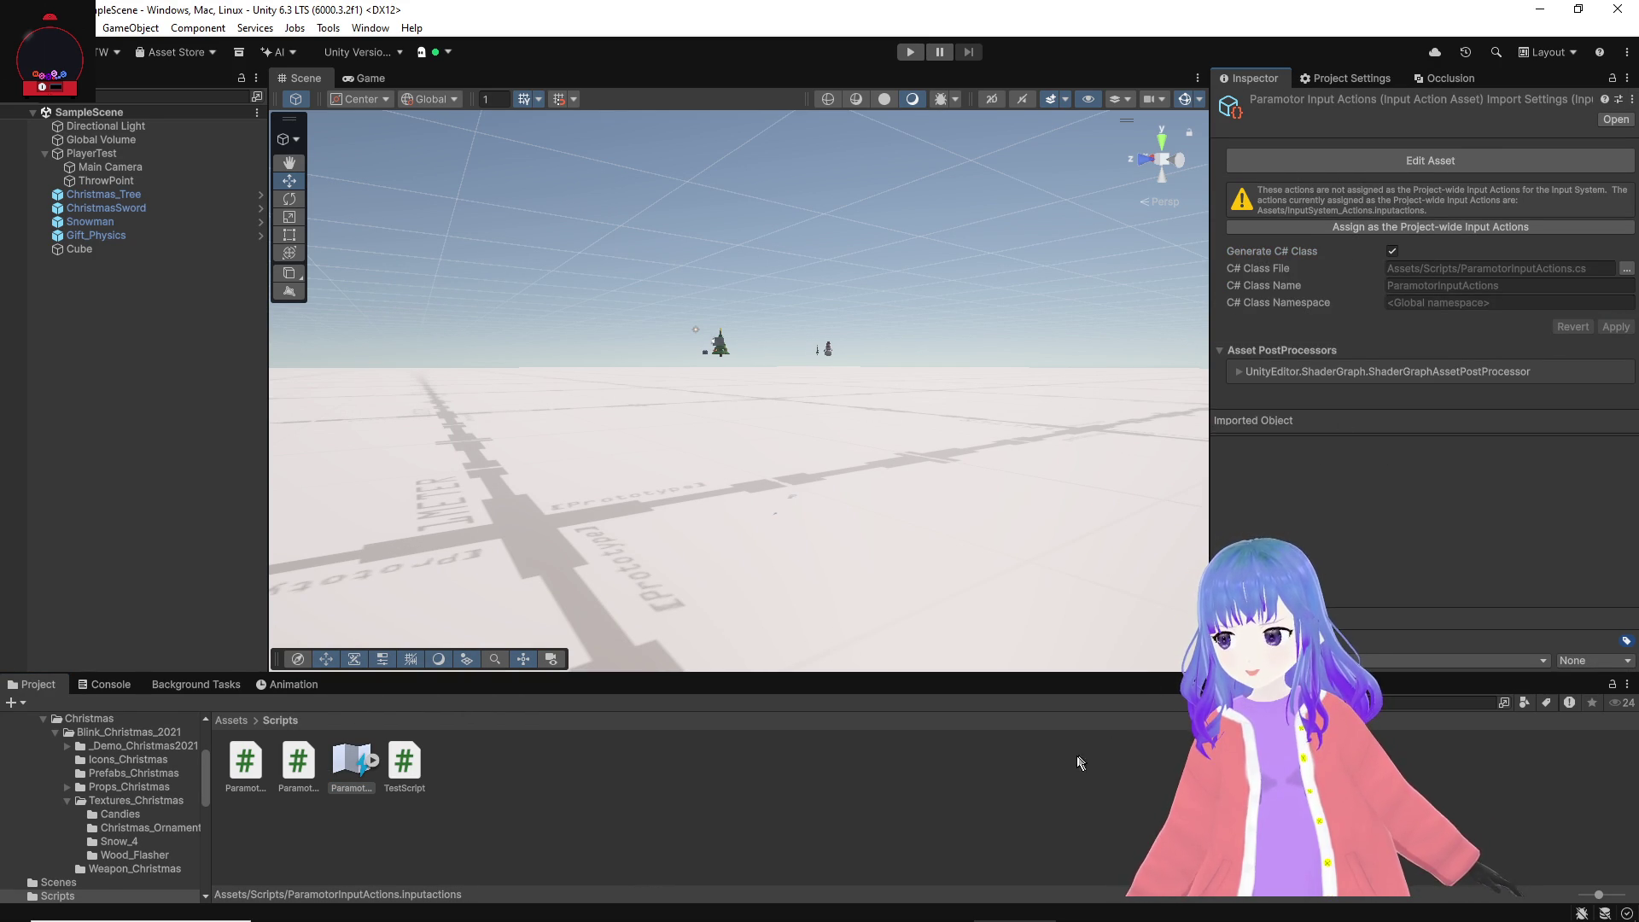
Step: Reopen and close the input actions editor, then select PlayerTest
left_click(1027, 758)
double_click(351, 762)
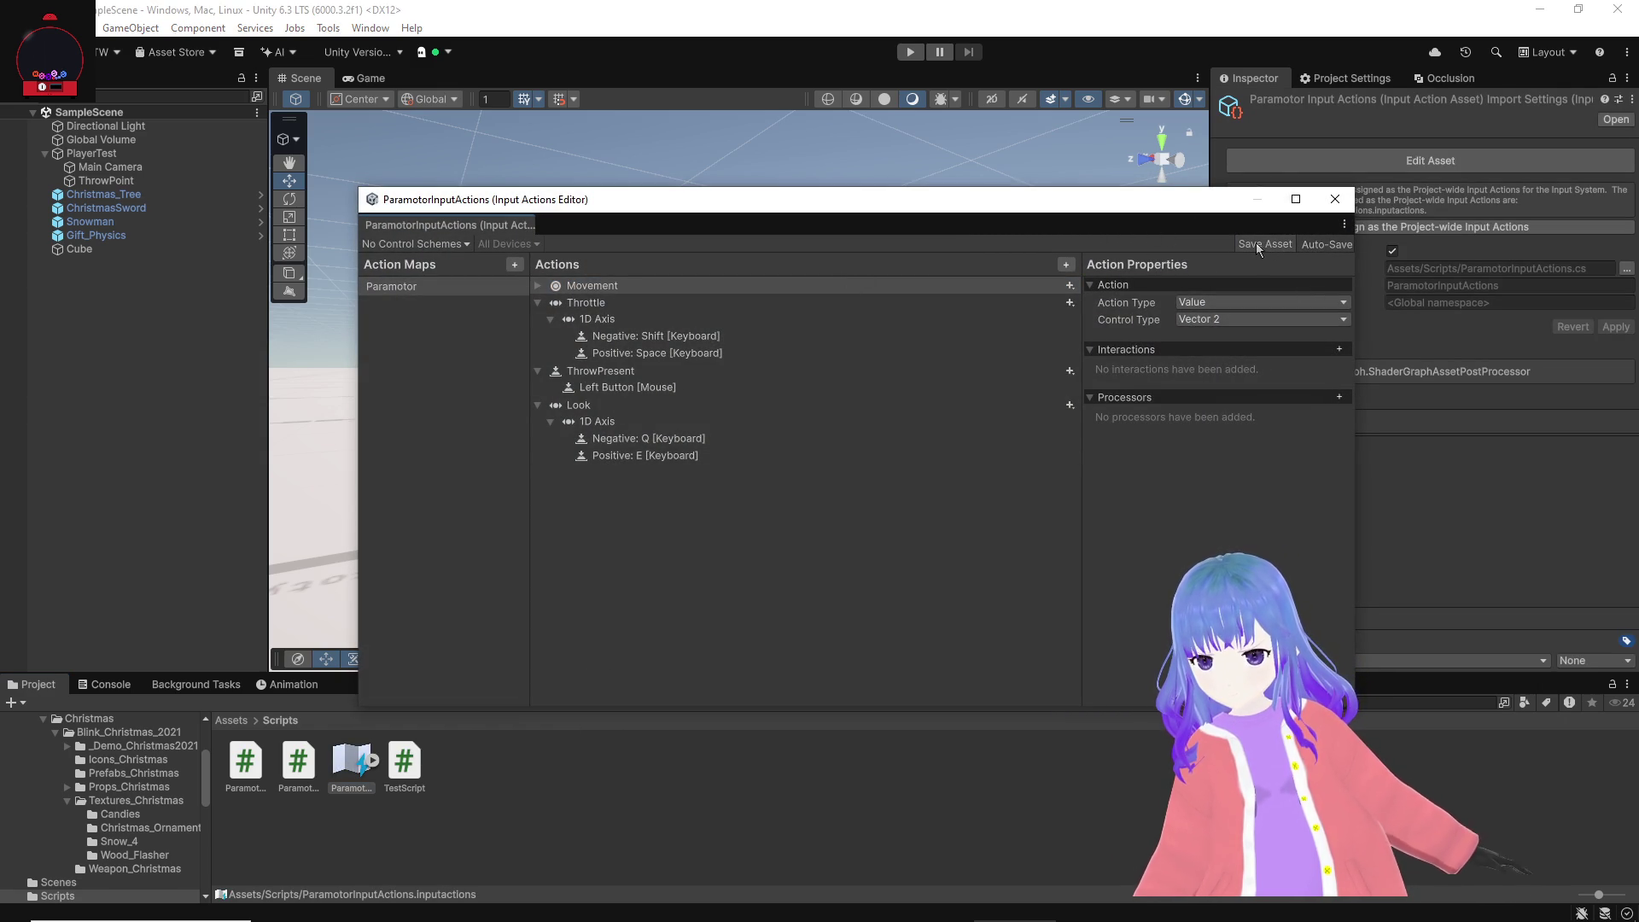
left_click(1335, 199)
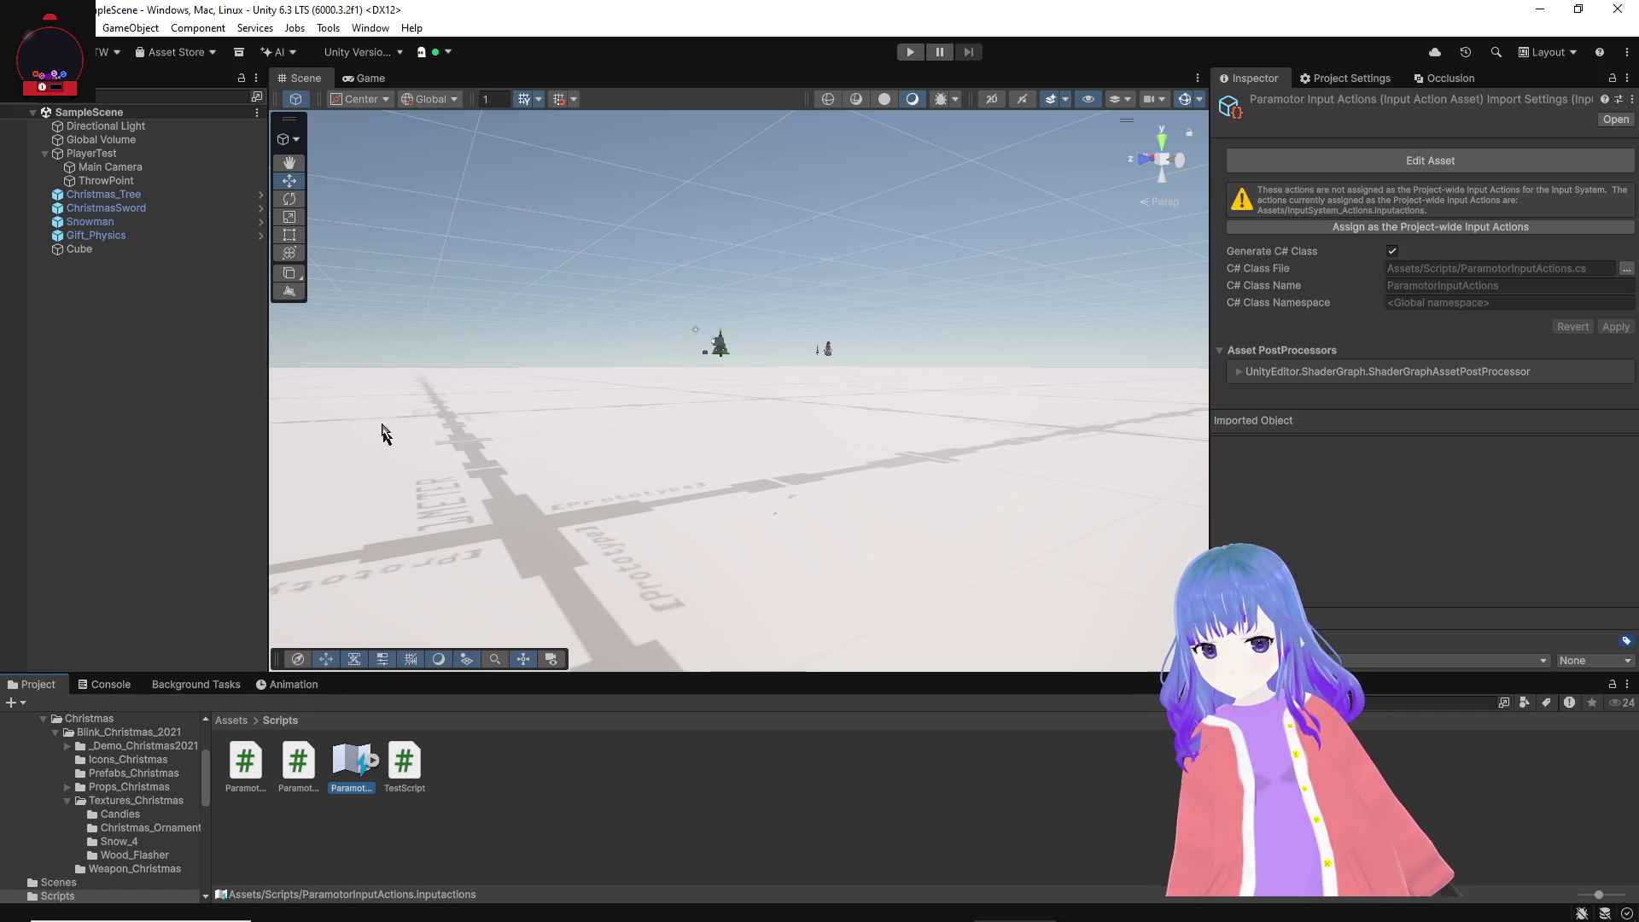
left_click(57, 153)
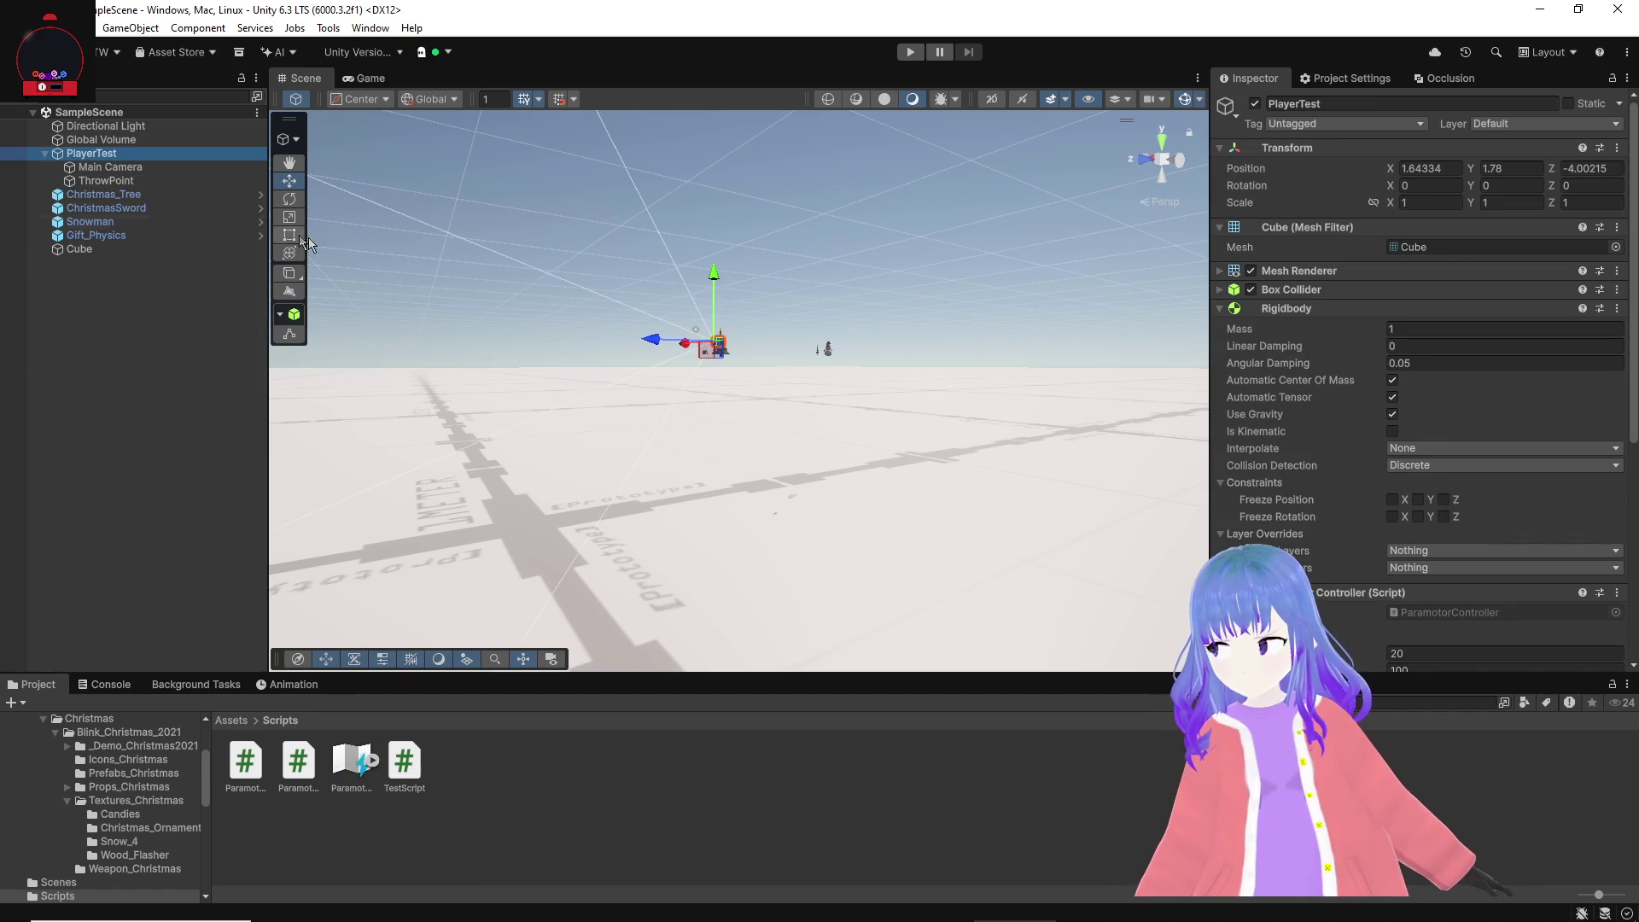
scroll(1350, 488, "down", 6)
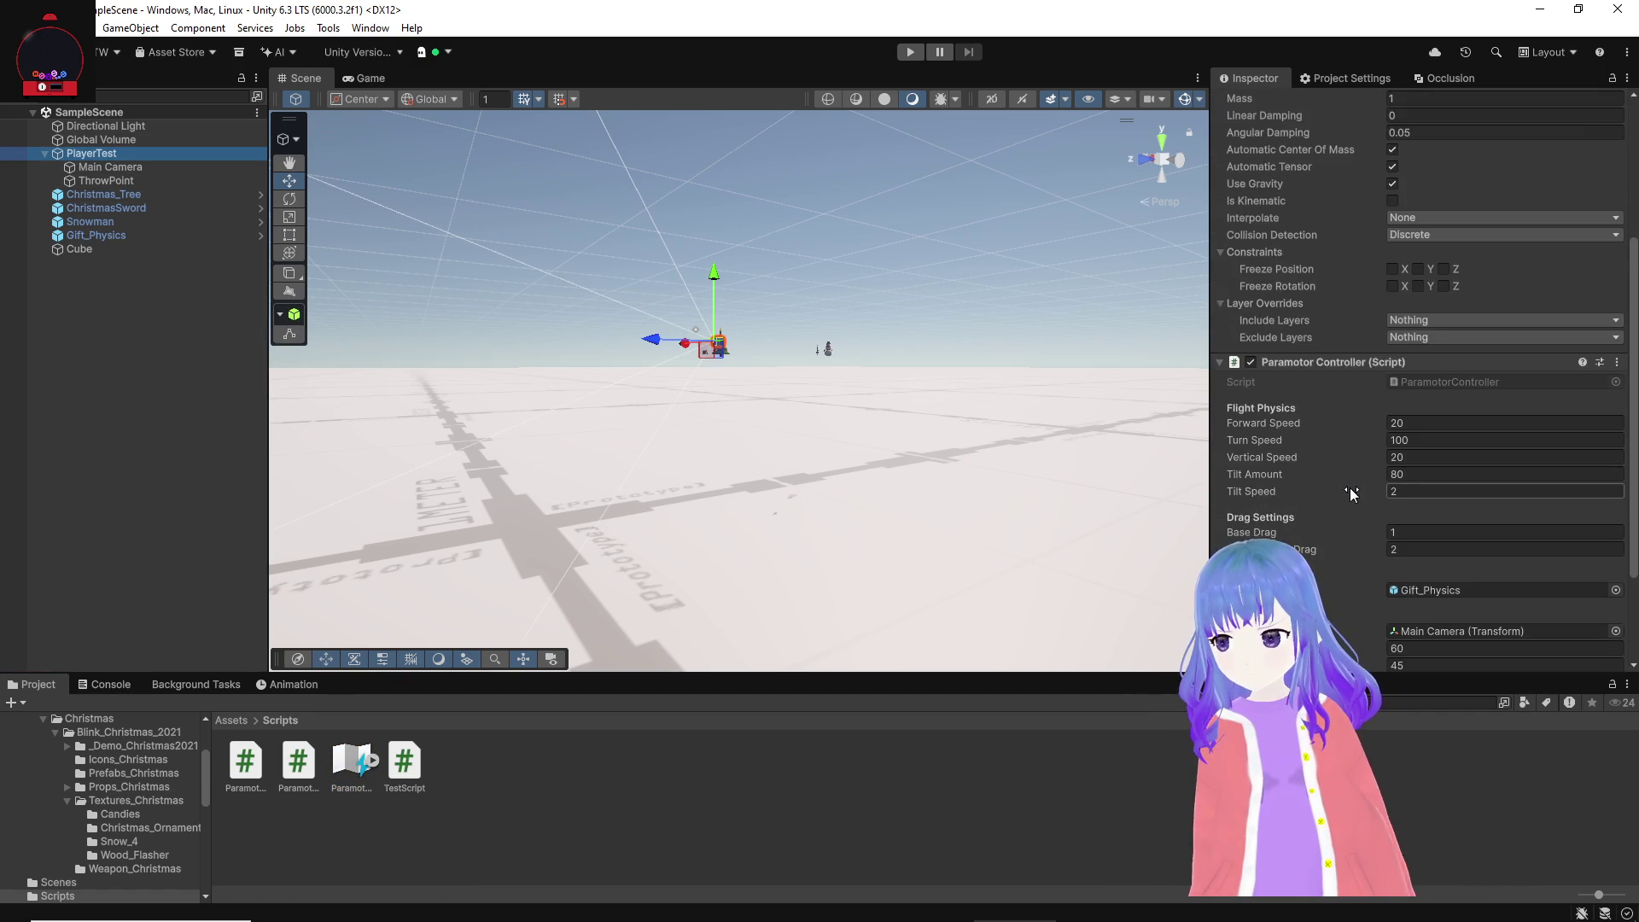
scroll(1349, 488, "down", 2)
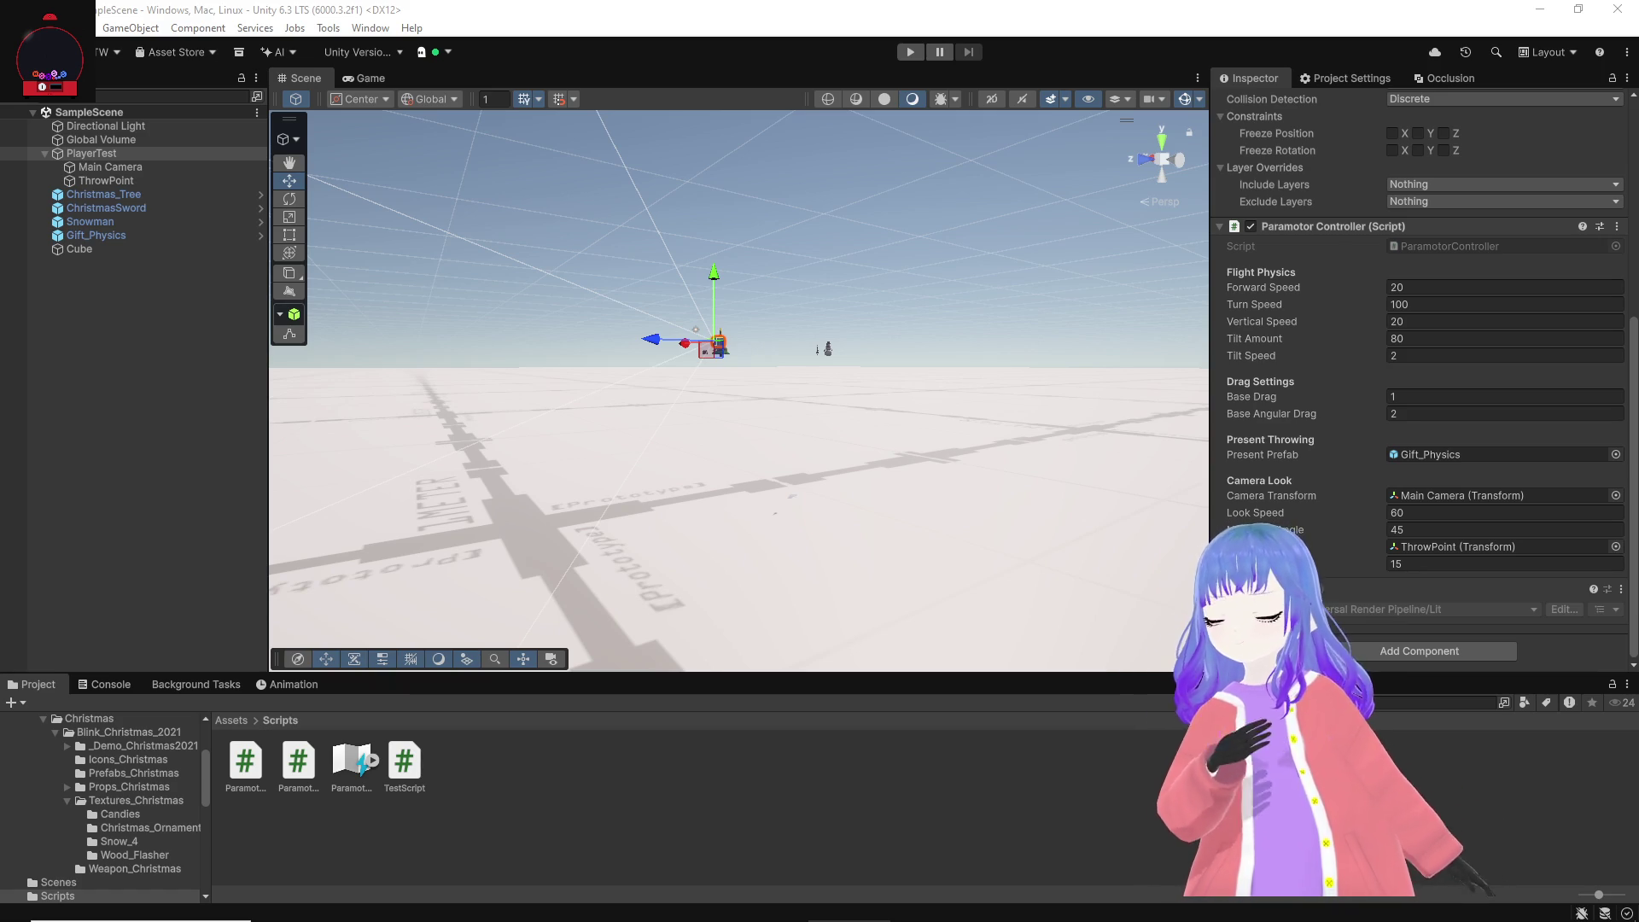
double_click(348, 761)
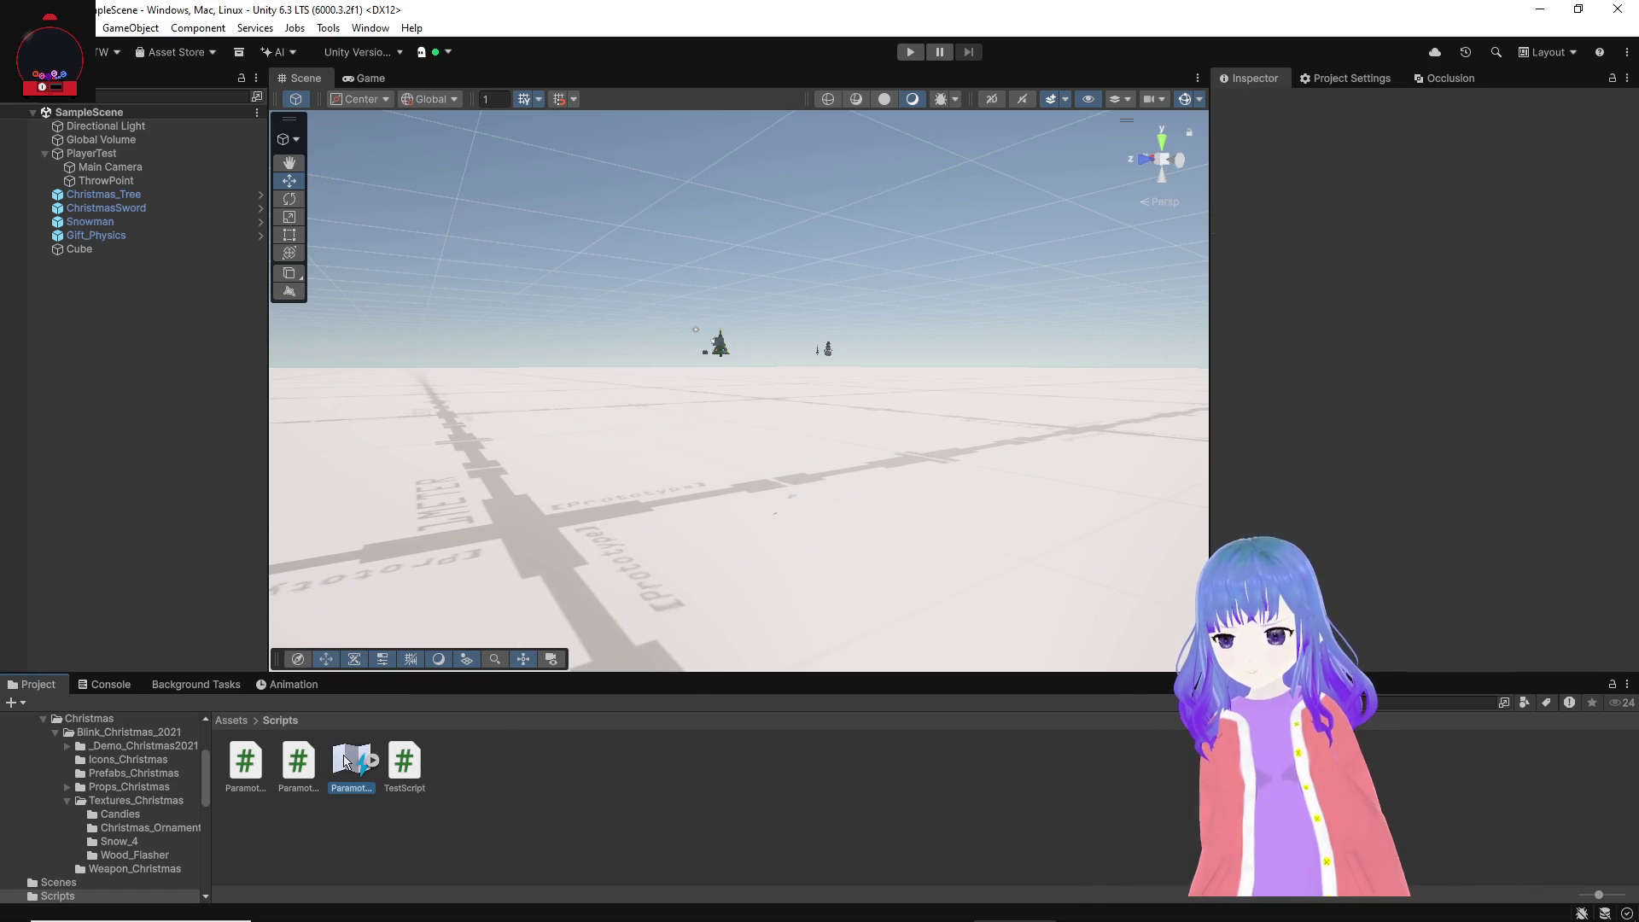
Step: Change the Throttle action's Action Type from Value to Button
left_click(623, 358)
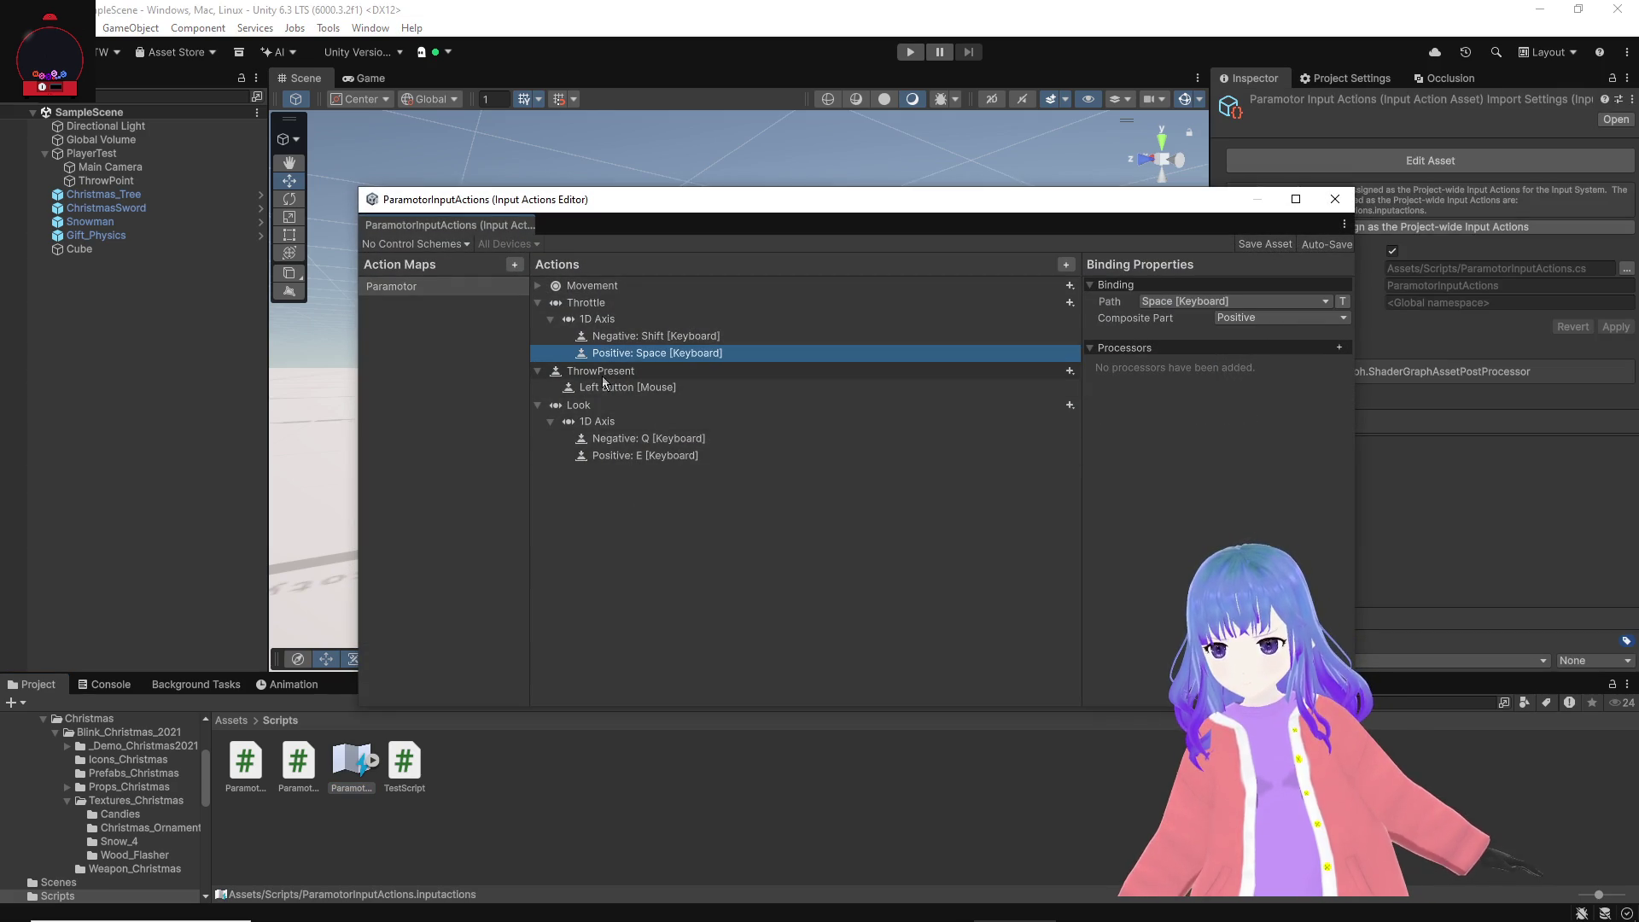
left_click(630, 304)
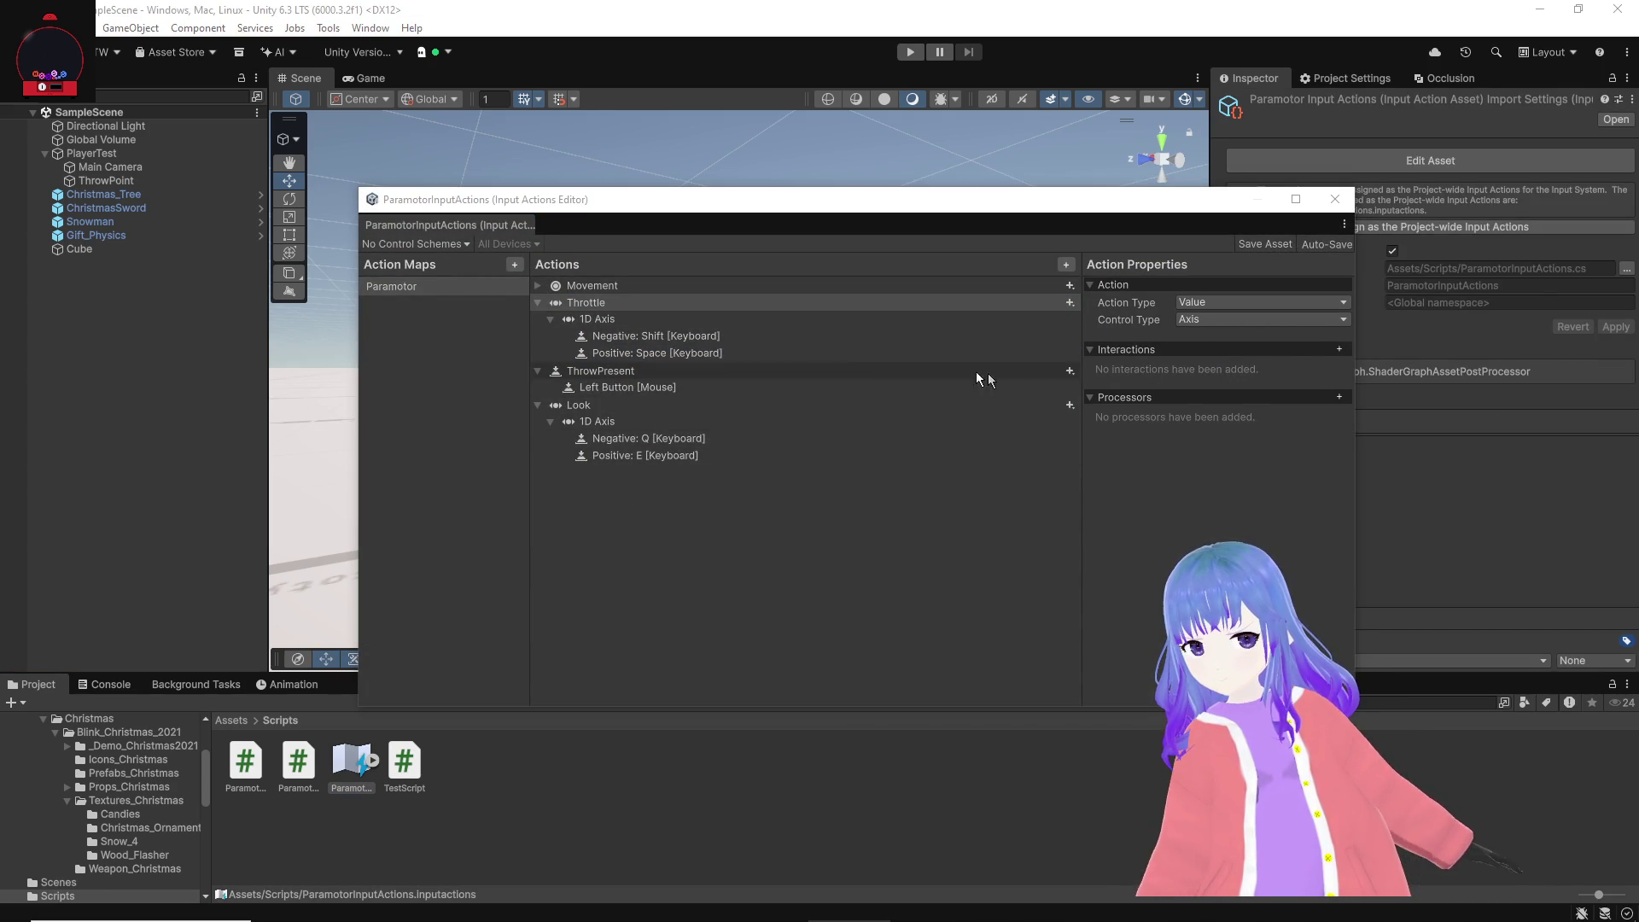
left_click(614, 300)
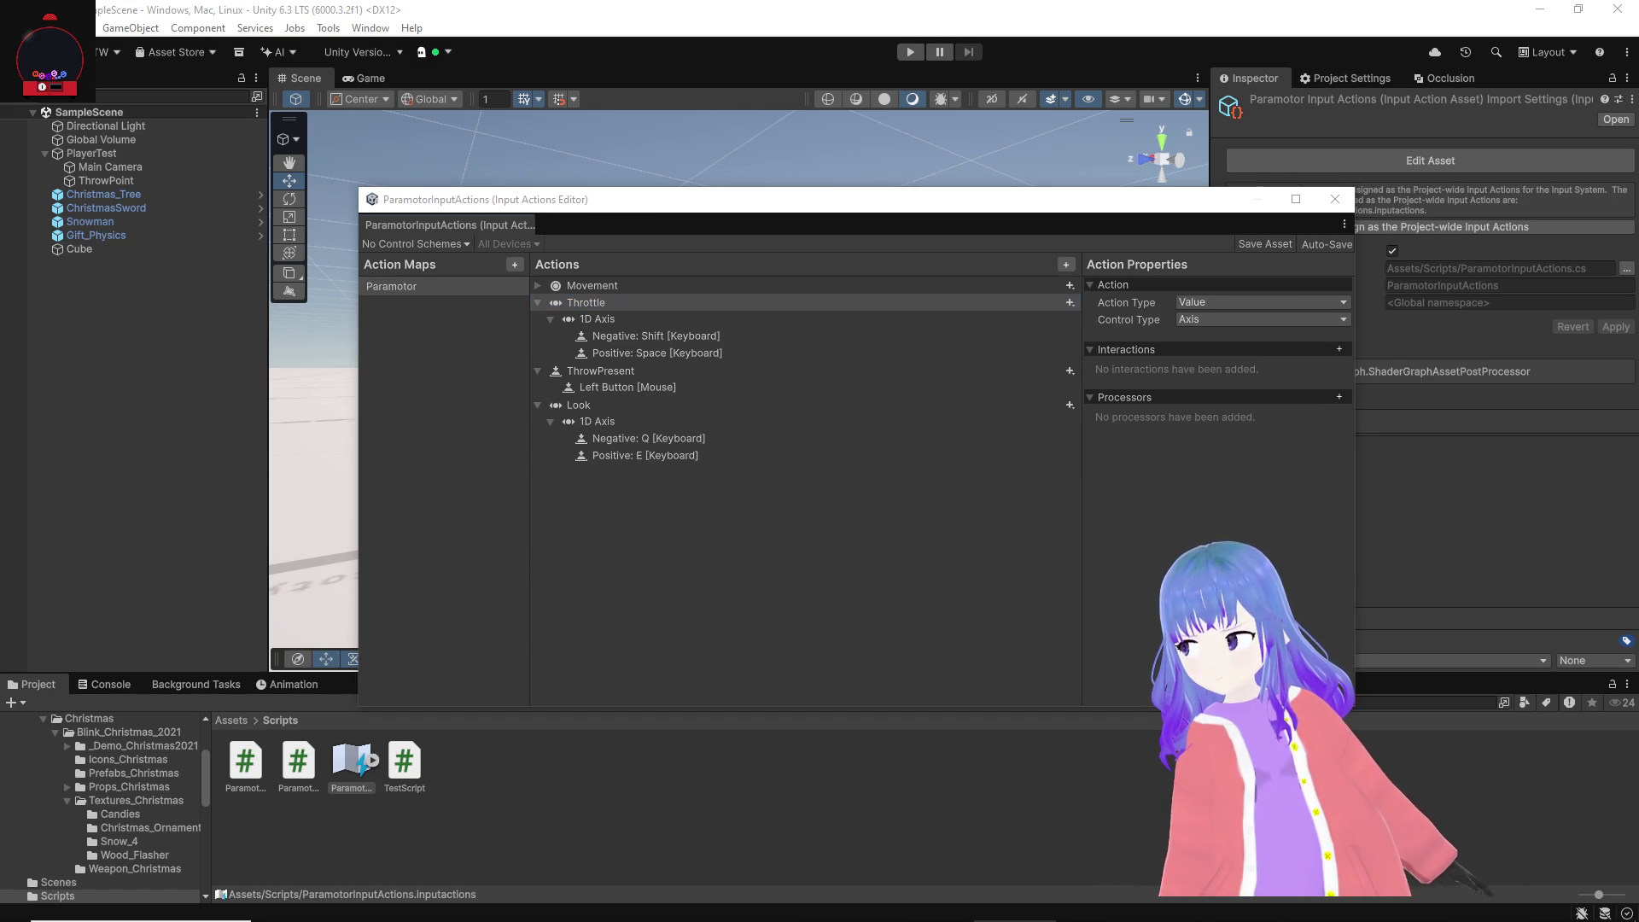
left_click(1220, 303)
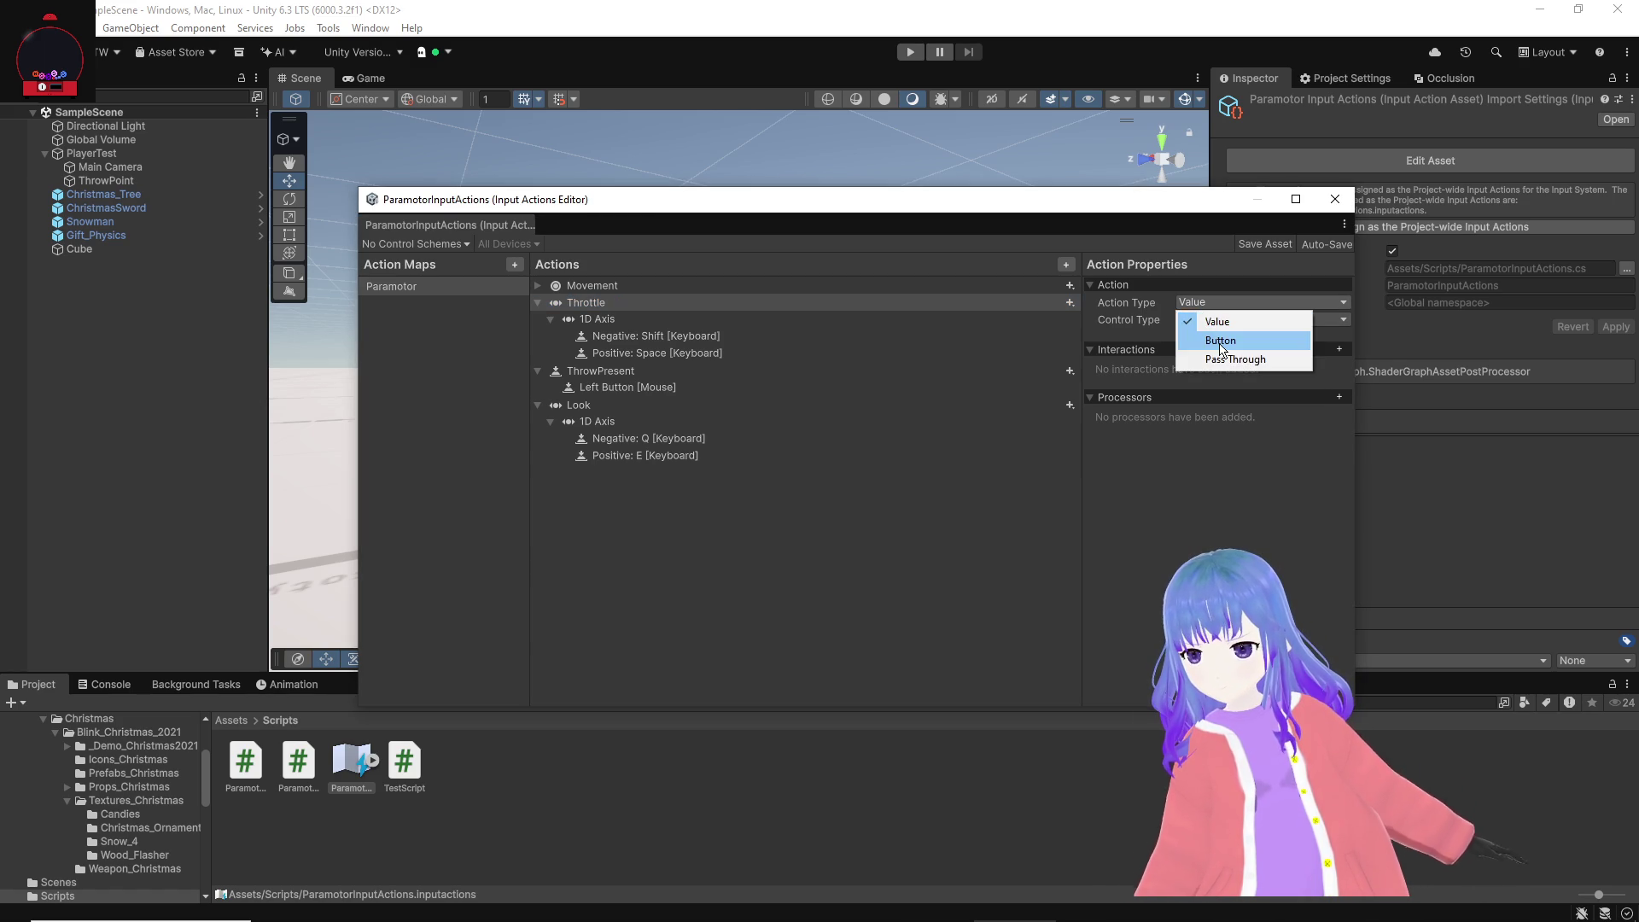
left_click(1218, 341)
left_click(585, 309)
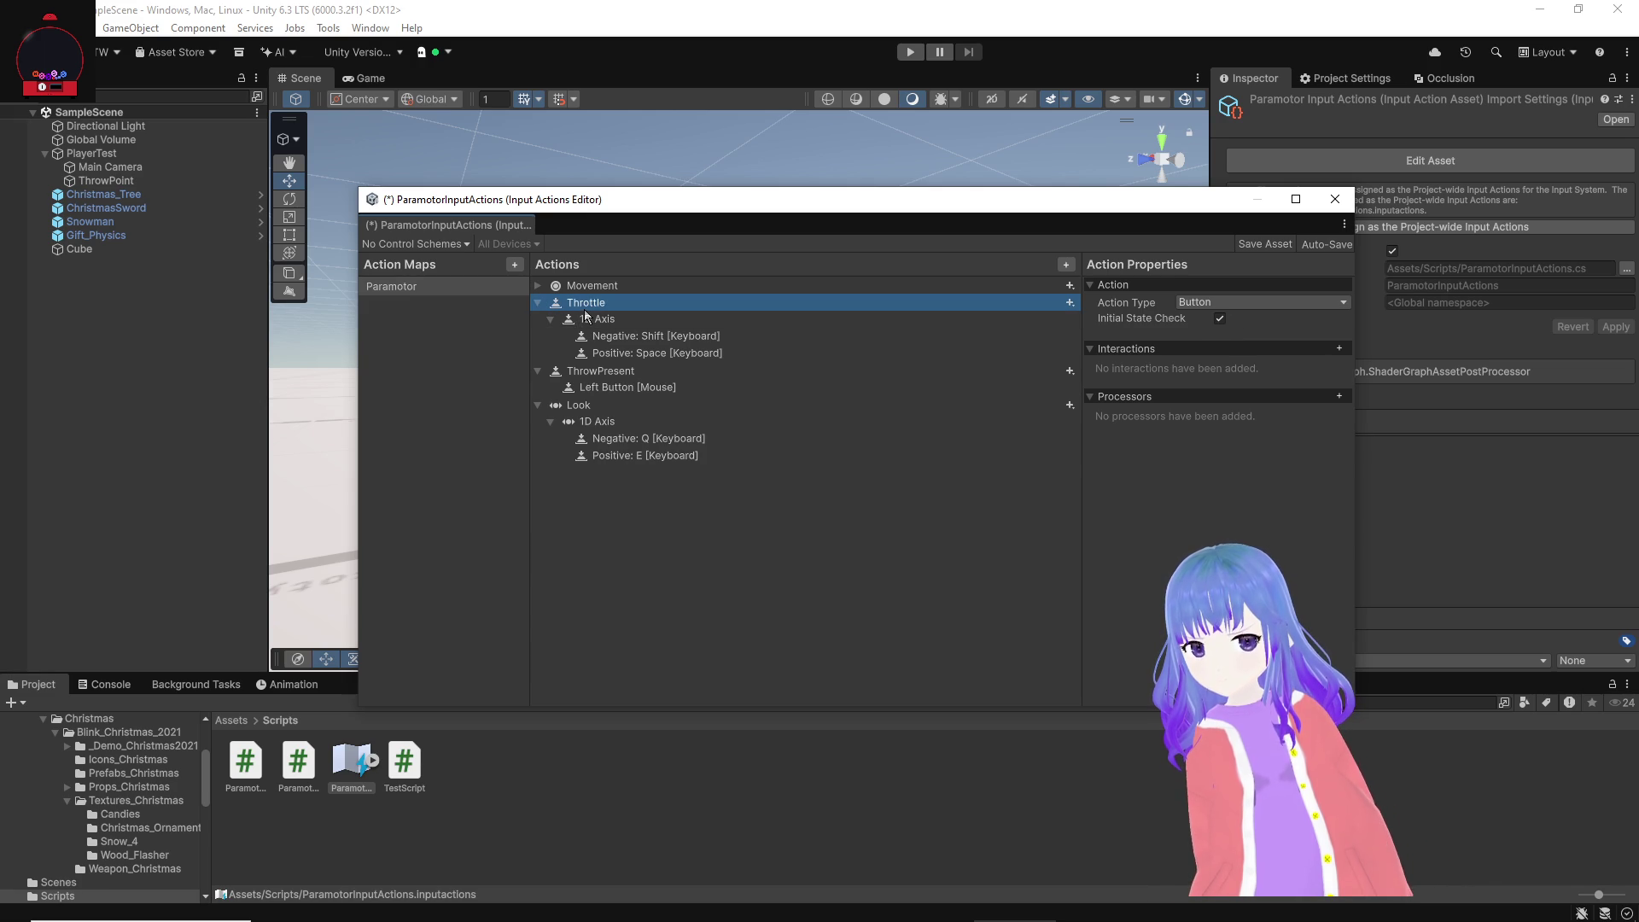
right_click(588, 318)
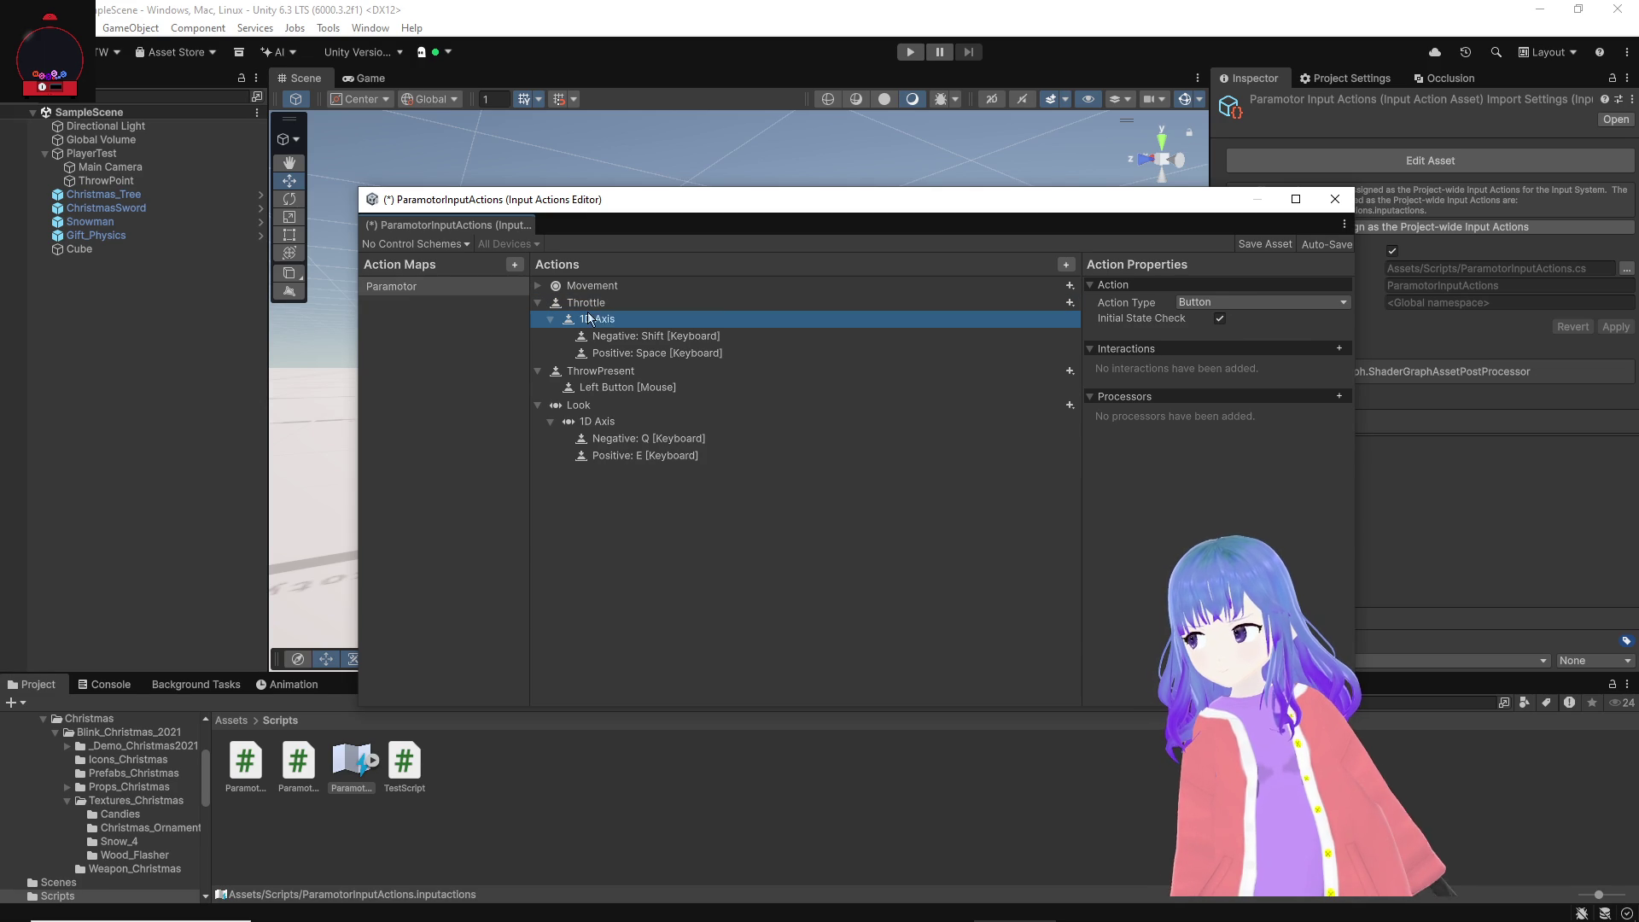
left_click(586, 325)
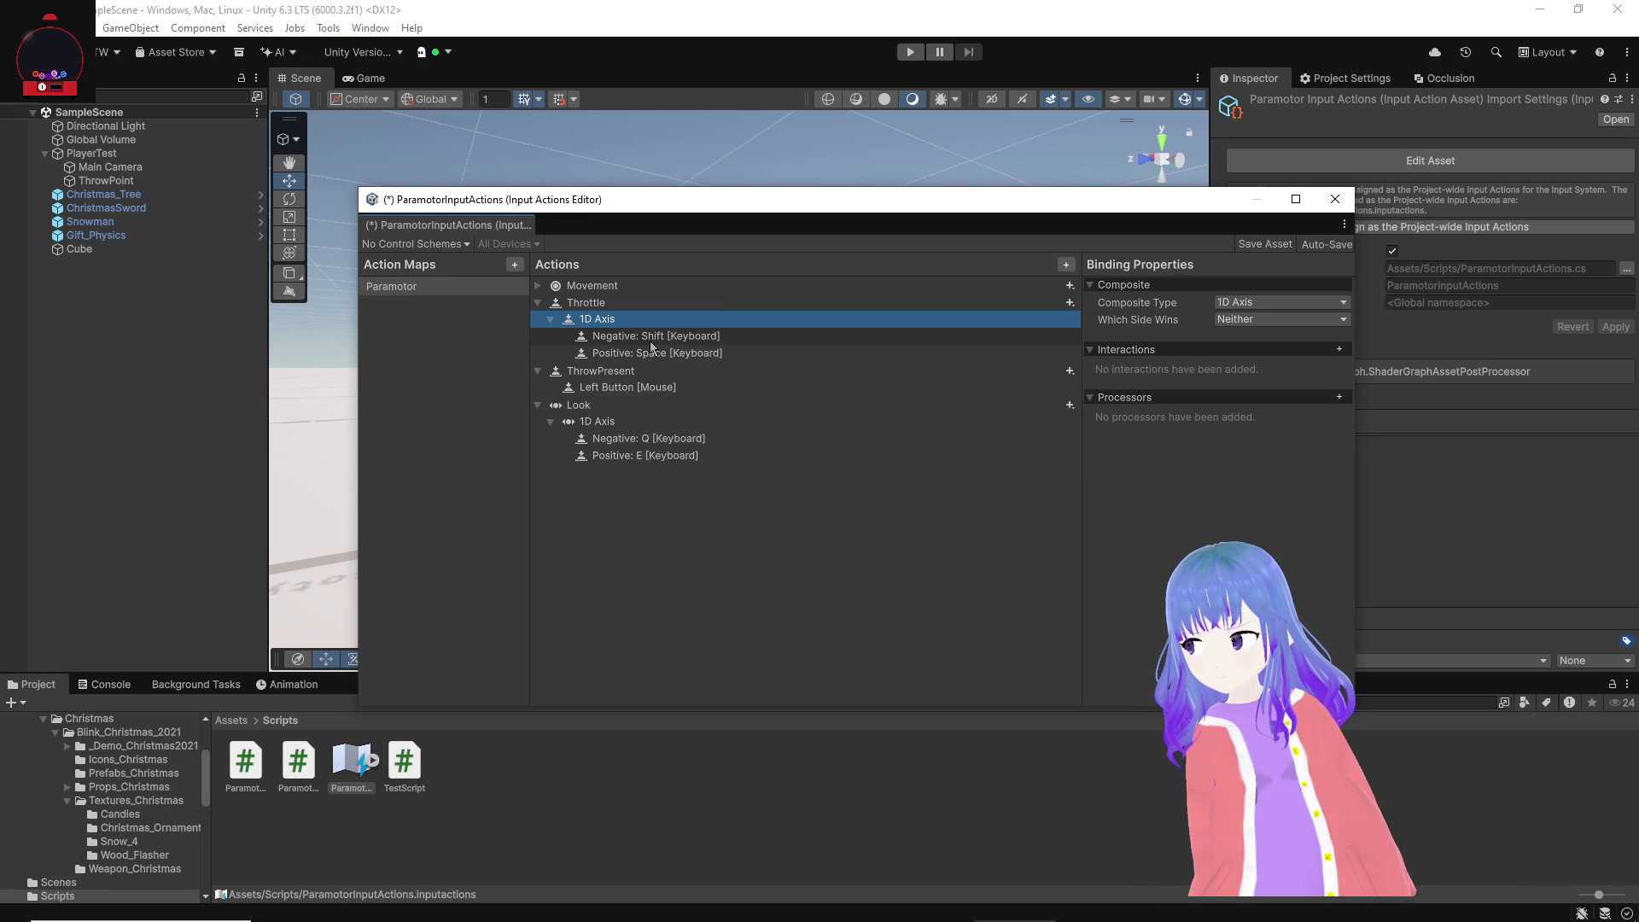
left_click(717, 357)
Step: Rebind Throttle's positive key to Shift and its negative key to Control
left_click(1218, 303)
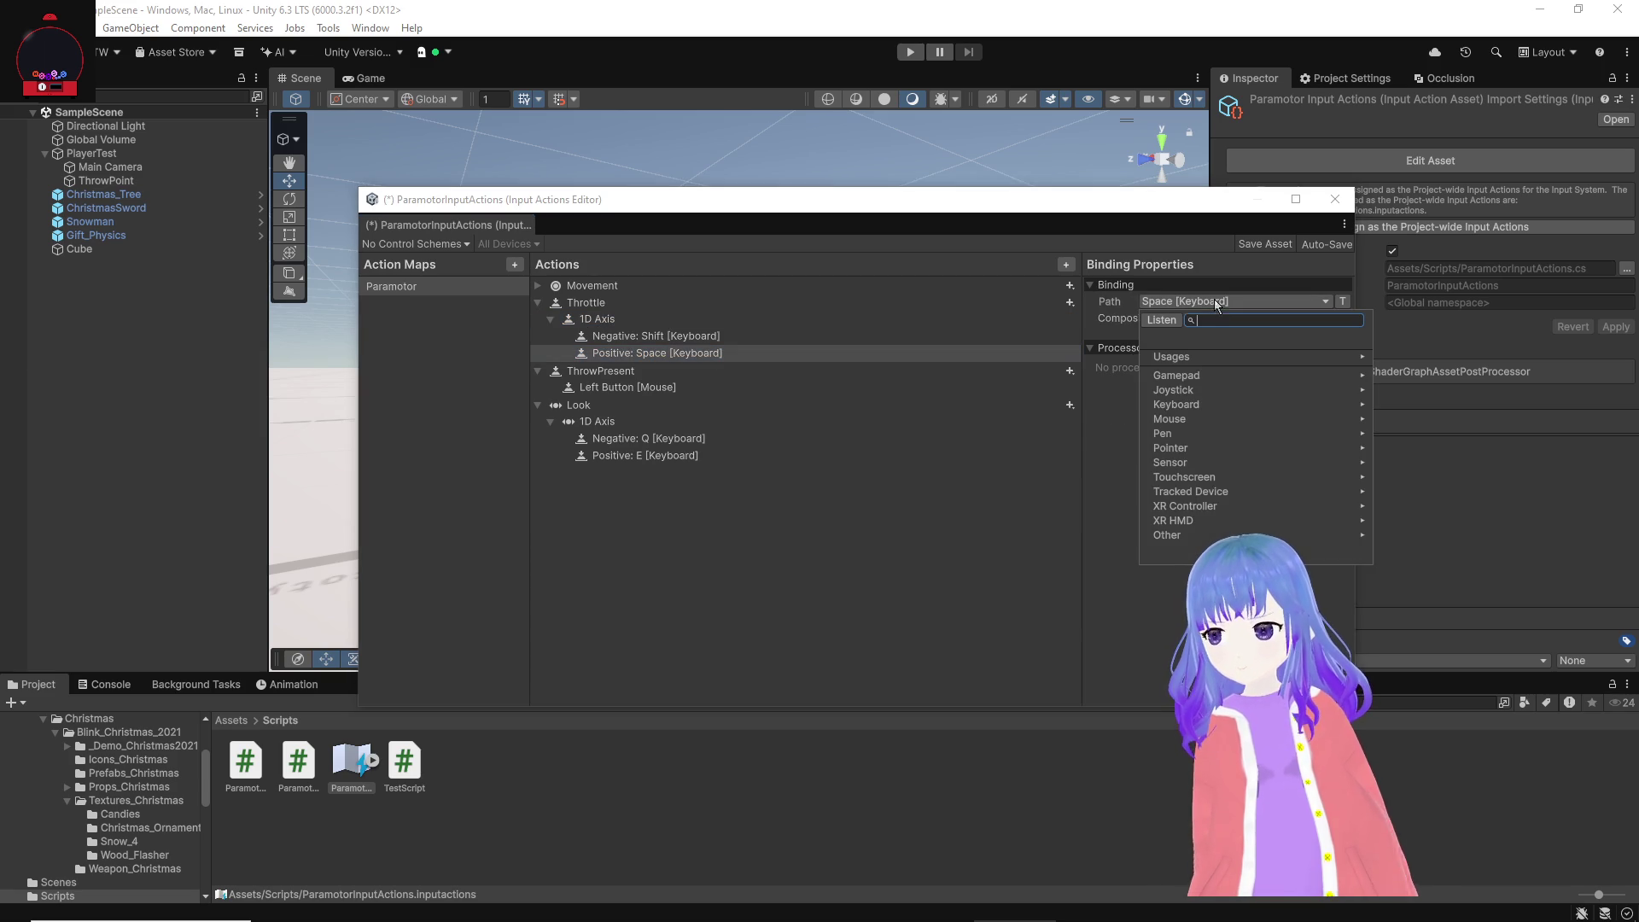
left_click(1177, 322)
key("shift")
left_click(1187, 356)
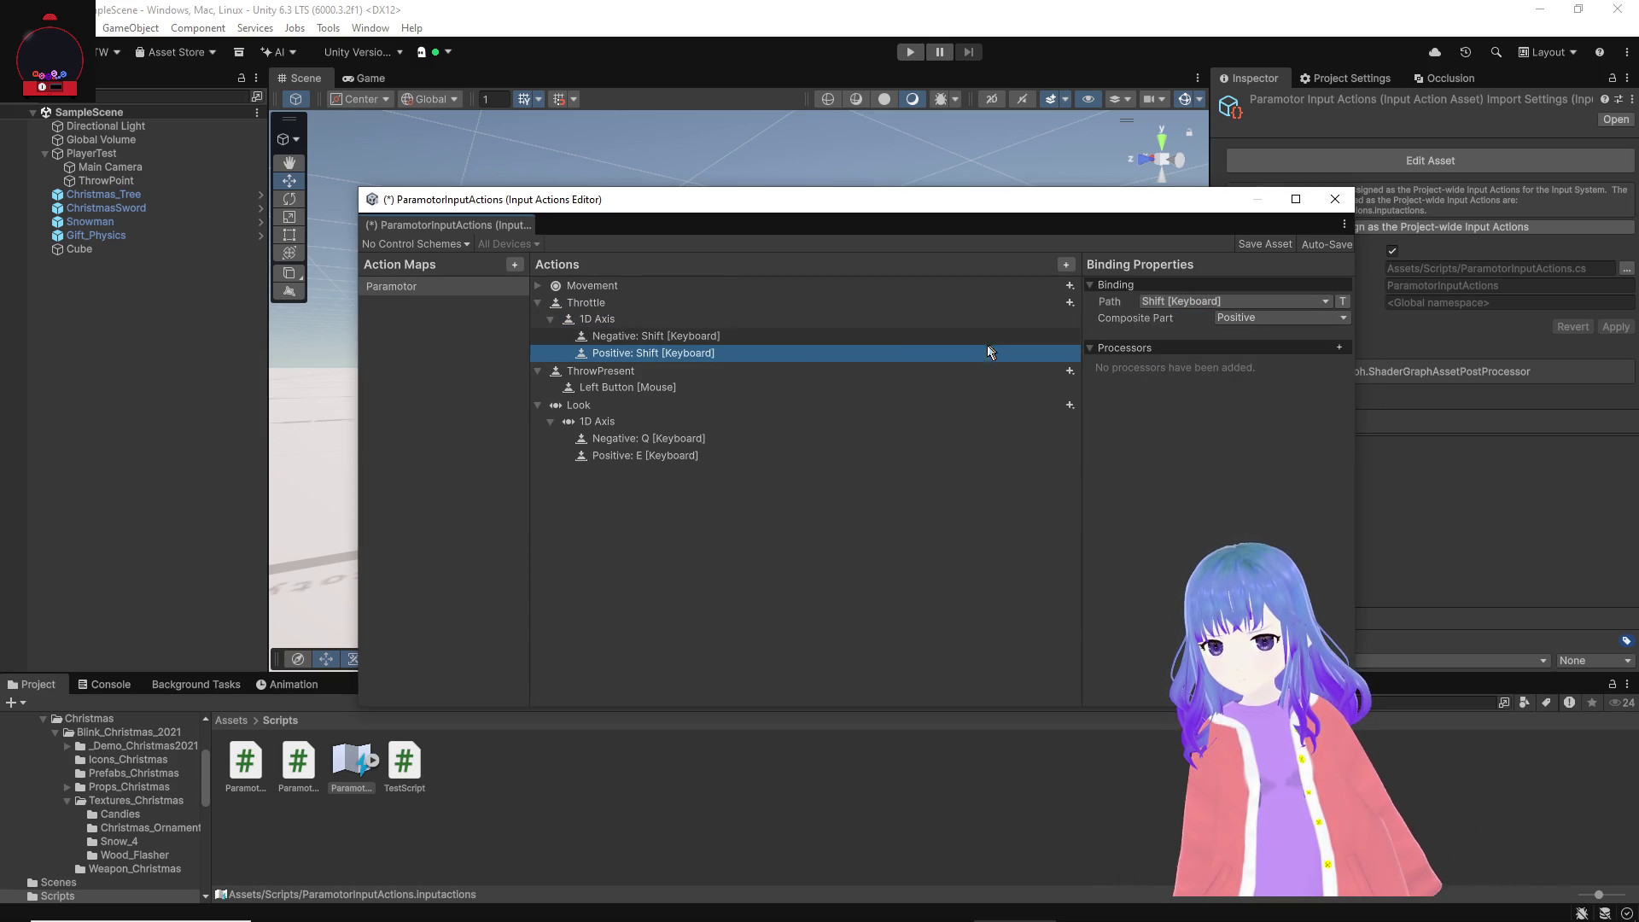
left_click(914, 336)
left_click(1178, 301)
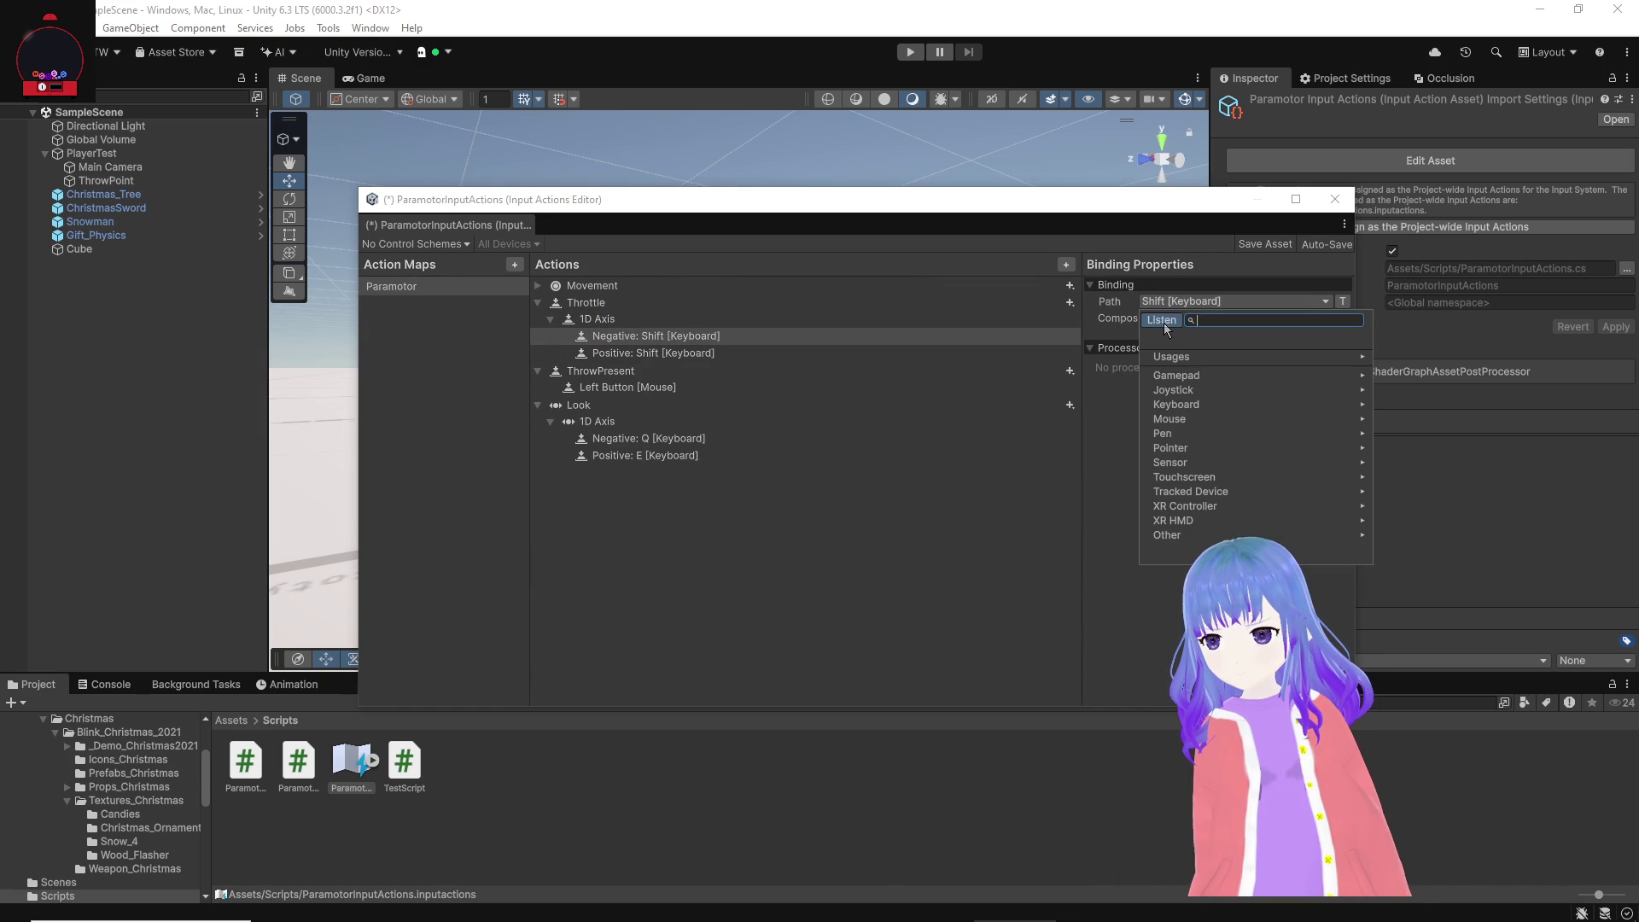
left_click(1163, 323)
key("ctrl")
left_click(1206, 352)
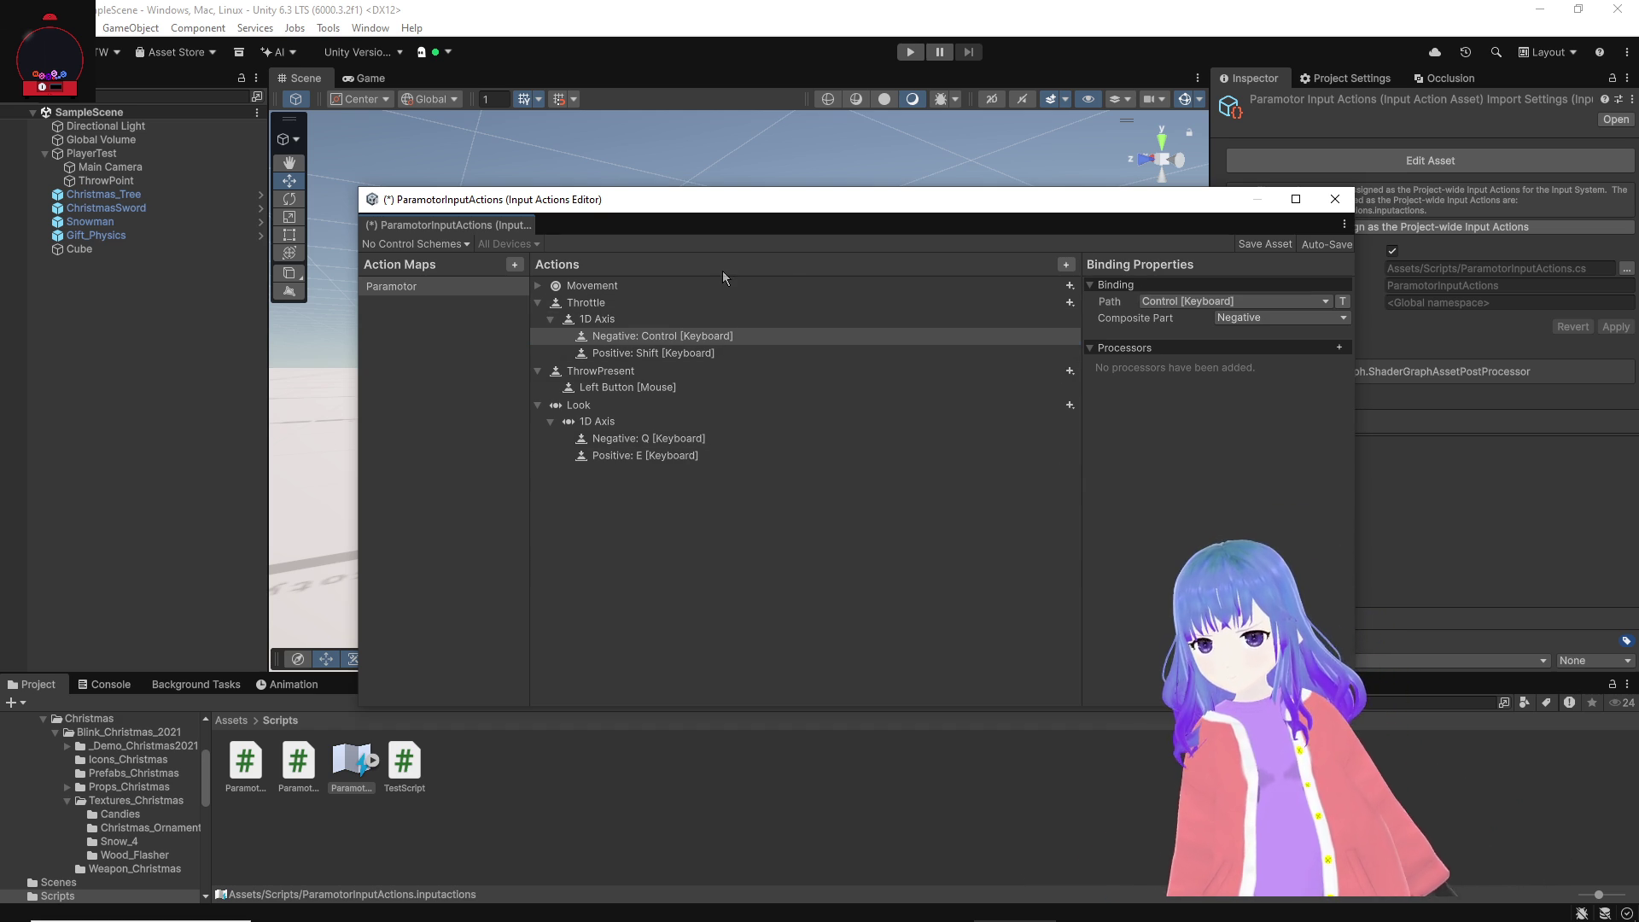
Step: Save the ParamotorInputActions asset
left_click(1263, 243)
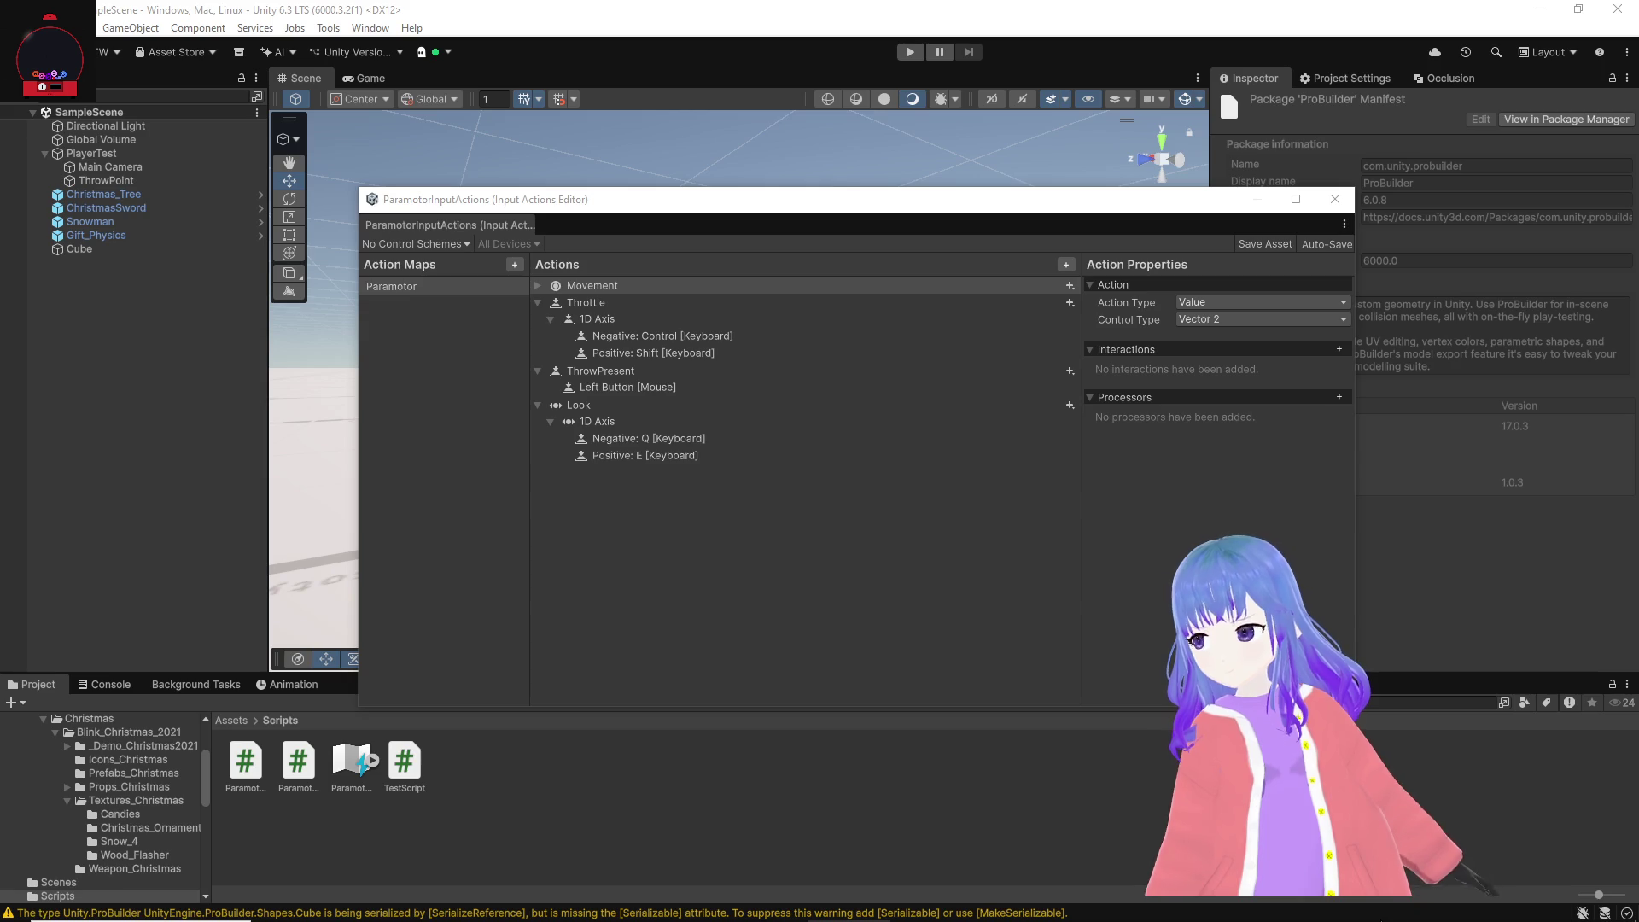
left_click(1264, 908)
scroll(500, 512, "up", 10)
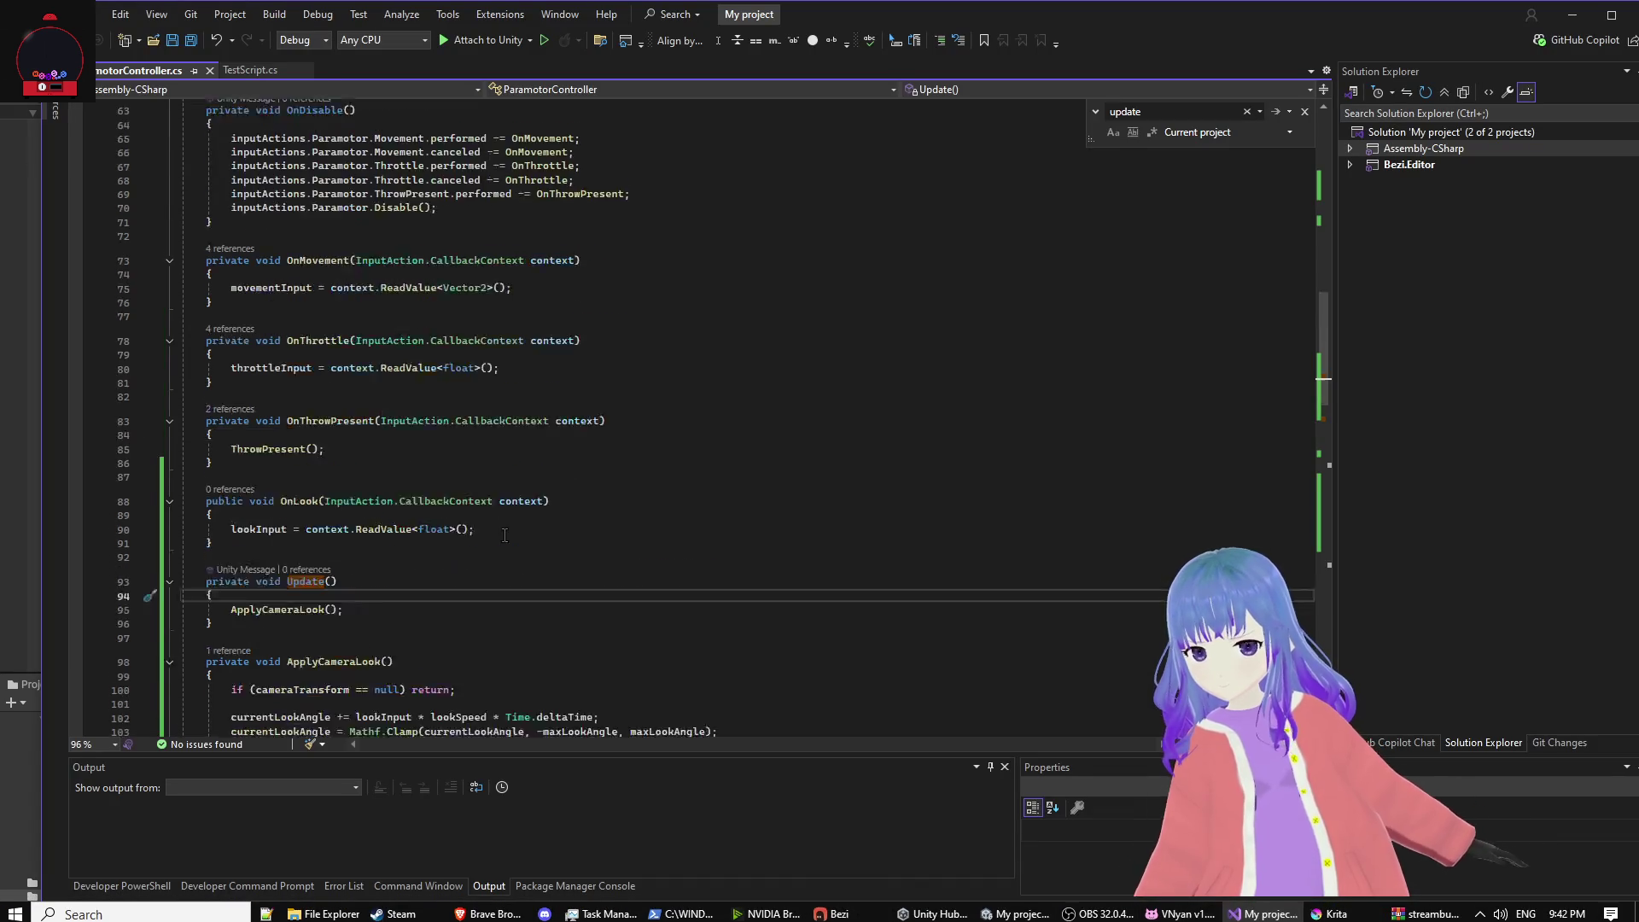
Step: Paste a new set of flight fields over the Flight Physics declarations
scroll(499, 512, "up", 10)
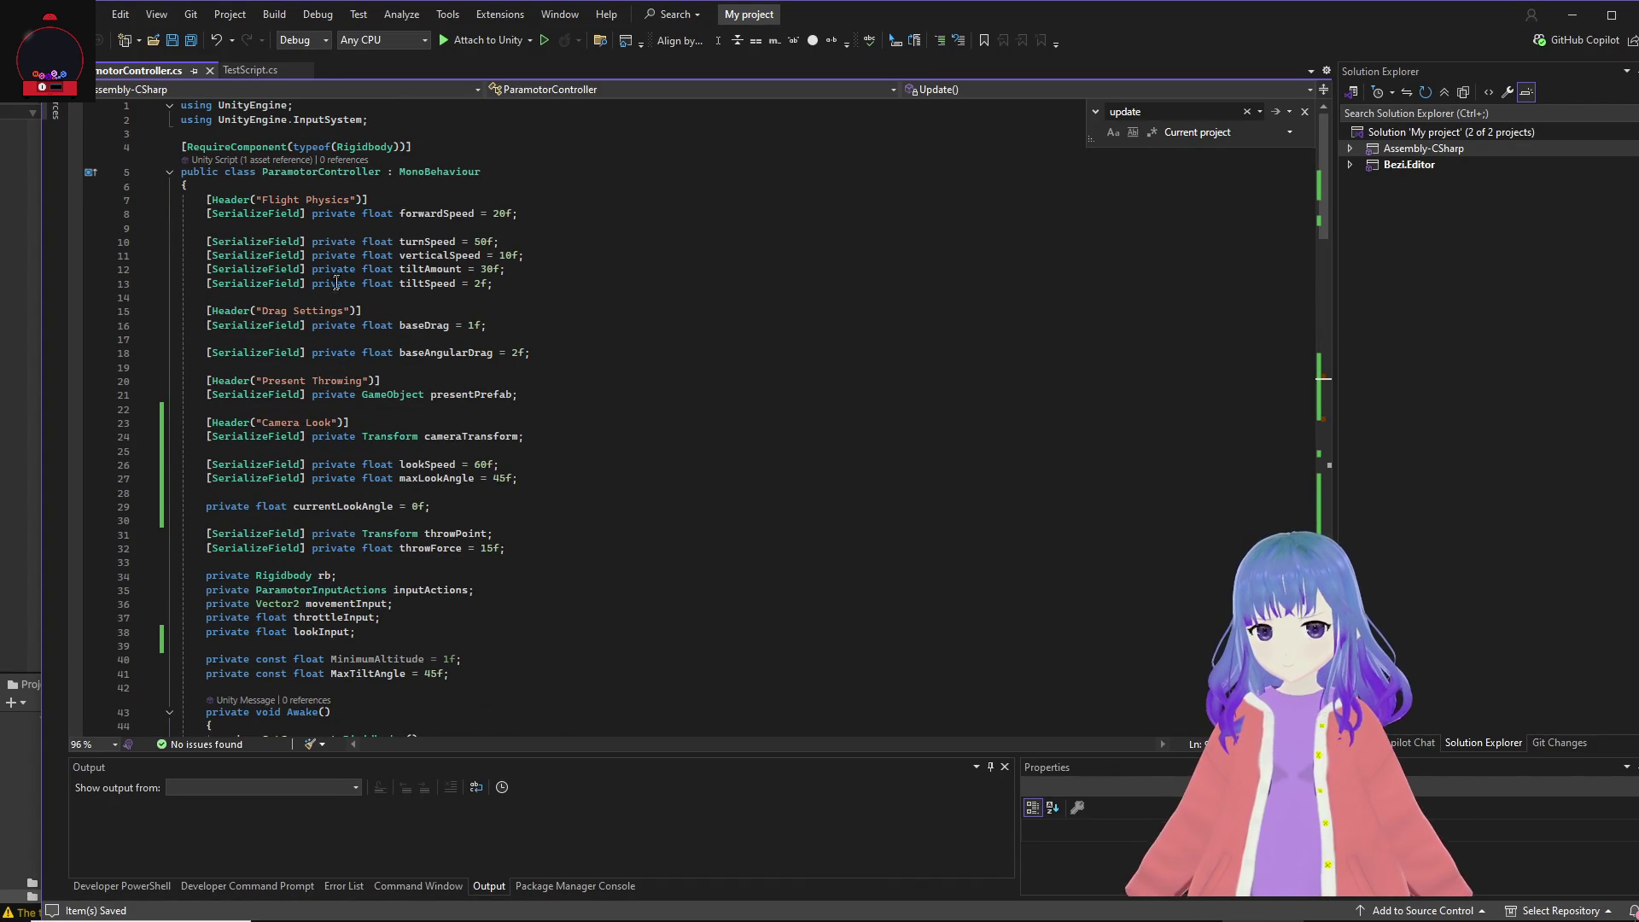
left_click_drag(520, 294, 126, 210)
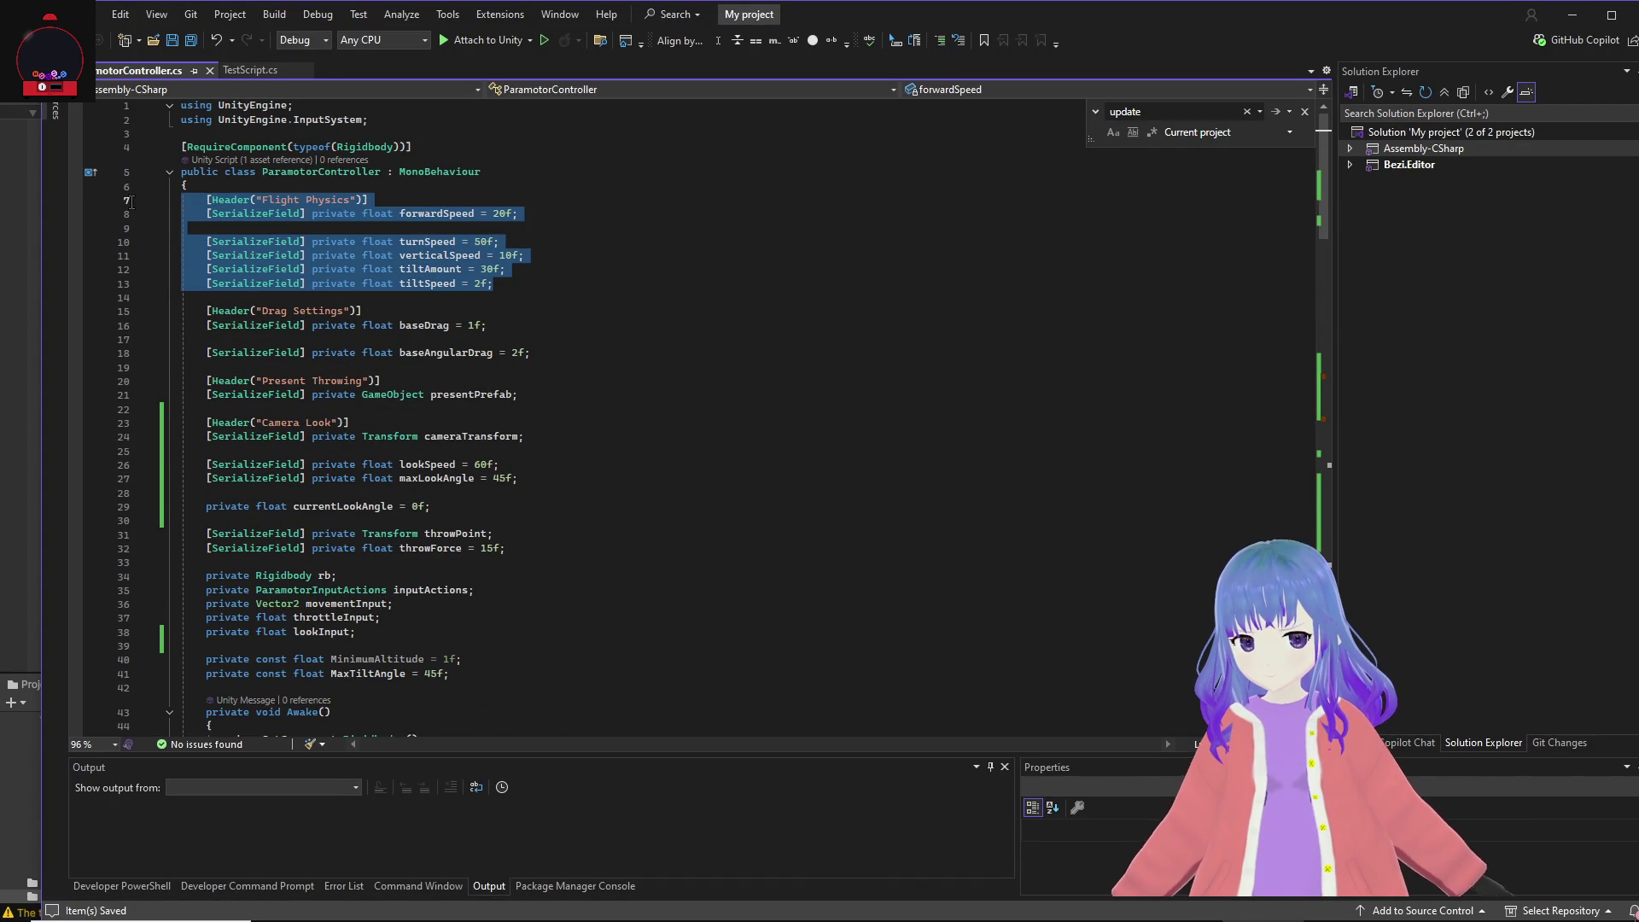
type("[Header(\"Flight Physics\")]     [SerializeField] private float forwardSpeed = 20f;     [SerializeField] private float turnSpeed = 50f;     [SerializeField] private float verticalSpeed = 10f;     [SerializeField] private float throttleAcceleration = 0.5f;     [SerializeField] private float minThrottle = 0f;     [SerializeField] private float maxThrottle = 1f;     [SerializeField] private float tiltAmount = 30f;     [SerializeField] private float tiltSpeed = 2f;")
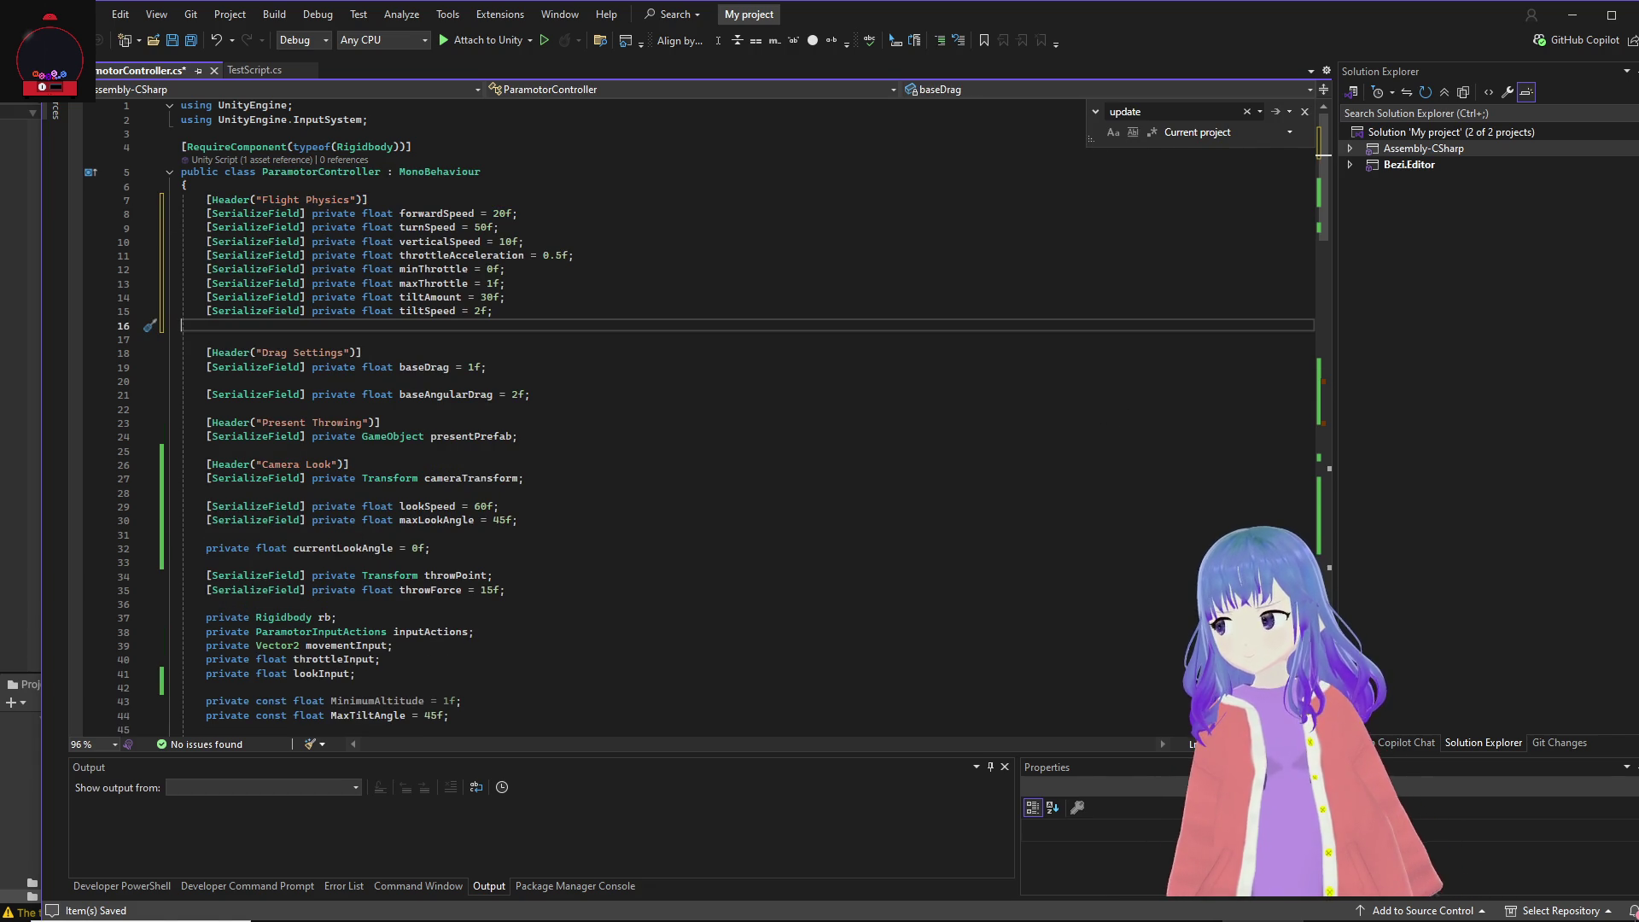
Step: Search the script for currentThrottle, then for throttle
key("alt+Tab")
left_click(1114, 397)
key("ctrl+f")
type("currentl")
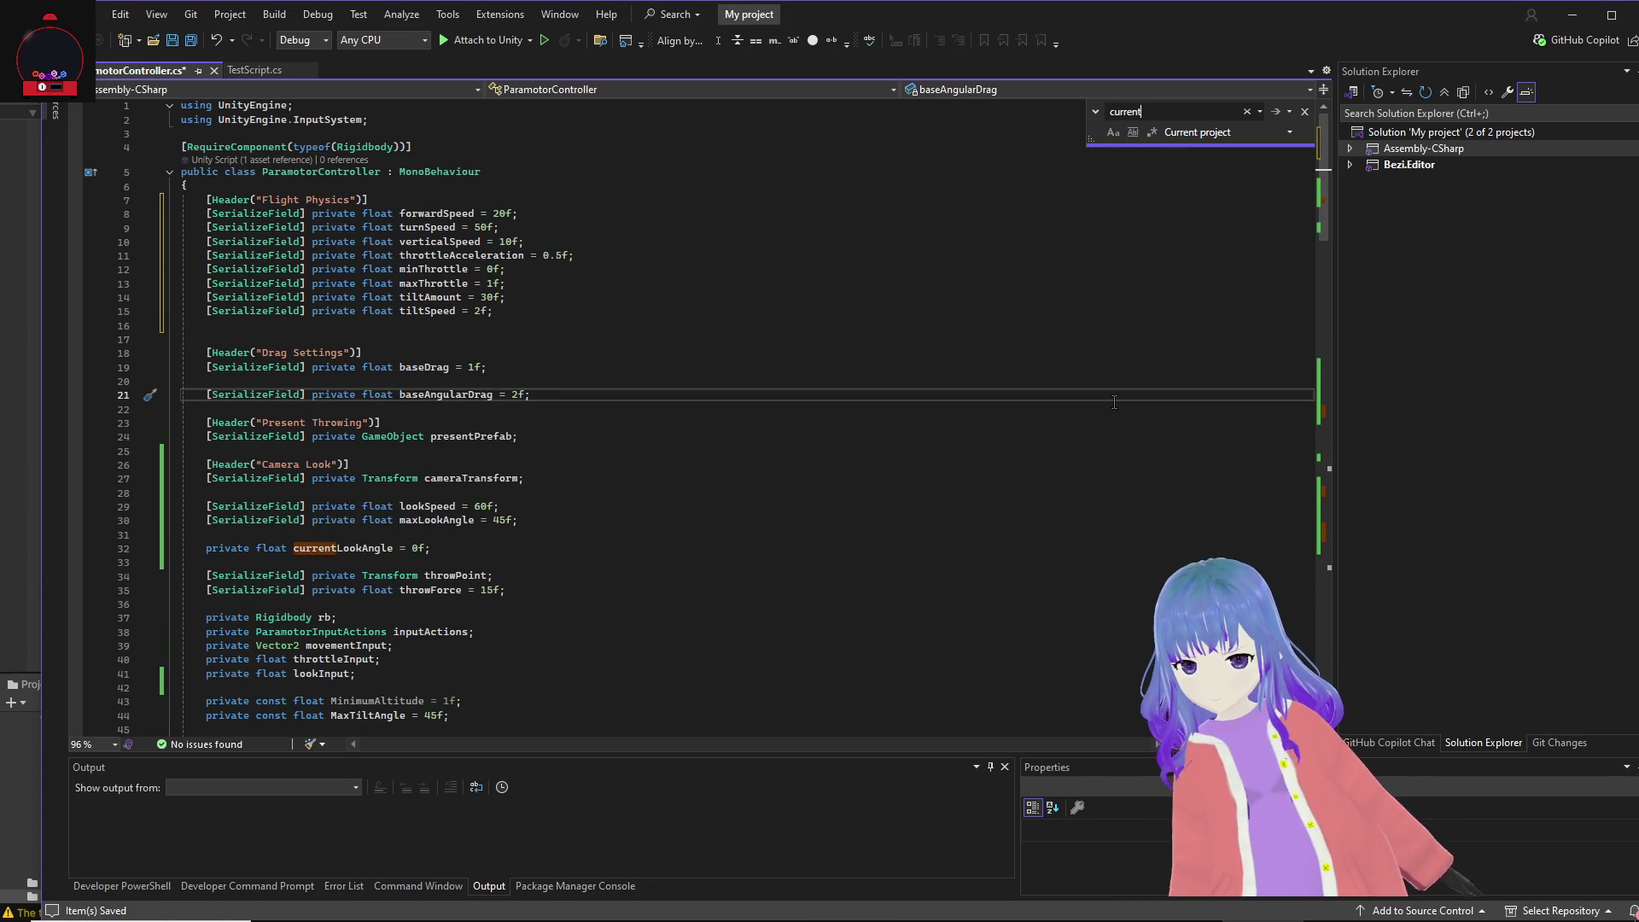
type("hrottle")
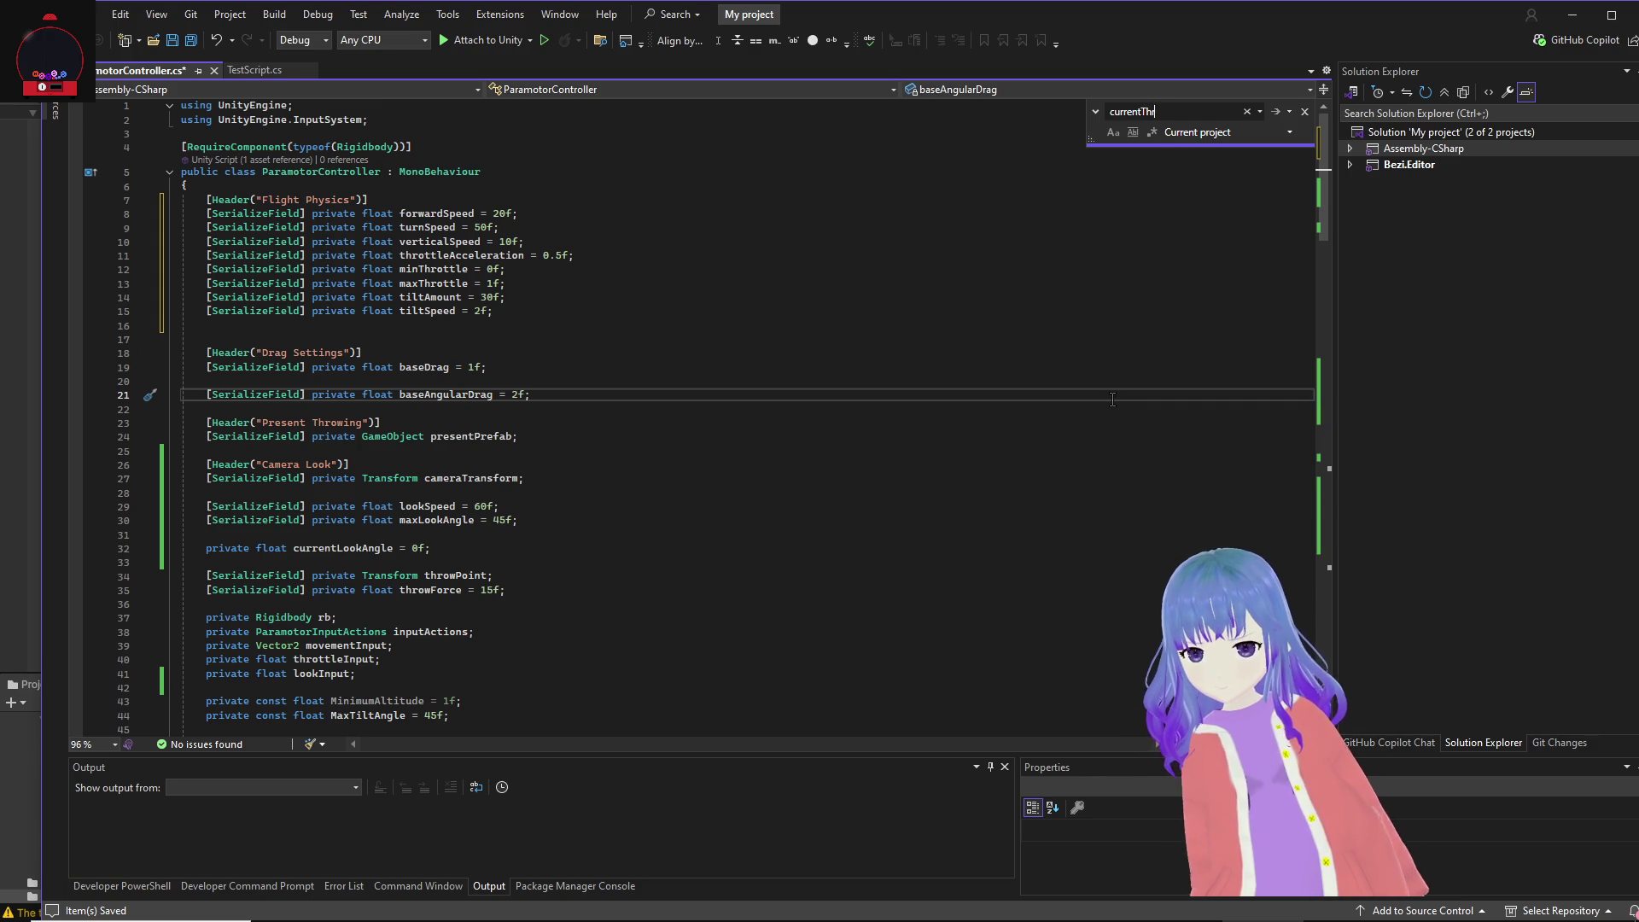
key("Return")
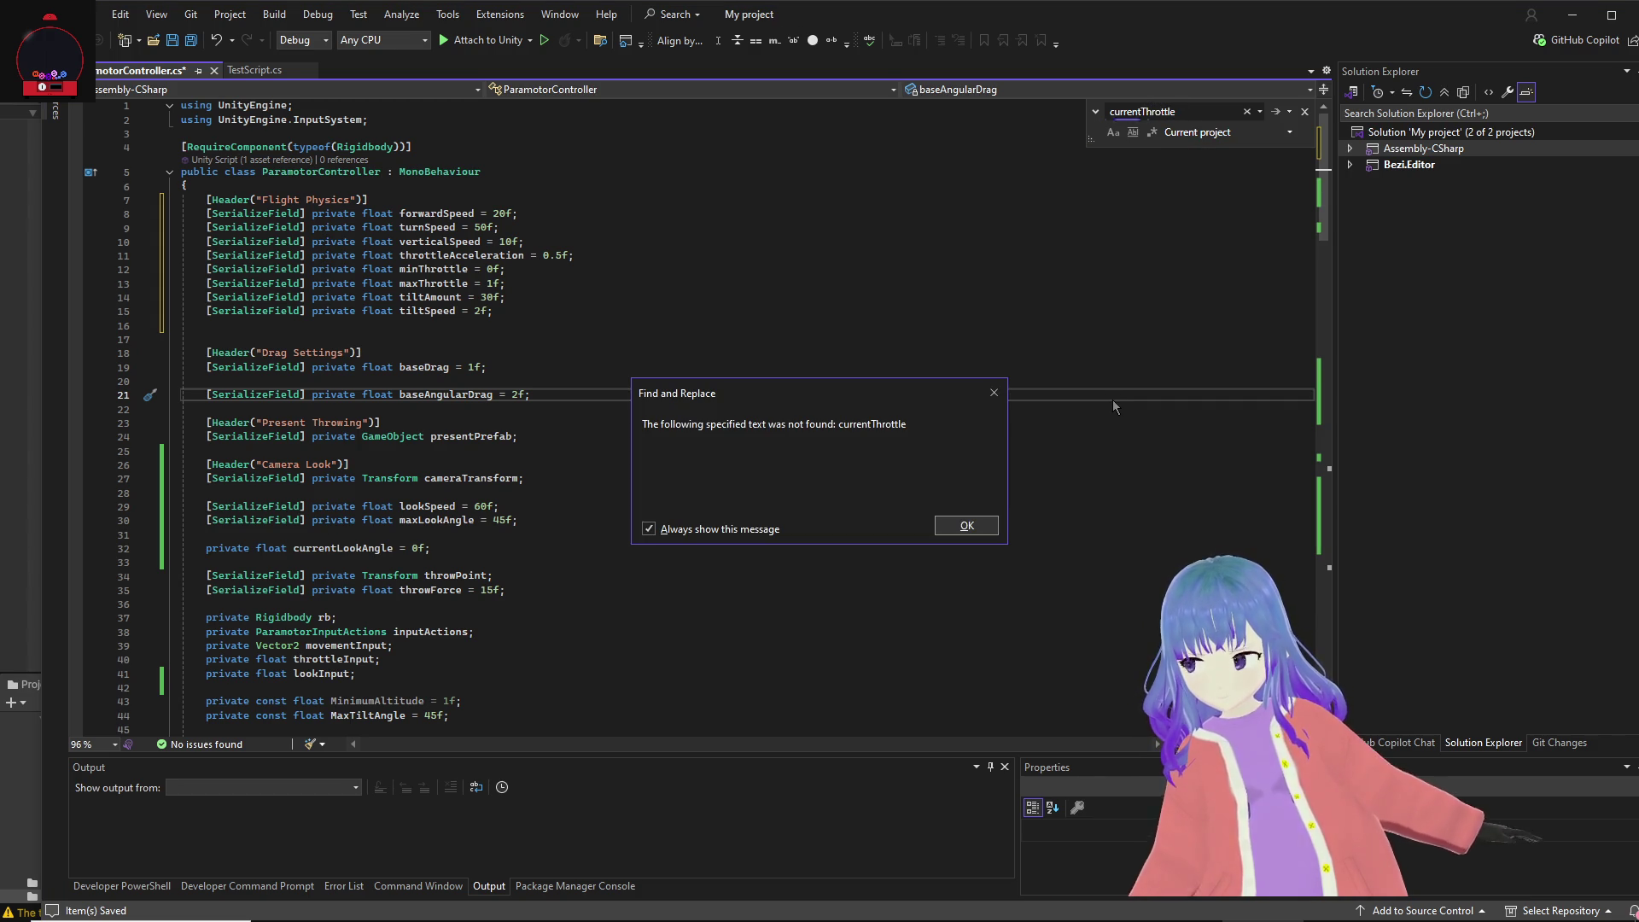
key("Return")
type("throttle")
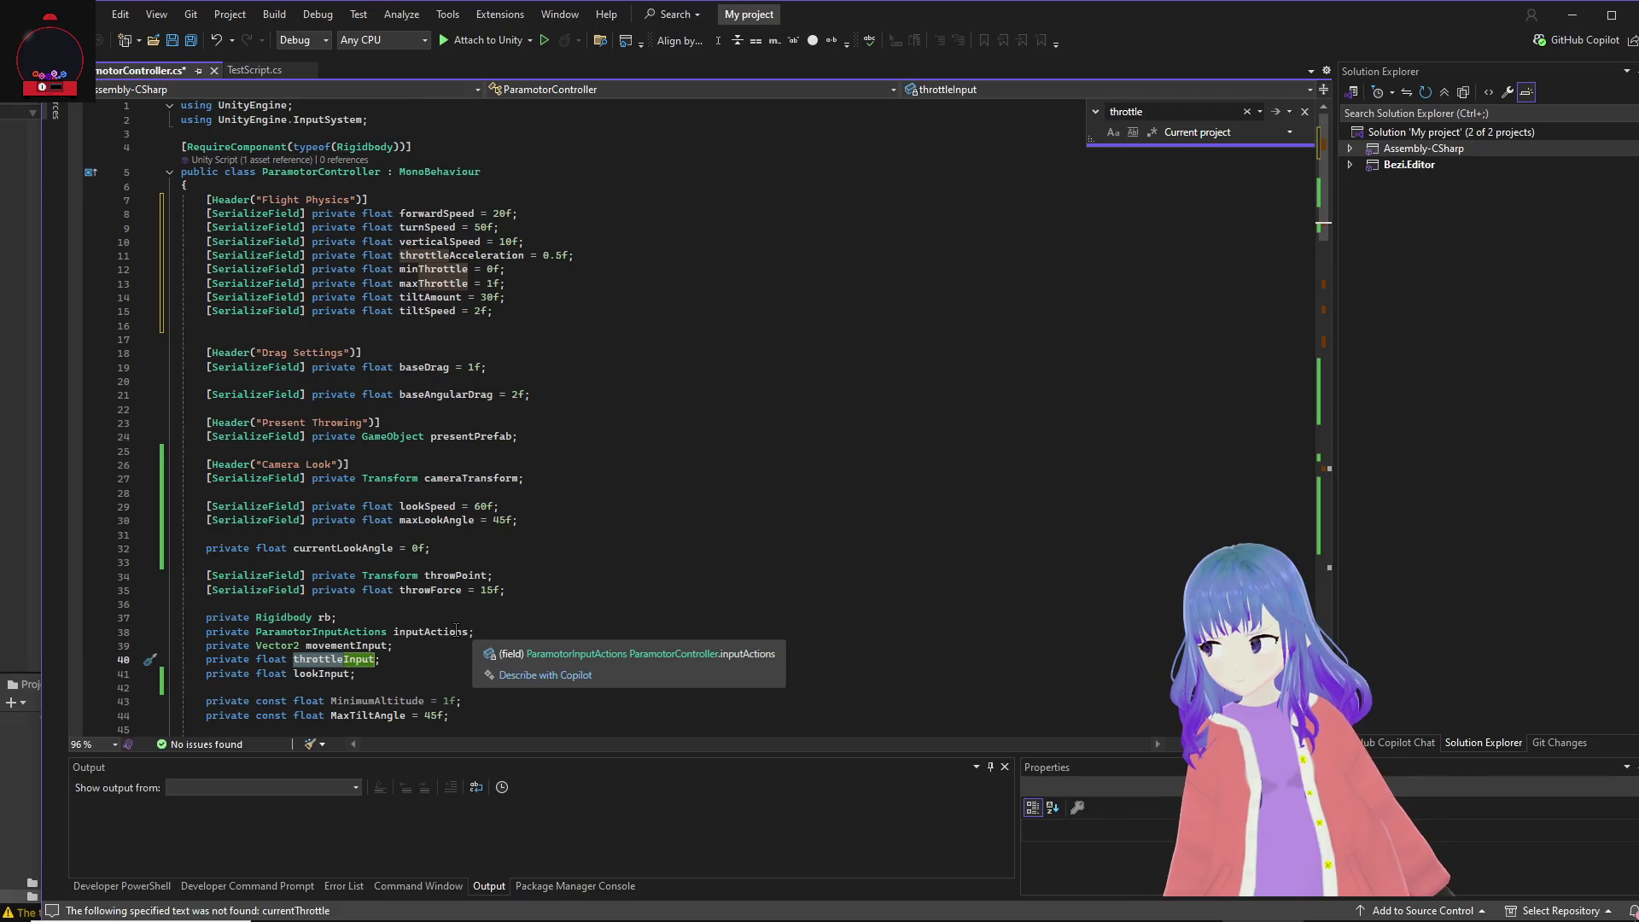
Step: Replace the line-40 throttleInput field with private float currentThrottle = 0.5f and save
scroll(401, 628, "down", 1)
left_click_drag(403, 612, 210, 613)
type("private float currentThrottle = 0.5f;")
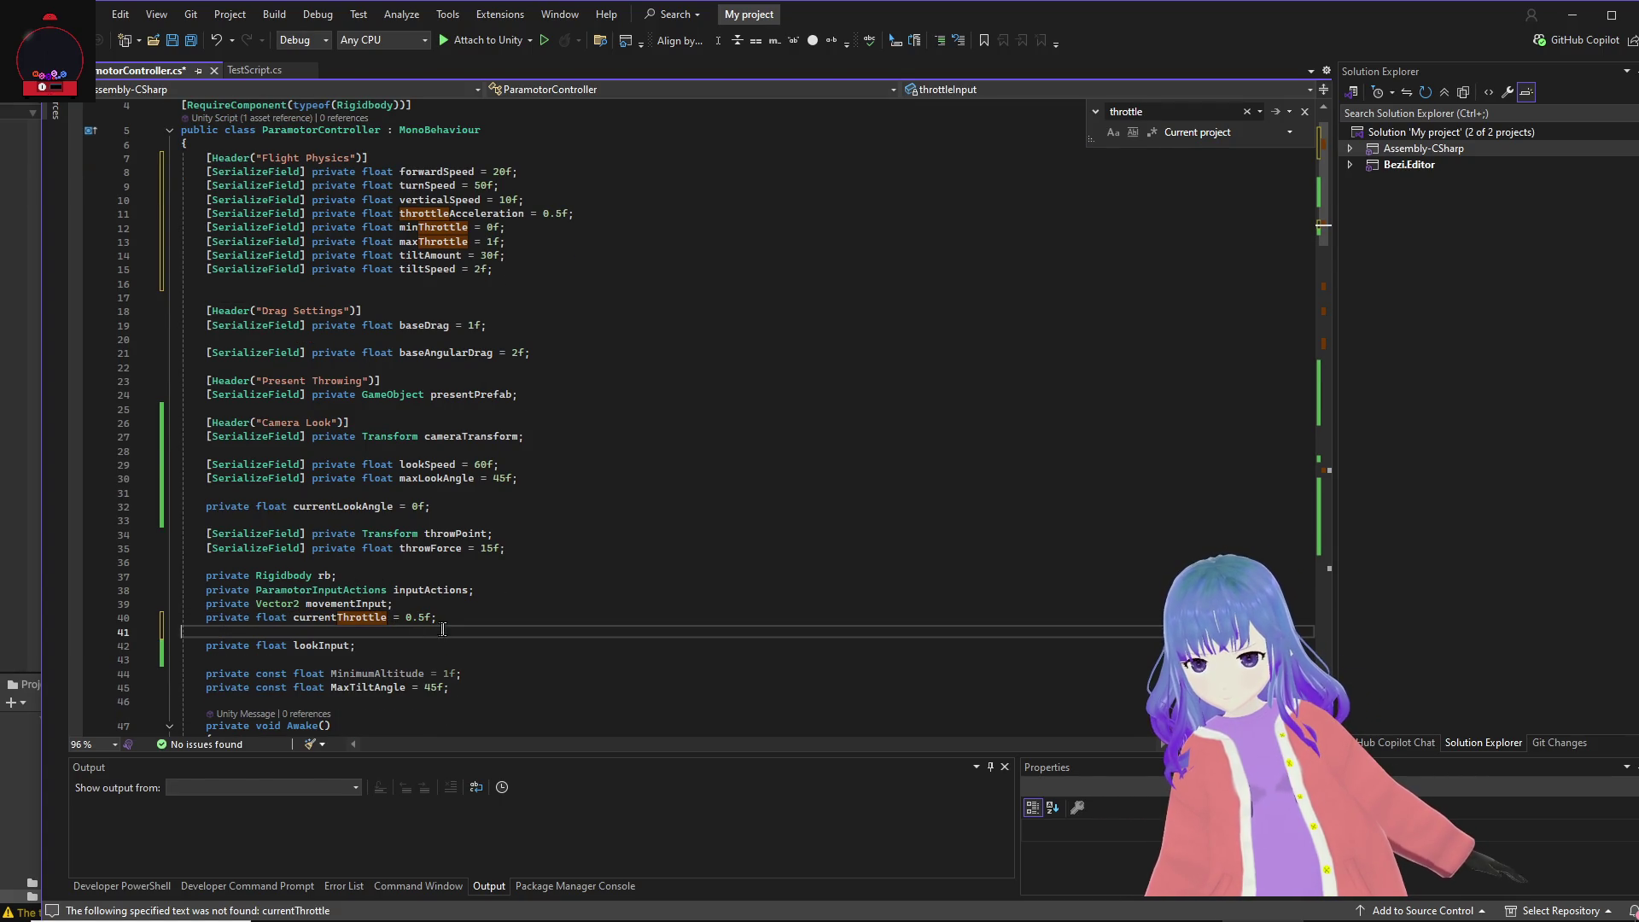
key("BackSpace")
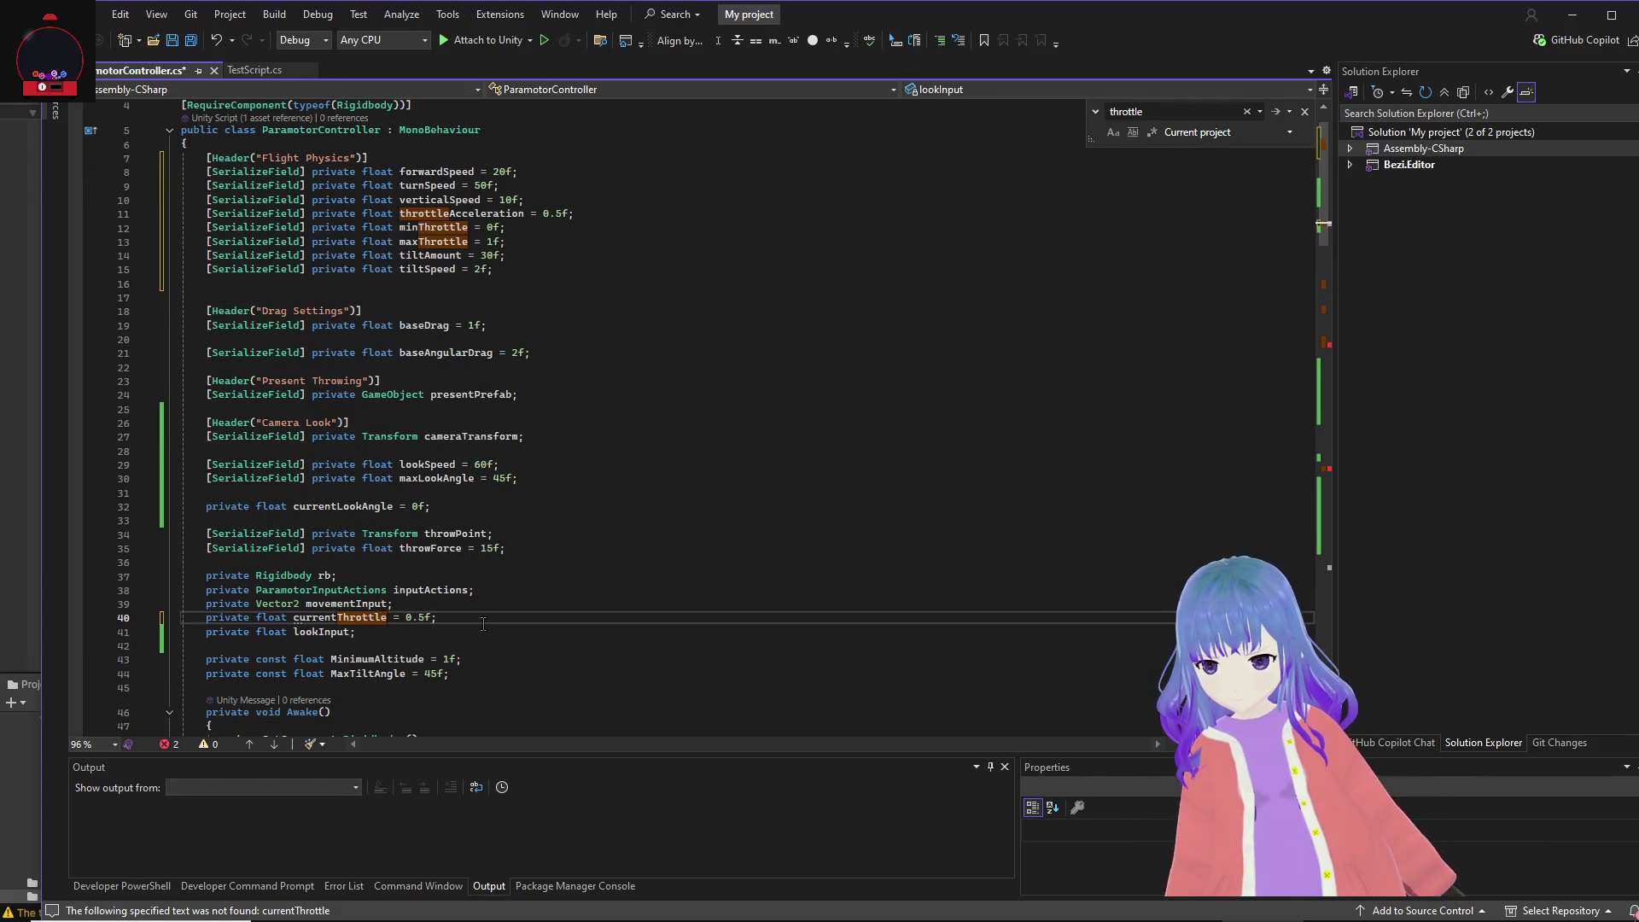
key("ctrl+s")
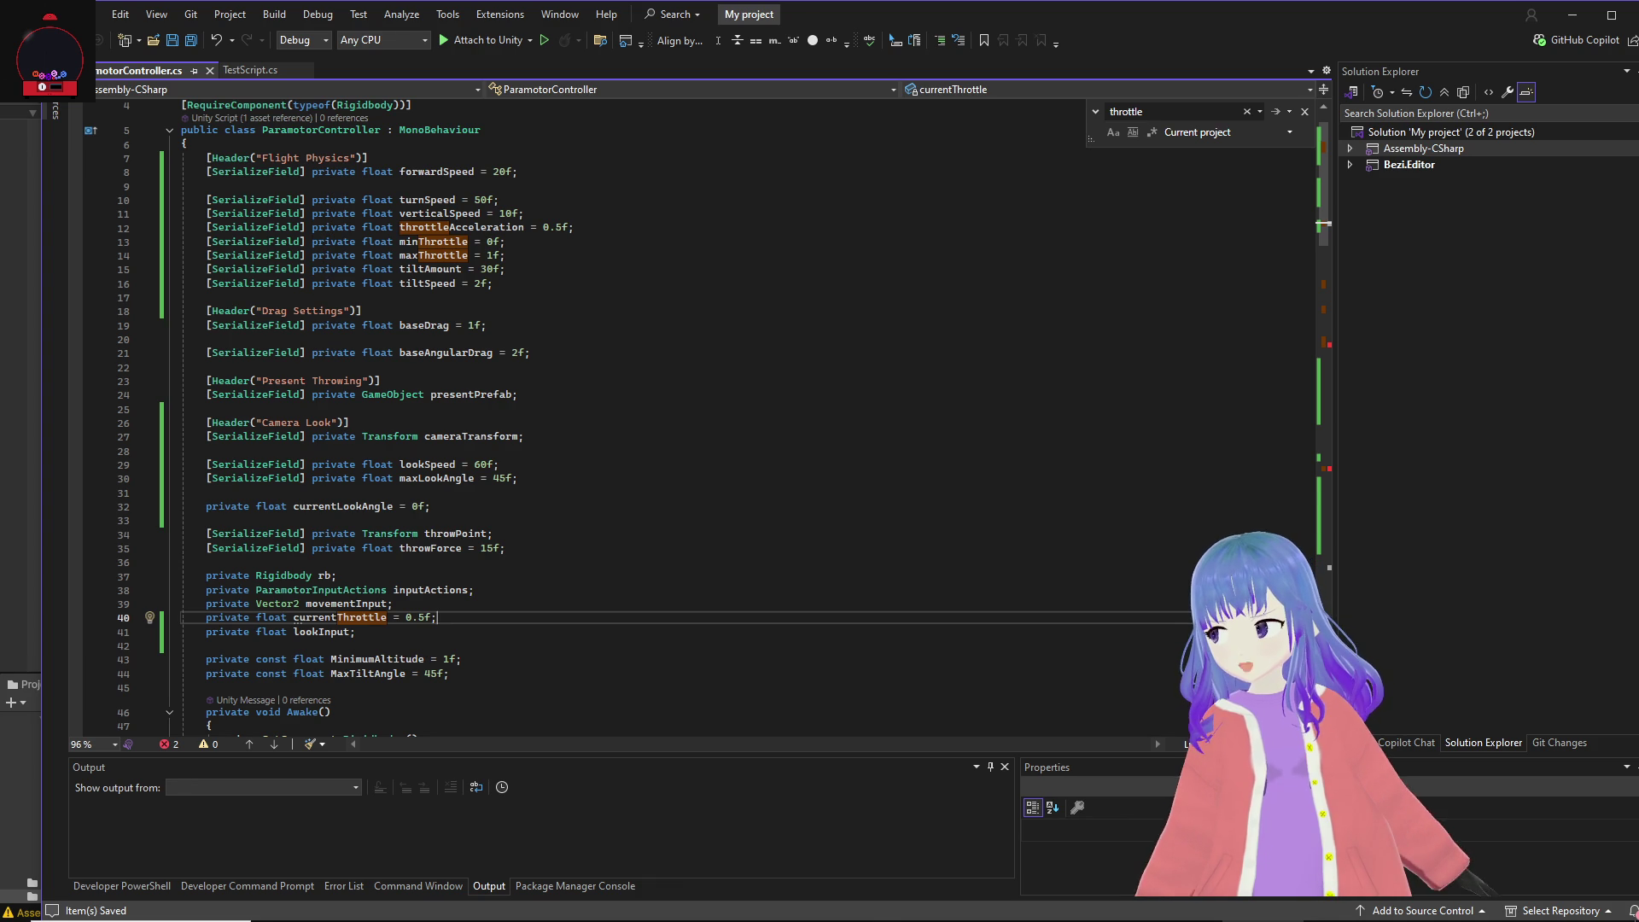
Step: Replace OnThrottle with a public version that accumulates and clamps currentThrottle
left_click(987, 386)
key("ctrl+f")
type("o")
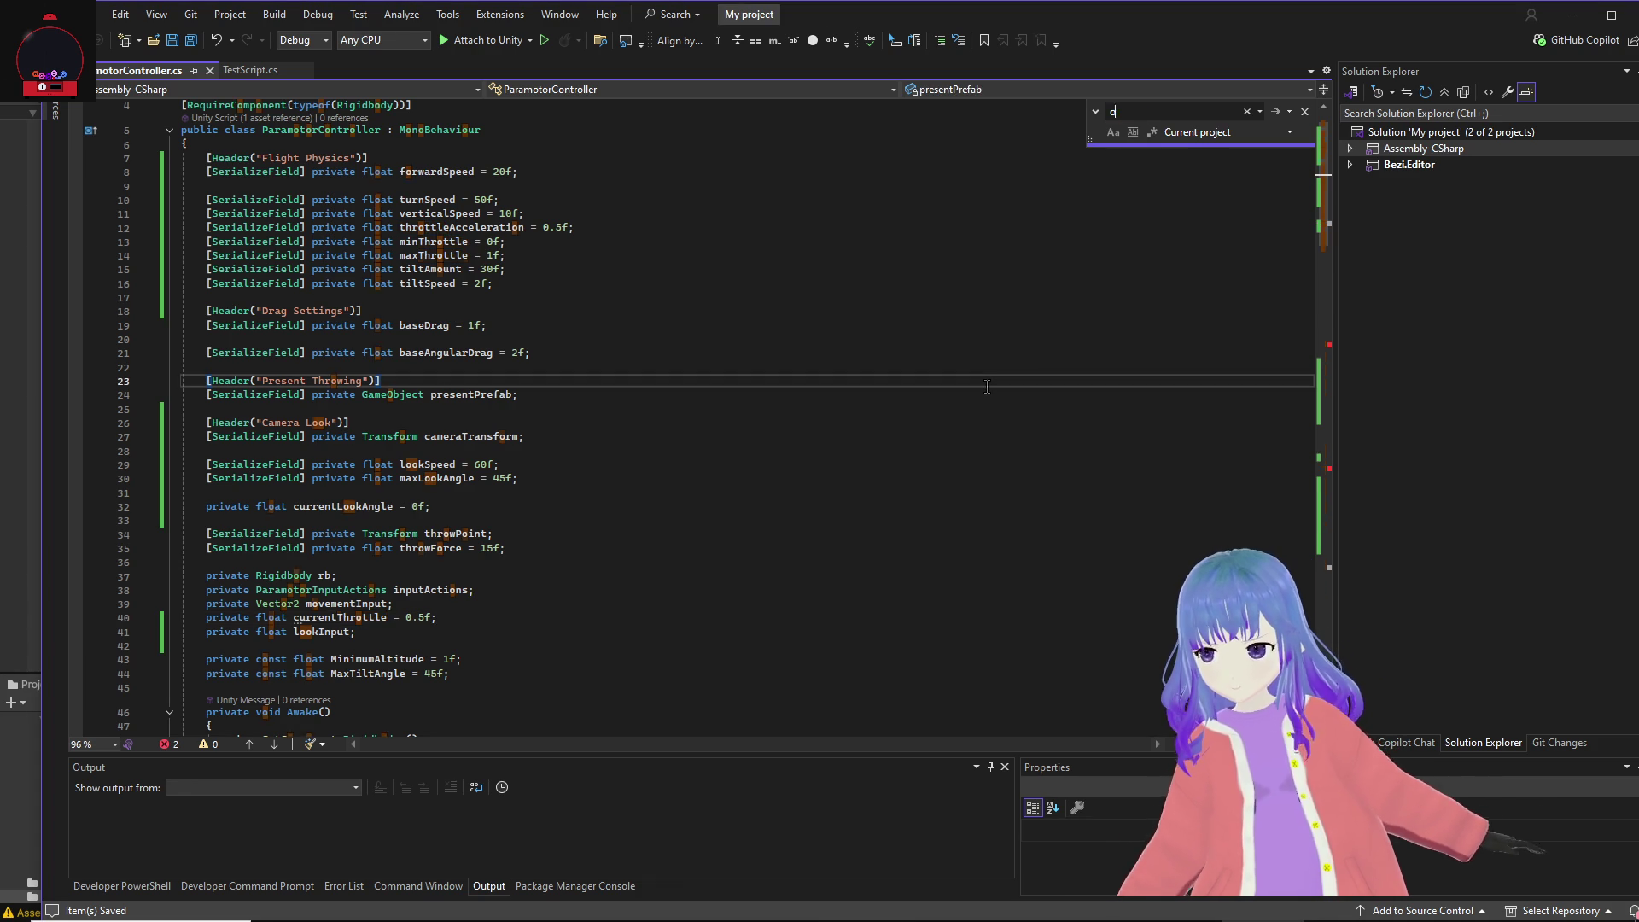
type("nthrottle")
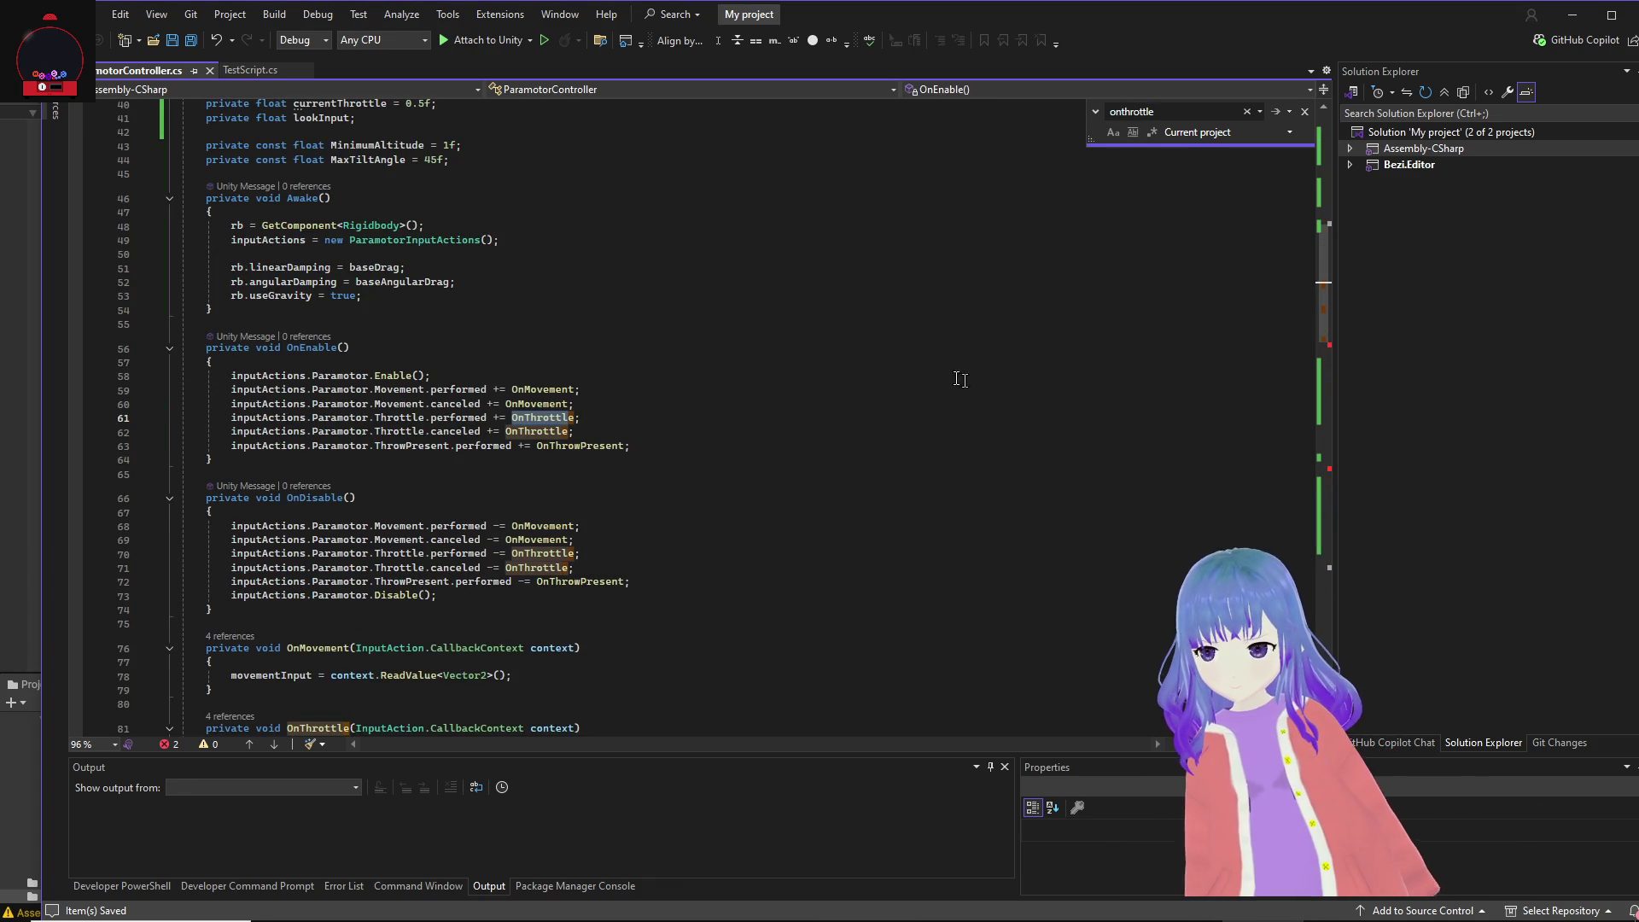
left_click(540, 419, "ctrl")
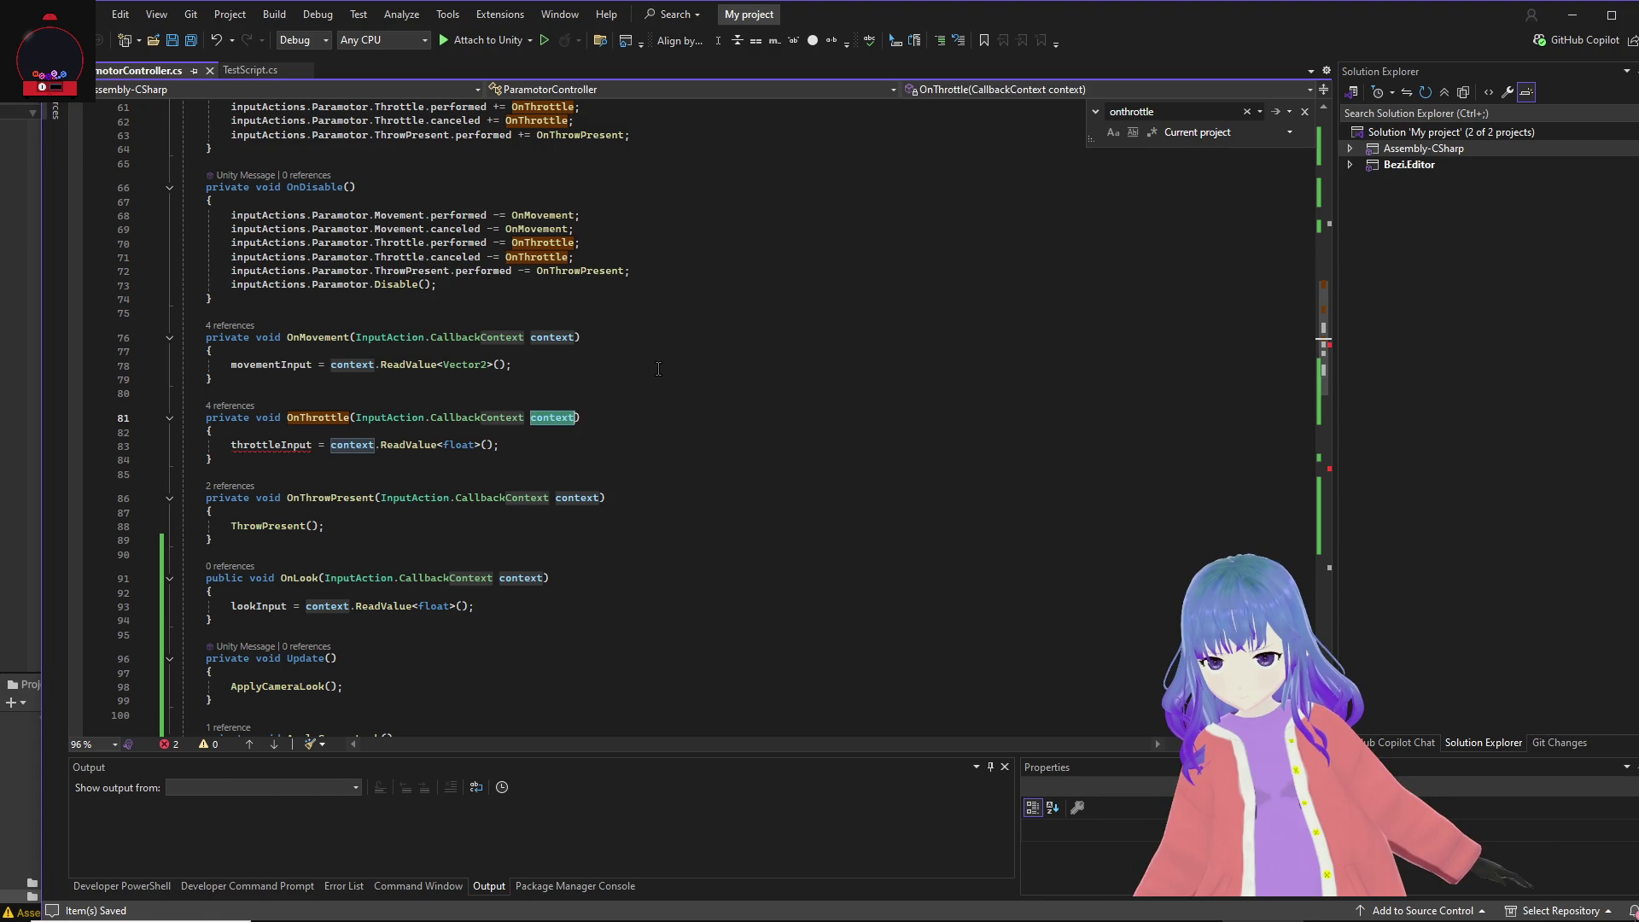
left_click_drag(213, 459, 148, 428)
key("shift+Up")
type("public void OnThrottle(InputAction.CallbackContext context)     {         float input = context.ReadValue<float>();         currentThrottle += input * throttleAcceleration * Time.deltaTime;         currentThrottle = Mathf.Clamp(currentThrottle, minThrottle, maxThrottle);     }")
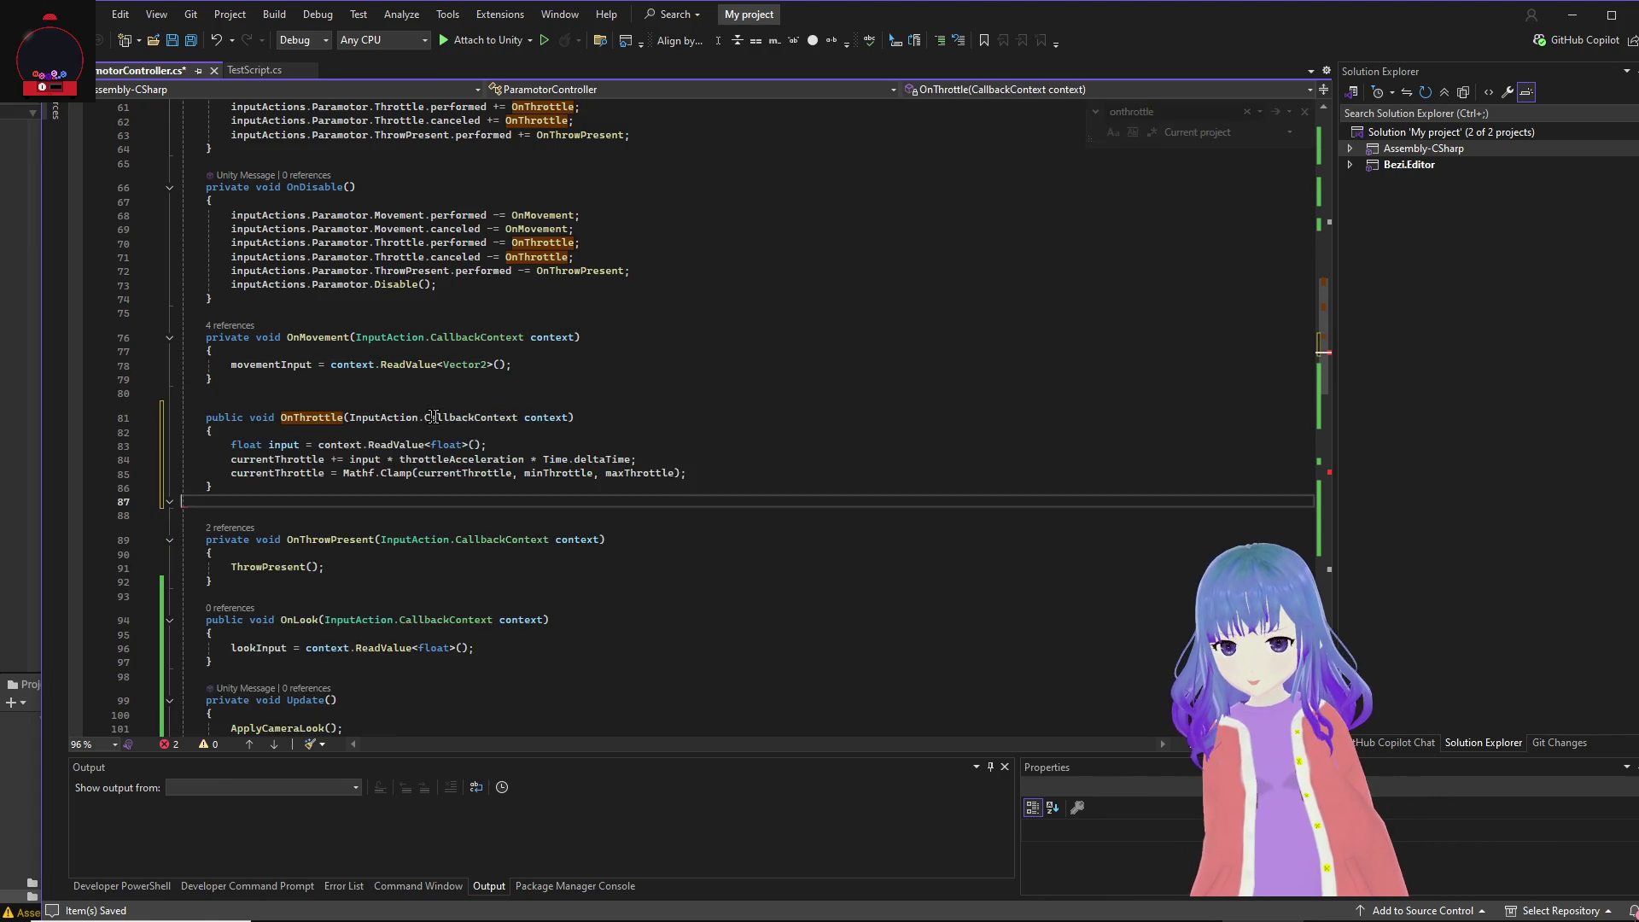
Step: Replace ApplyVerticalThrust with a version using currentThrottle for vertical force, and save
double_click(1201, 111)
type("ApplyT")
key("BackSpace")
type("Vertical")
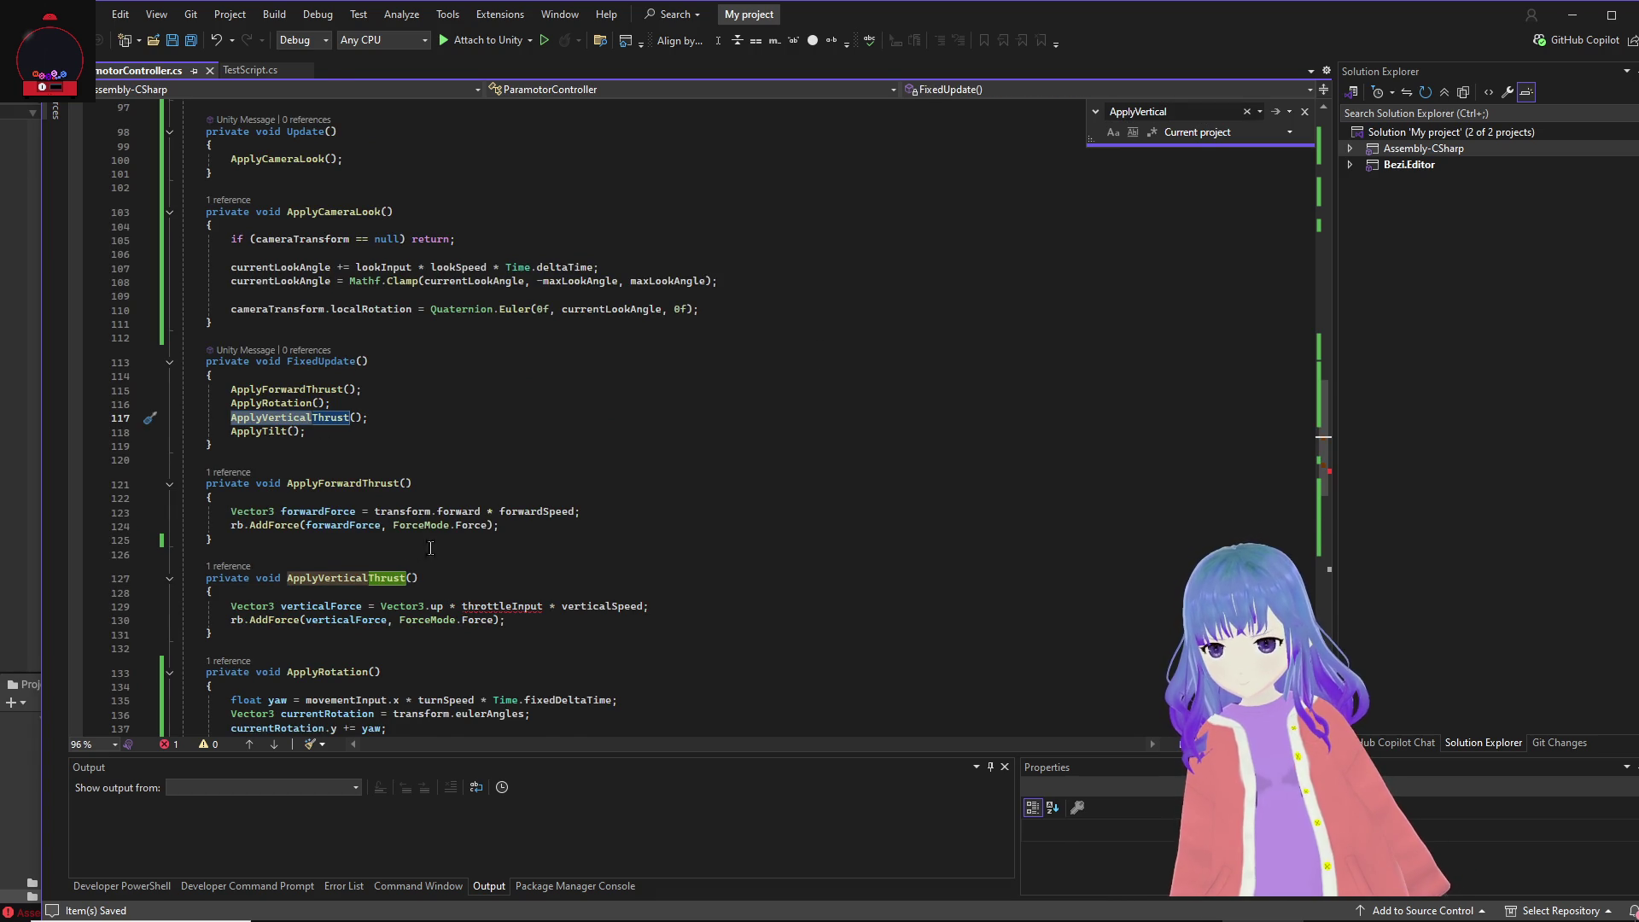
scroll(598, 427, "down", 3)
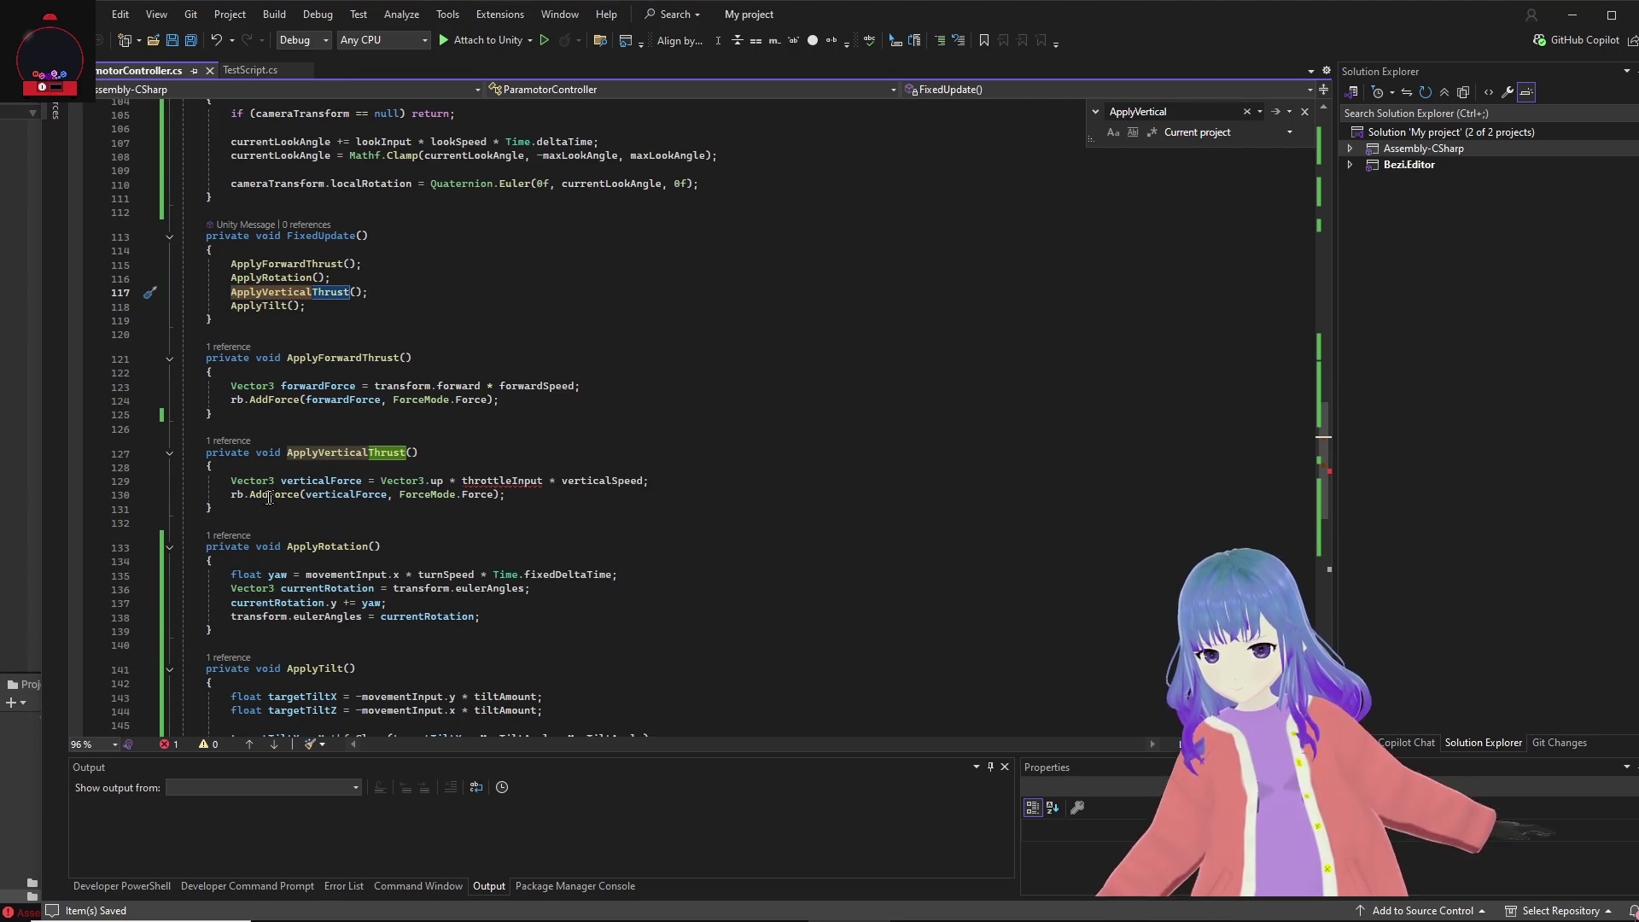
left_click_drag(213, 508, 171, 455)
key("ctrl+v")
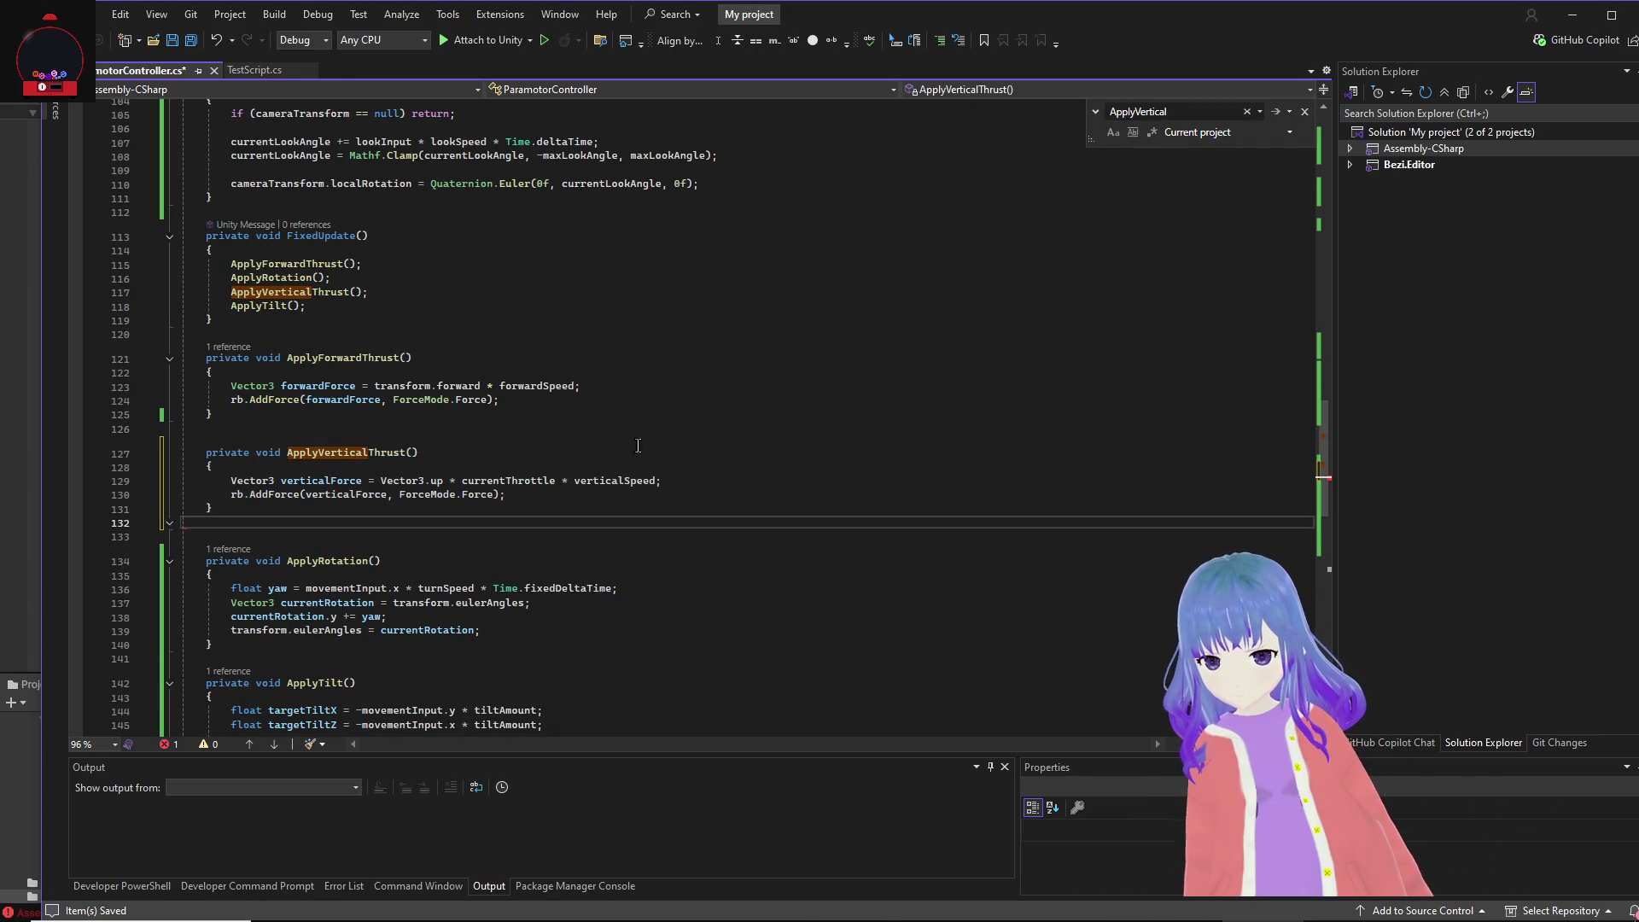
left_click(694, 443)
key("ctrl+s")
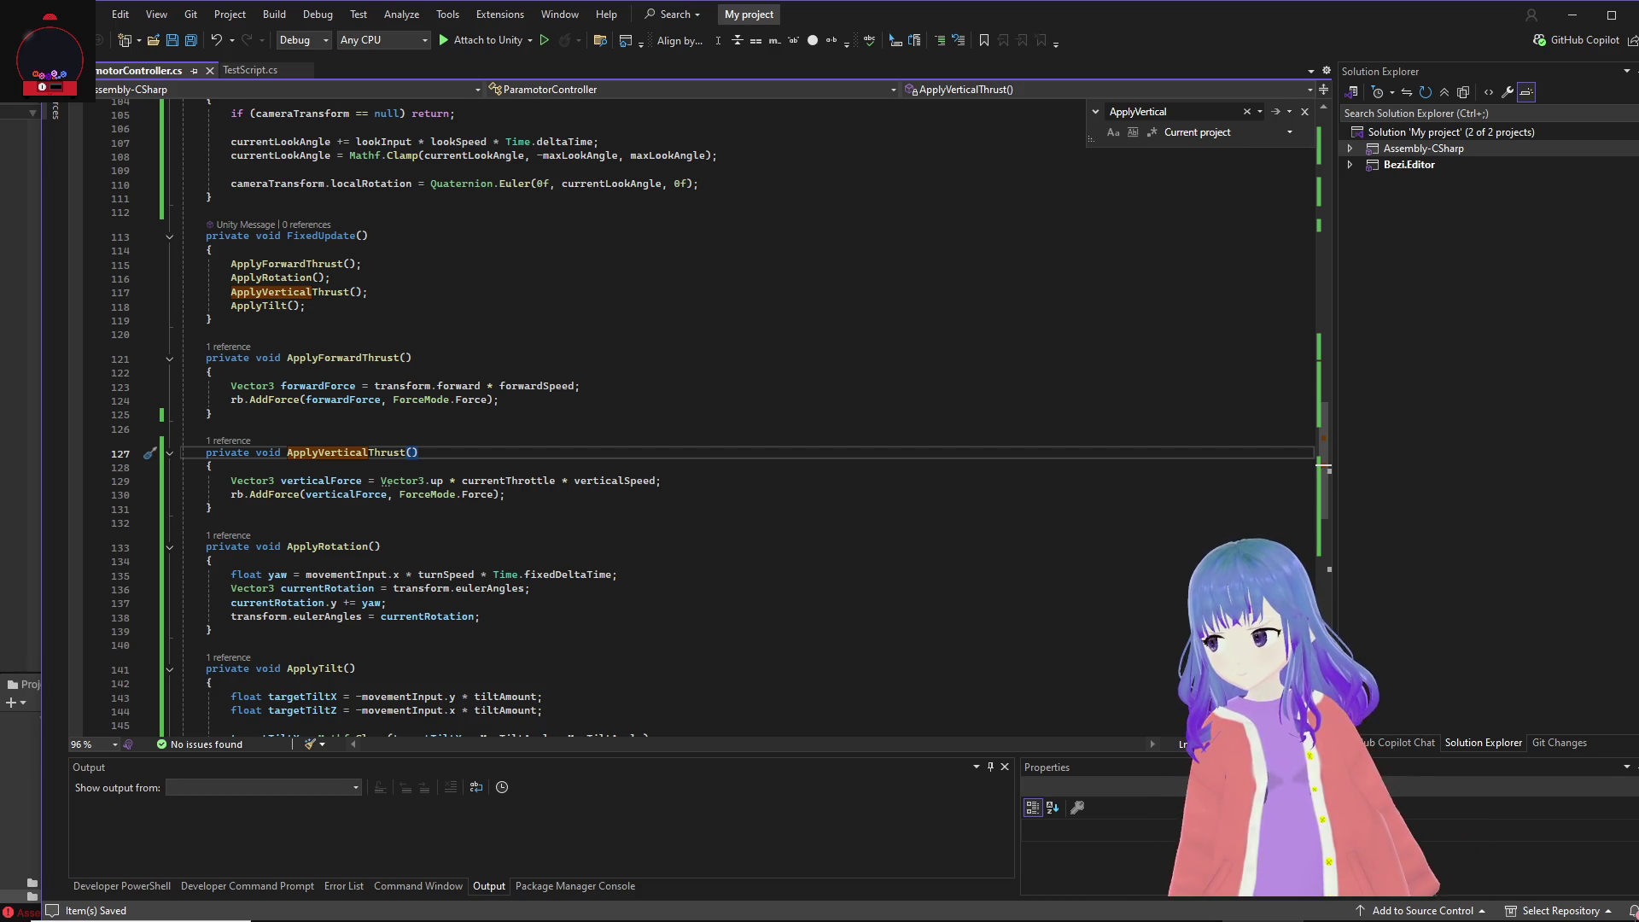
Step: Search the script for Update
key("alt+Tab")
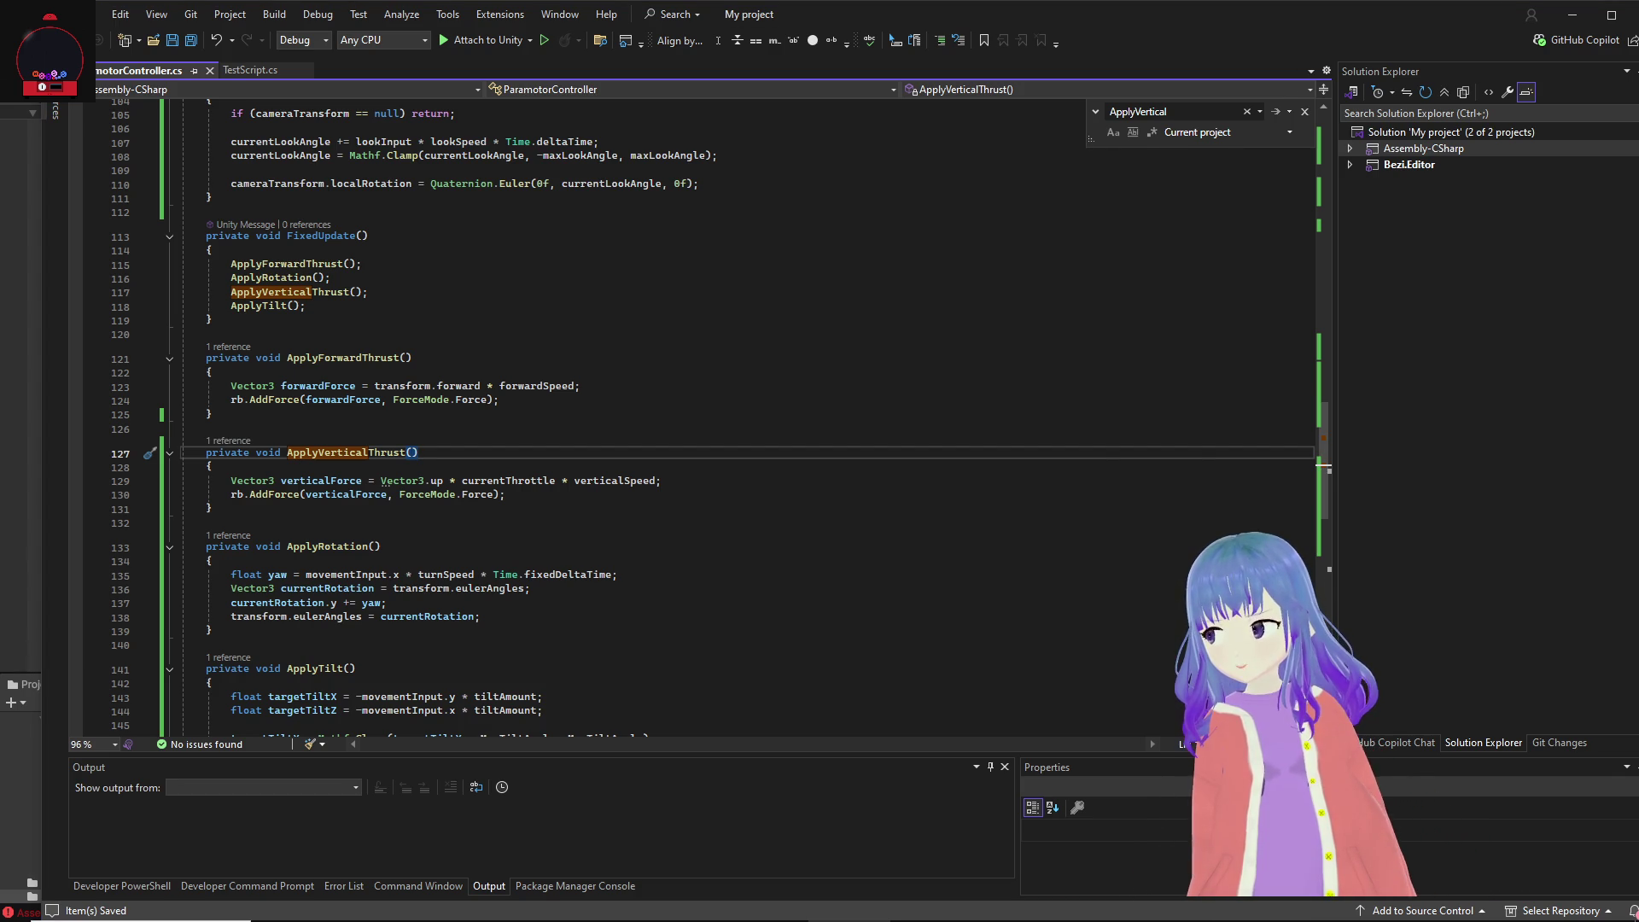
key("alt+Tab")
type("Update")
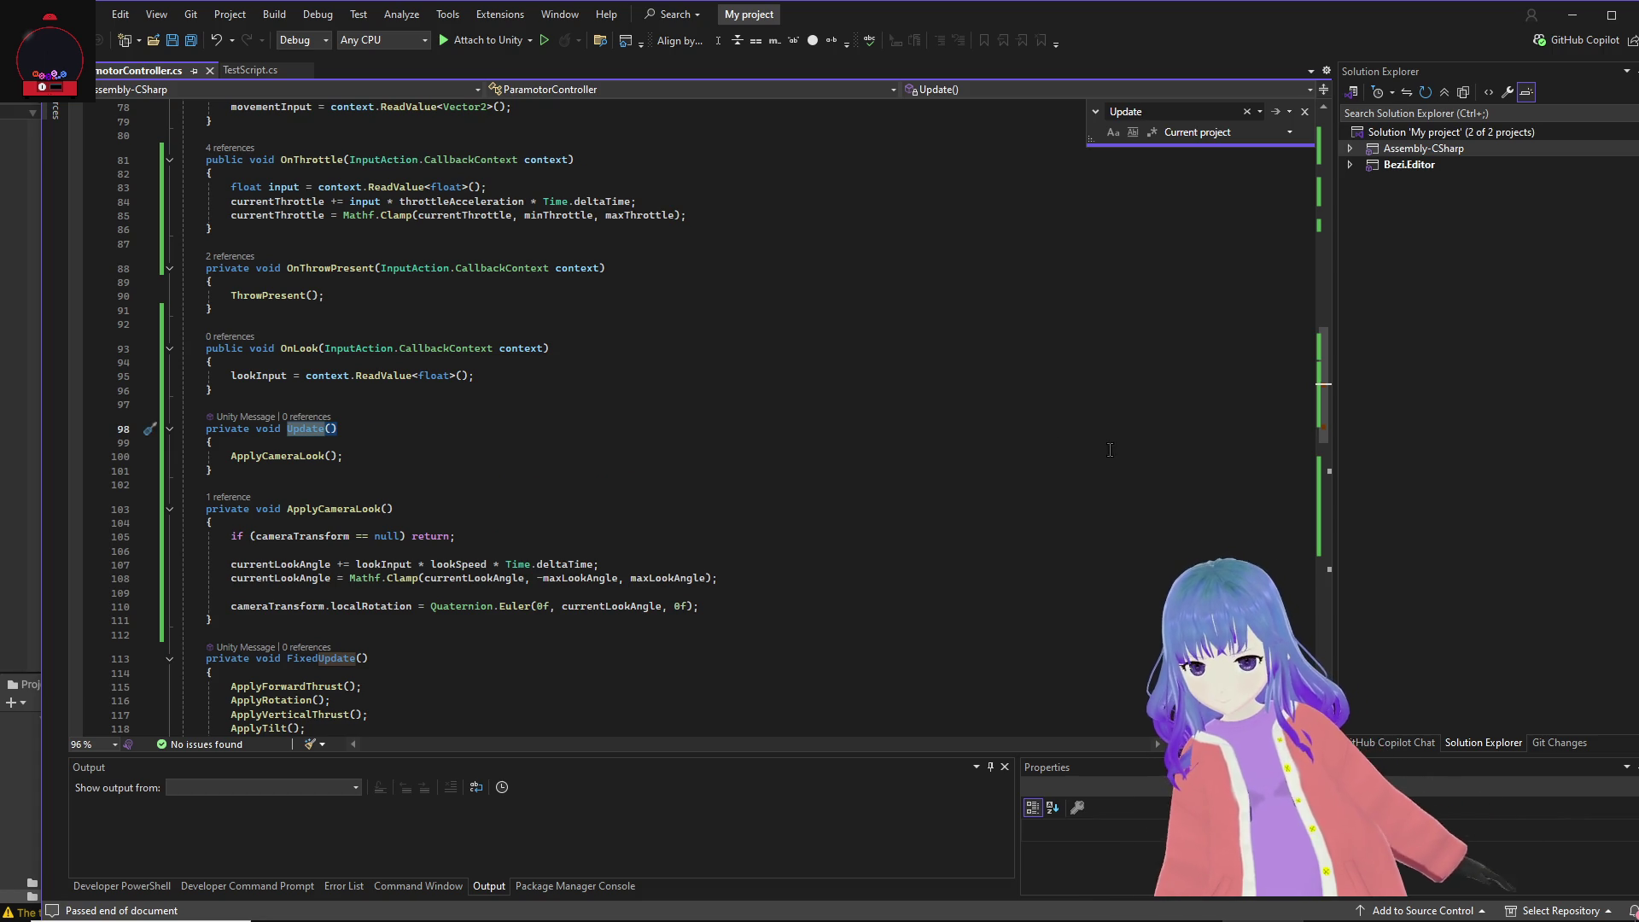
Step: Add an UpdateThrottle(); call after ApplyCameraLook() in Update, then switch to Bezi
scroll(677, 461, "down", 2)
left_click(416, 374)
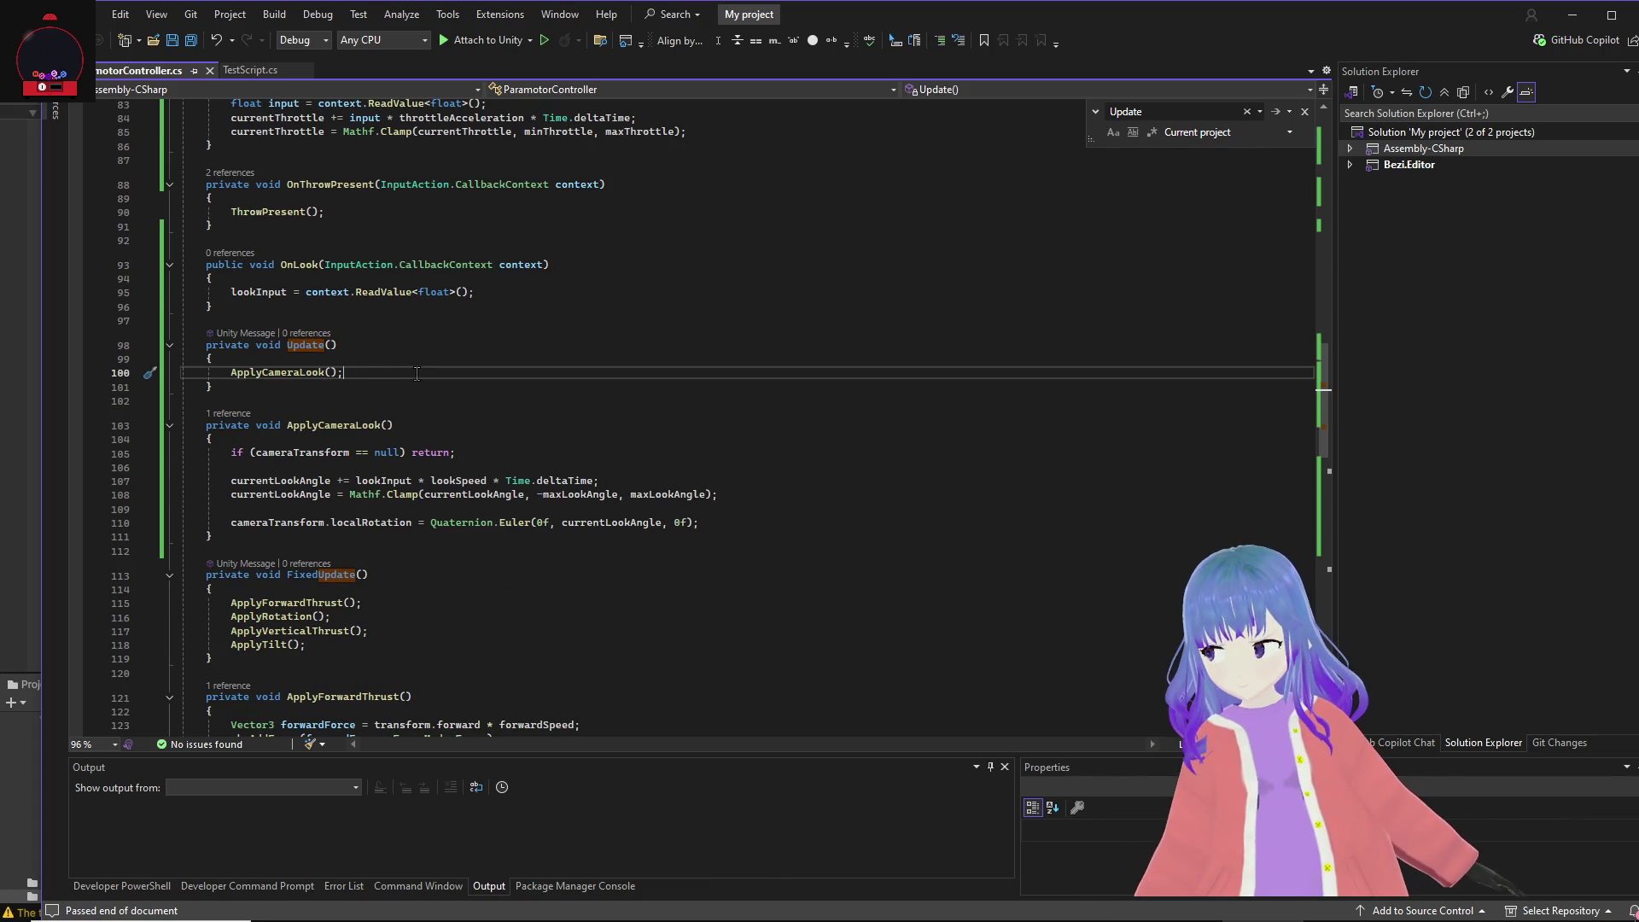
key("Return")
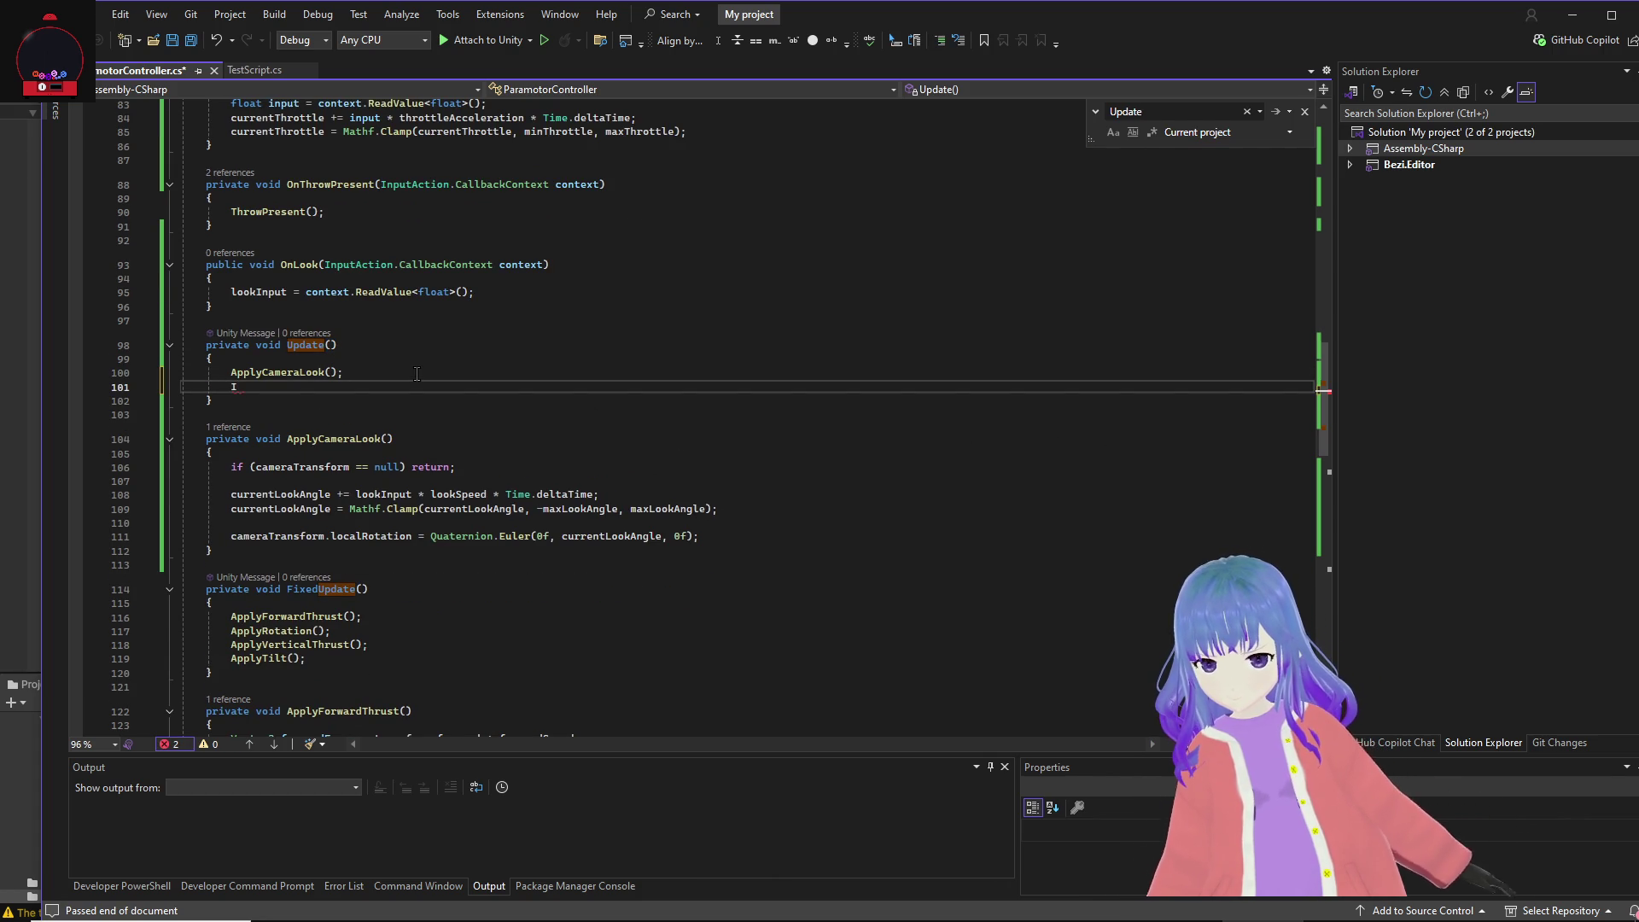
type("Upda")
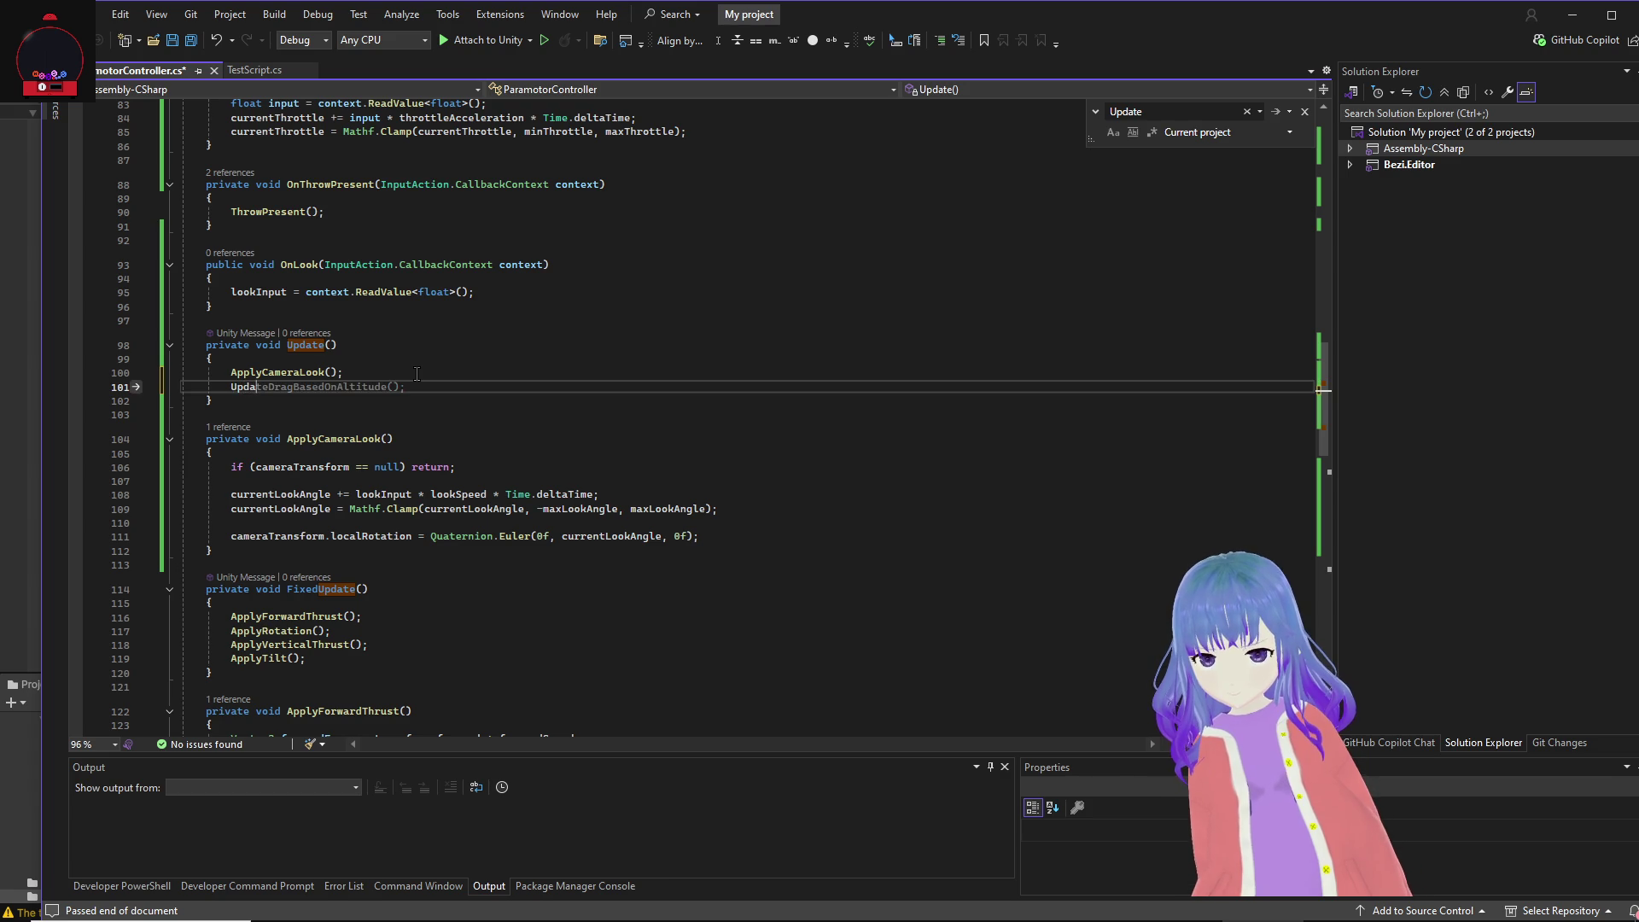
type("teThrottle")
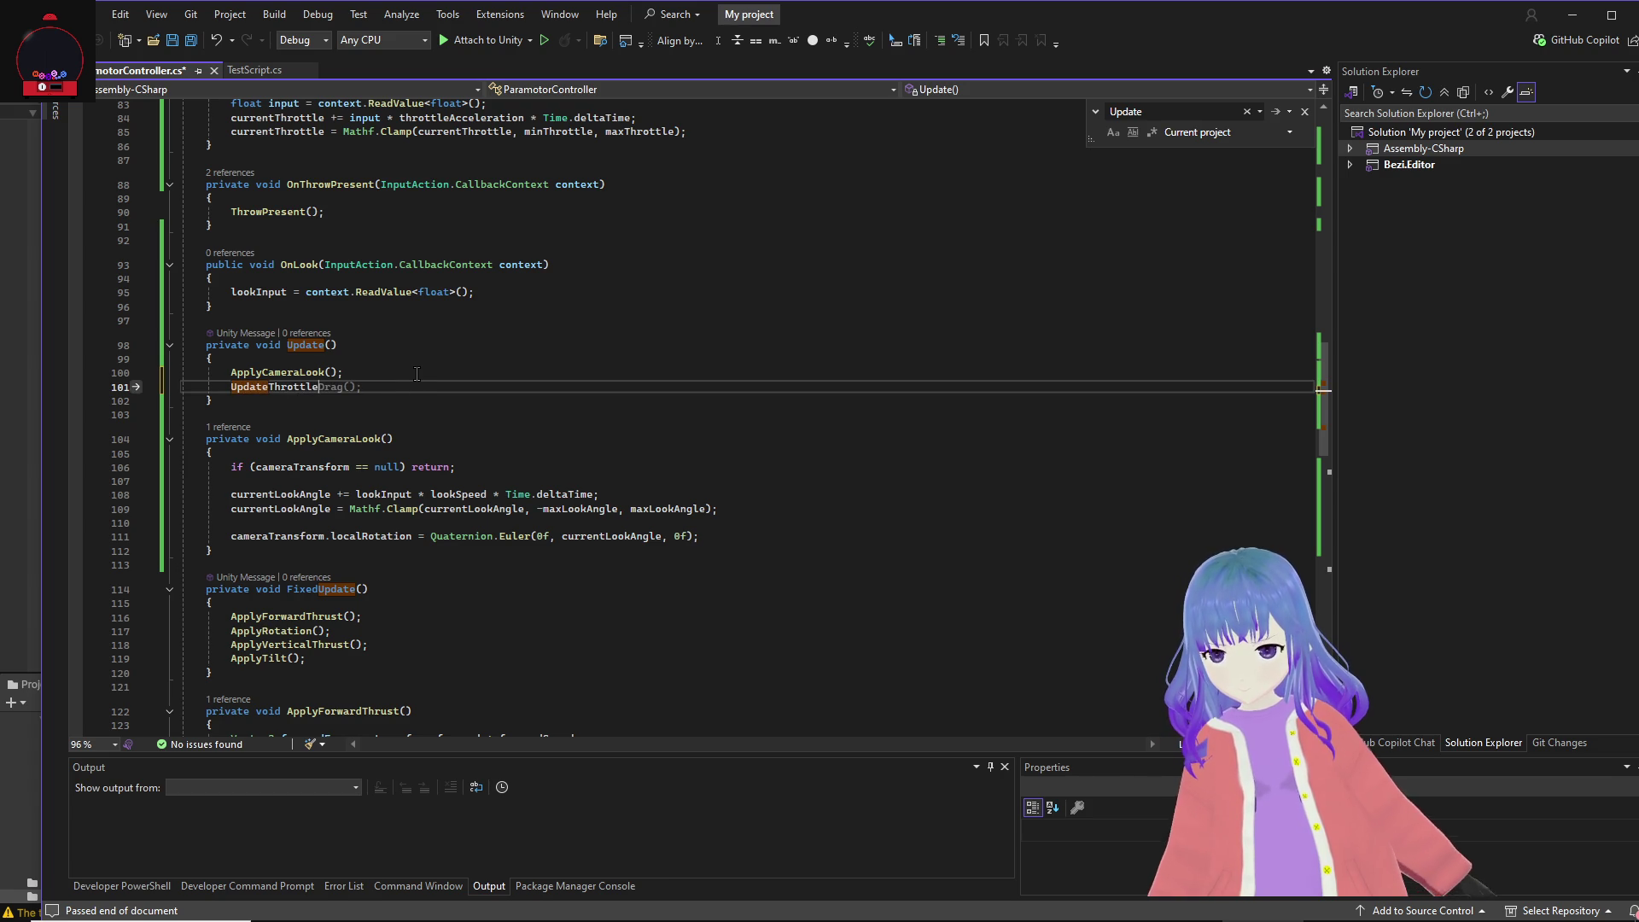
type("();")
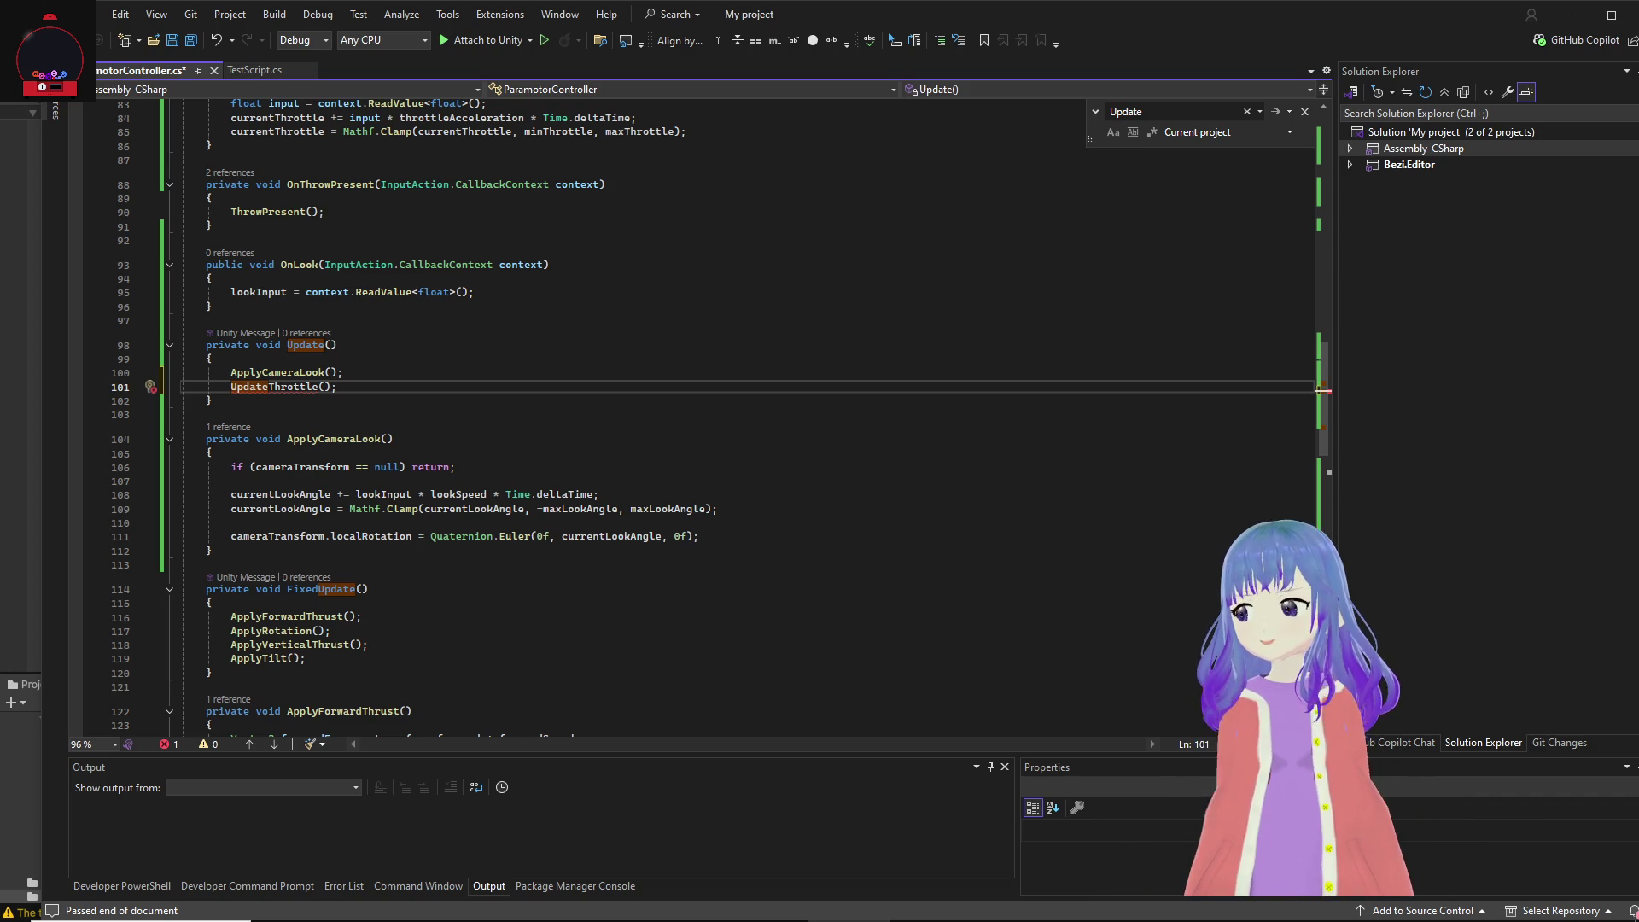
key("alt+Tab")
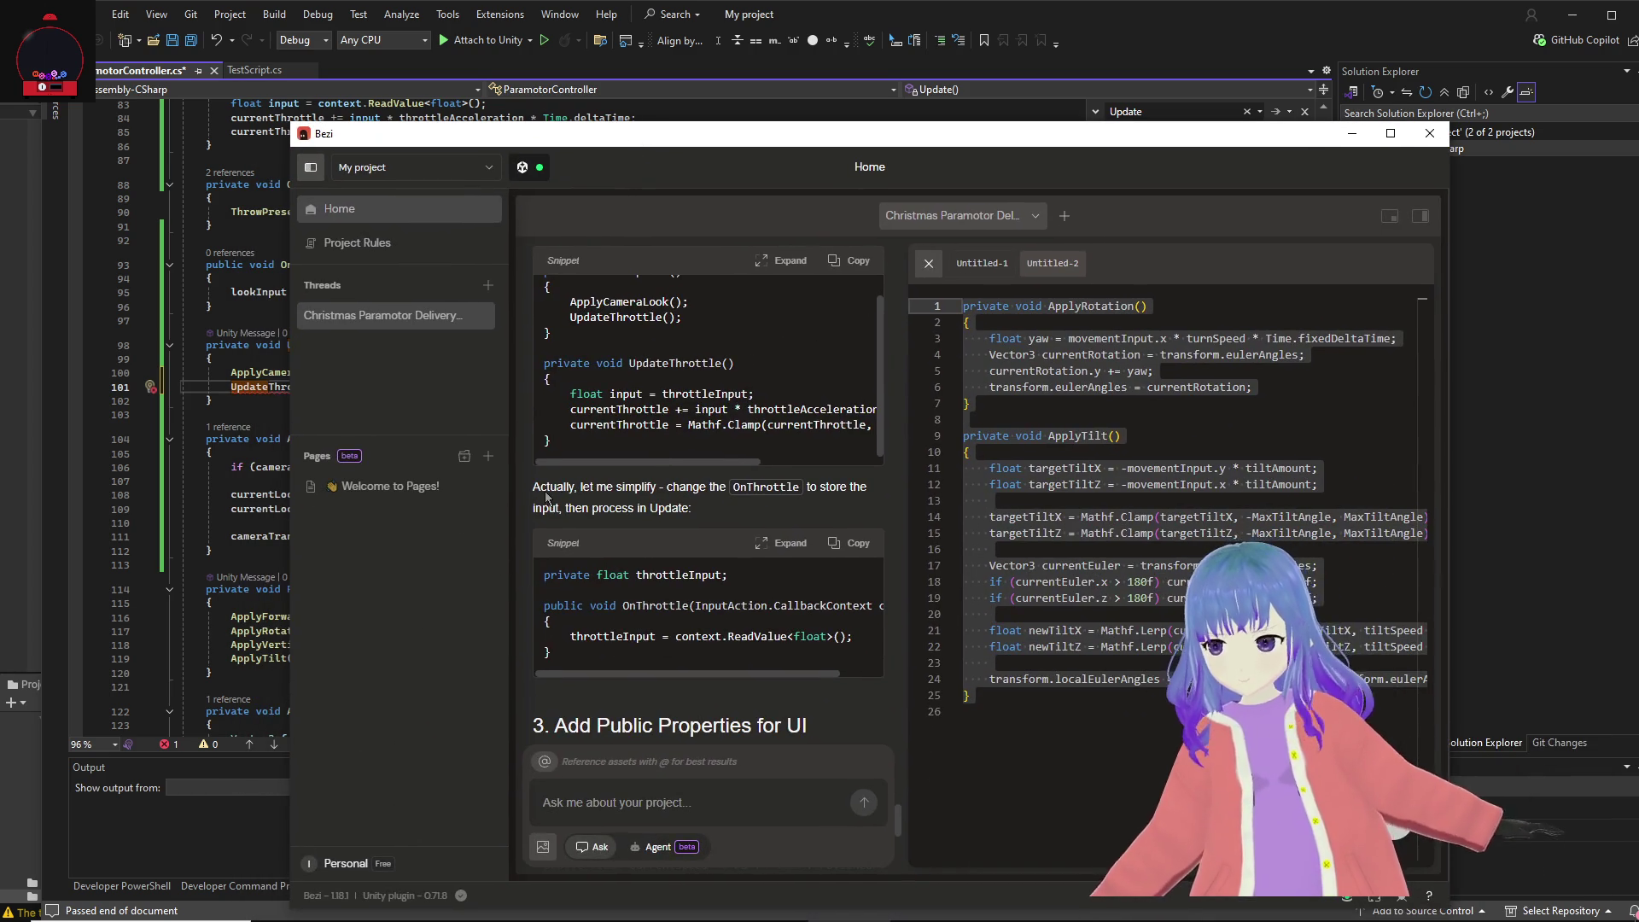
Step: Highlight Bezi's advice that OnThrottle should store the input and process it in Update
mouse_move(541, 492)
left_mouse_down()
mouse_move(841, 504)
mouse_move(820, 513)
left_mouse_up()
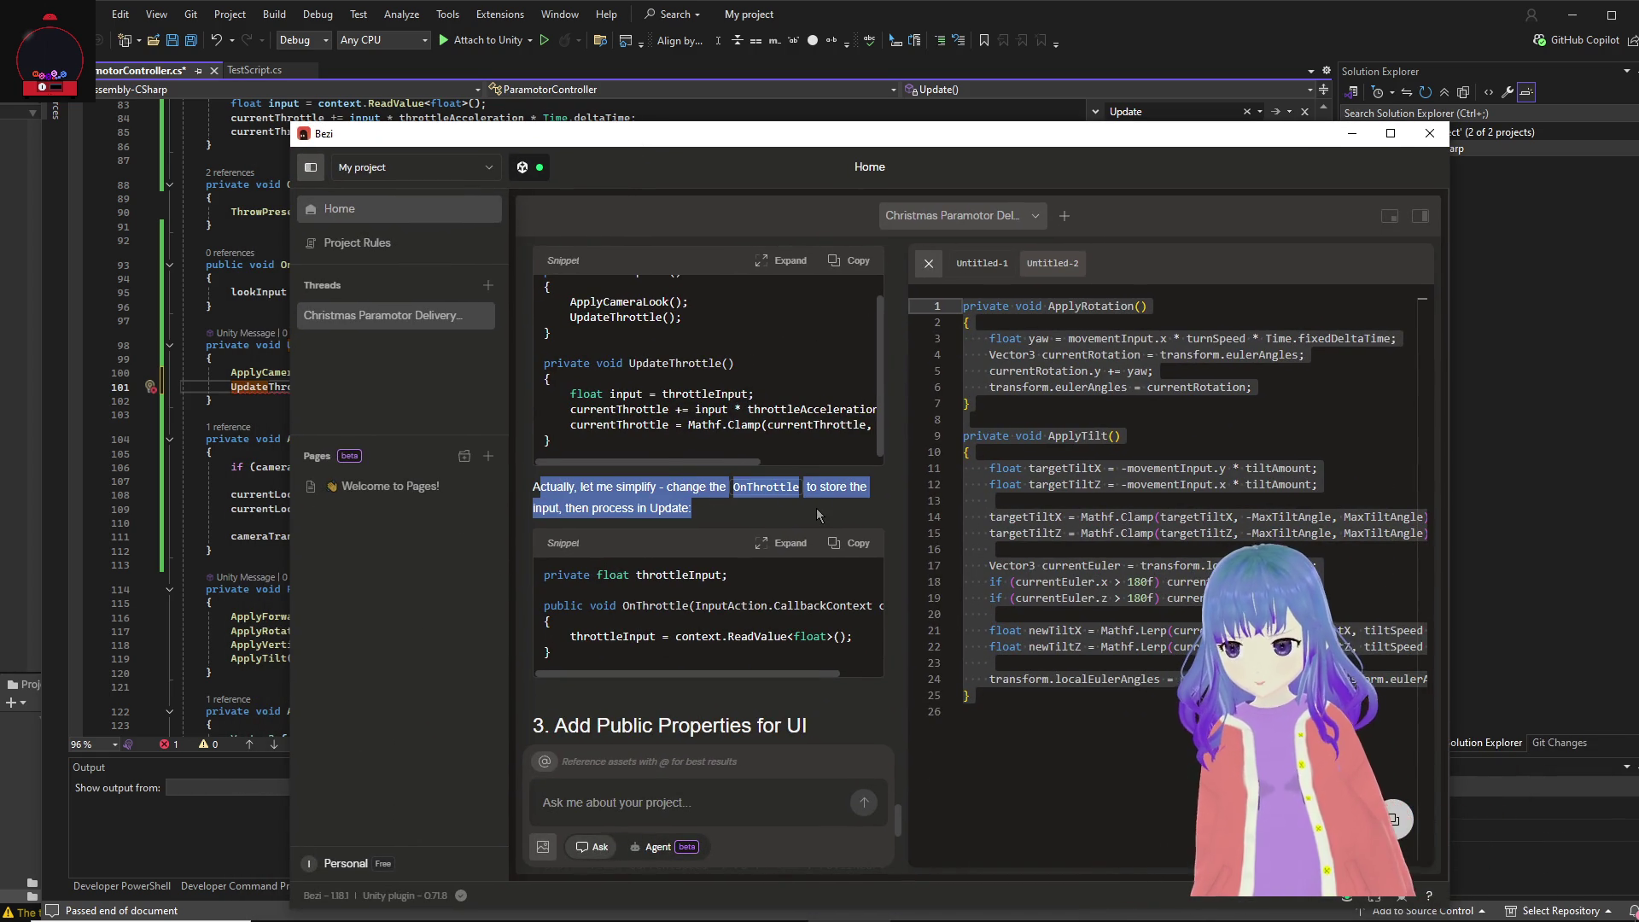
scroll(754, 553, "down", 1)
scroll(742, 562, "up", 2)
Step: Move Bezi aside and select the ApplyCameraLook() and UpdateThrottle() calls inside Update()
mouse_move(724, 142)
left_mouse_down()
mouse_move(1296, 271)
mouse_move(1635, 147)
left_mouse_up()
left_click(377, 382)
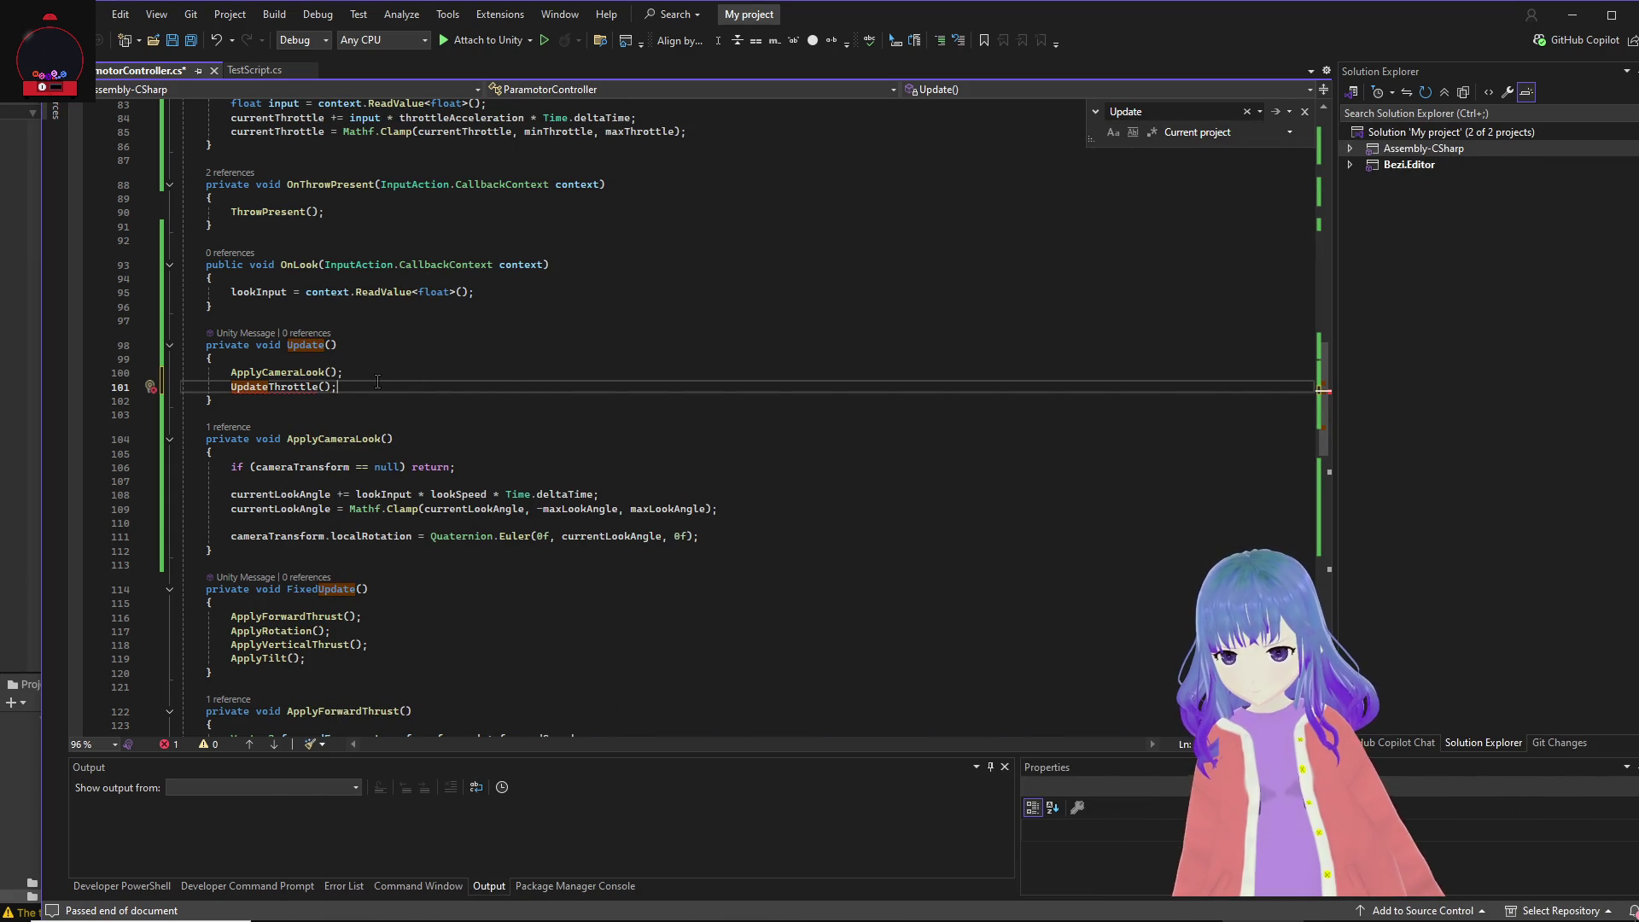
left_click_drag(369, 381, 98, 379)
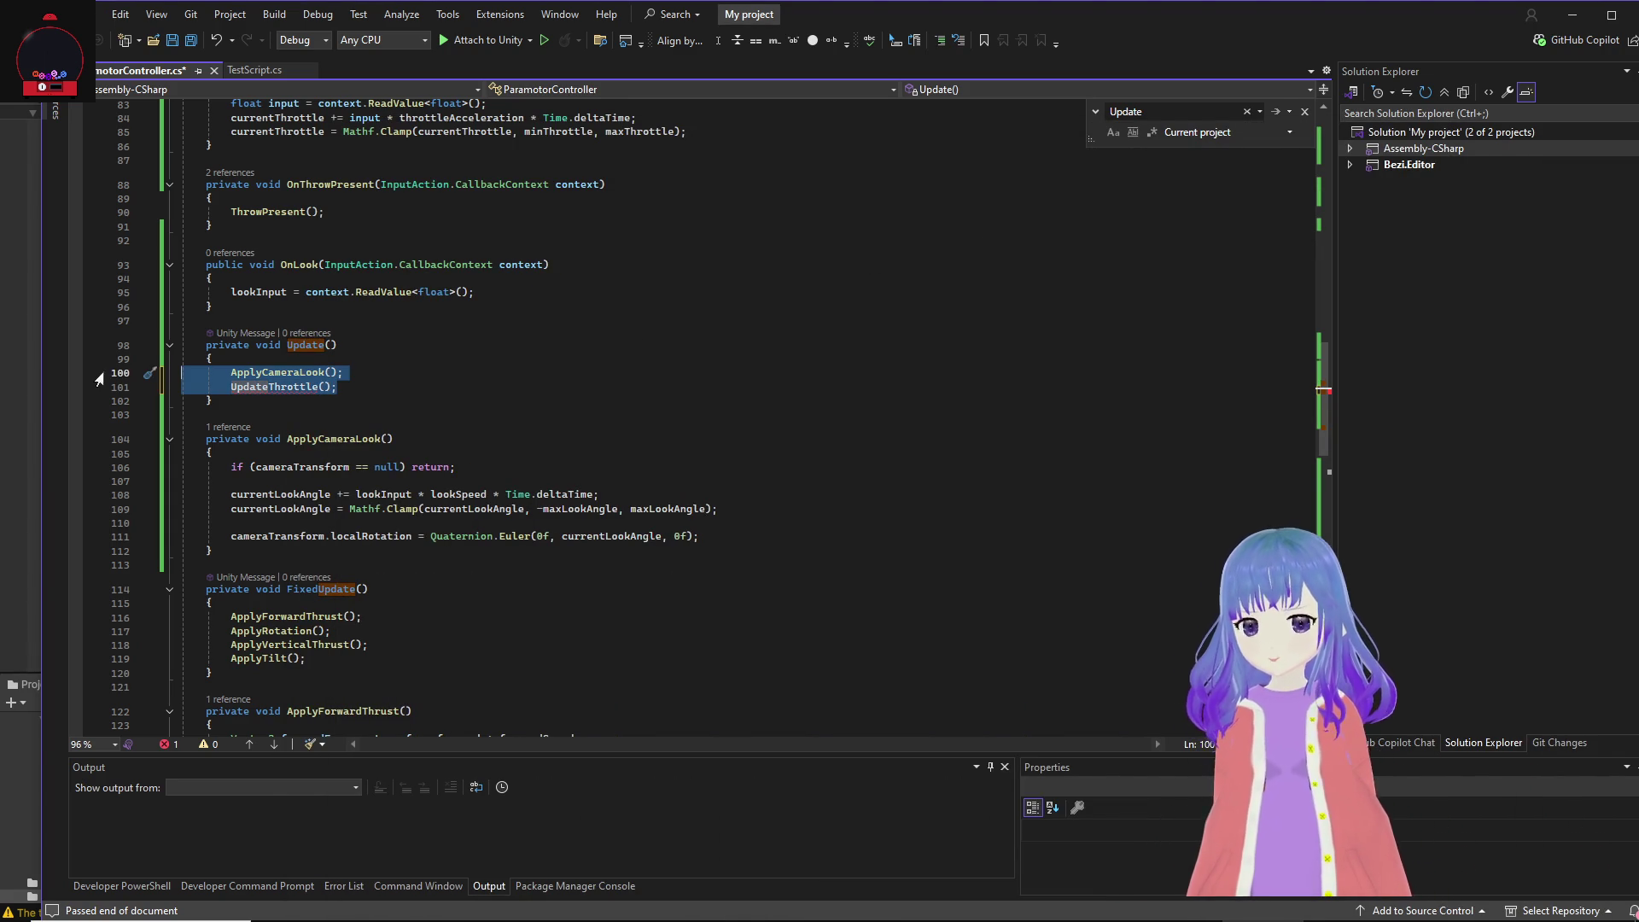
key("Down")
key("Down")
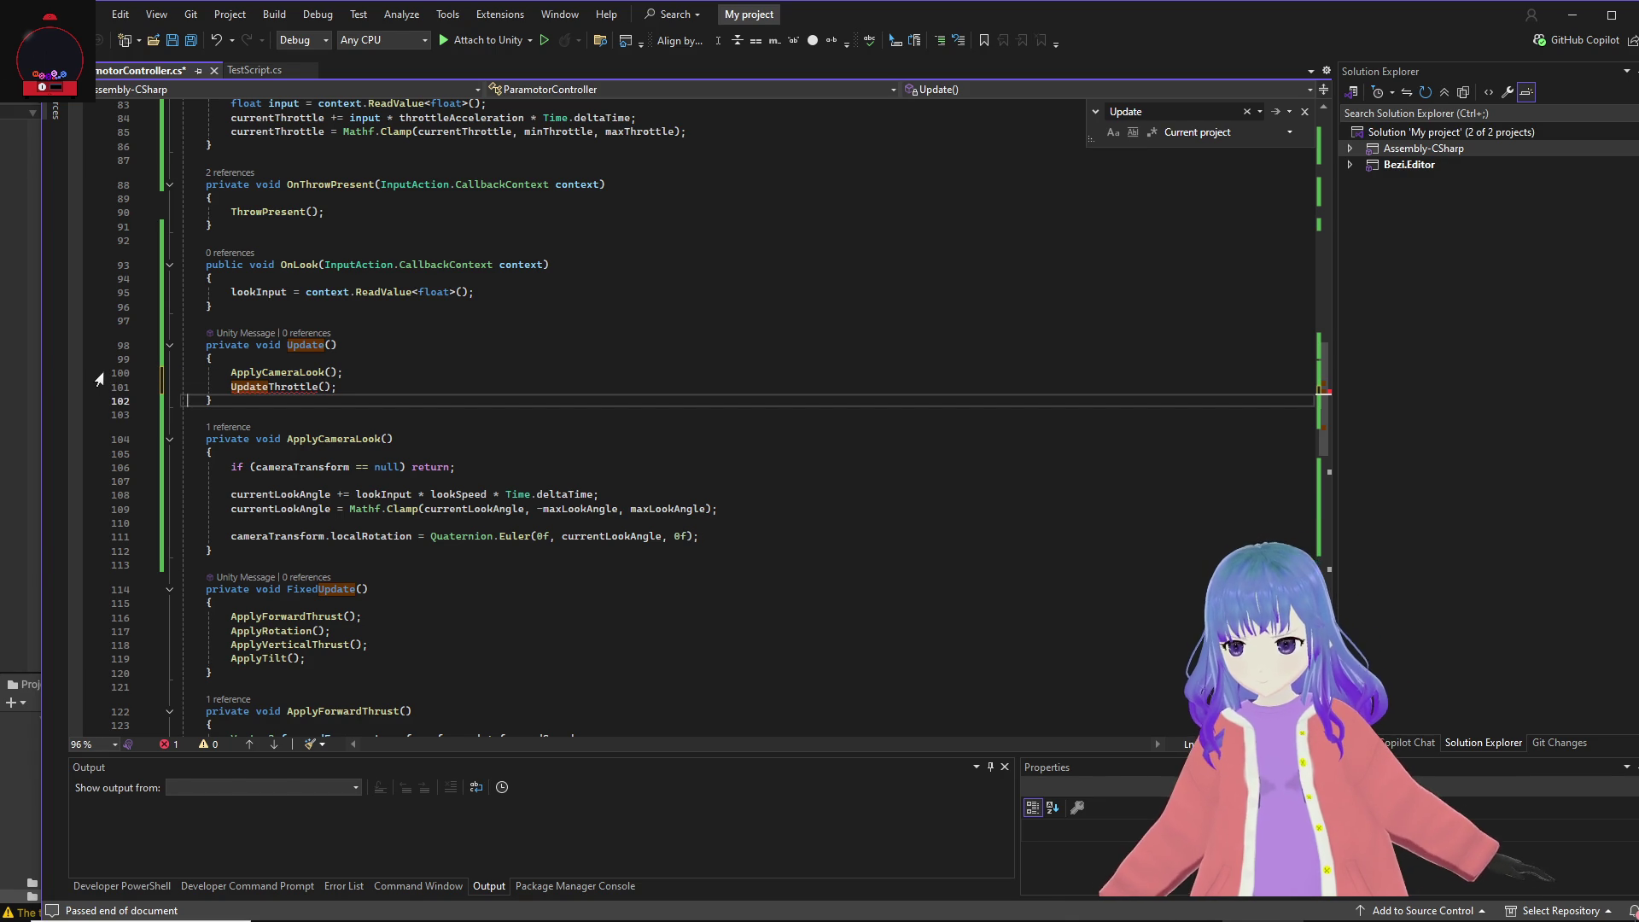
key("Up")
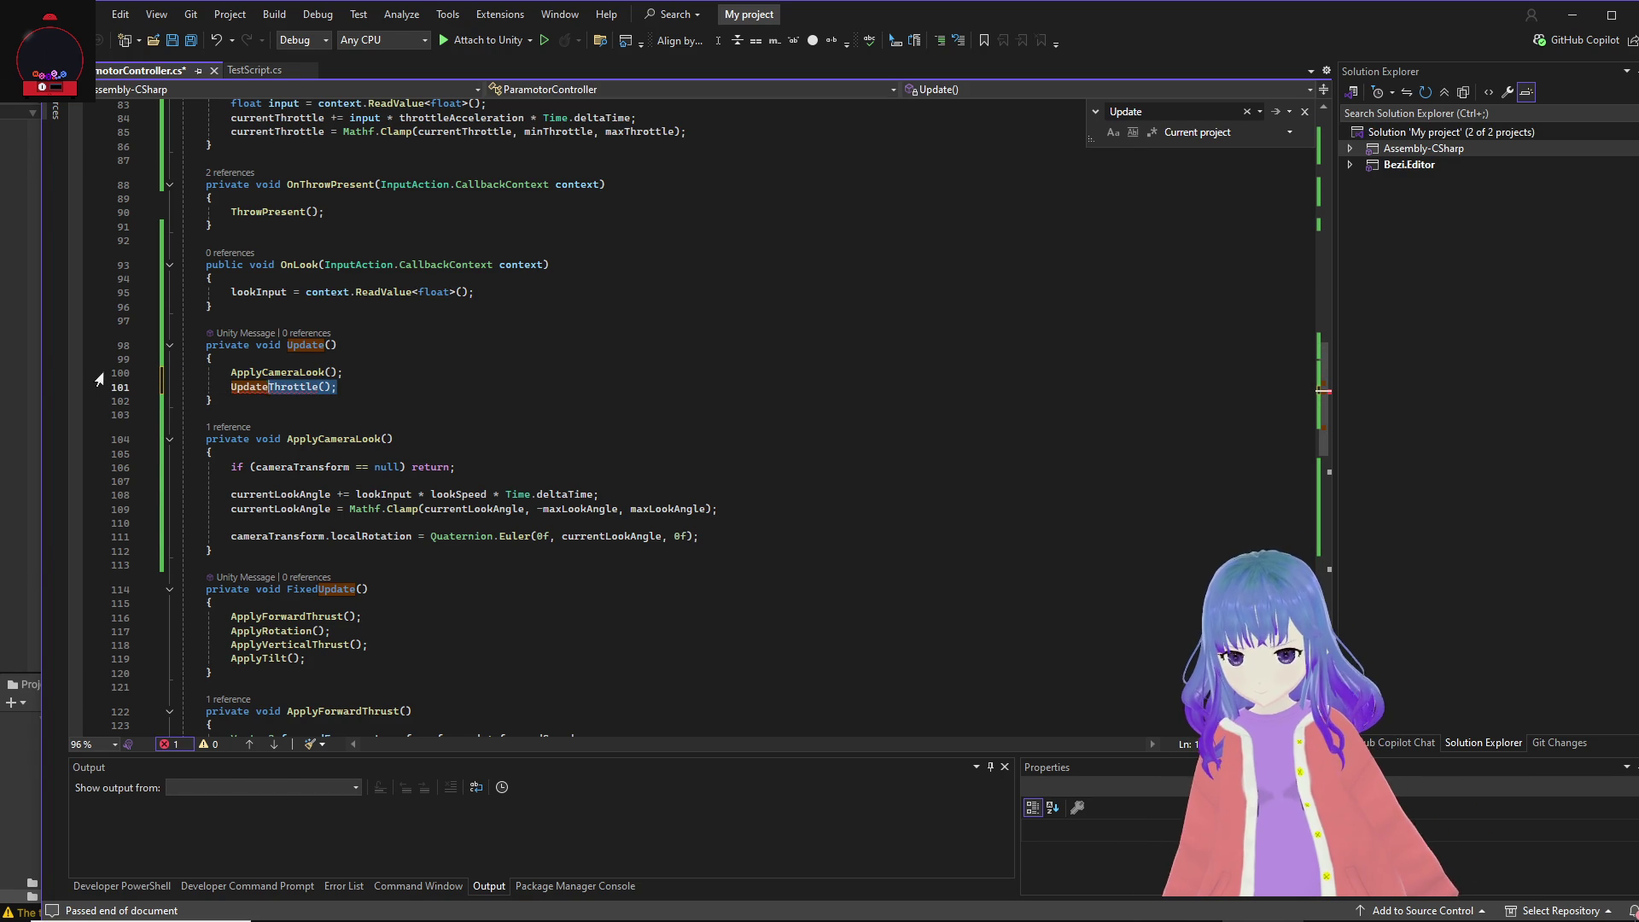
Step: Remove the UpdateThrottle() call from Update() and save the script
key("BackSpace")
key("BackSpace")
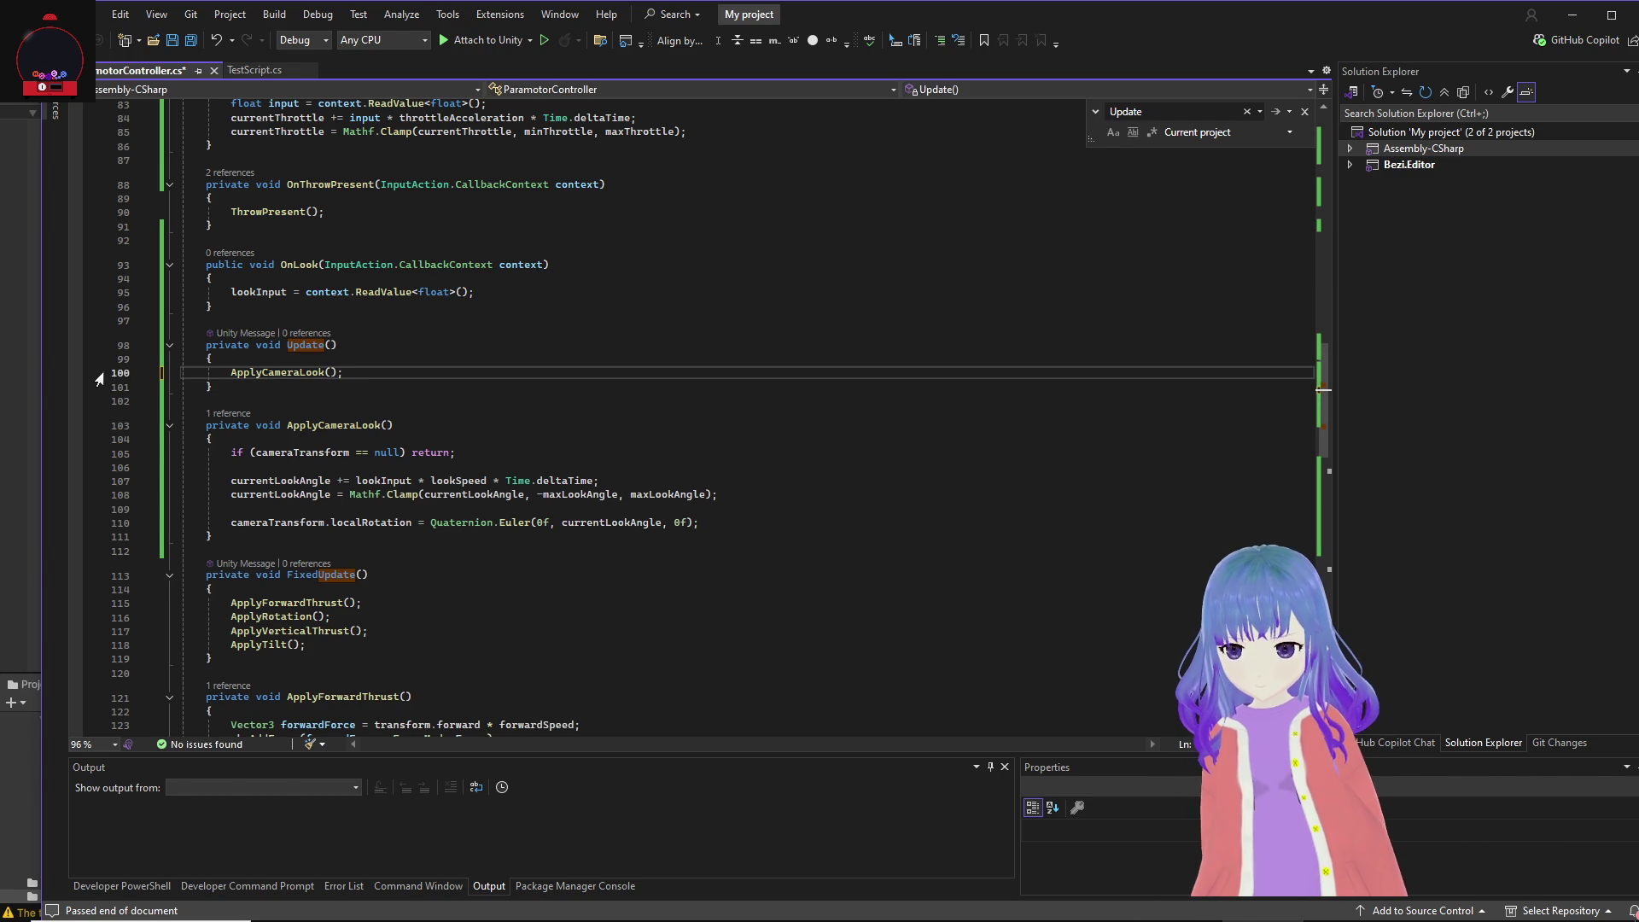
left_click(499, 325)
key("ctrl+s")
type("O")
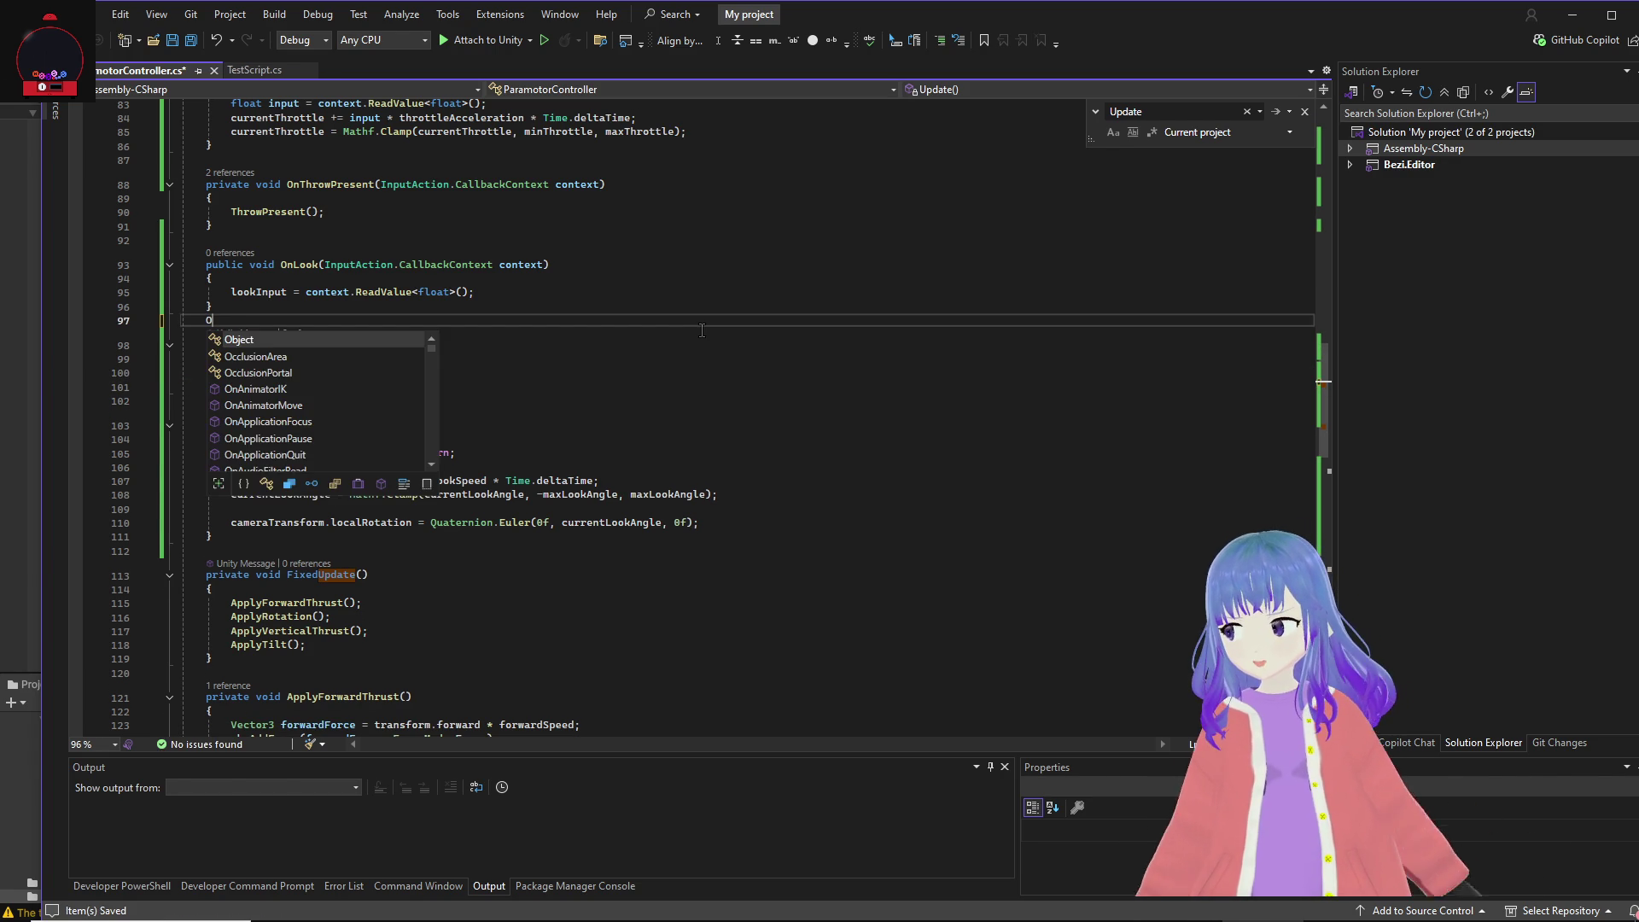
Step: Paste the throttleInput field and a new value-storing OnThrottle method above the existing OnThrottle
key("ctrl+f")
type("On")
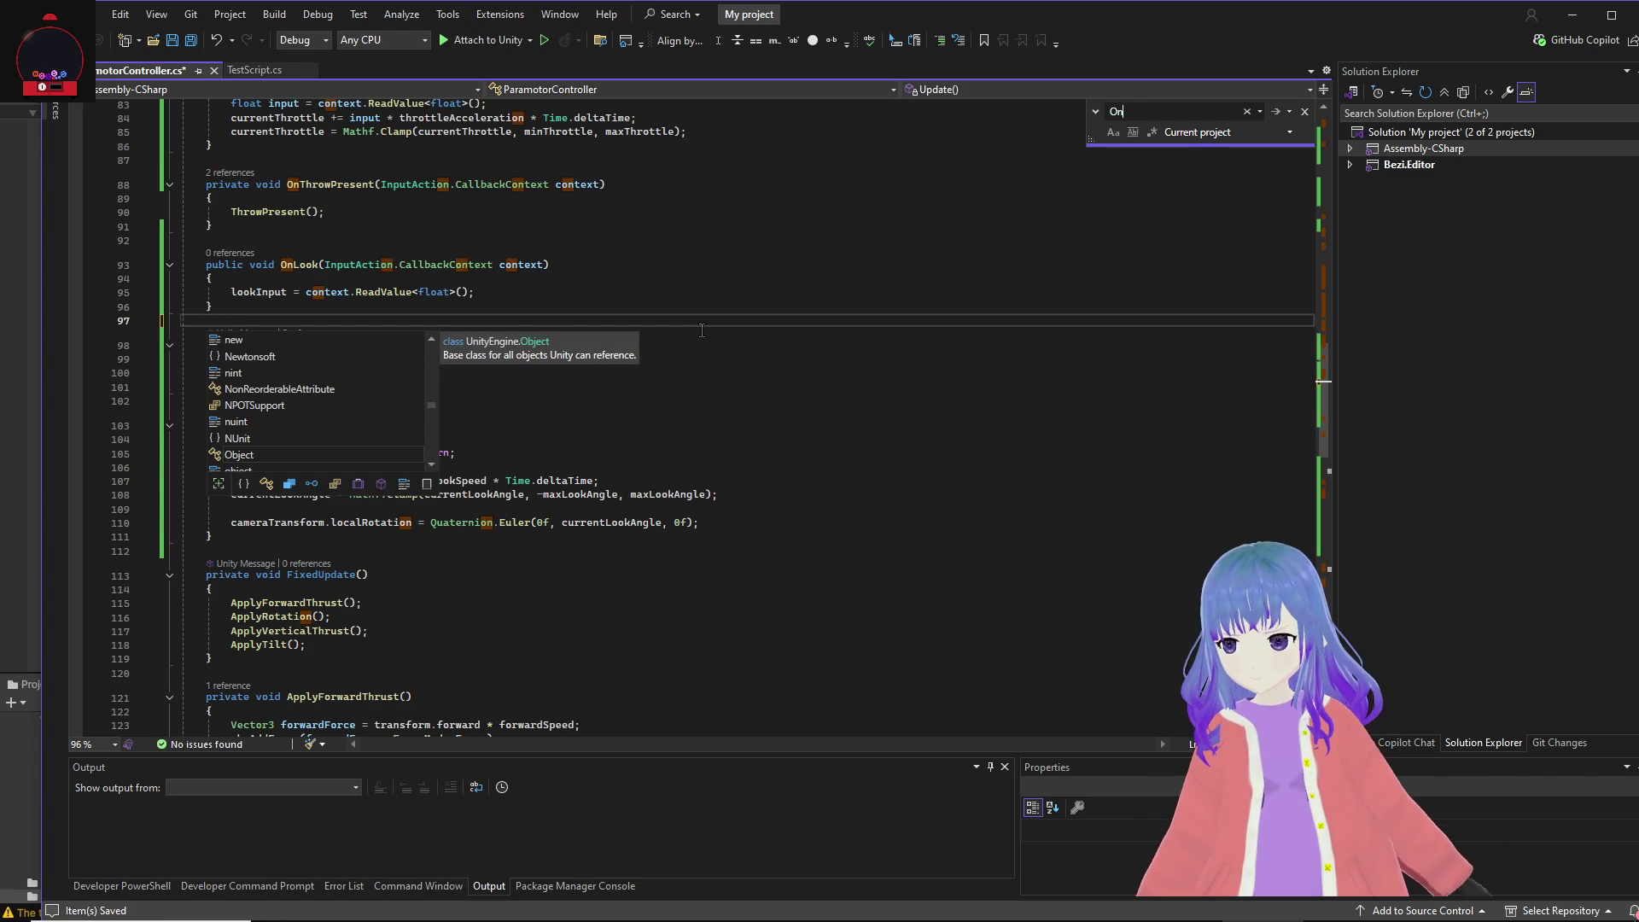
type("Throttle")
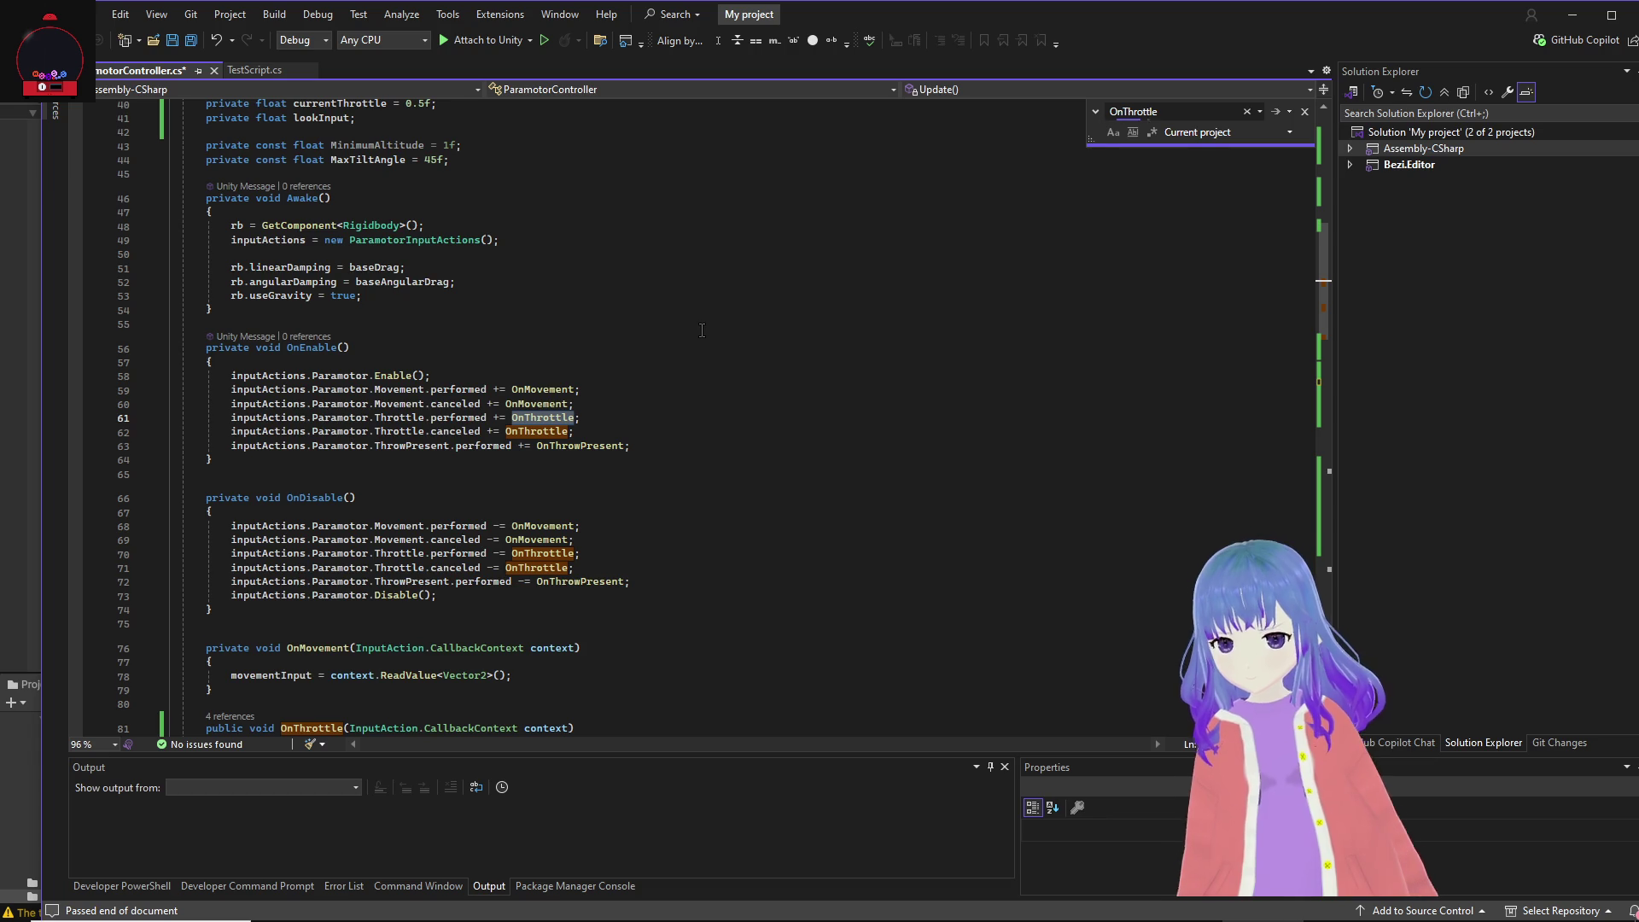
scroll(615, 563, "down", 4)
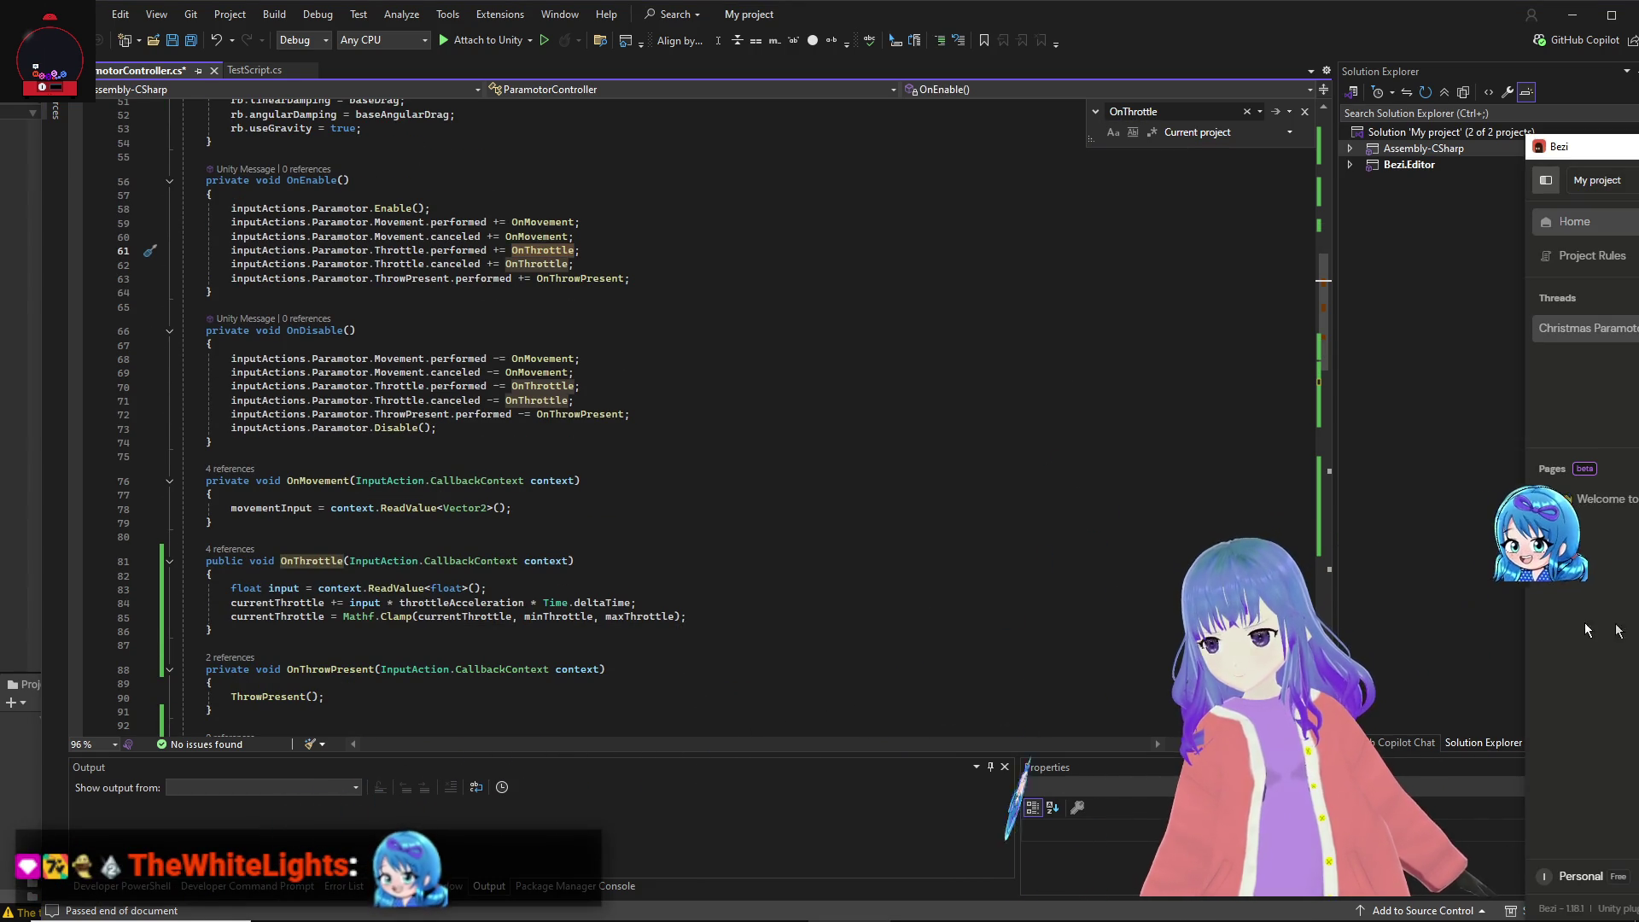
left_click(342, 540)
key("Tab")
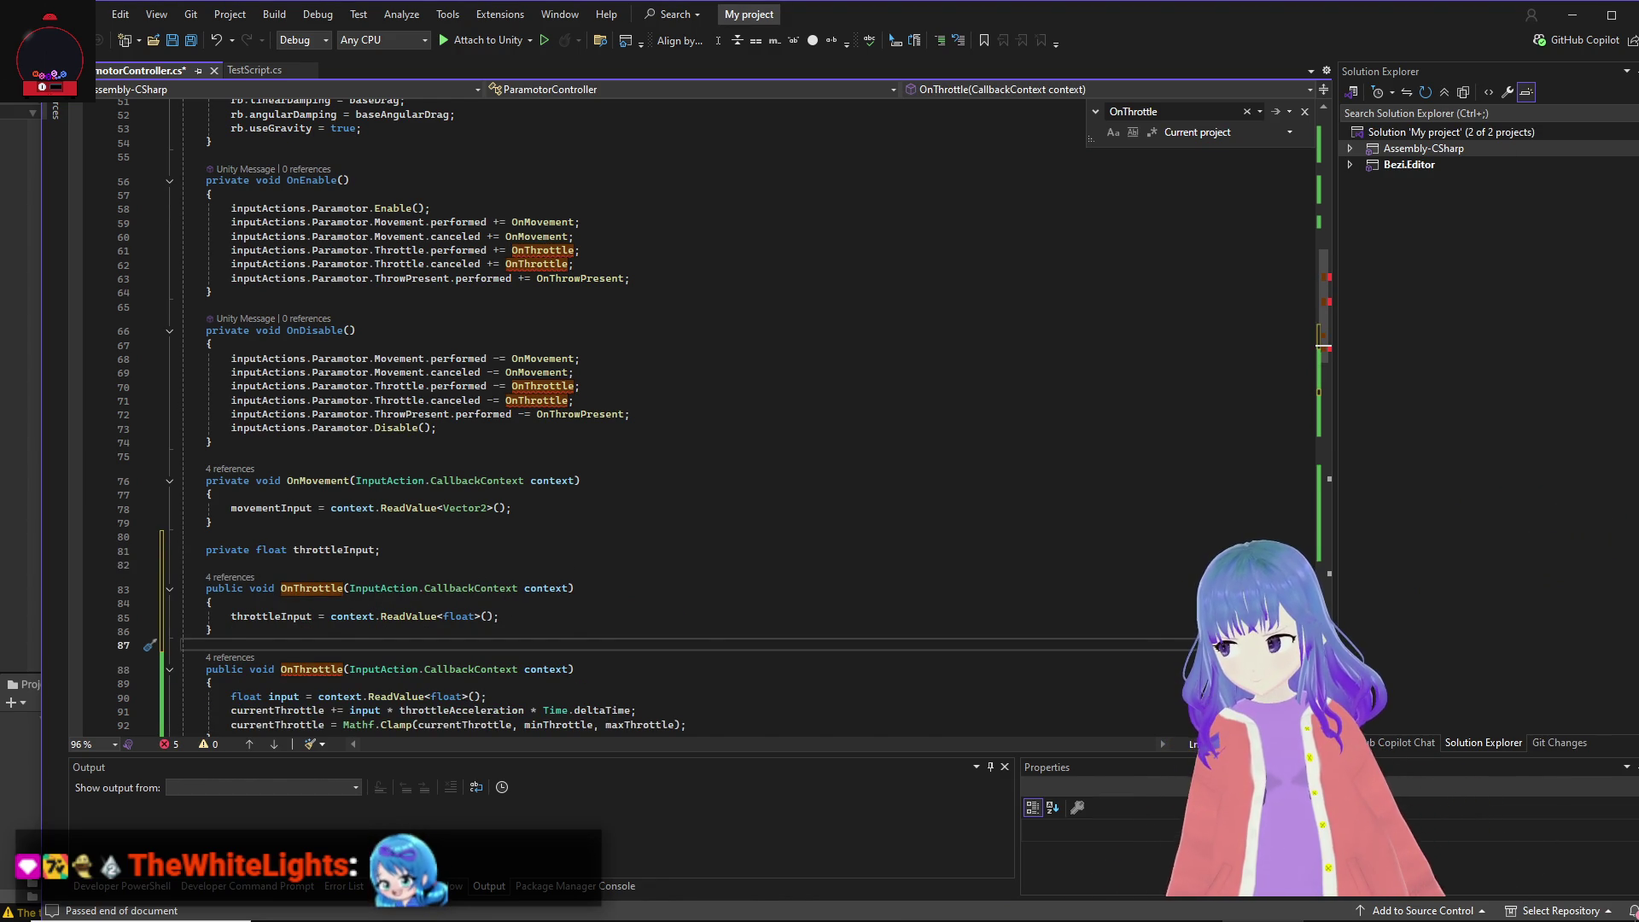
scroll(957, 562, "down", 2)
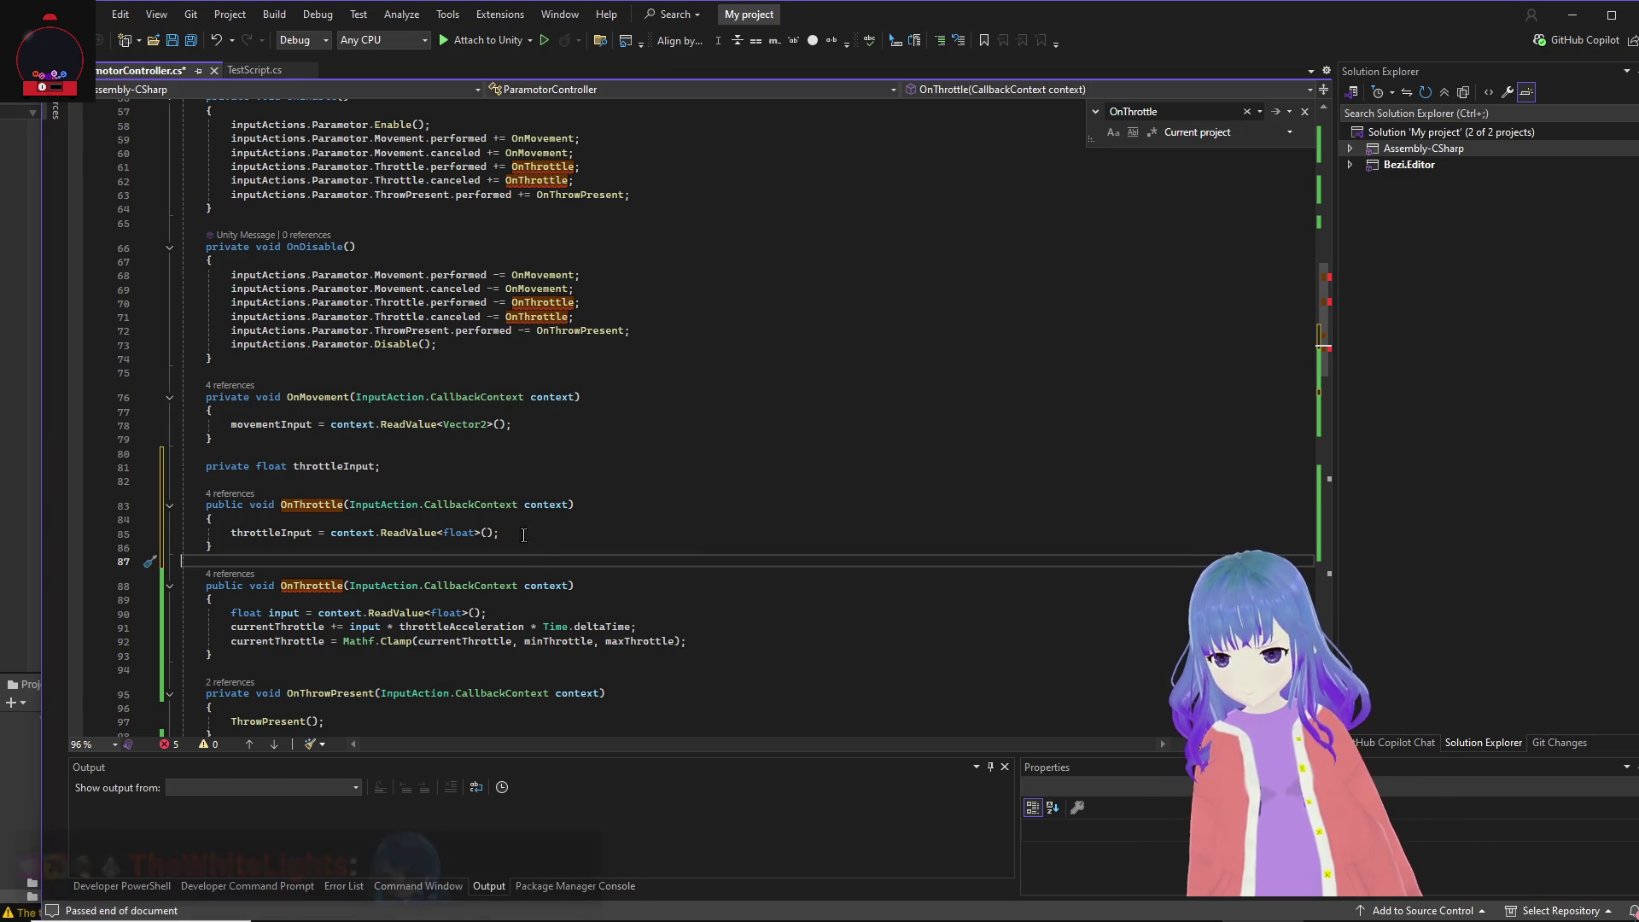
Step: Make the old OnThrottle store the read value in throttleInput instead of a local input variable
left_click_drag(499, 533, 437, 535)
key("BackSpace")
left_click_drag(487, 613, 245, 614)
type("throttleInput")
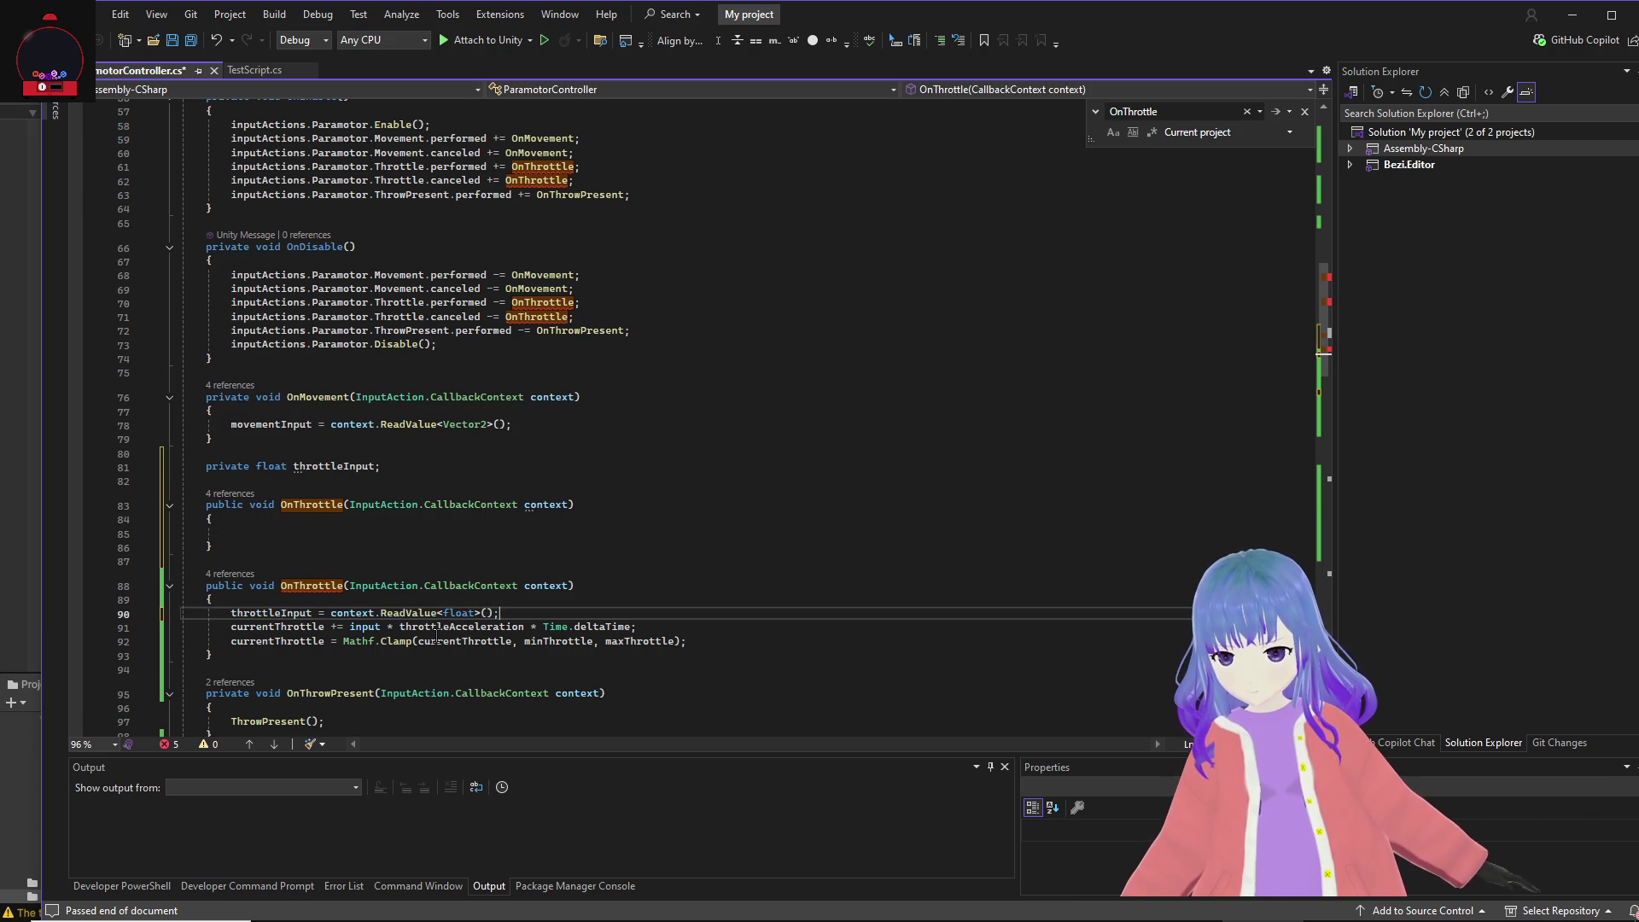
left_click(382, 626)
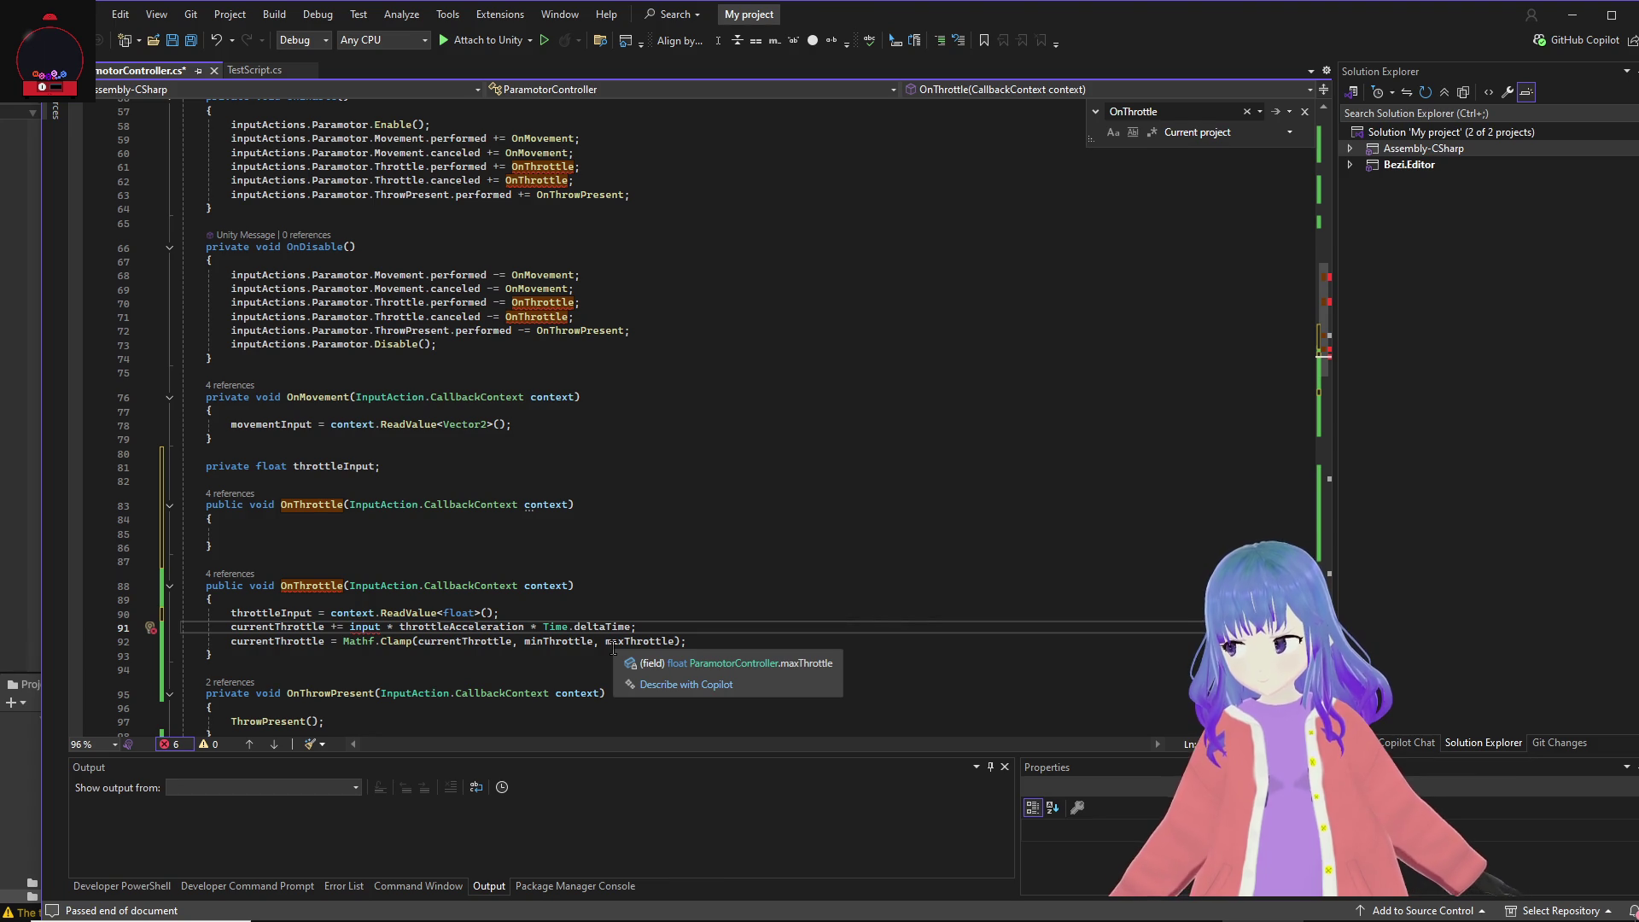
key("BackSpace")
key("BackSpace")
key("BackSpace")
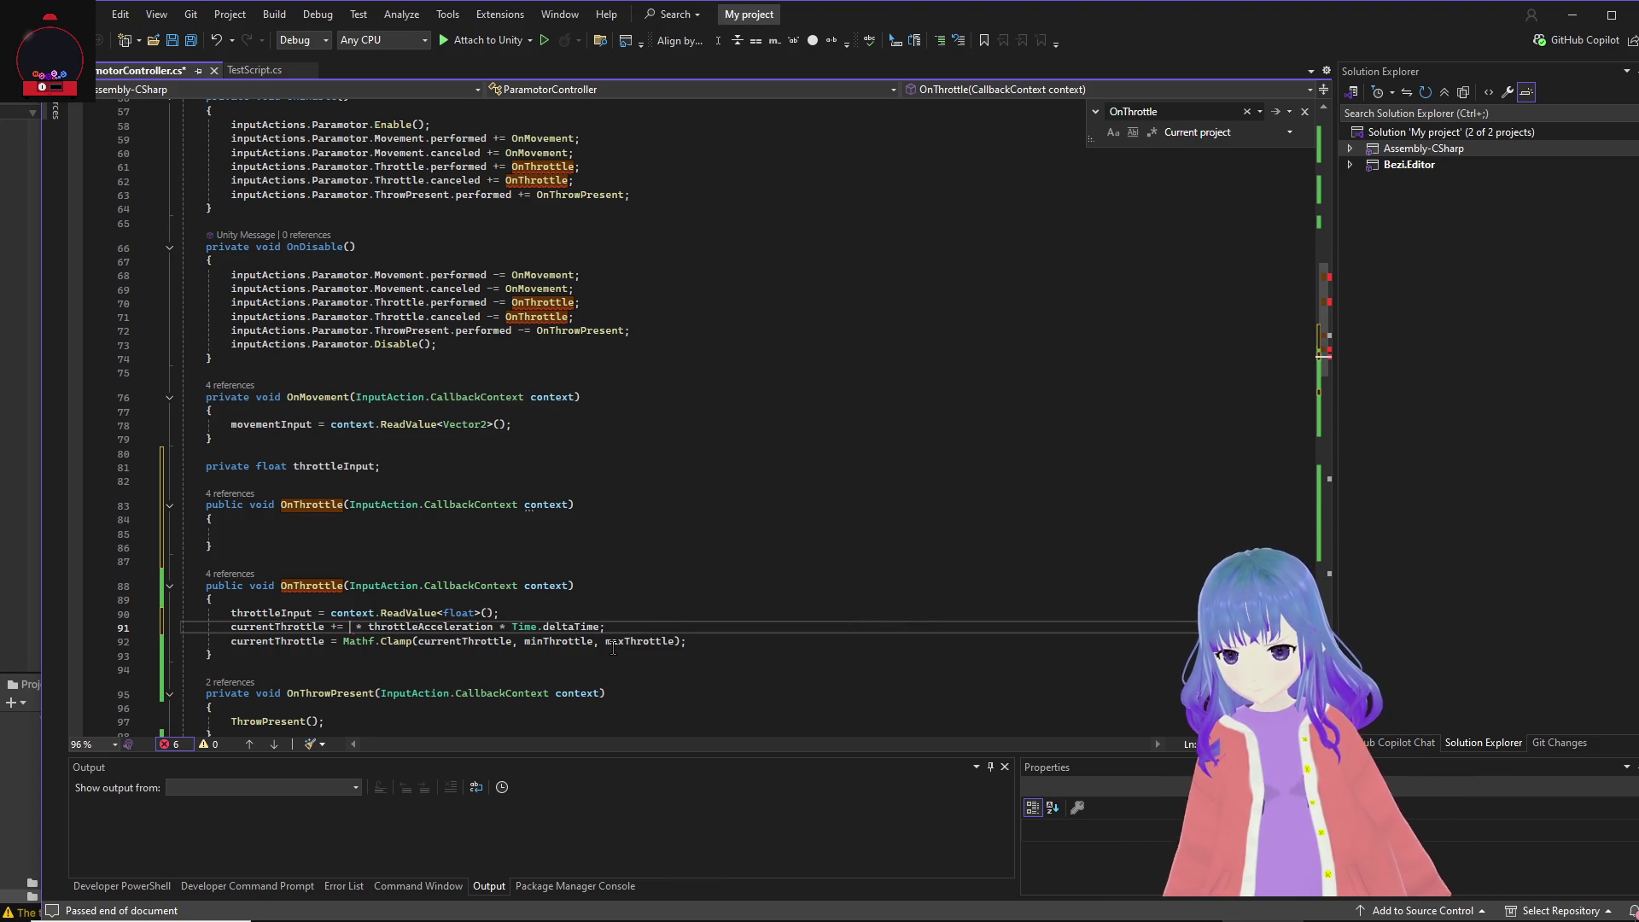
type("trottleIn")
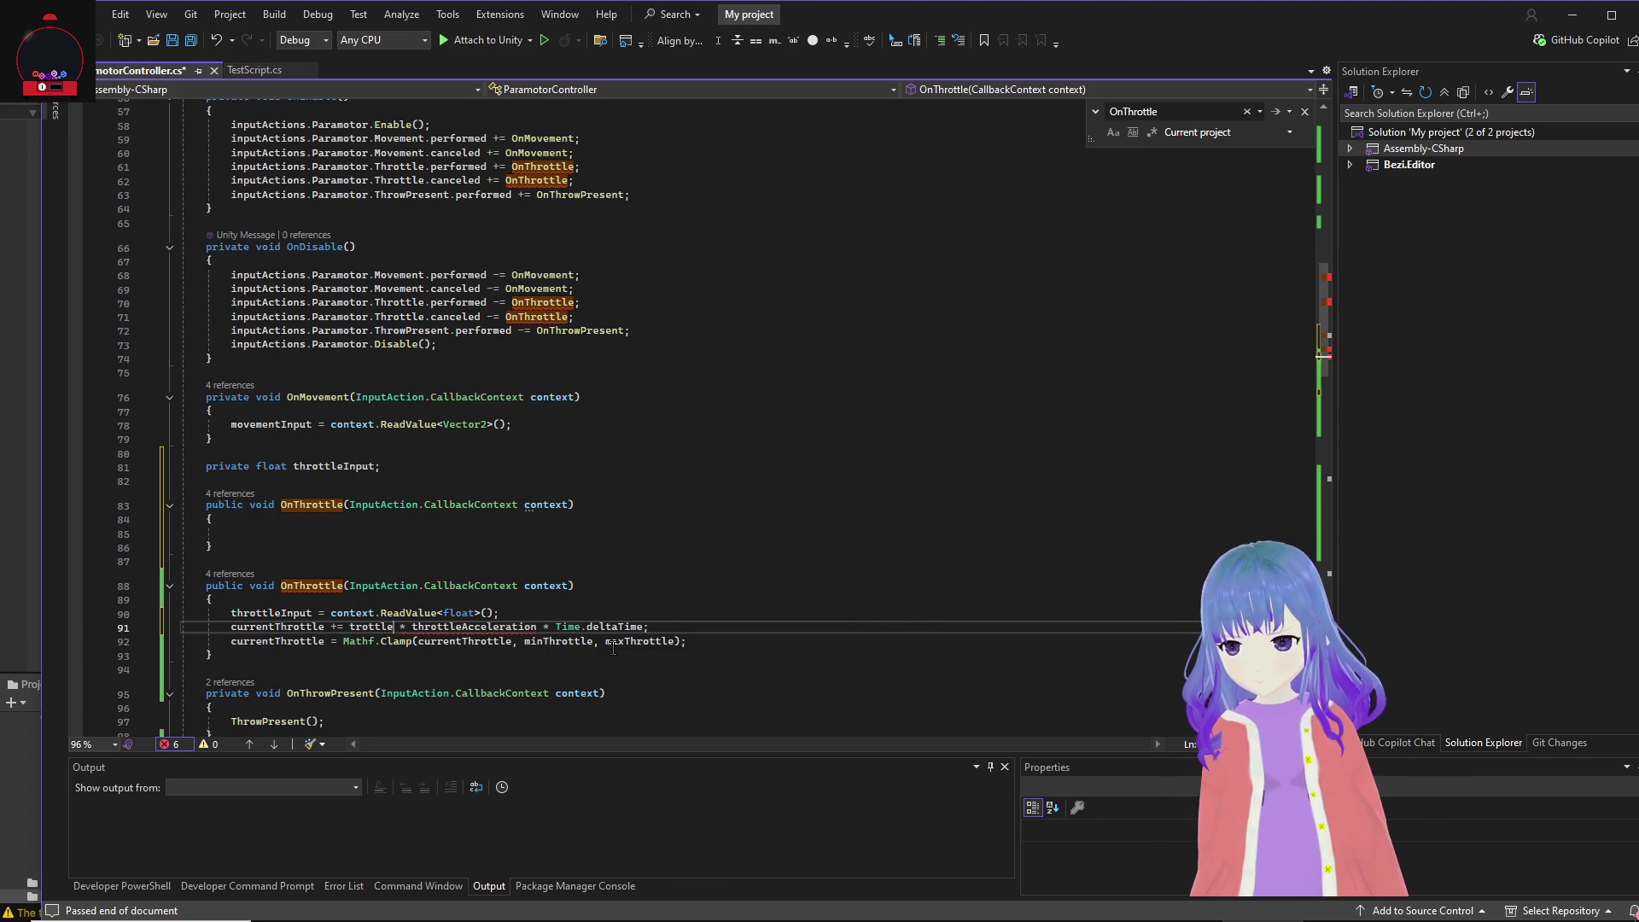
key("BackSpace")
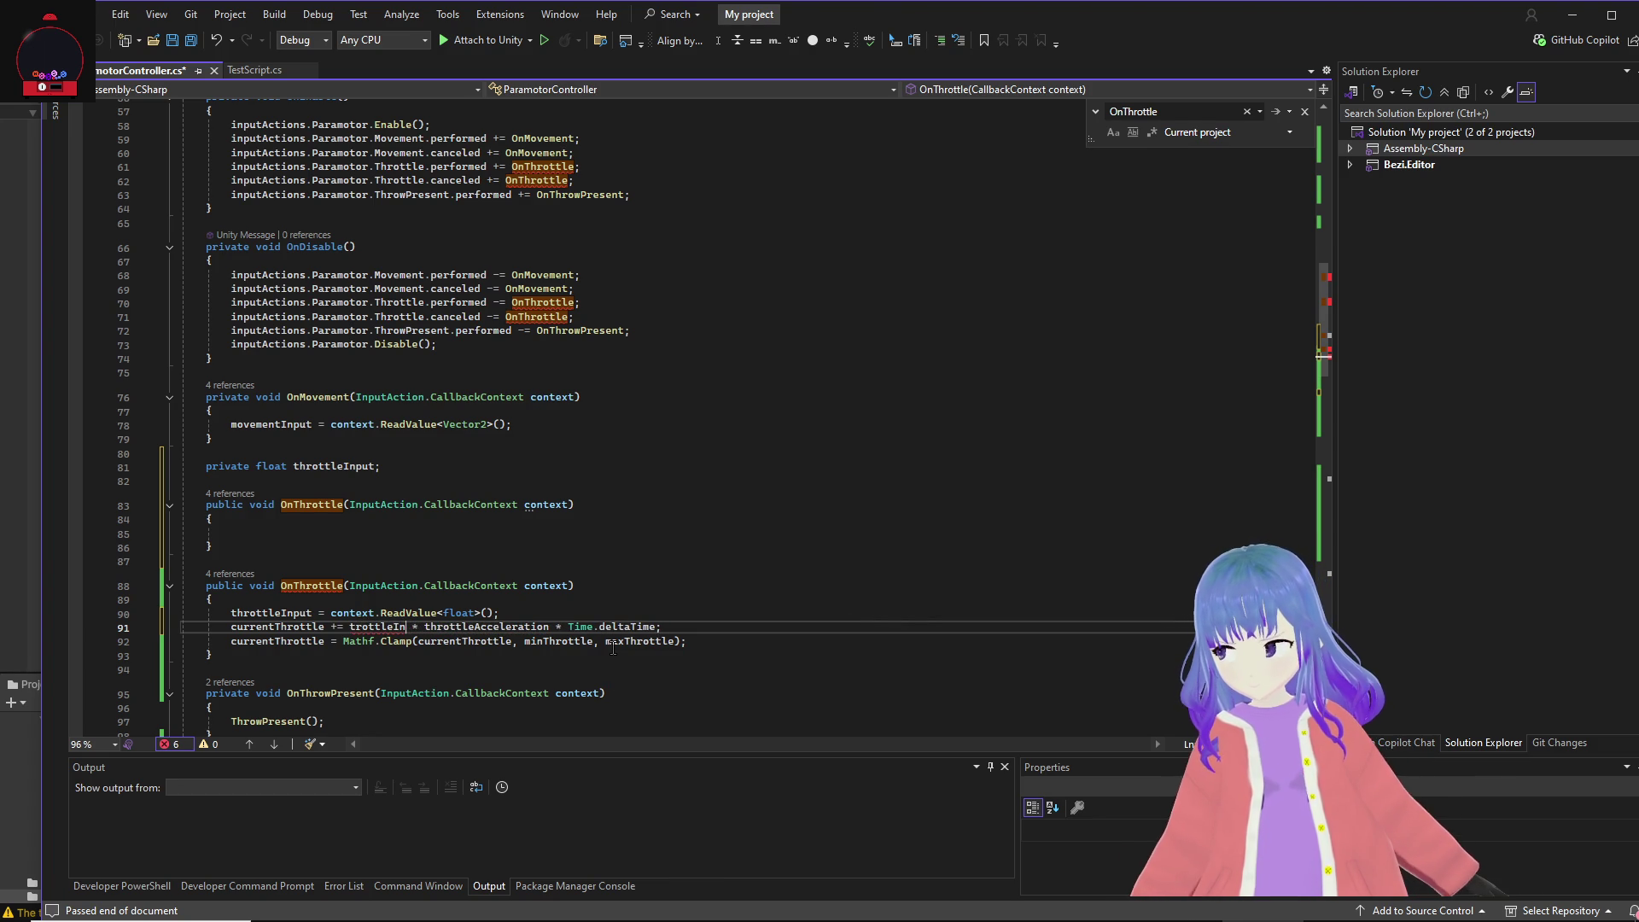
Step: Delete the accumulation and clamp lines and the empty duplicate OnThrottle, and cut the throttleInput field
mouse_move(688, 641)
left_mouse_down()
mouse_move(256, 641)
mouse_move(209, 623)
left_mouse_up()
key("BackSpace")
key("BackSpace")
left_click_drag(213, 547, 100, 513)
key("BackSpace")
key("BackSpace")
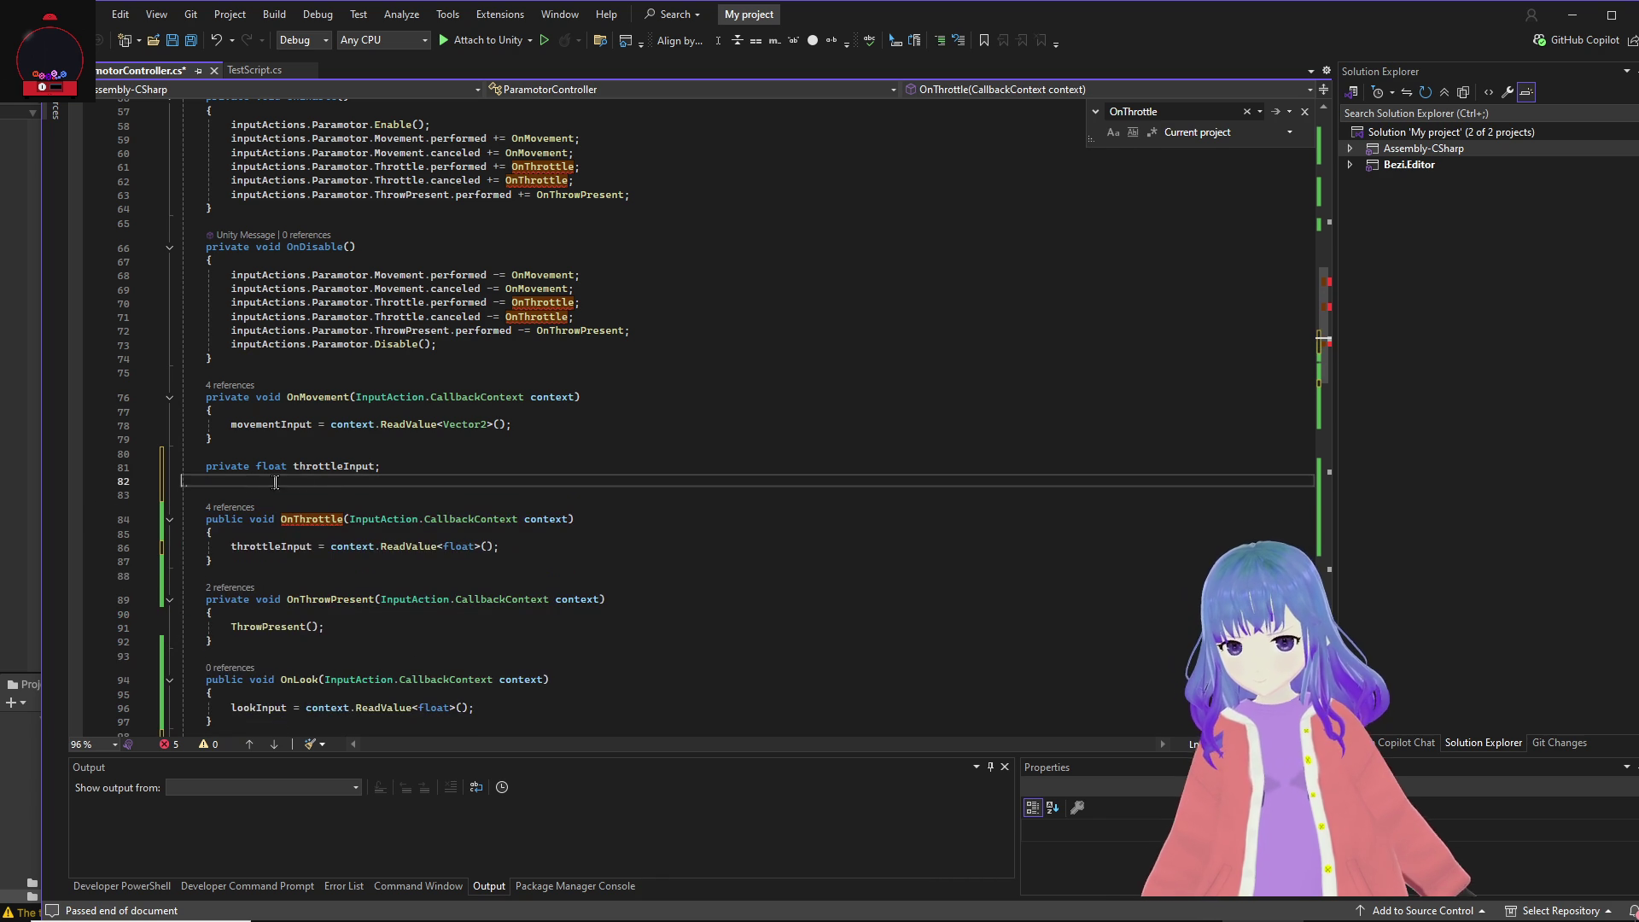
left_click_drag(388, 466, 181, 466)
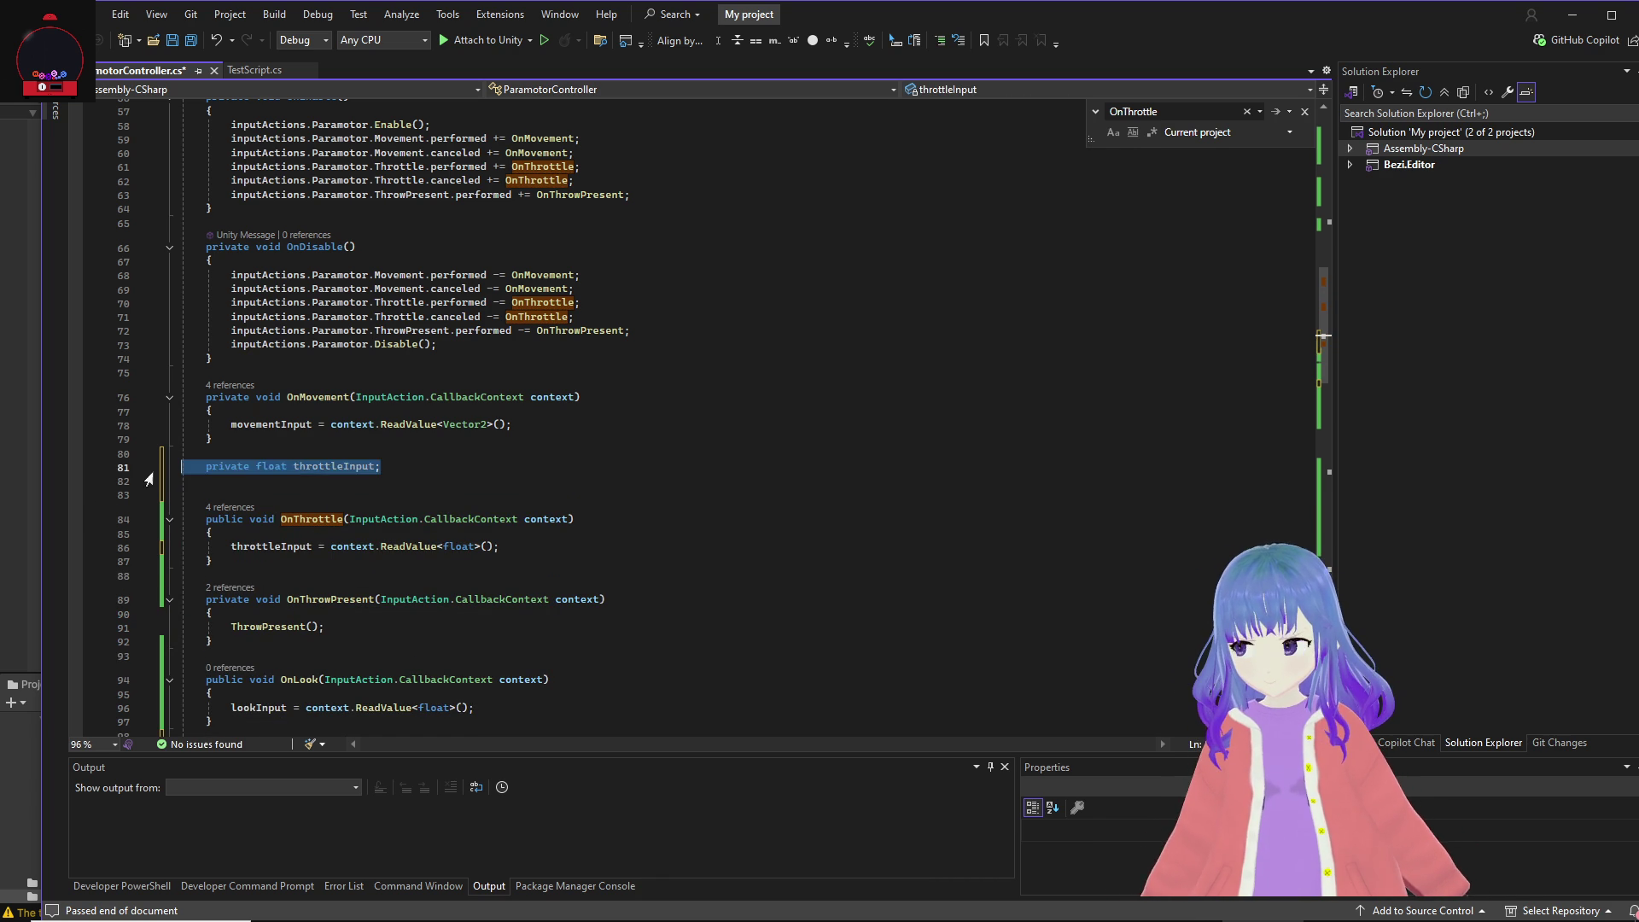
key("BackSpace")
key("BackSpace")
scroll(353, 384, "up", 12)
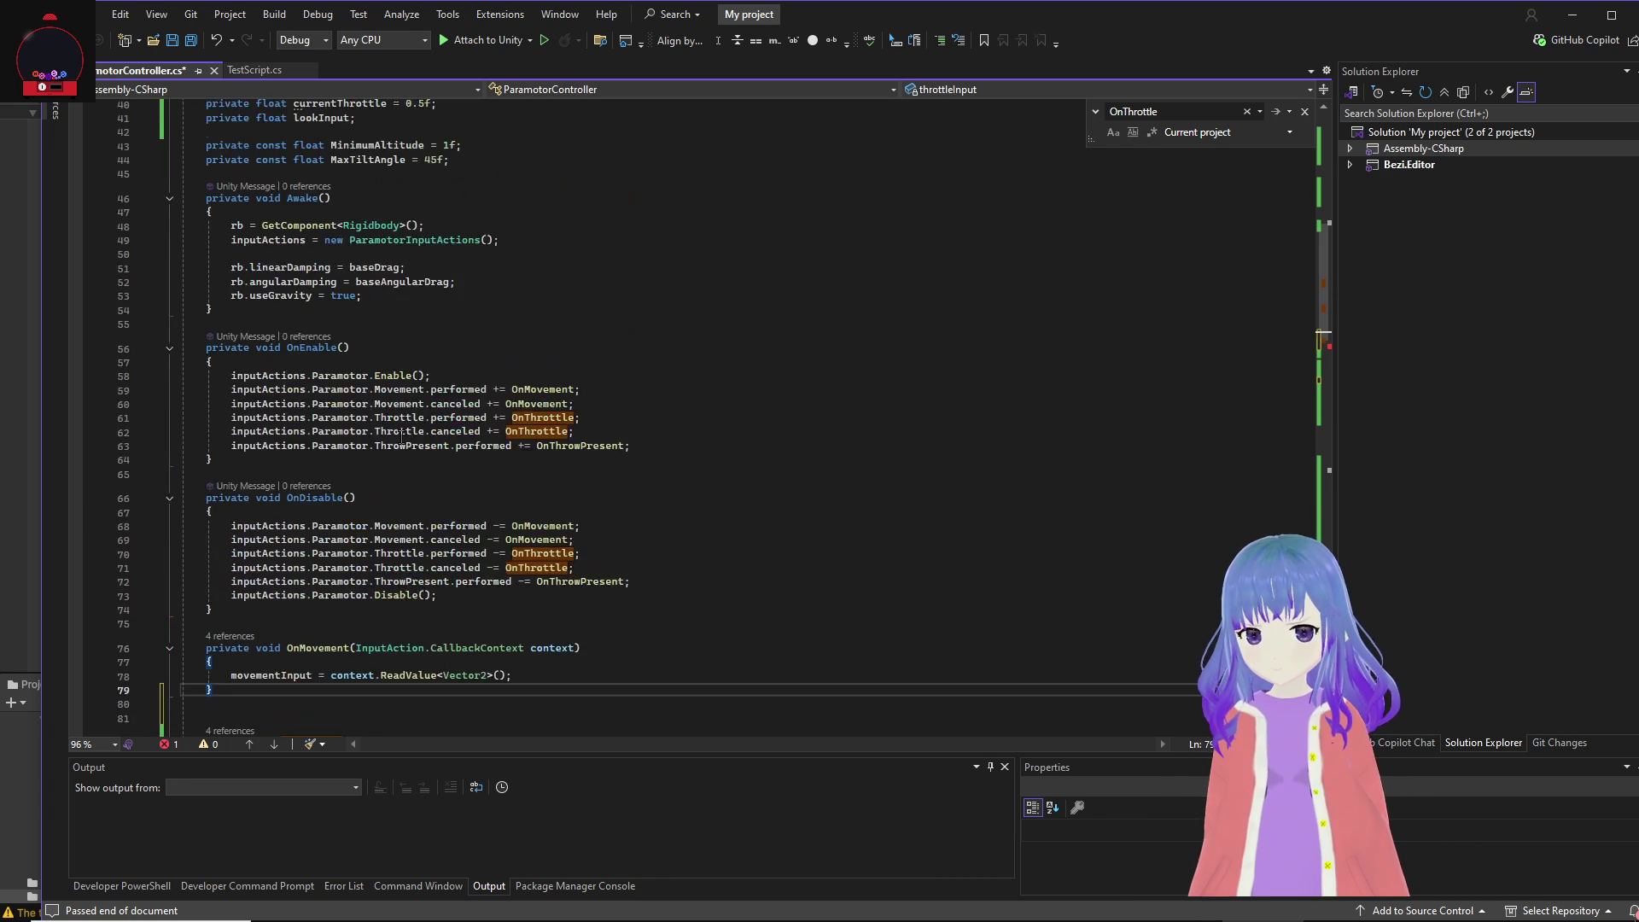
Step: Replace the currentThrottle field declaration with the throttleInput field and save
left_click_drag(436, 355, 207, 352)
key("ctrl+v")
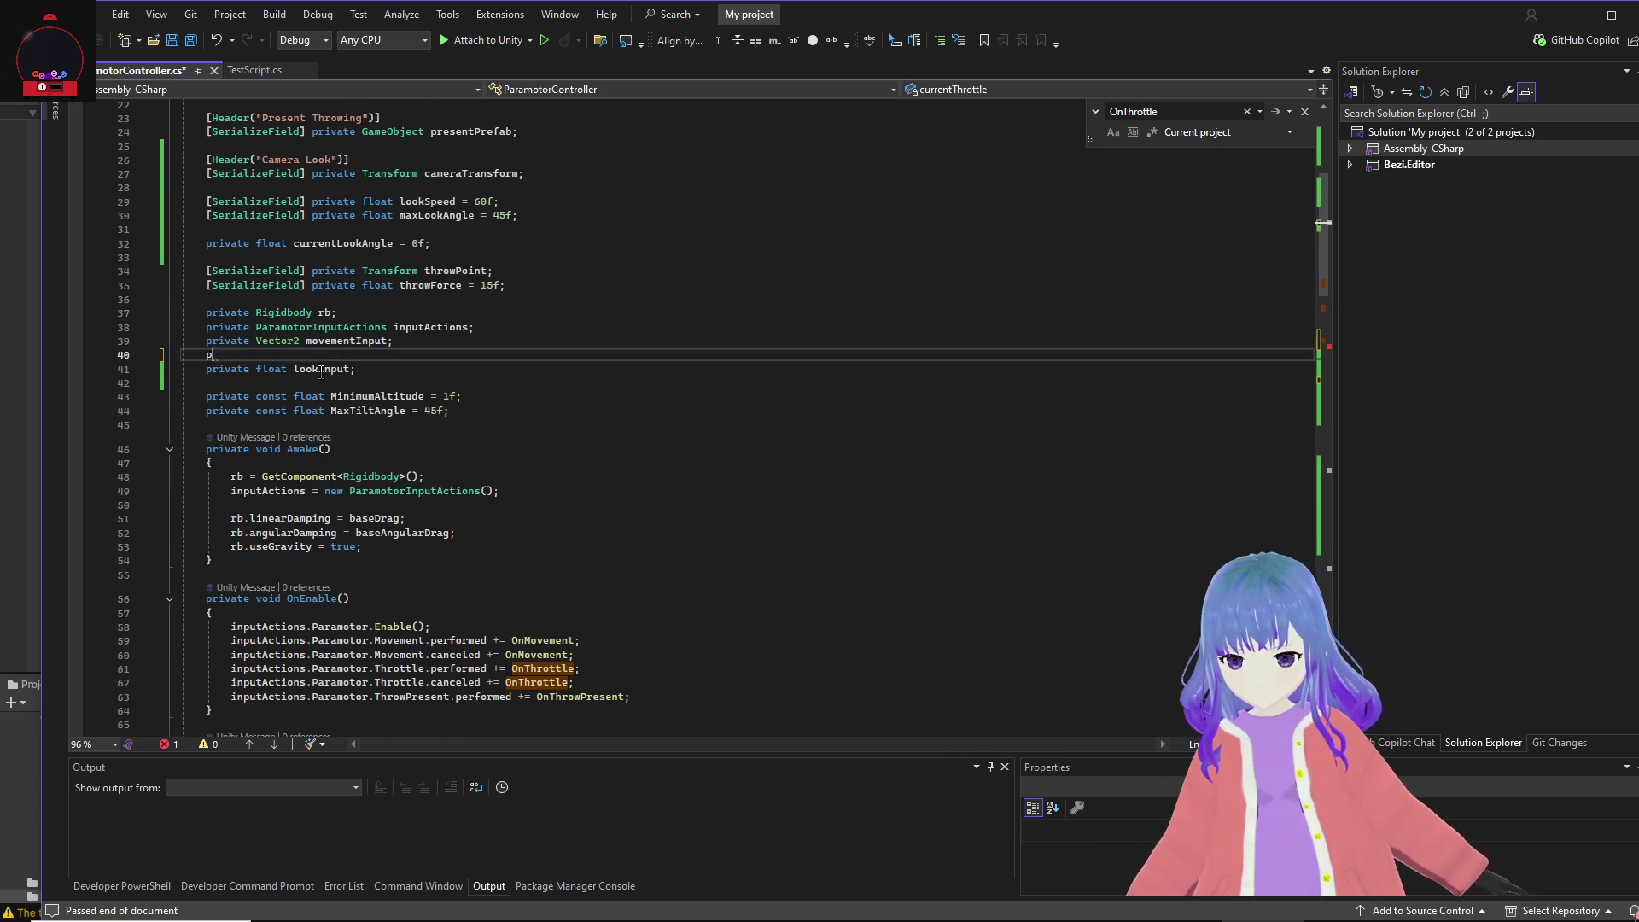
key("ctrl+s")
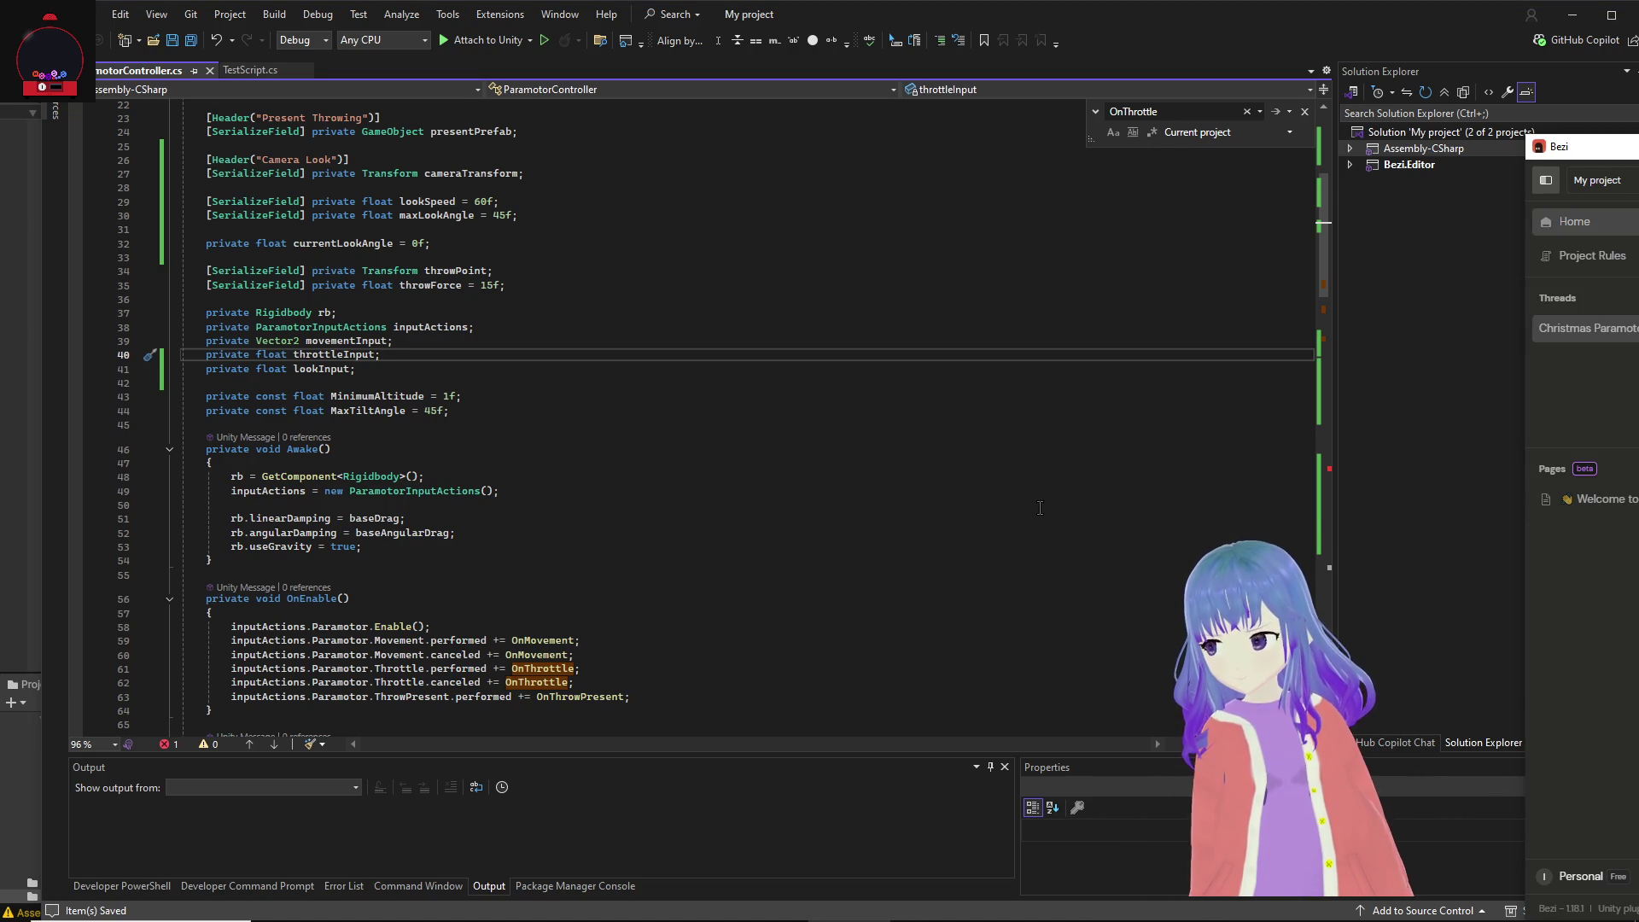
scroll(1032, 505, "up", 6)
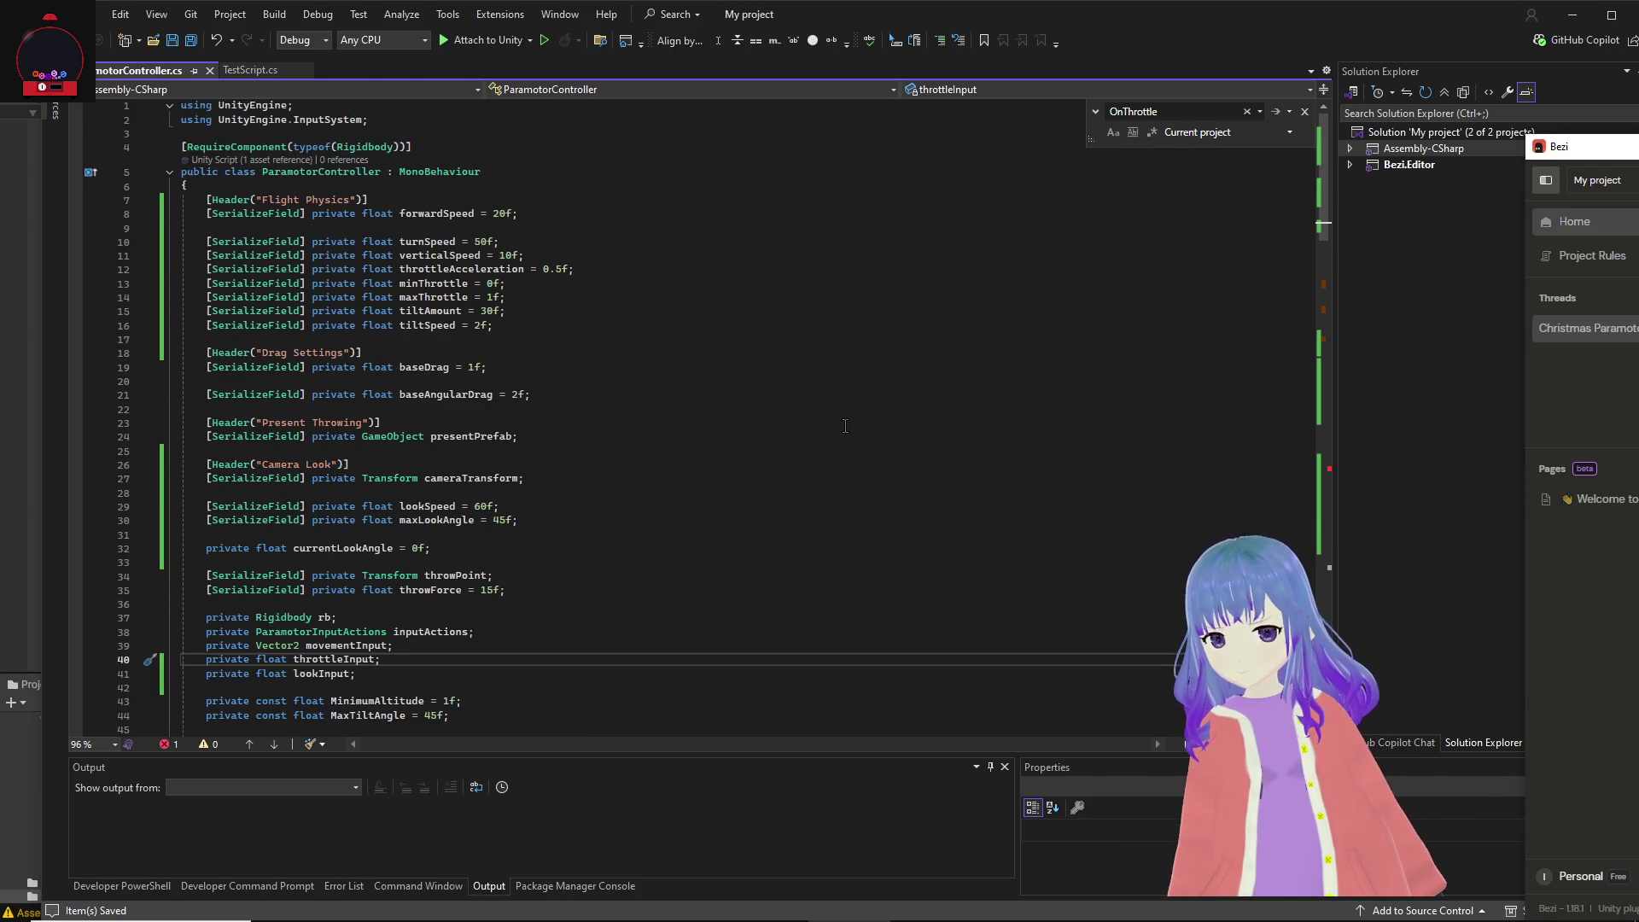
scroll(845, 423, "down", 2)
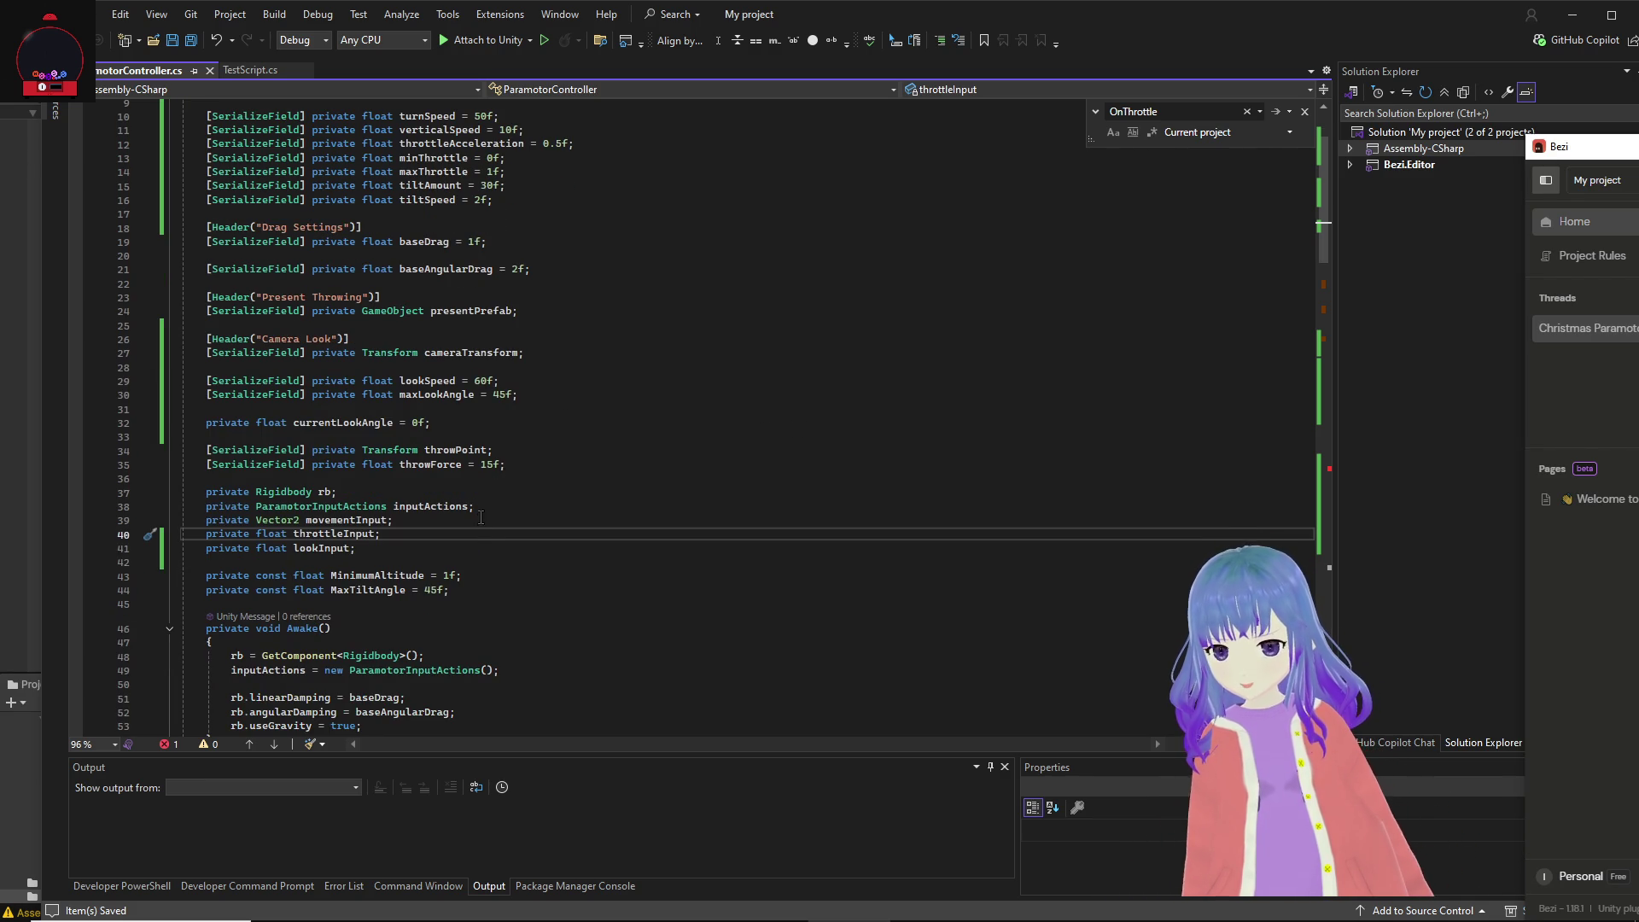
Step: Add CurrentSpeed, CurrentAltitude and CurrentVelocity properties, remove CurrentThrottle and ThrottlePercentage, and save
left_click(478, 591)
key("ctrl+v")
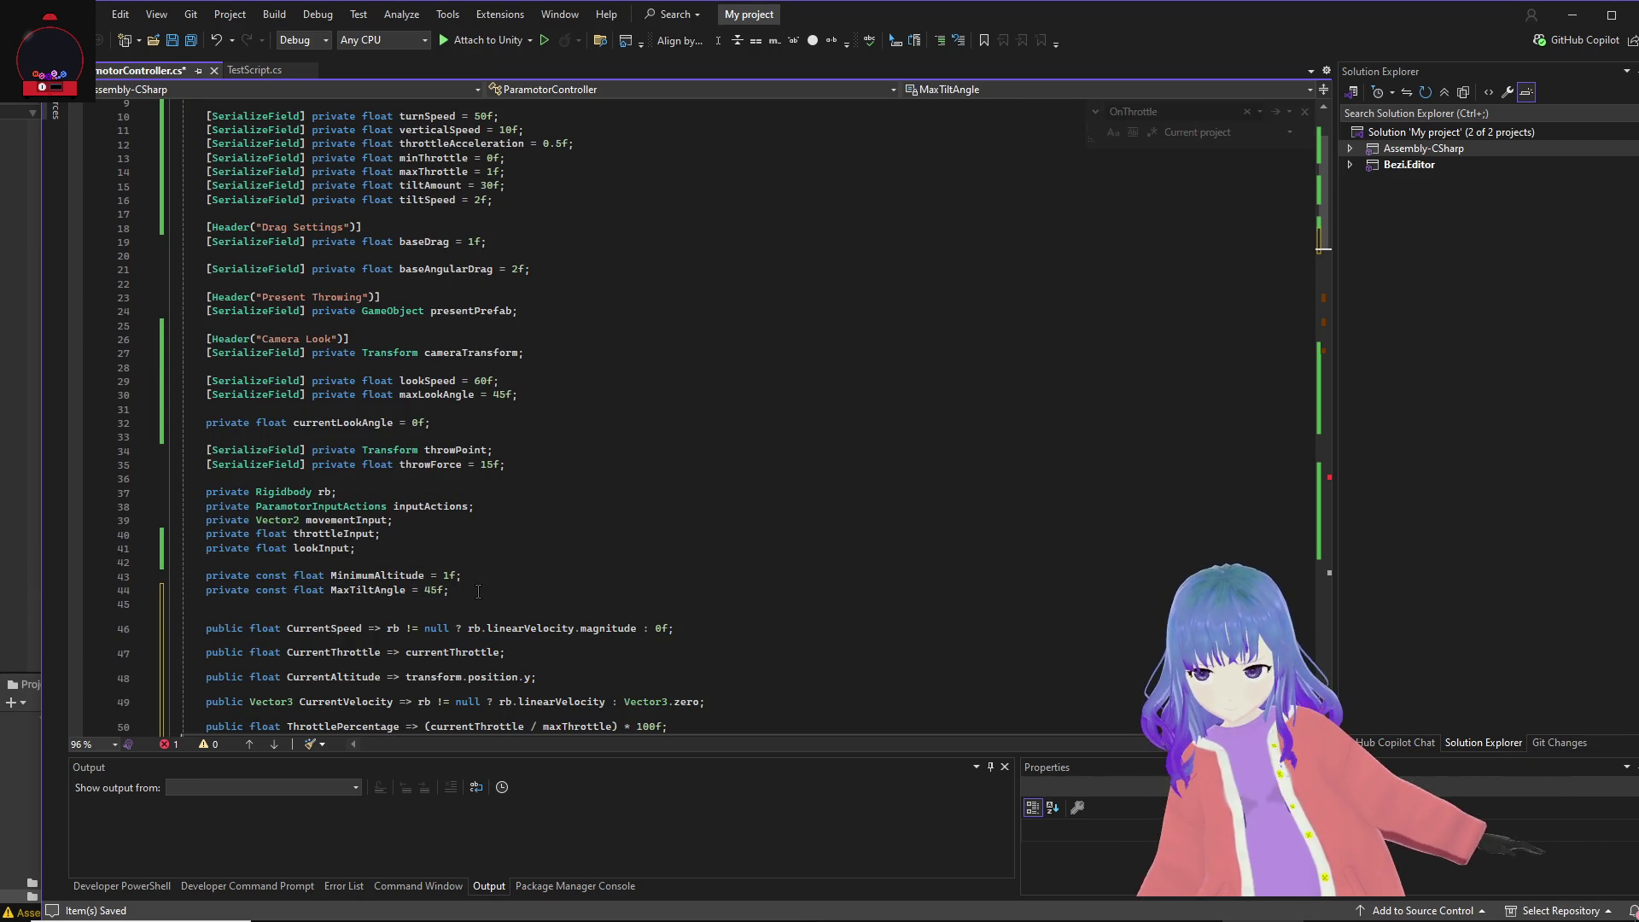
scroll(525, 522, "down", 3)
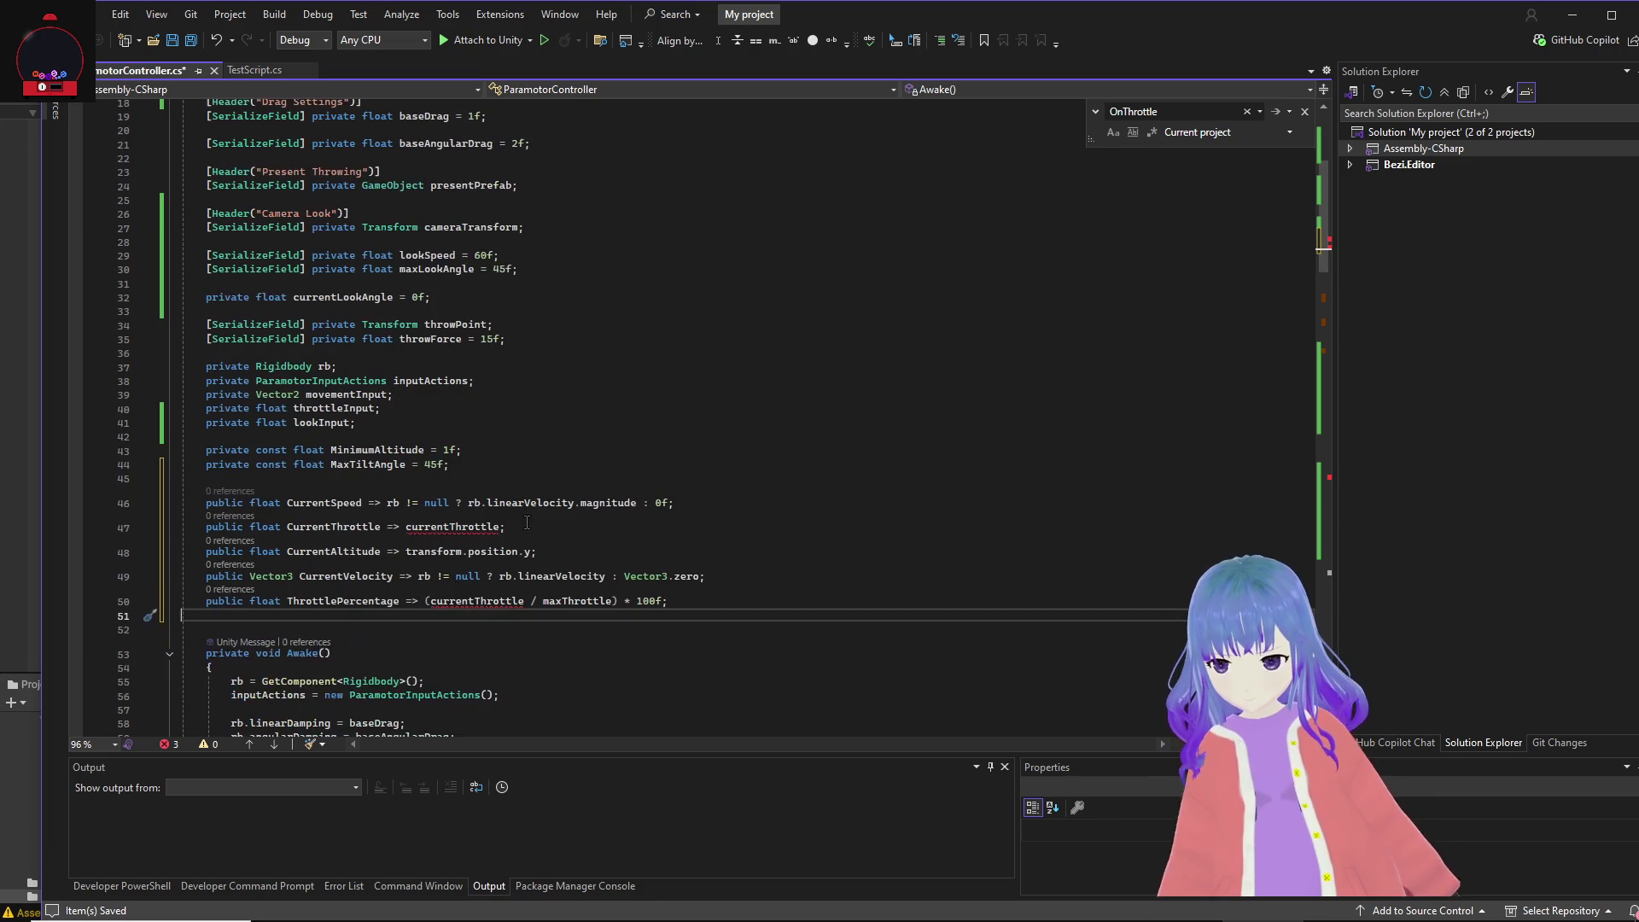
left_click_drag(543, 526, 128, 531)
key("BackSpace")
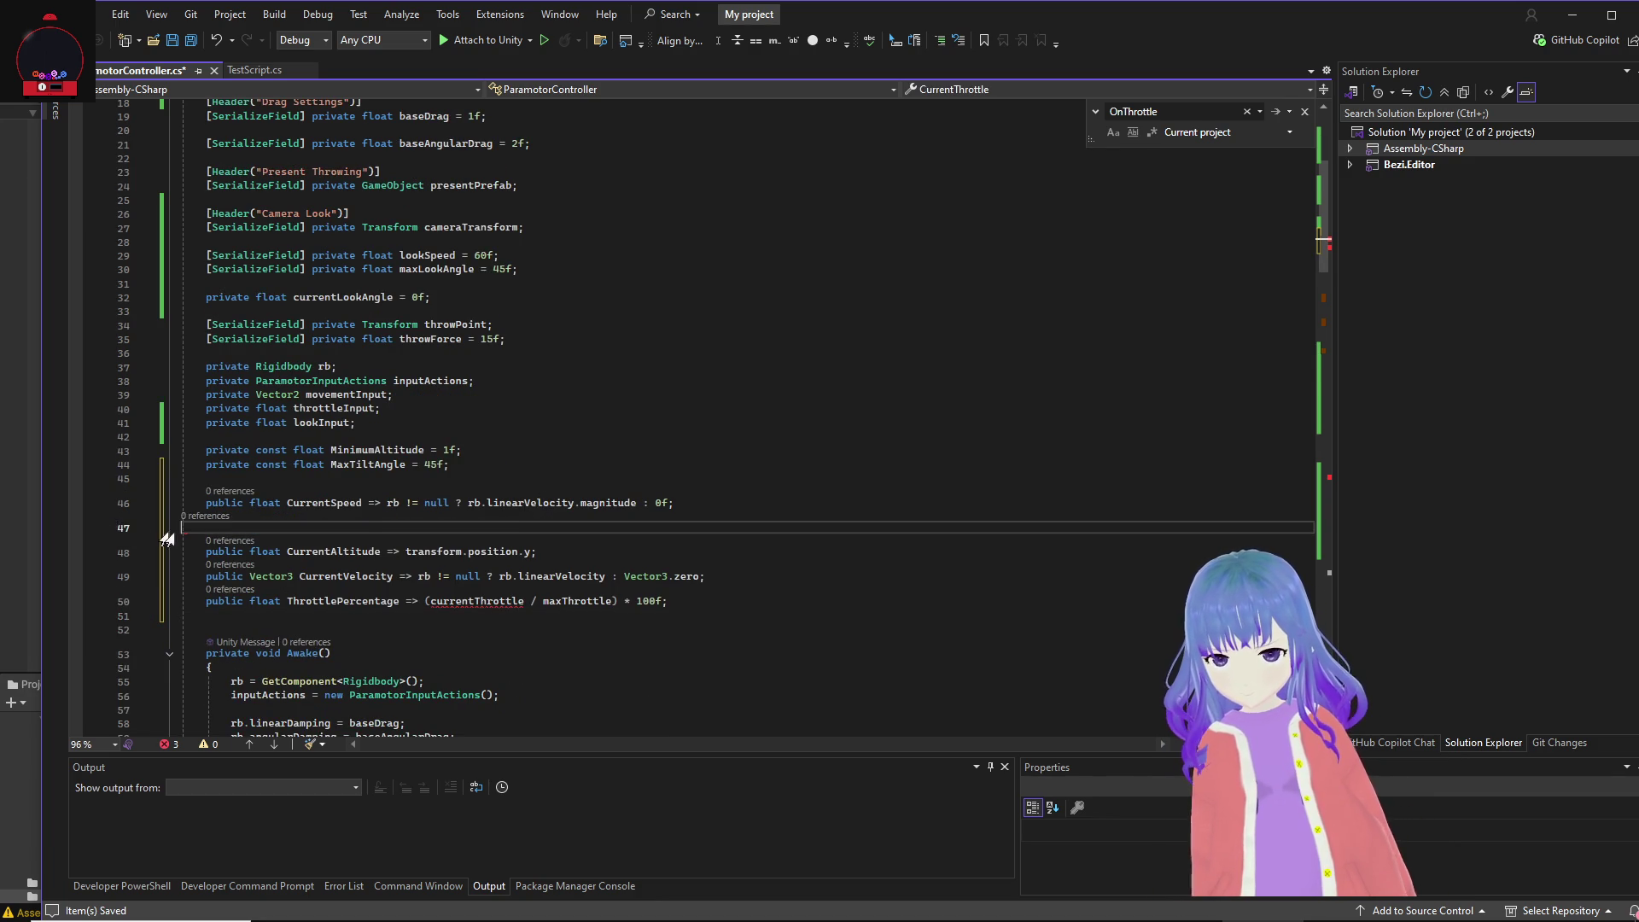
key("BackSpace")
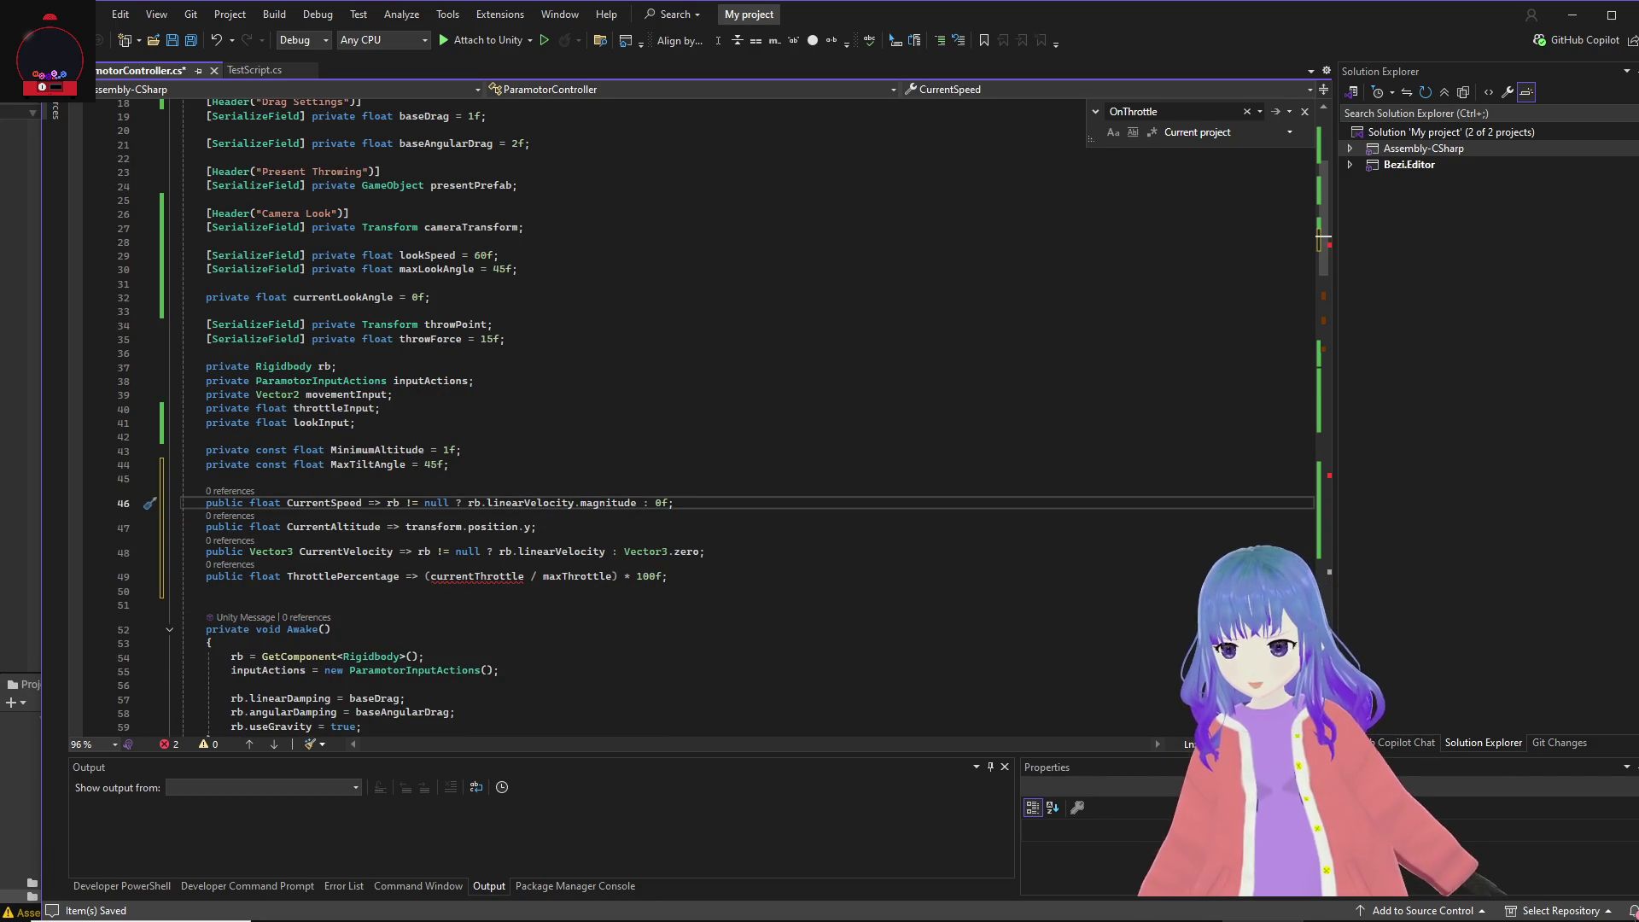
mouse_move(674, 576)
left_mouse_down()
mouse_move(256, 570)
mouse_move(64, 548)
mouse_move(51, 586)
left_mouse_up()
key("BackSpace")
key("BackSpace")
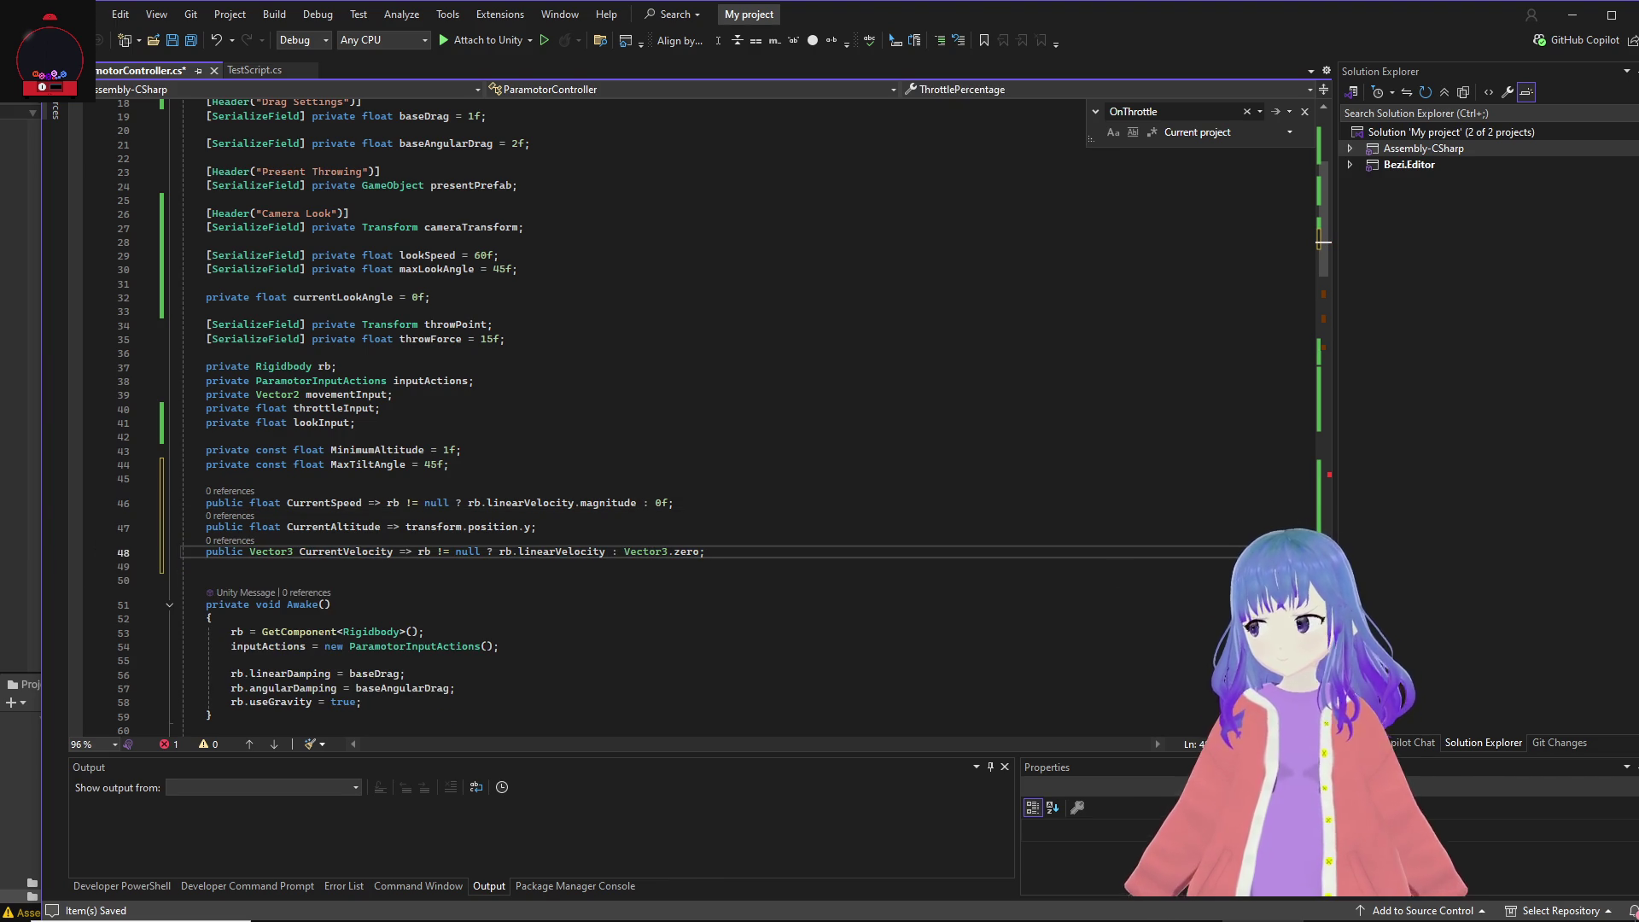
left_click(796, 453)
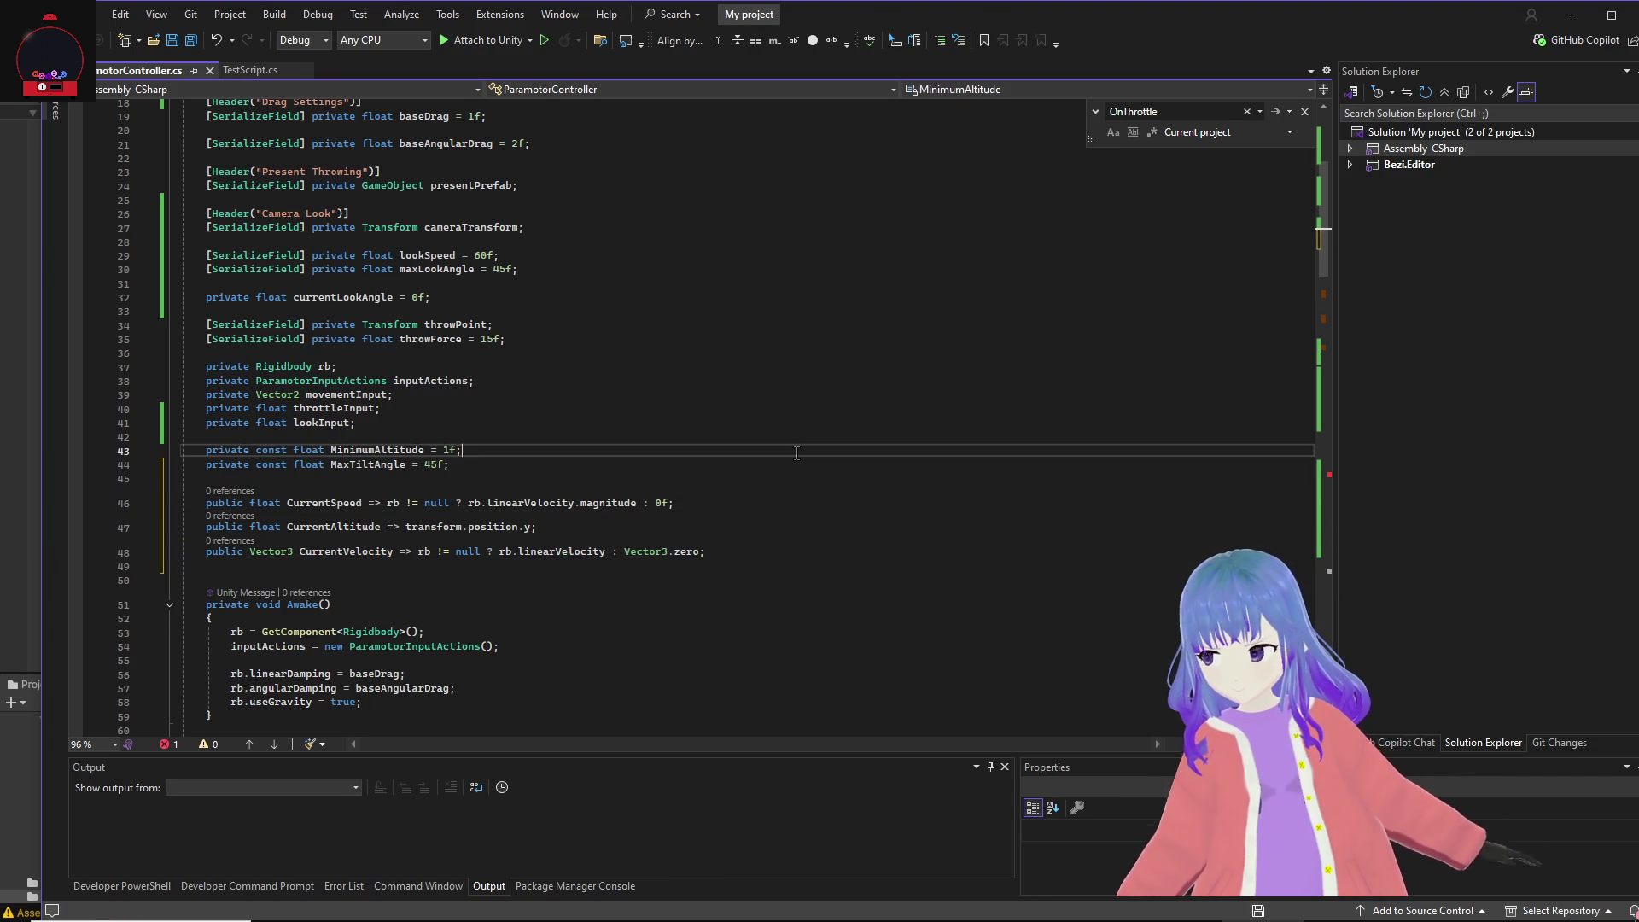
key("ctrl+s")
left_click(1572, 14)
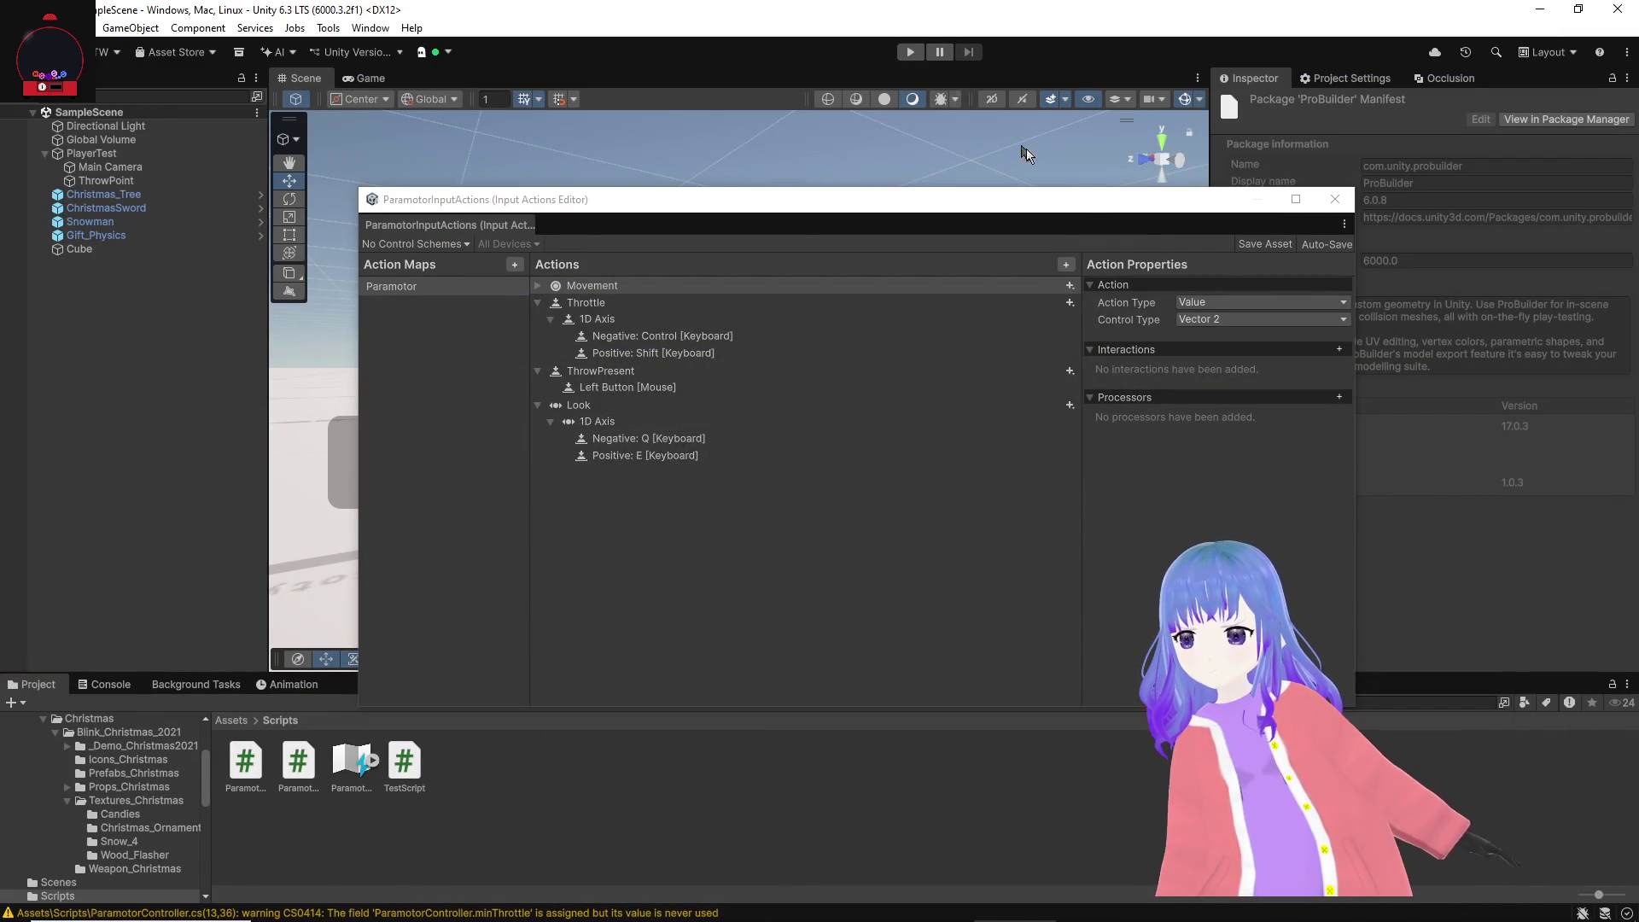
Step: Open the CS0103 currentThrottle compile error from Unity's Console in the script
mouse_move(1230, 223)
left_mouse_down()
mouse_move(1212, 575)
mouse_move(1323, 304)
mouse_move(1638, 239)
left_mouse_up()
left_click(109, 684)
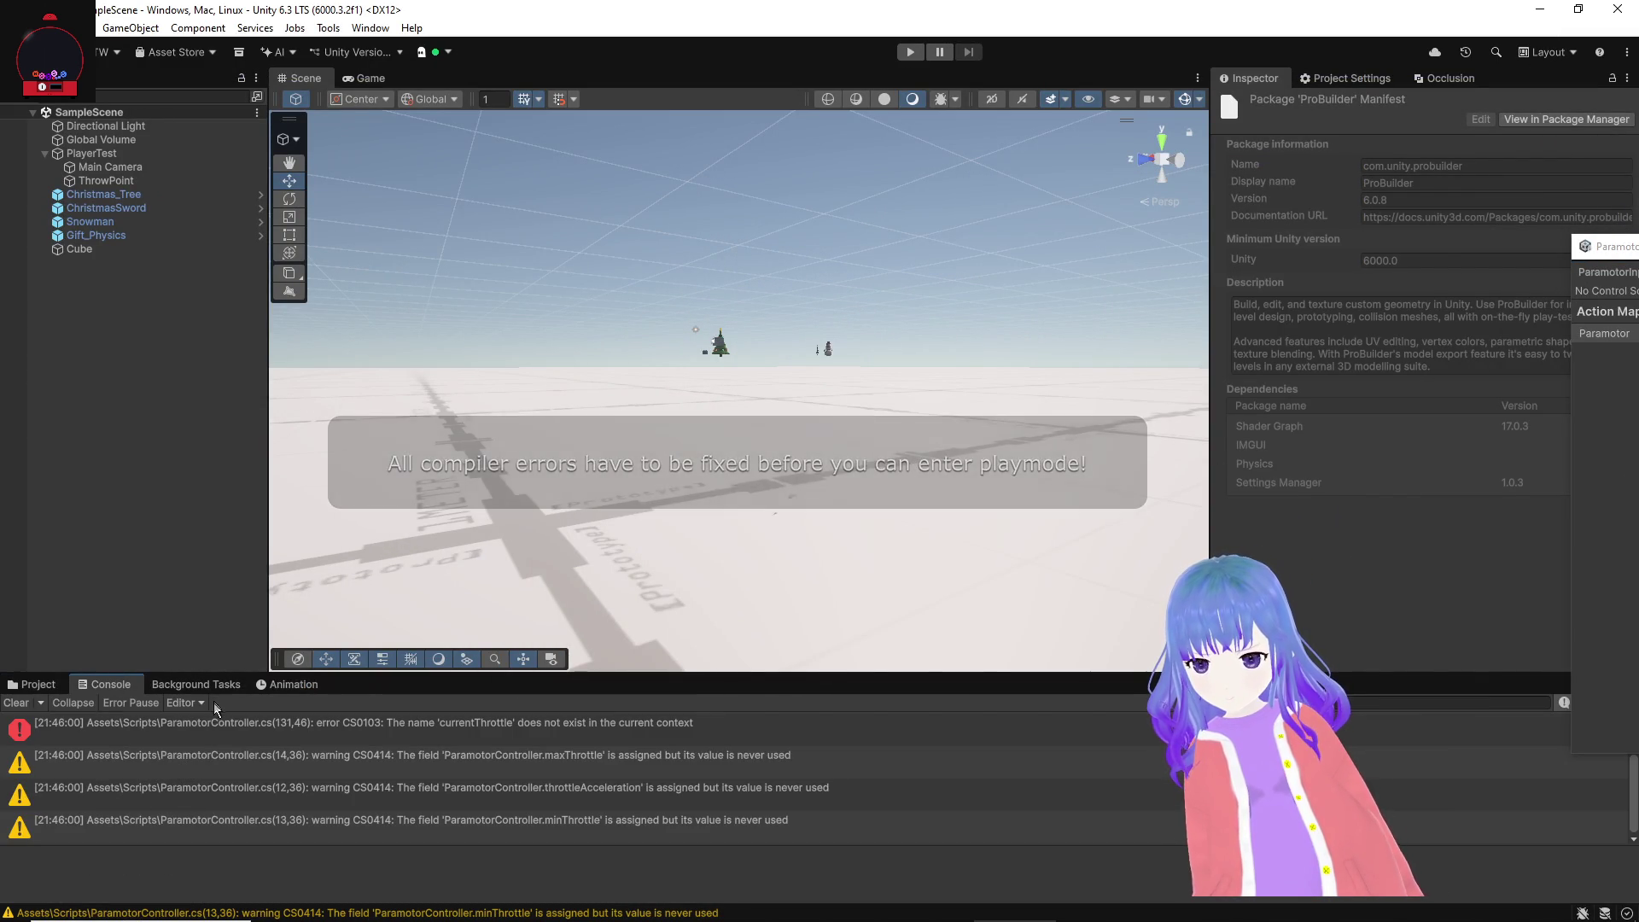
left_click(202, 732)
double_click(201, 730)
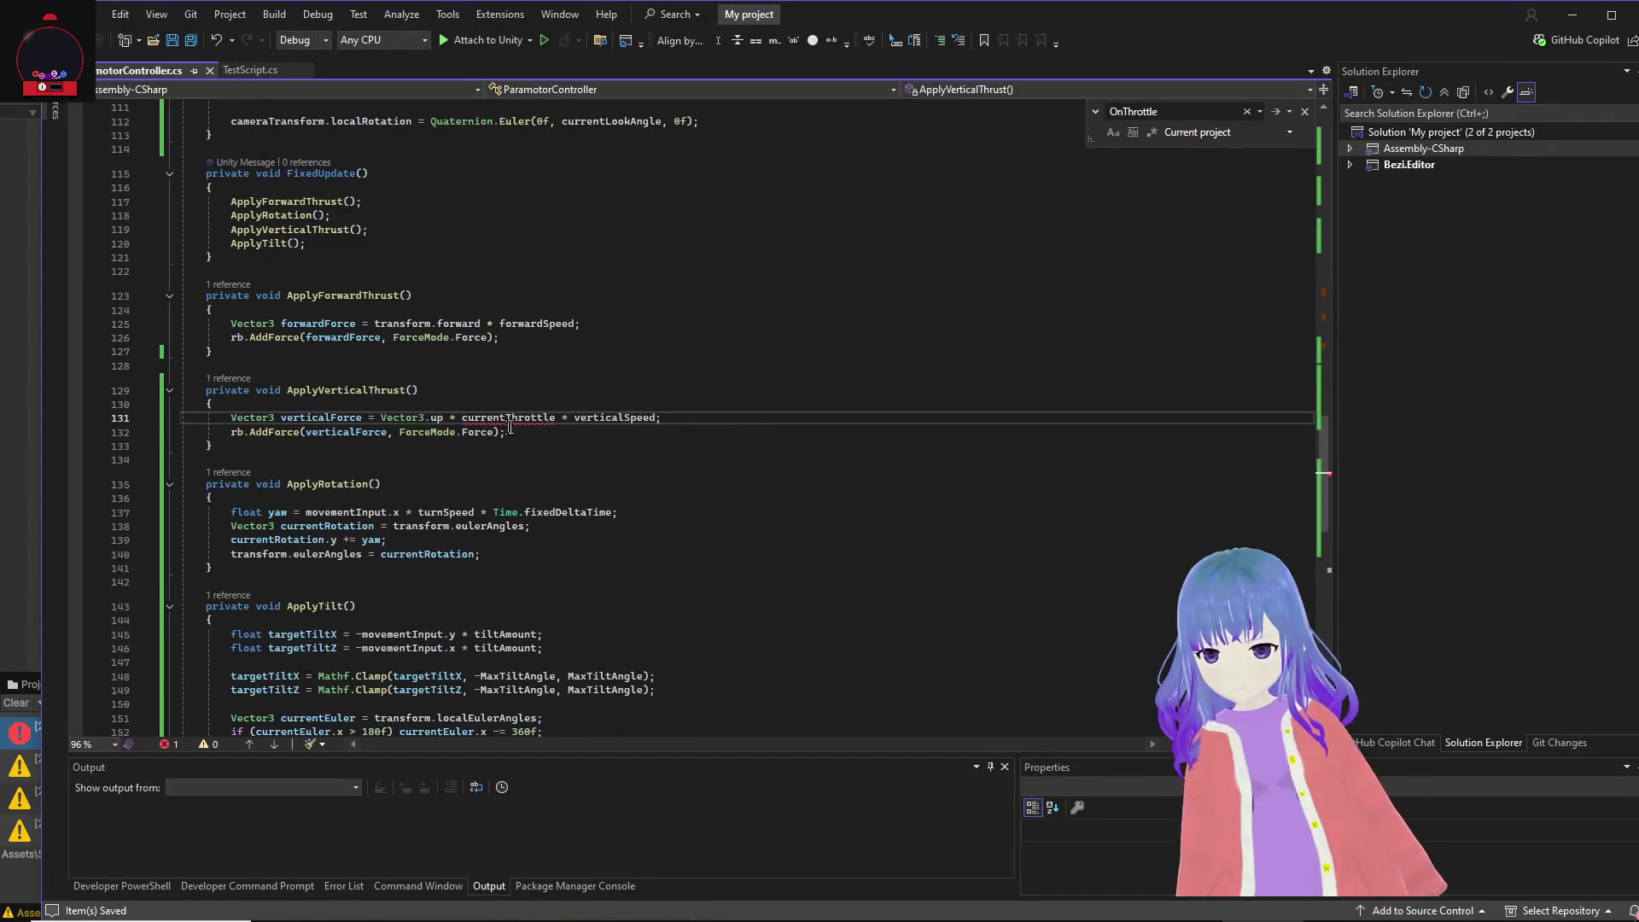
Step: Replace currentThrottle with throttleInput in ApplyVerticalThrust's force calculation on line 131
left_click_drag(700, 418, 177, 423)
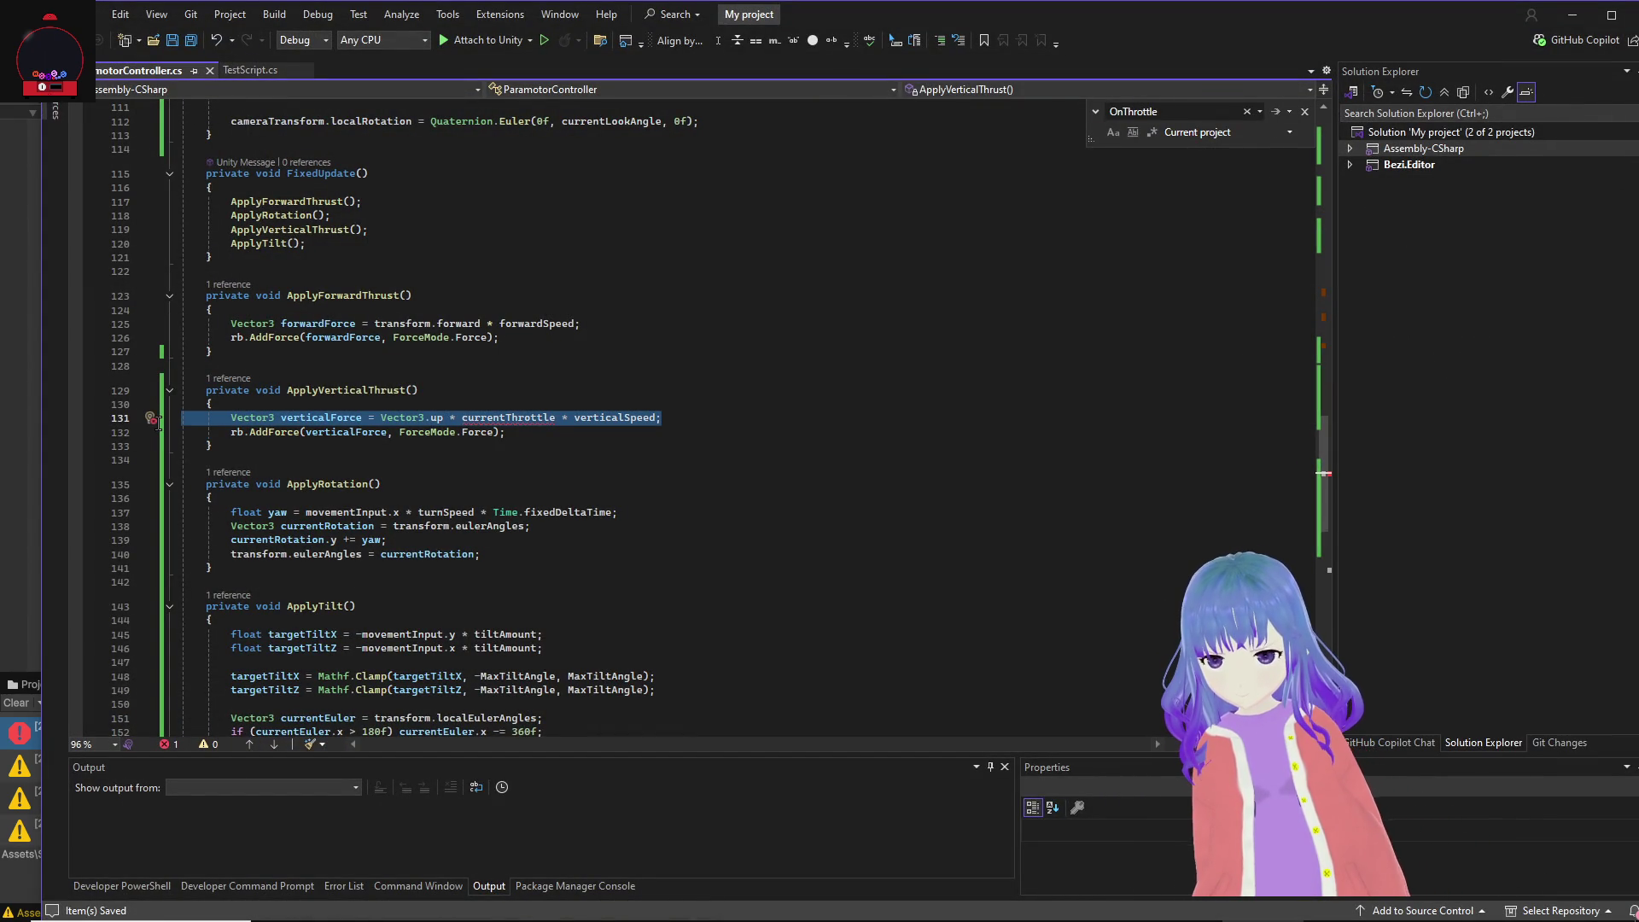
key("alt+Tab")
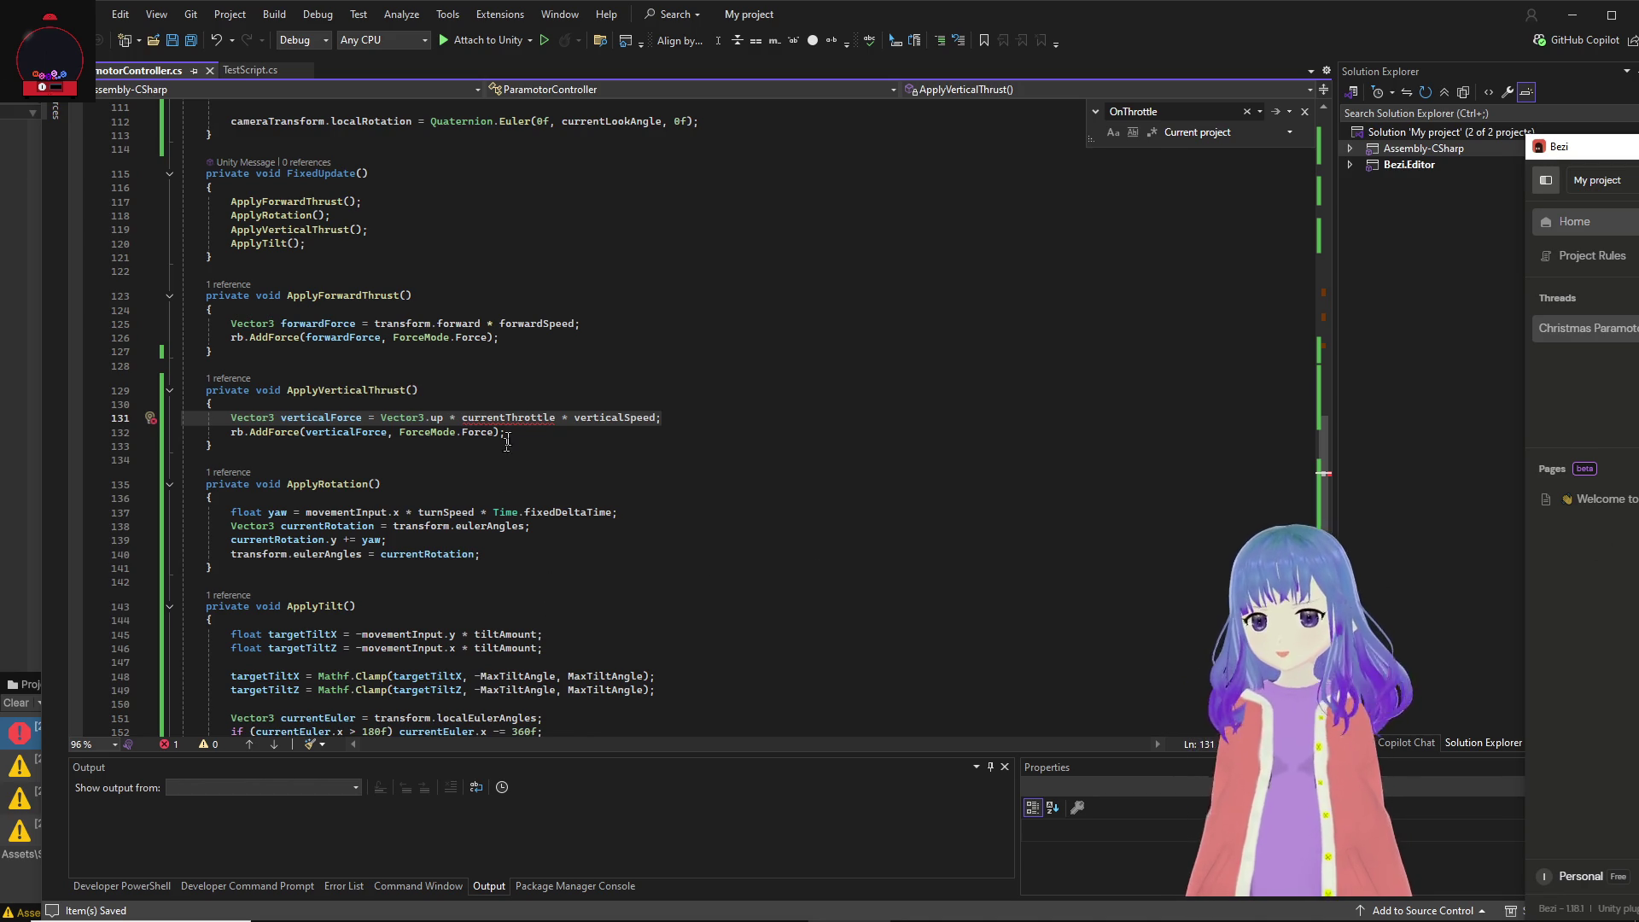
left_click(556, 418)
key("BackSpace")
key("BackSpace")
key("BackSpace")
type("throttleInput")
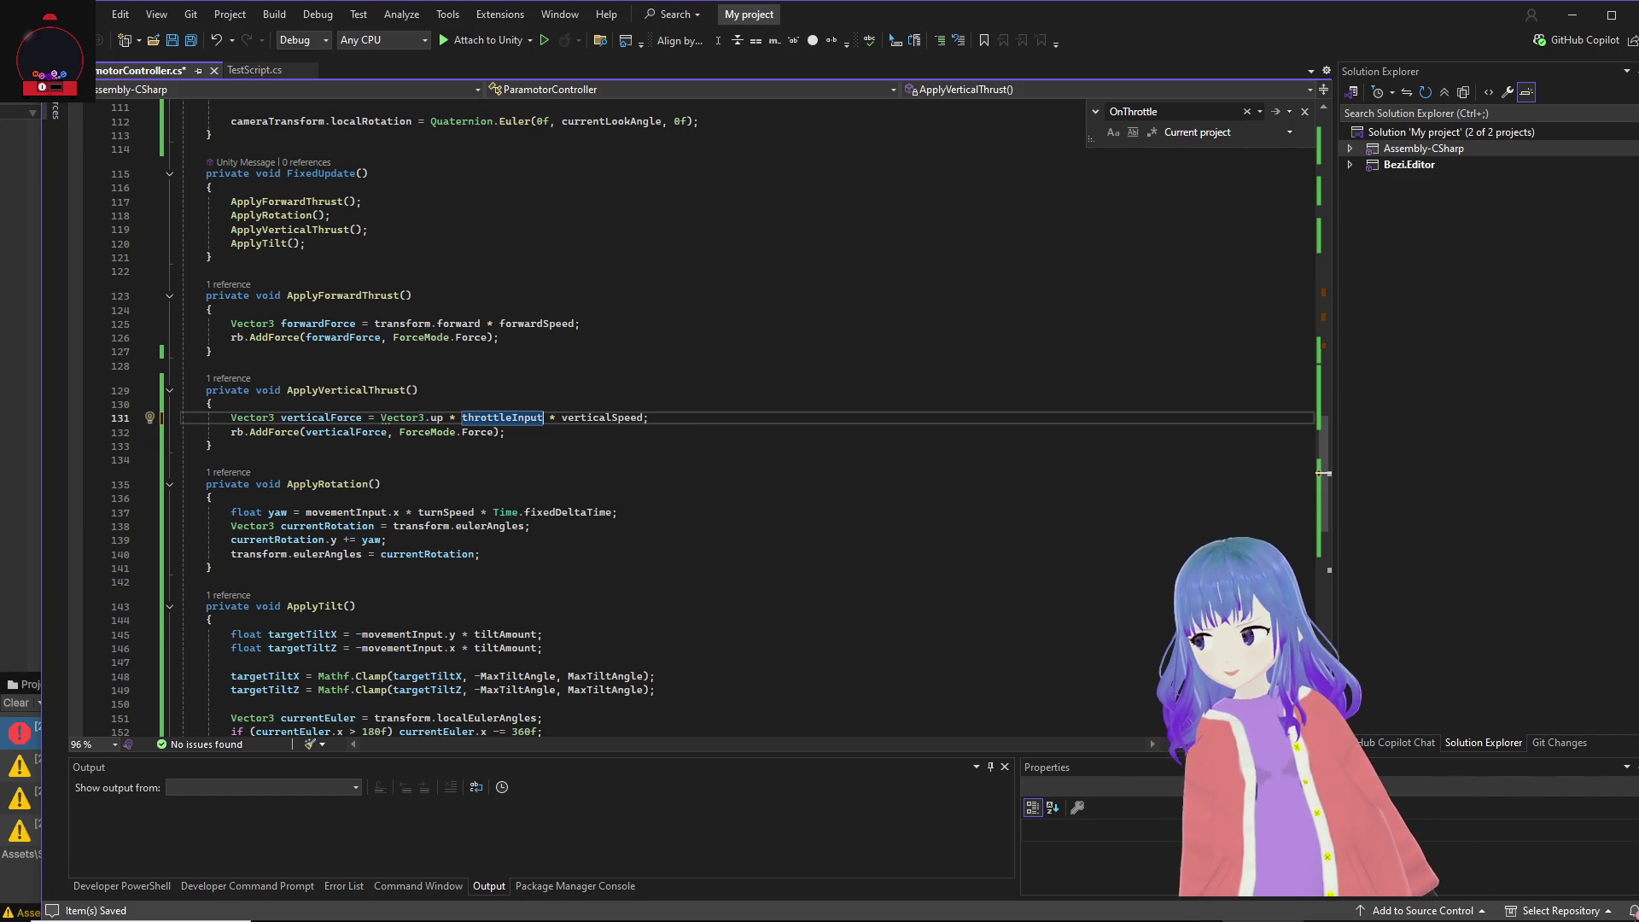
Step: Scroll up to OnEnable, where OnThrottle subscribes to the Throttle performed and canceled events
left_click(805, 335)
scroll(869, 364, "up", 12)
key("alt+Tab")
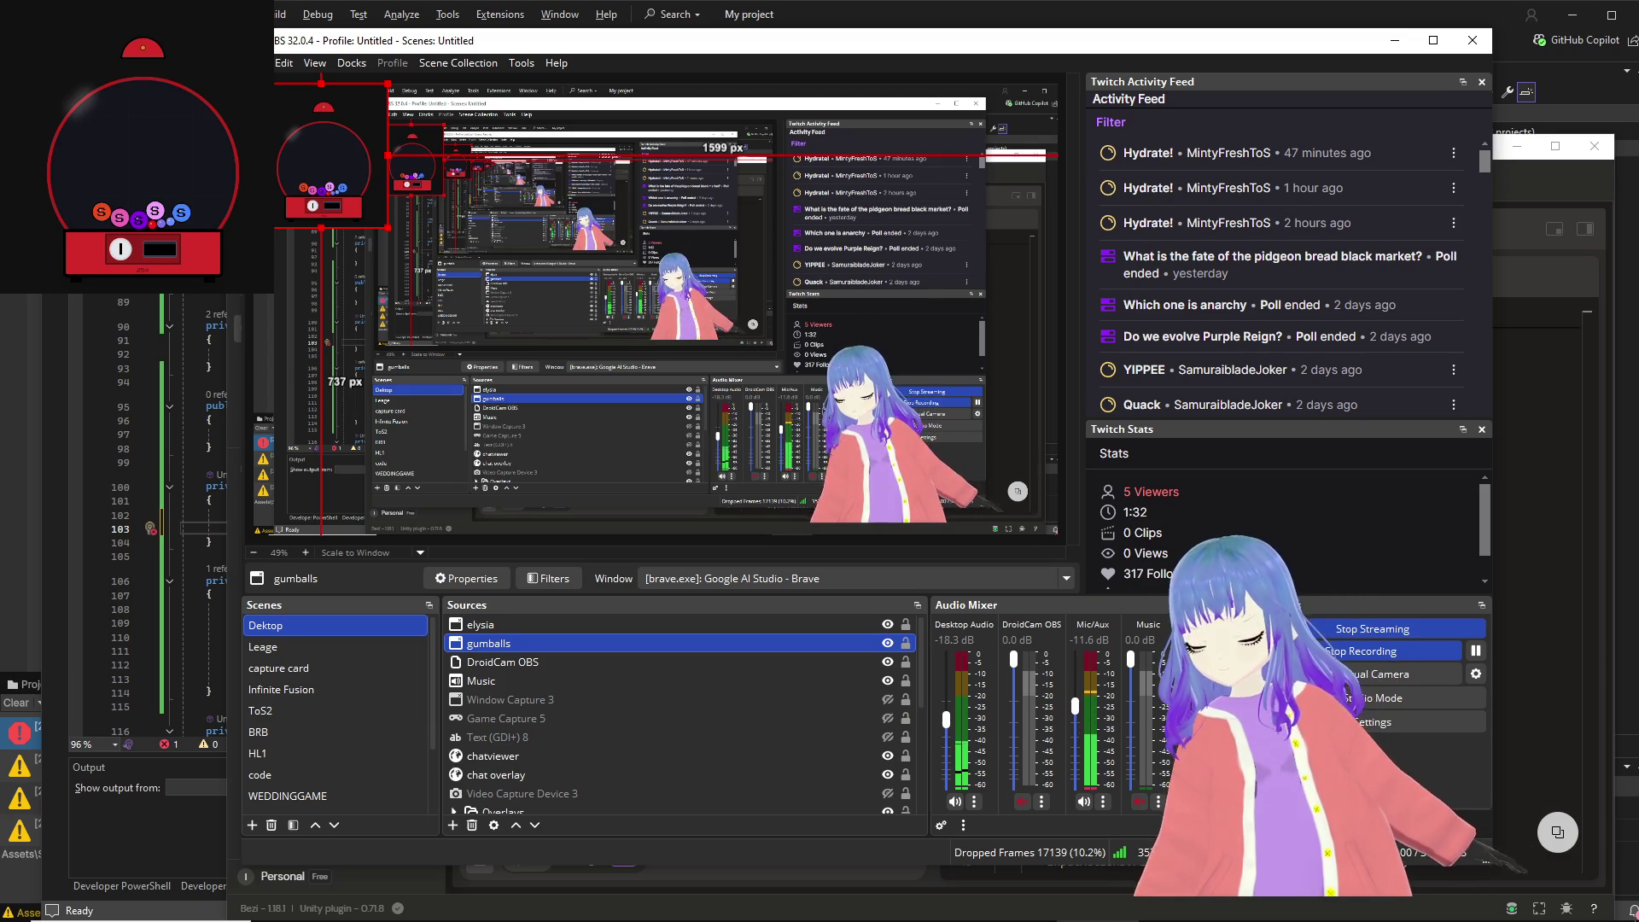
key("alt+Tab")
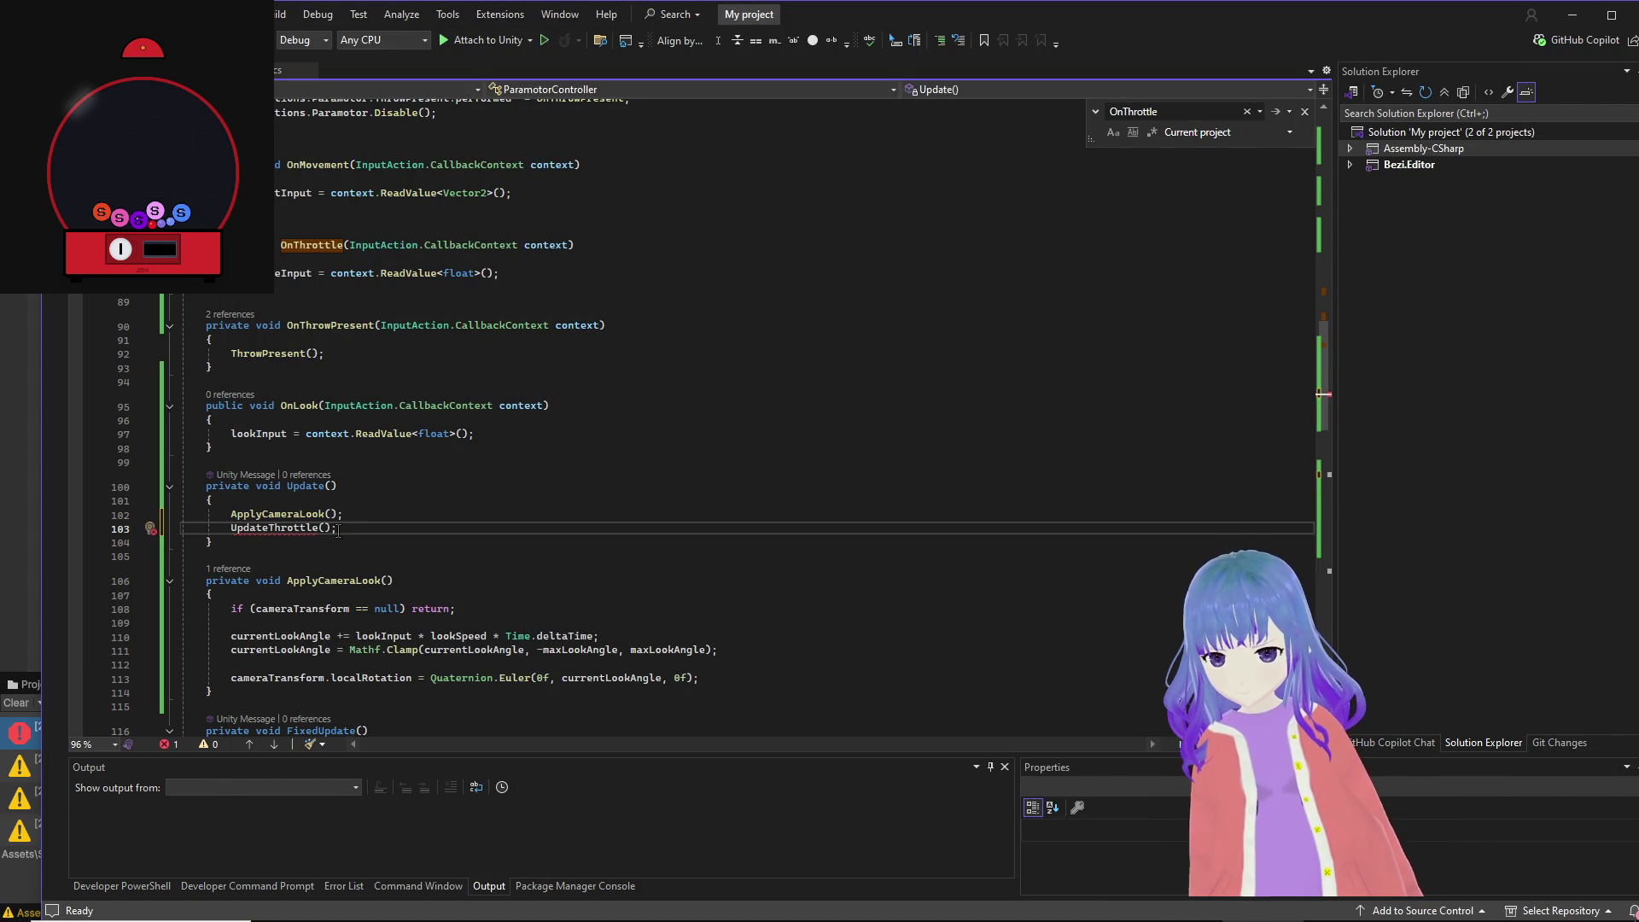
scroll(546, 408, "up", 14)
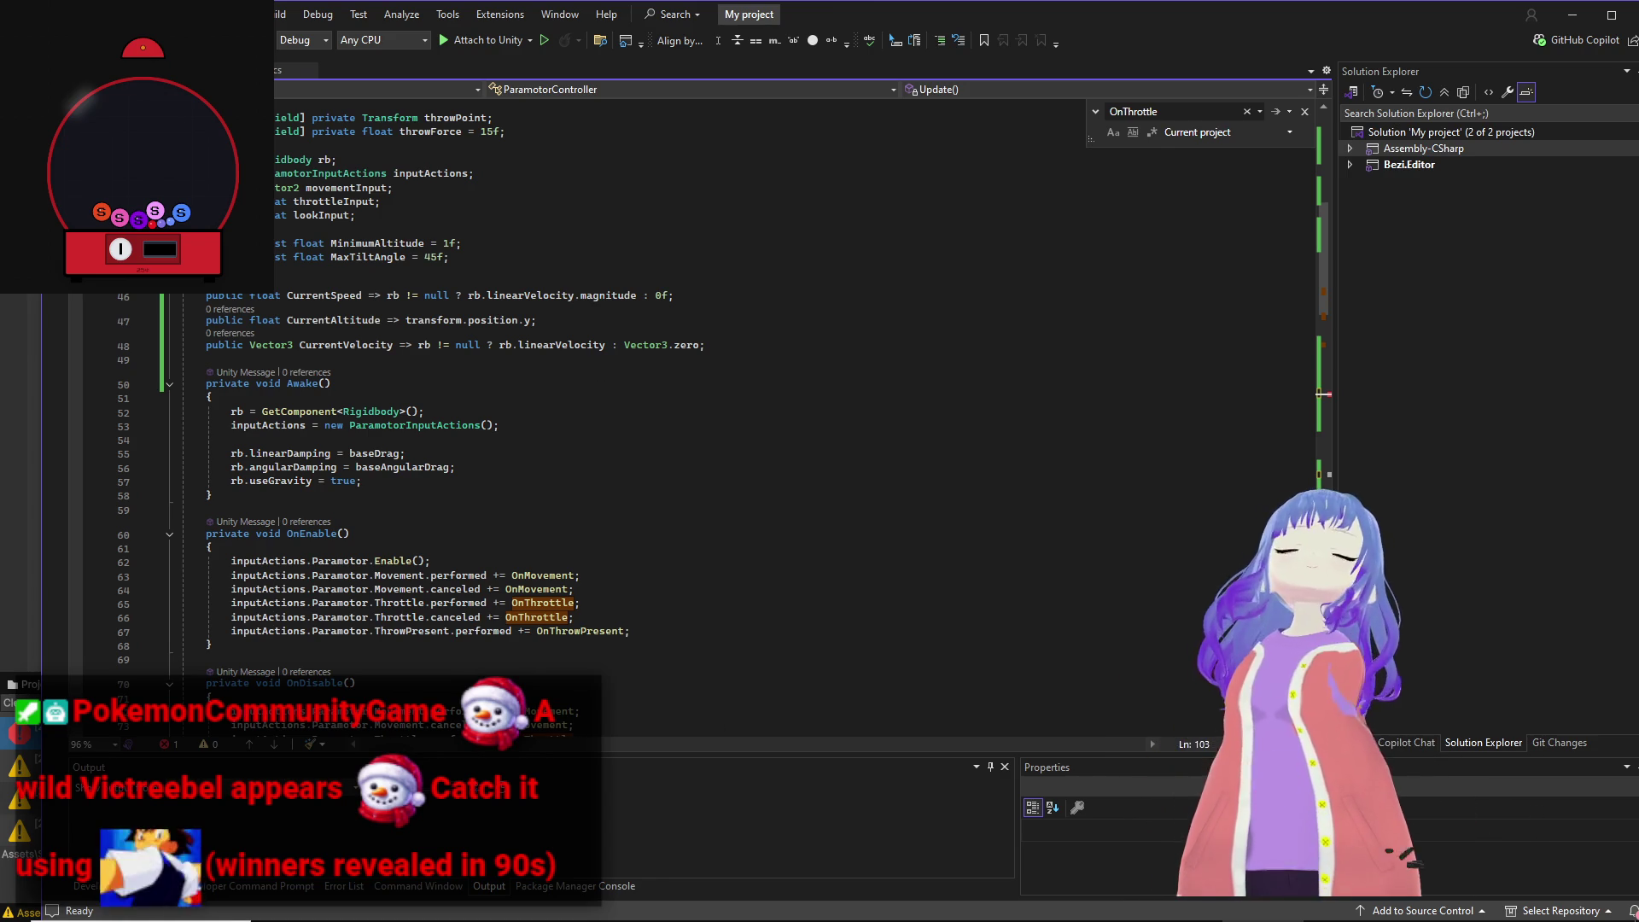
Step: Draft a Bezi message noting the throttle change and asking to fix the directional look with a complete example
mouse_move(512, 920)
left_click(832, 908)
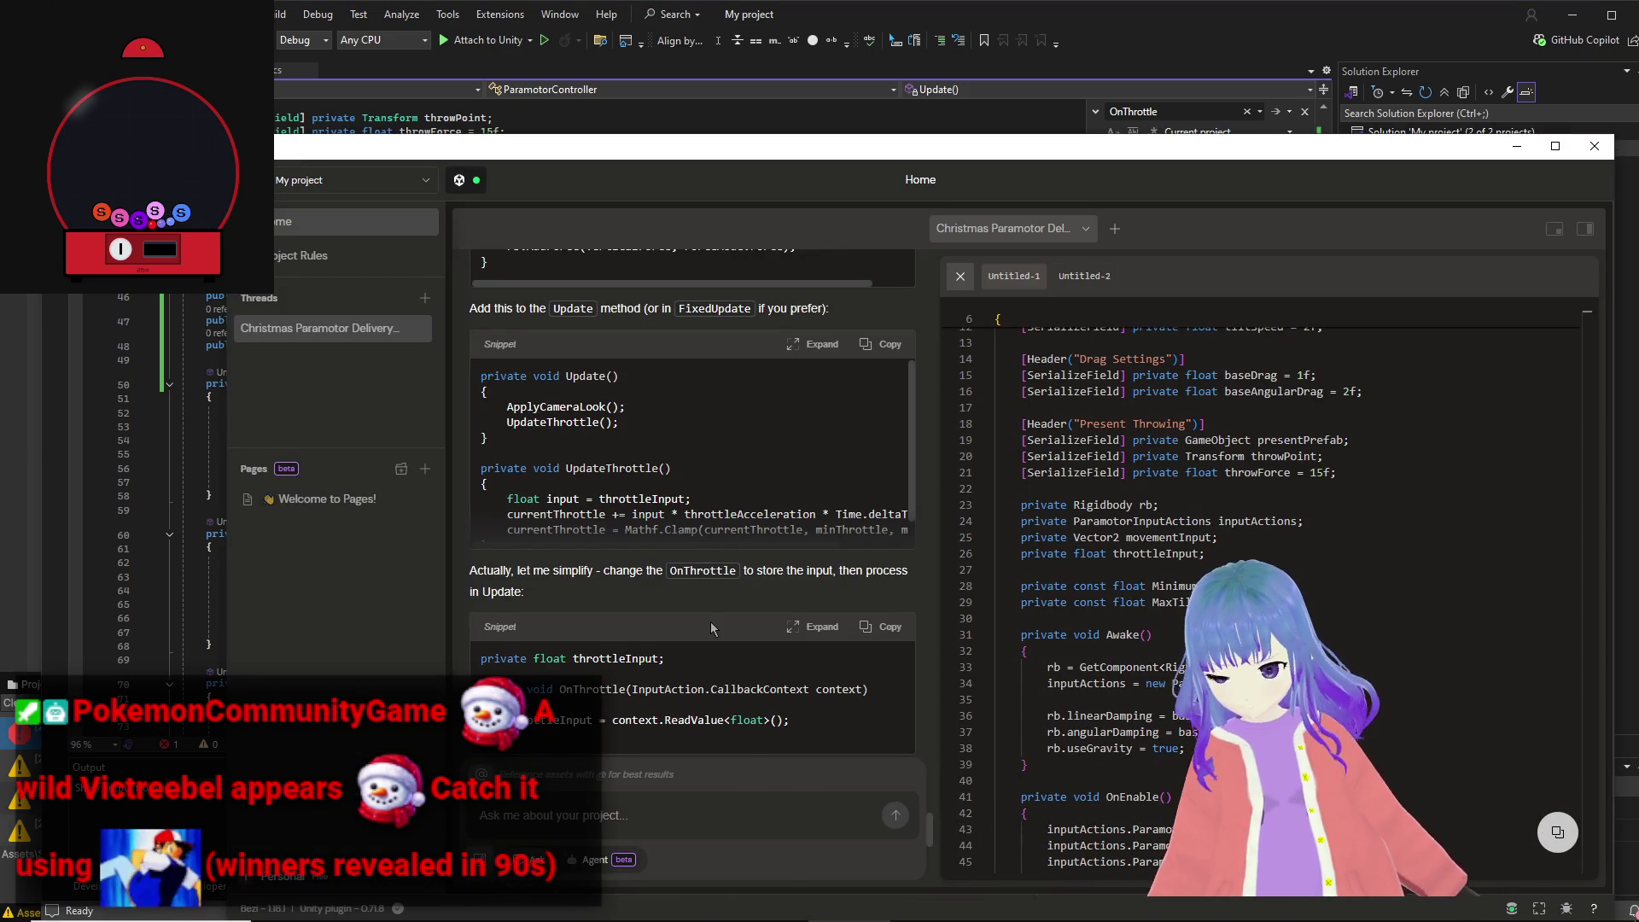
type("Okay")
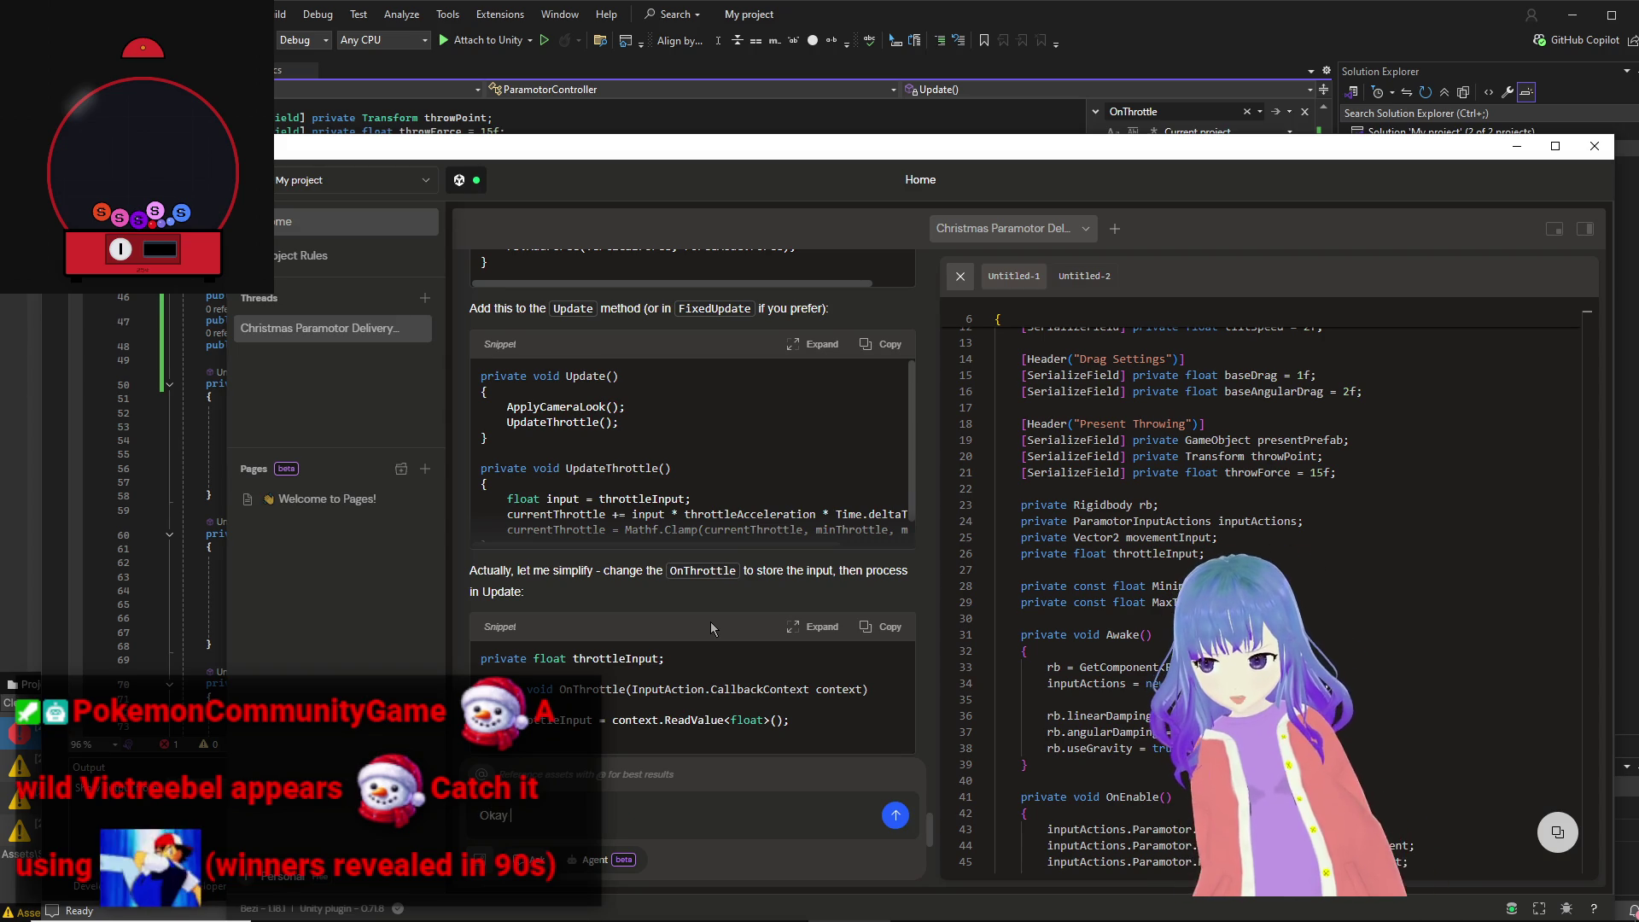
type(" so you changed")
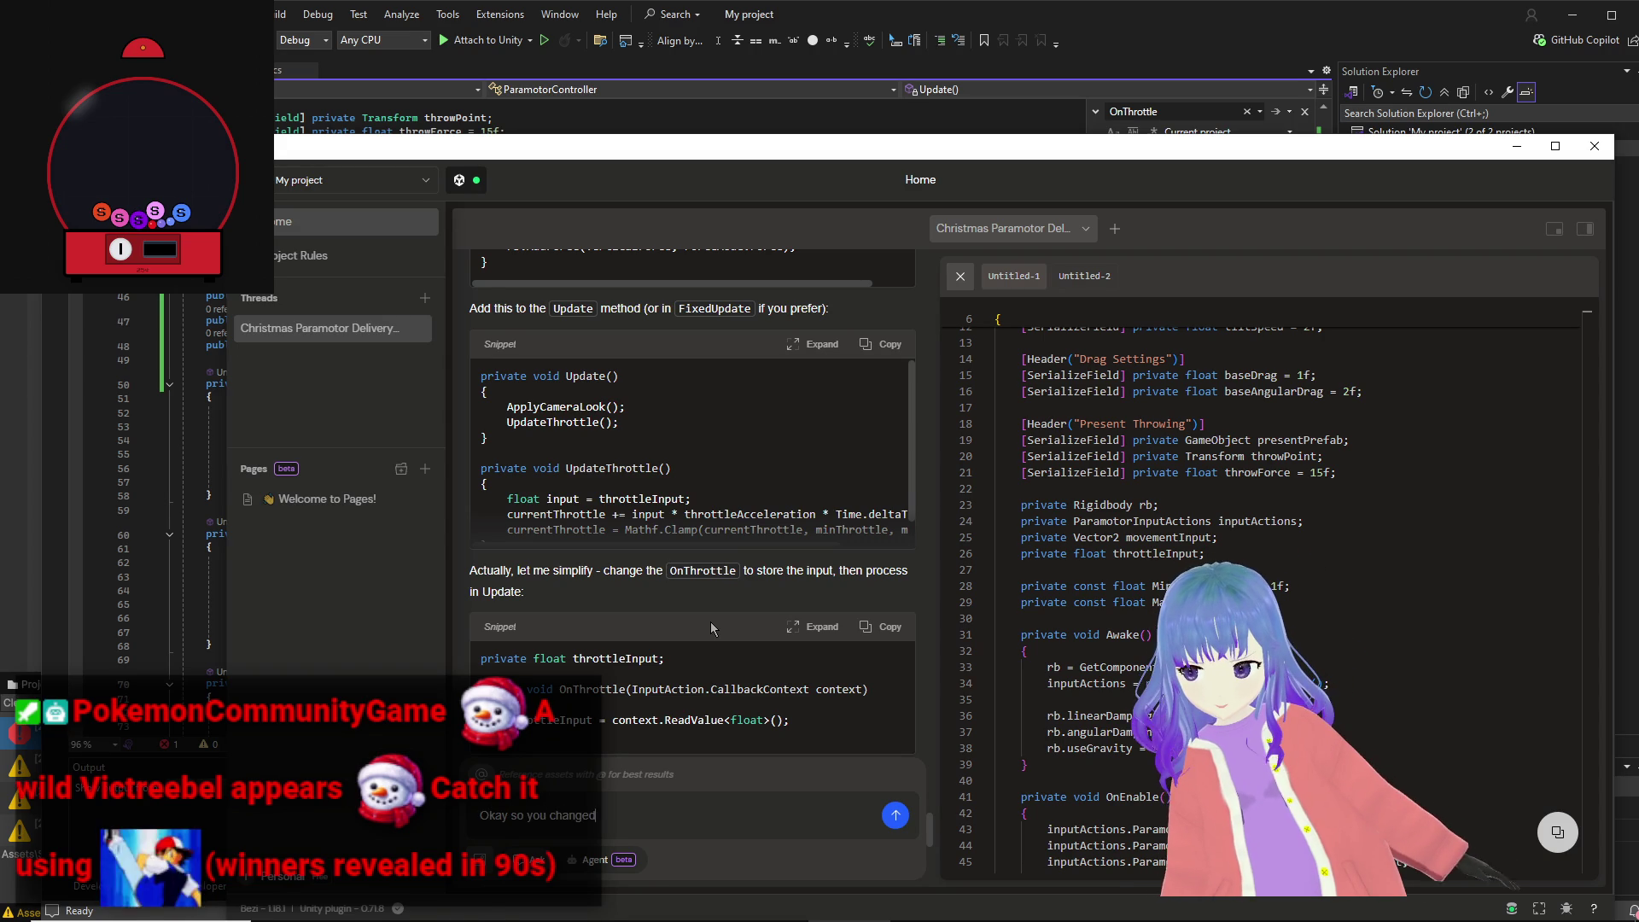
type(" your mind on how th")
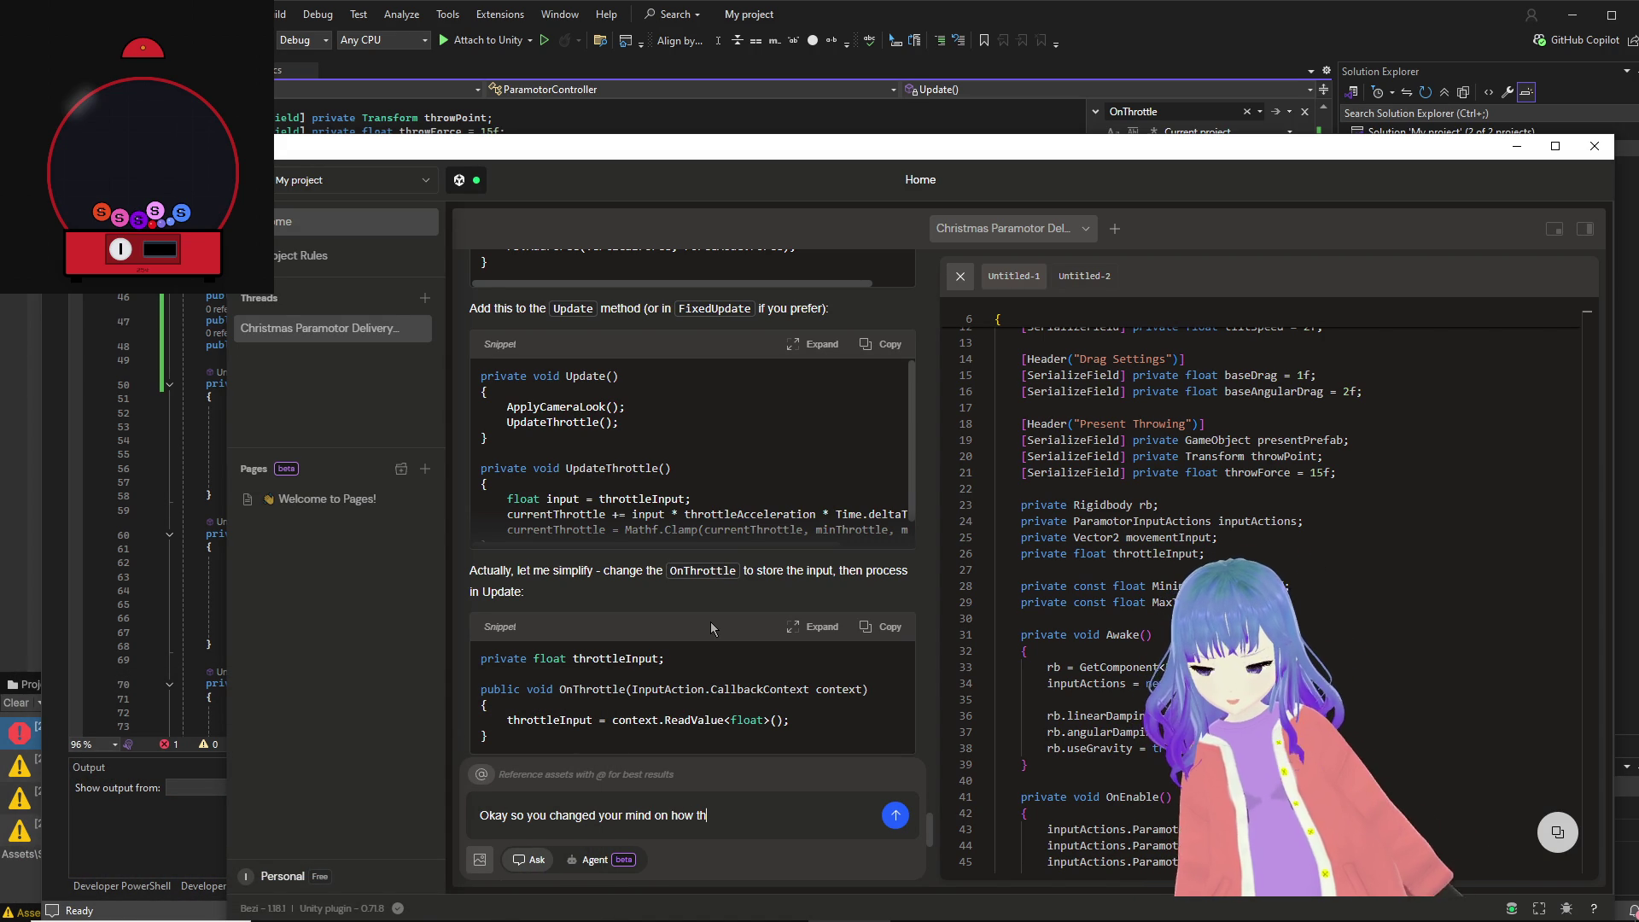
type("rottle should be")
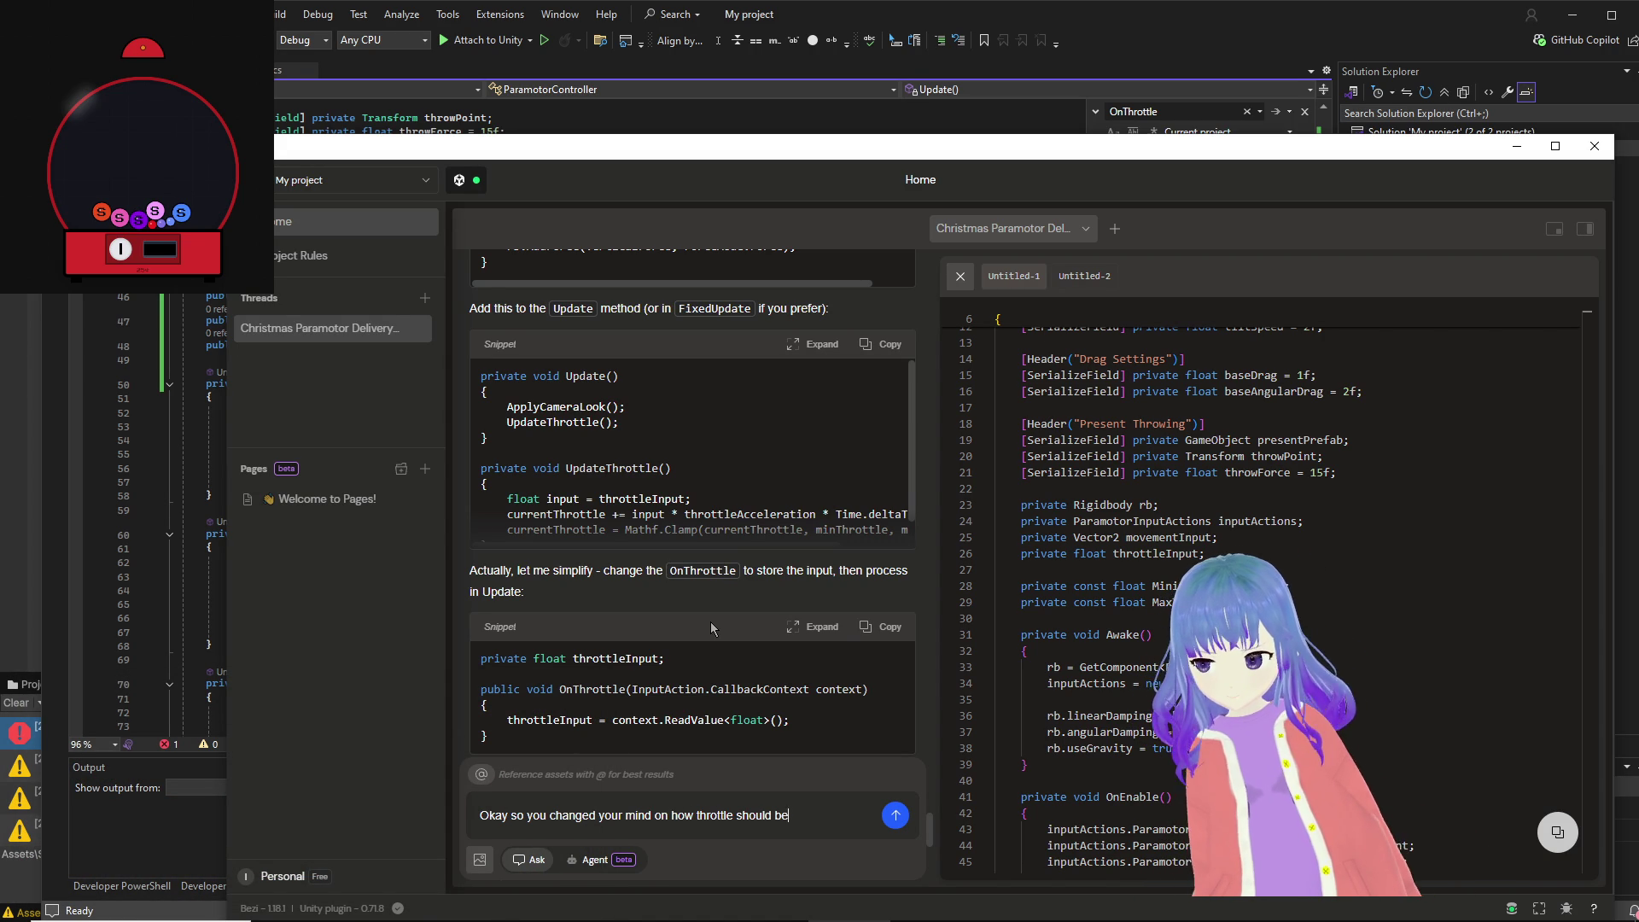
type(", and the ")
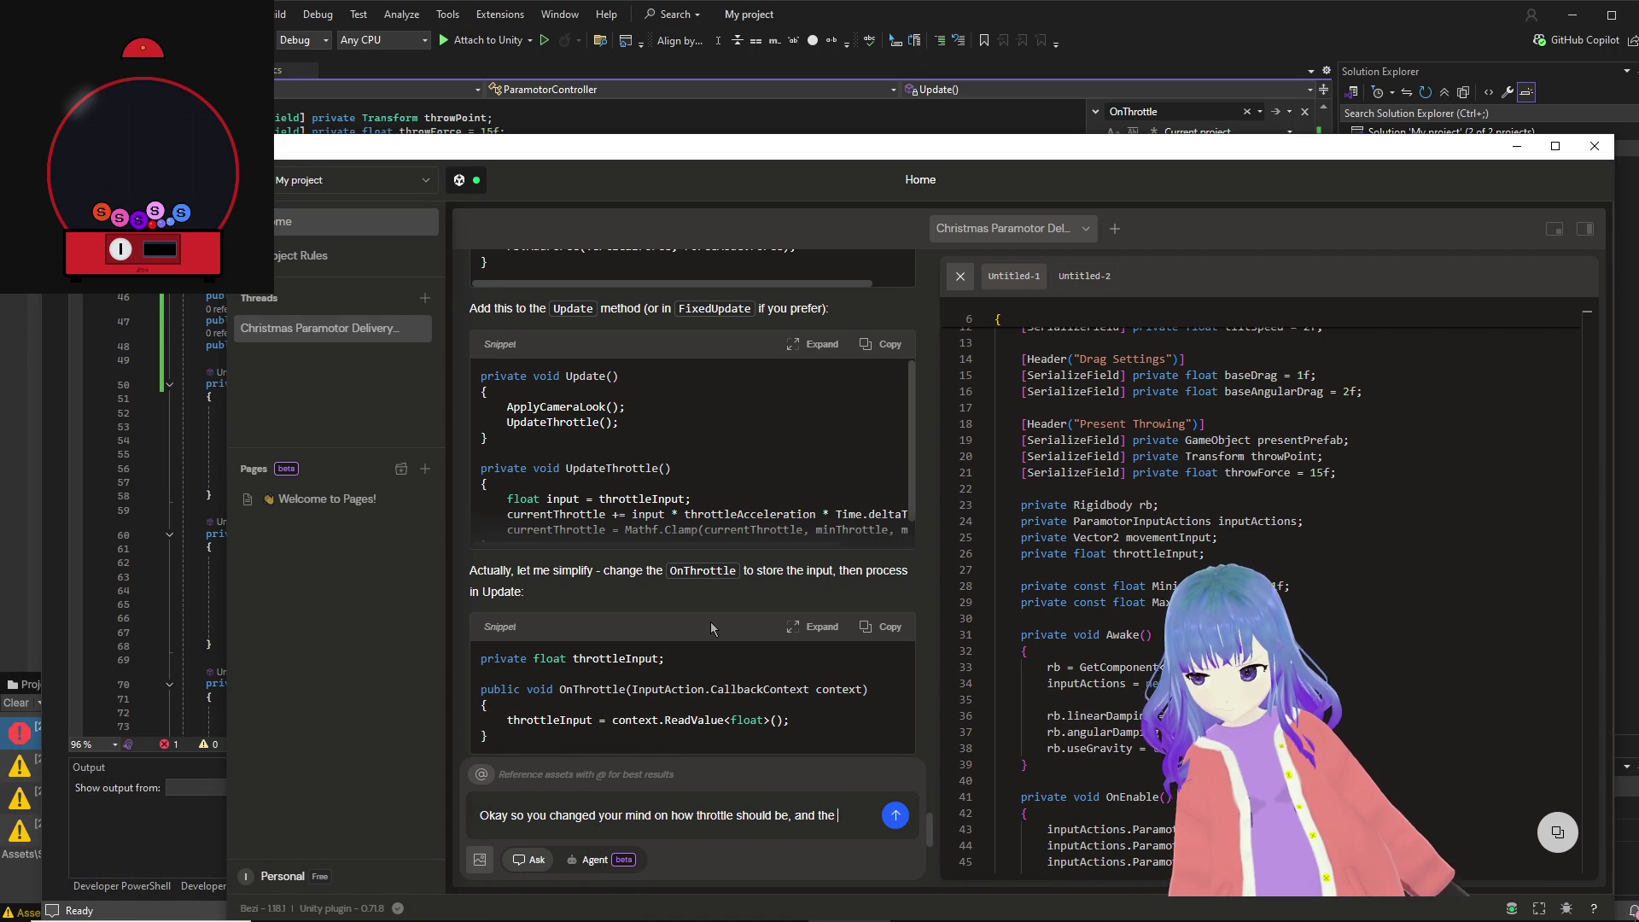
type("looking in direc")
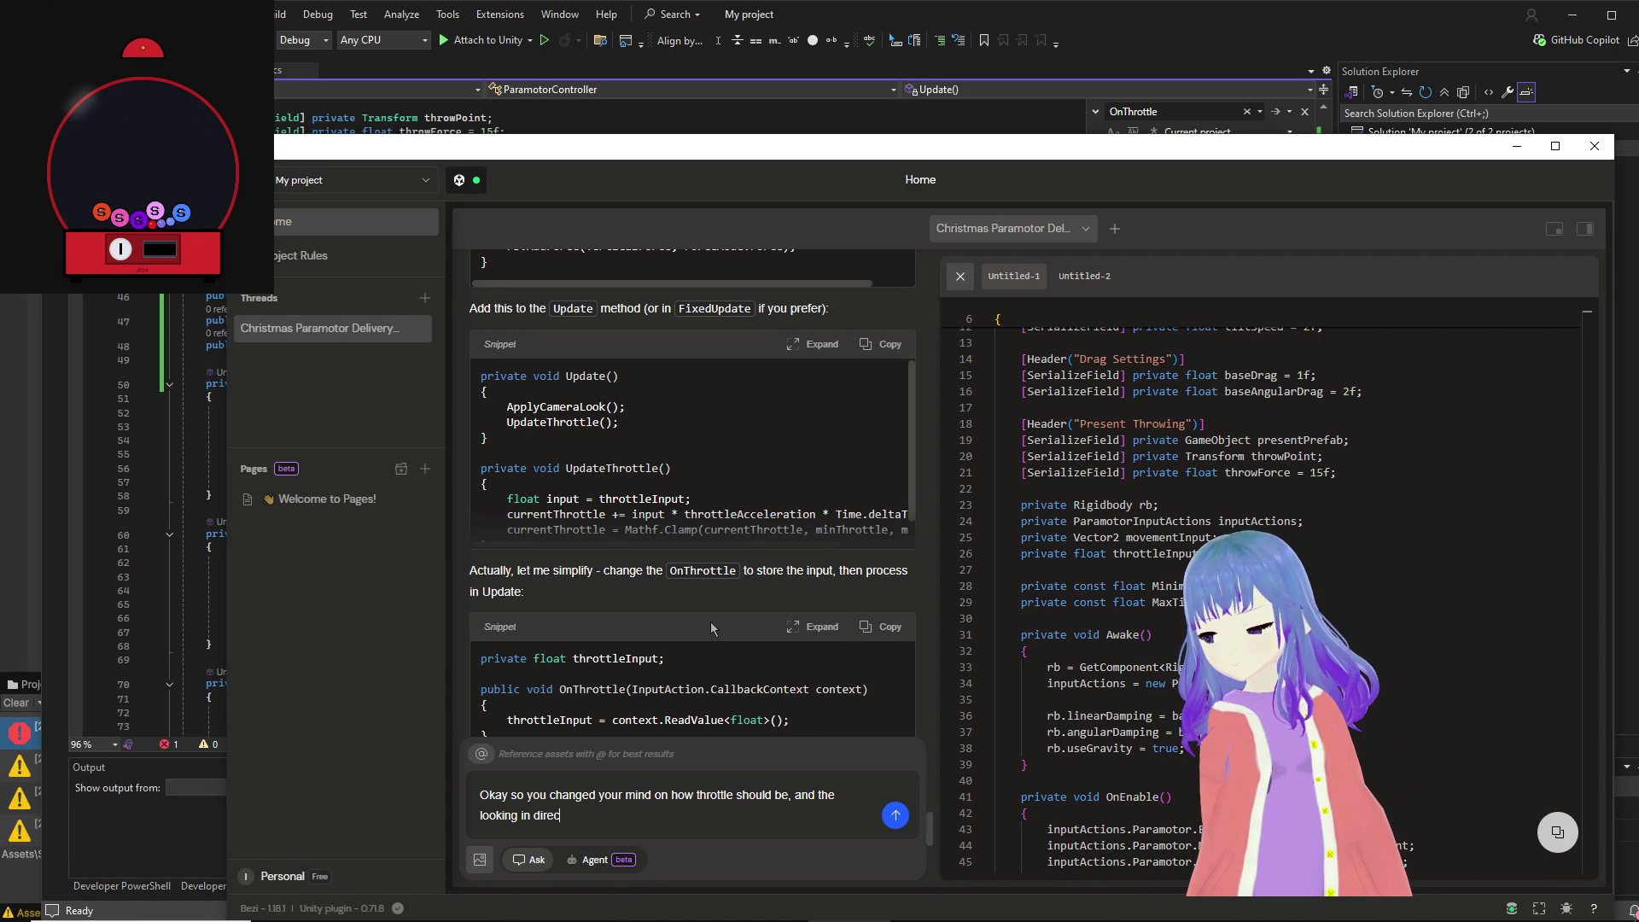
type("tionrs al")
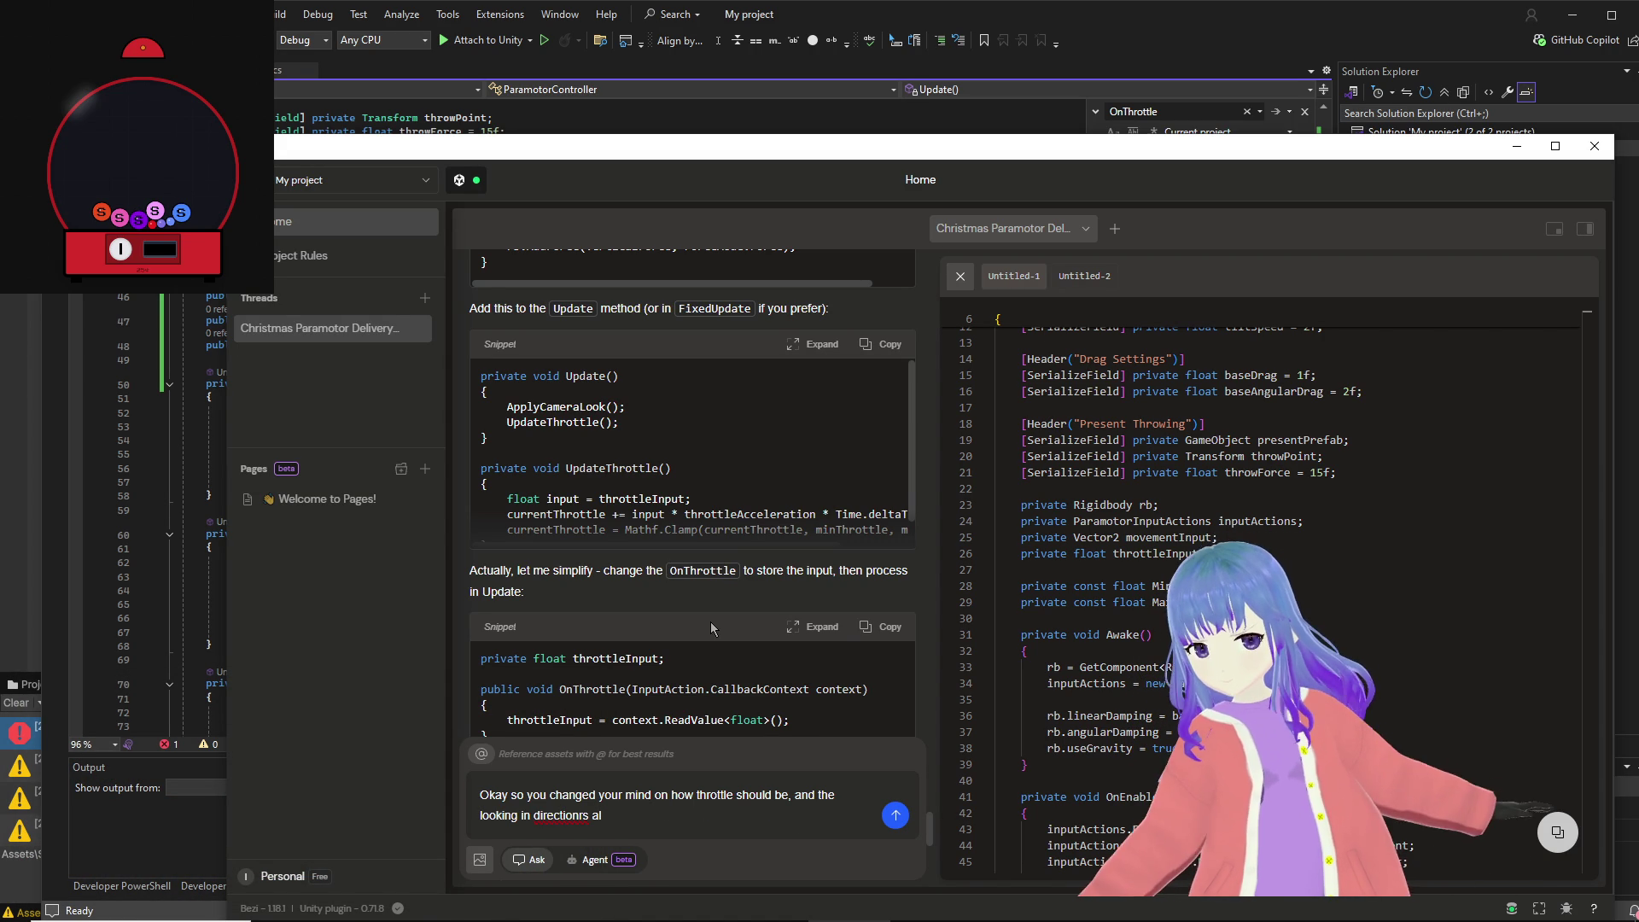
key("BackSpace")
key("BackSpace")
key("BackSpace")
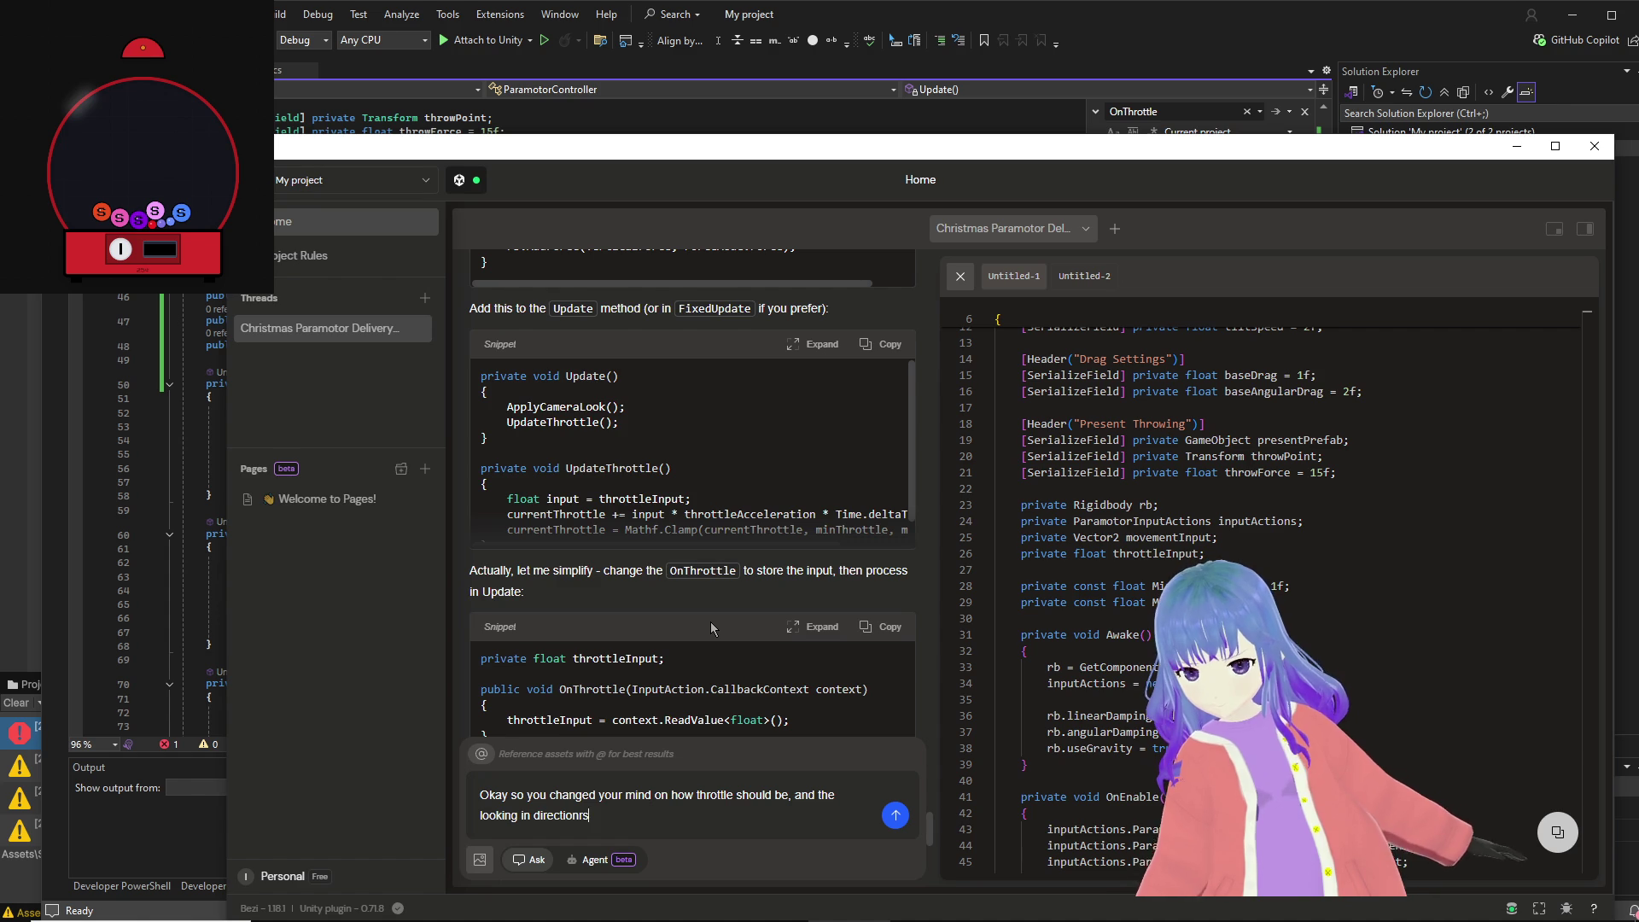
key("BackSpace")
type("s doesnt w")
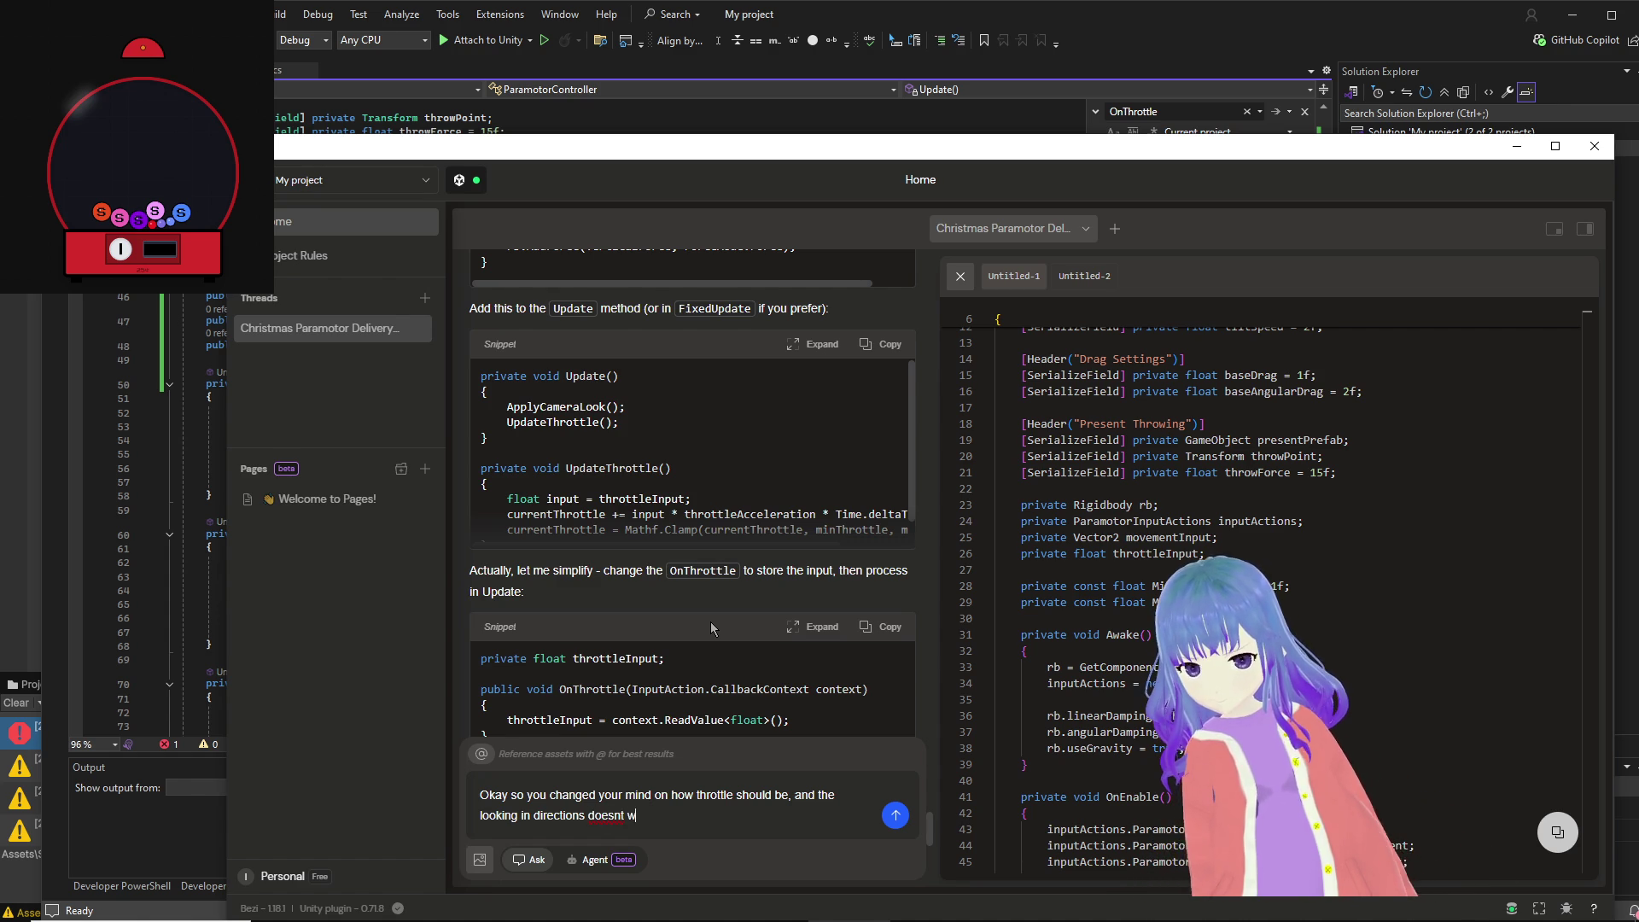
type("ork too we")
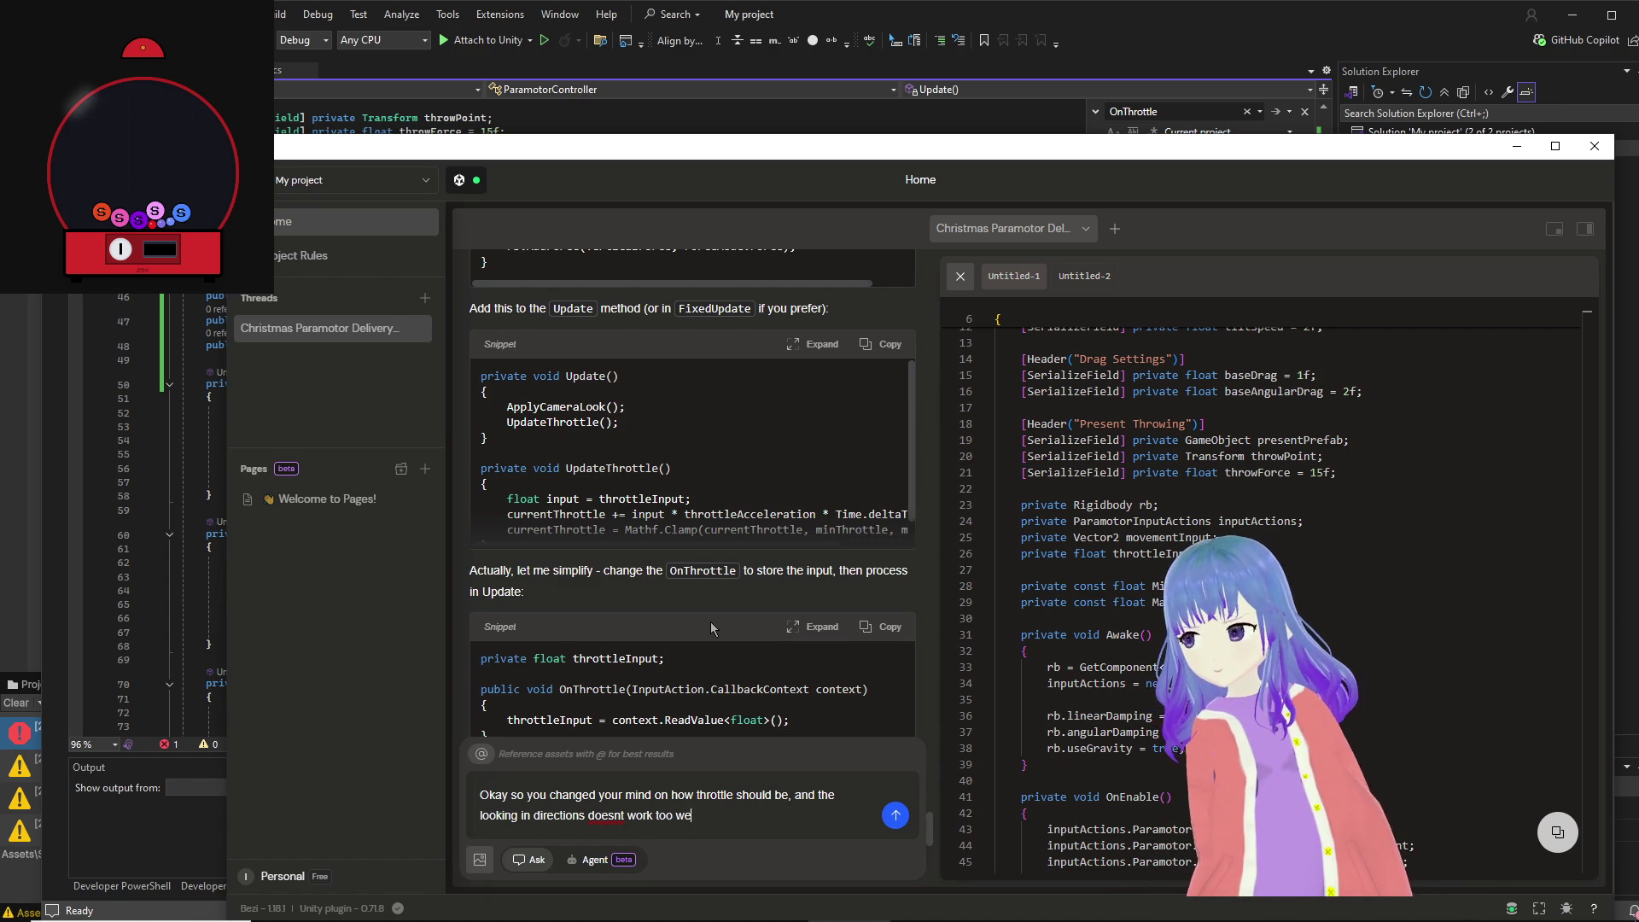
type("ll rn so re")
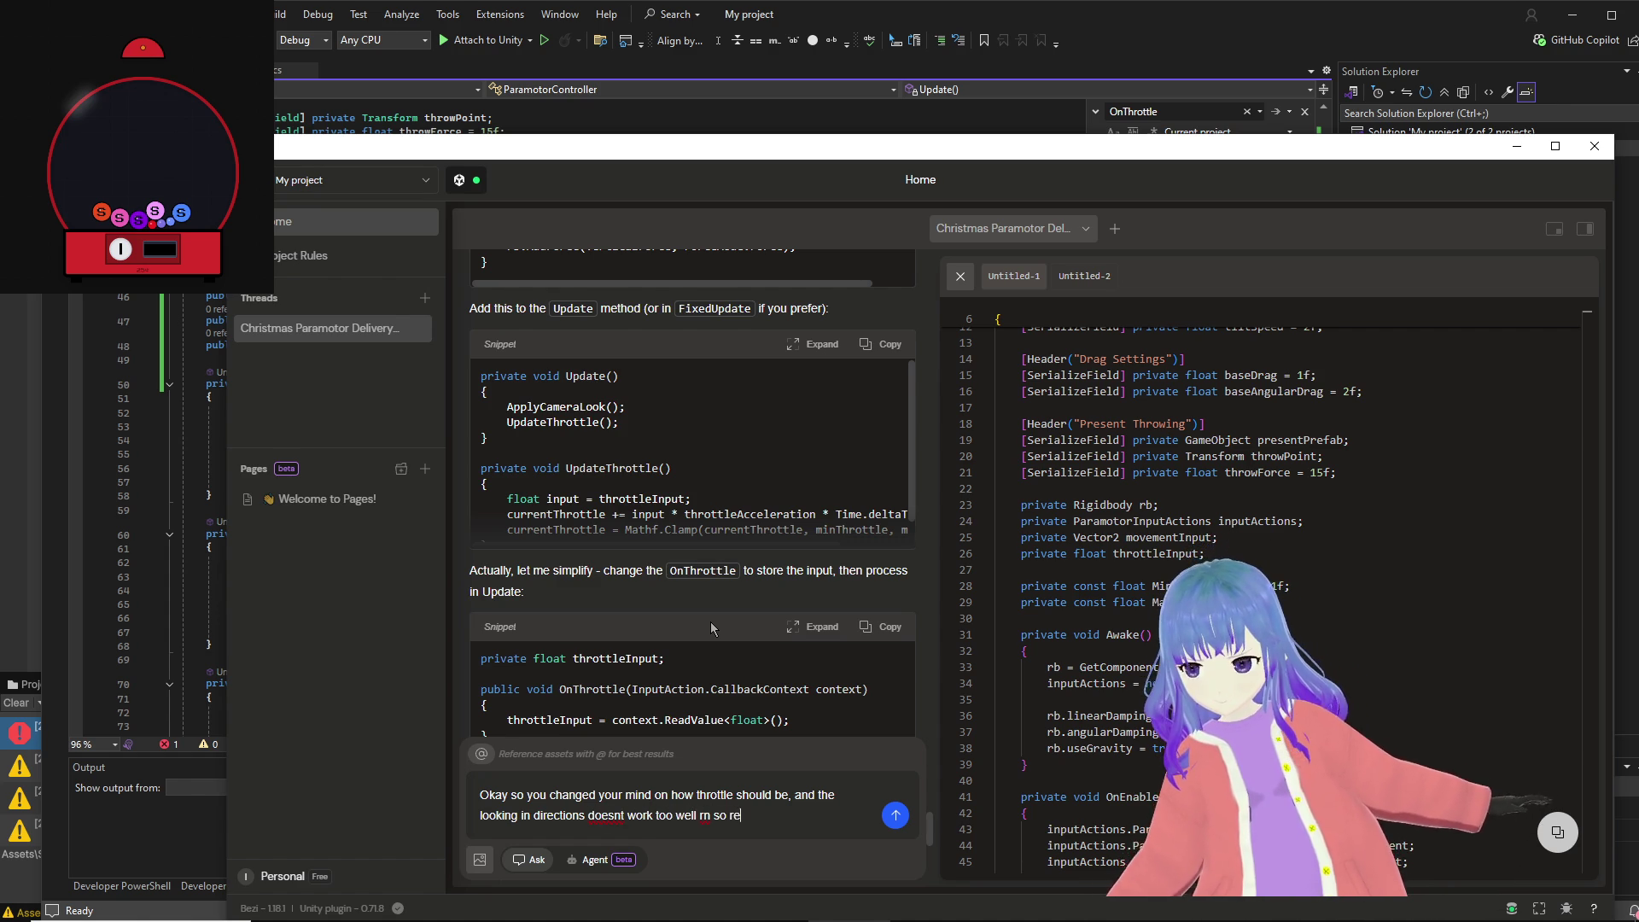
key("BackSpace")
key("BackSpace")
type("fix the")
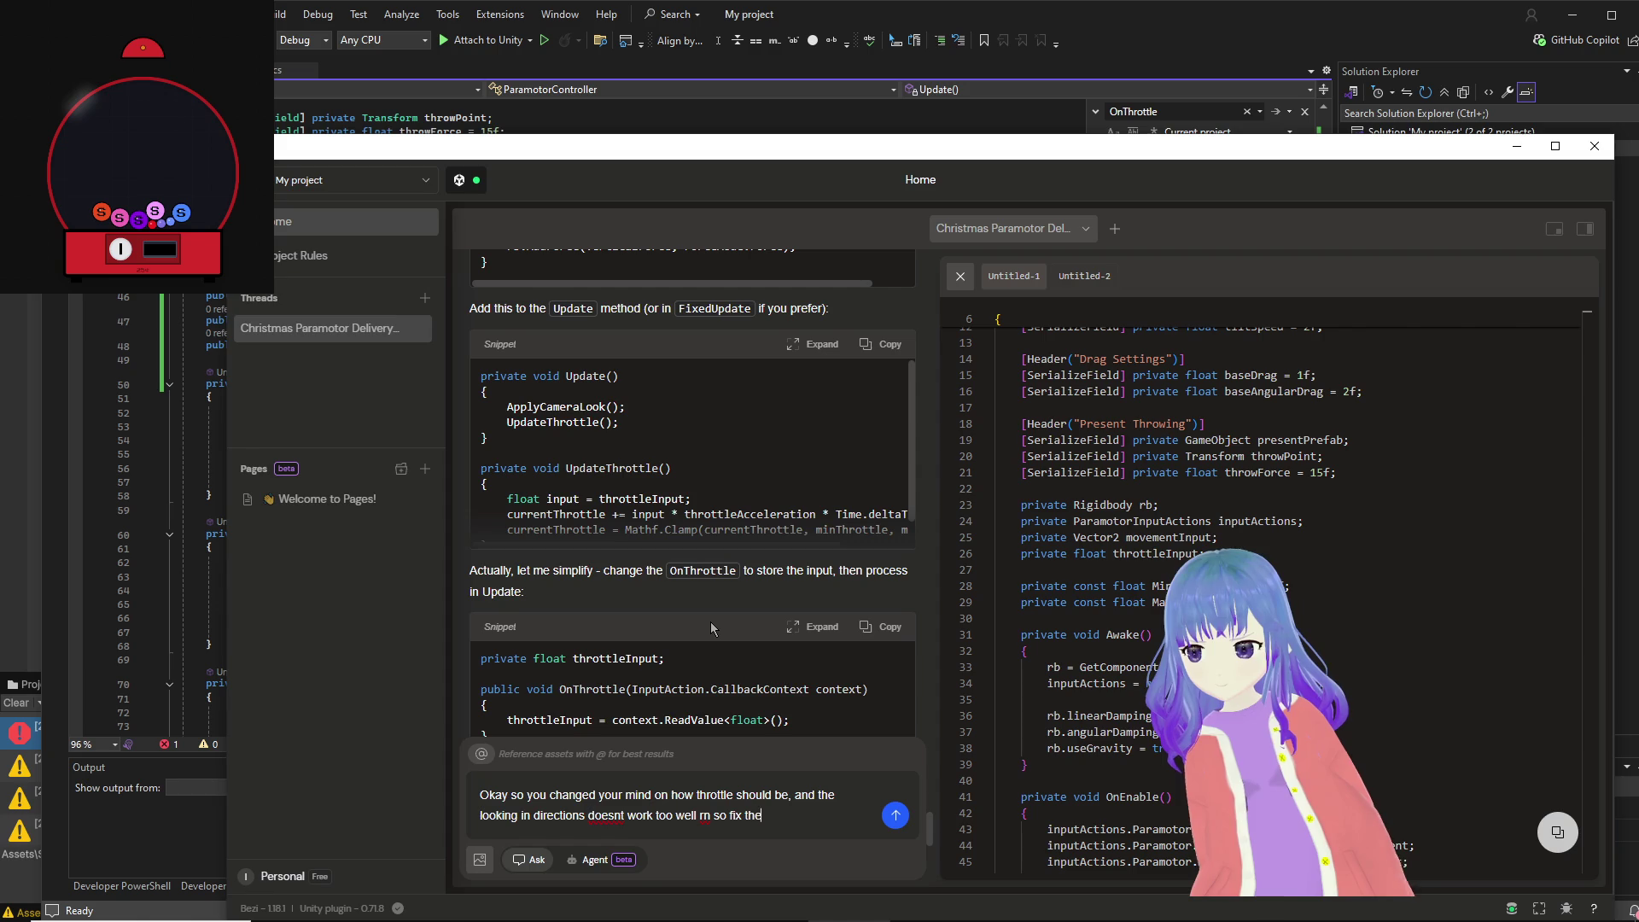
type(" directional lo")
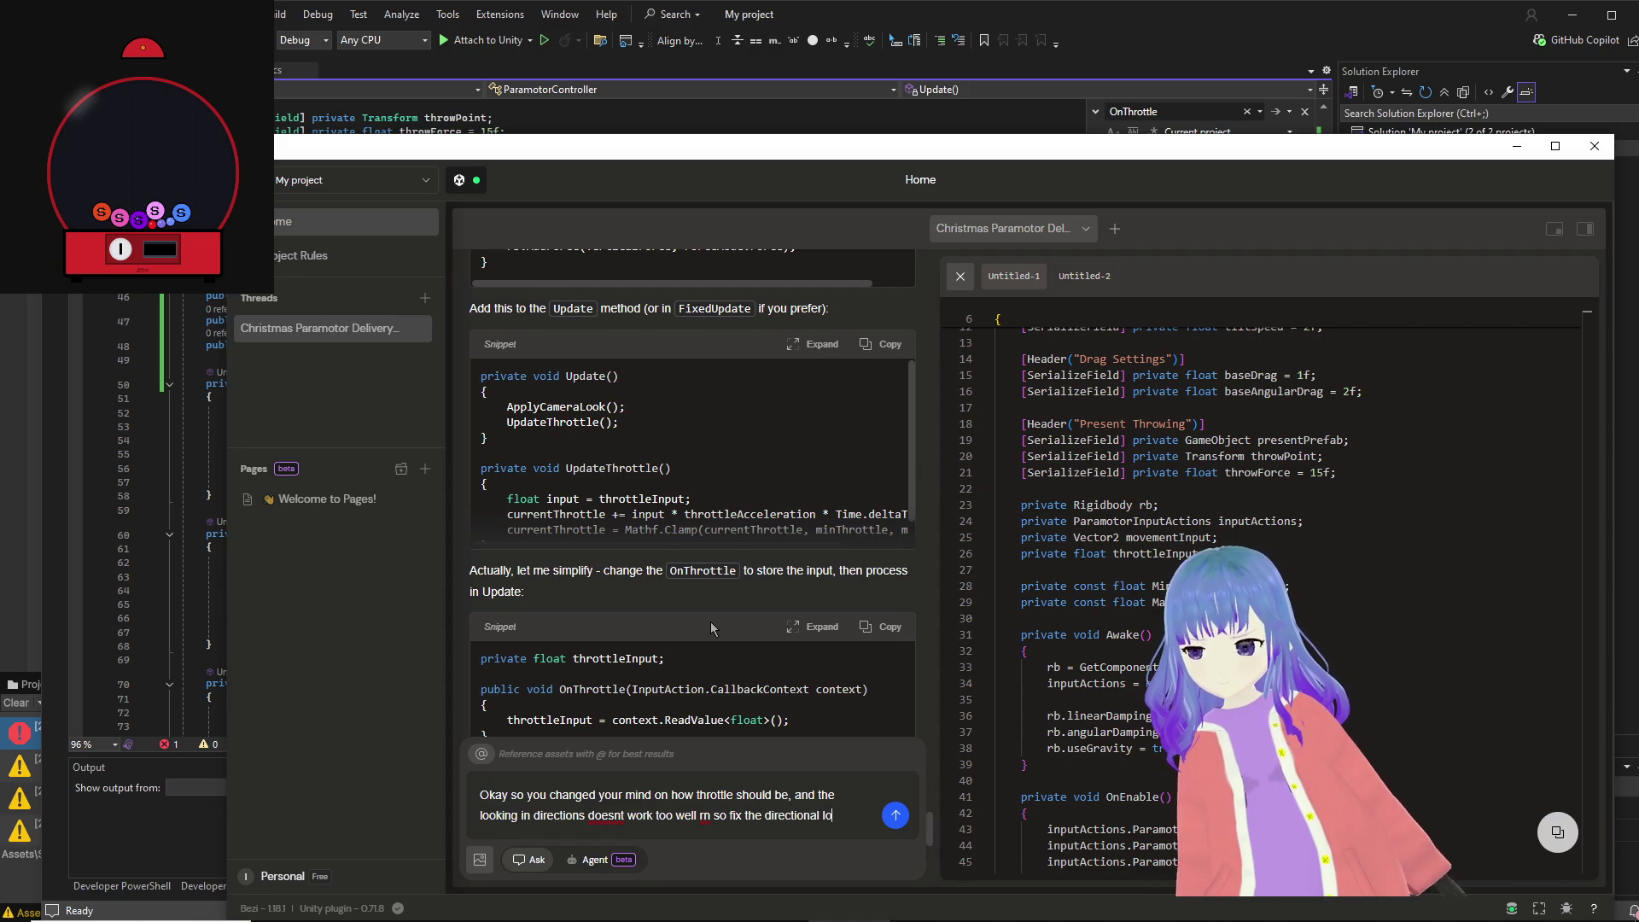
type("ok and g")
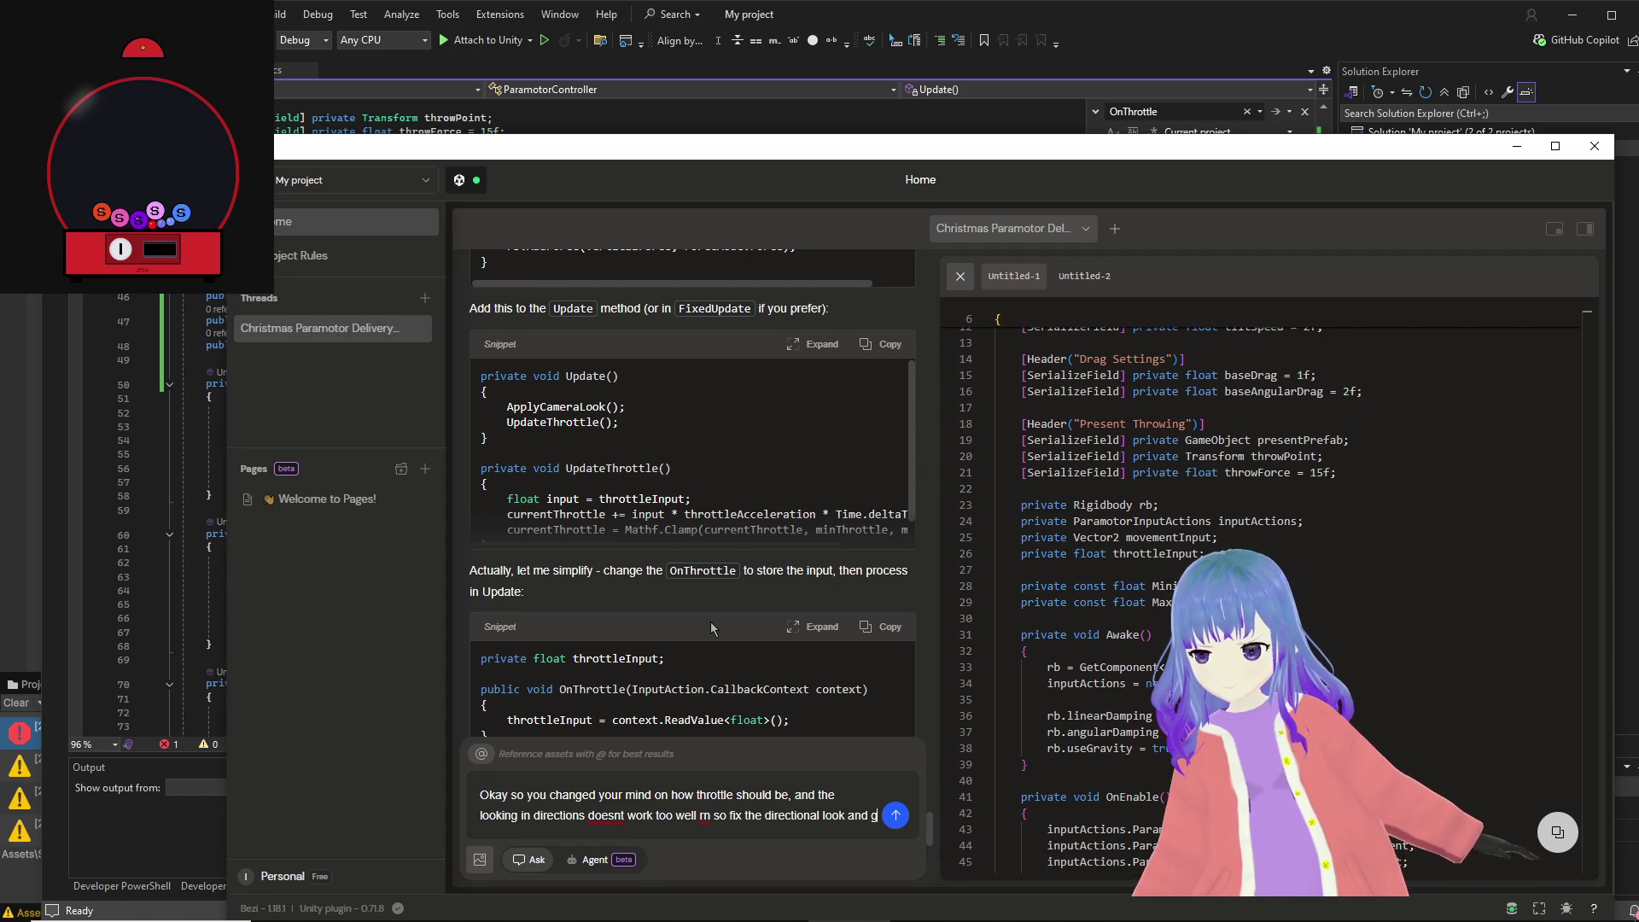
type("ive")
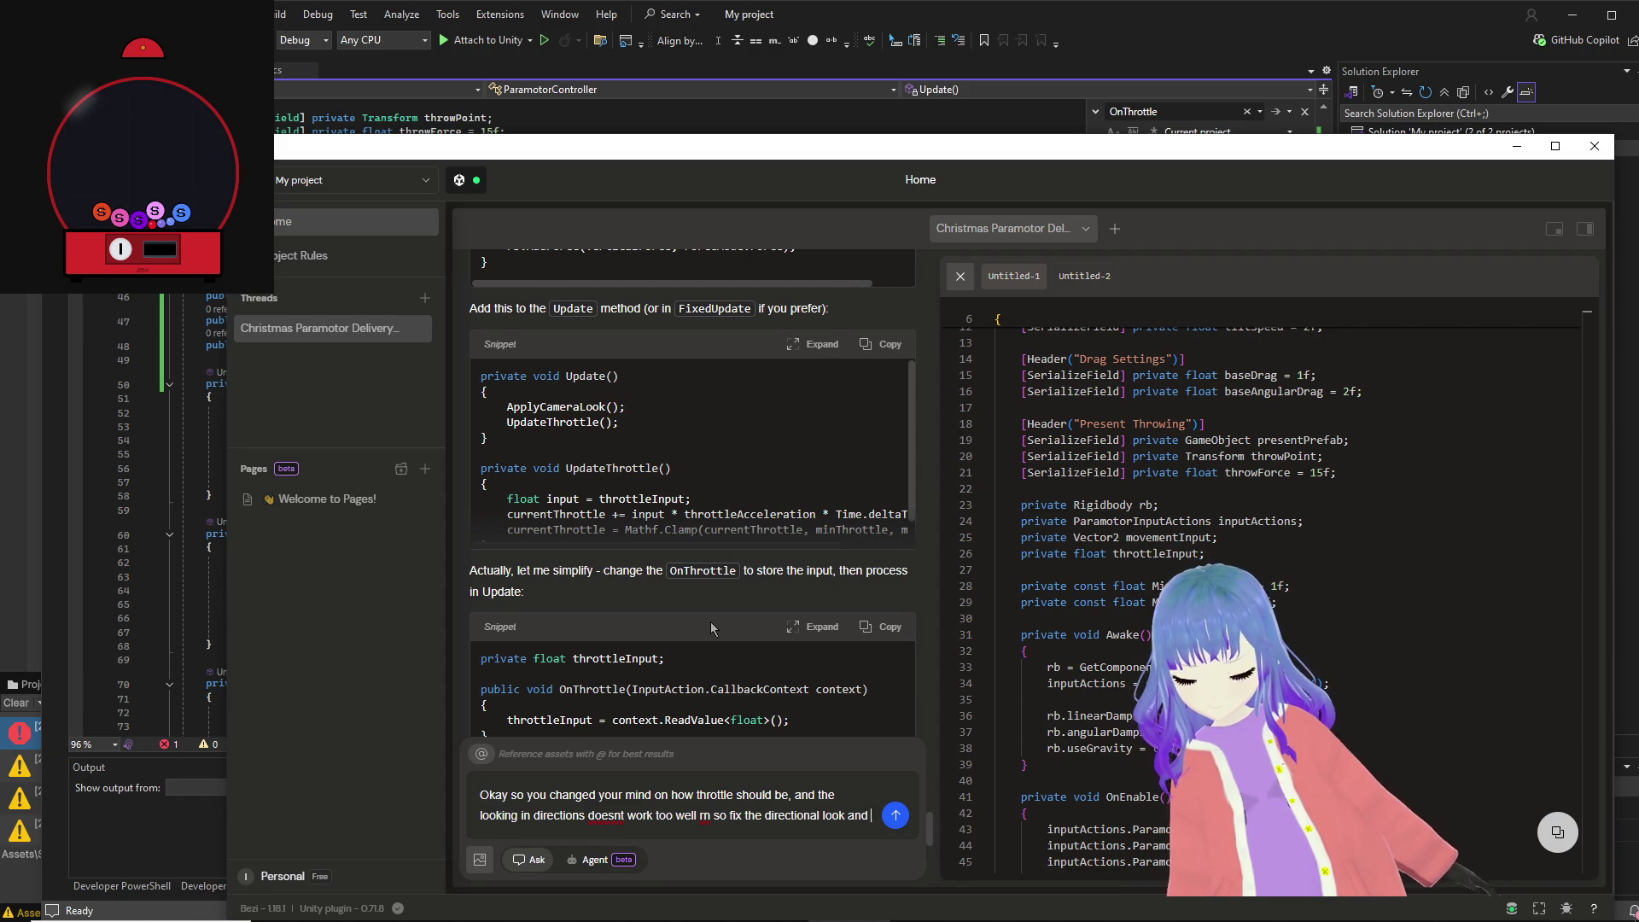
key("BackSpace")
key("BackSpace")
type("me a com")
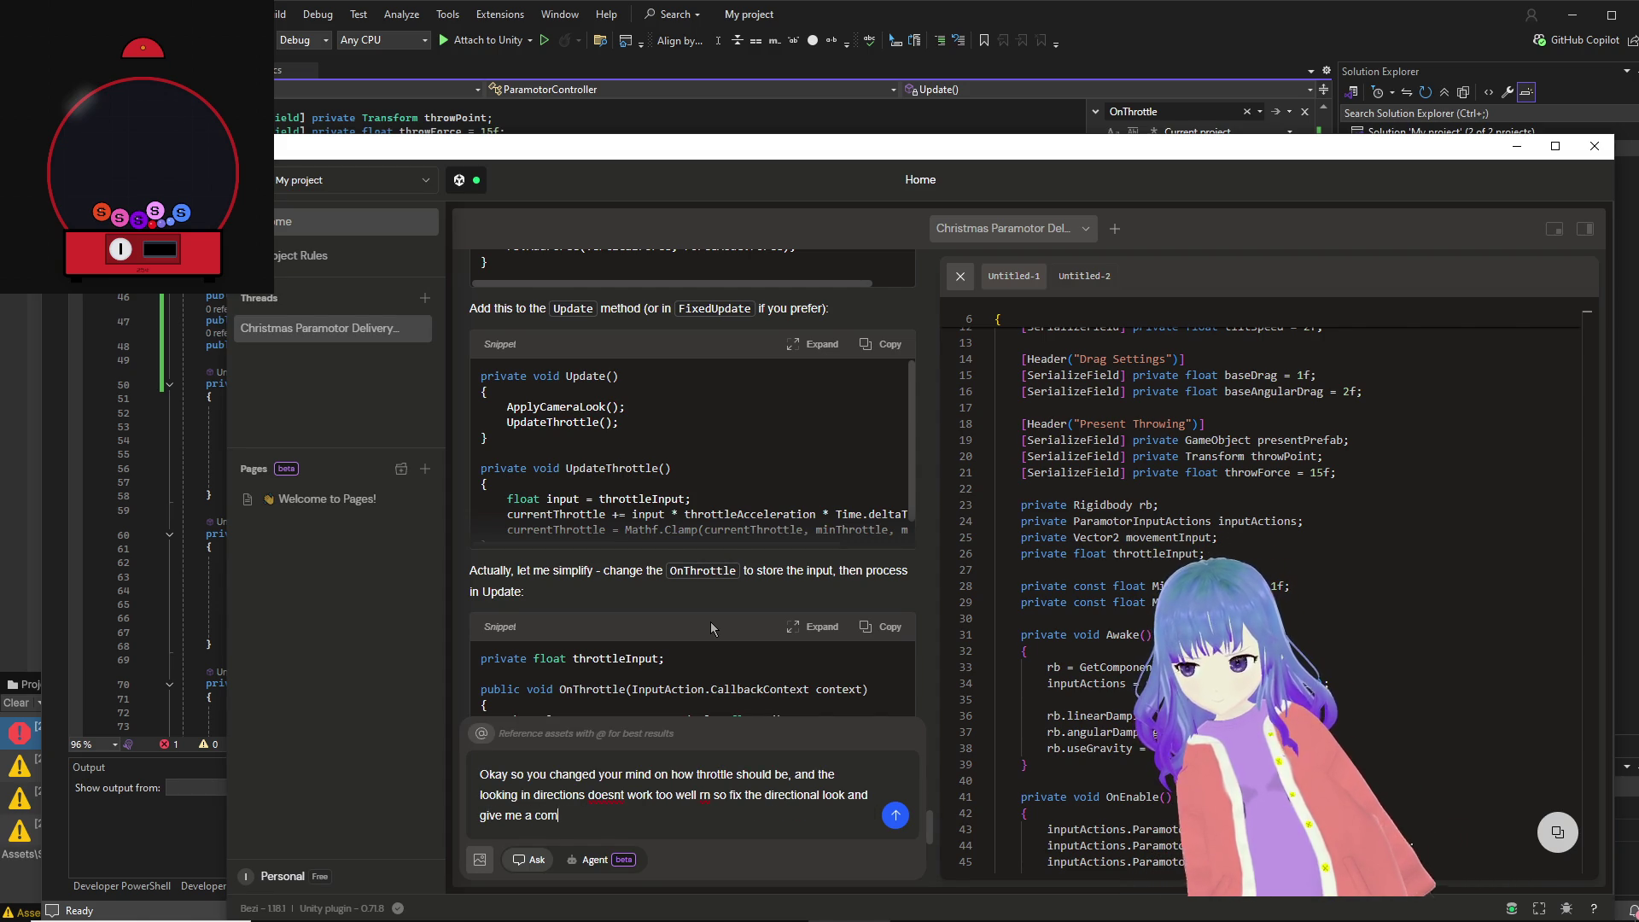
type("plete example")
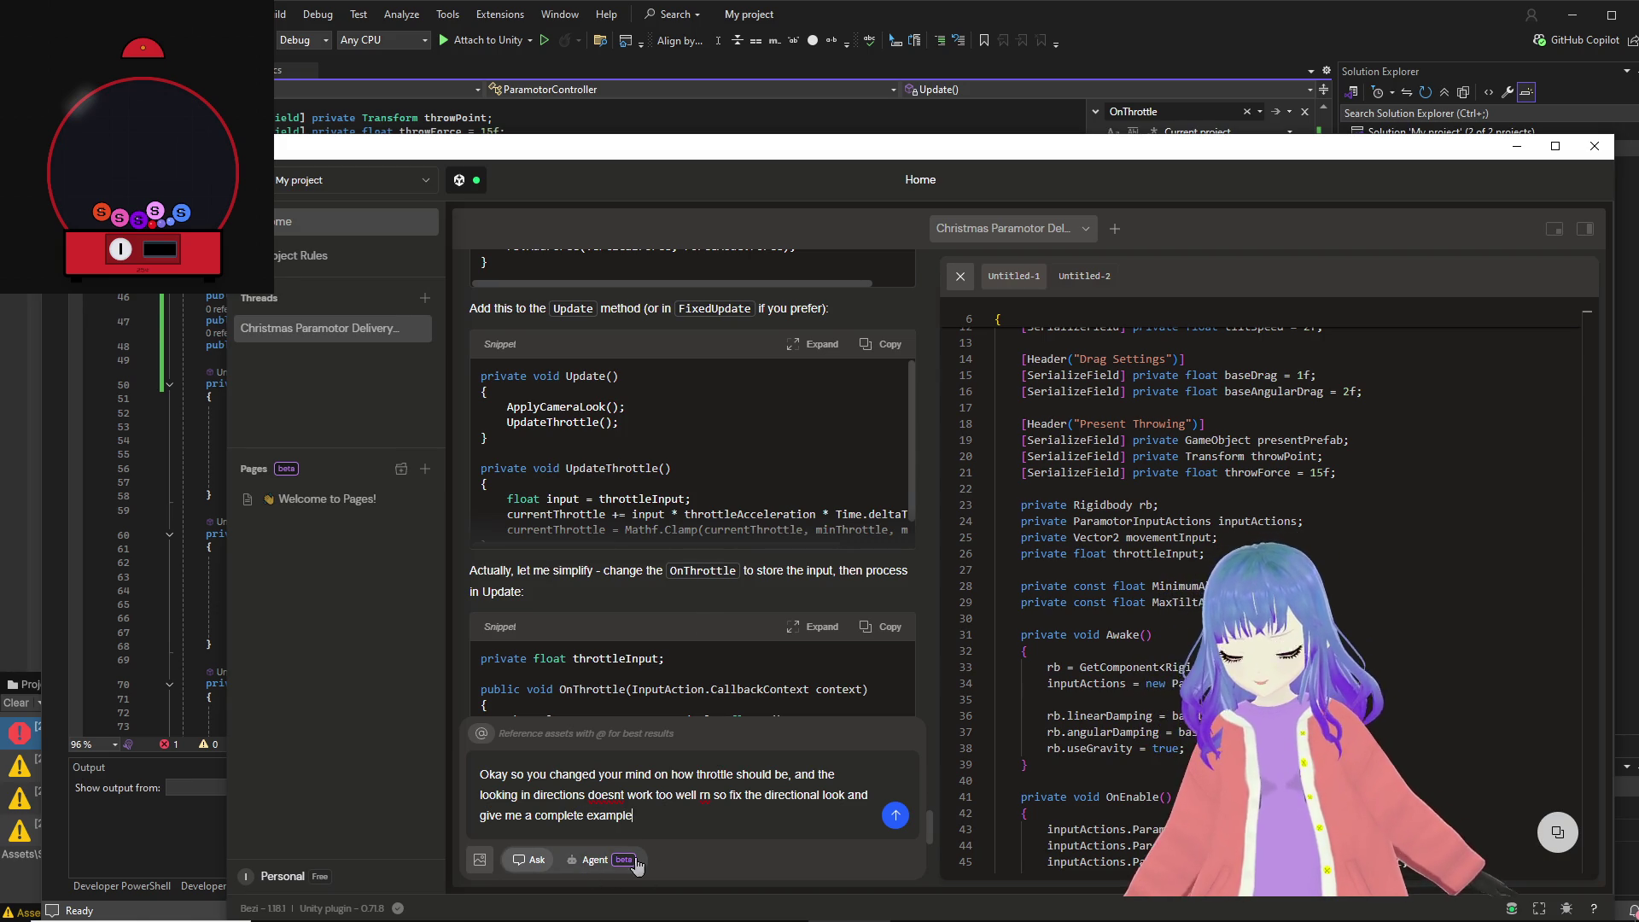
left_click(624, 862)
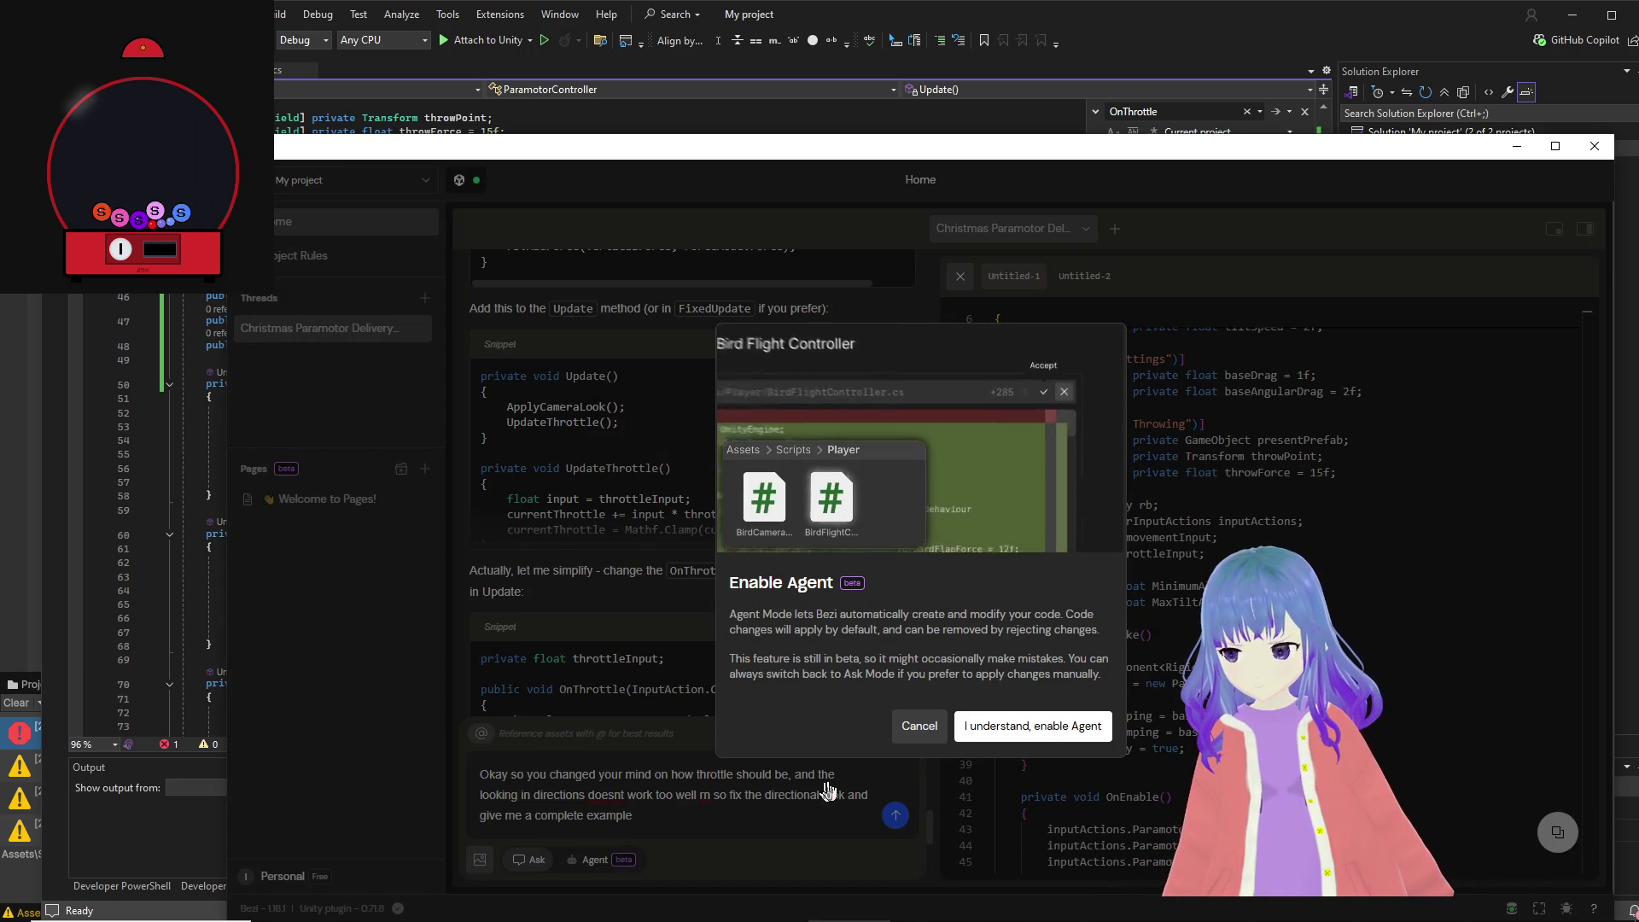
Step: Confirm Enable Agent, append 'controller with tr' to the prompt, send it, and switch to OBS
left_click(905, 739)
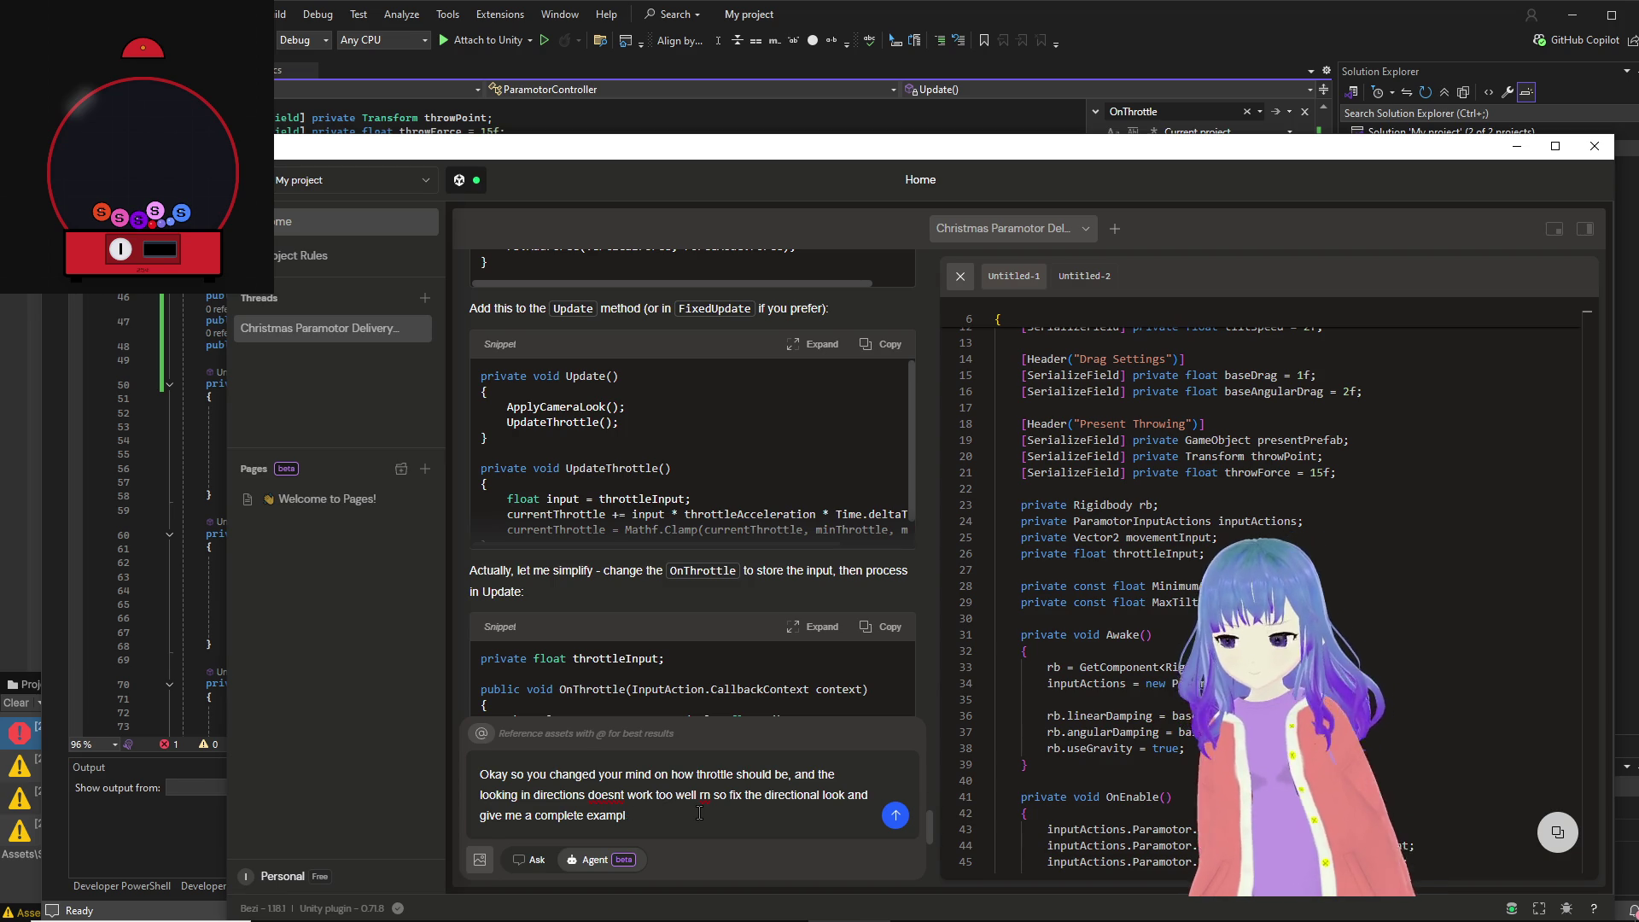
type("contro")
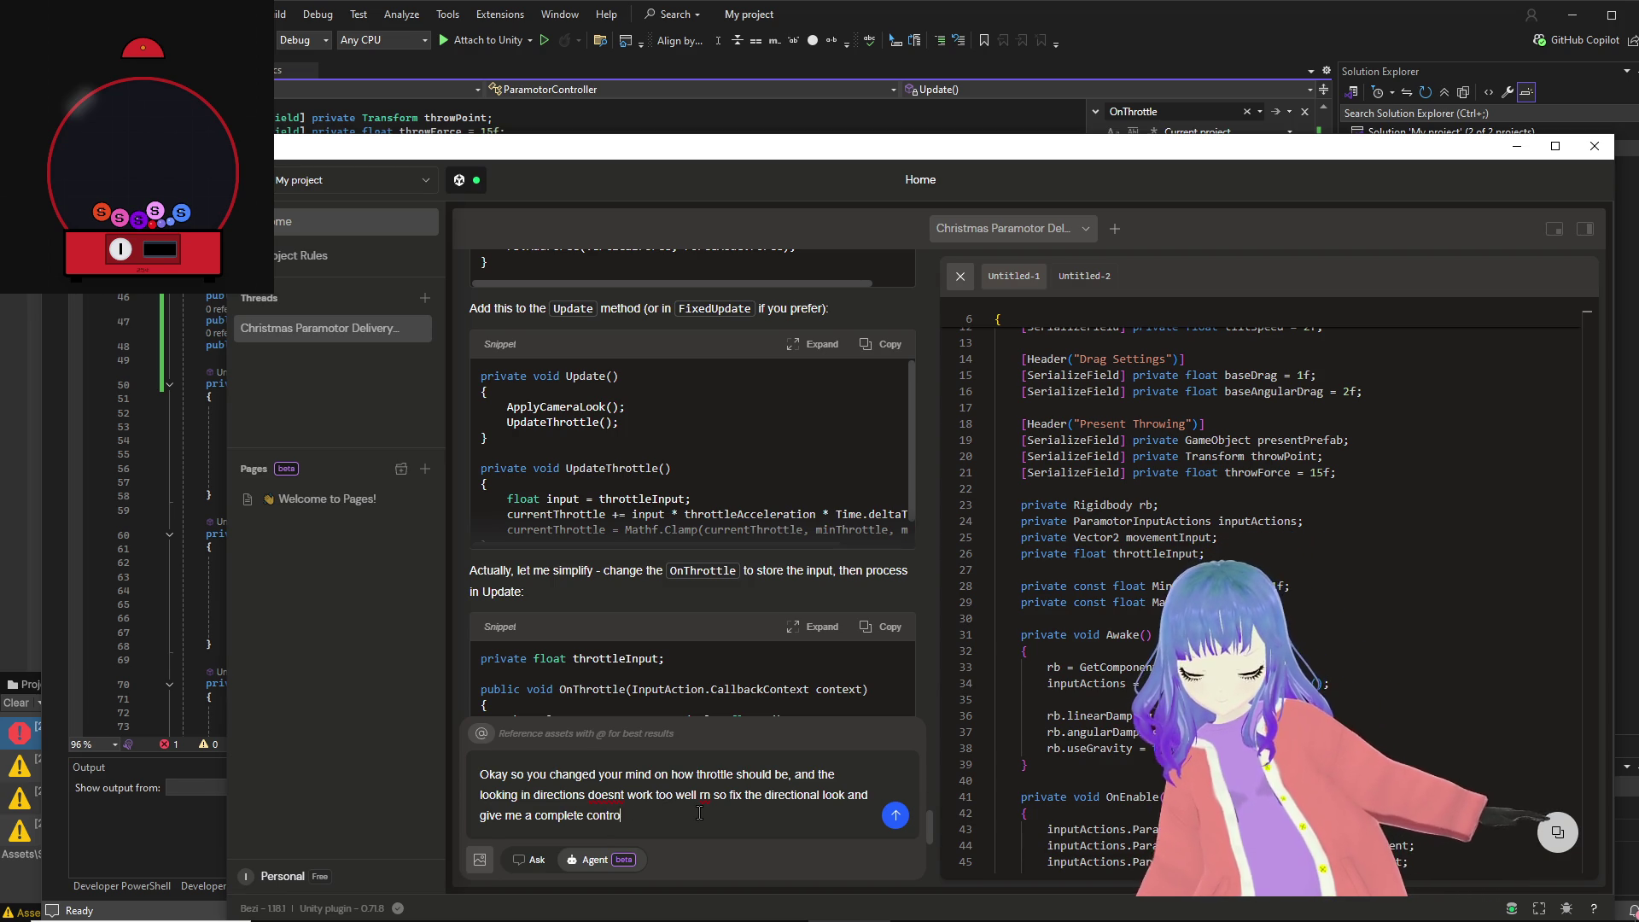
type("ller with tr")
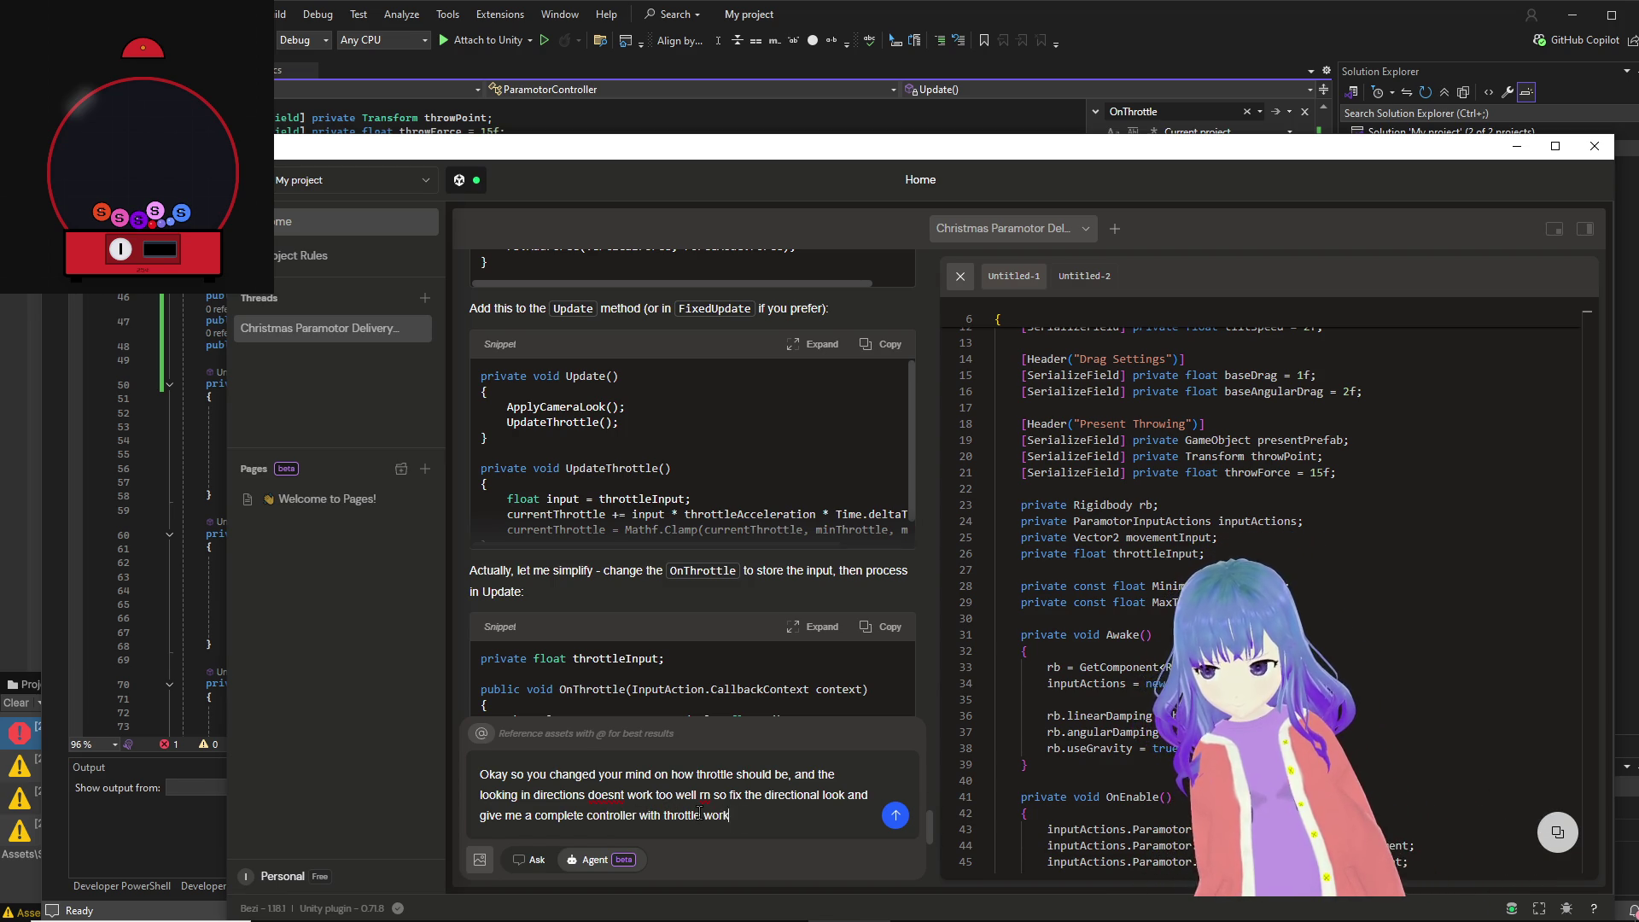
key("Return")
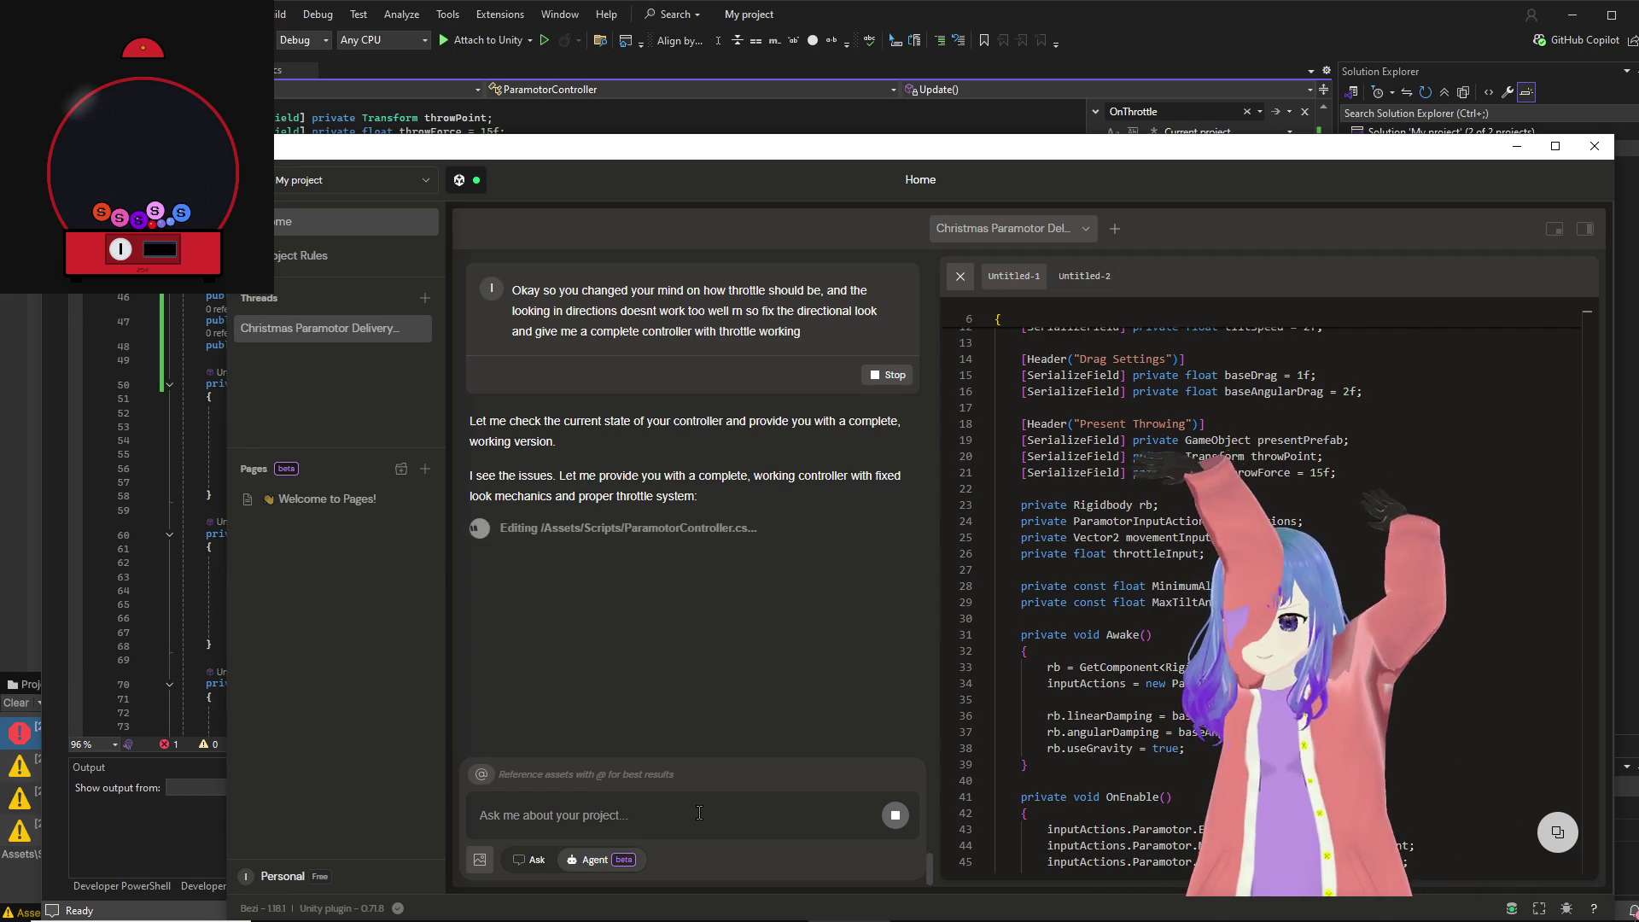
left_click(1097, 908)
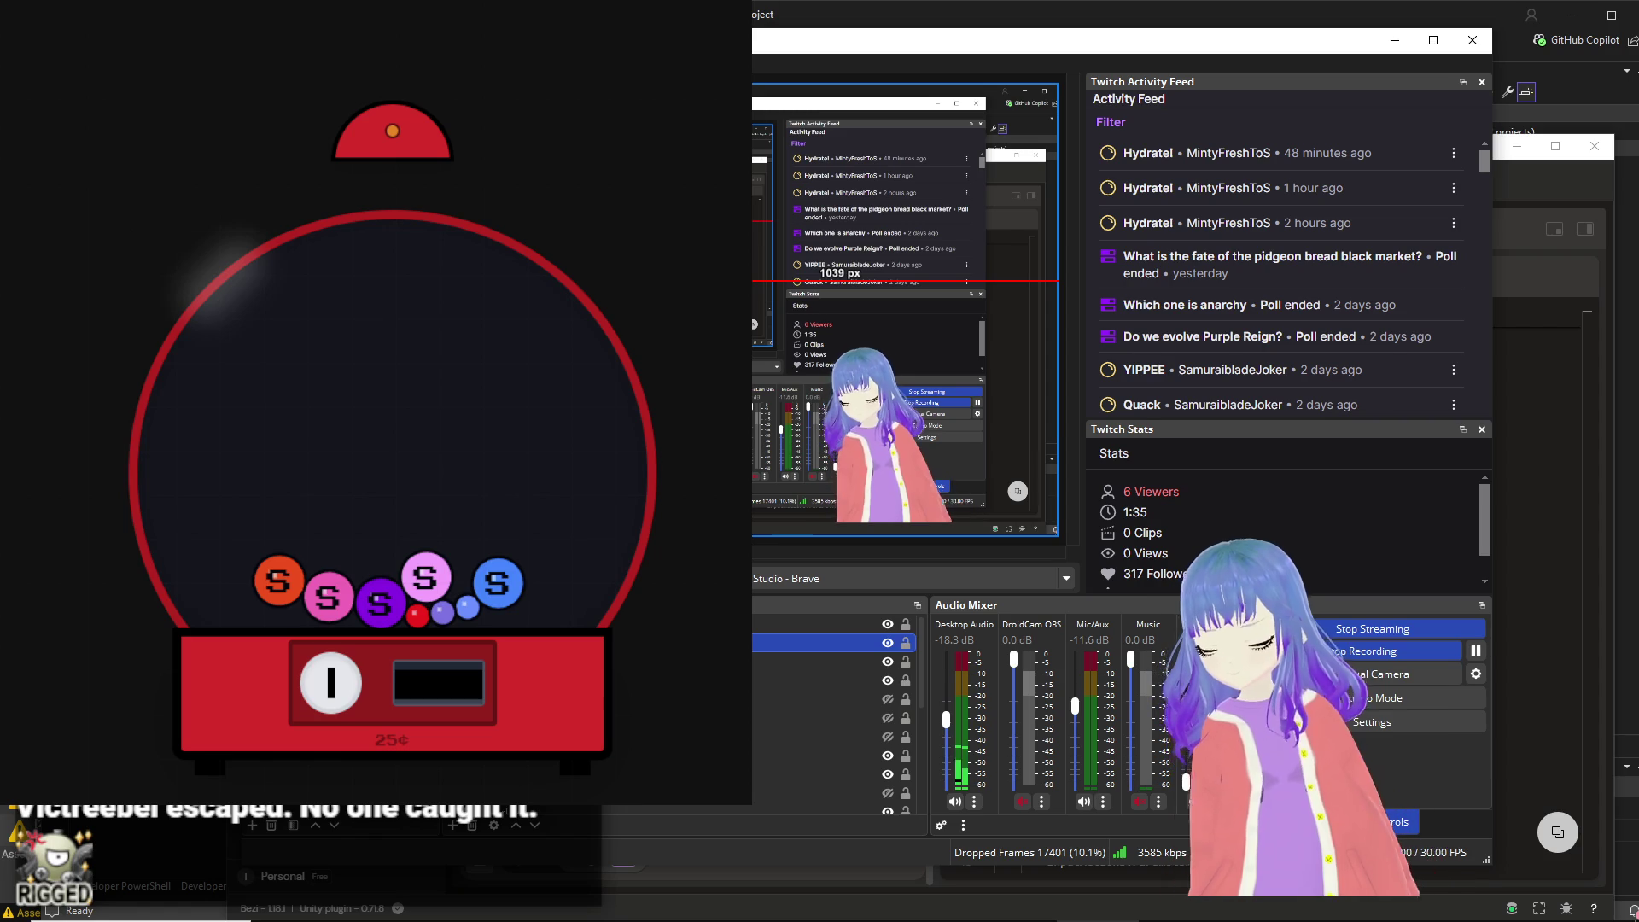
Step: Scale the gumballs overlay down in two drags and tuck it into the scene's top-left corner
left_click_drag(623, 477, 388, 151)
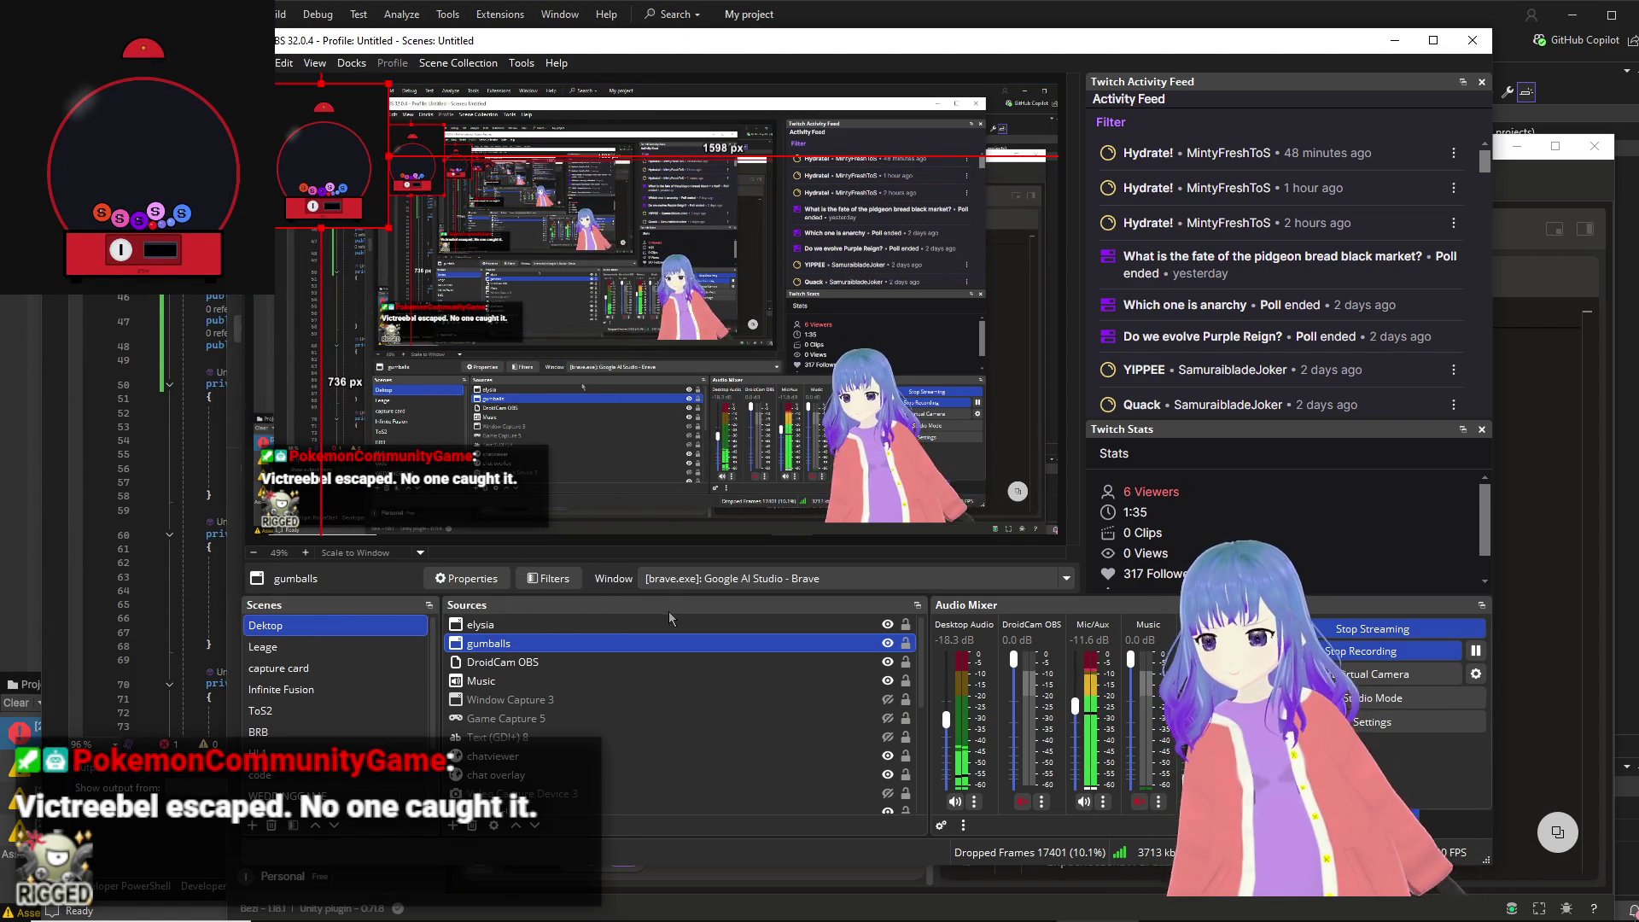
mouse_move(933, 909)
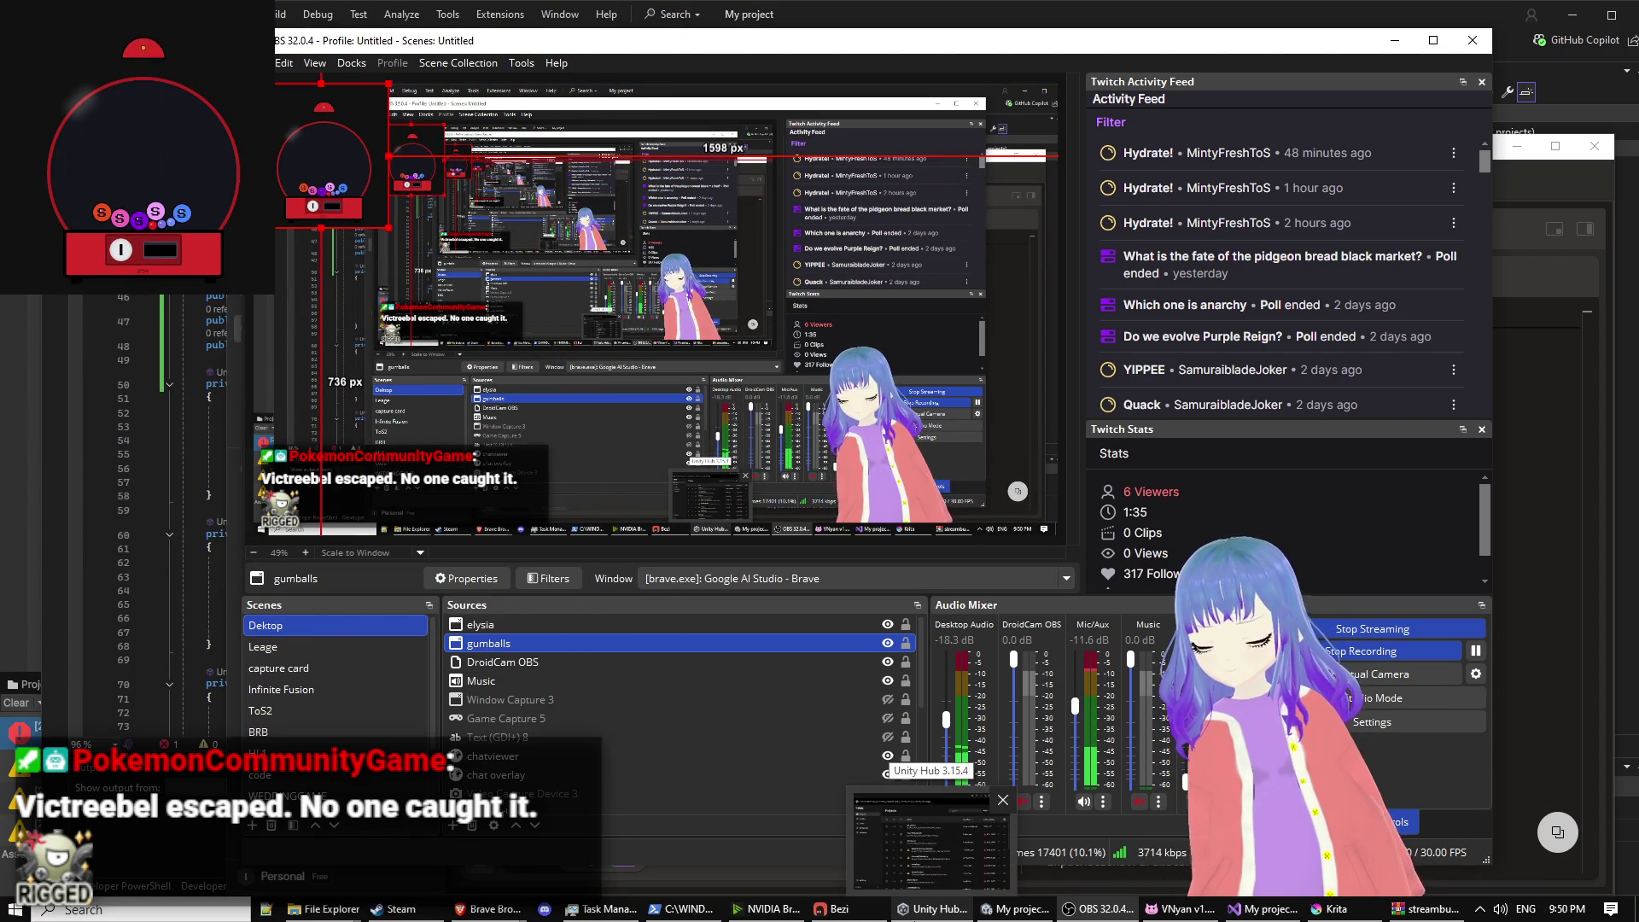
left_click_drag(389, 230, 368, 205)
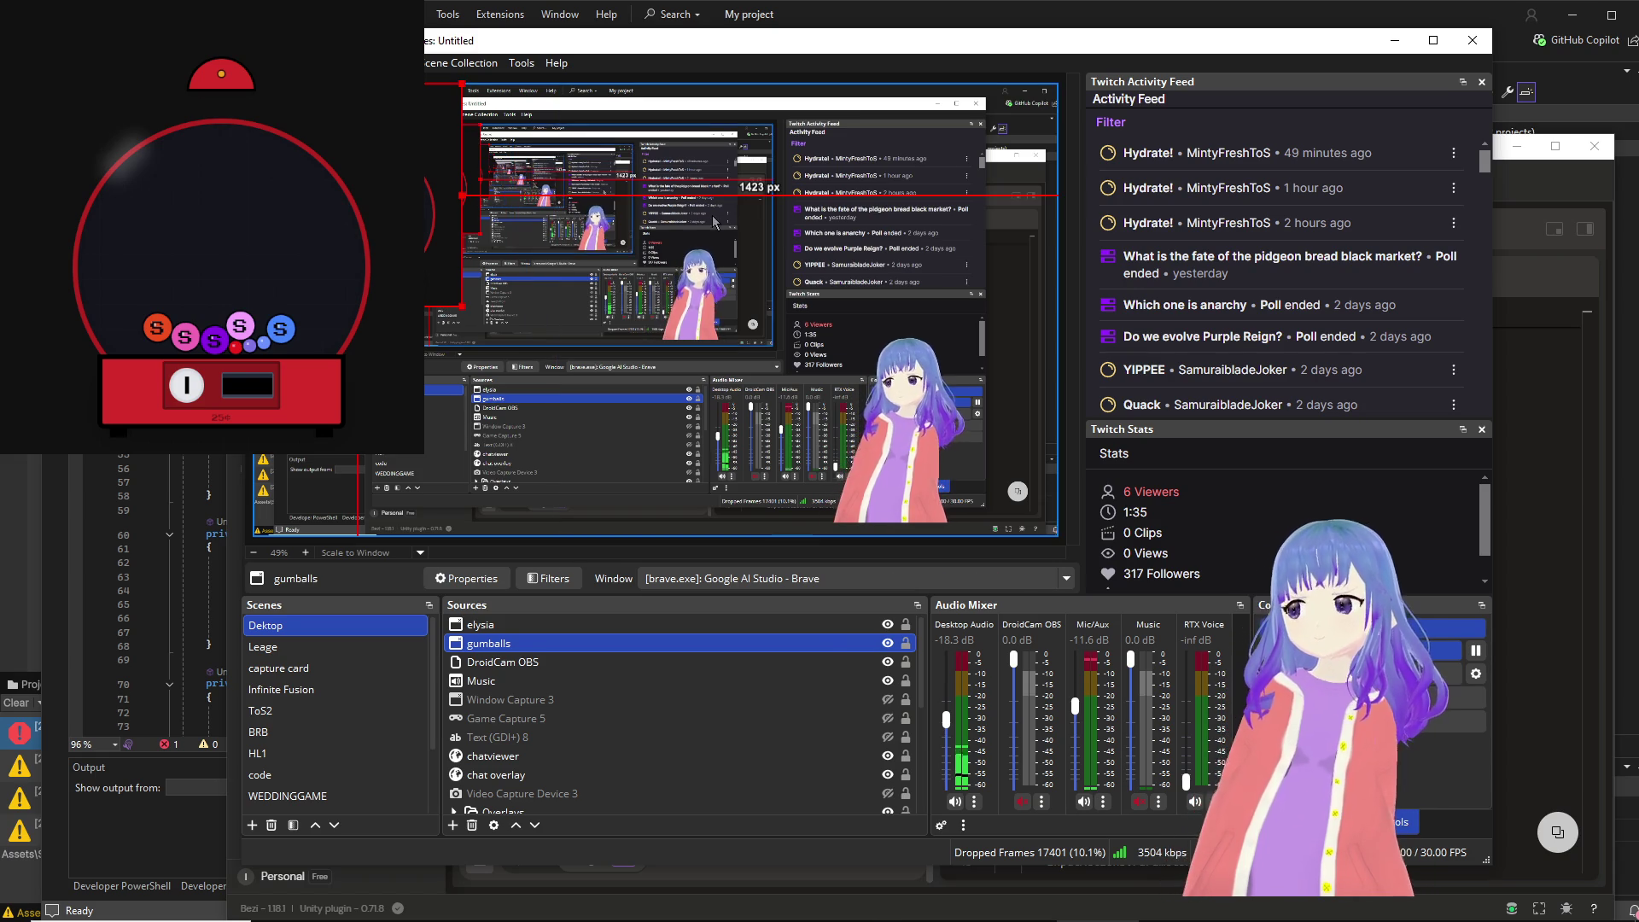
left_click(1519, 373)
Step: Read Bezi's What's Fixed summary of the throttle and camera-look changes, then bring Visual Studio forward
scroll(862, 458, "up", 3)
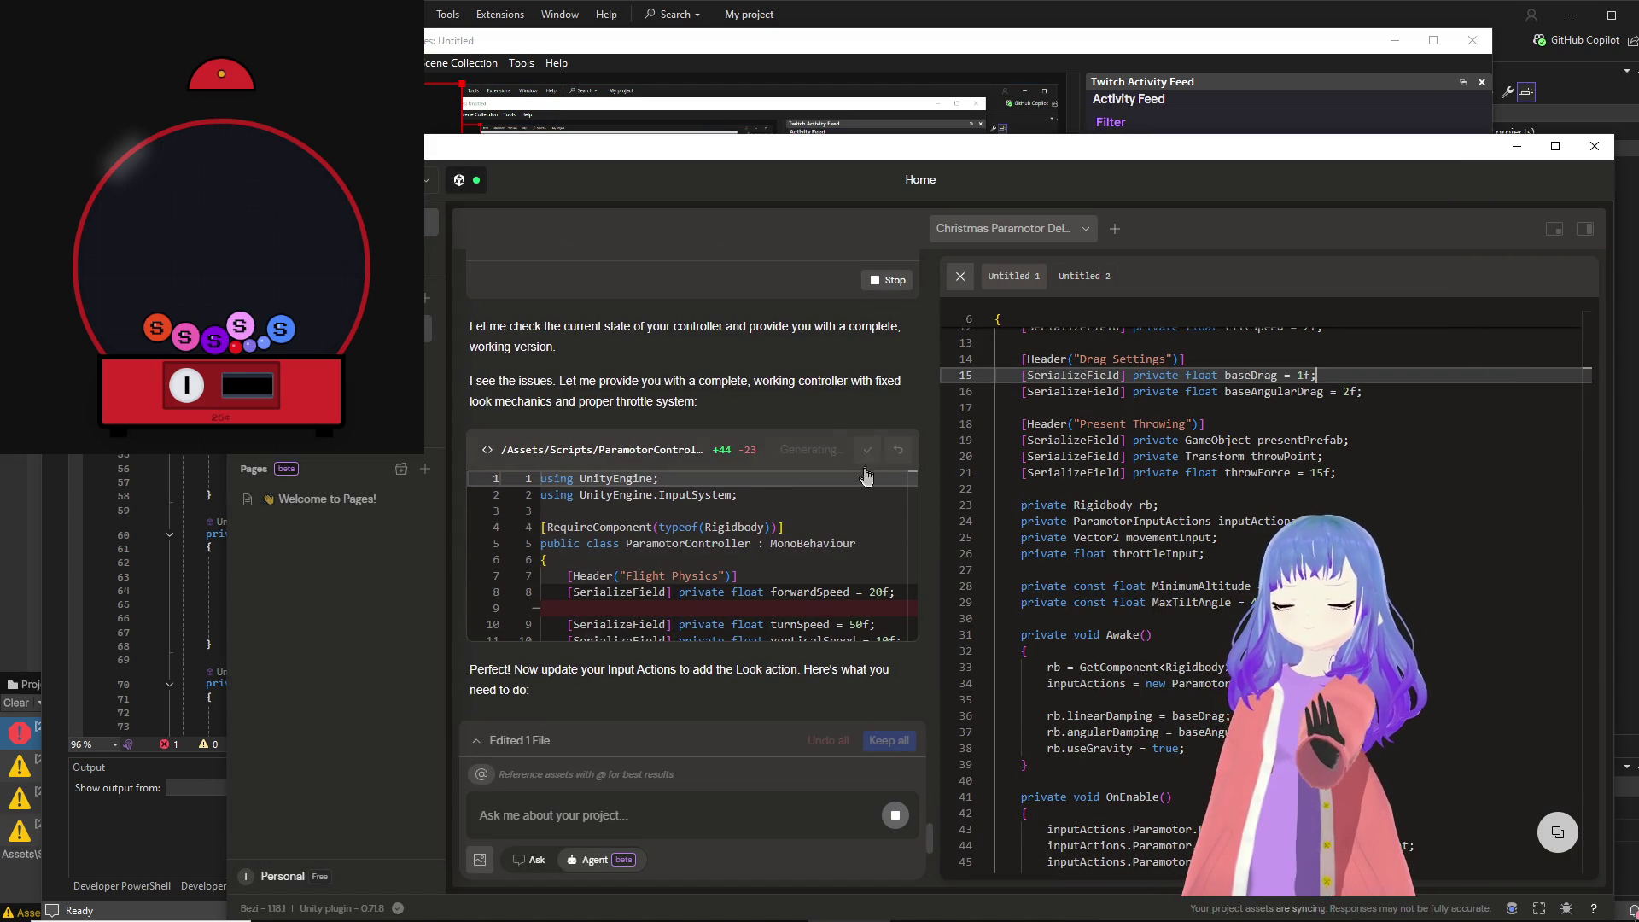
scroll(857, 489, "down", 1)
scroll(827, 522, "down", 10)
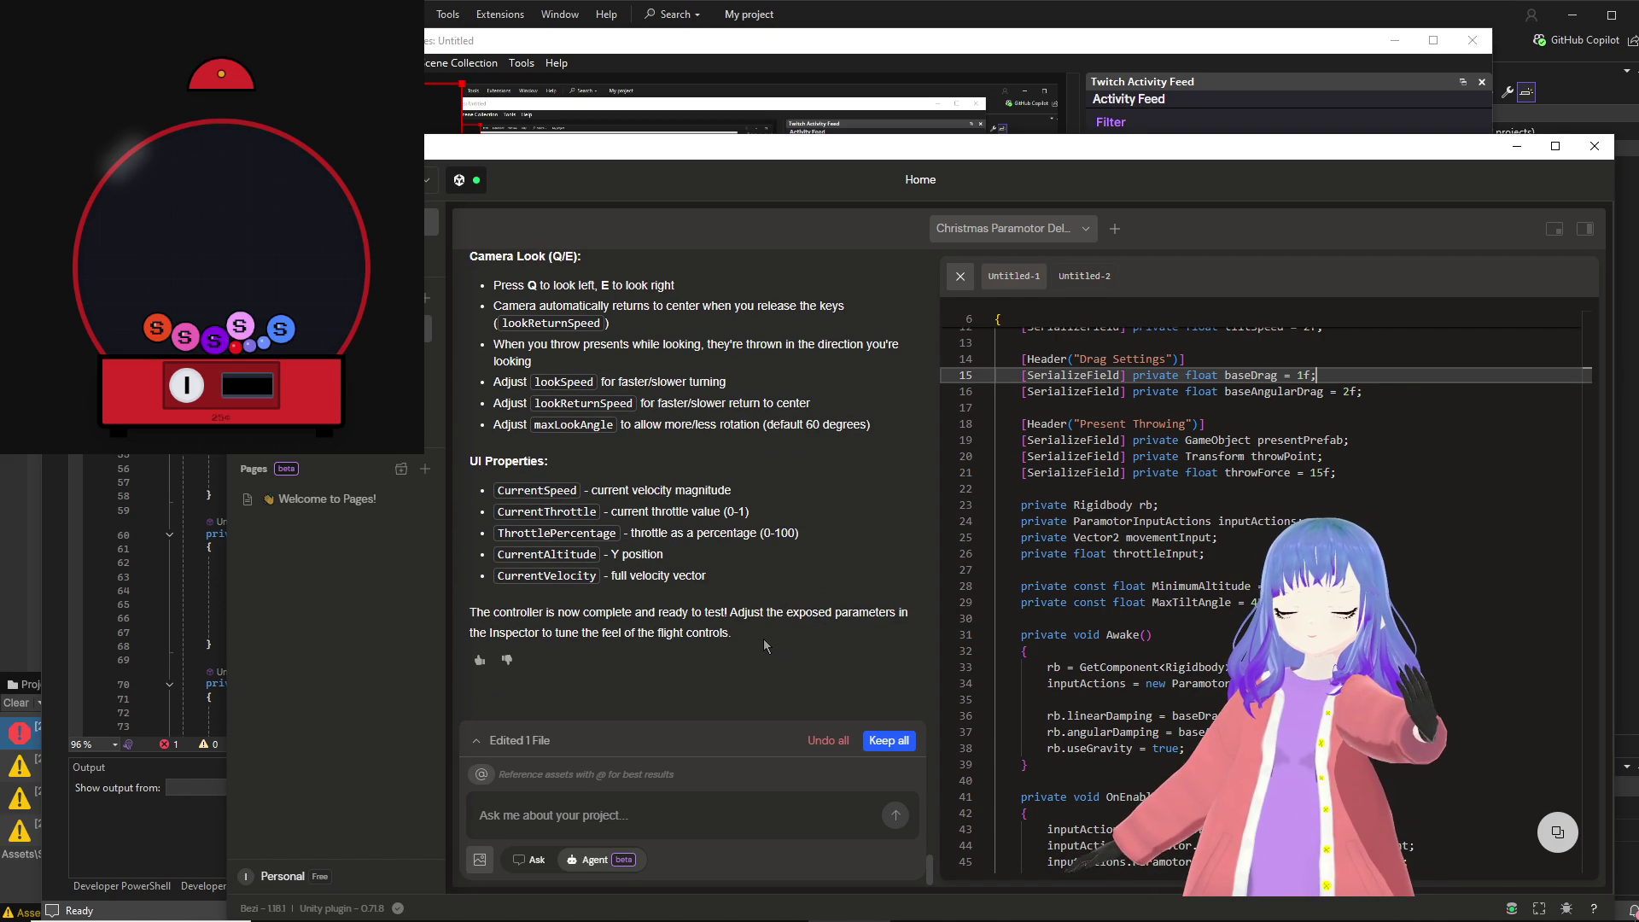
scroll(759, 647, "up", 10)
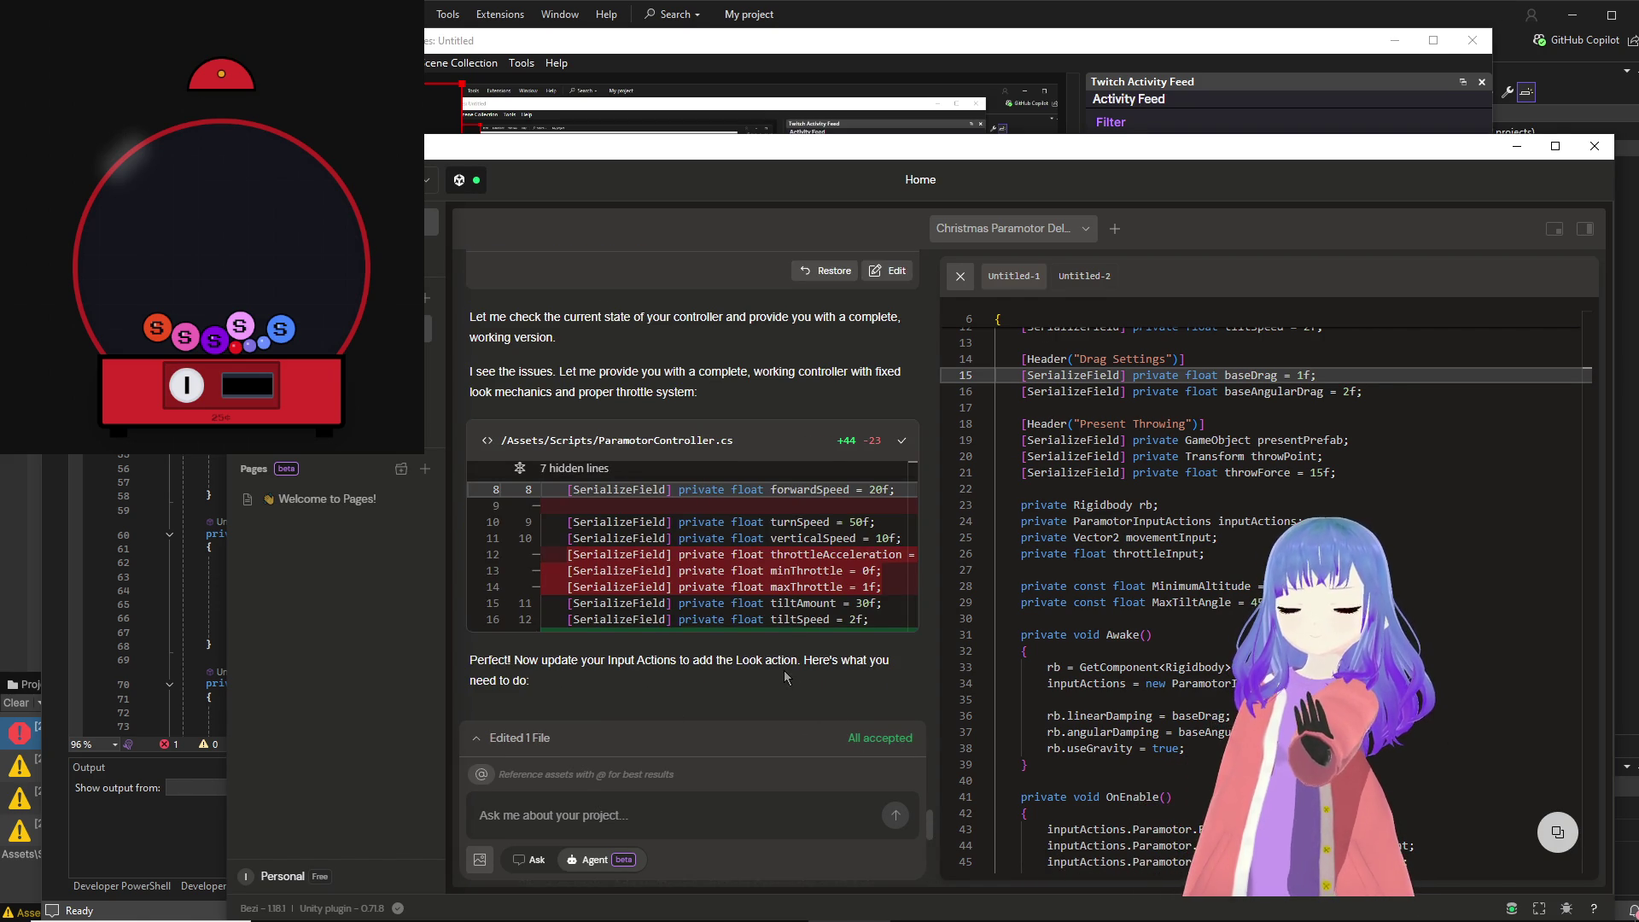
scroll(786, 677, "down", 10)
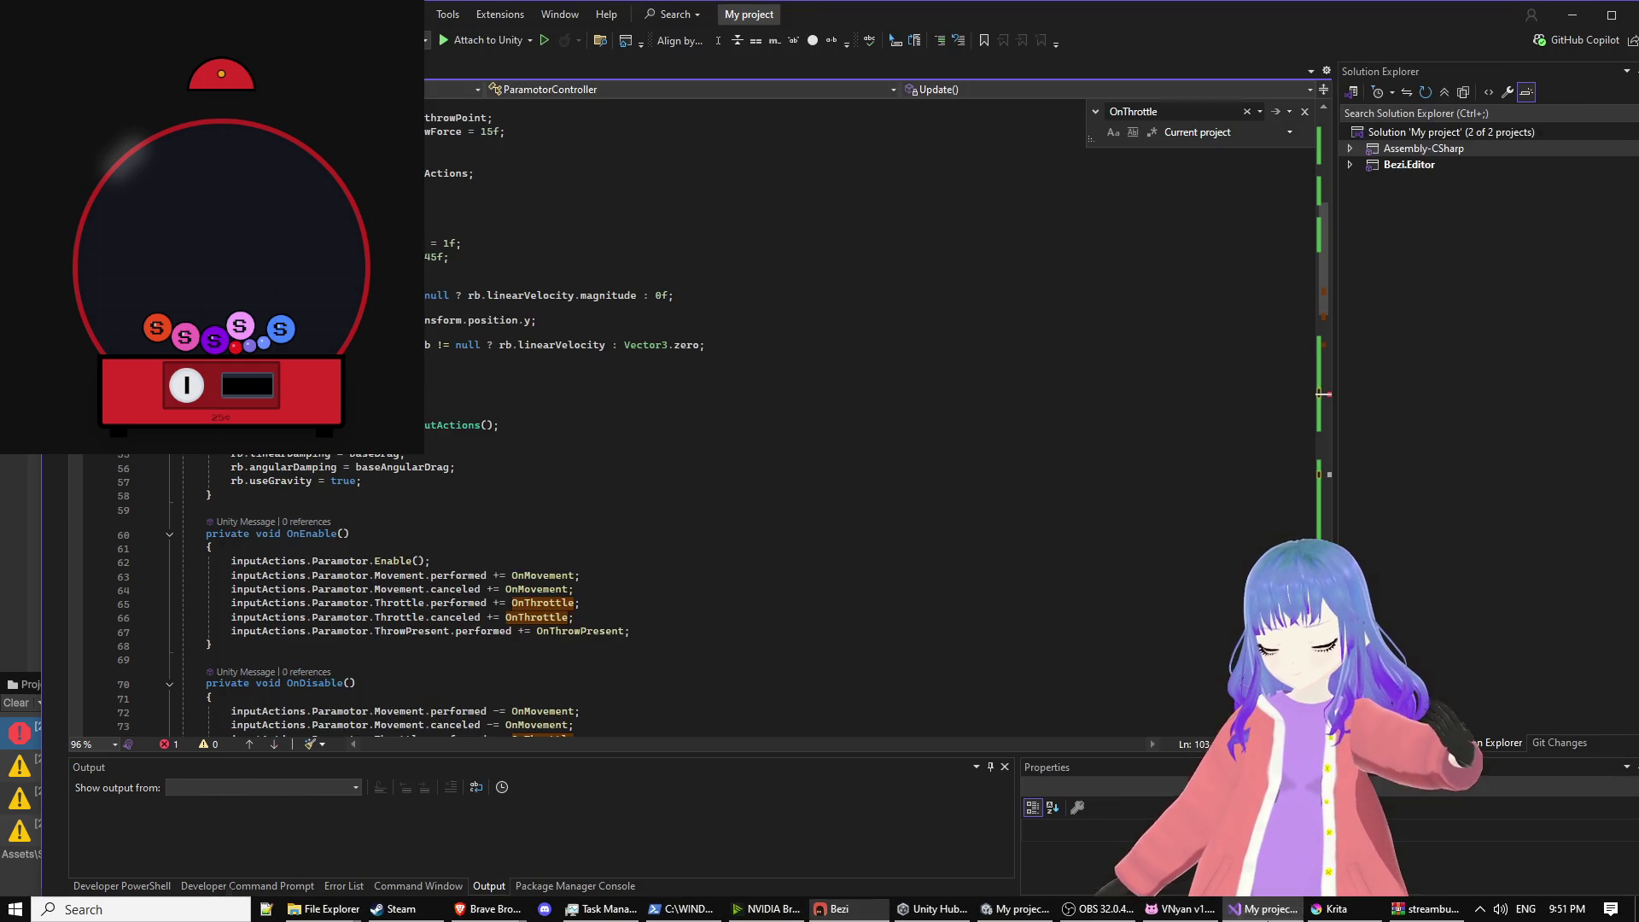
left_click(832, 909)
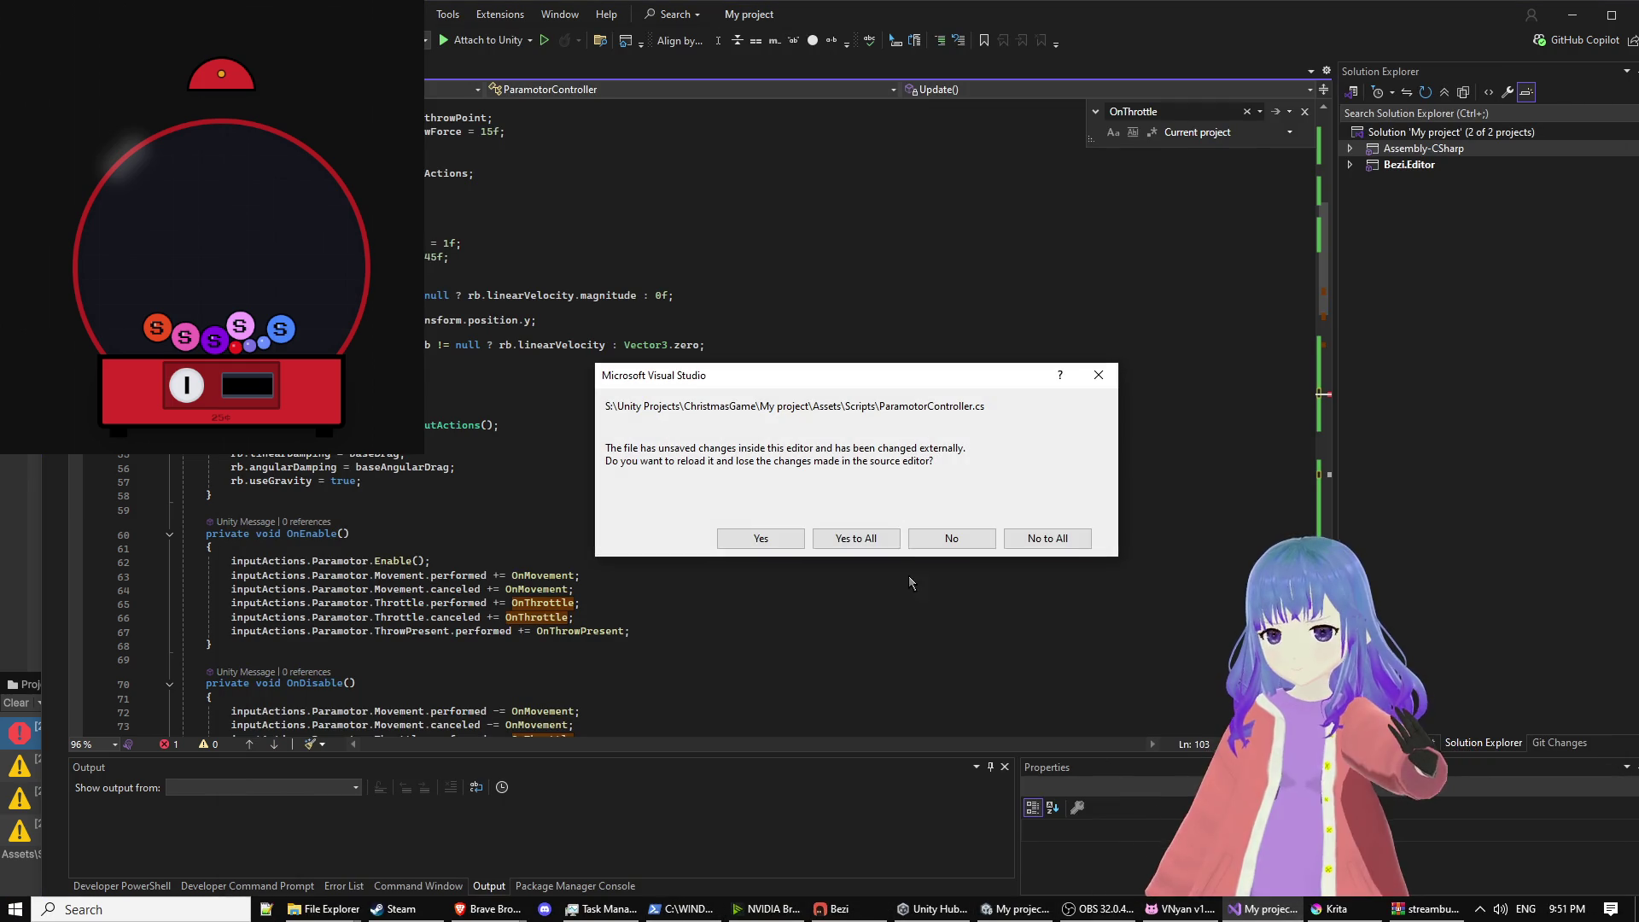
Step: Reload Bezi's rewritten ParamotorController.cs in Visual Studio and switch back to Unity
left_click(837, 541)
scroll(566, 512, "up", 10)
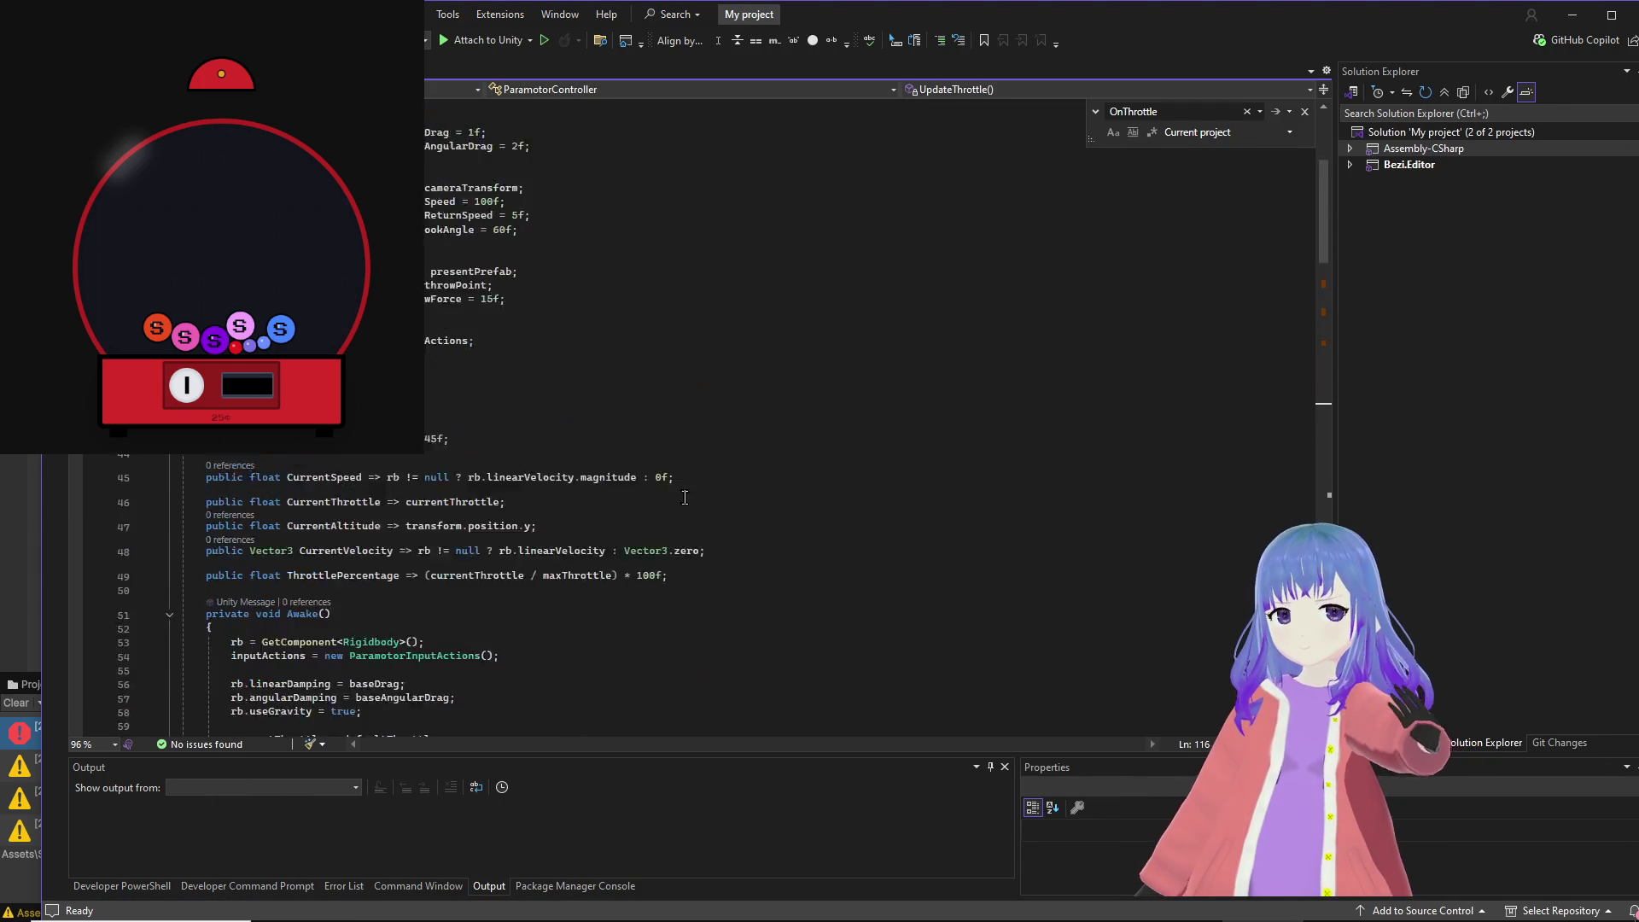
key("alt+Tab")
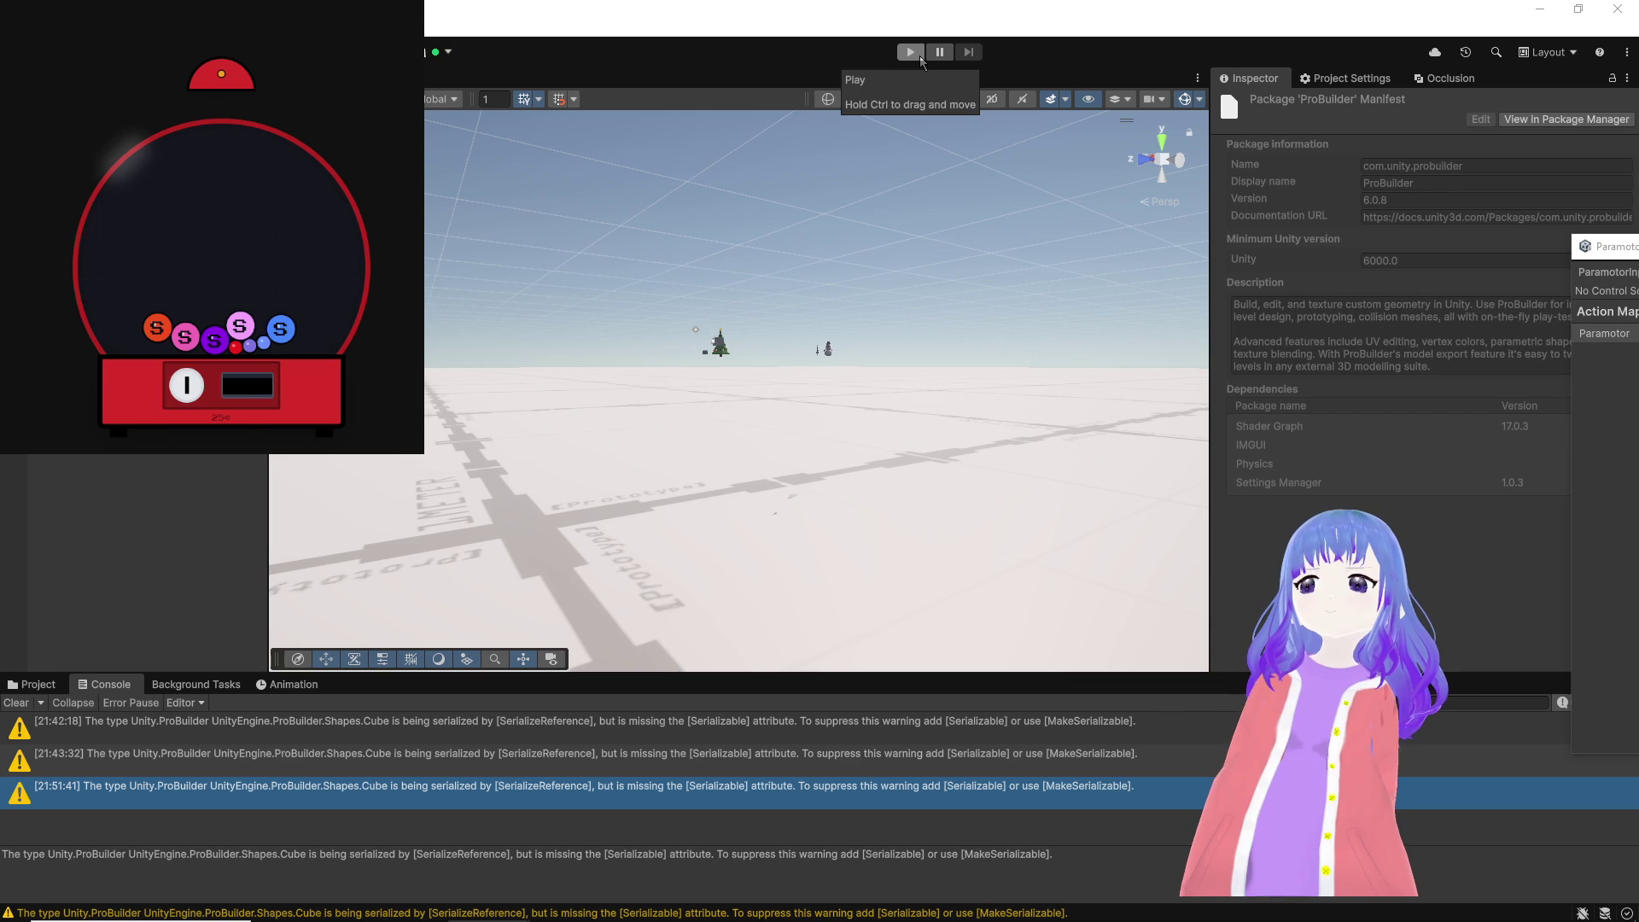
Step: Enter play mode to test the rewritten ParamotorController
left_click(910, 52)
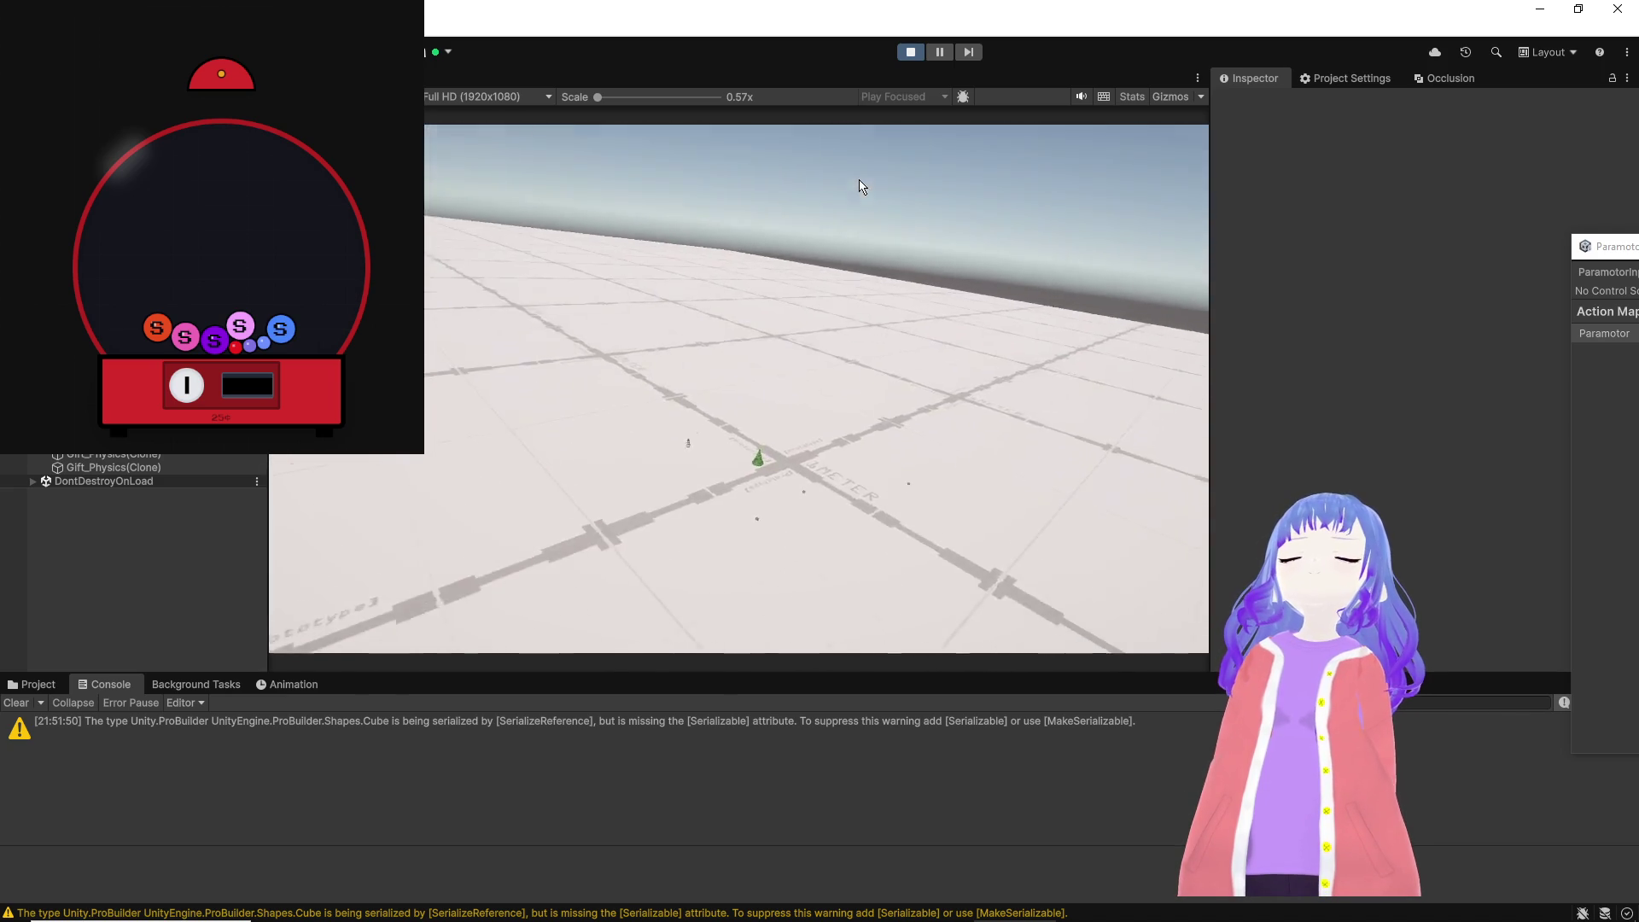
Step: Fly the paramotor down toward the ground, then dismiss the Unity AI terms notice
key("ctrl+s")
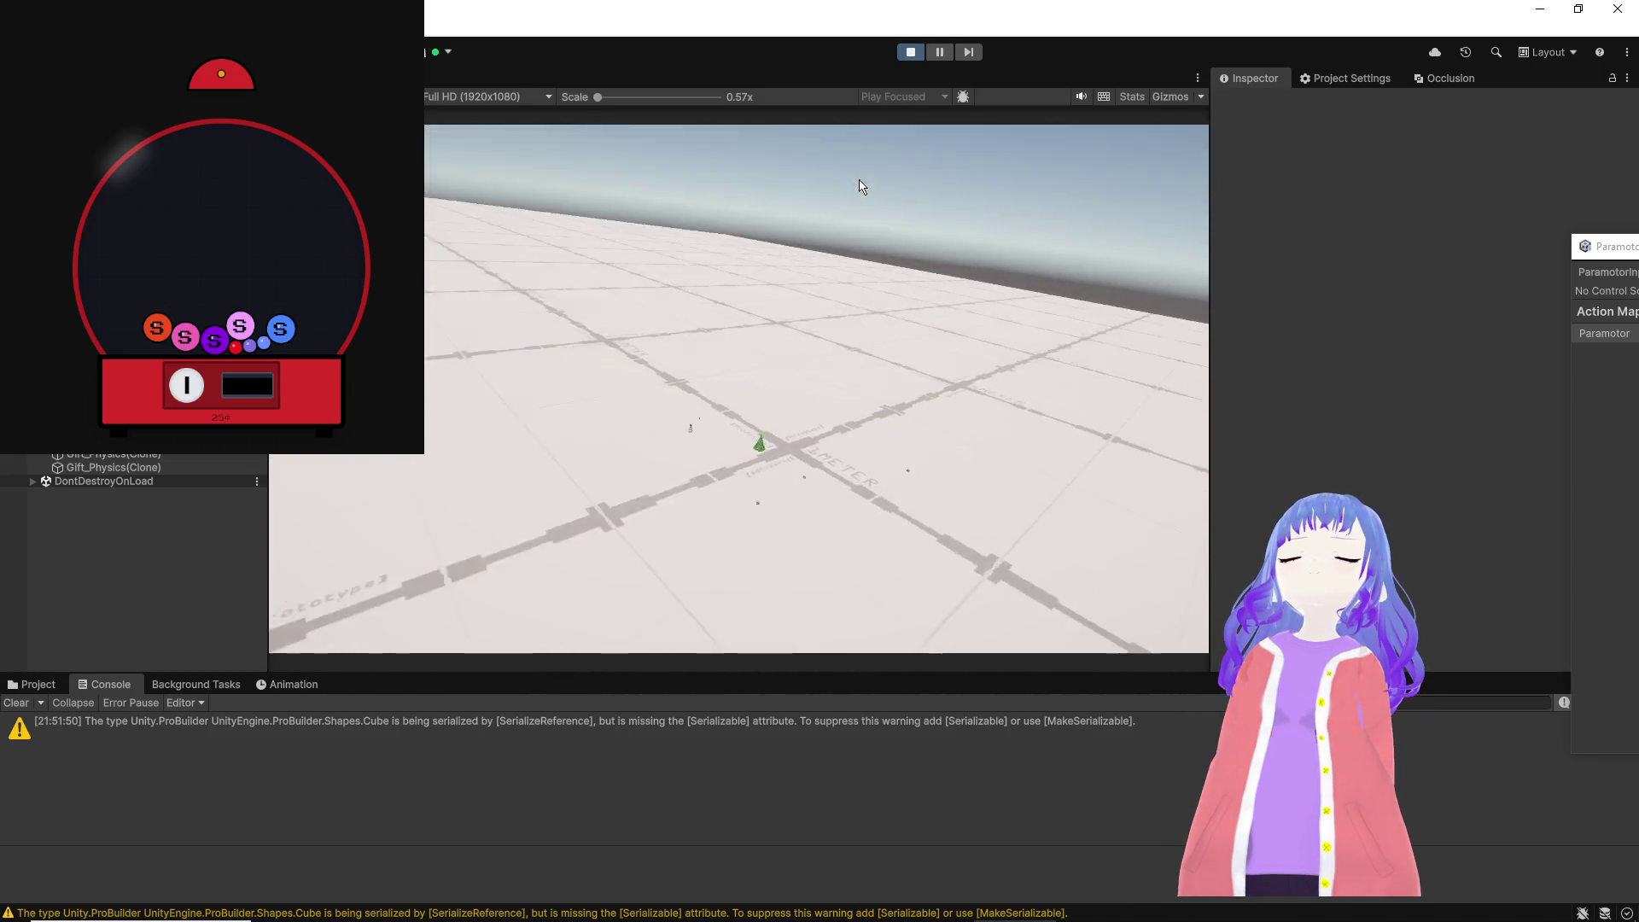
key("ctrl+s")
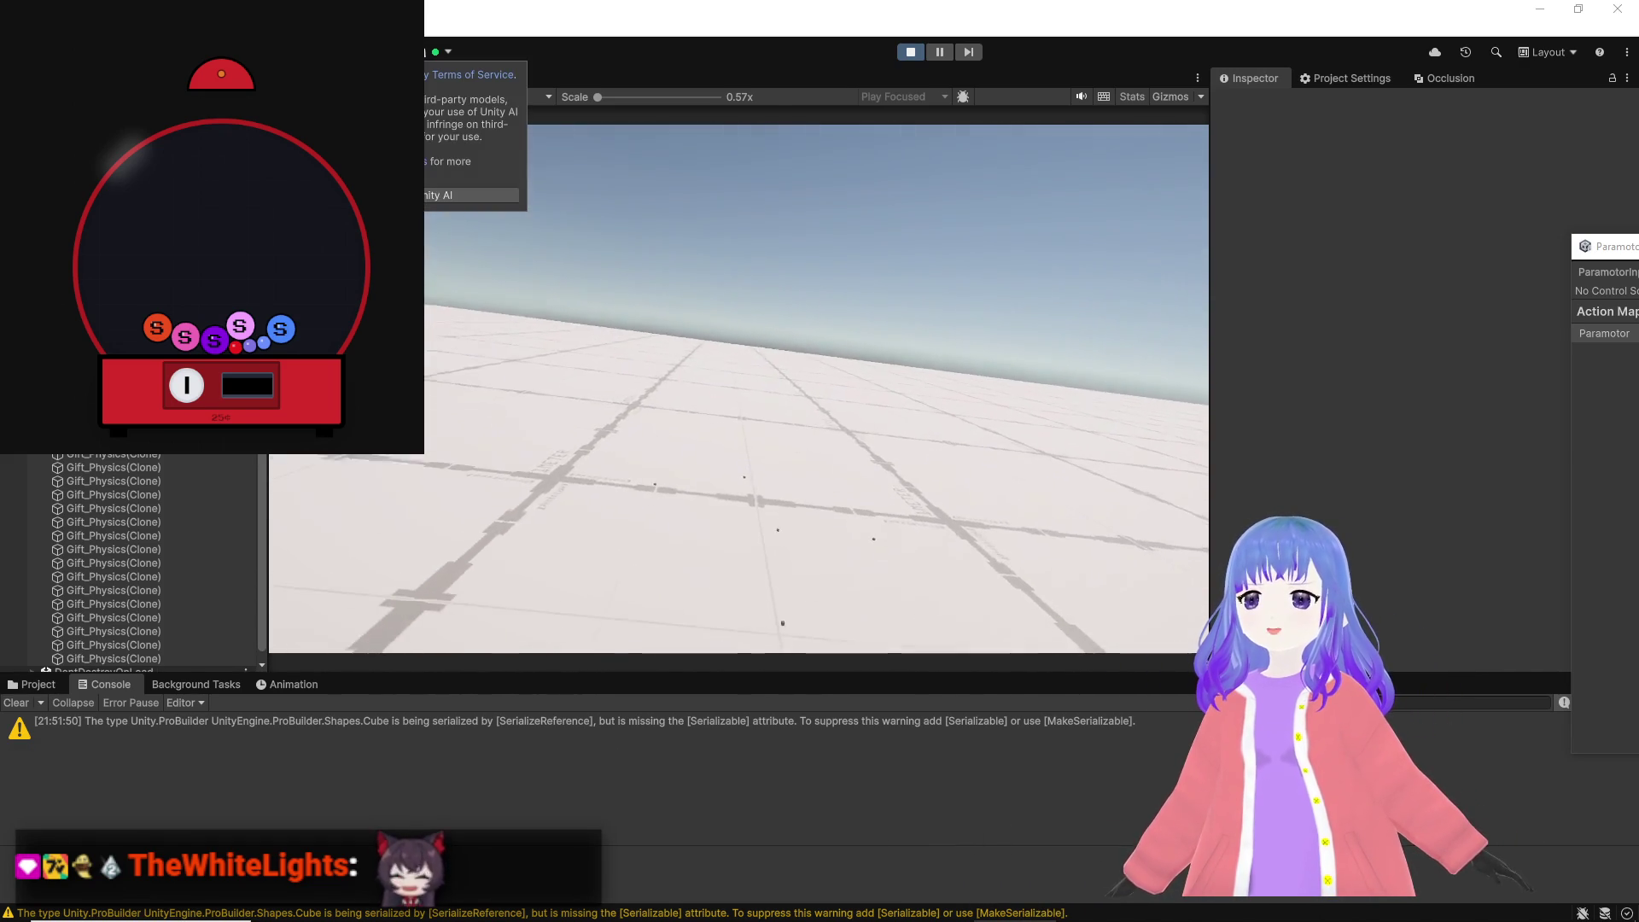
left_click(546, 363)
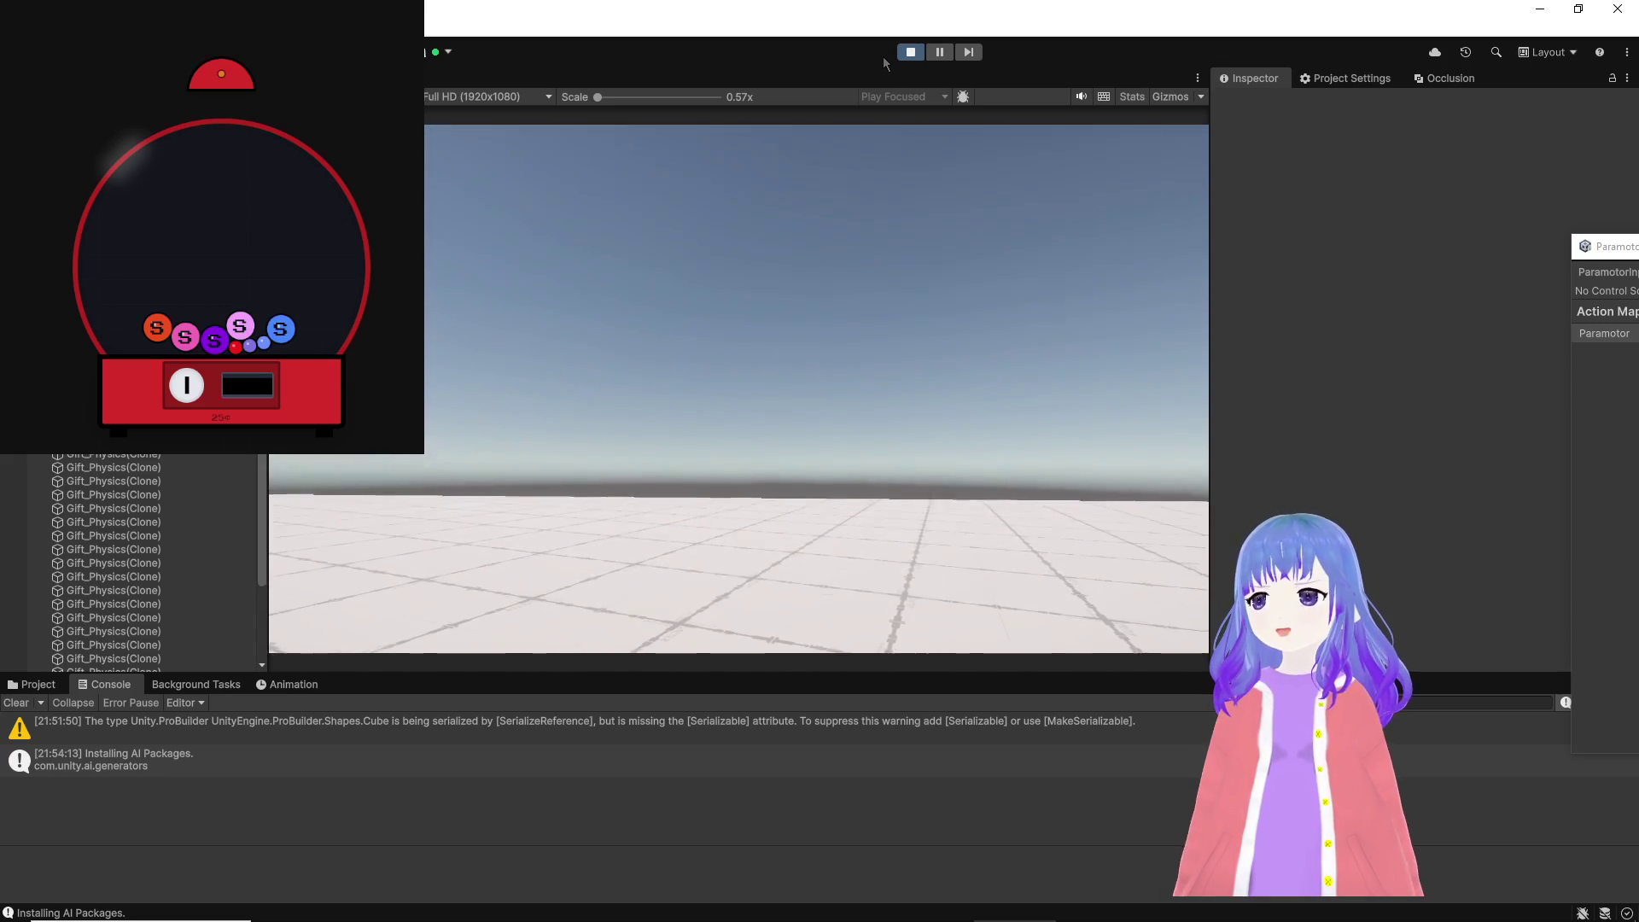
Step: Exit play mode with Ctrl+P to return to the scene view
key("ctrl+p")
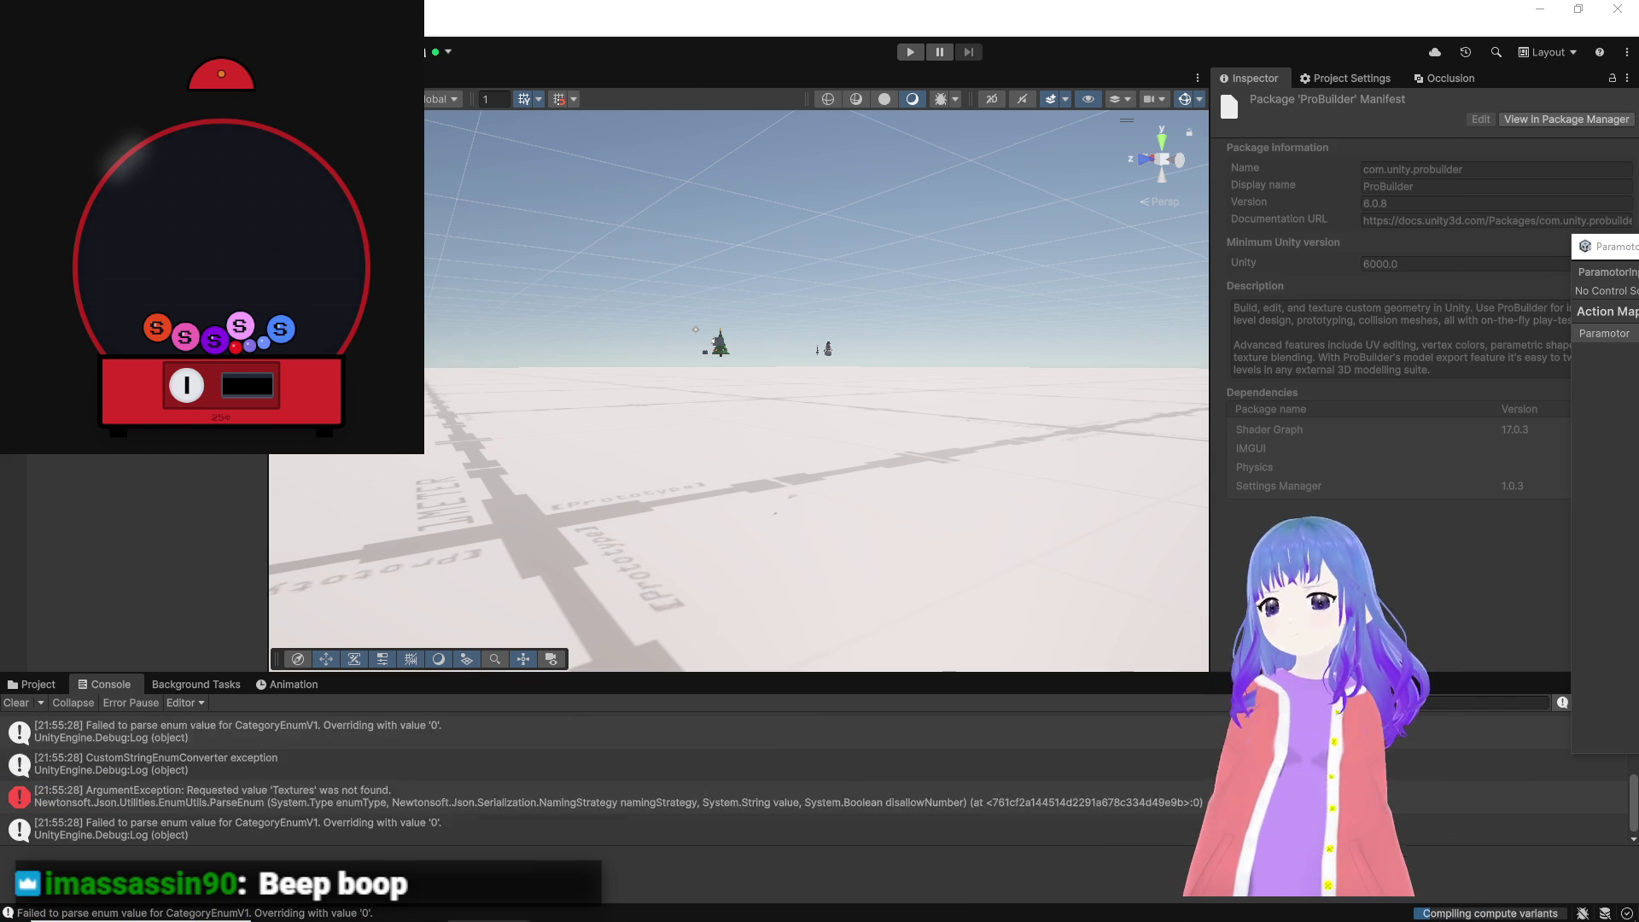
Step: Drag the Brave window showing the YouTube game dev vlog over the Unity editor
key("alt+Tab")
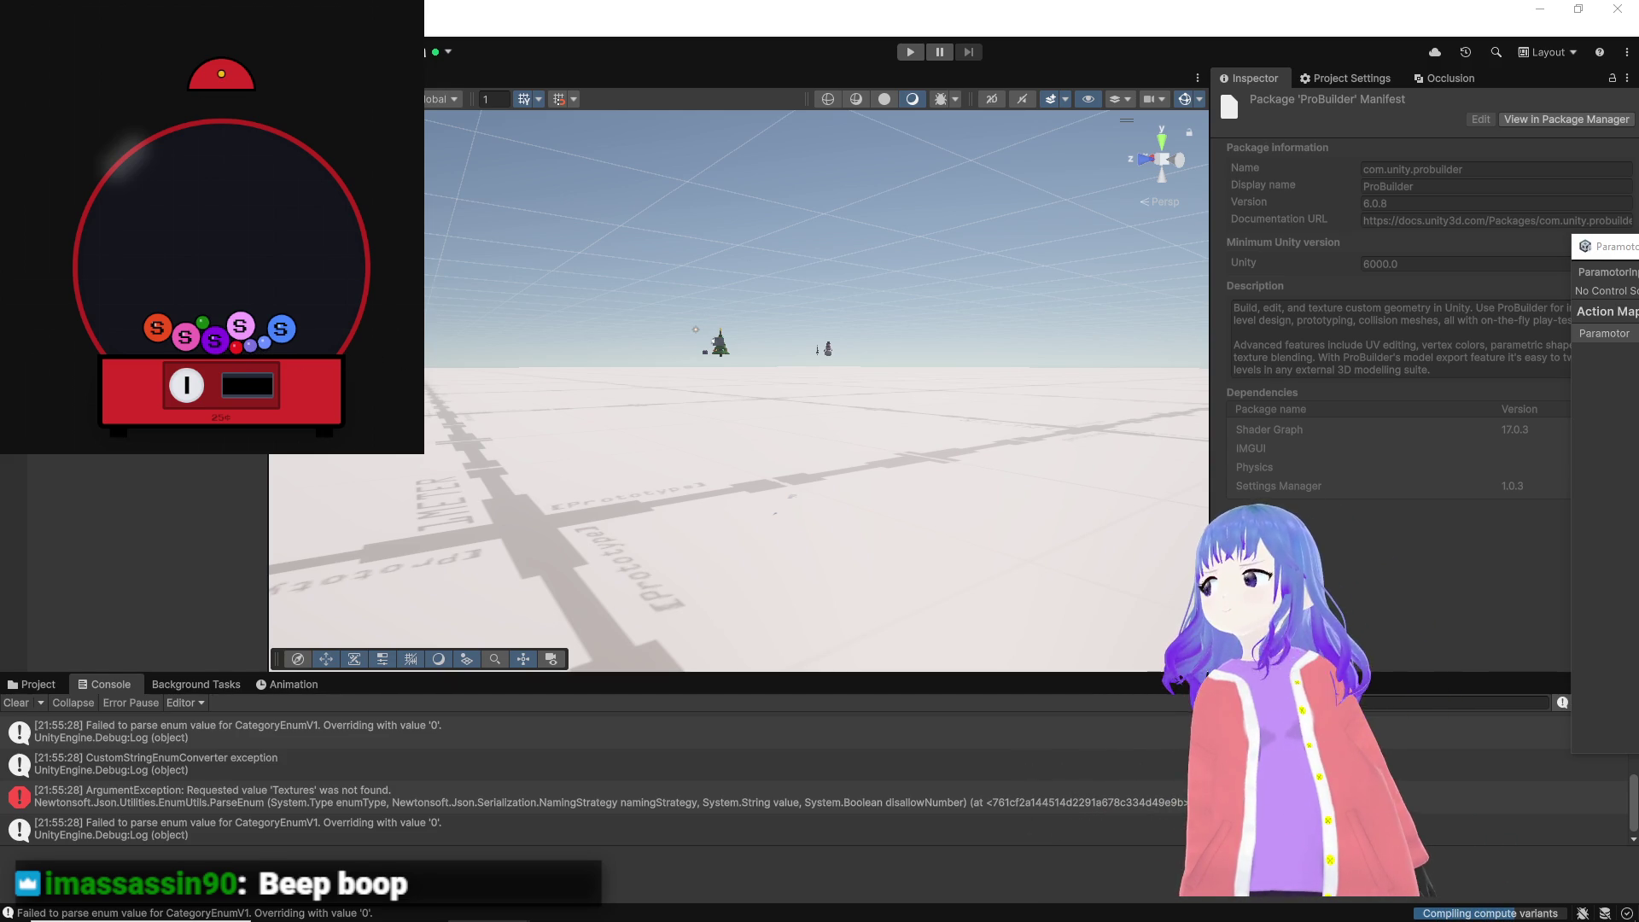
mouse_move(1160, 913)
mouse_move(1101, 911)
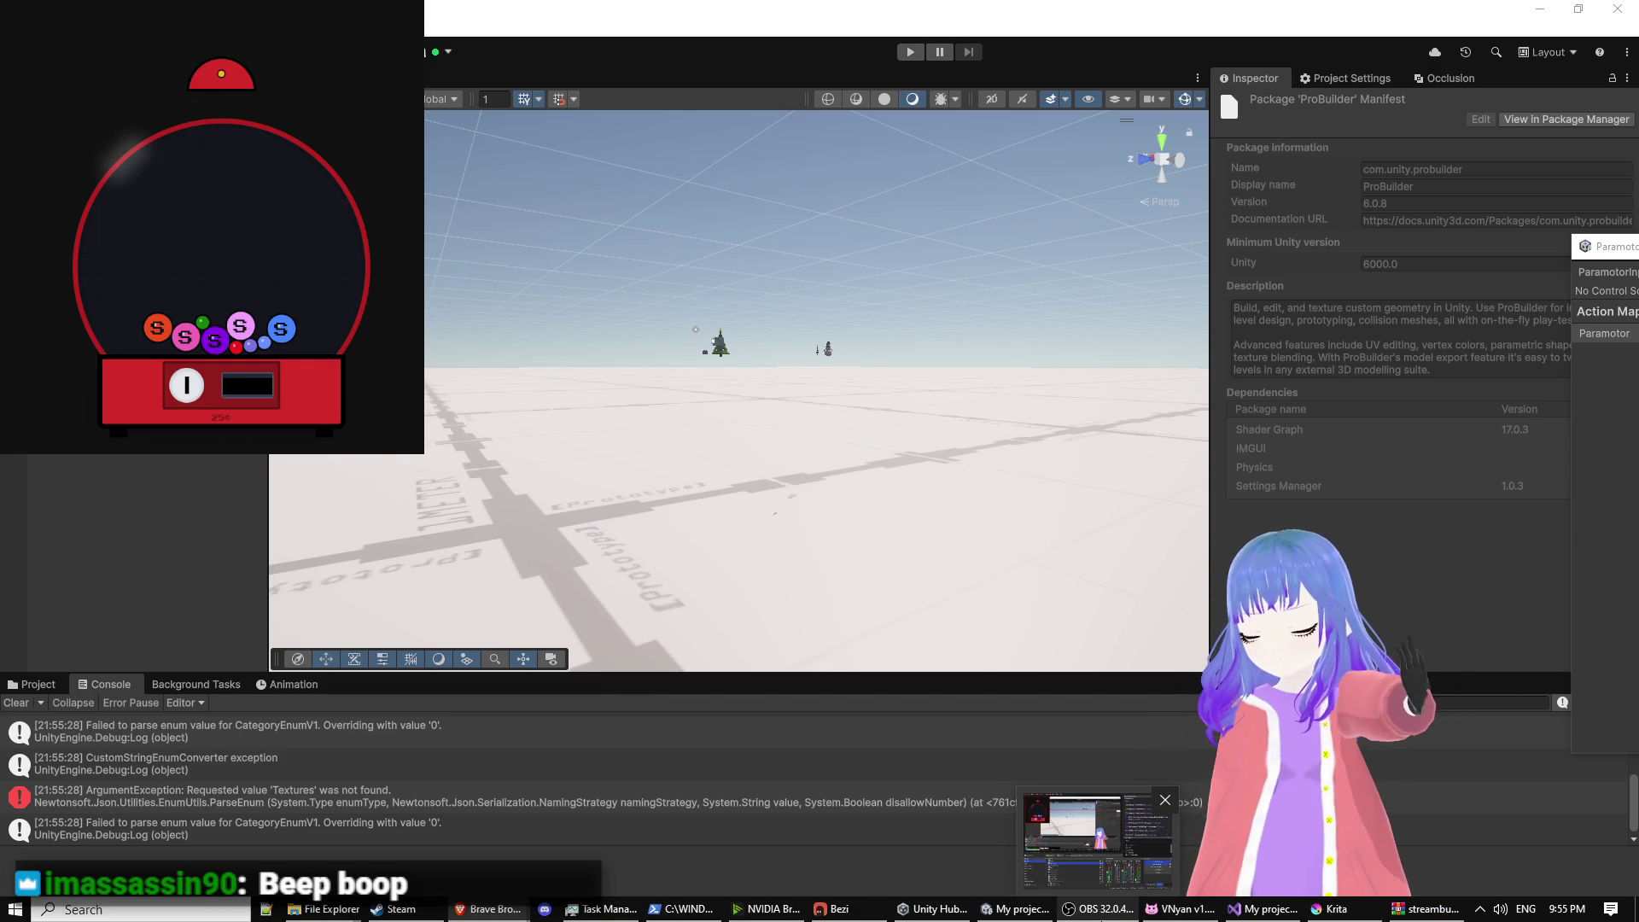
mouse_move(406, 918)
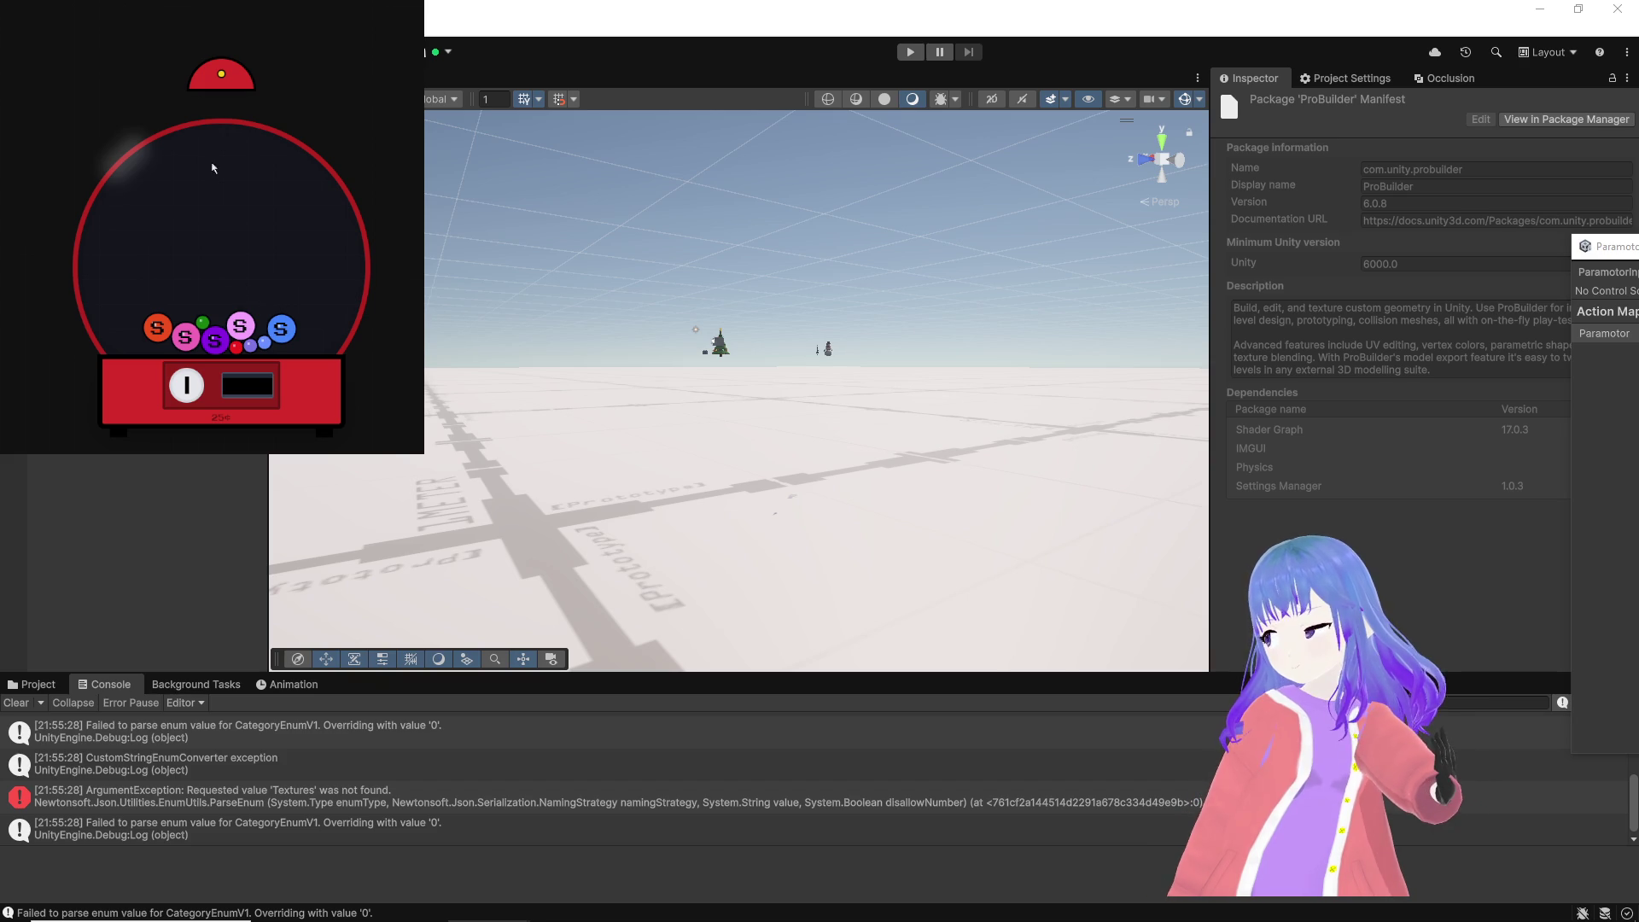
mouse_move(1635, 229)
left_mouse_down()
mouse_move(585, 171)
mouse_move(451, 57)
mouse_move(469, 57)
left_mouse_up()
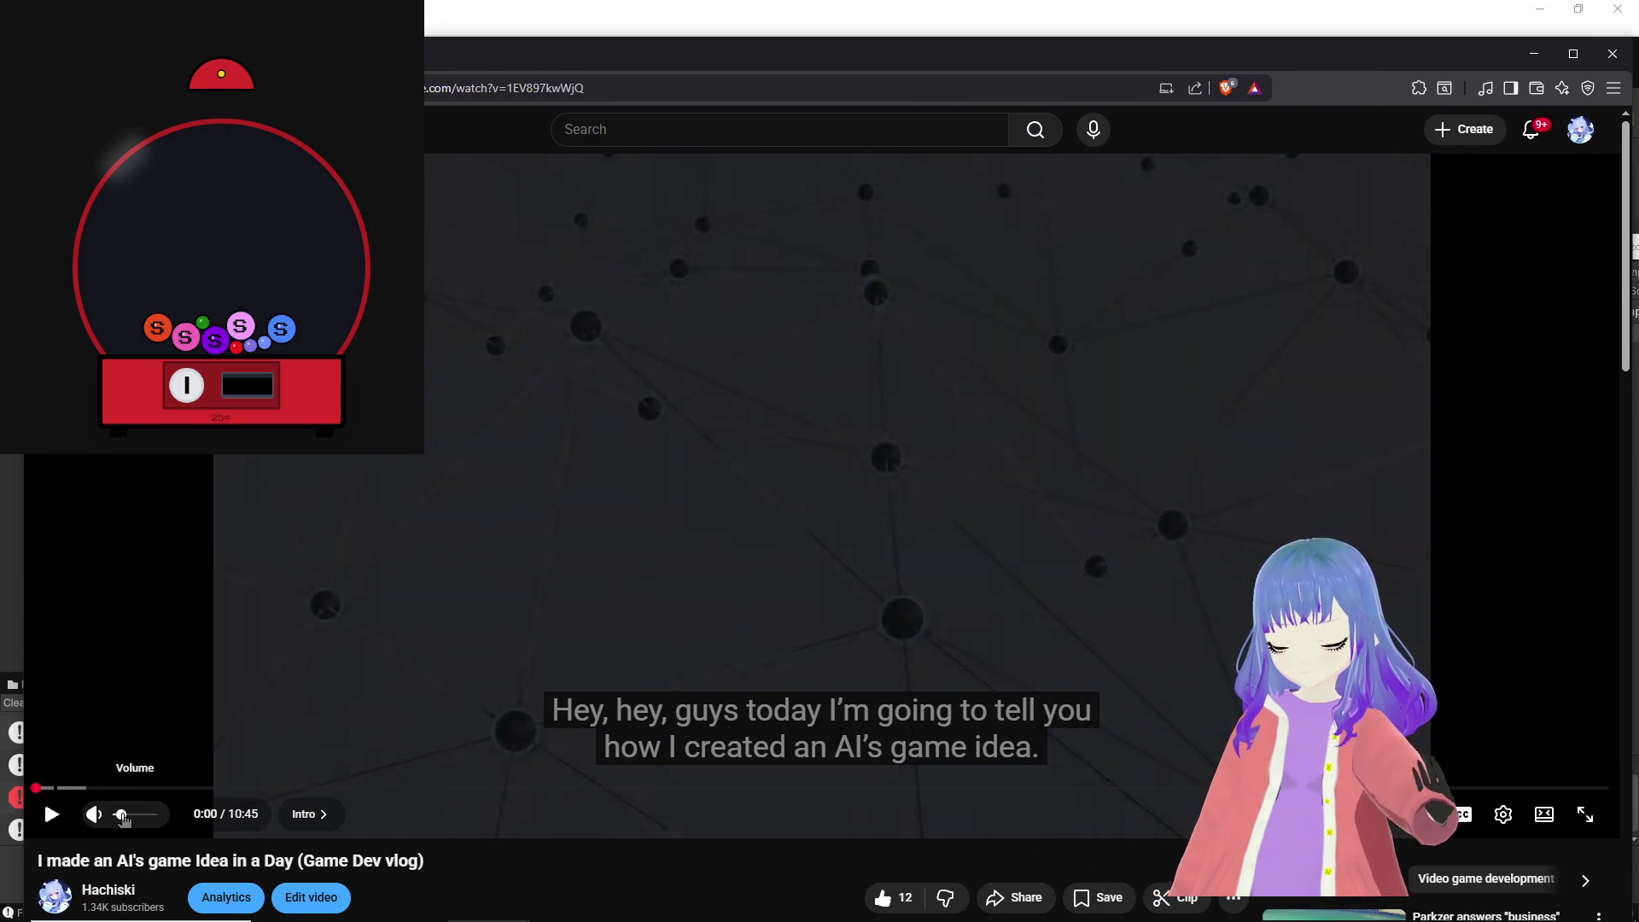
Step: Nudge the volume, play 'I made an AI's game Idea in a Day', and switch to OBS Studio
left_click(119, 815)
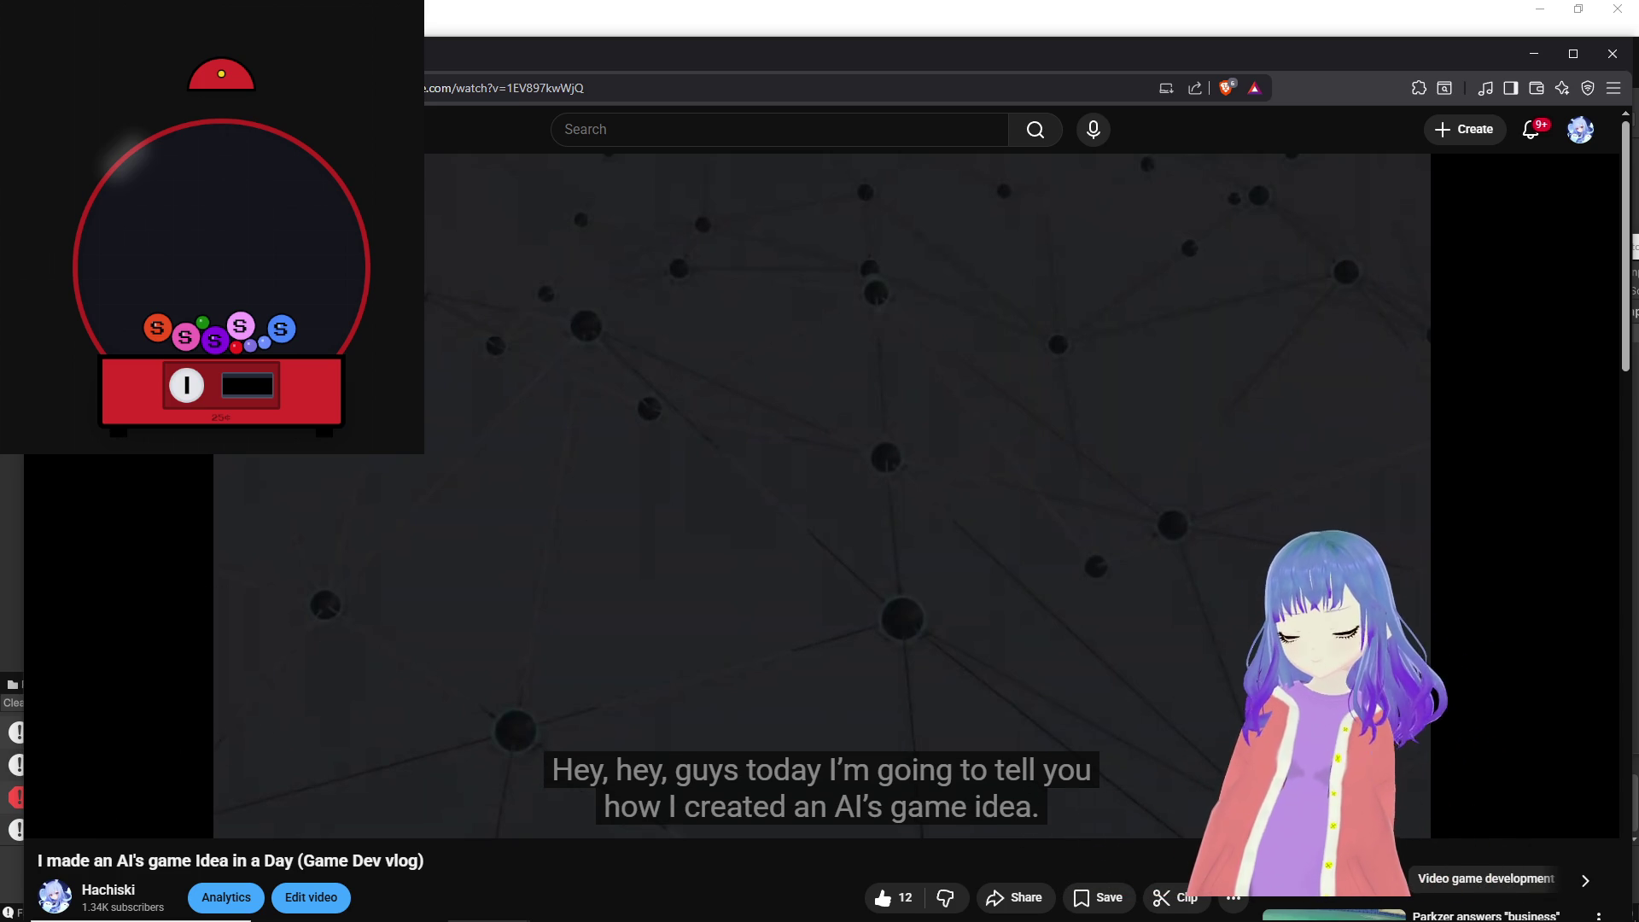
left_click(464, 486)
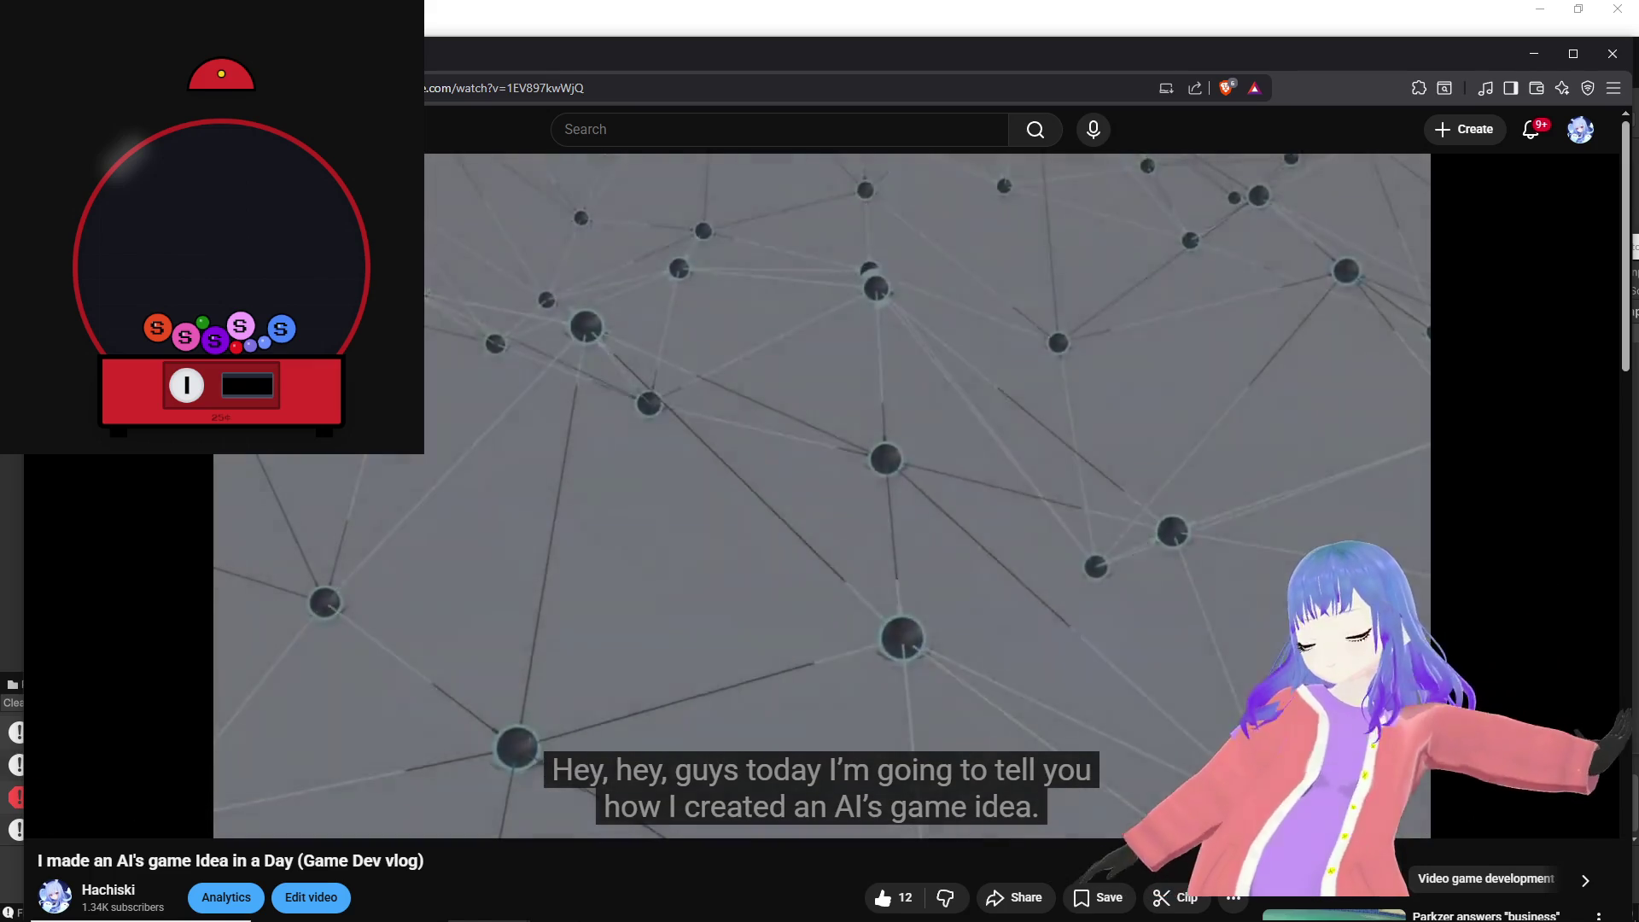
mouse_move(1013, 916)
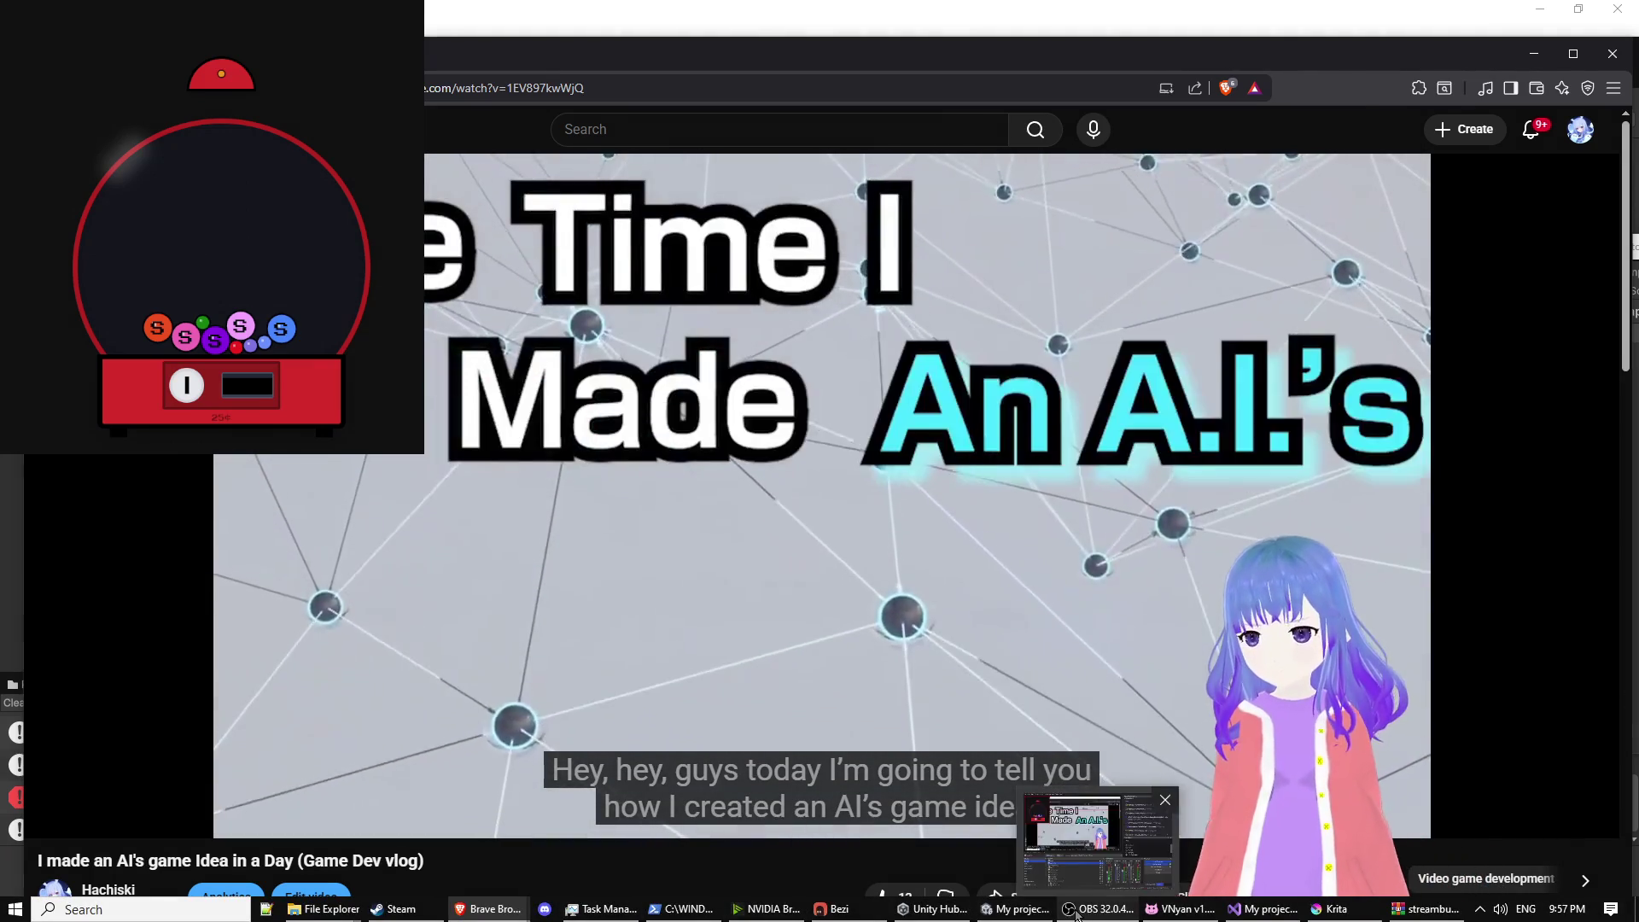
left_click(1096, 908)
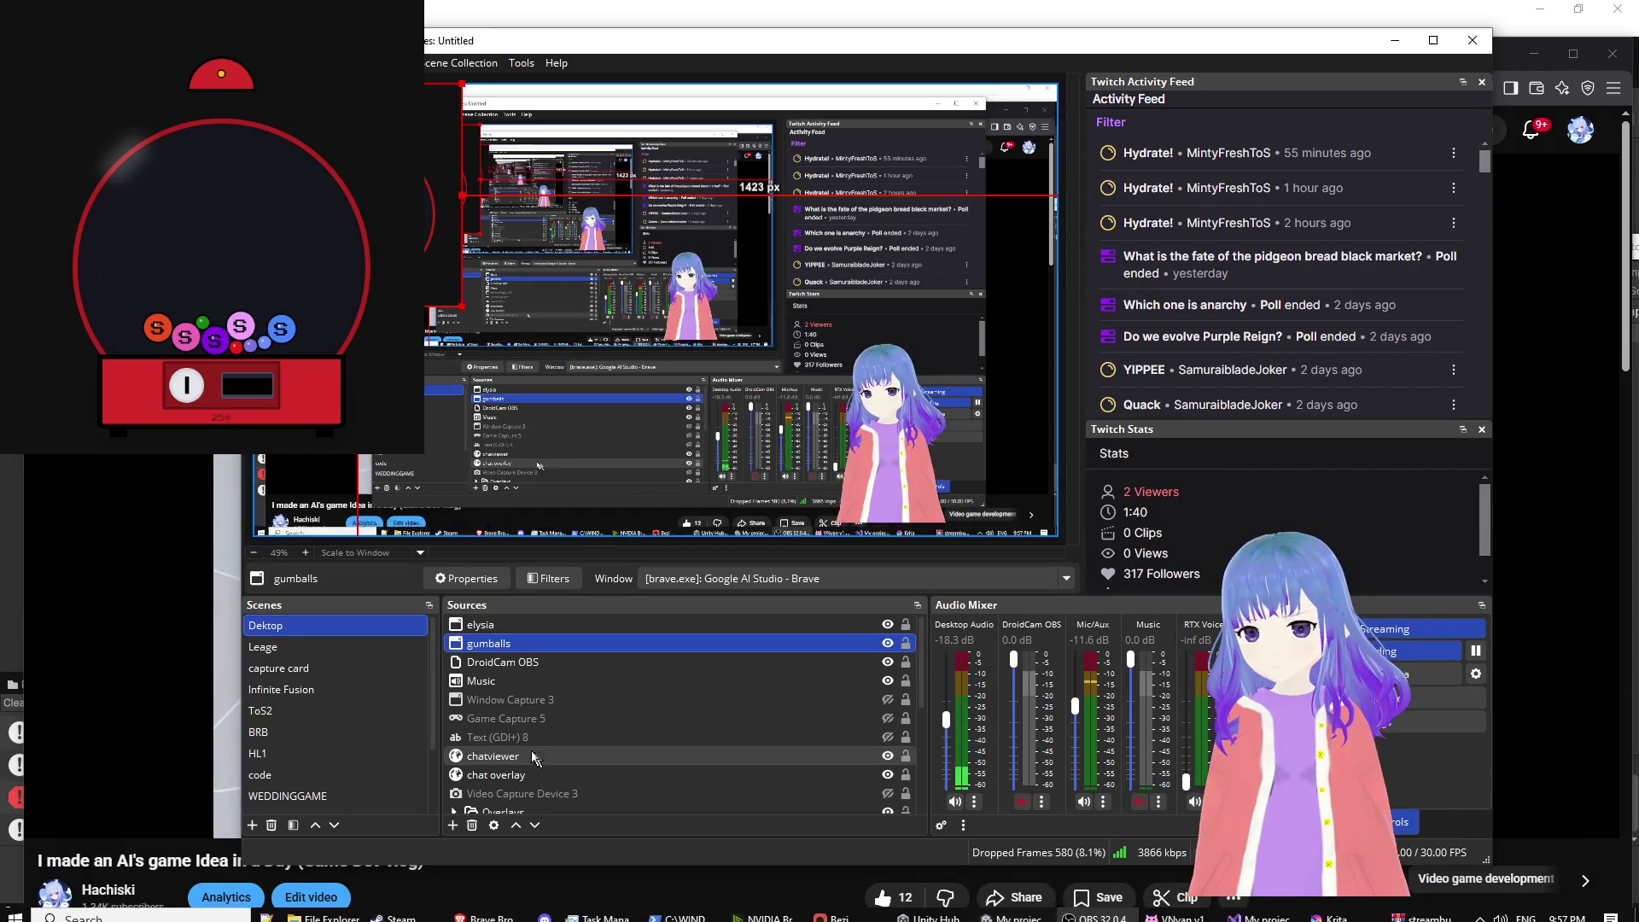
Step: Add a Text (GDI+) source reading 'brb getting drink', then bring the YouTube video forward
left_click(453, 826)
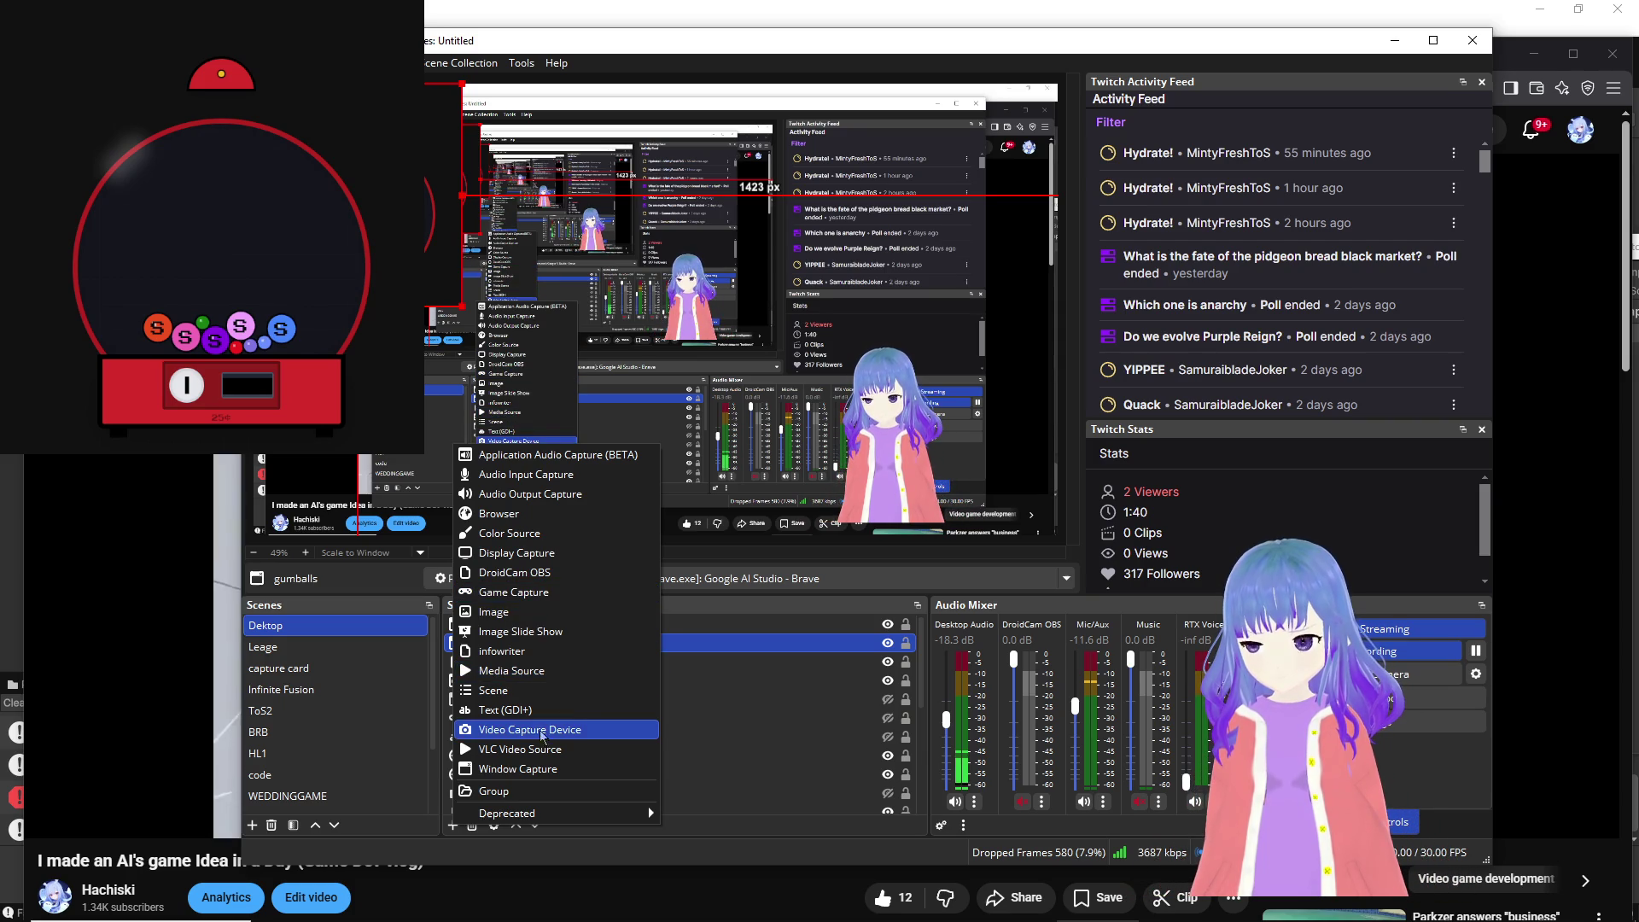
left_click(505, 709)
left_click(910, 564)
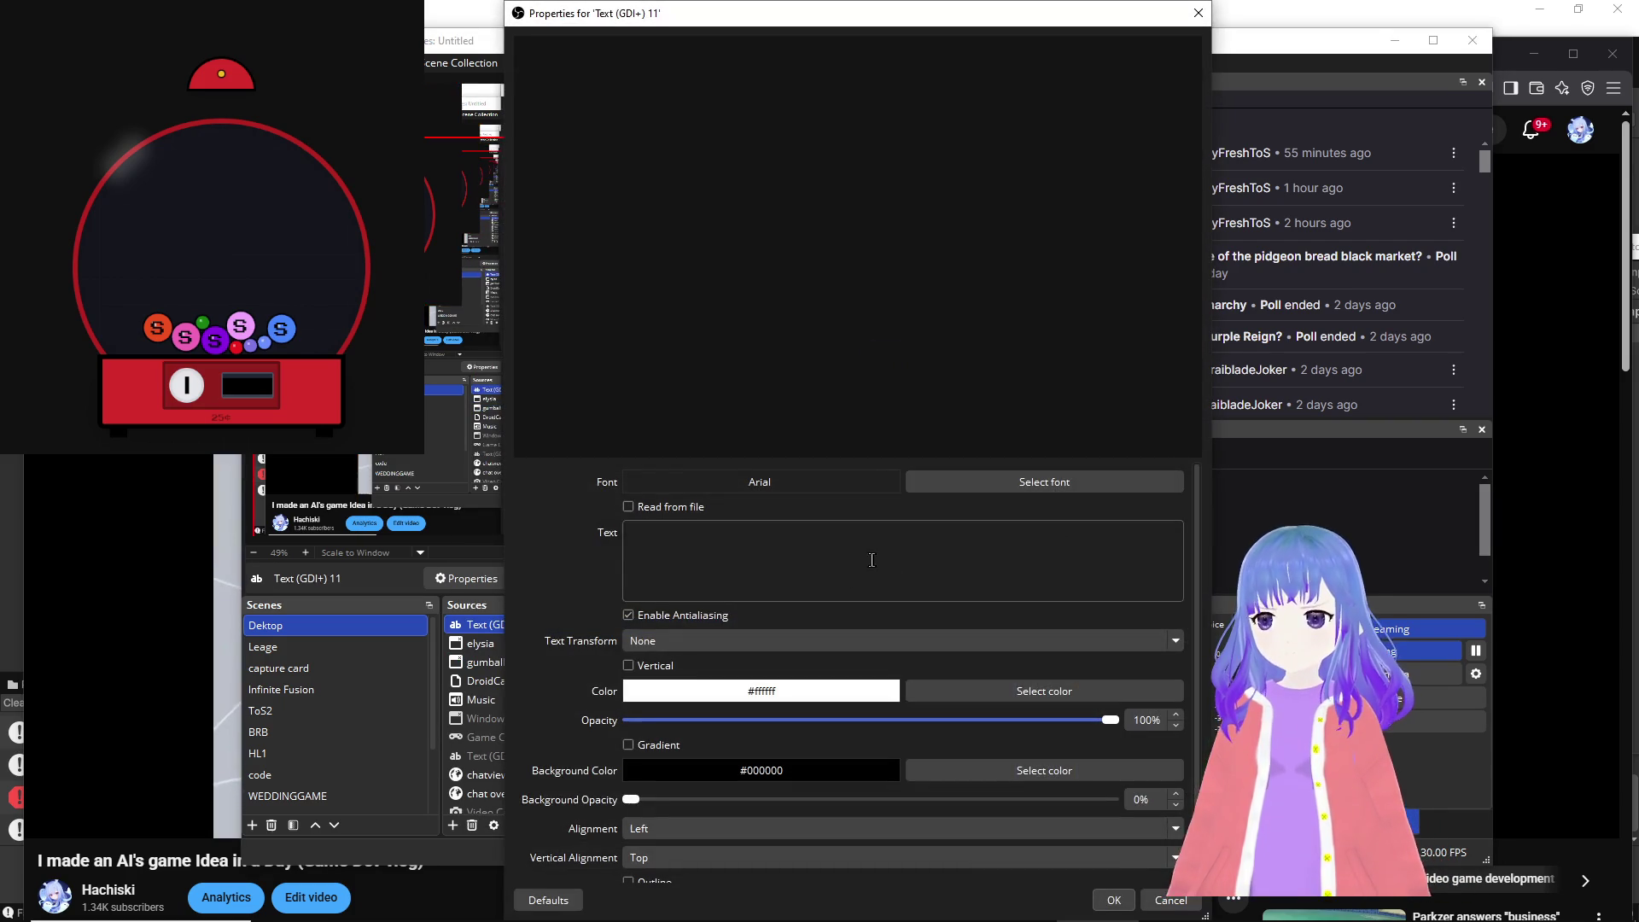
left_click(872, 560)
type("brb ")
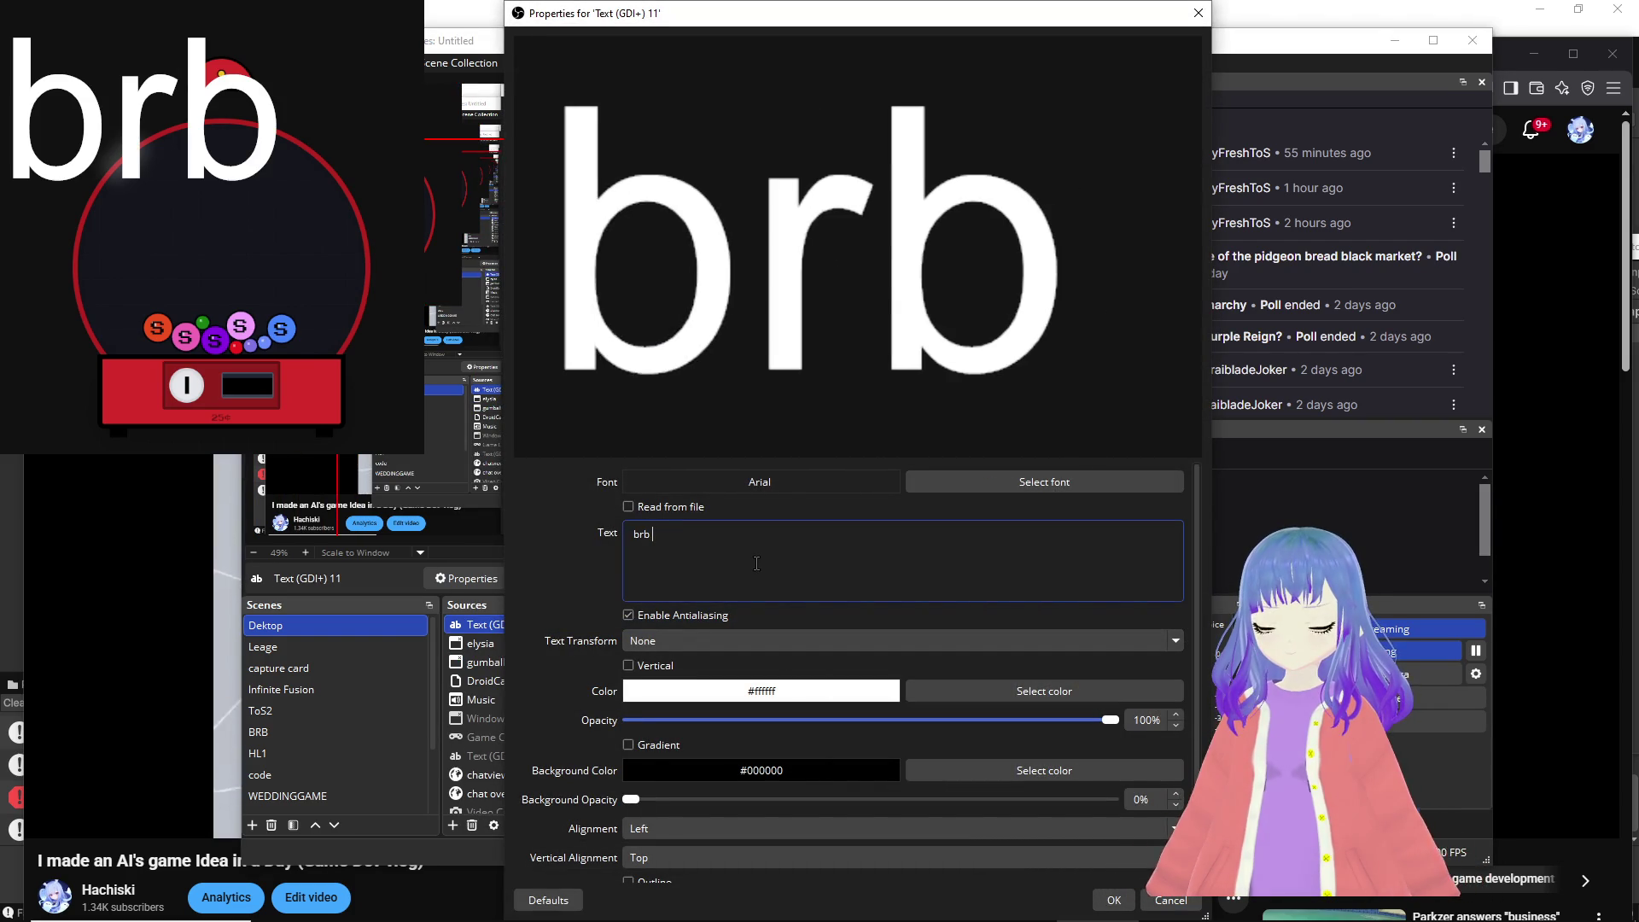
type("getting drink")
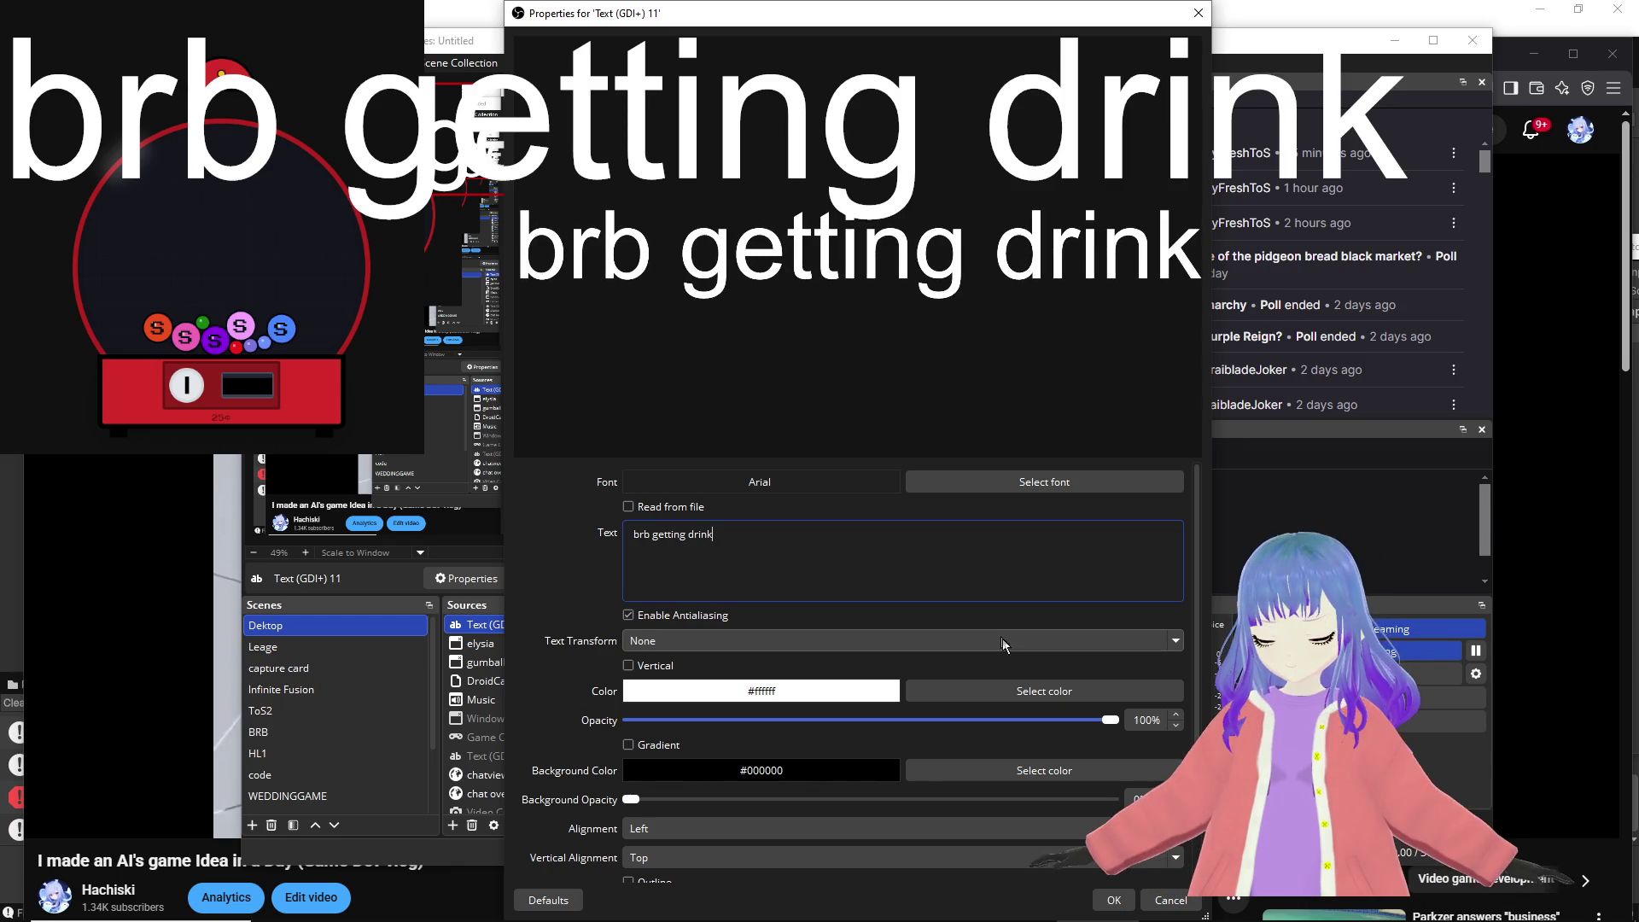
left_click(1114, 900)
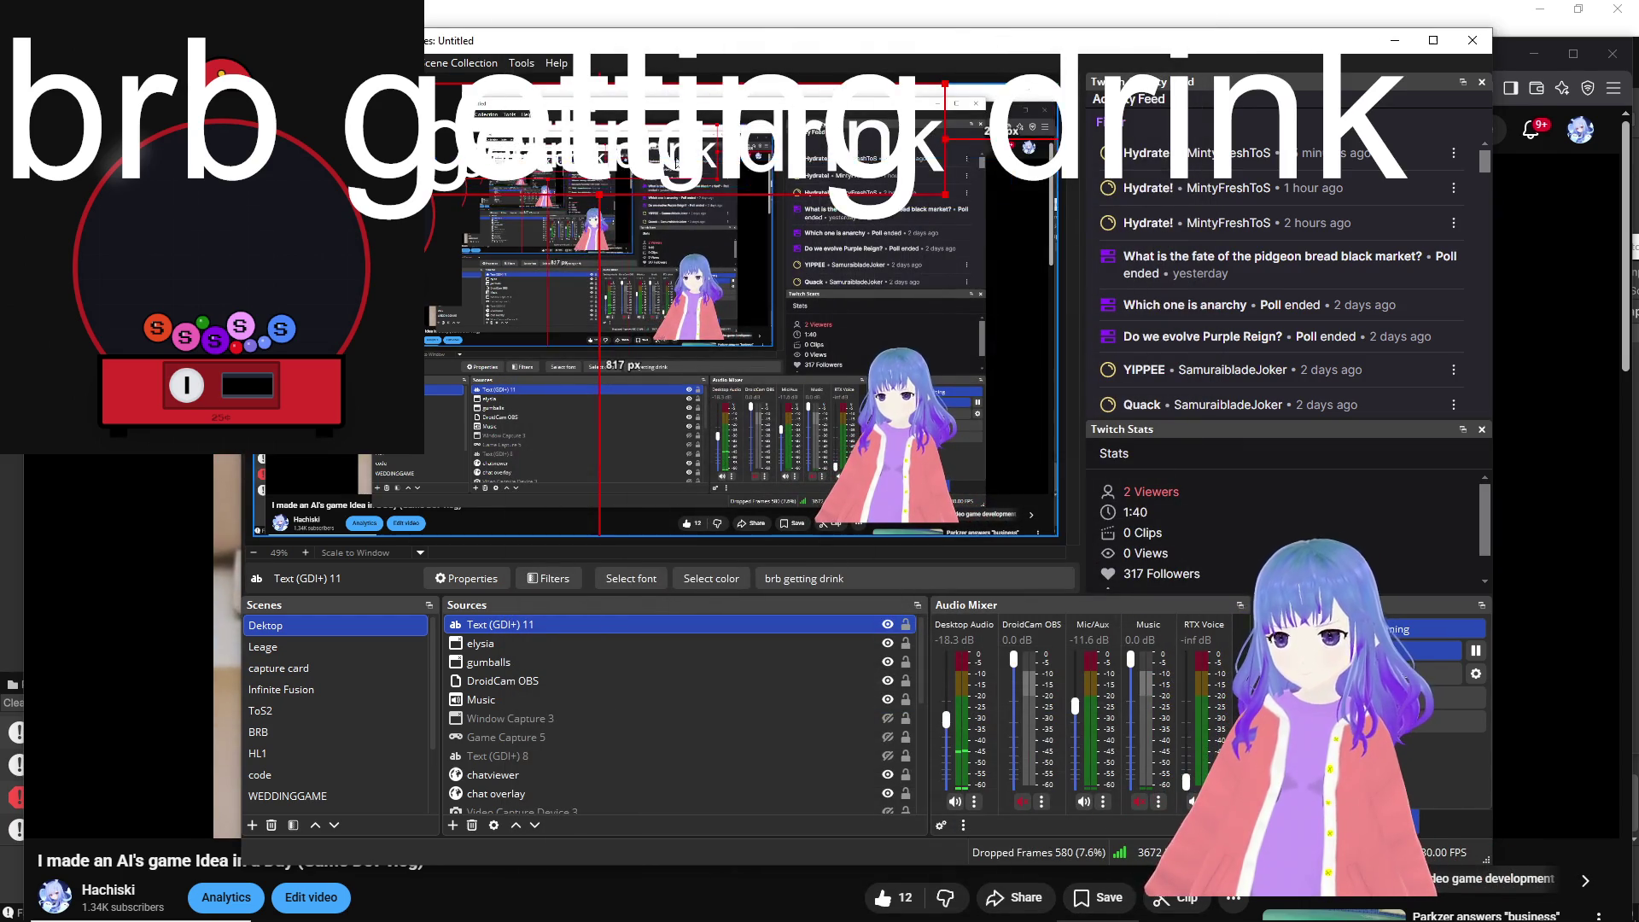
left_click_drag(341, 40, 1547, 281)
left_click(958, 462)
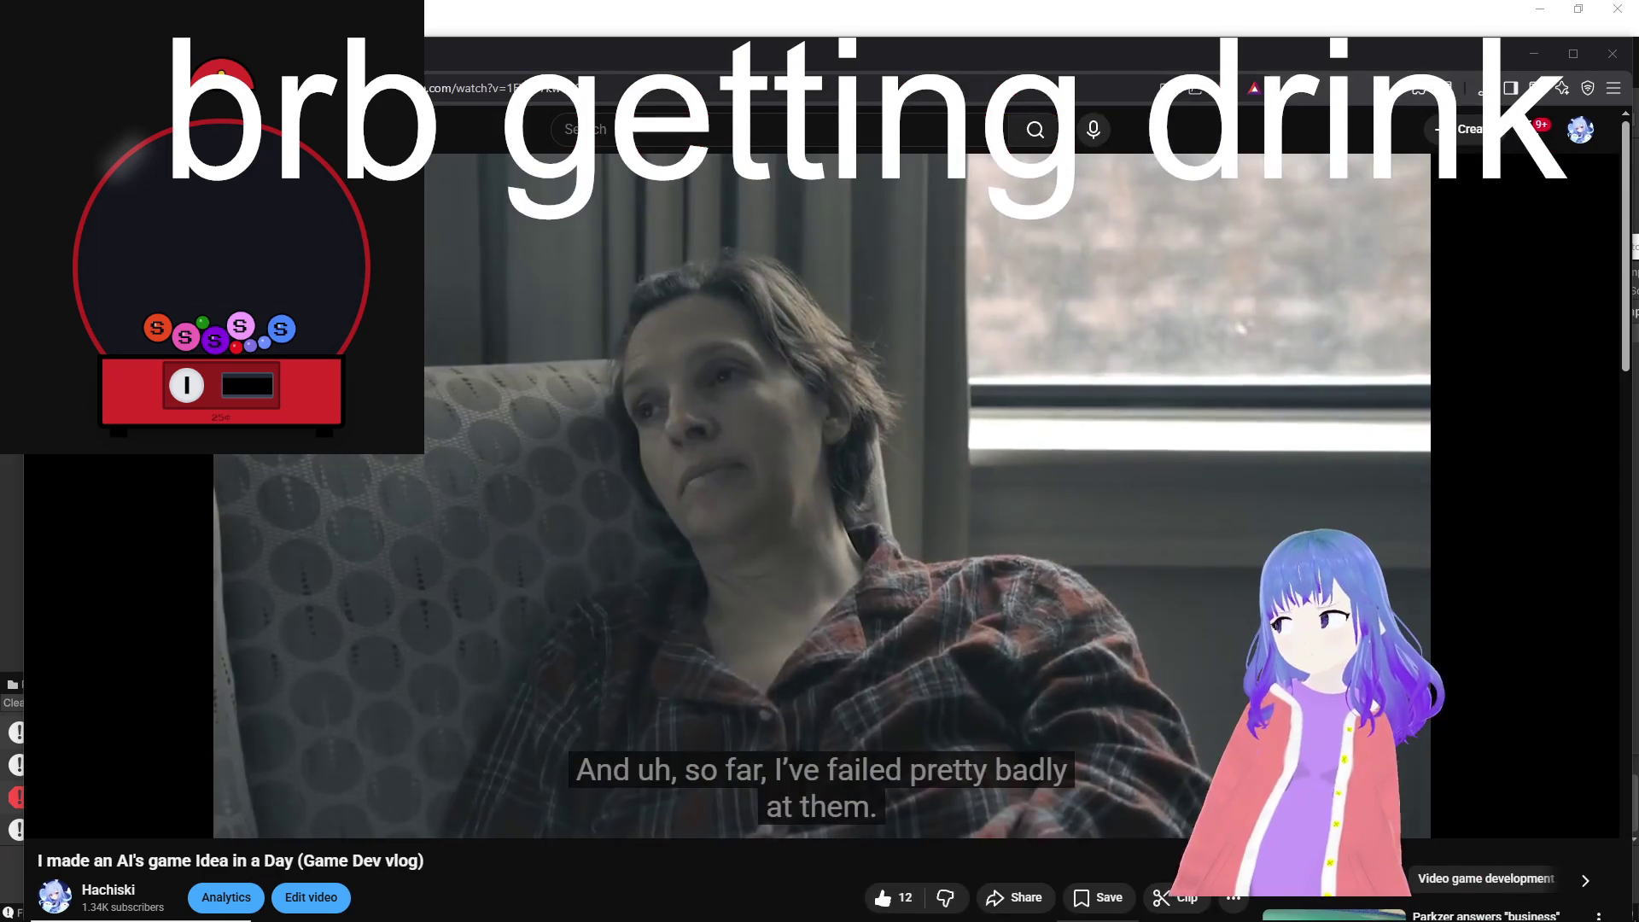
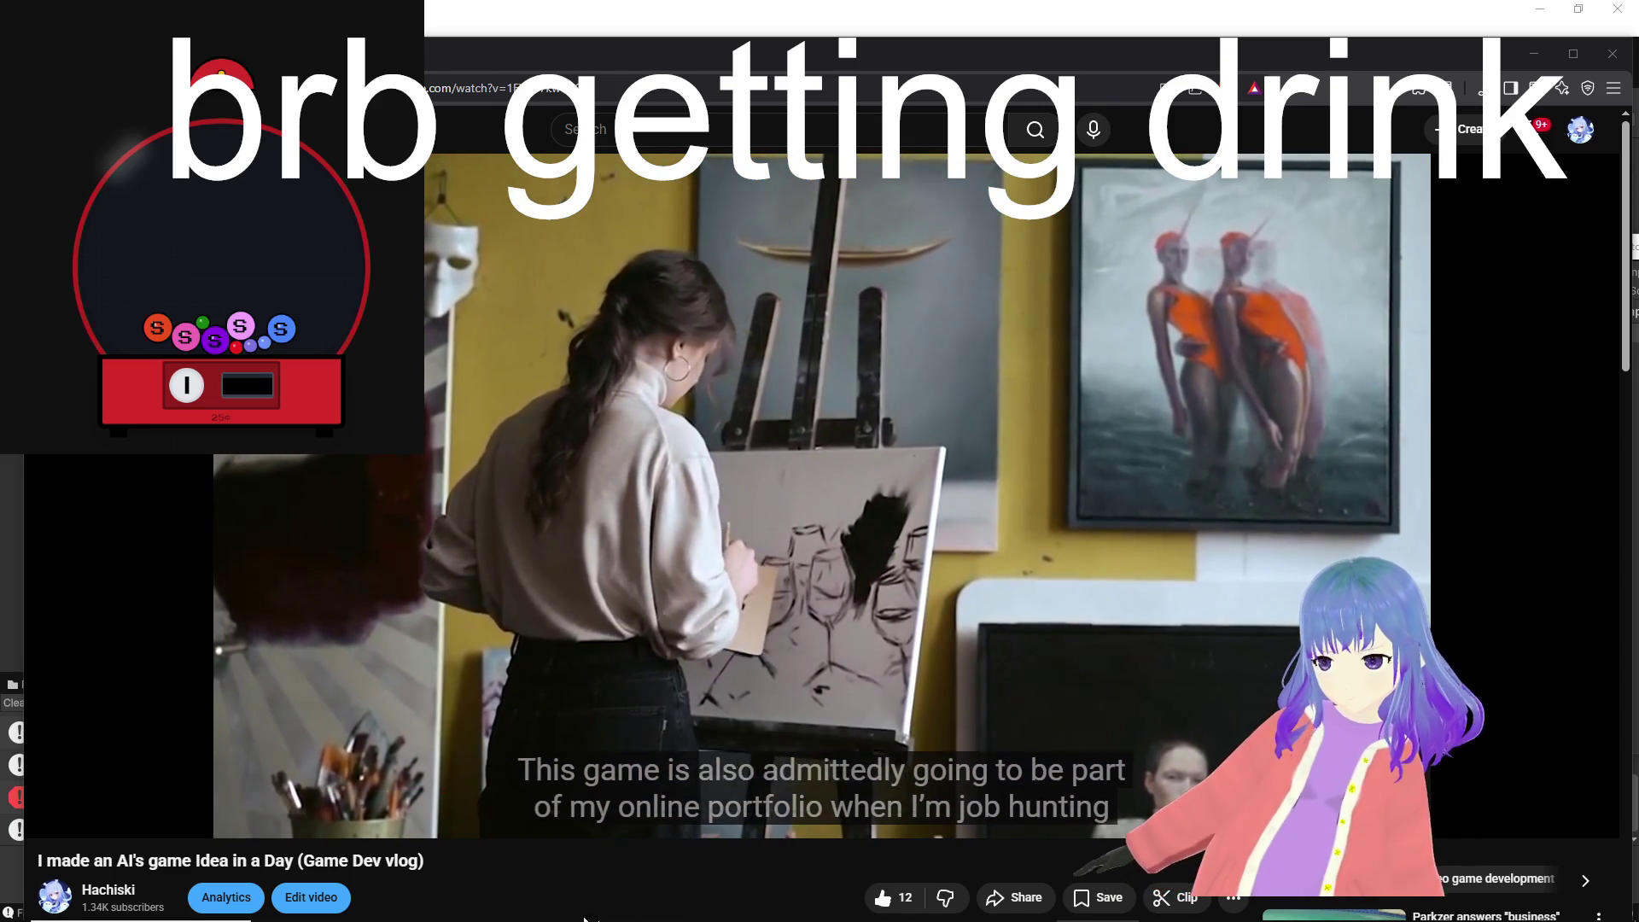
Step: Pause the YouTube vlog at 2:58 while it shows Unity's Tags and Layers settings
mouse_move(120, 918)
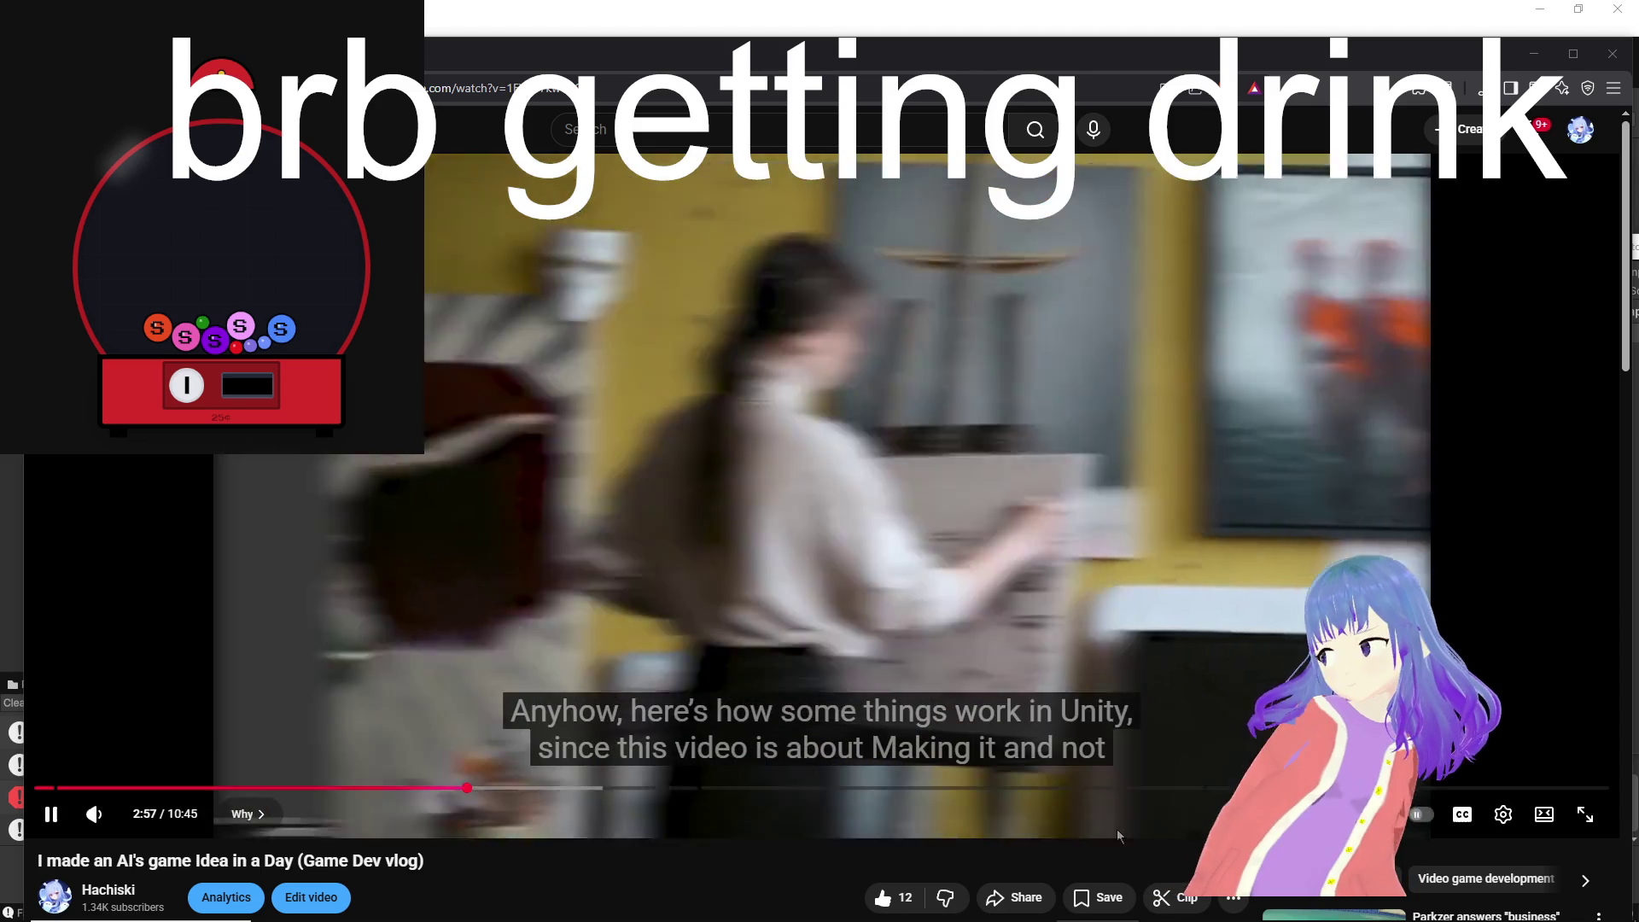
left_click(1042, 606)
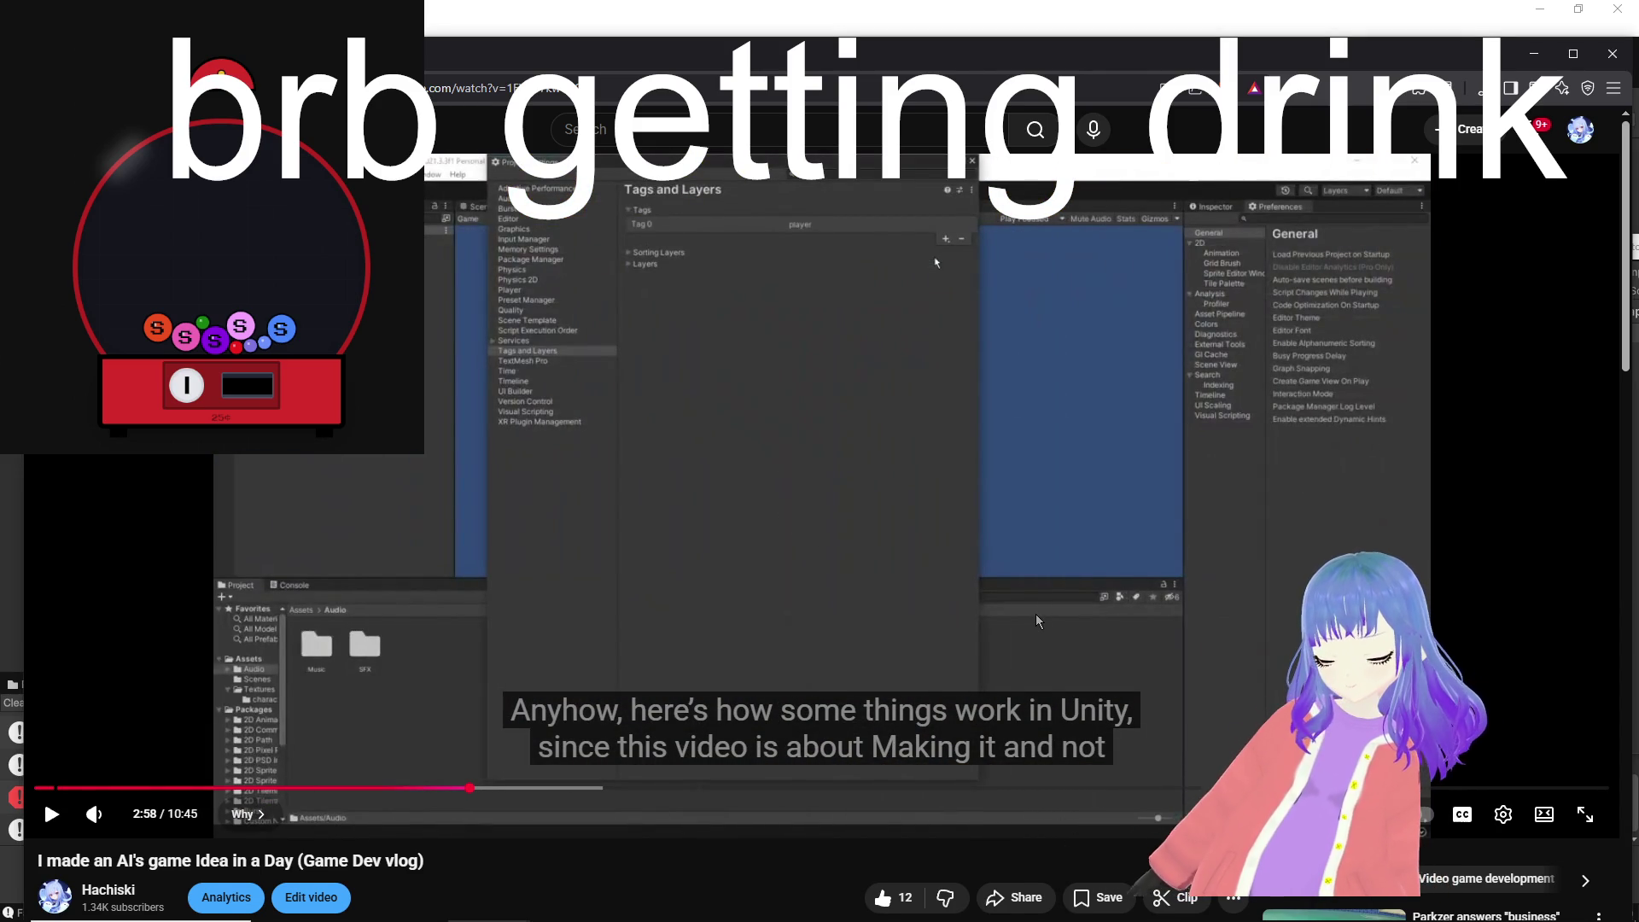
scroll(1036, 613, "down", 4)
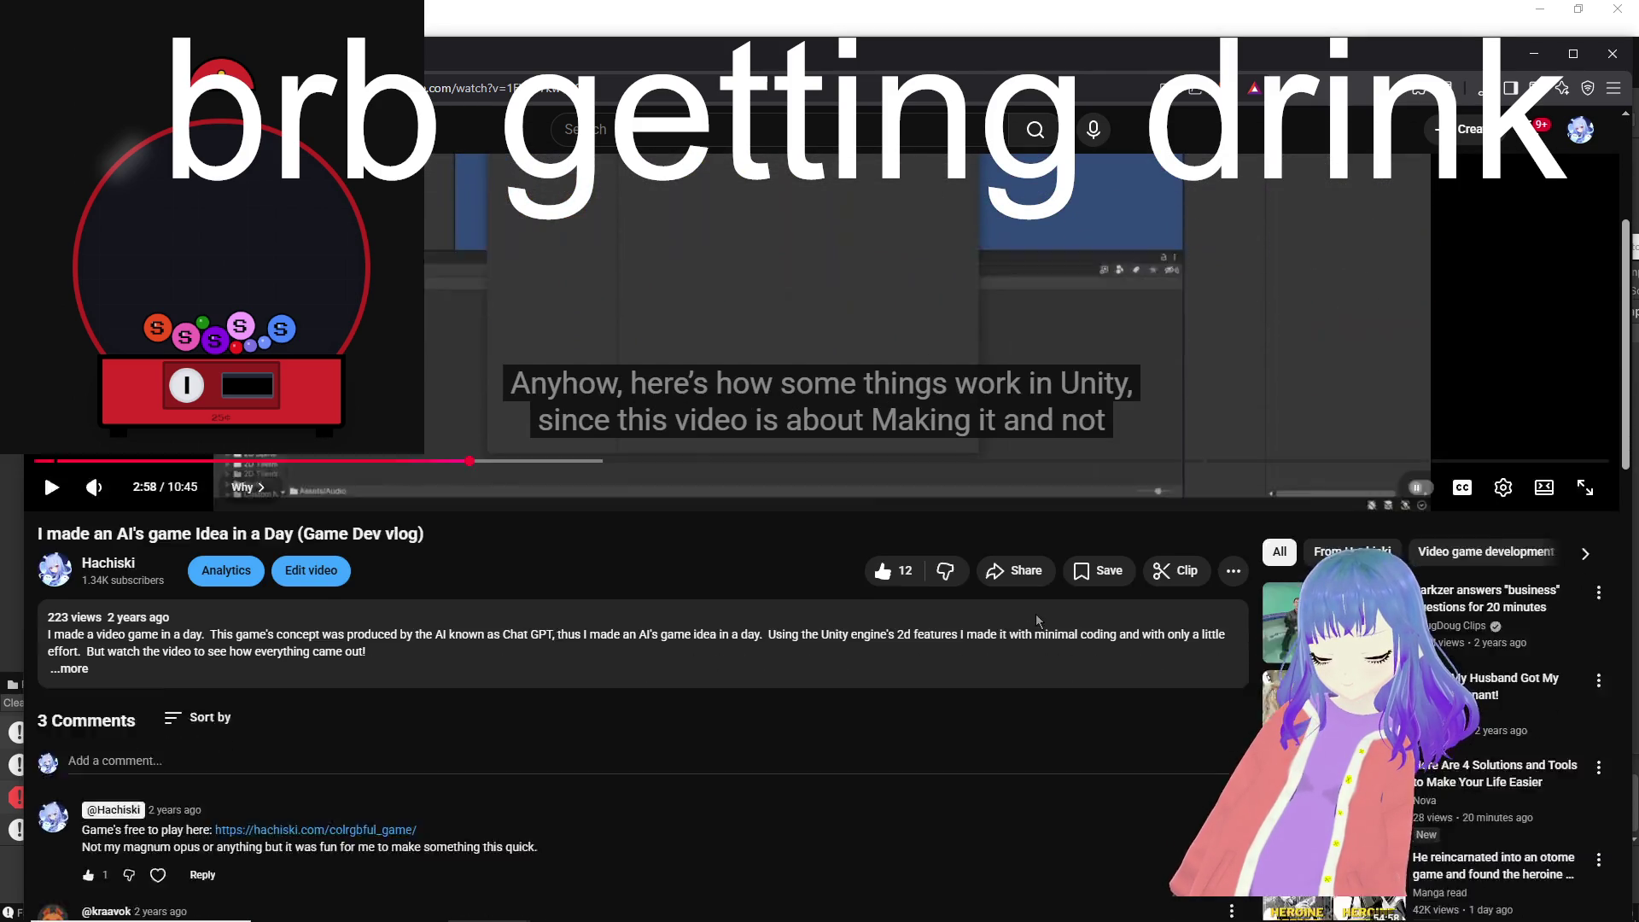
scroll(1037, 613, "down", 4)
scroll(1036, 613, "up", 2)
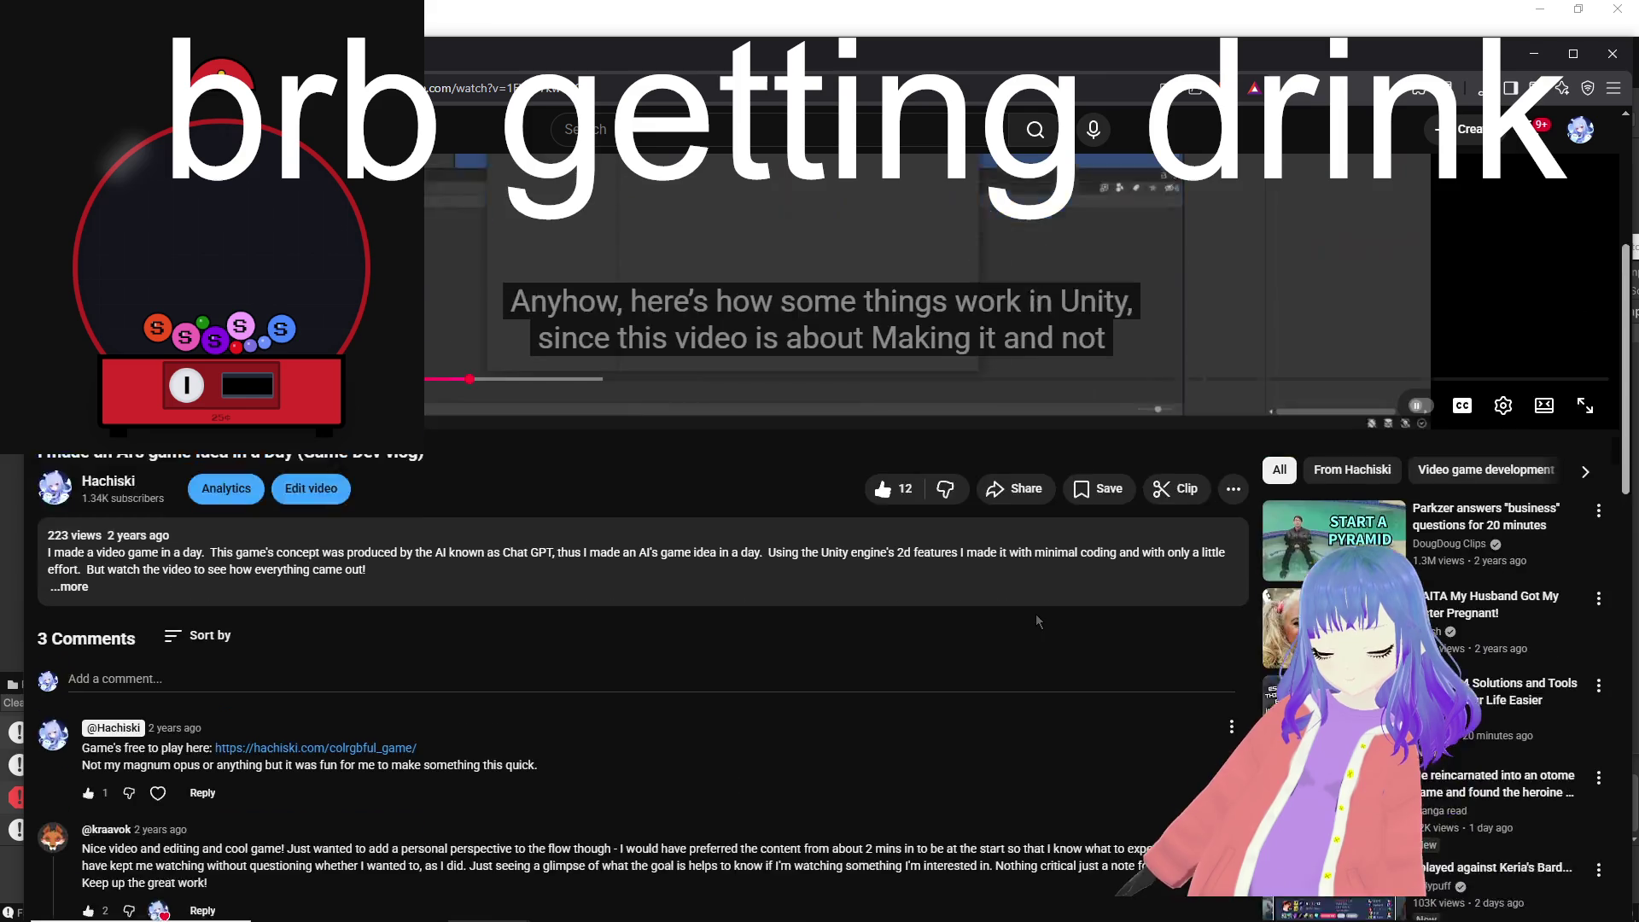
scroll(1037, 613, "up", 5)
scroll(1024, 619, "down", 6)
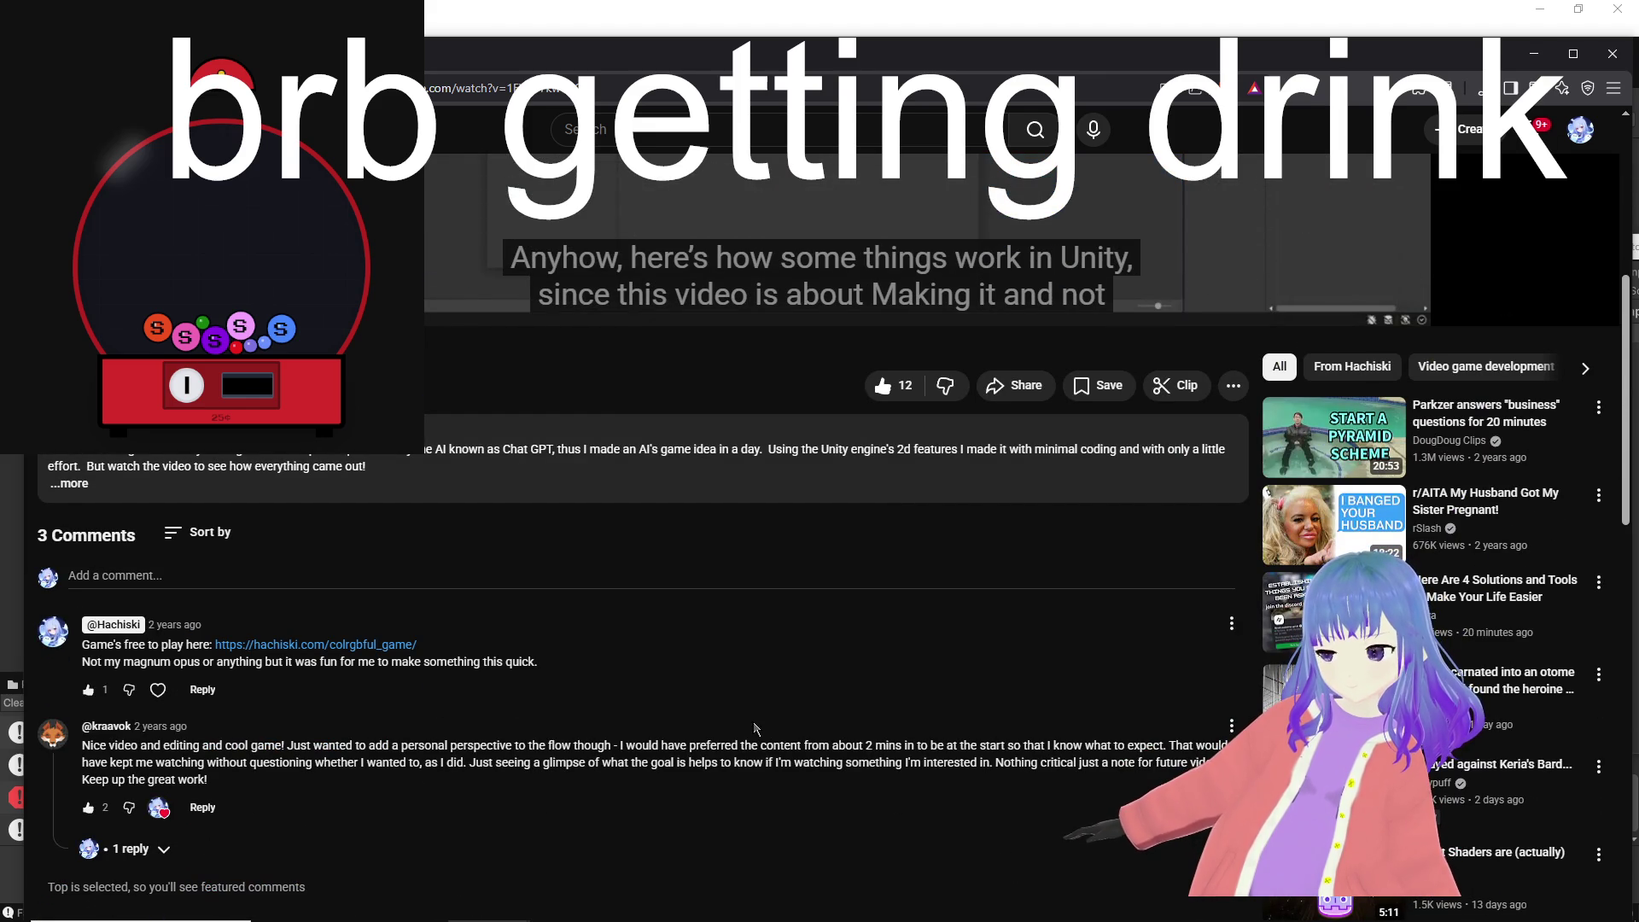
scroll(757, 726, "up", 5)
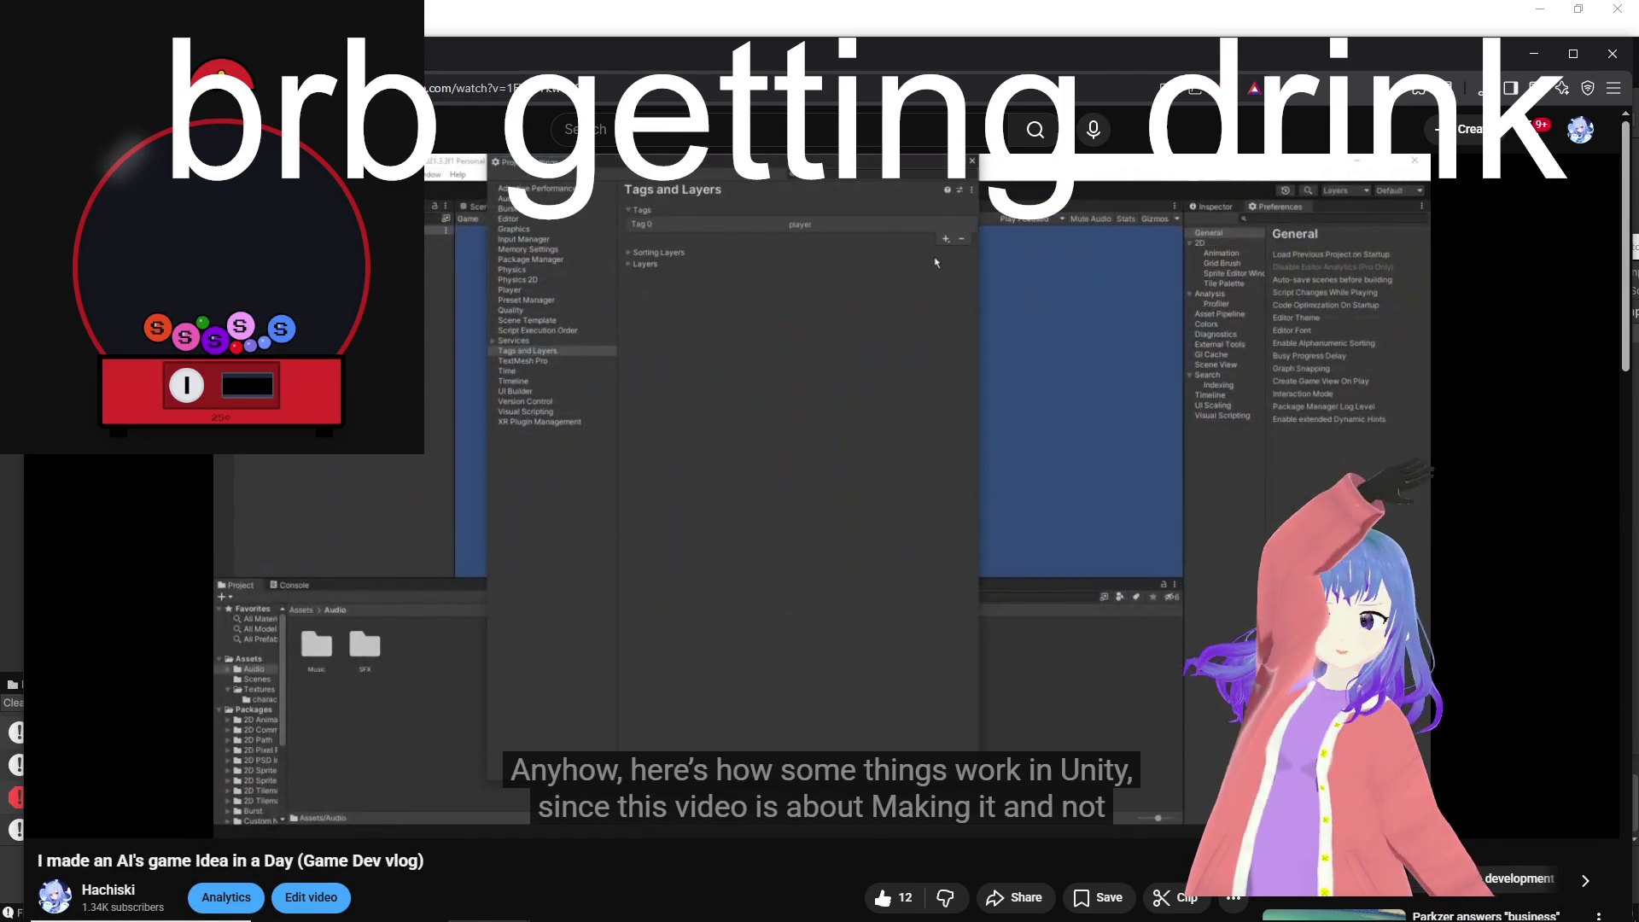
scroll(646, 884, "down", 1)
scroll(646, 883, "down", 1)
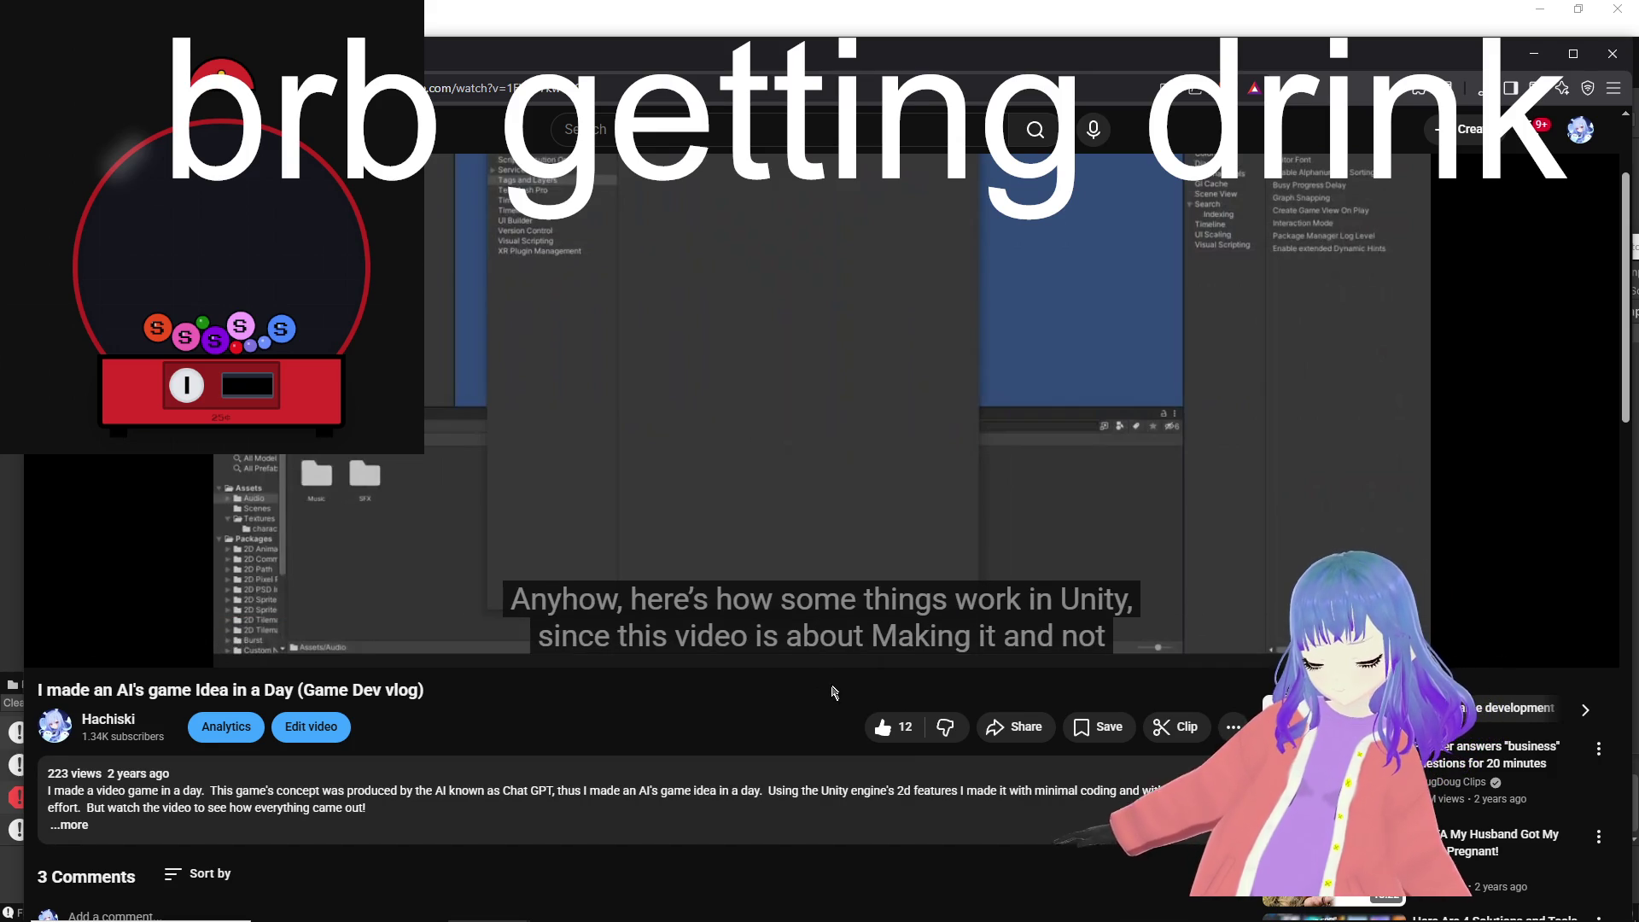
scroll(828, 698, "up", 2)
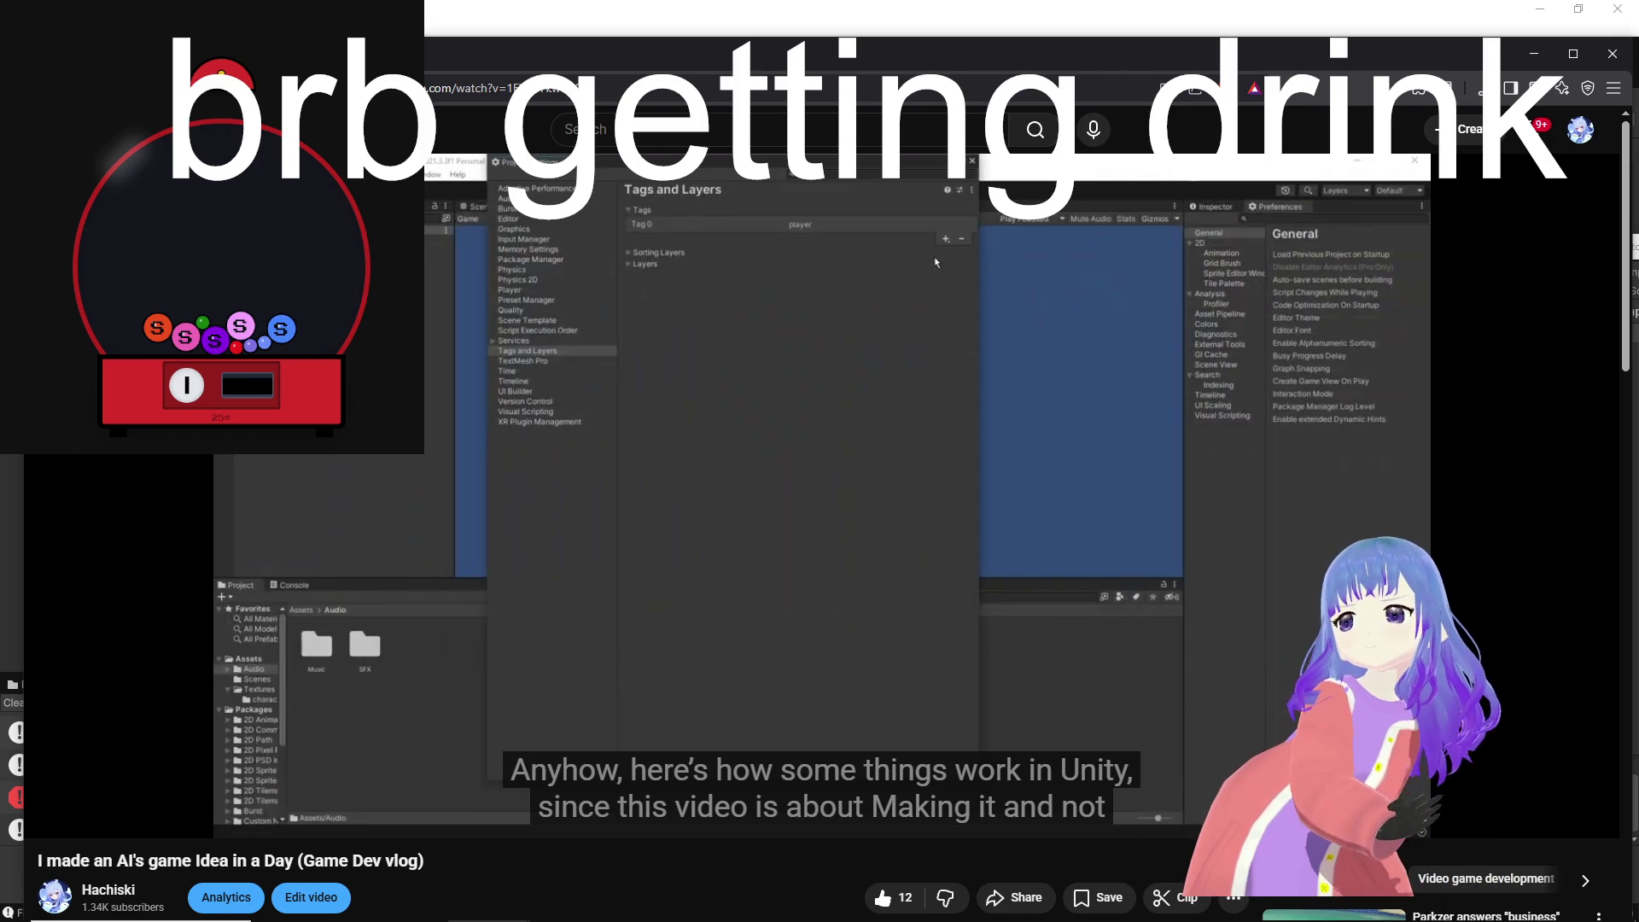
scroll(675, 629, "down", 3)
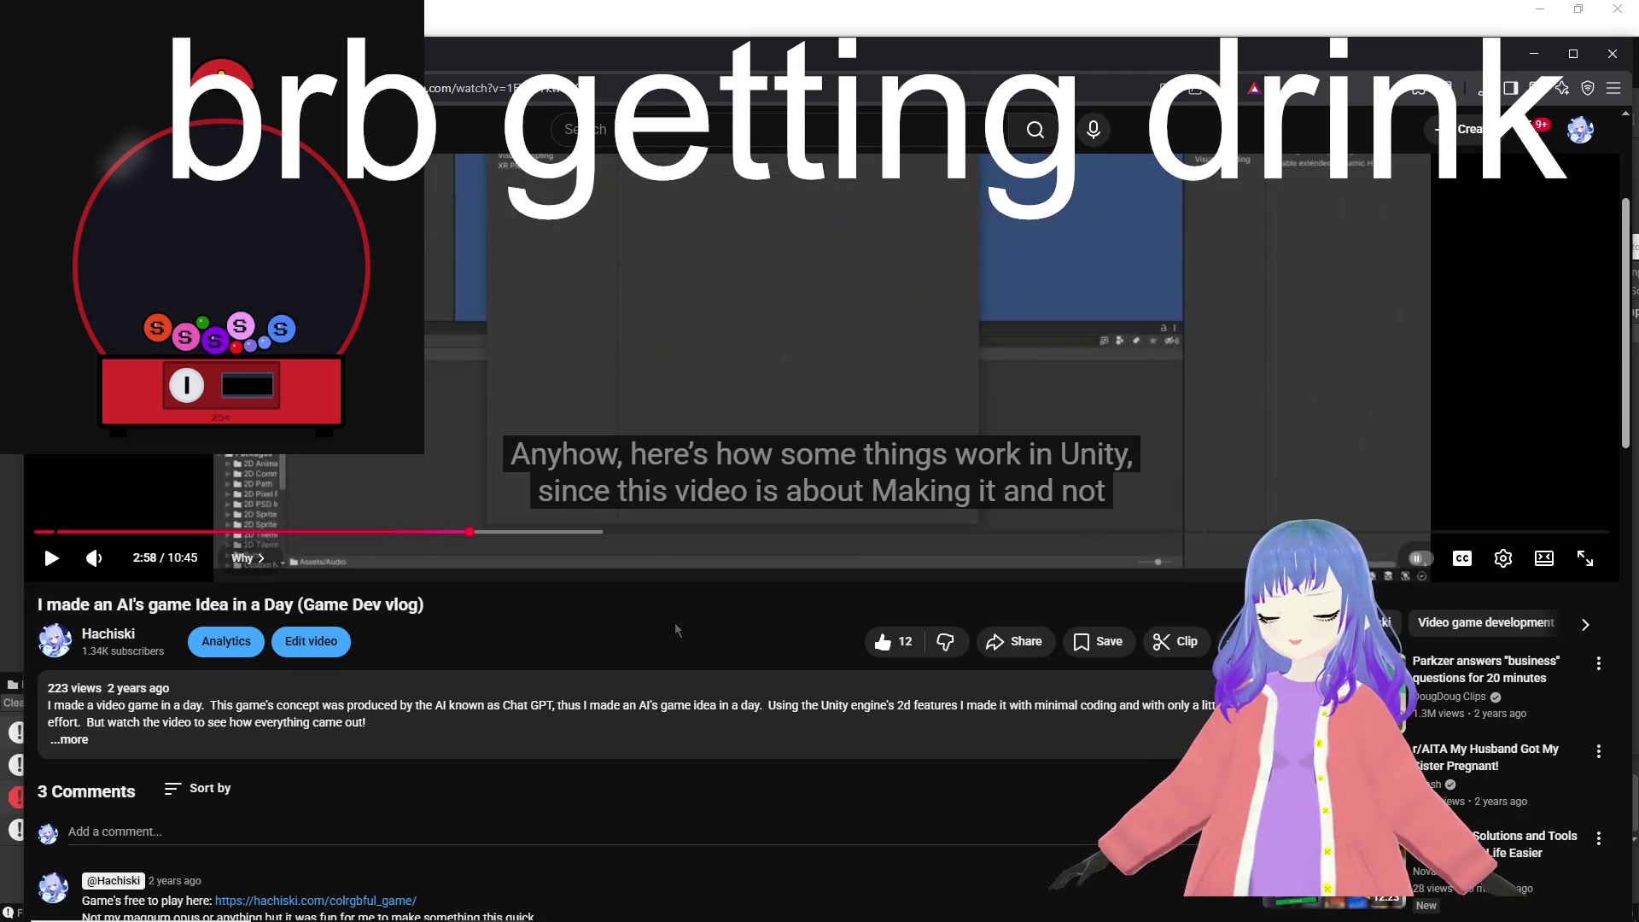
scroll(722, 680, "up", 3)
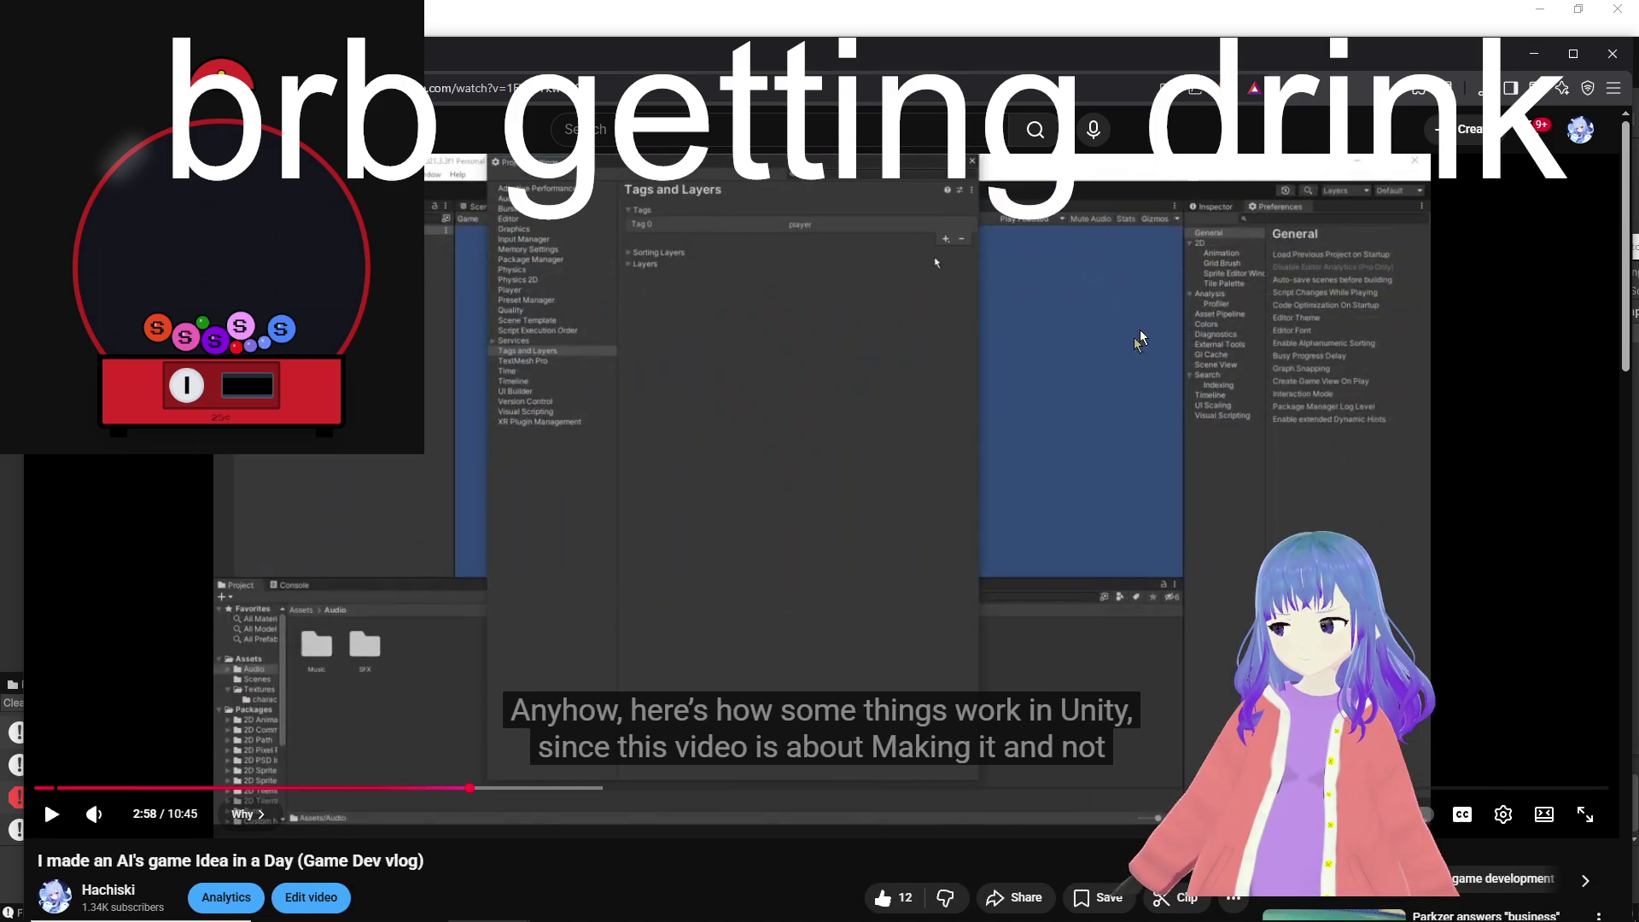
scroll(960, 412, "down", 4)
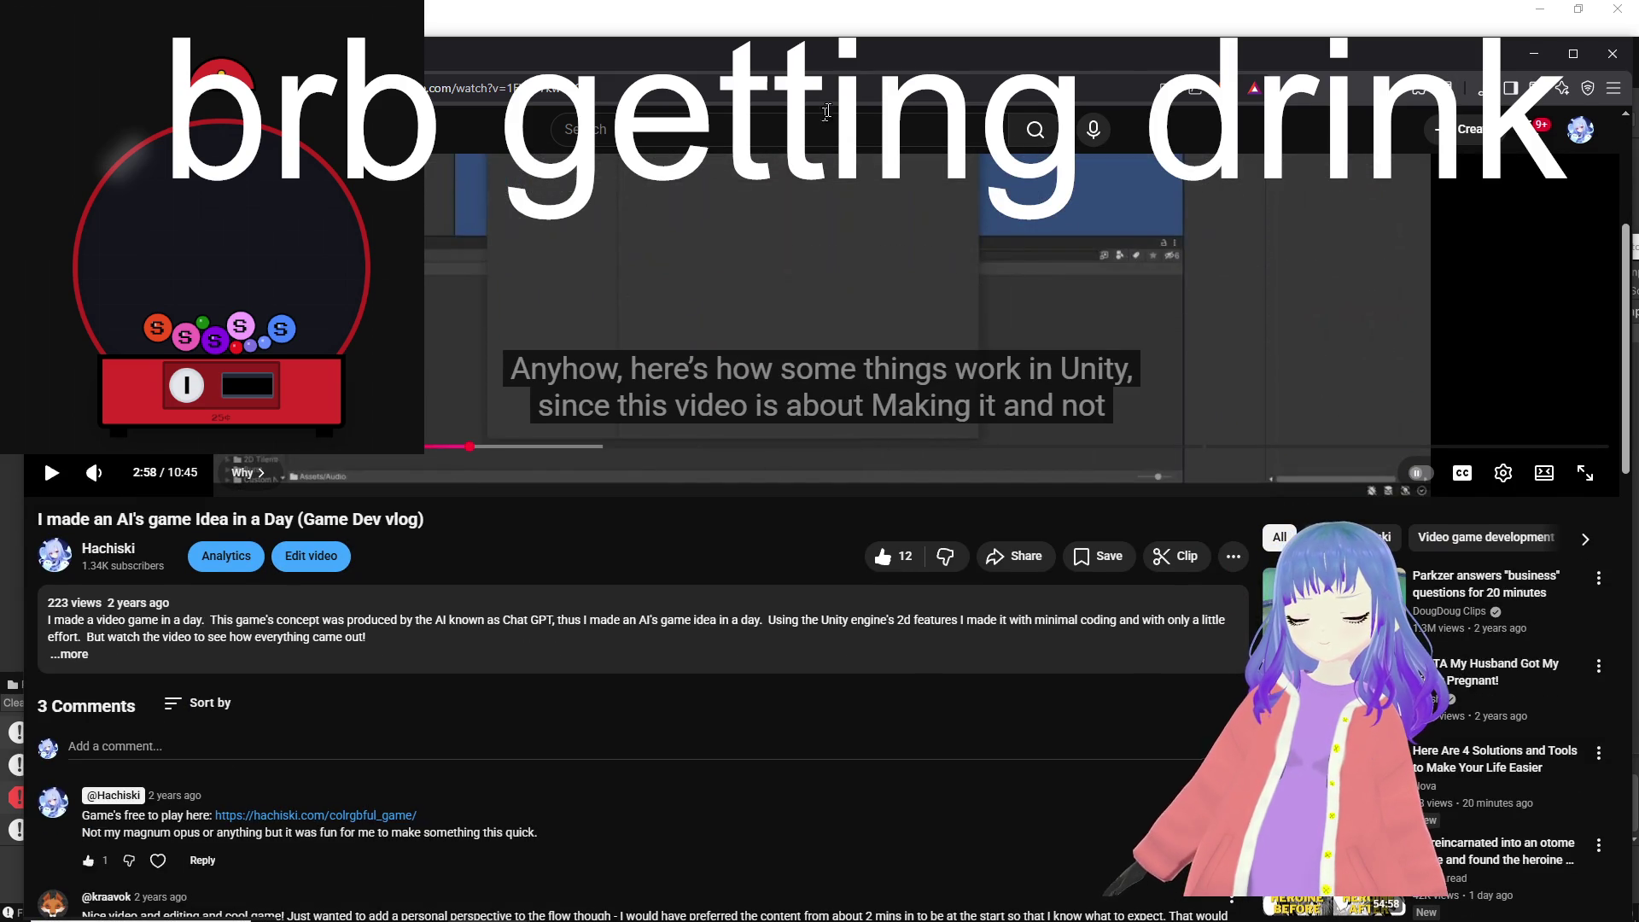
scroll(746, 246, "up", 4)
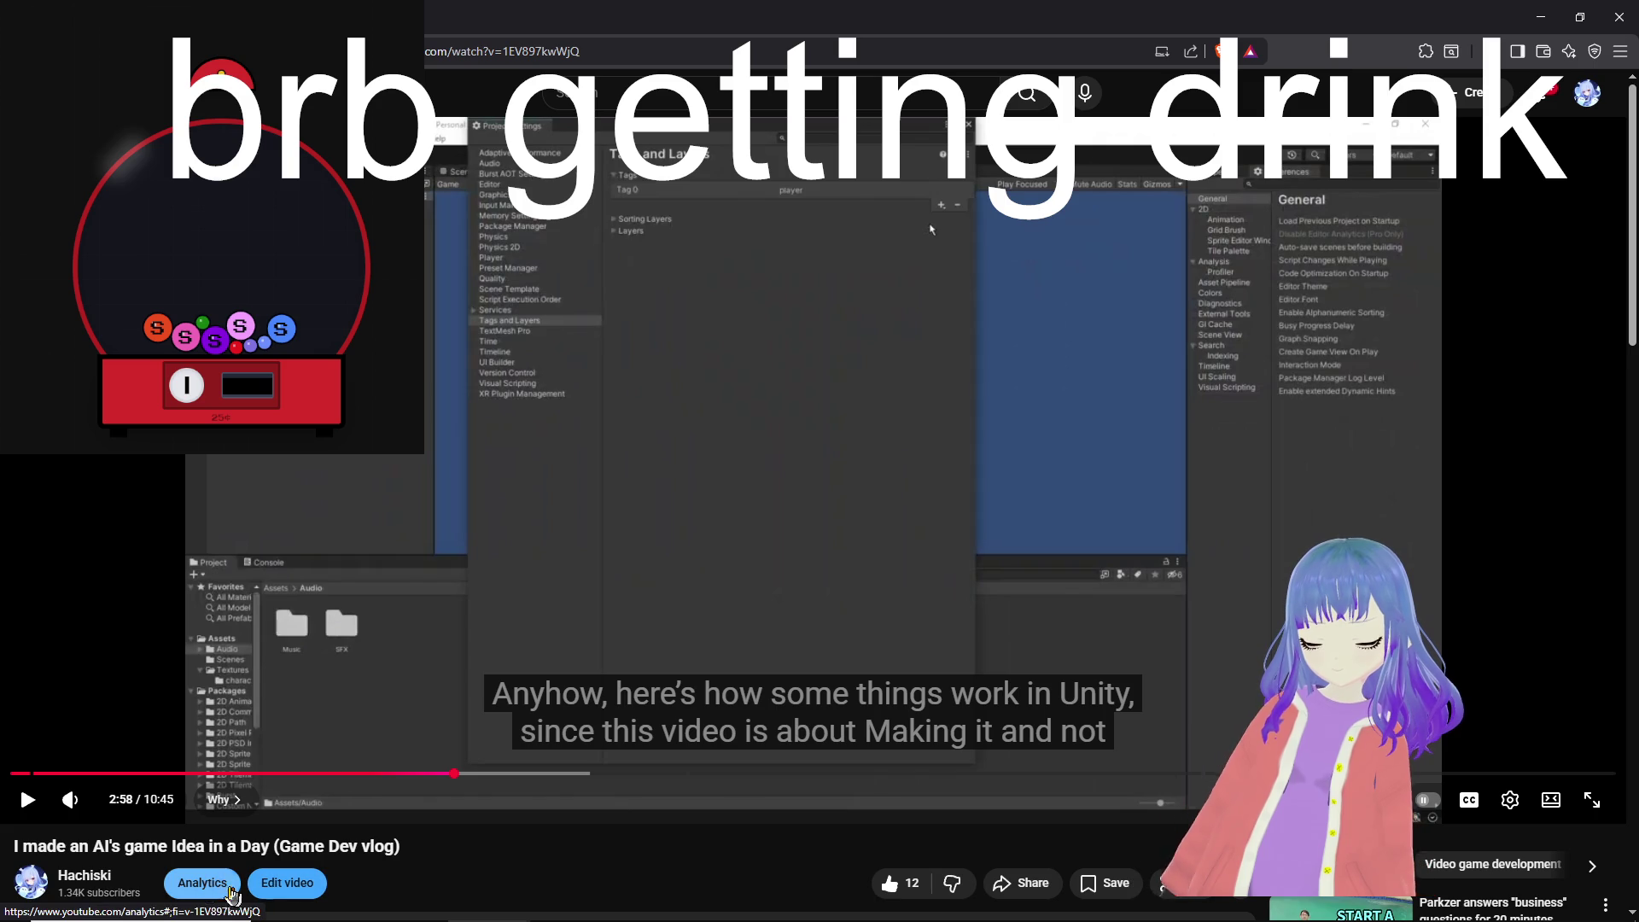
scroll(207, 890, "down", 1)
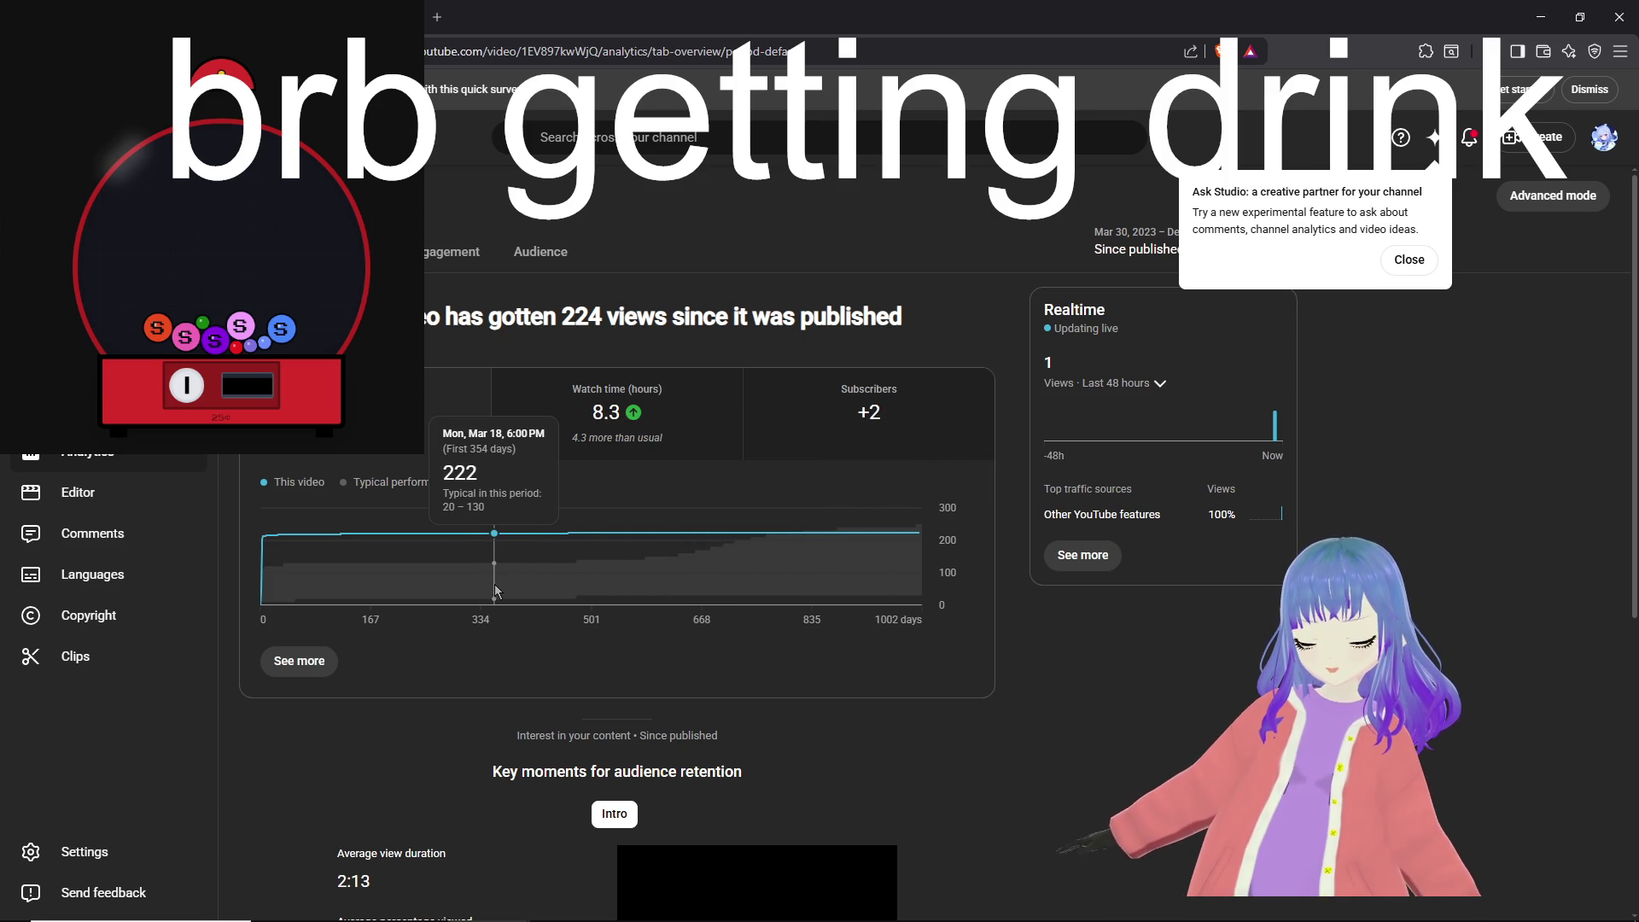
scroll(492, 589, "down", 5)
scroll(495, 589, "down", 1)
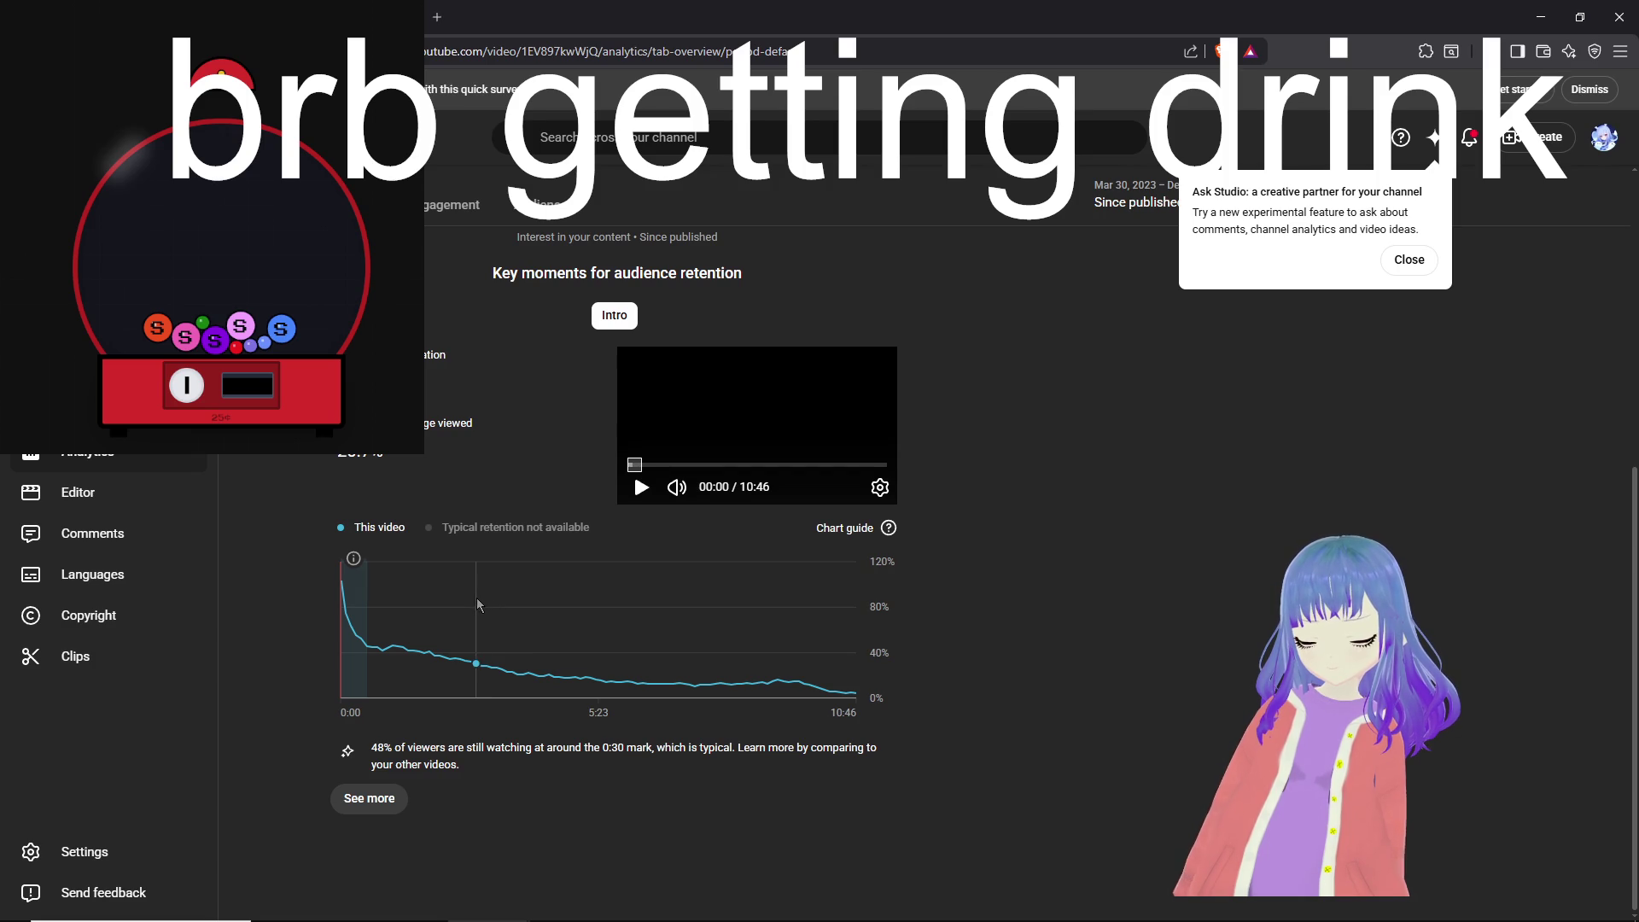
mouse_move(364, 630)
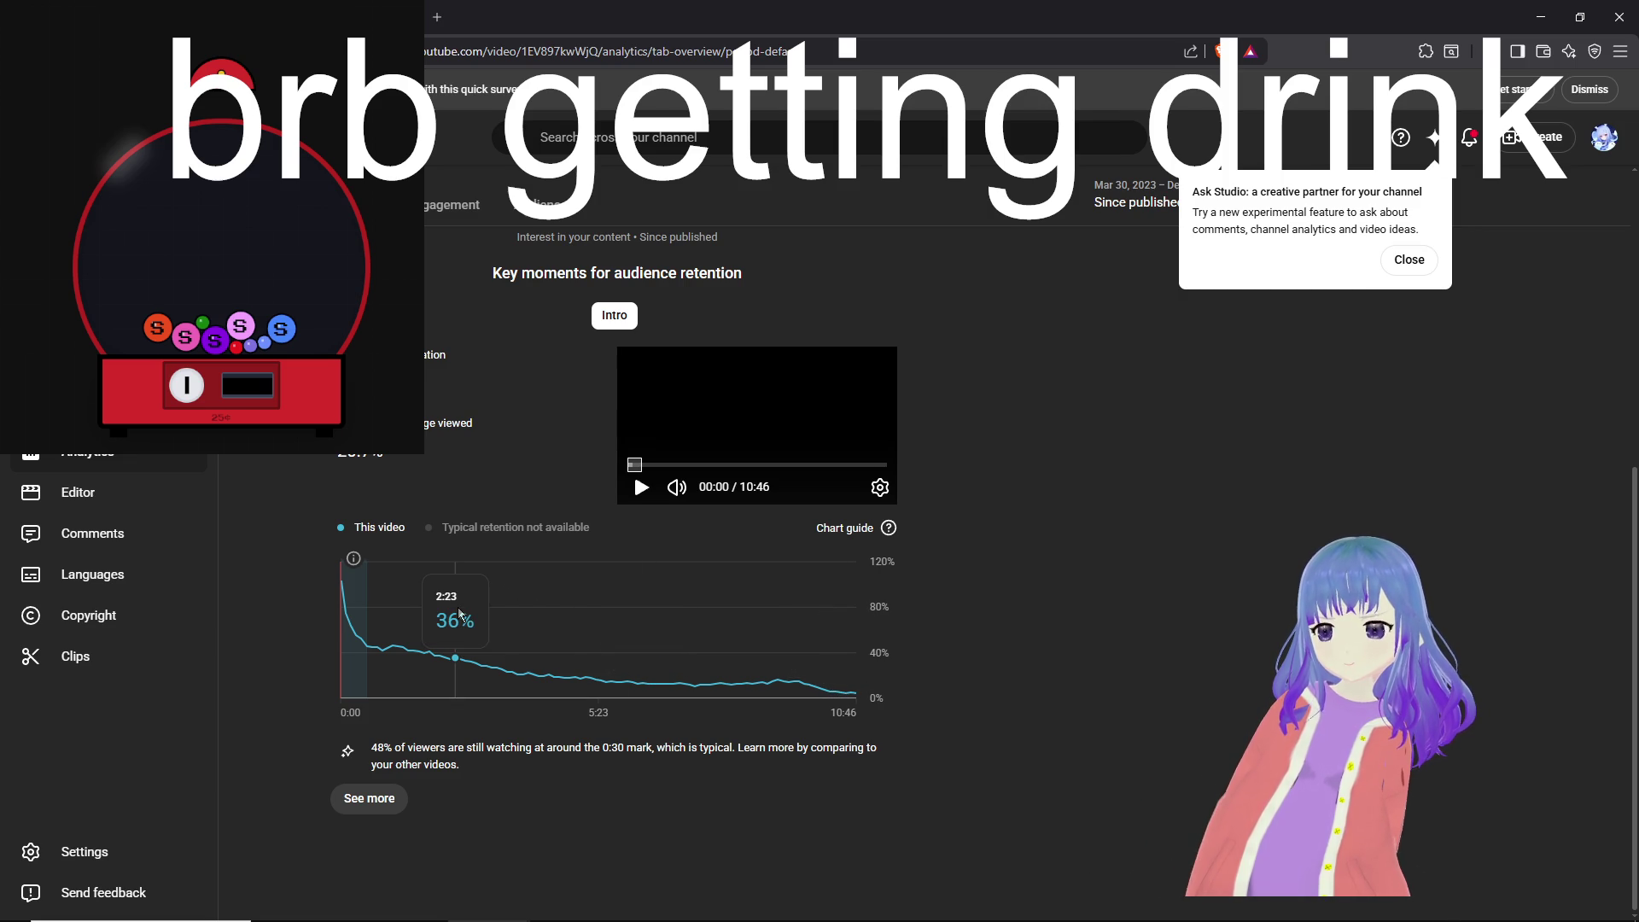
scroll(459, 613, "up", 6)
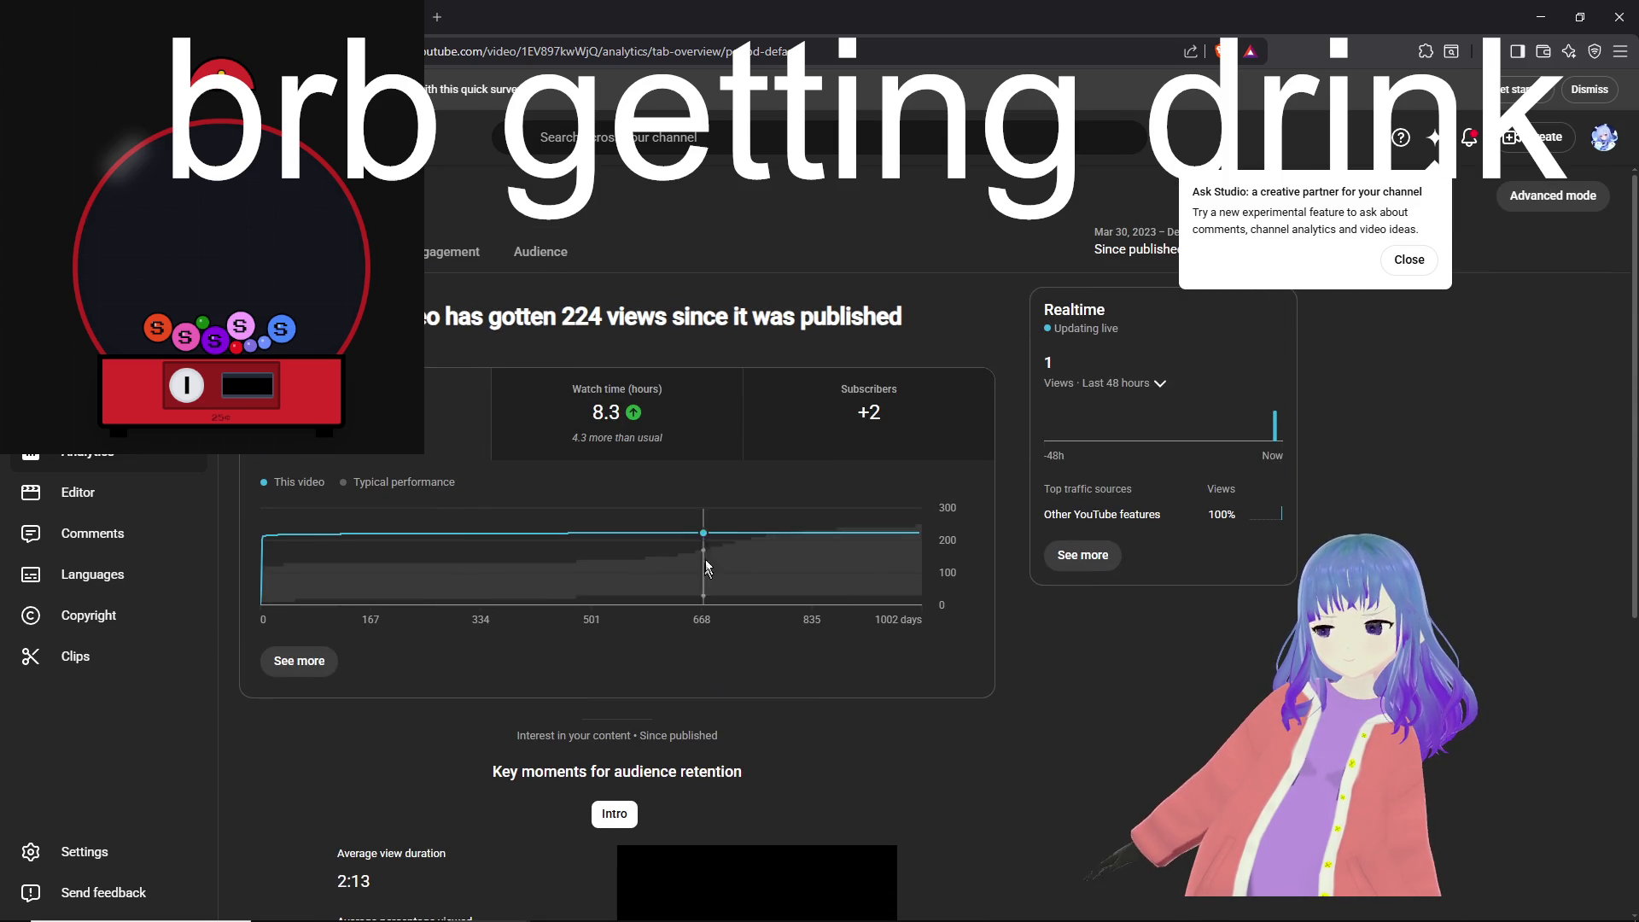
scroll(883, 444, "up", 1)
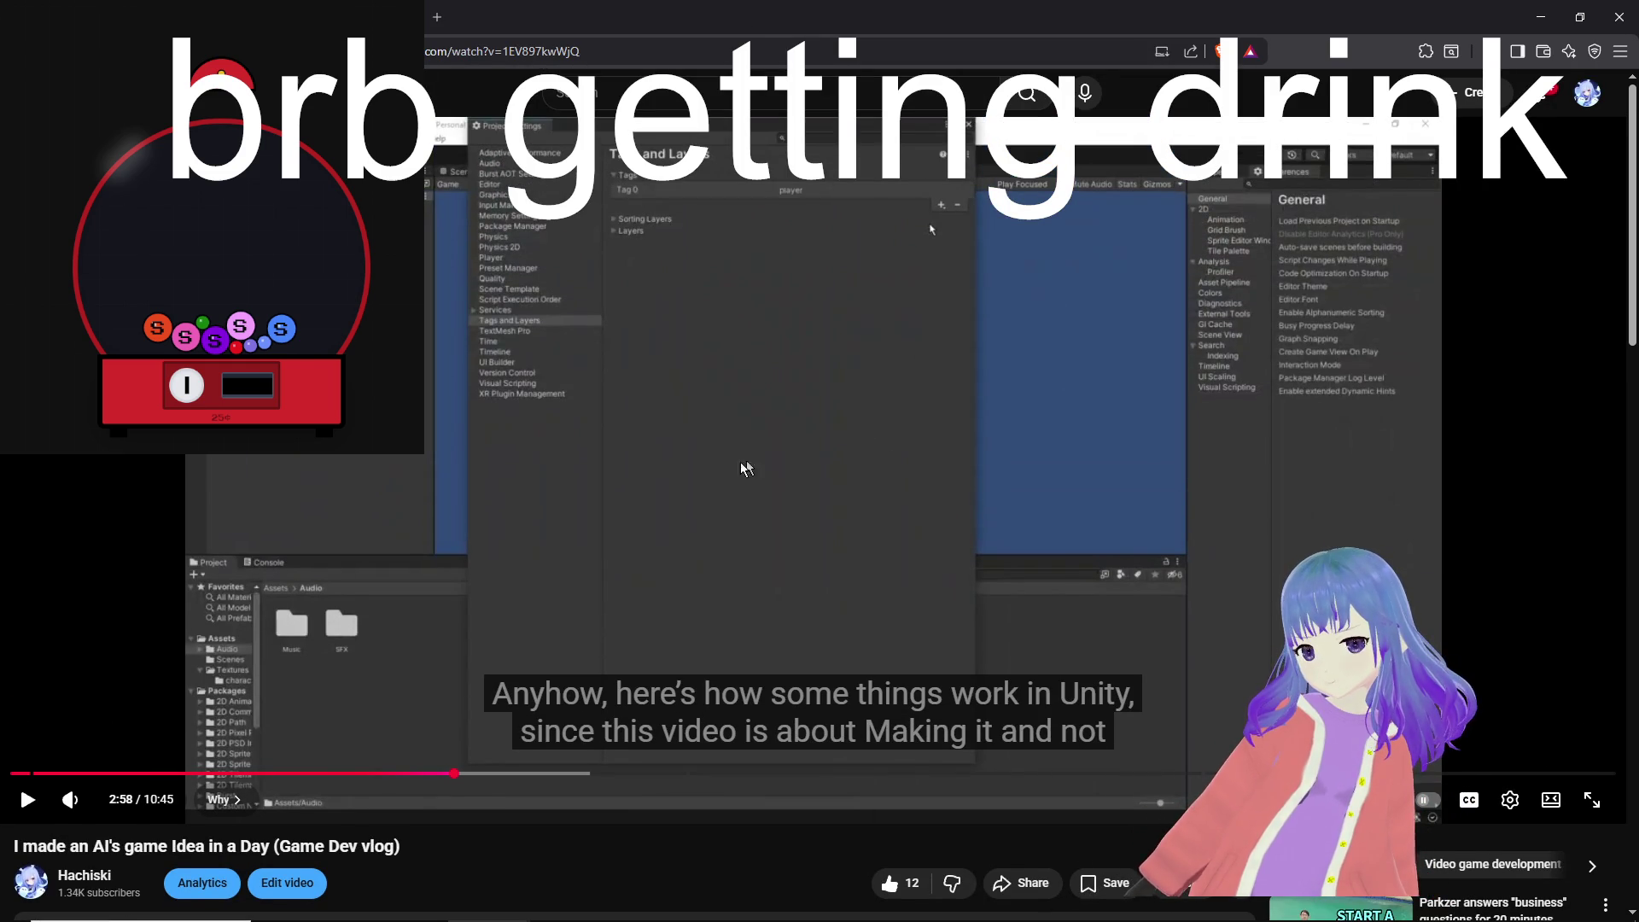
Step: Resume the vlog, mute its audio at the sprite import settings, and skip ahead to about 4:17
left_click(191, 680)
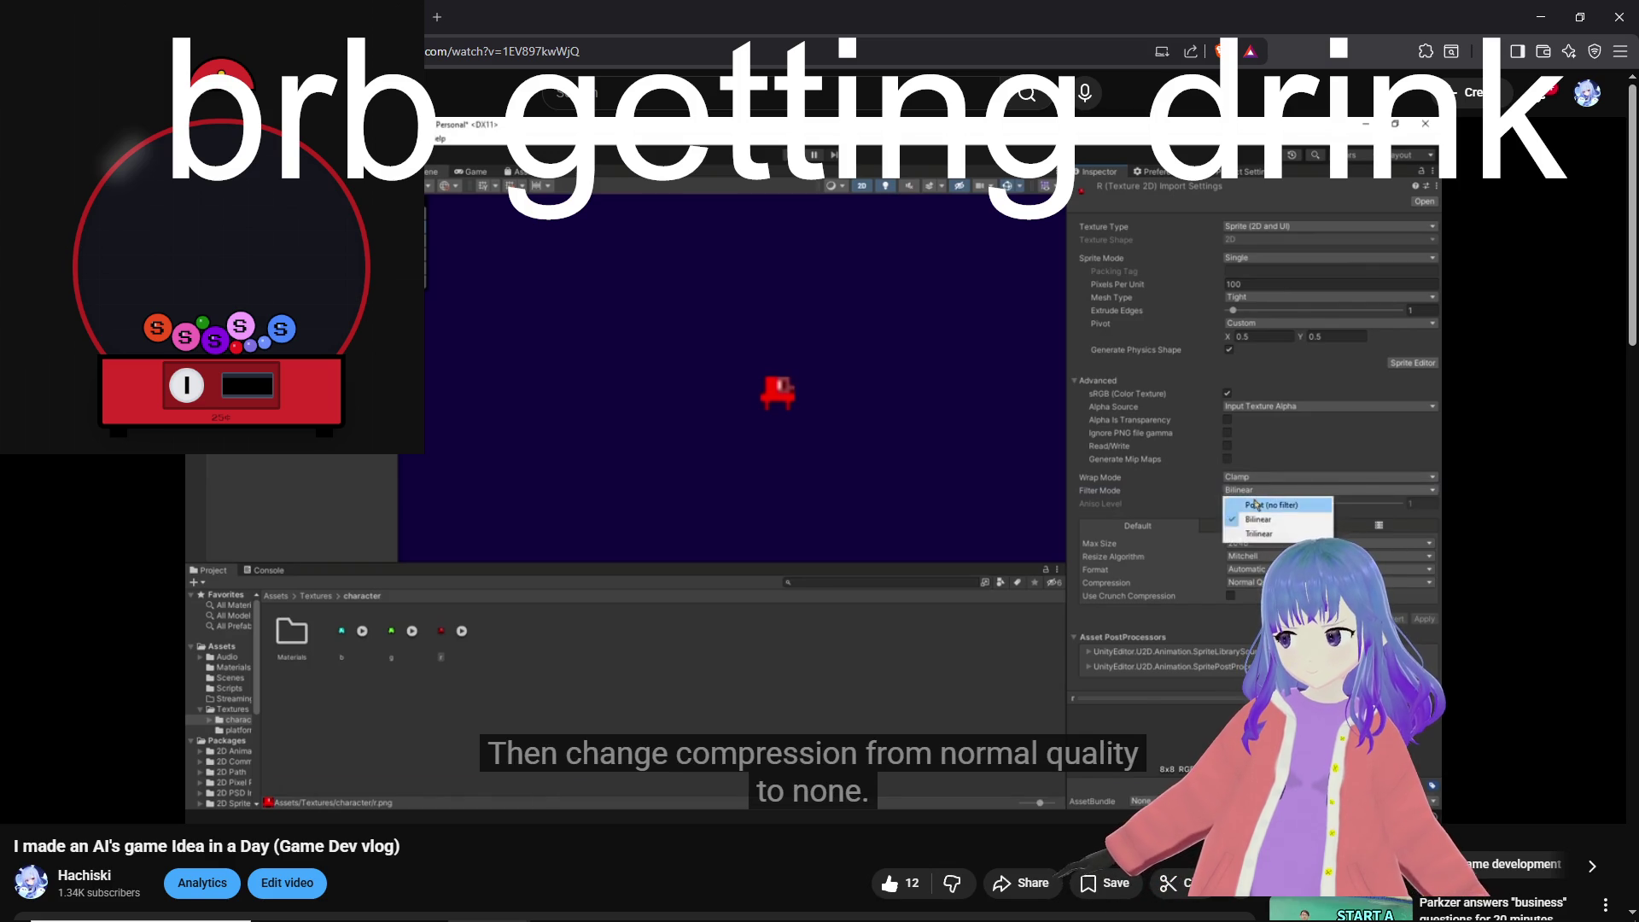
left_click(618, 607)
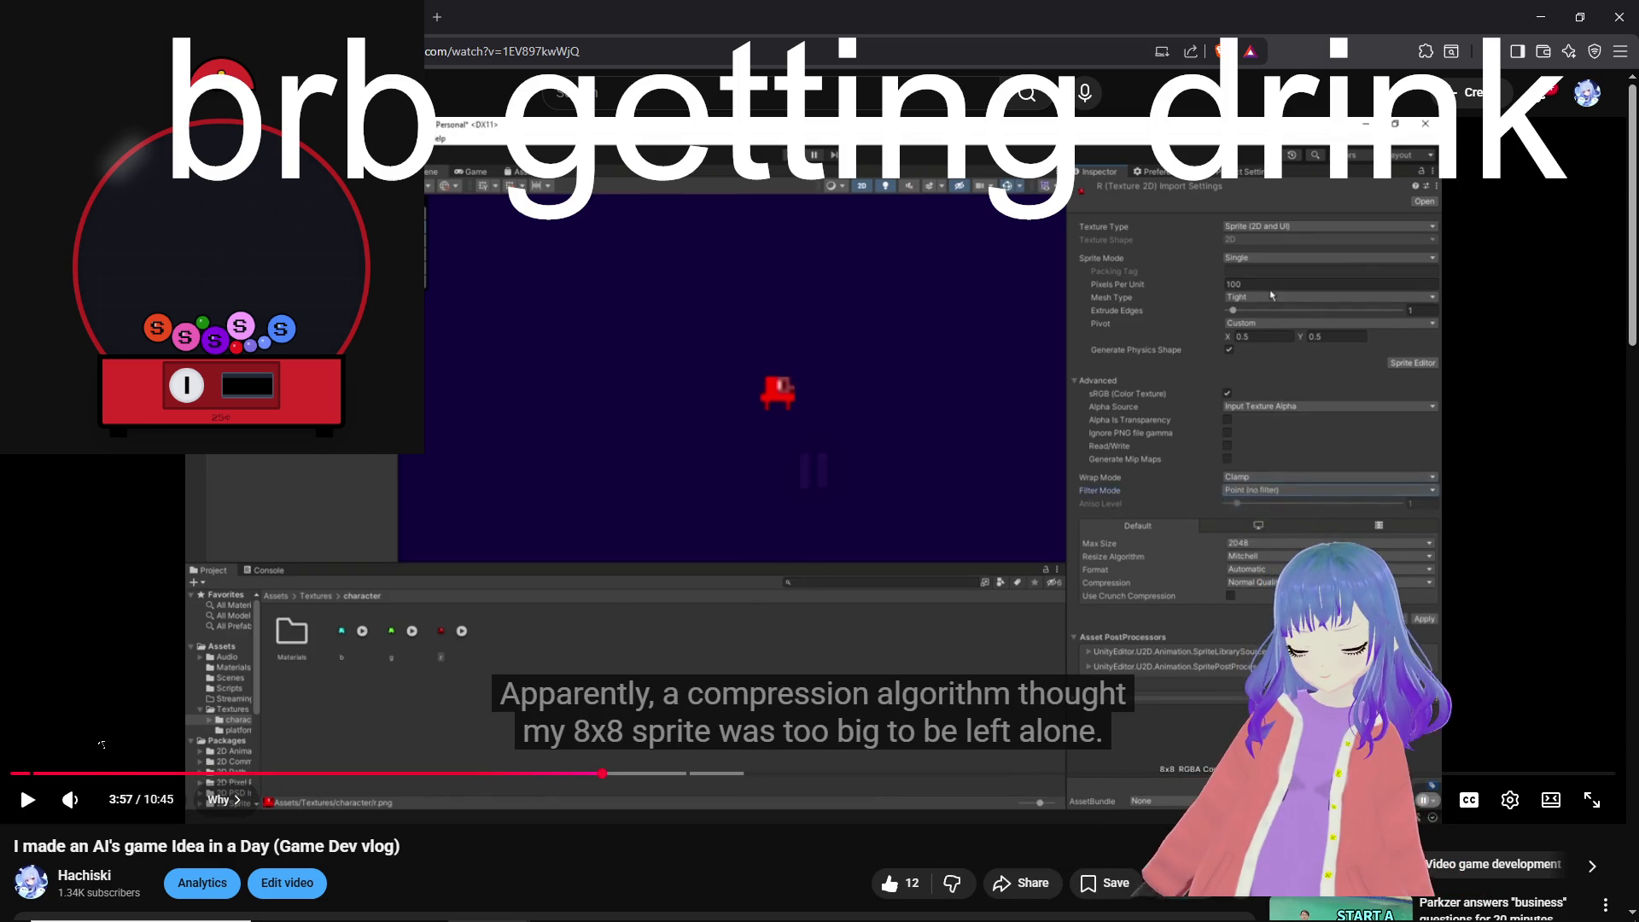
left_click(72, 800)
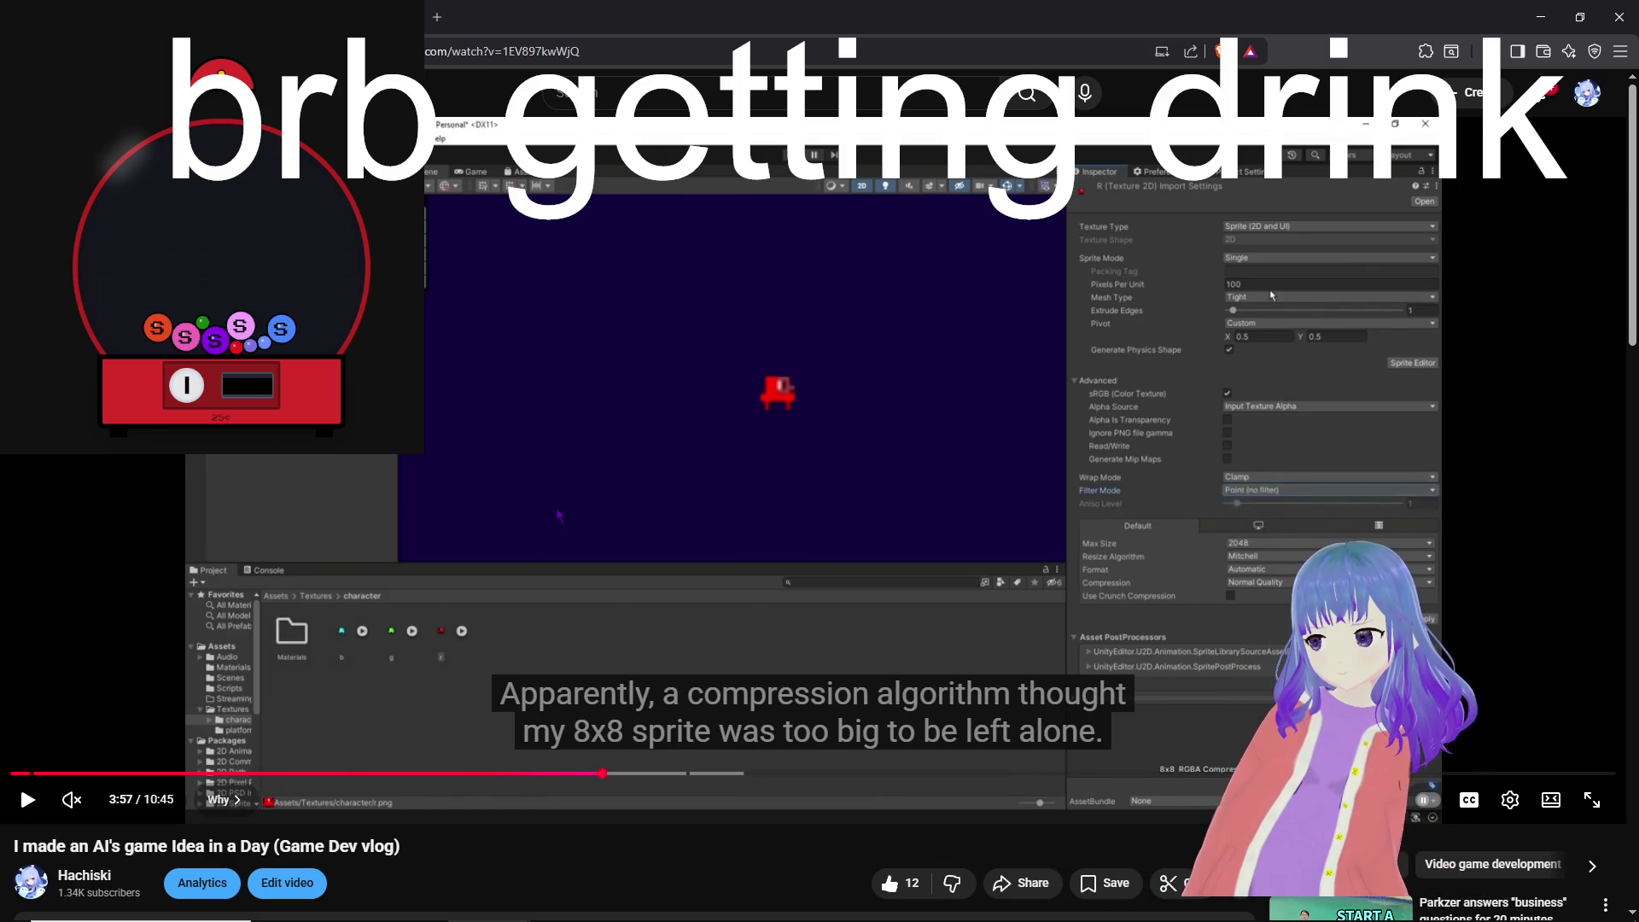
left_click(631, 610)
left_click(649, 774)
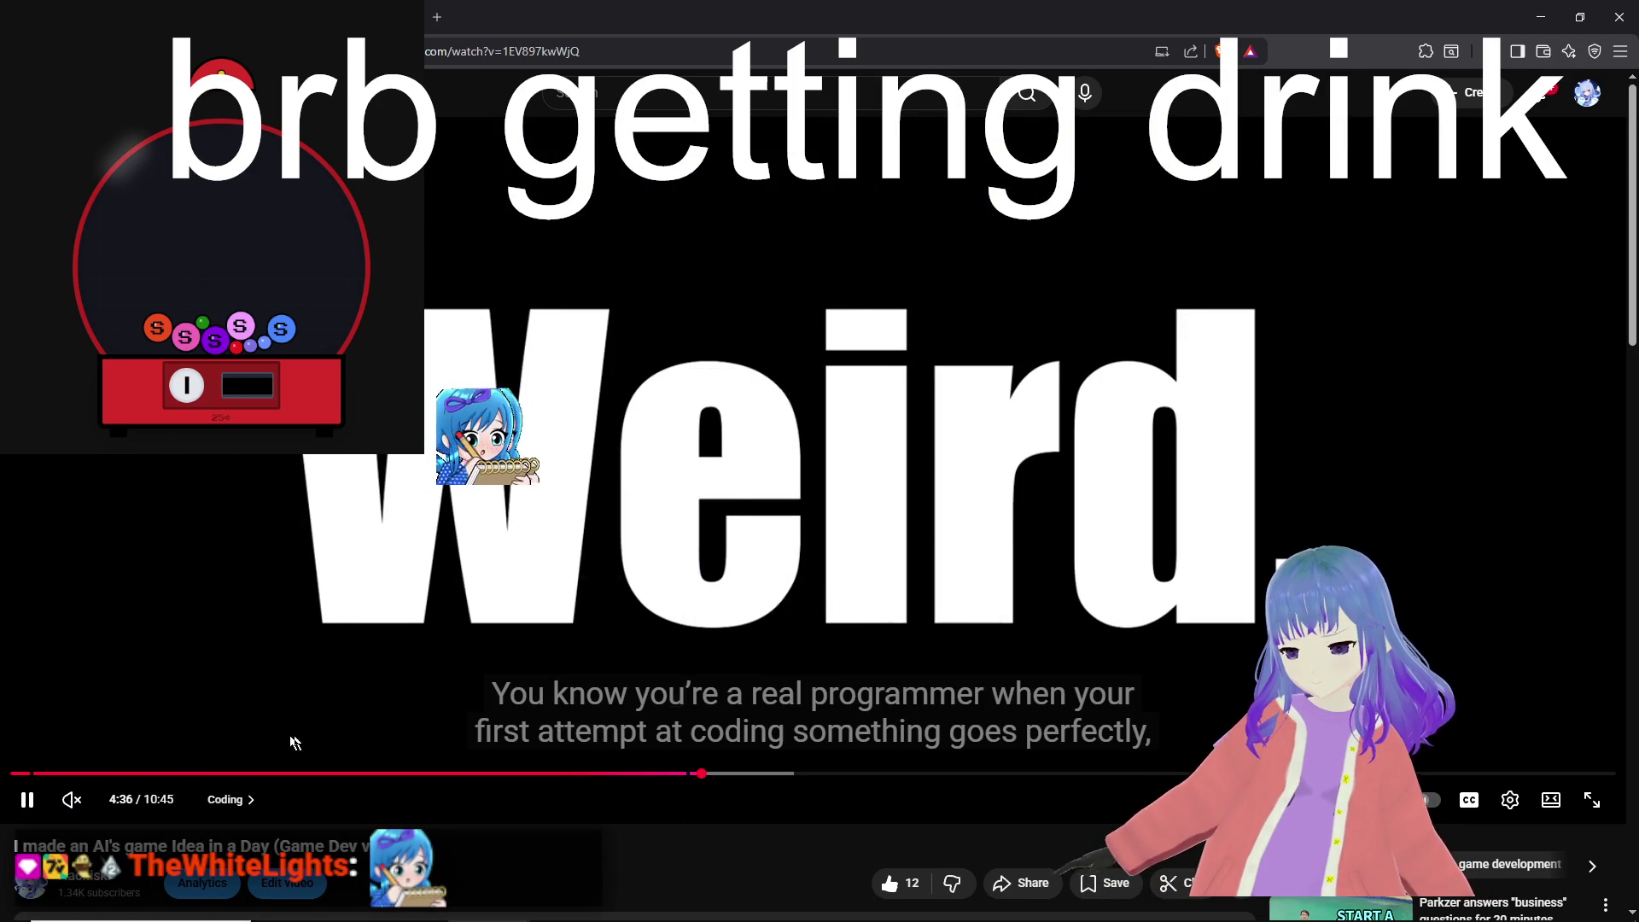
Step: Unmute the vlog, pause on the coloured-blocks game view, and scrub from 5:02 to 5:13 before resuming
left_click(84, 804)
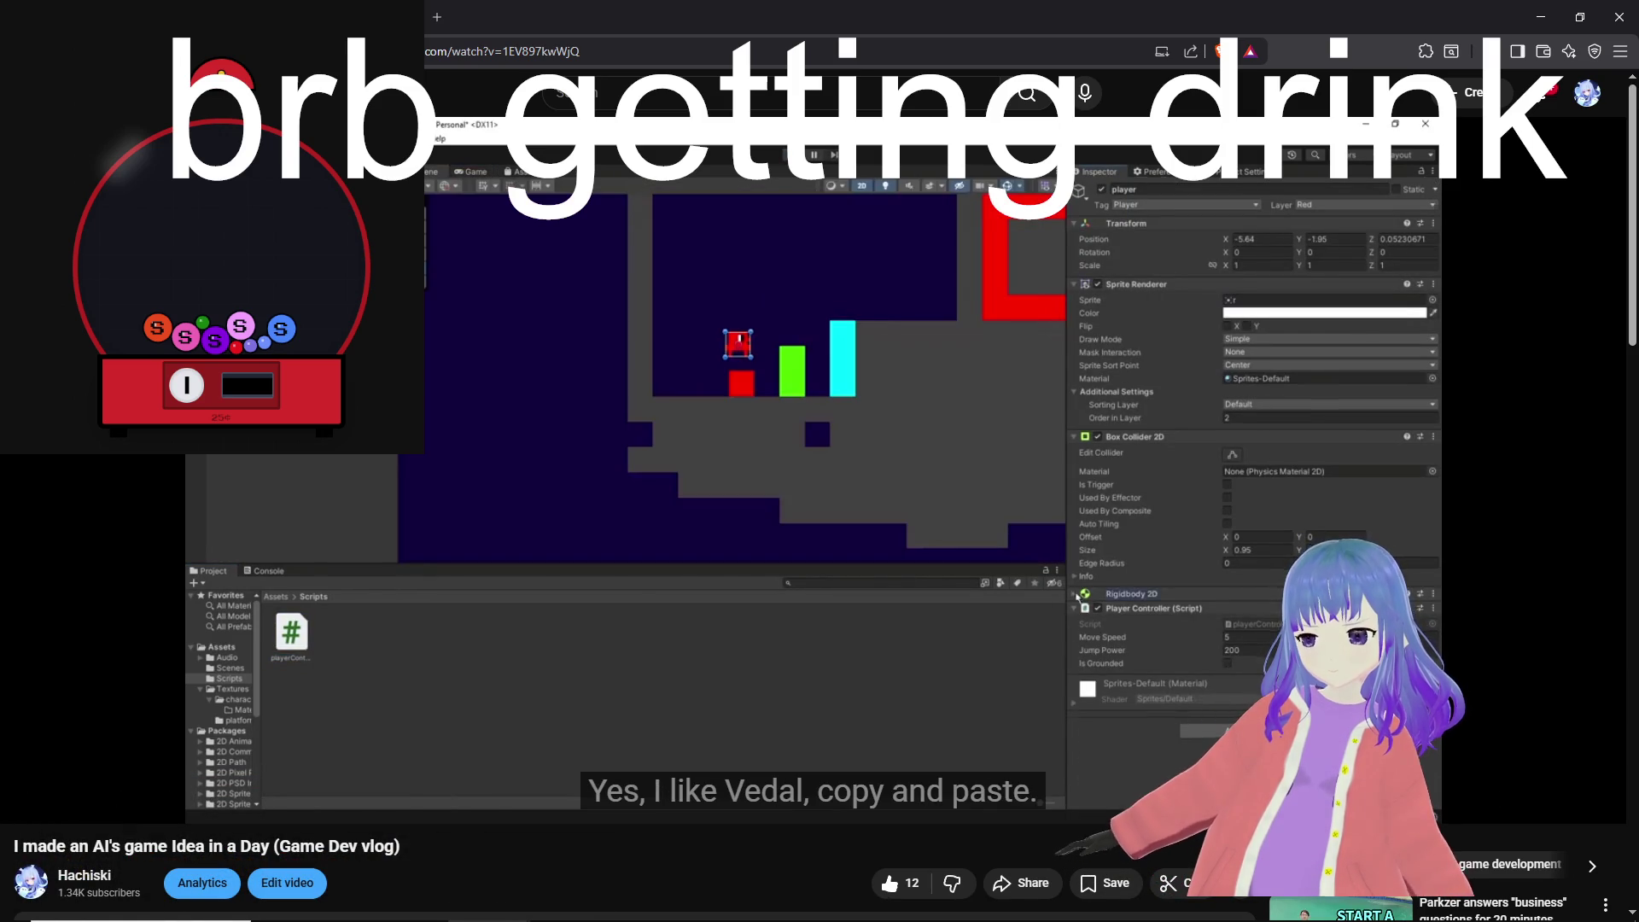
left_click(891, 475)
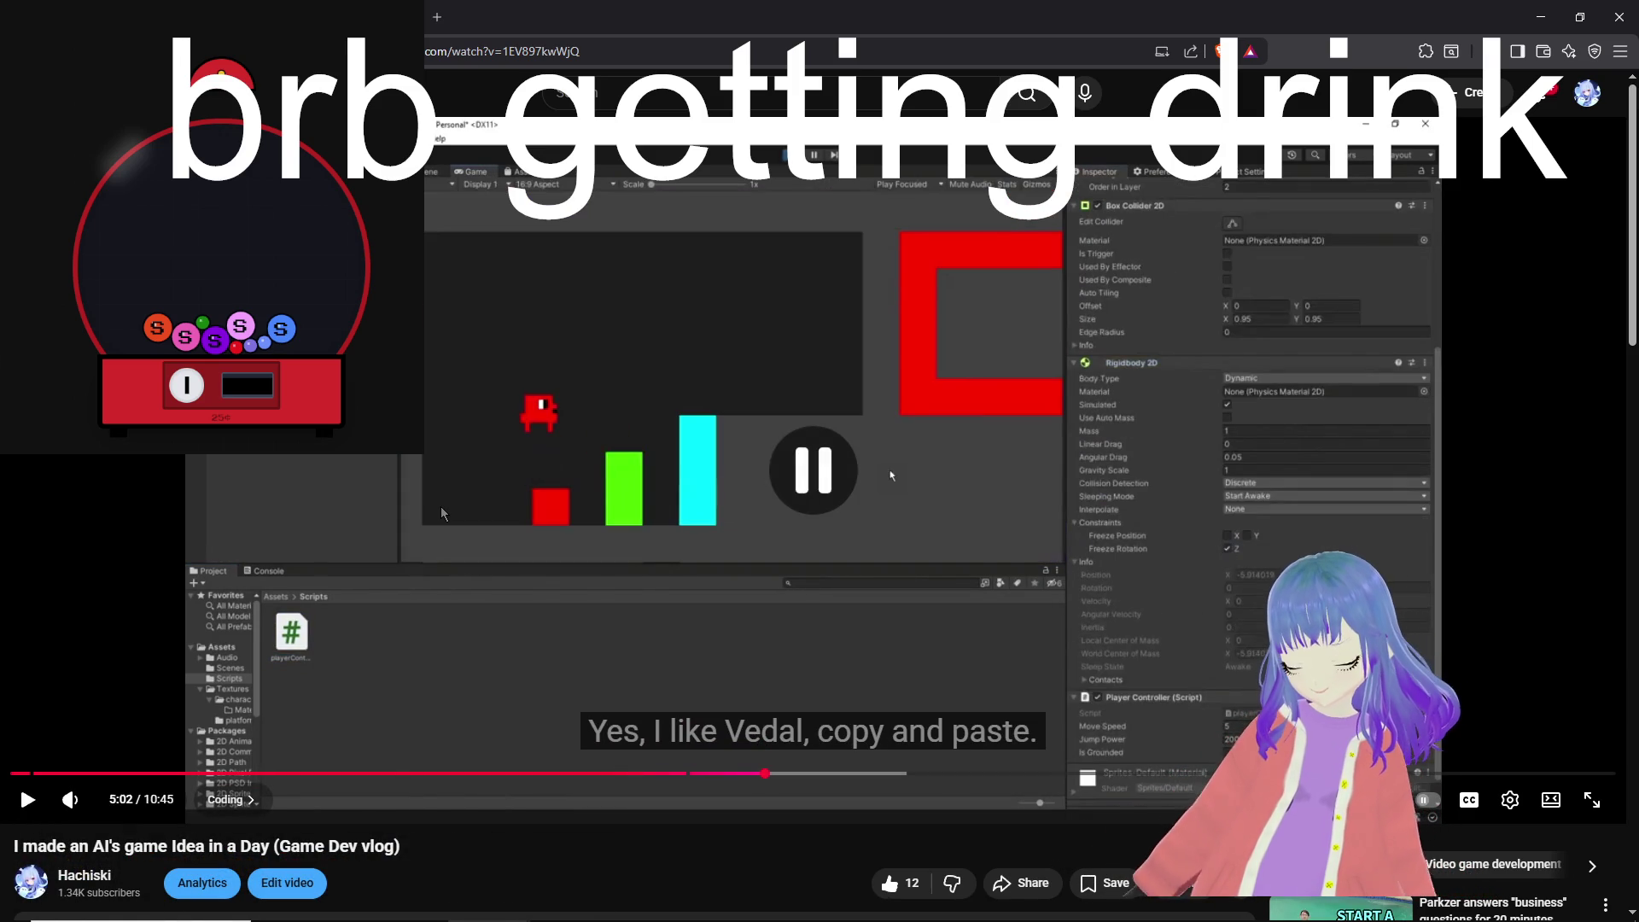
left_click_drag(766, 773, 793, 779)
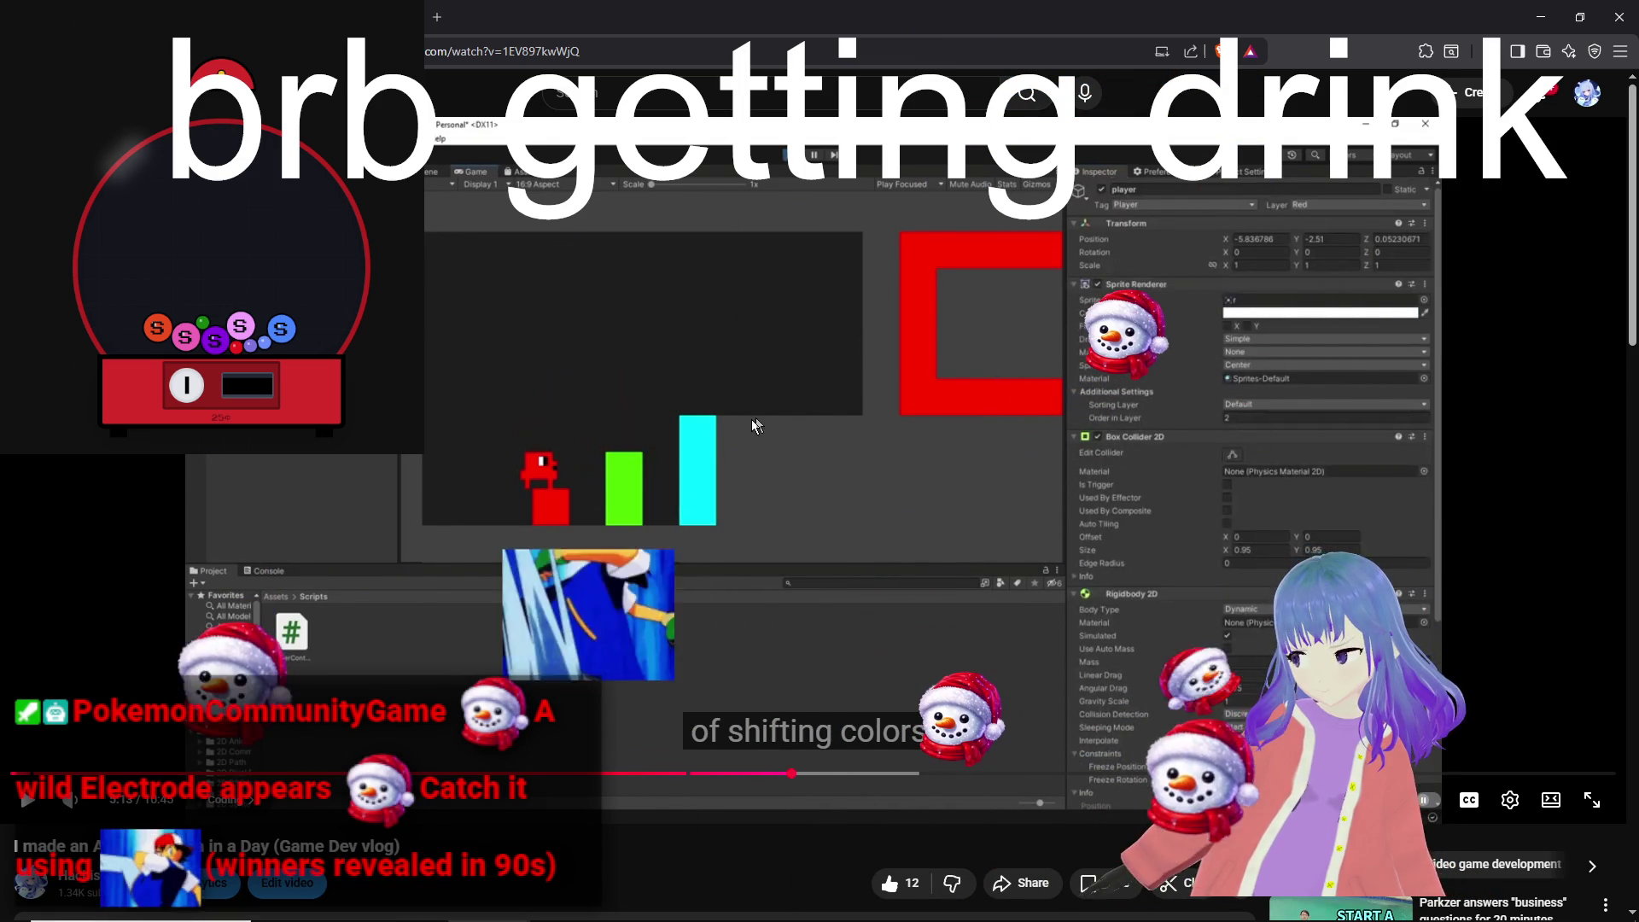
left_click(642, 575)
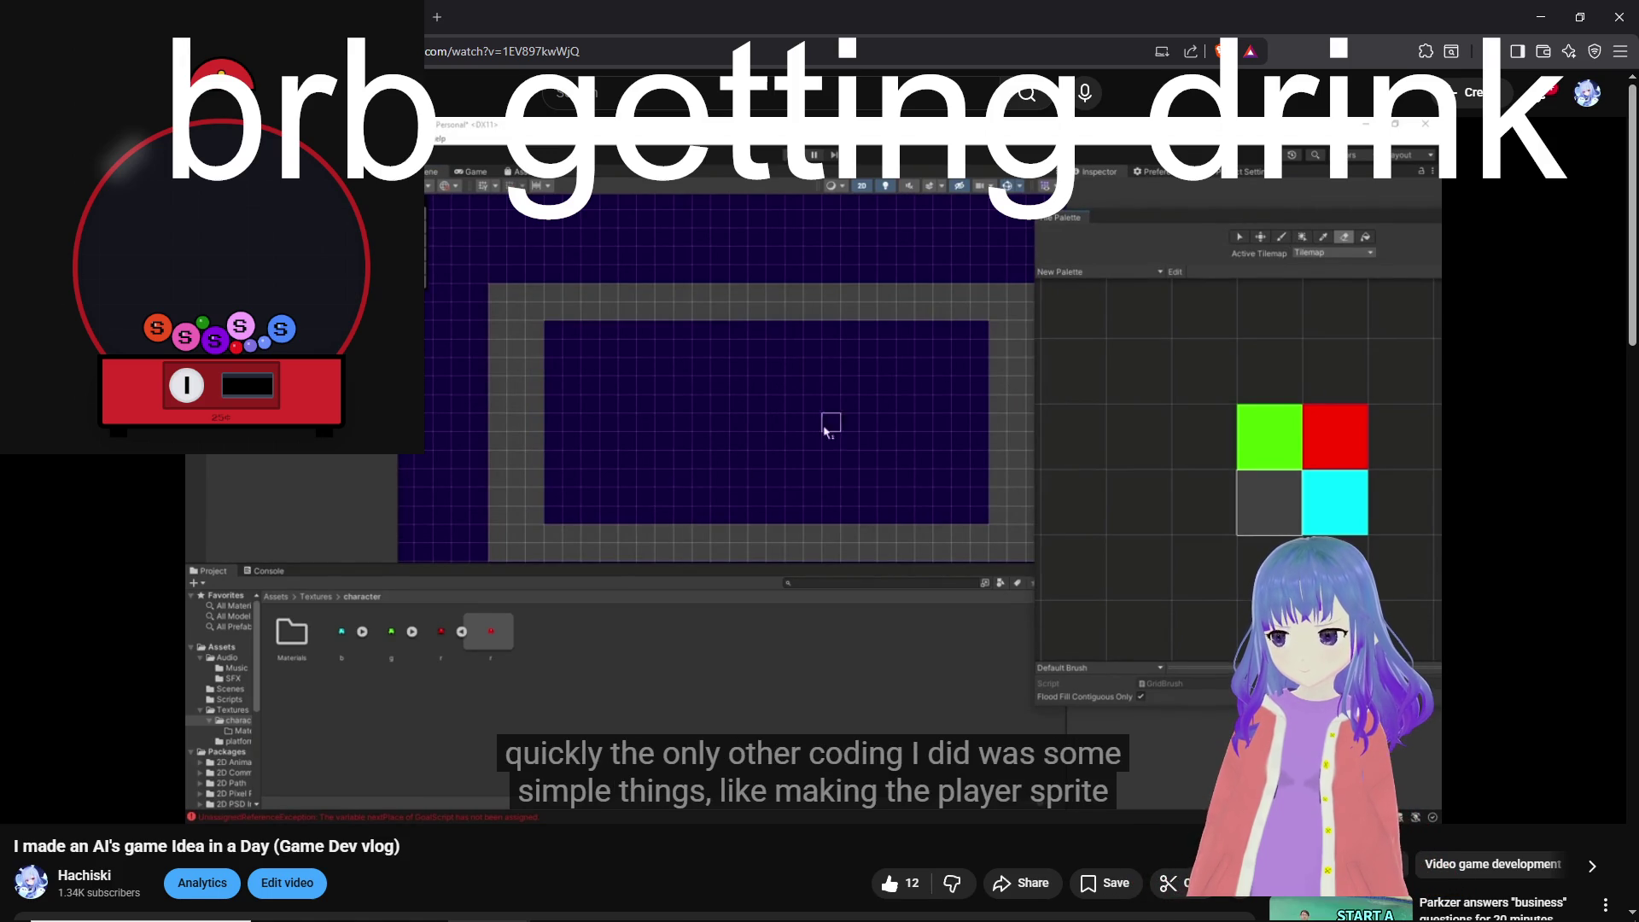
Step: Pause the vlog on the zoomed-out level view and minimize the browser to show Unity
left_click(832, 305)
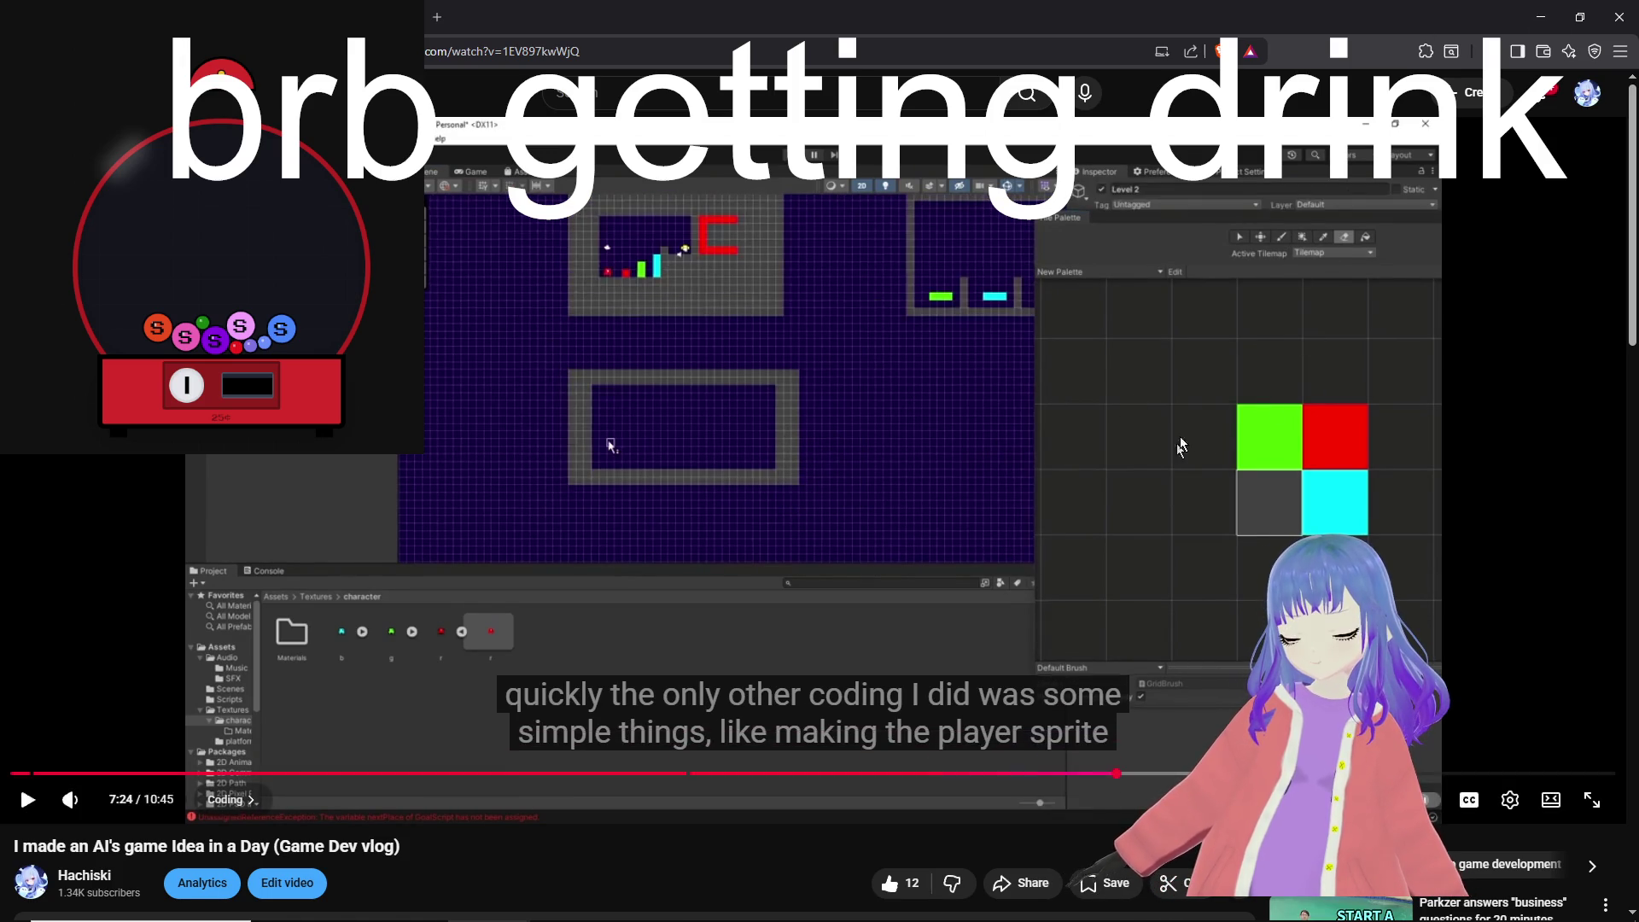
left_click(1536, 7)
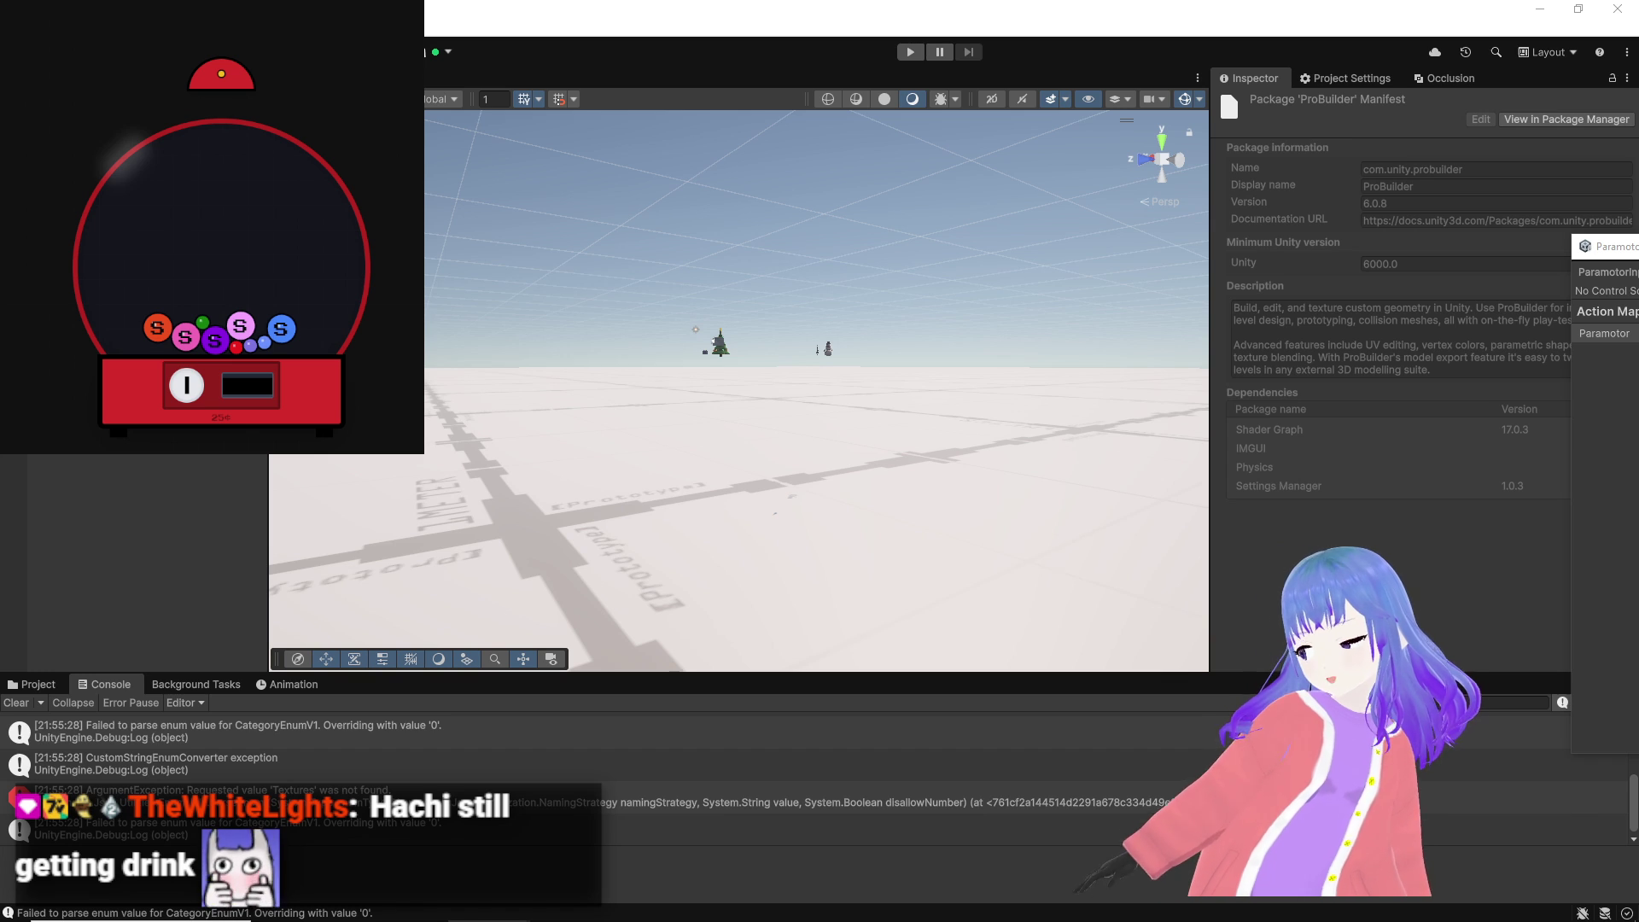
Step: Orbit the scene around the tree and cube, then clear the ParamotorController errors from the Console
mouse_move(675, 913)
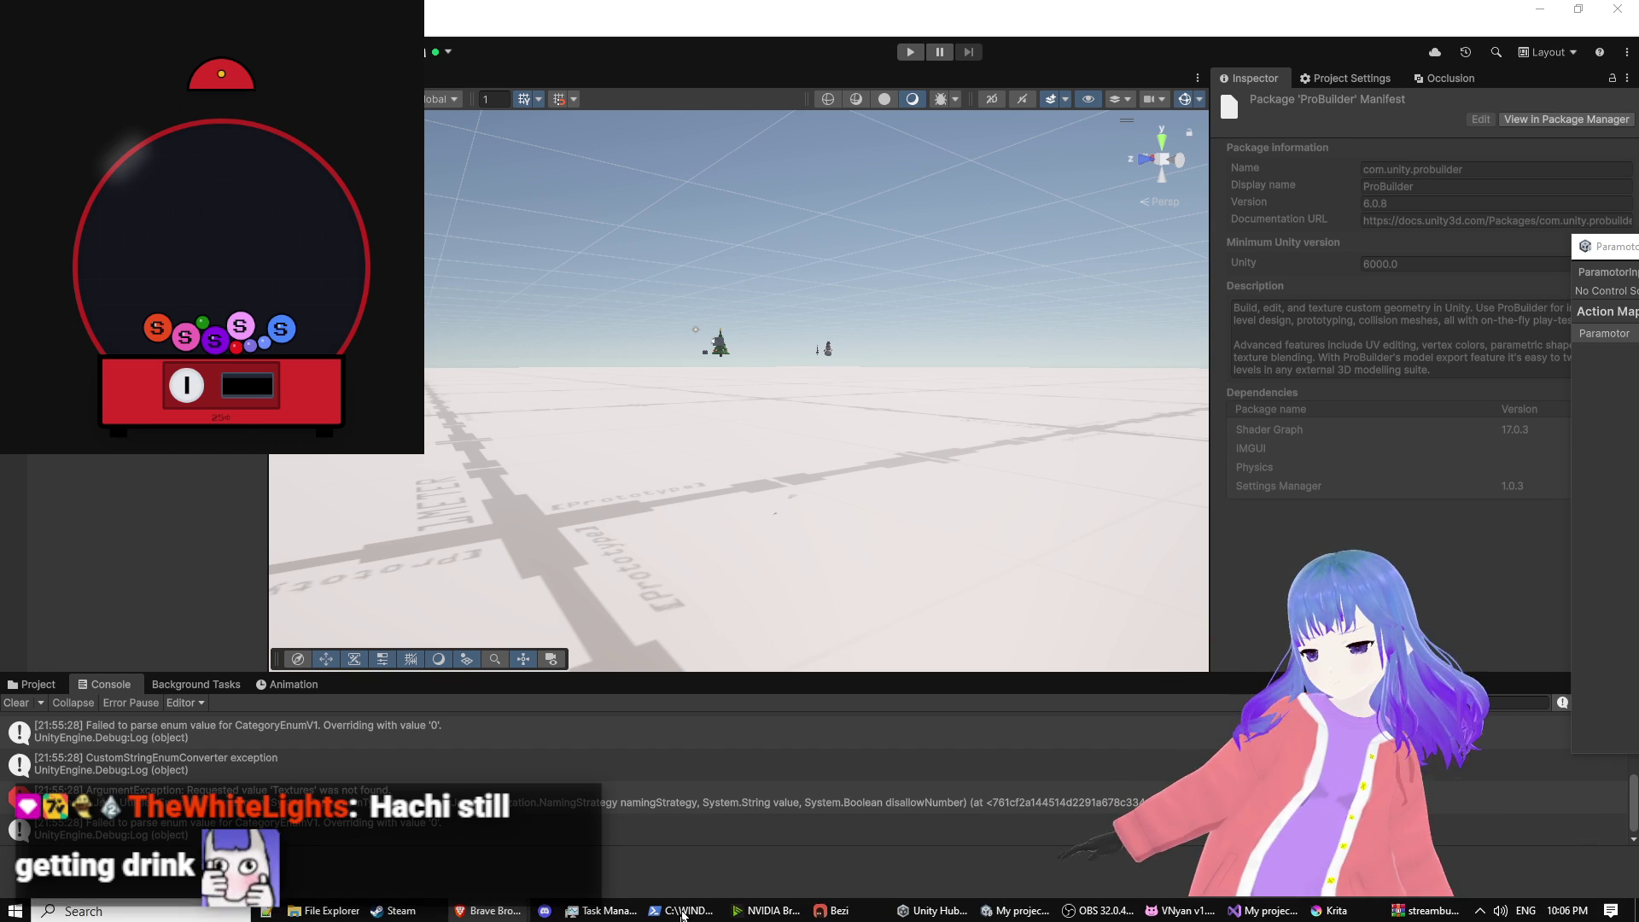
mouse_move(782, 900)
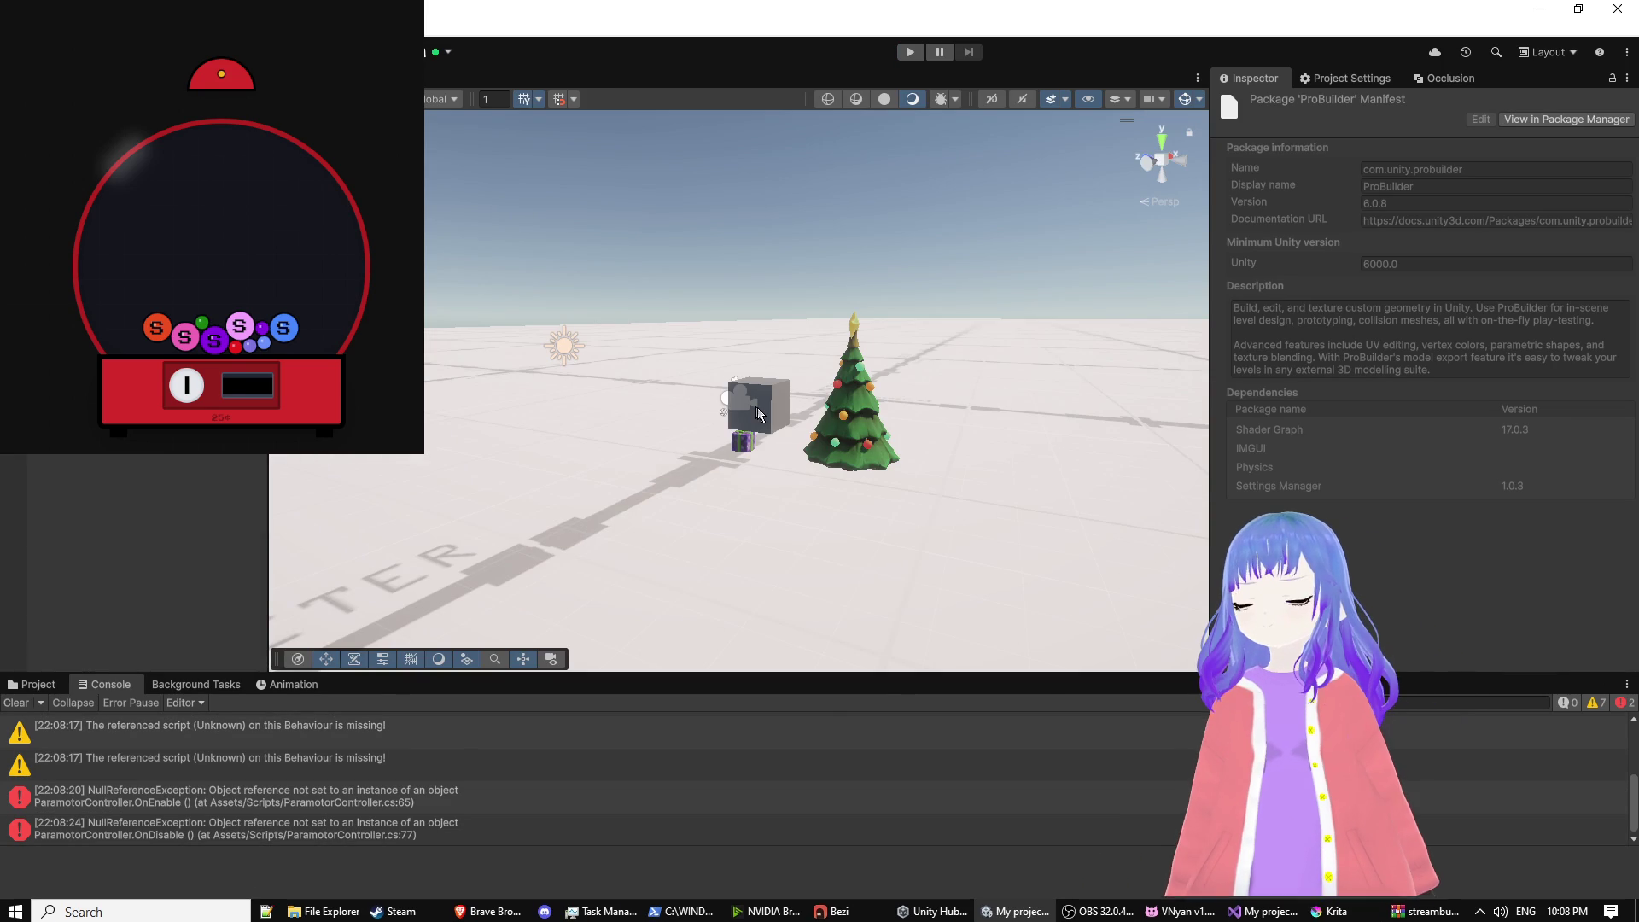
mouse_move(756, 407)
left_mouse_down()
mouse_move(845, 511)
mouse_move(803, 529)
left_mouse_up()
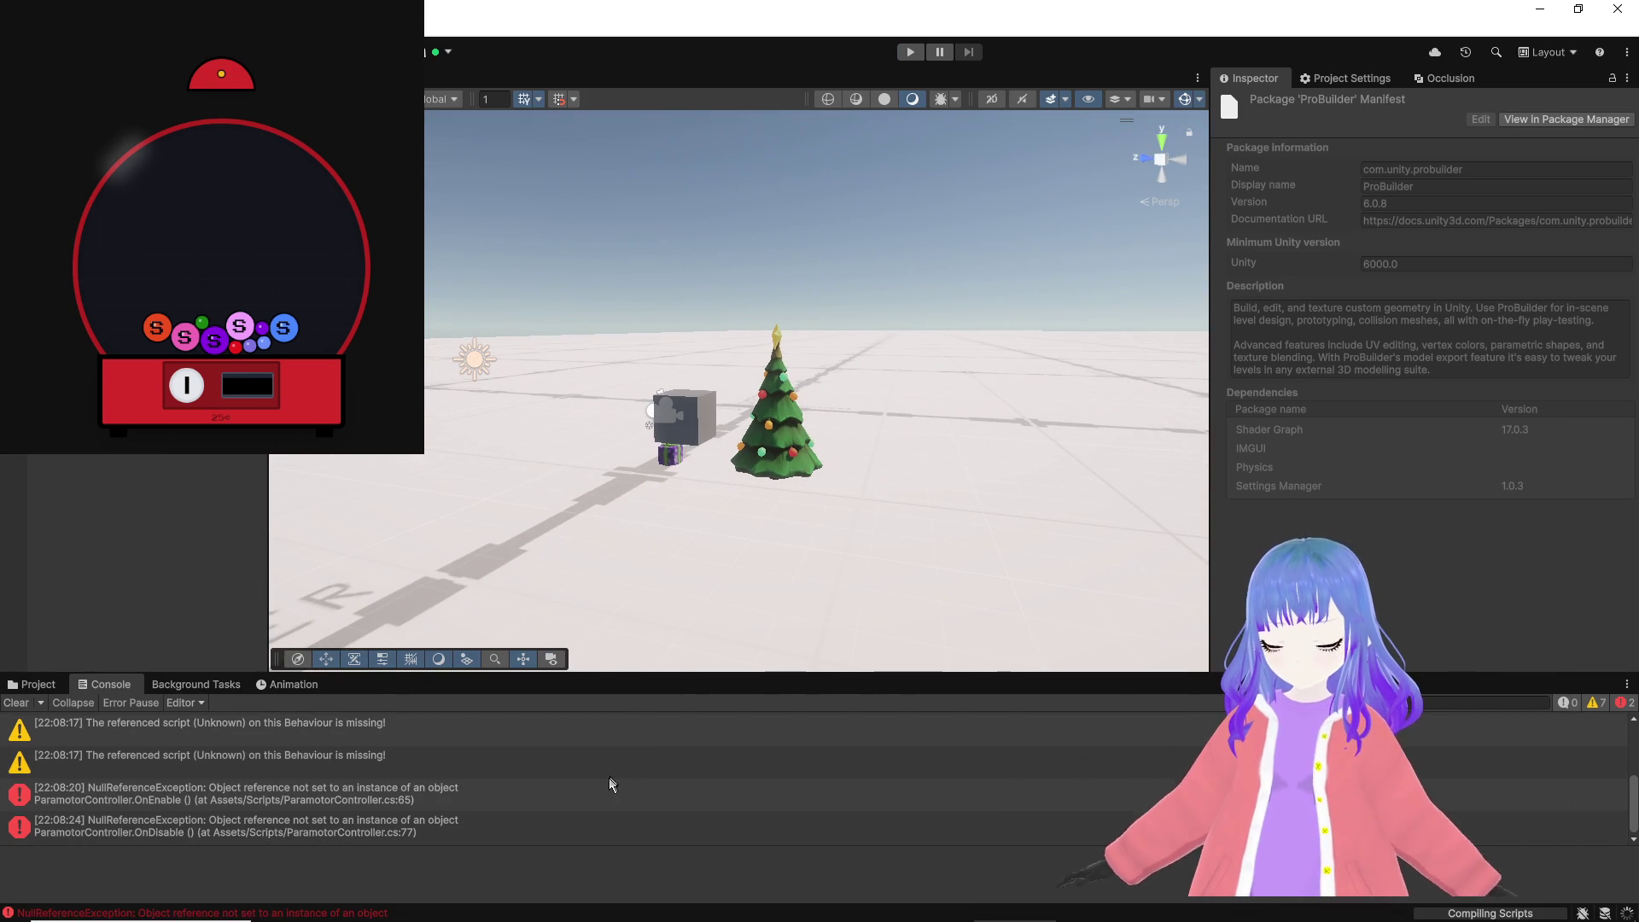
left_click(17, 704)
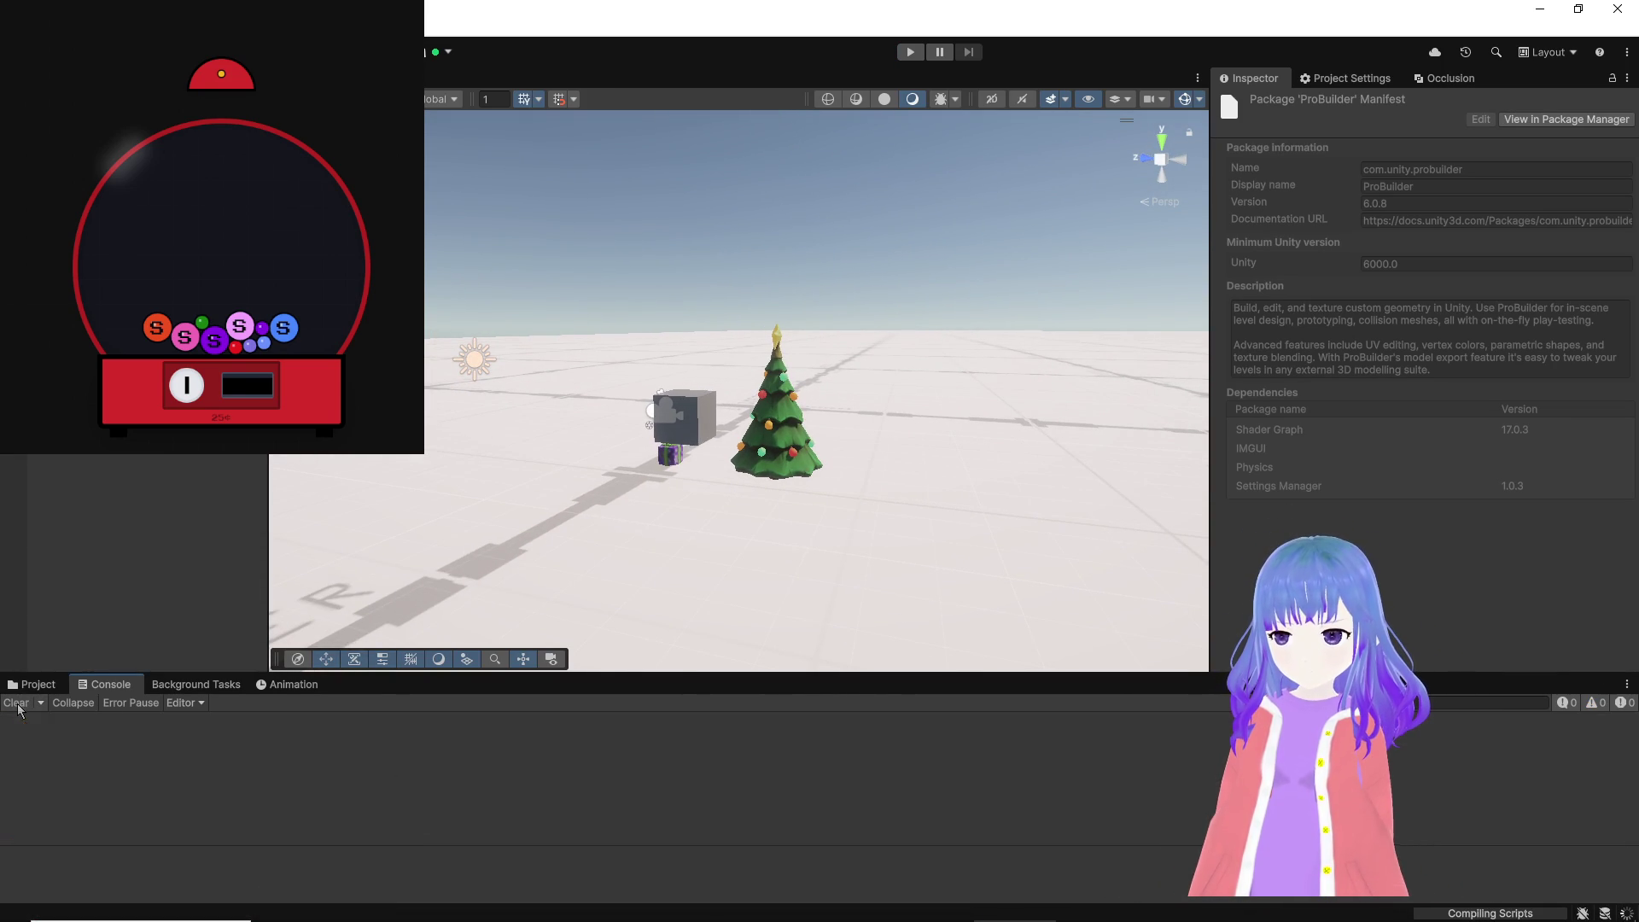
Step: Fly the Scene view toward the snowman and tree and select the PlayerTest cube
mouse_move(734, 437)
left_mouse_down()
mouse_move(724, 392)
mouse_move(677, 402)
mouse_move(666, 457)
mouse_move(954, 485)
mouse_move(867, 487)
mouse_move(655, 429)
left_mouse_up()
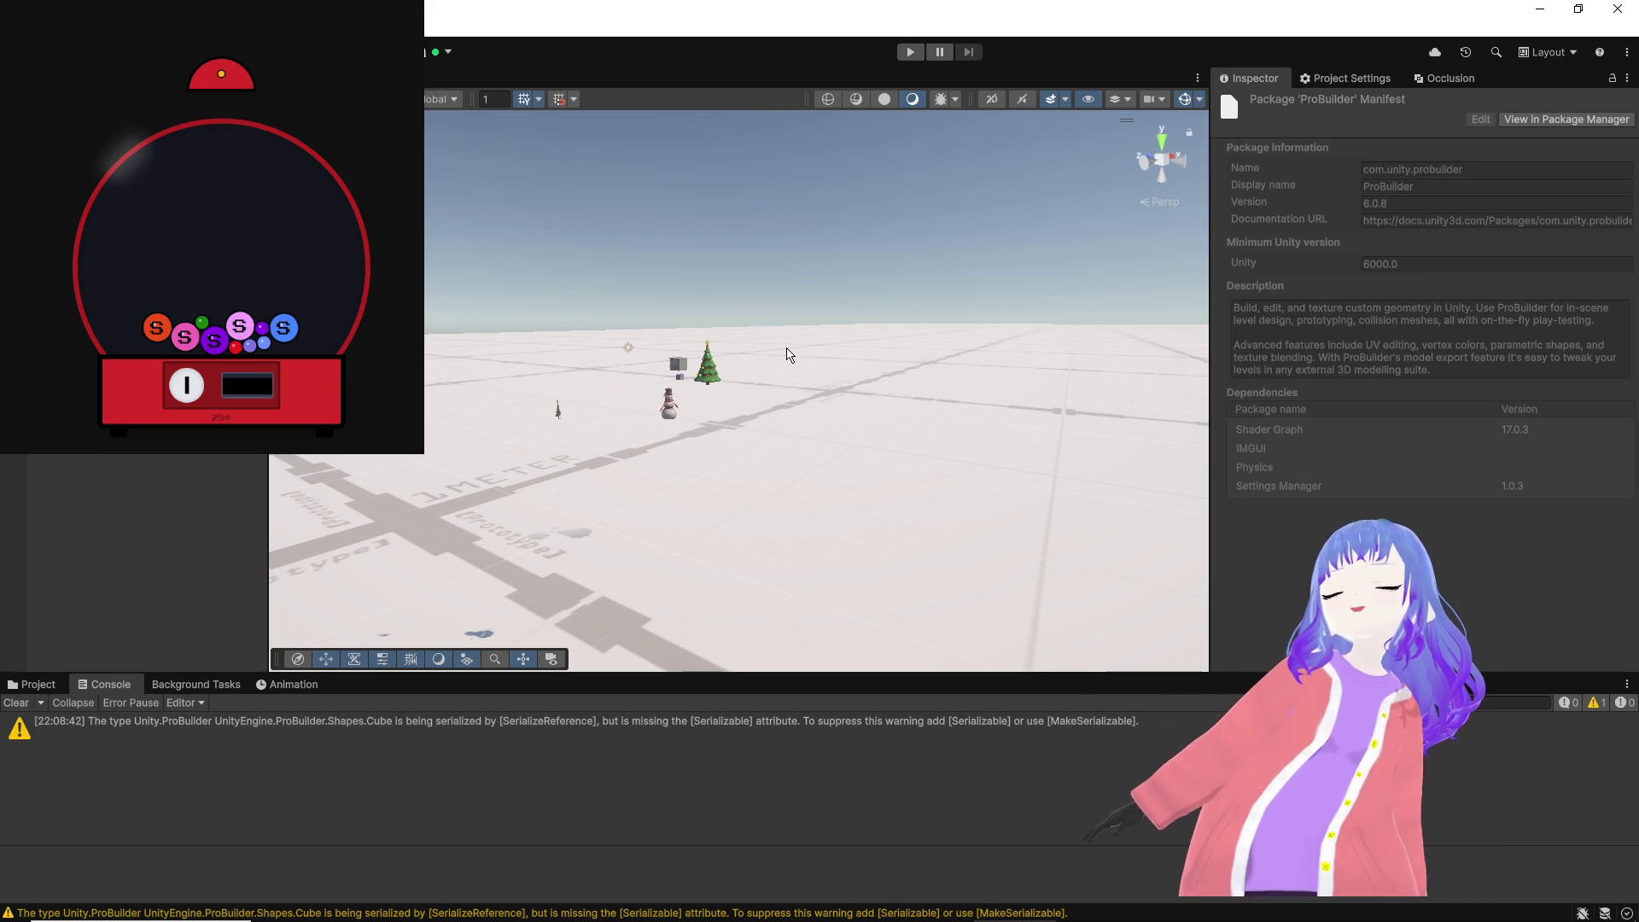
left_click_drag(944, 413, 866, 401)
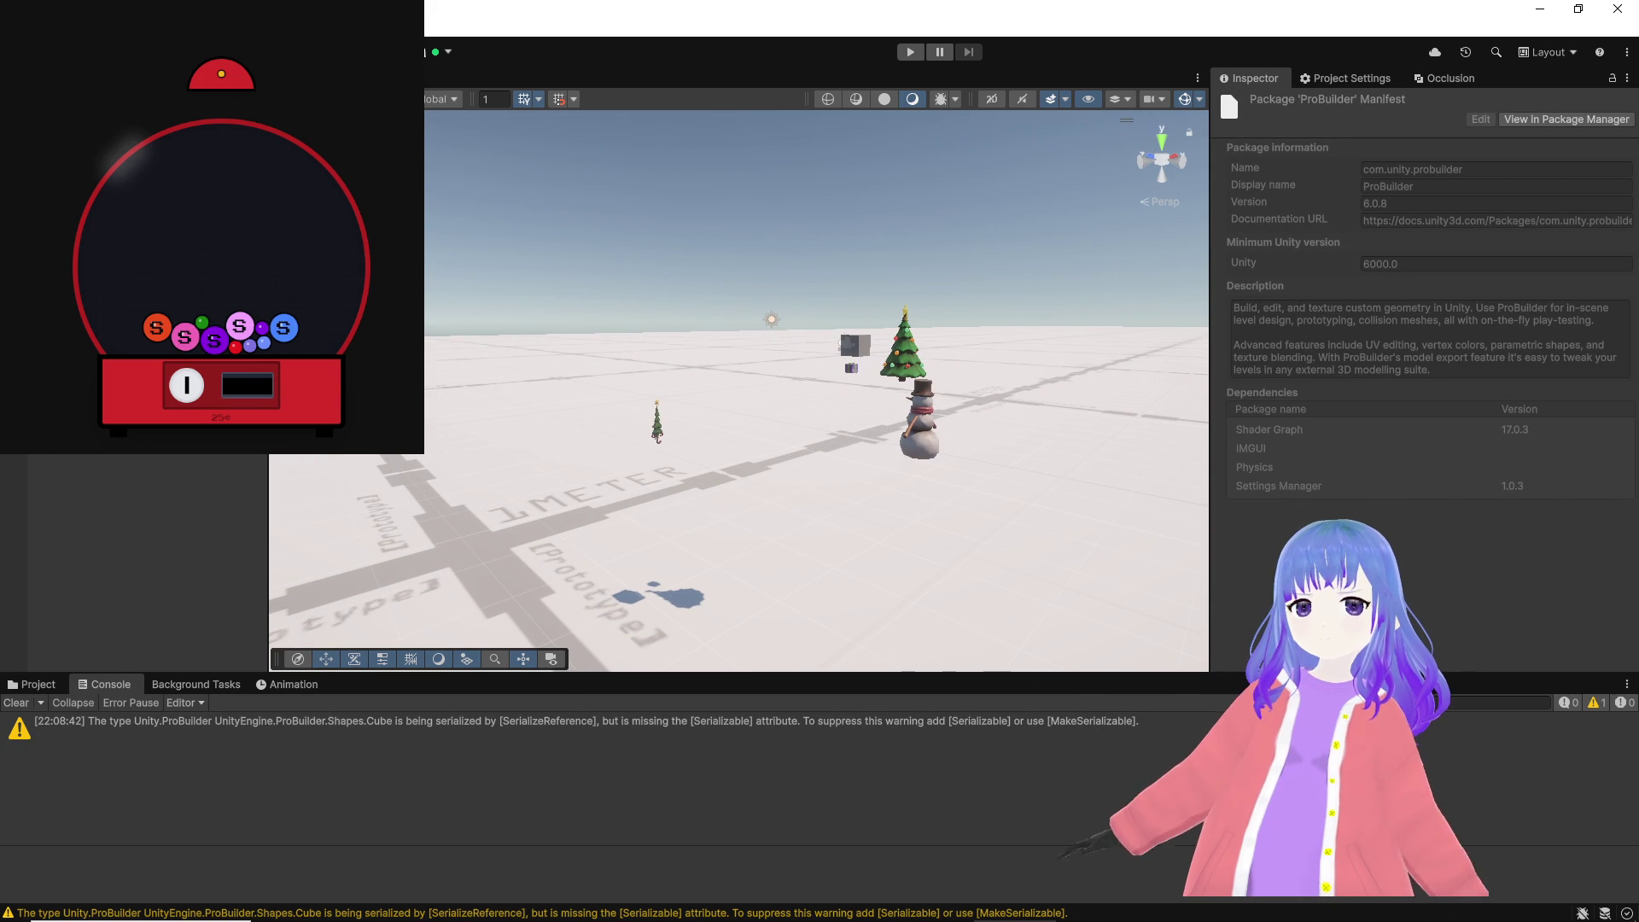
left_click(856, 345)
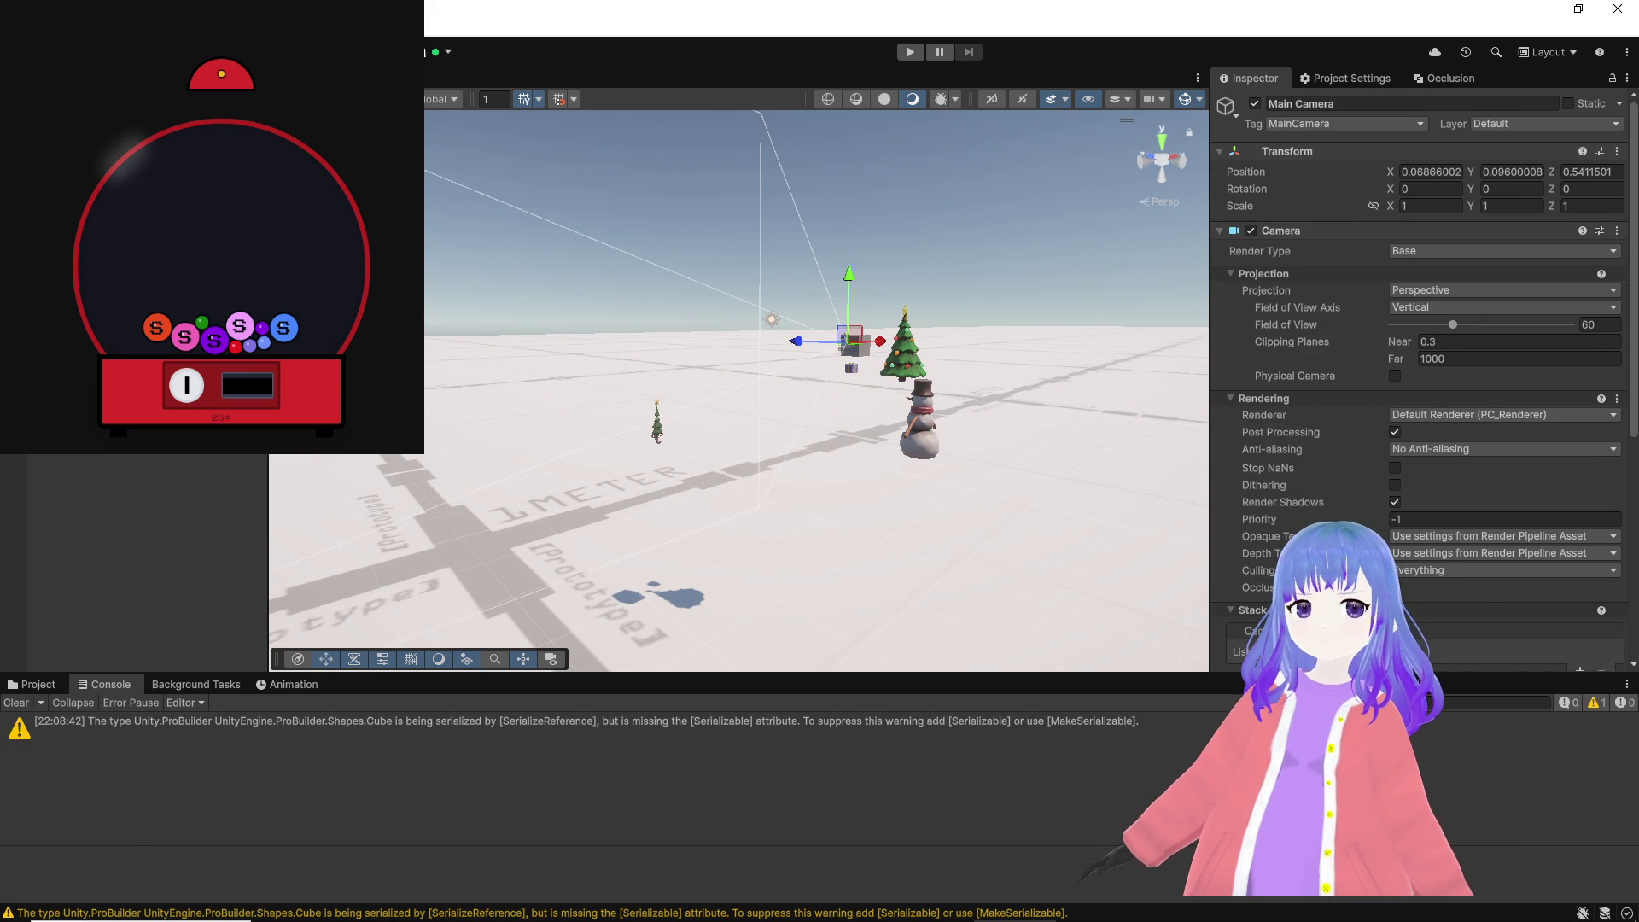
left_click(855, 345)
Step: Open the ParamotorInputActions script from Assets/Scripts in Visual Studio
left_click(62, 684)
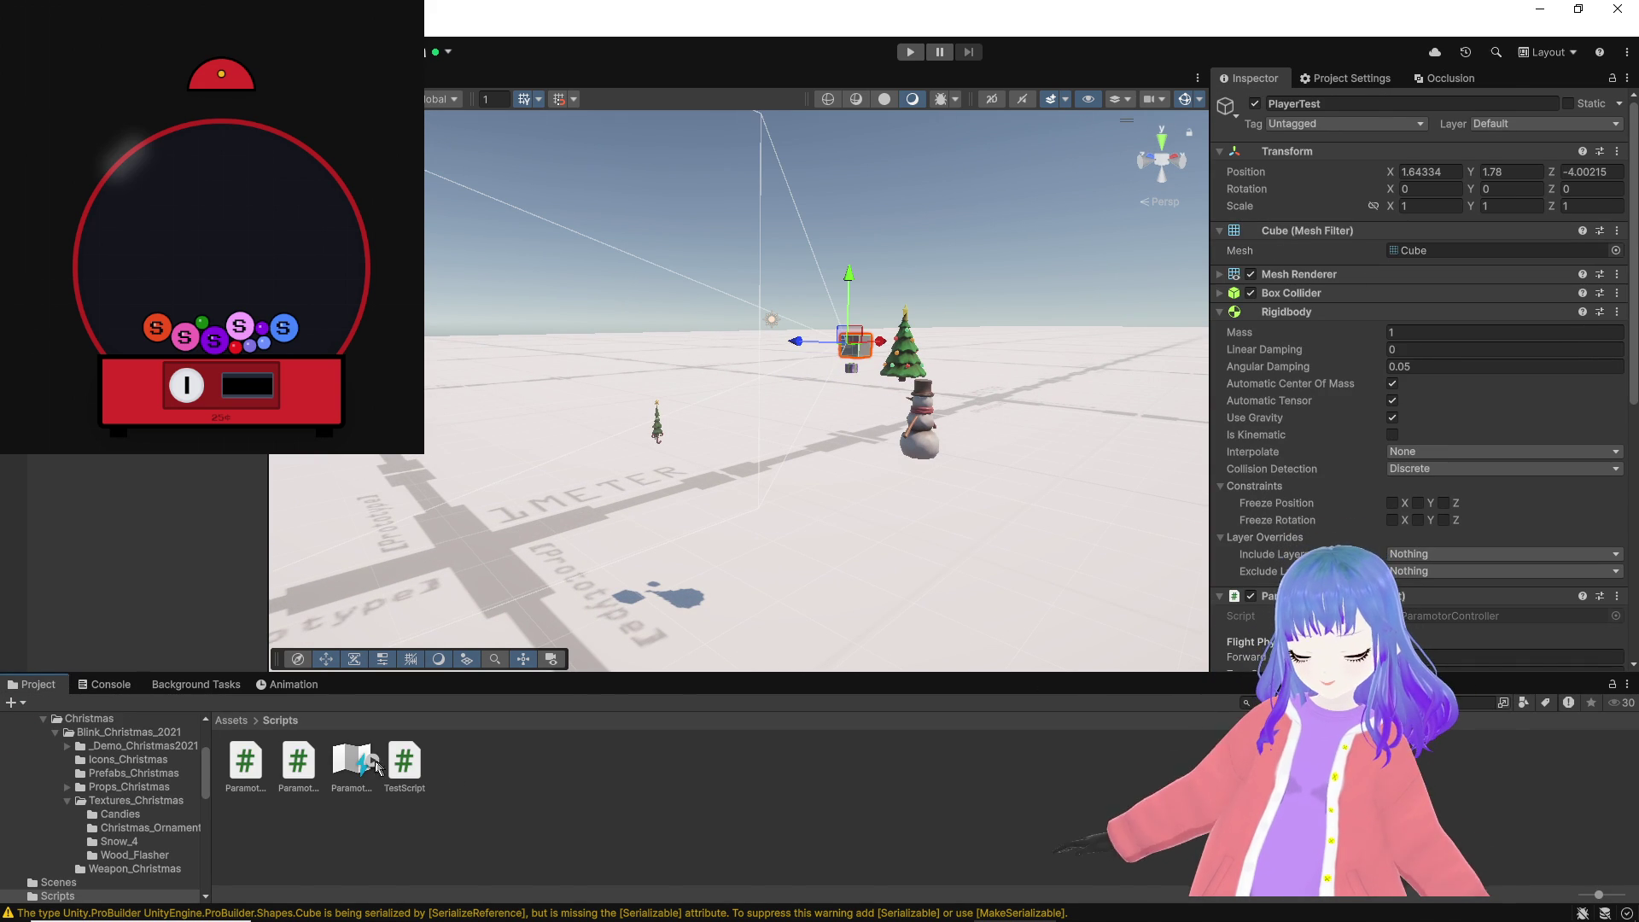
left_click(310, 766)
double_click(309, 764)
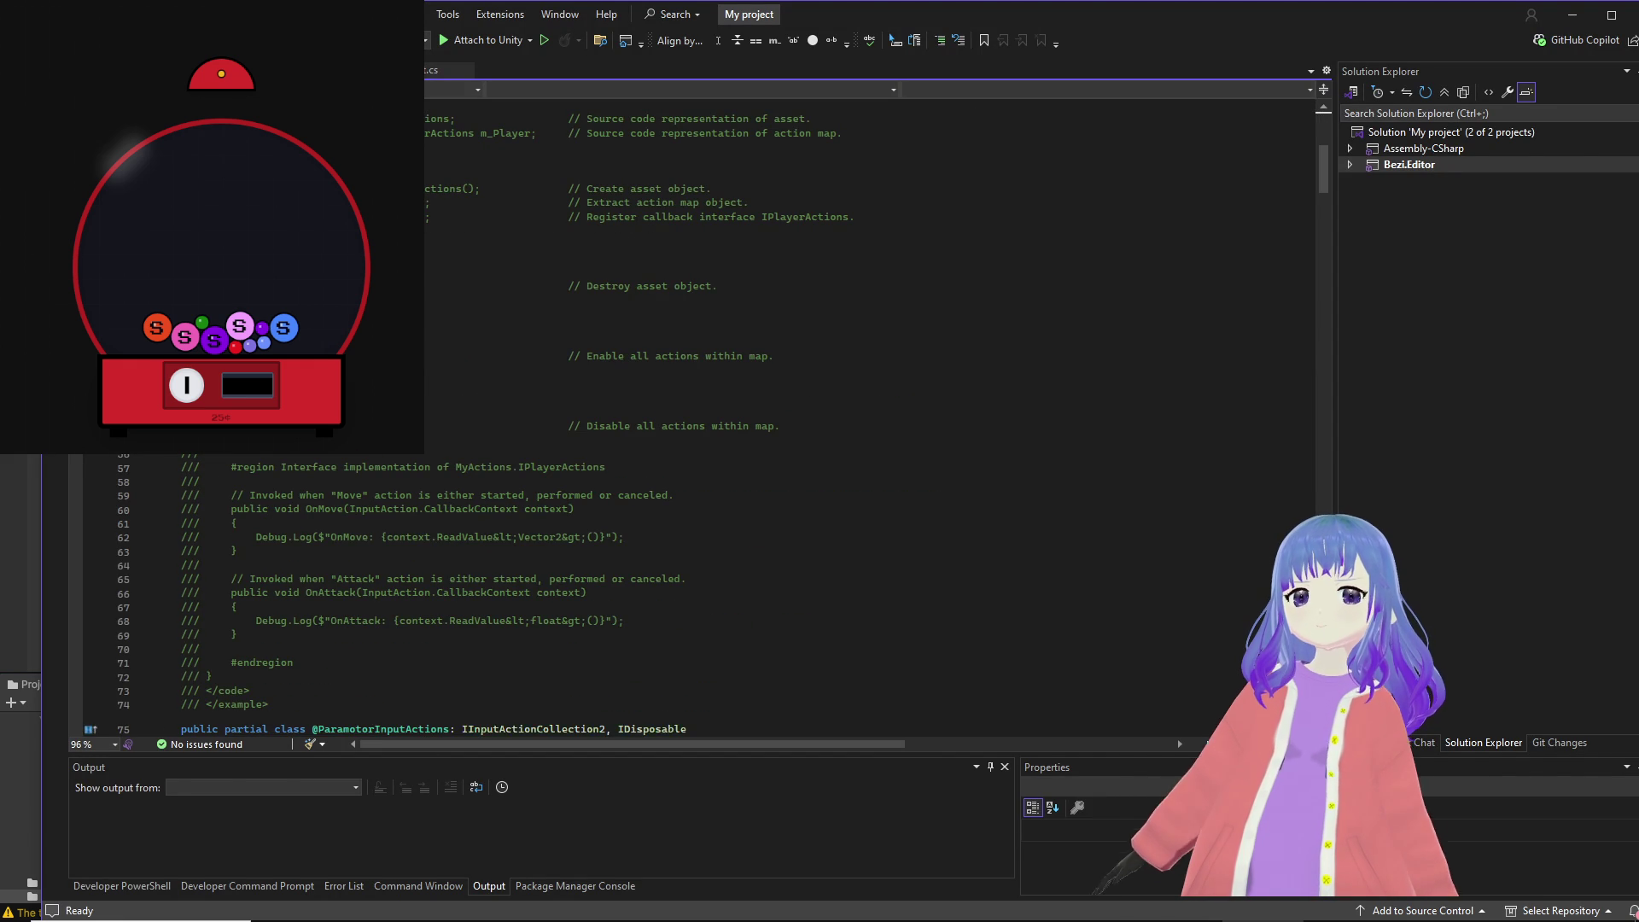
Step: Scroll through ParamotorController.cs past the throttle update and camera look code
scroll(535, 394, "down", 5)
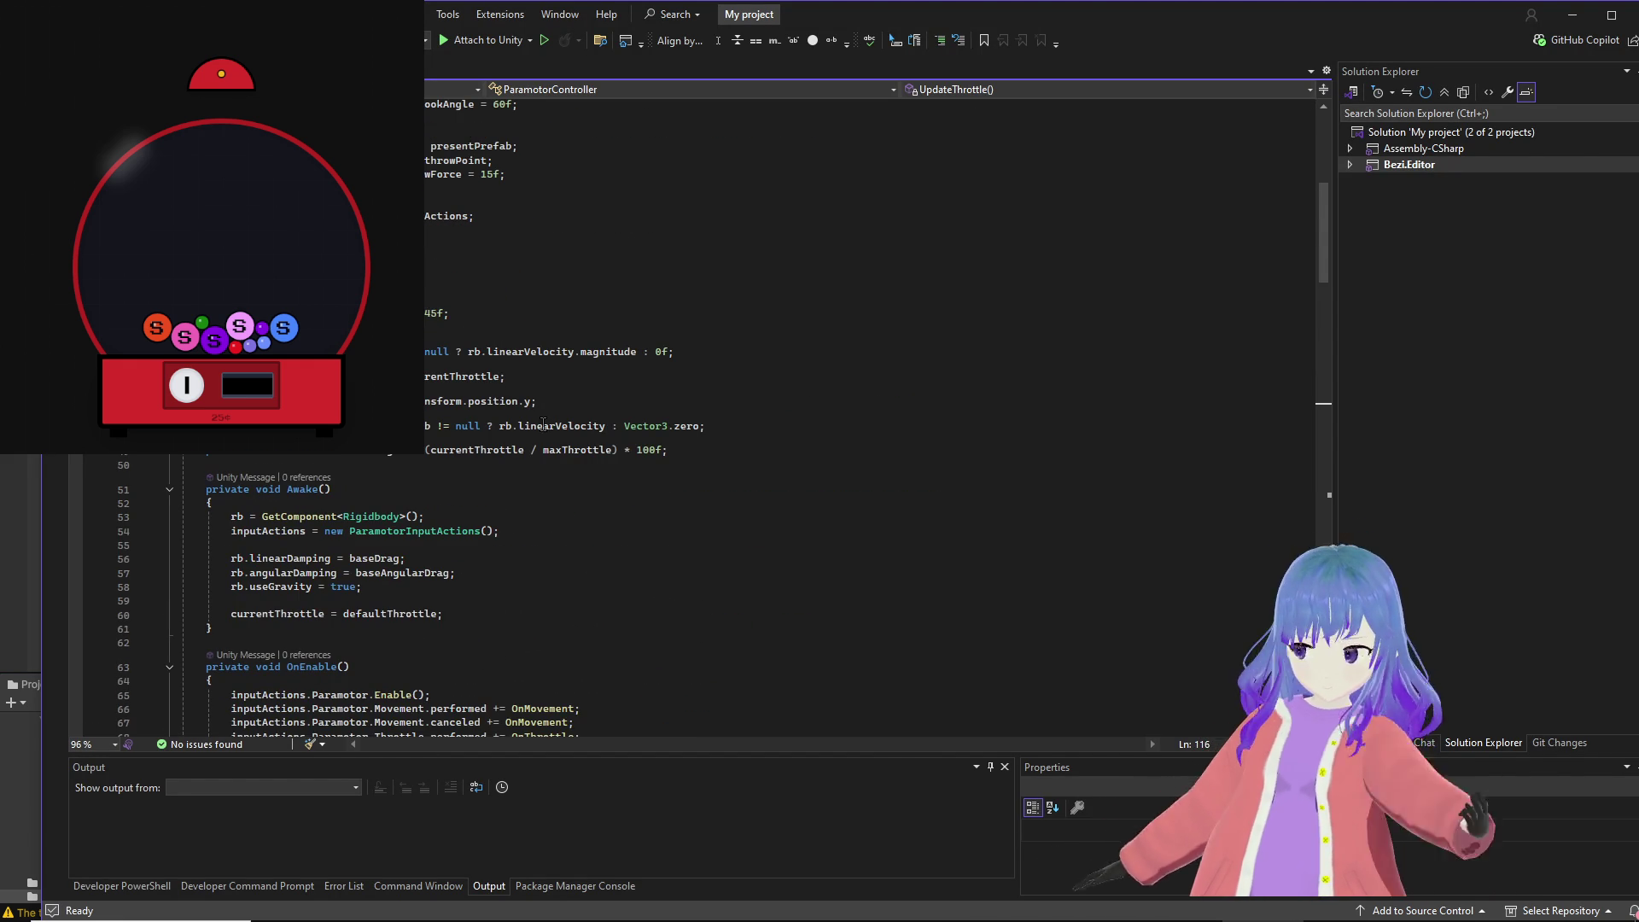
left_click(518, 425)
scroll(546, 383, "down", 15)
scroll(546, 384, "down", 1)
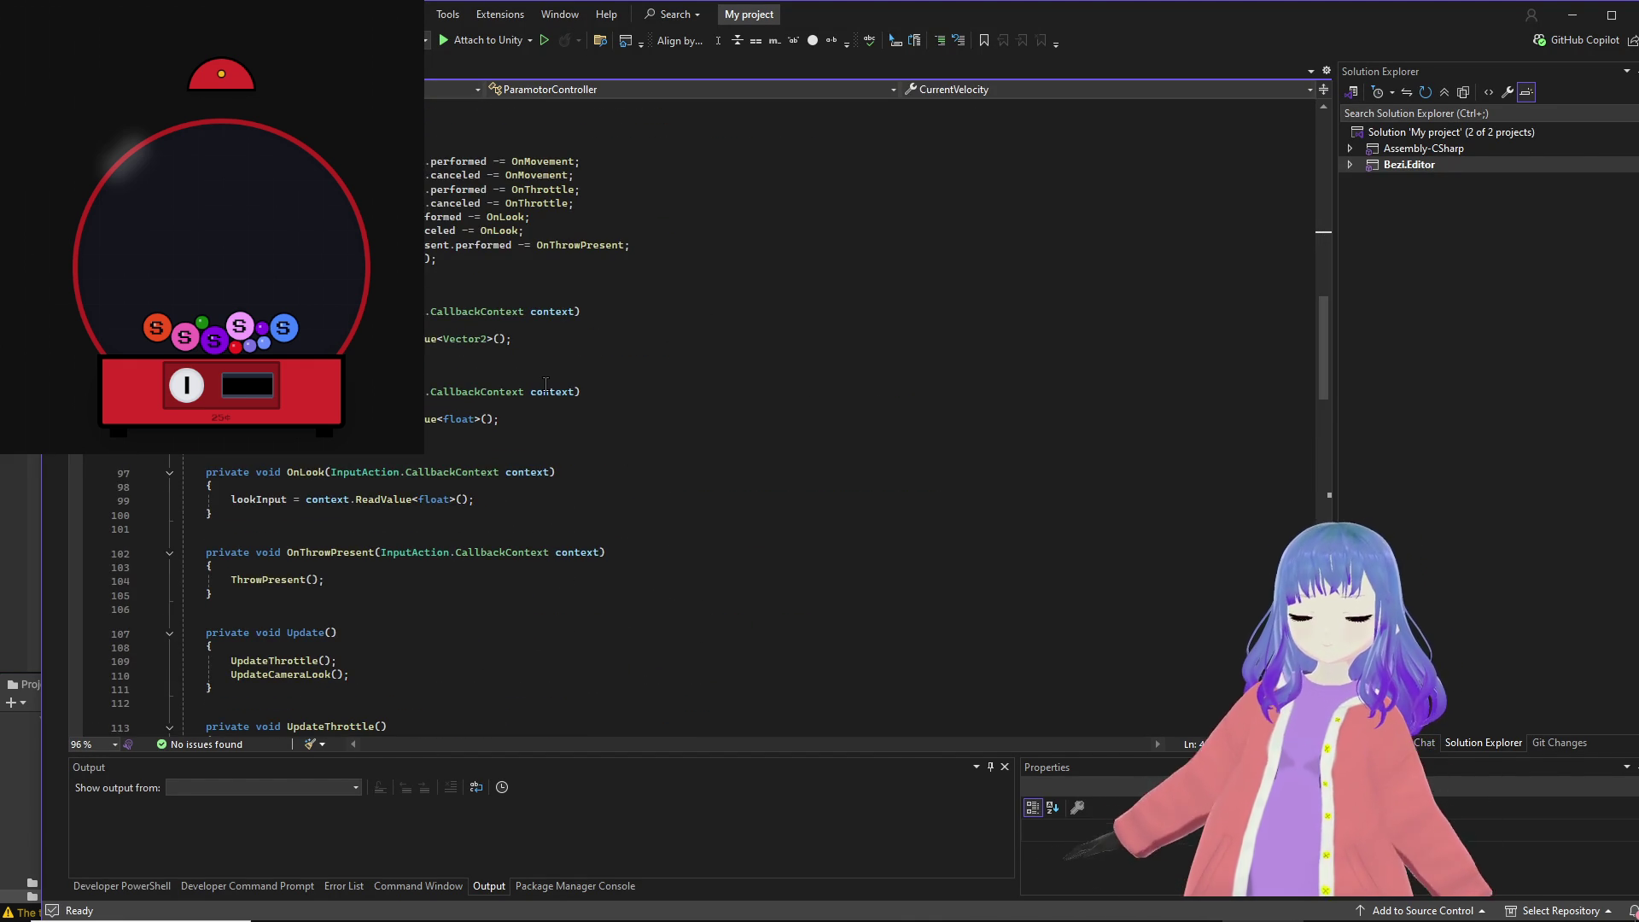
scroll(443, 432, "down", 2)
scroll(443, 432, "down", 4)
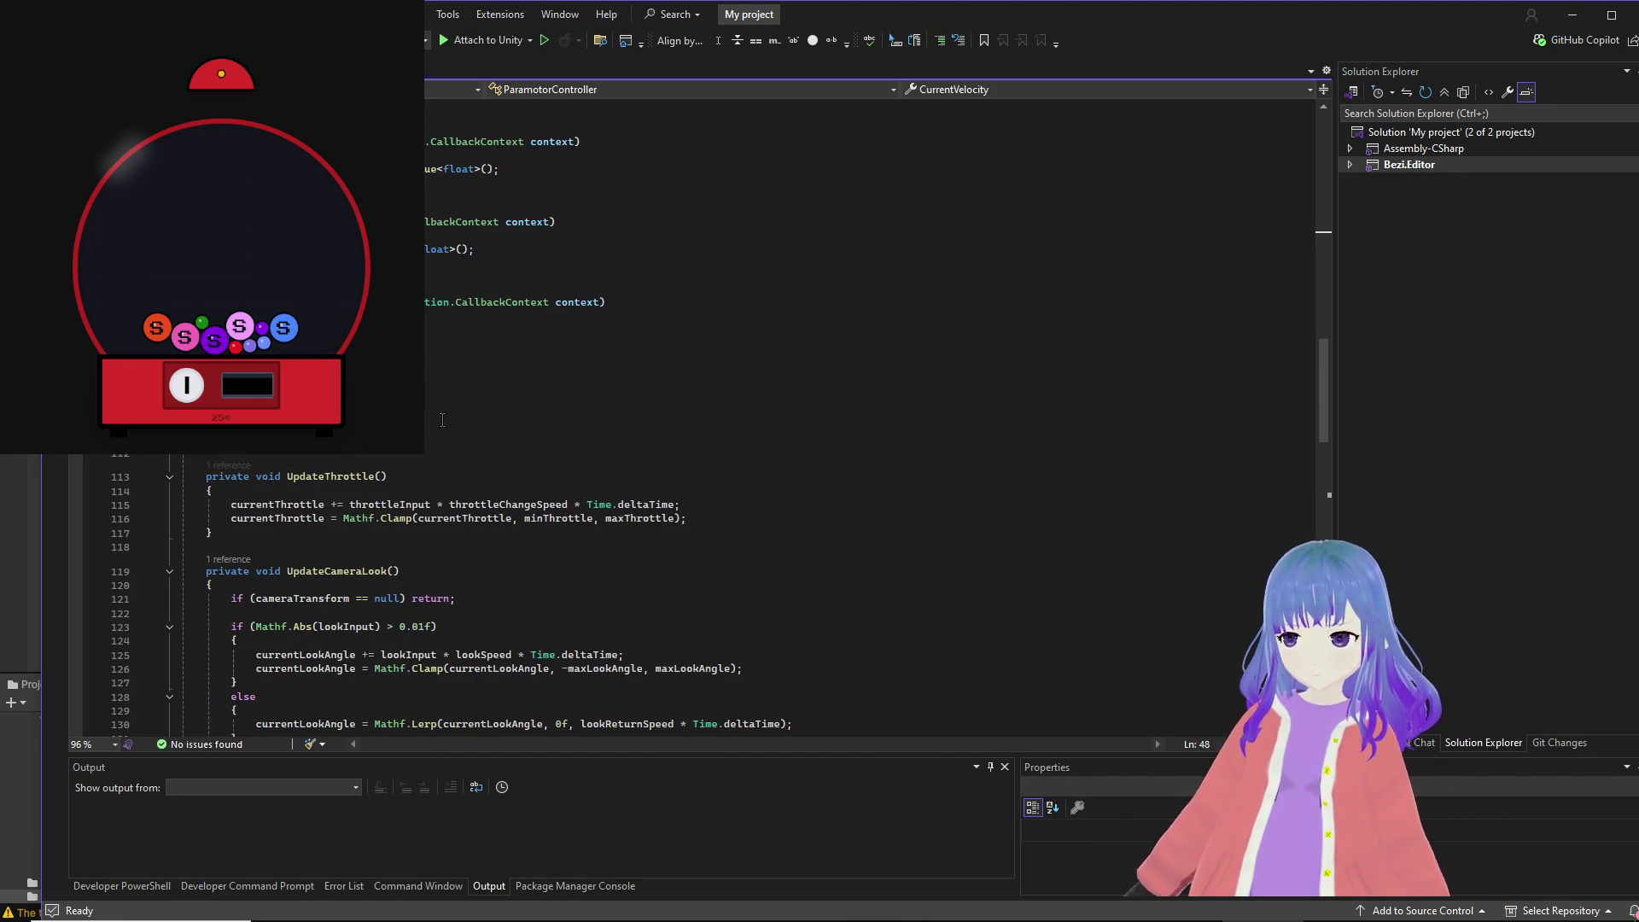
left_click(398, 501)
scroll(609, 549, "down", 2)
scroll(610, 548, "down", 5)
left_click(532, 461)
Step: Search for throw to reach ThrowPresent at line 184 and inspect the Instantiate call using throwPoint rotation
key("ctrl+f")
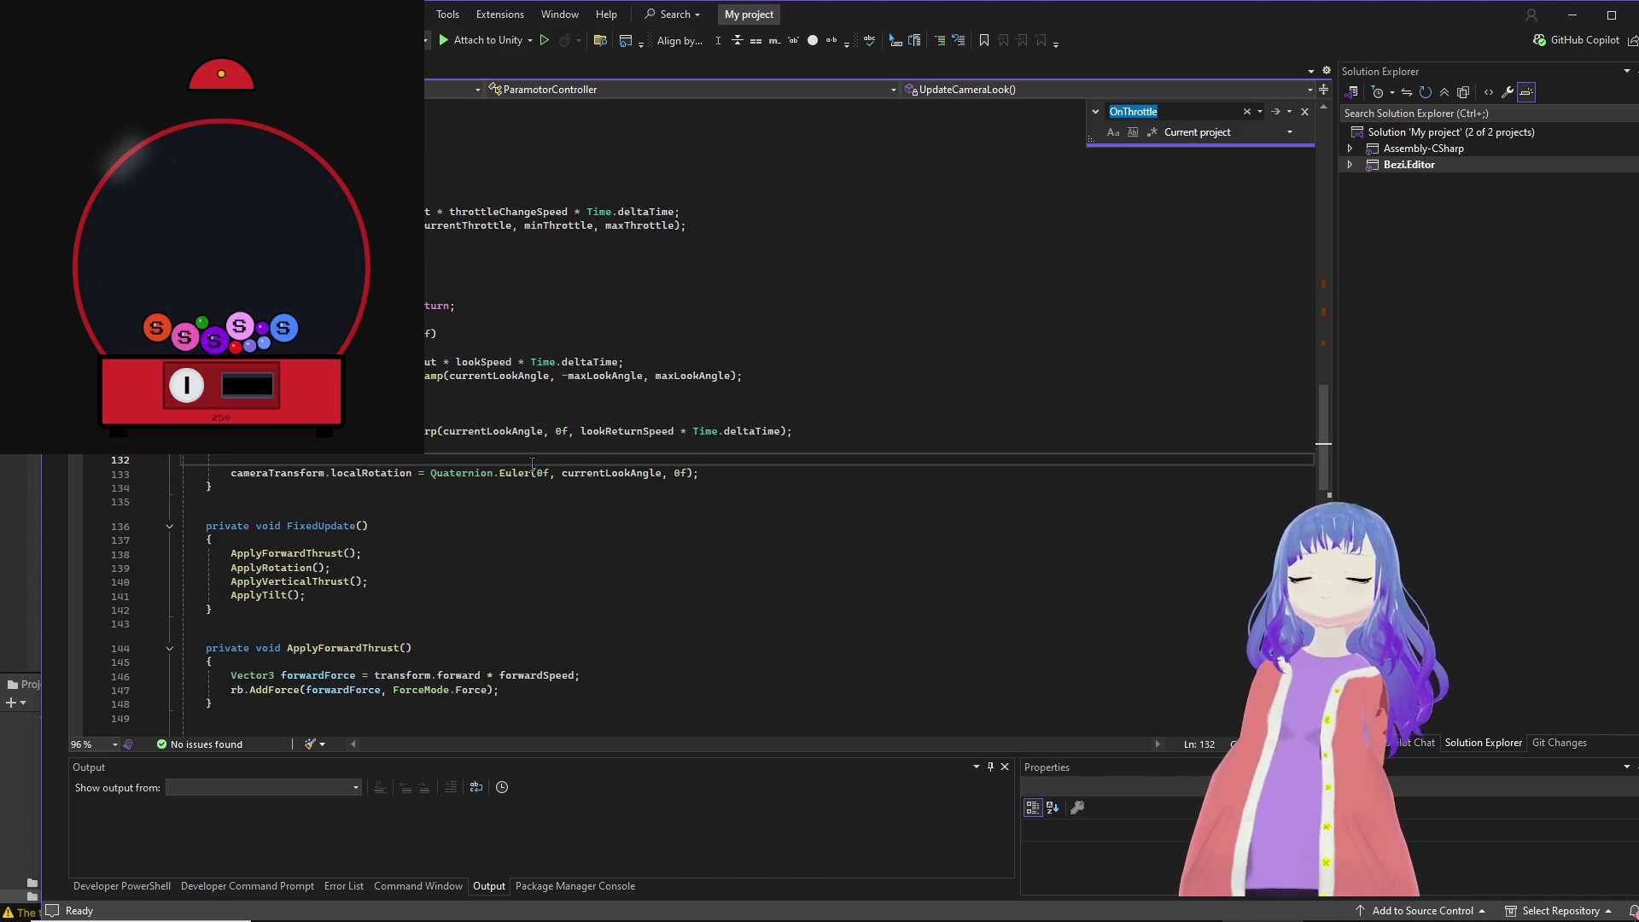
type("tr")
type("row")
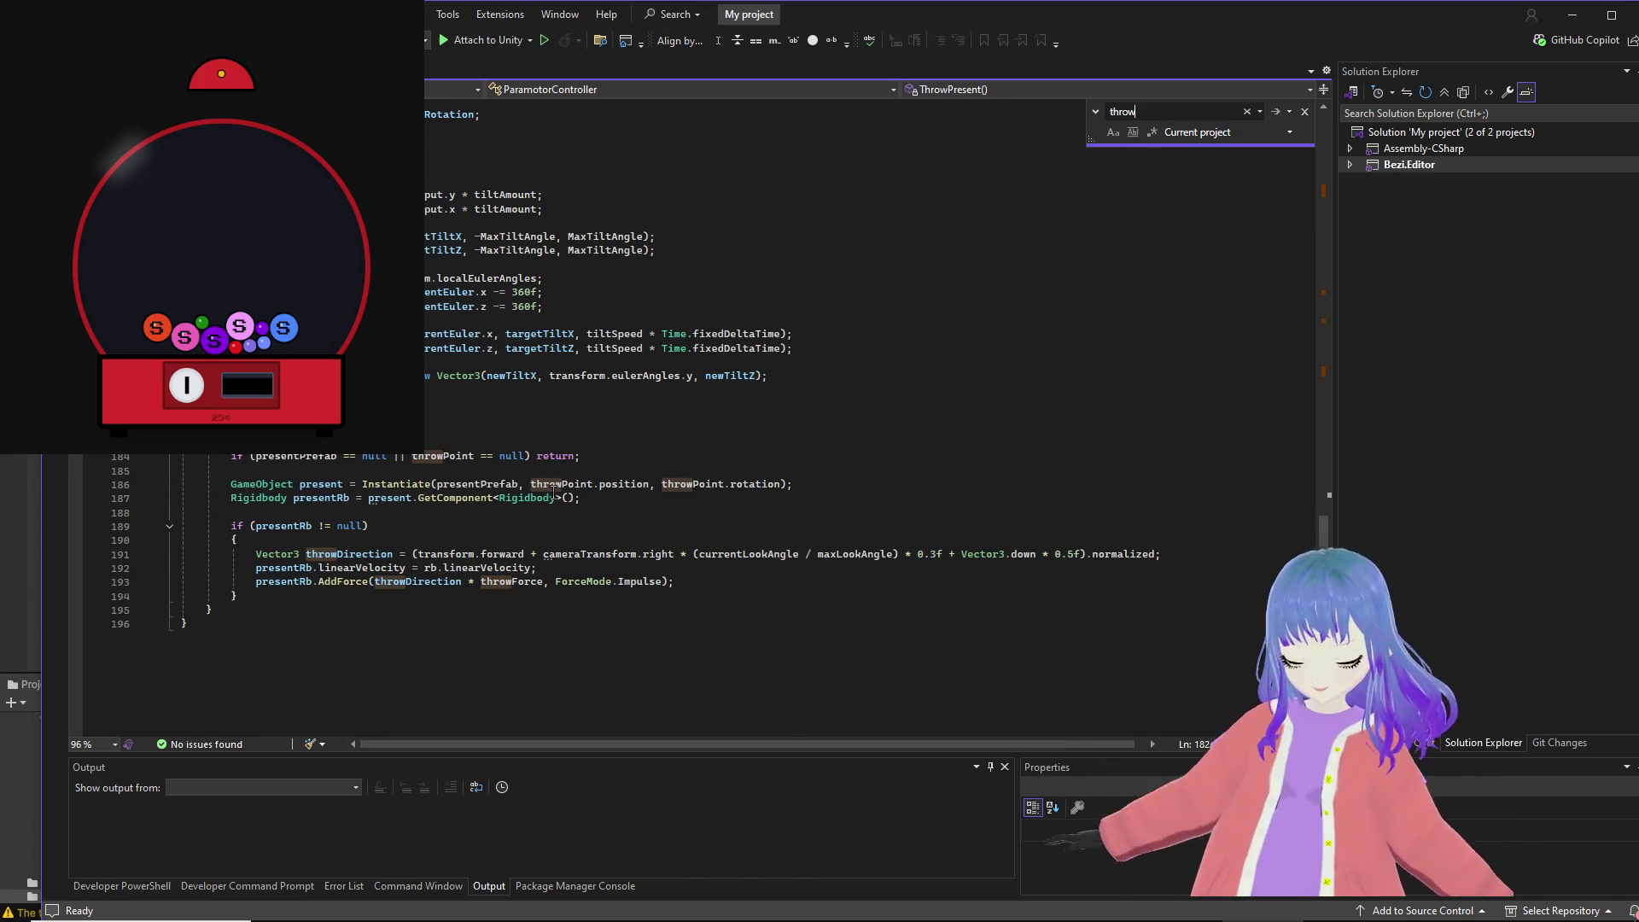
left_click(577, 457)
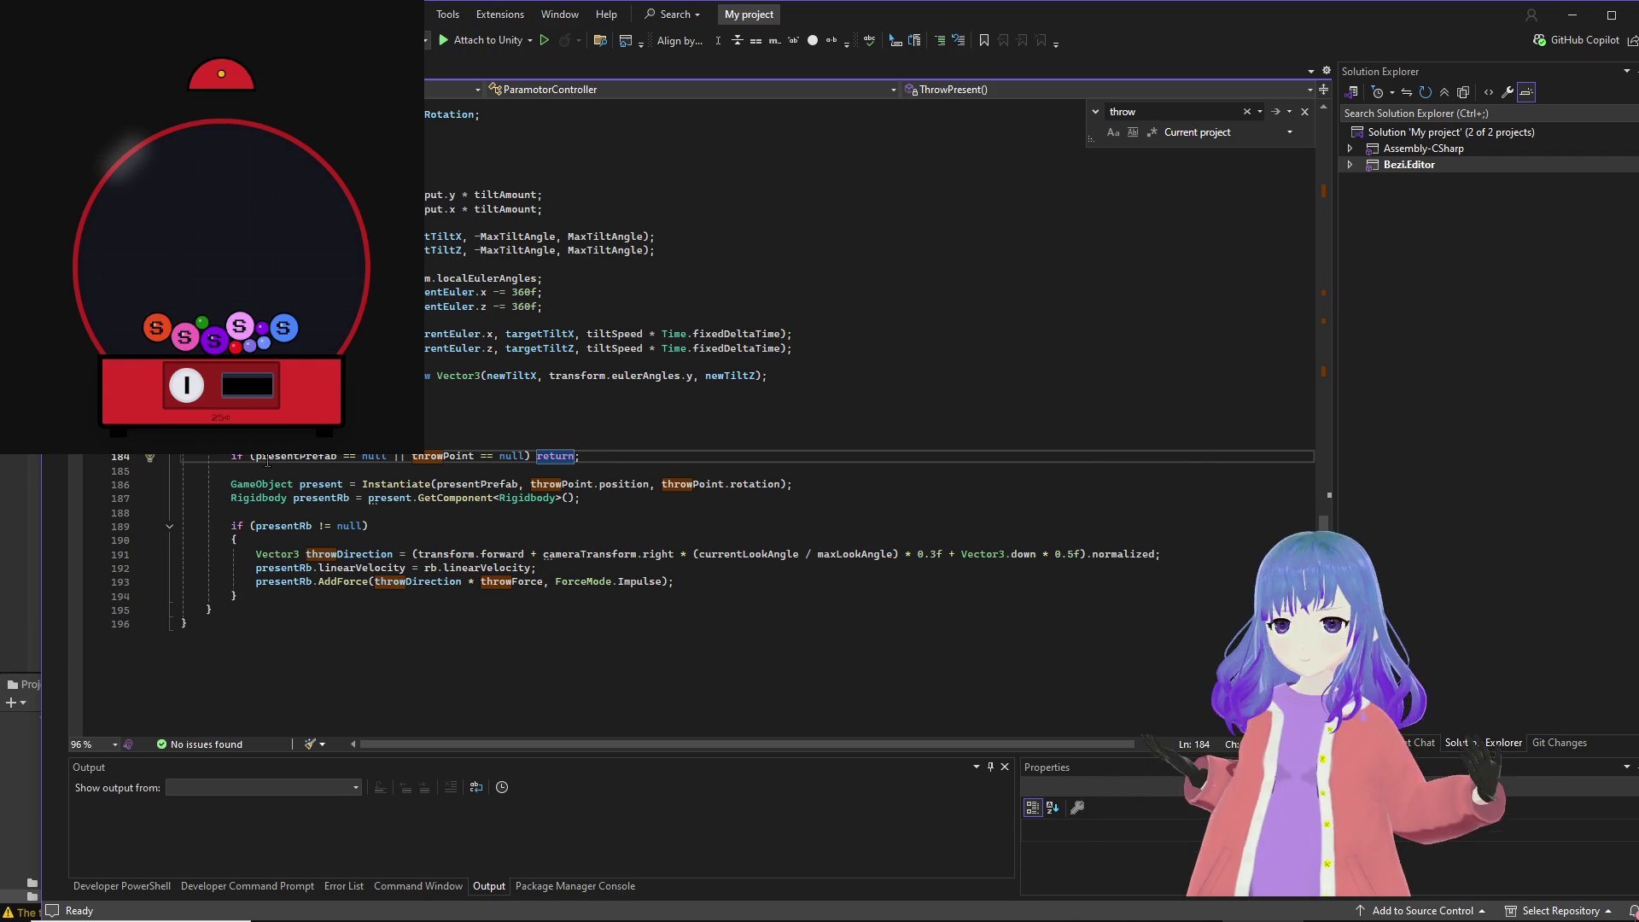
left_click(389, 484)
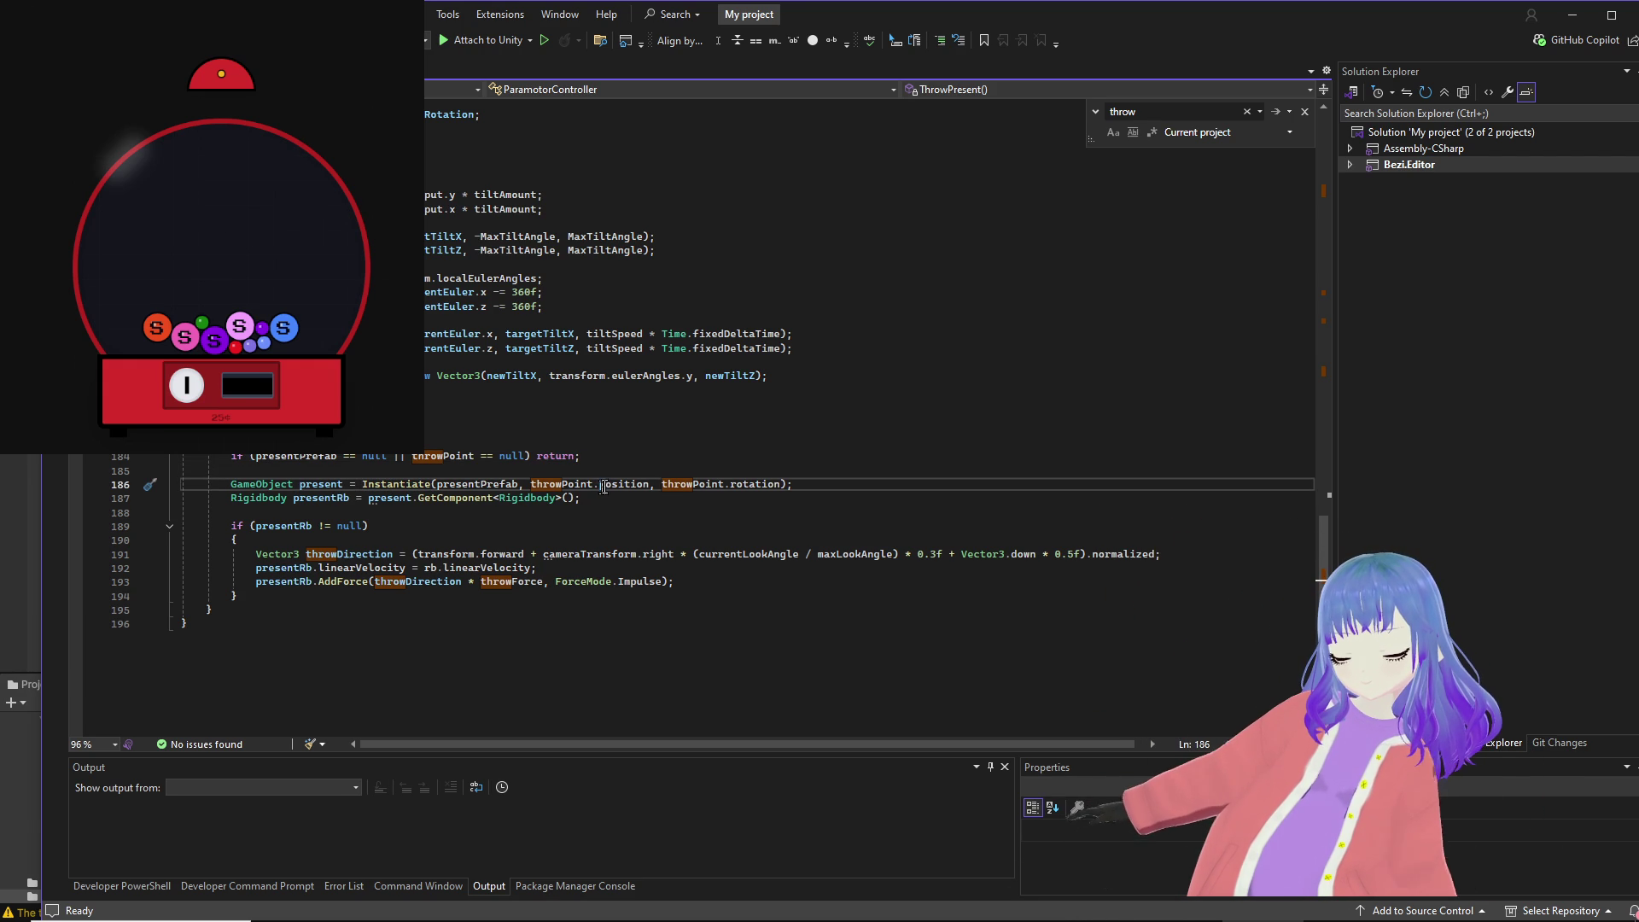
left_click(717, 484)
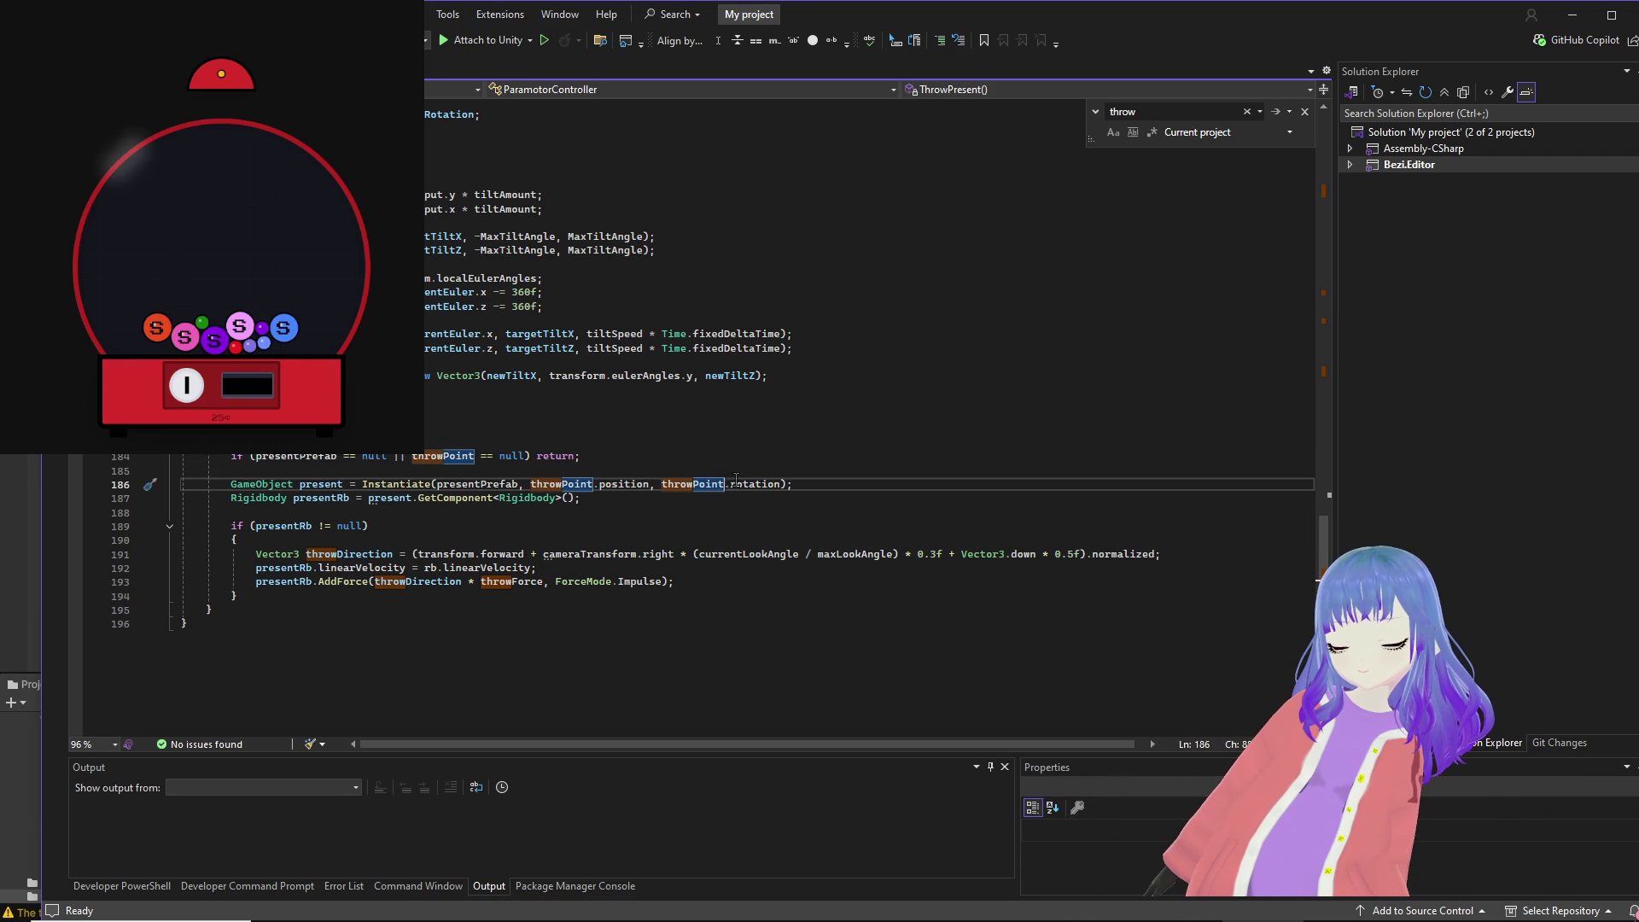
double_click(734, 484)
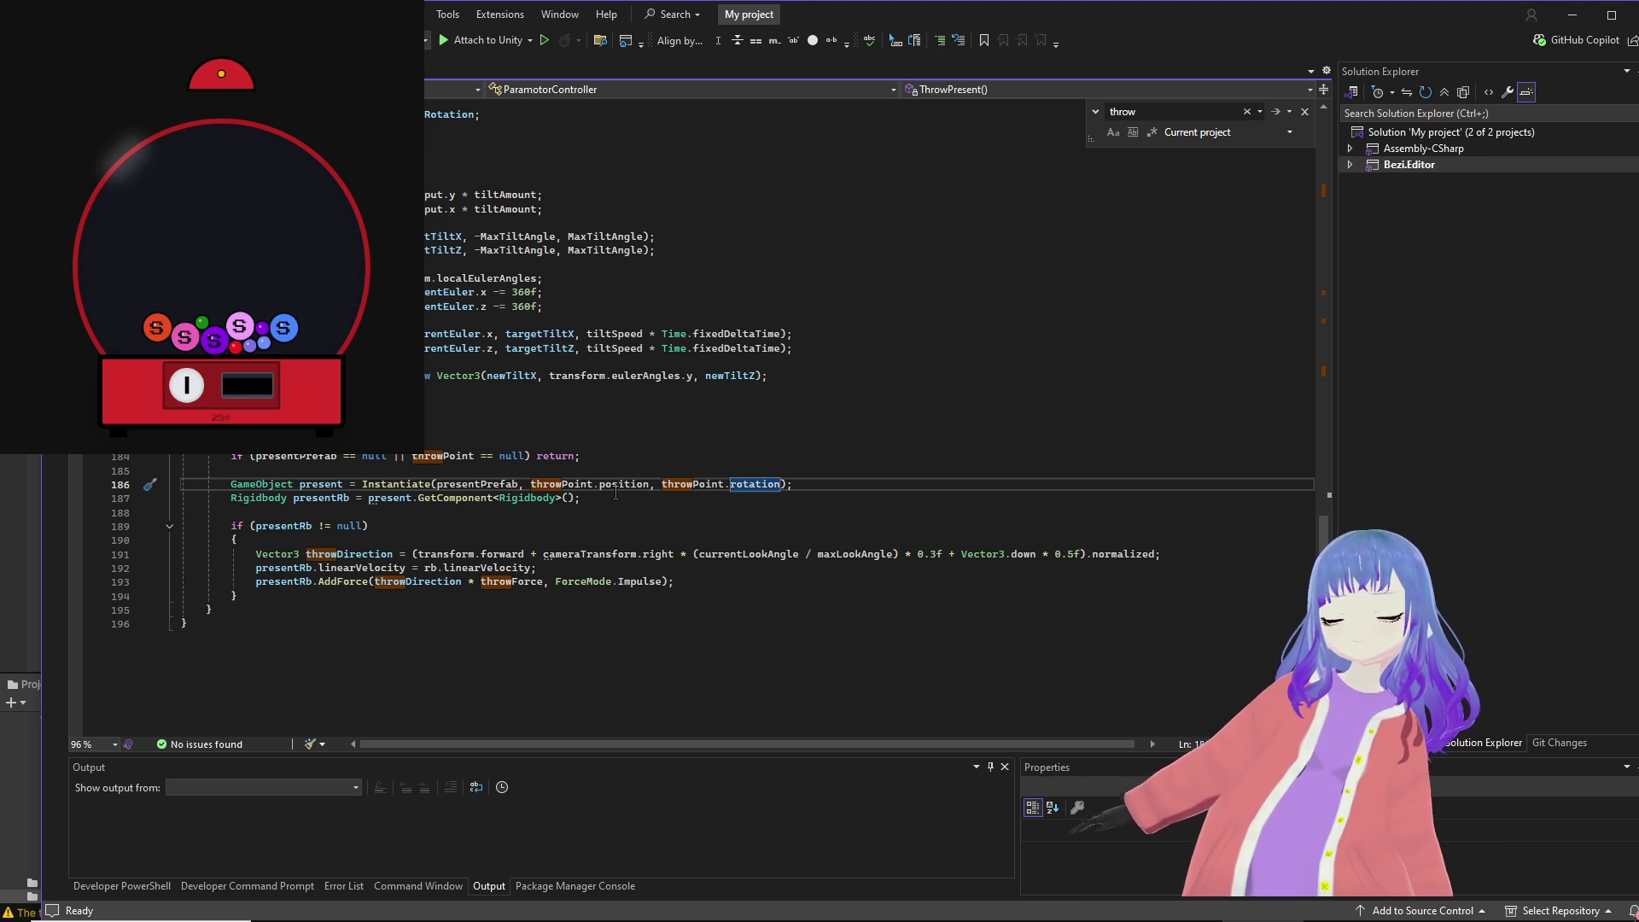
mouse_move(617, 489)
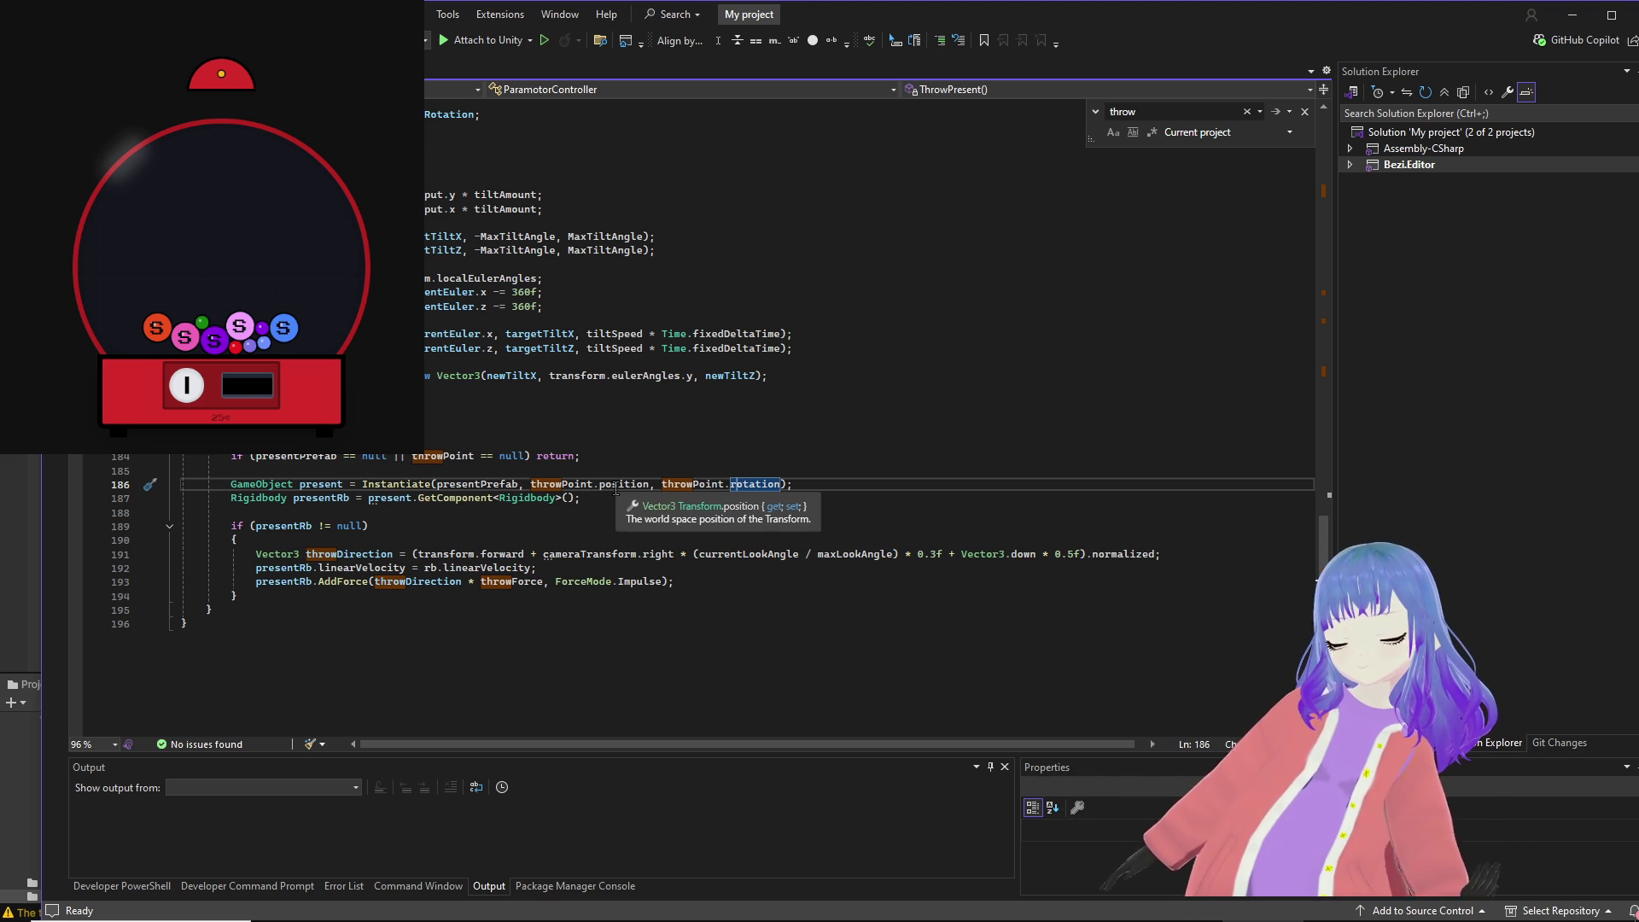
Step: Examine the line 191 throw-direction calculation and its cameraTransform reference, then bring Unity forward
left_click(495, 554)
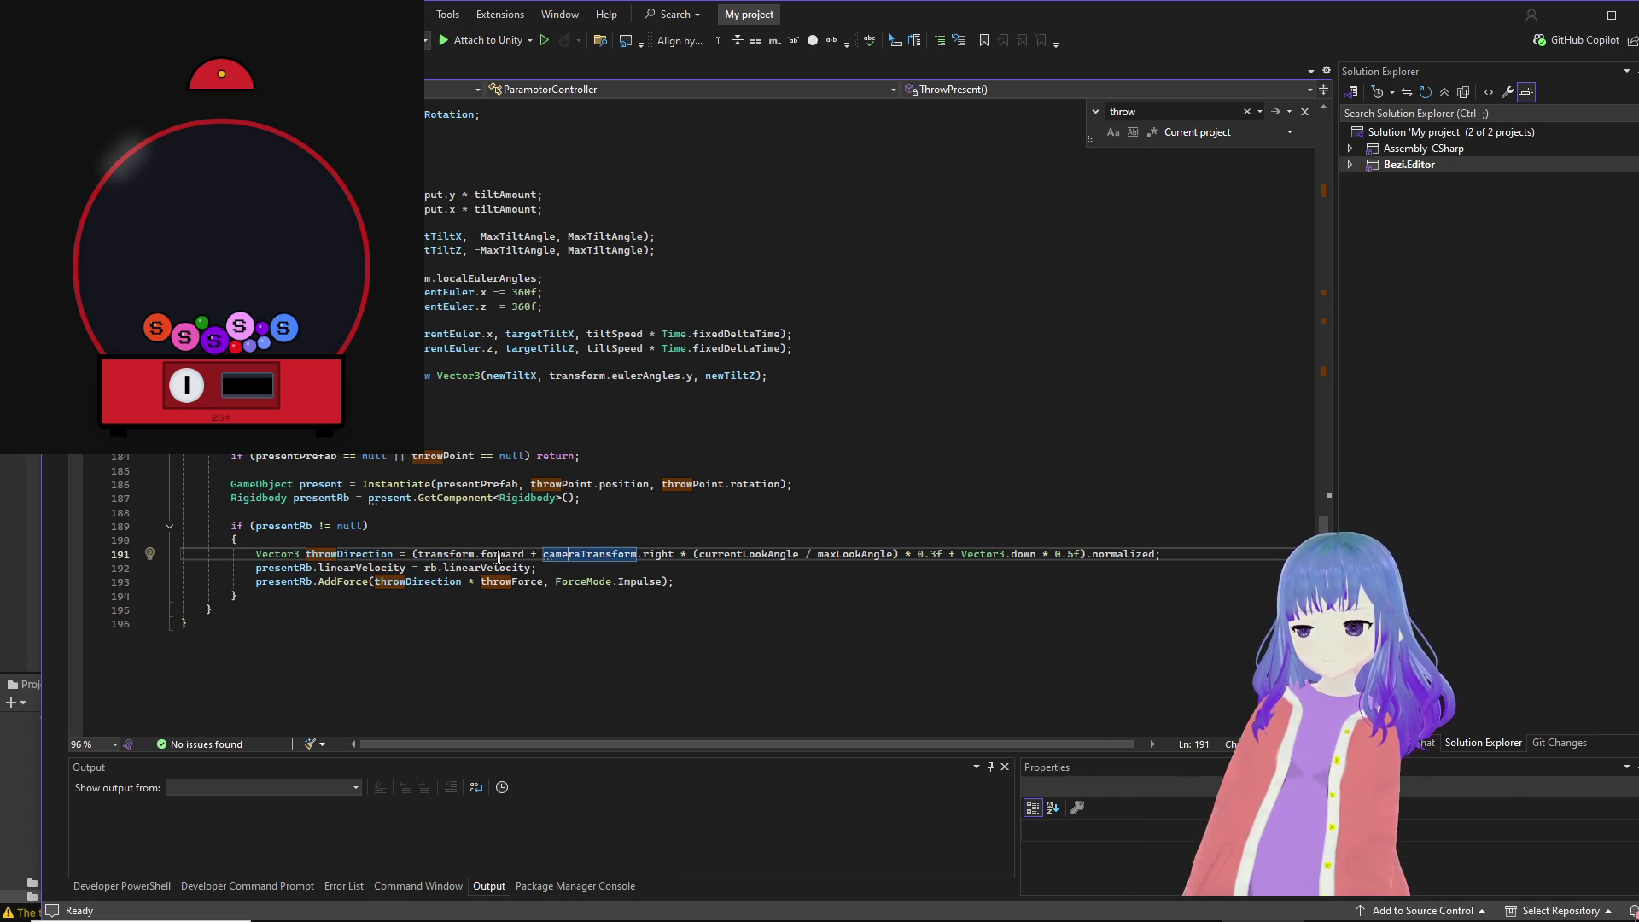
left_click(581, 554)
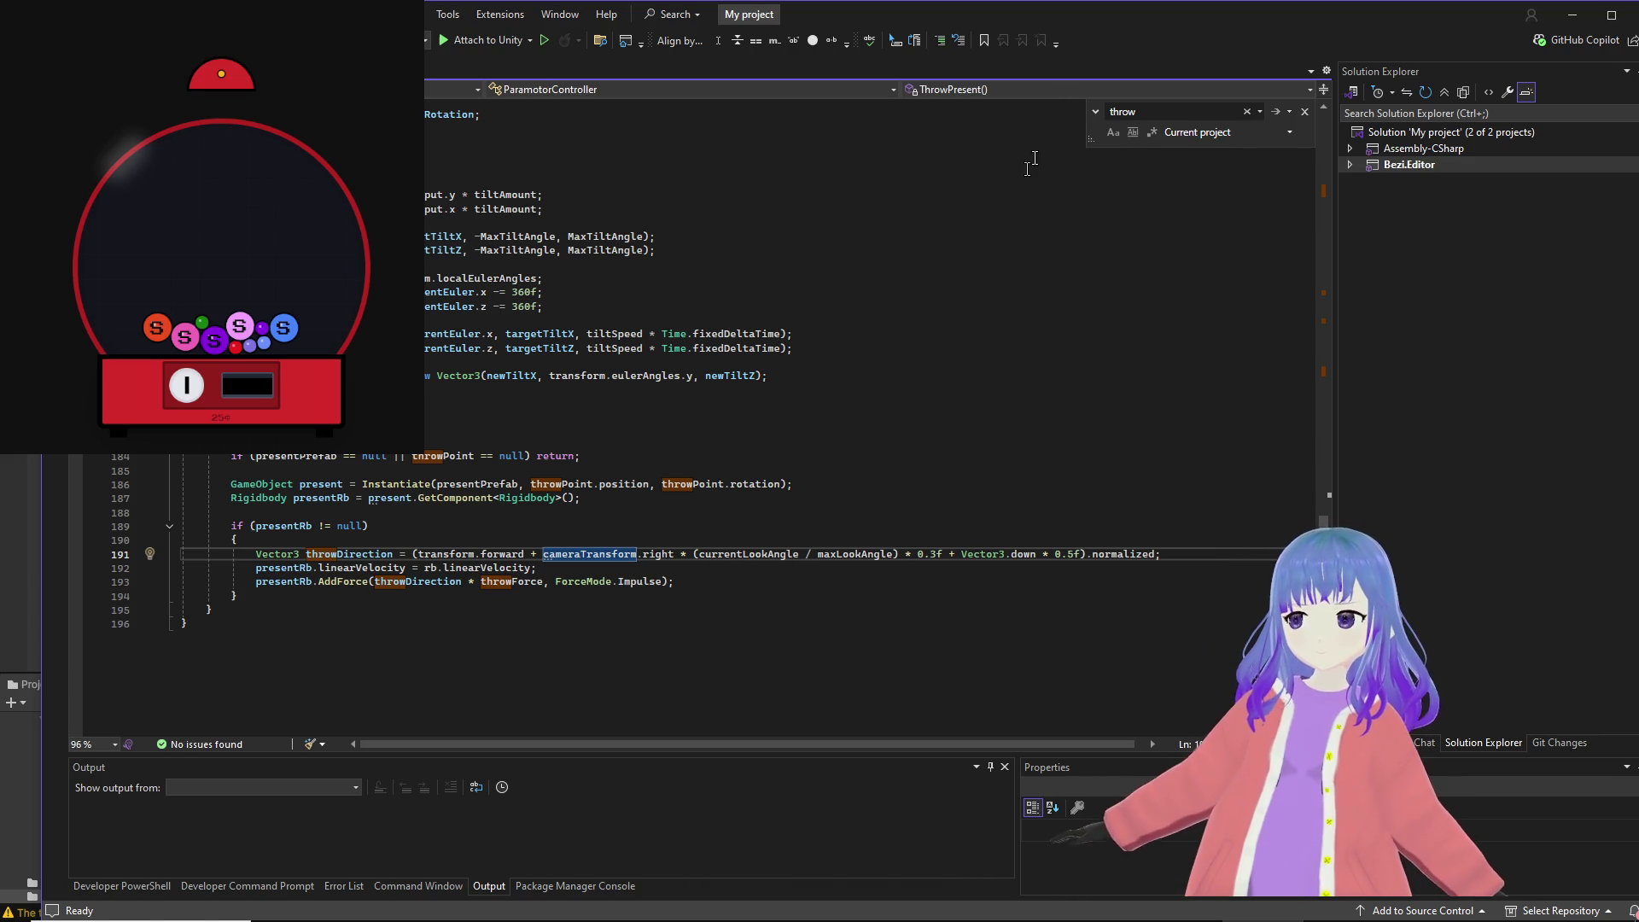
double_click(1074, 7)
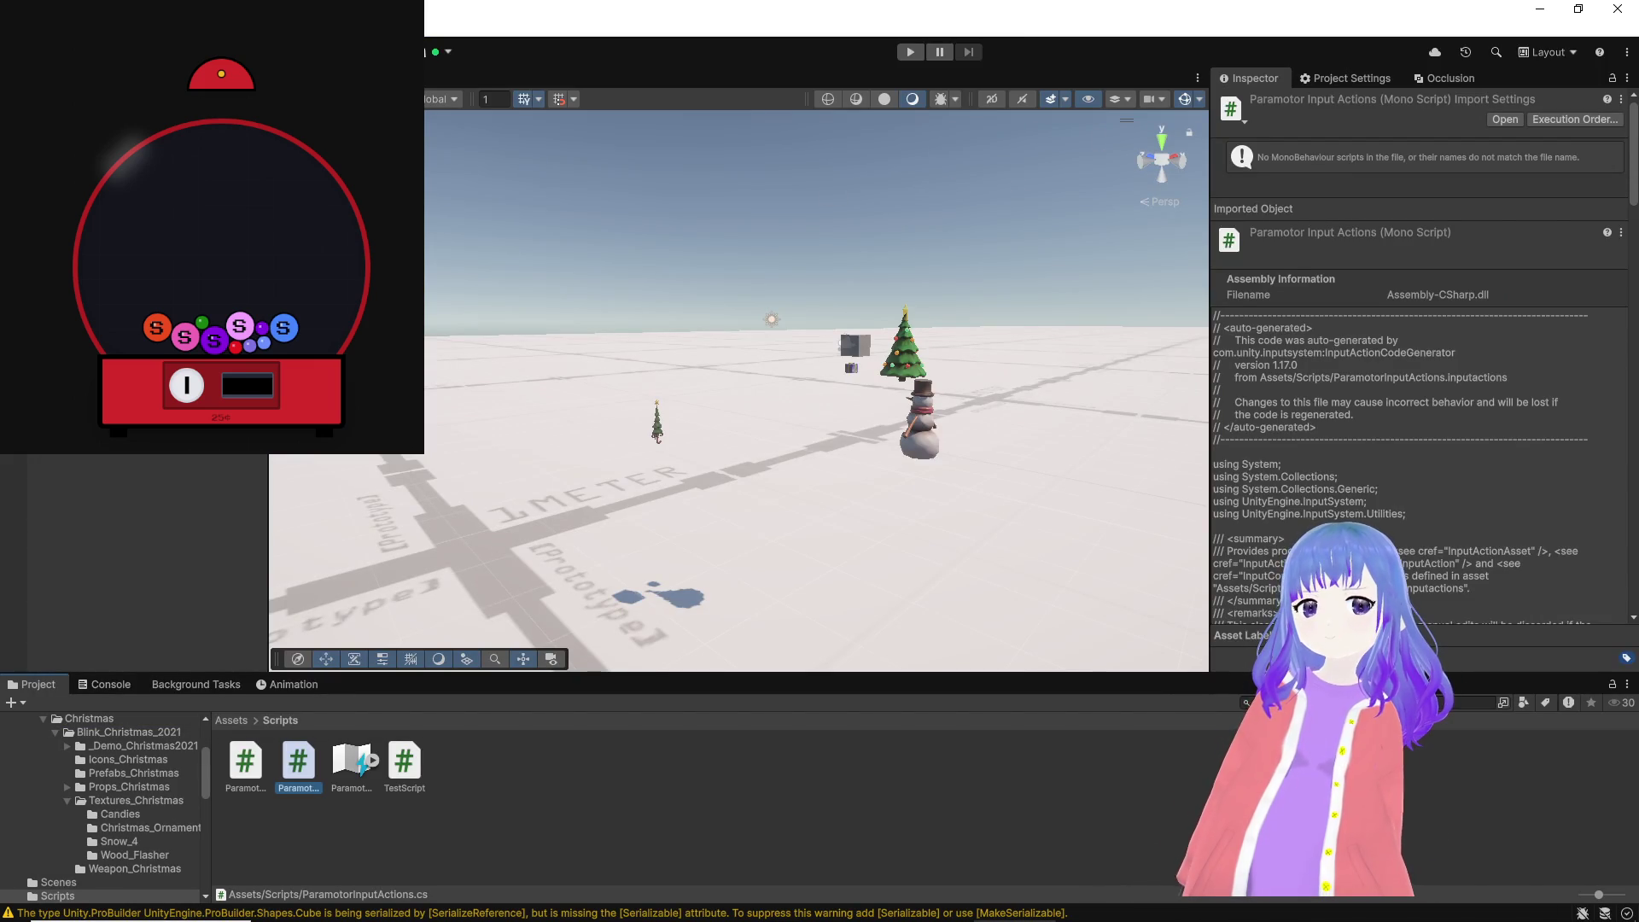
Step: Change PlayerTest's Paramotor Controller Throw Force from 15 to 80 and enter Play mode
left_click(852, 344)
scroll(1434, 589, "down", 10)
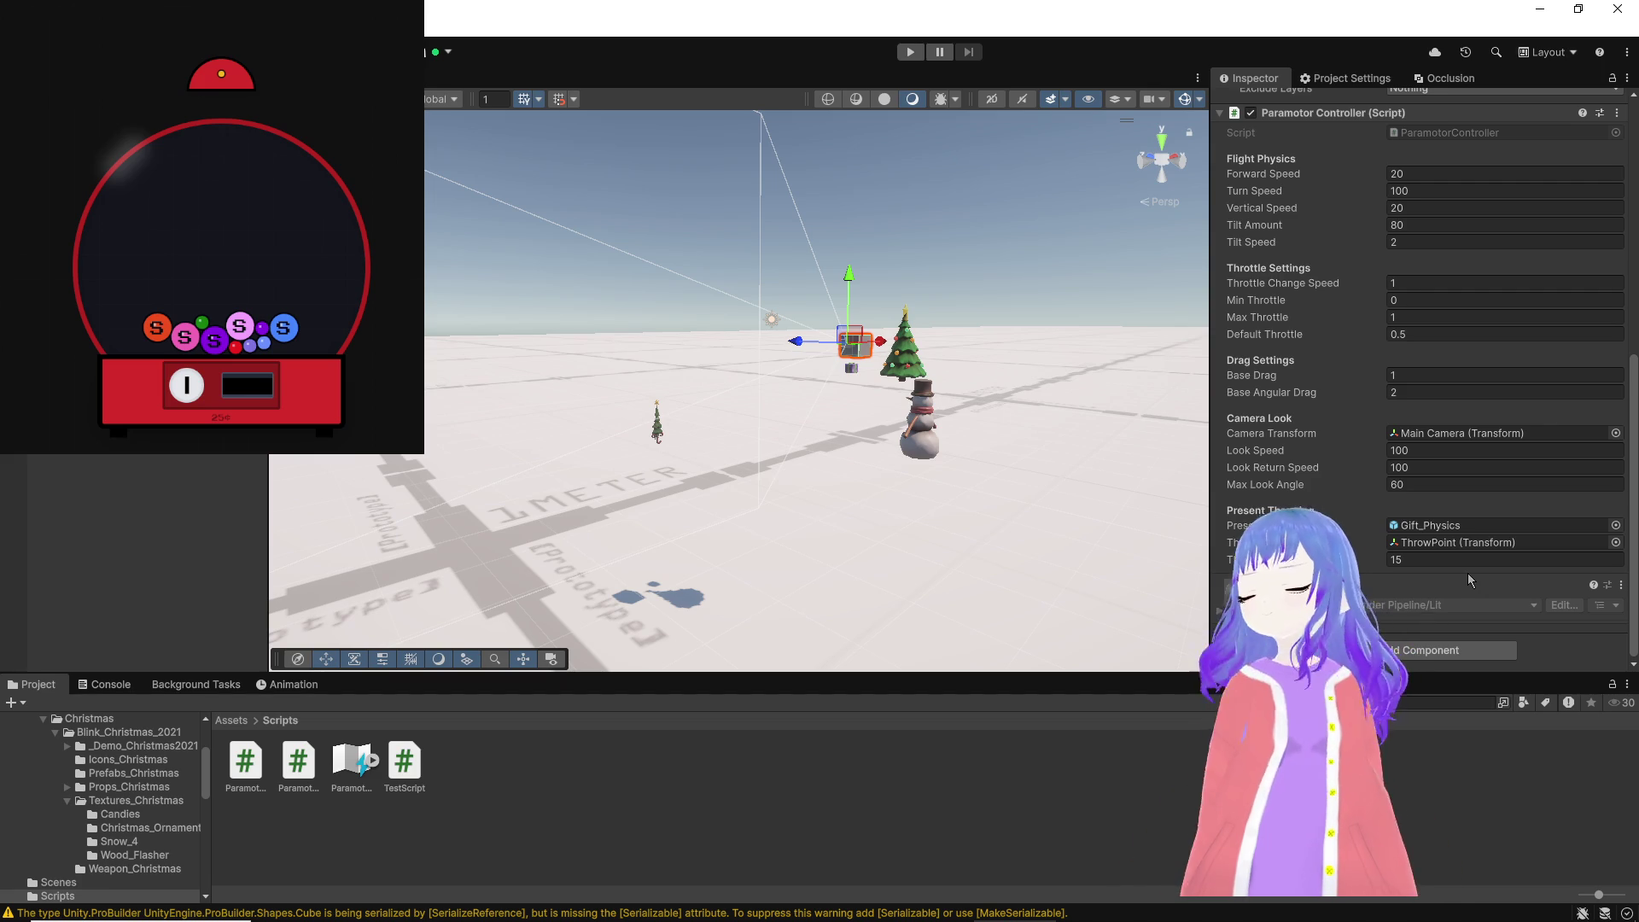
left_click(1458, 560)
left_click(908, 52)
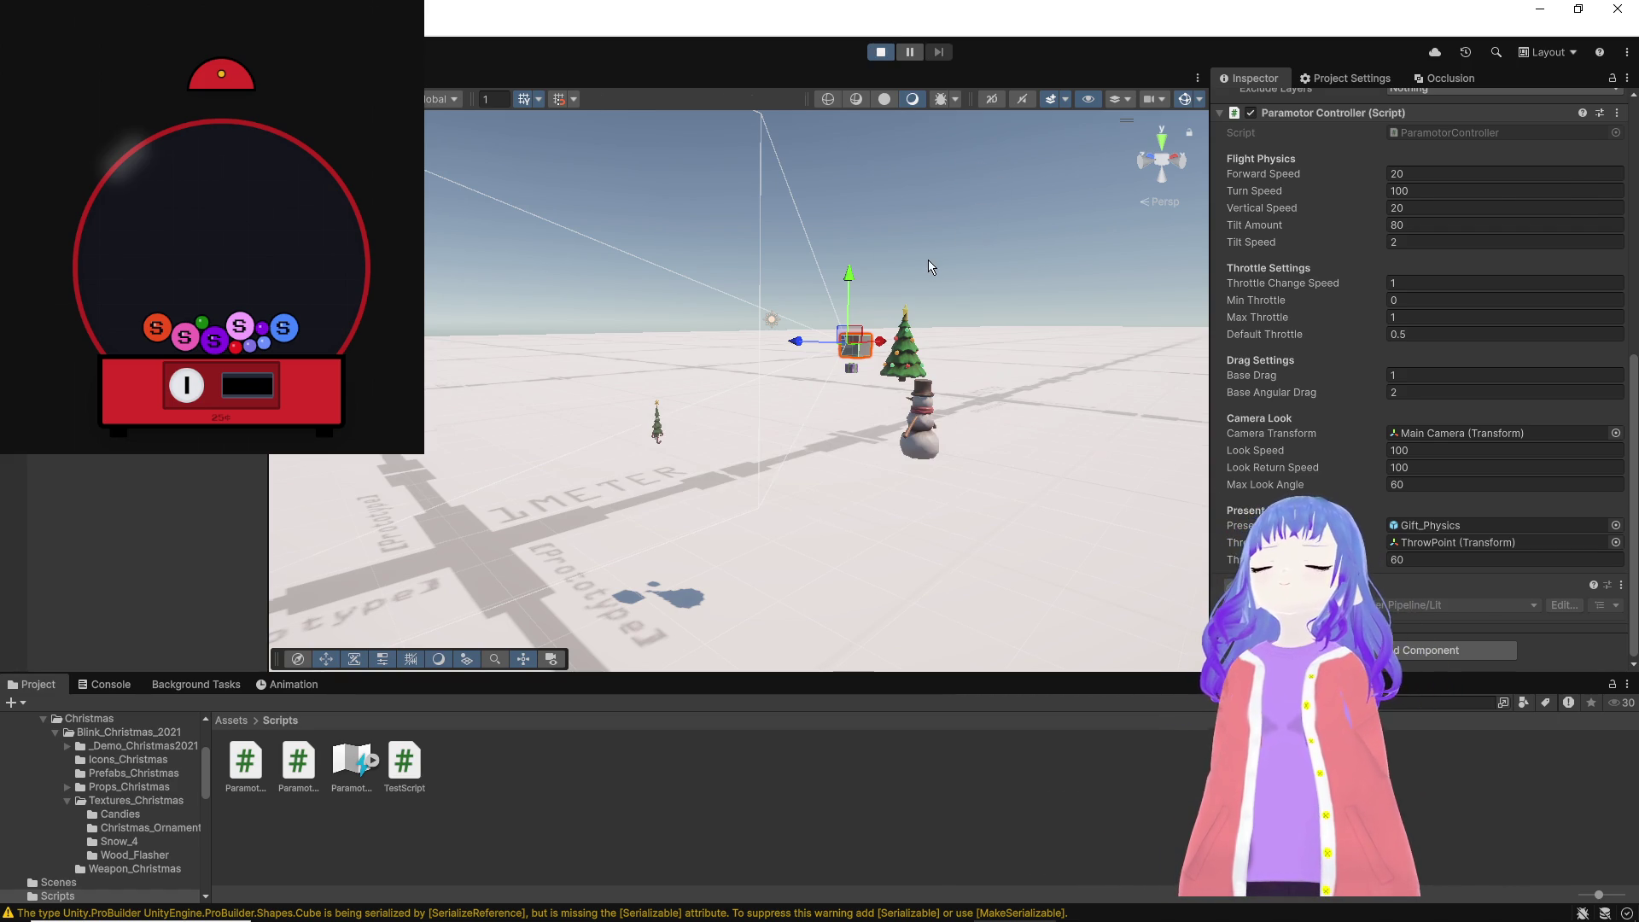
Step: Fly the paramotor with W, A and S, throwing presents, then stop Play mode and return to Visual Studio
key("w")
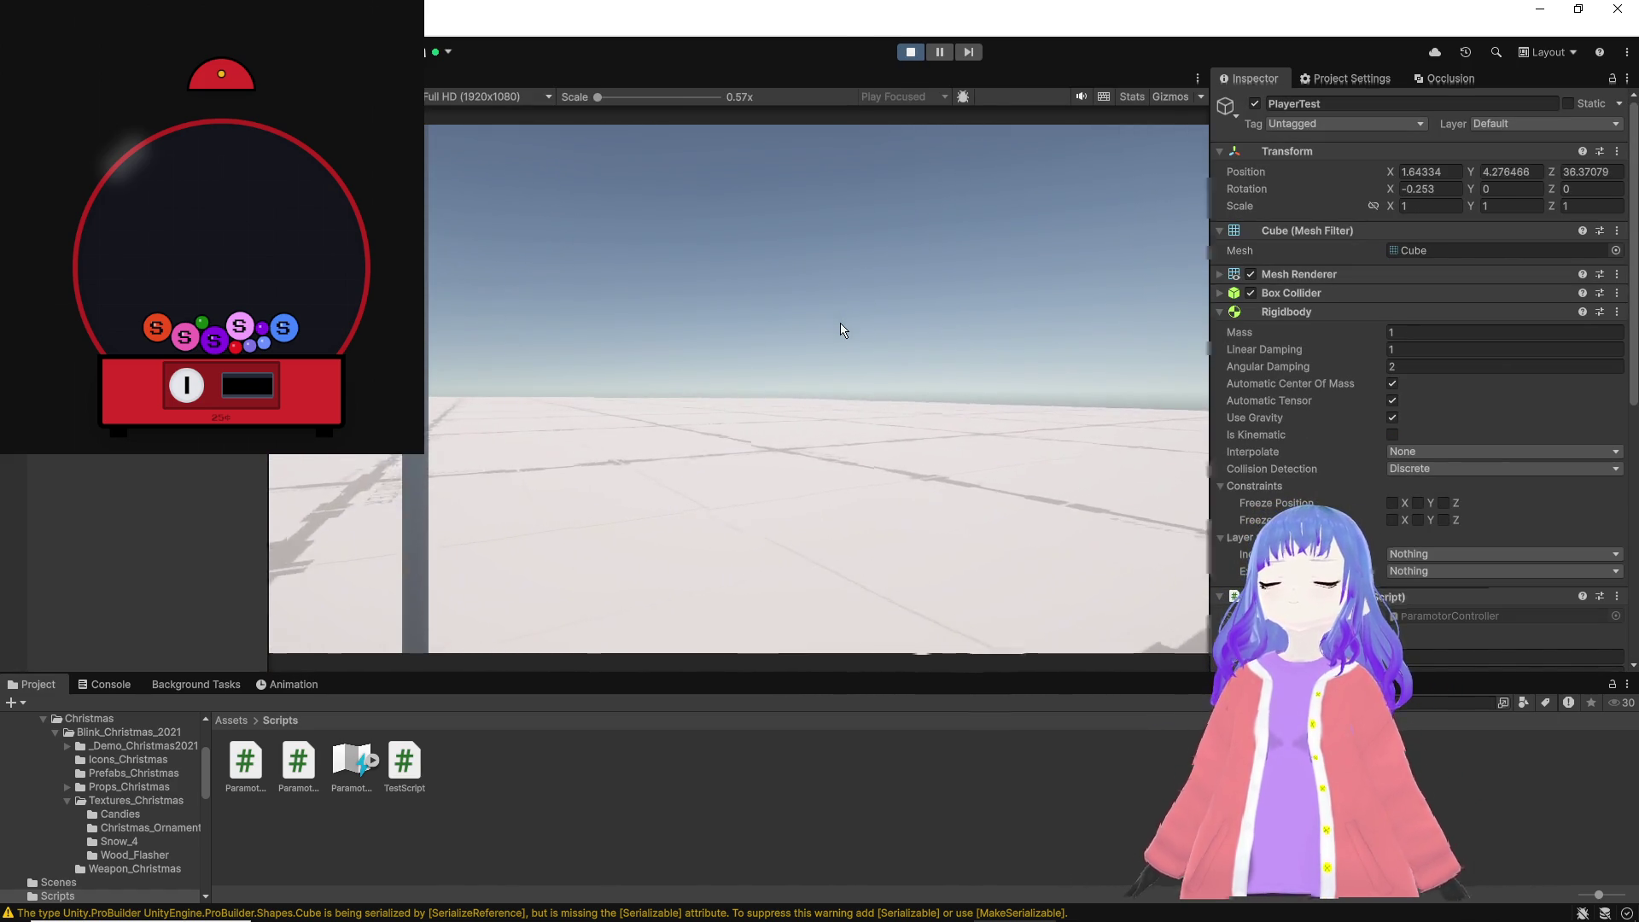
key("a")
key("w")
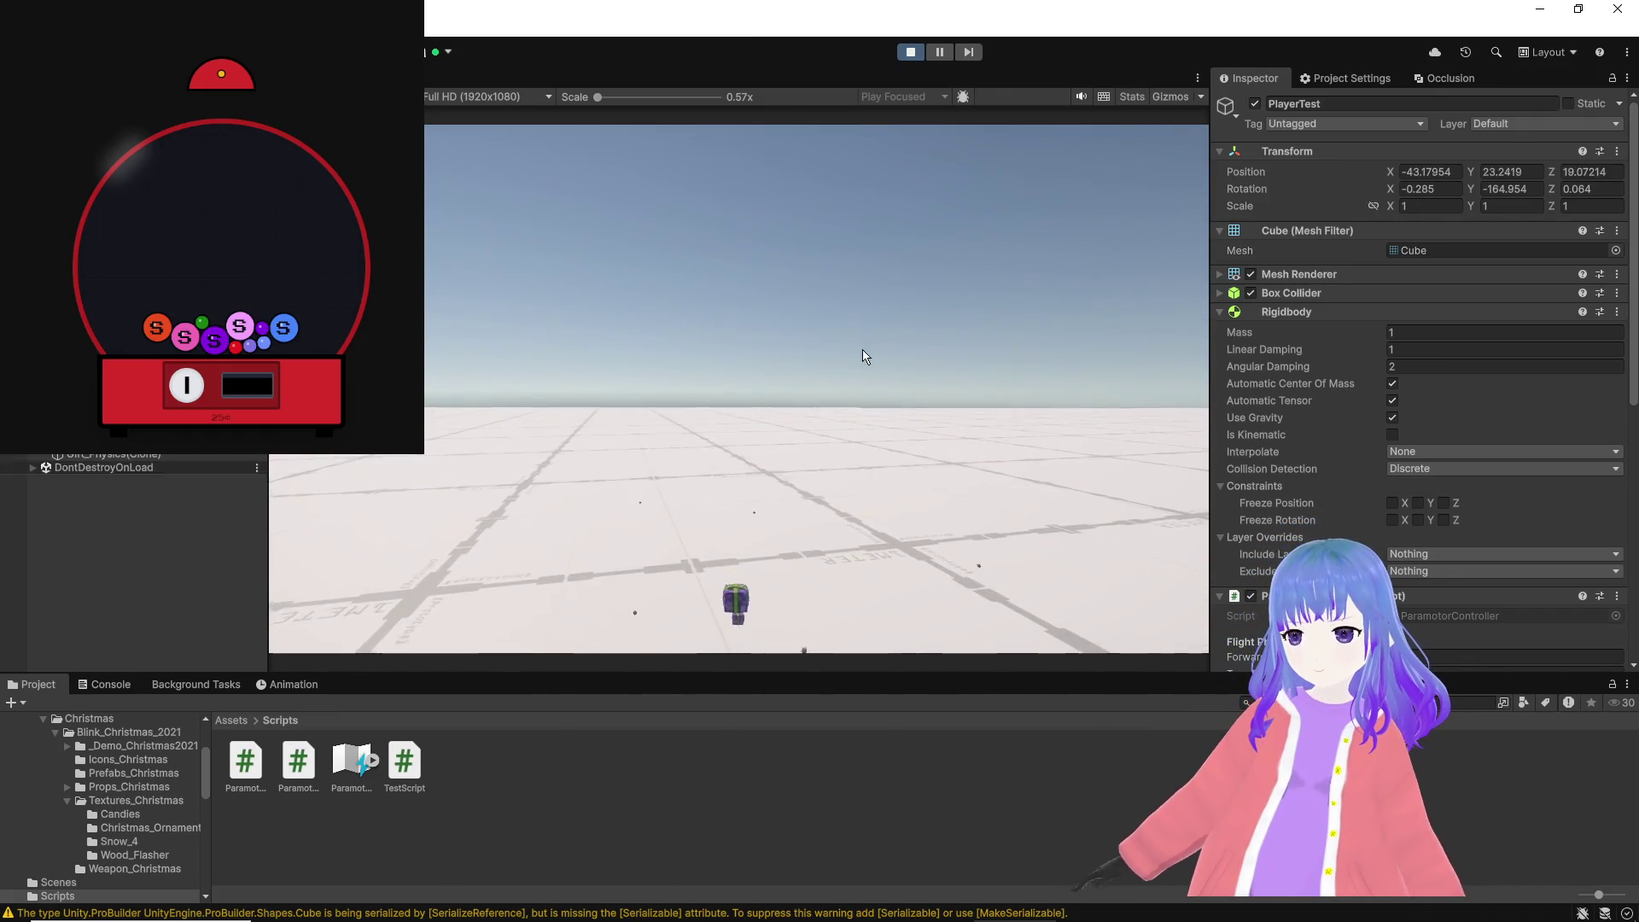
key("w")
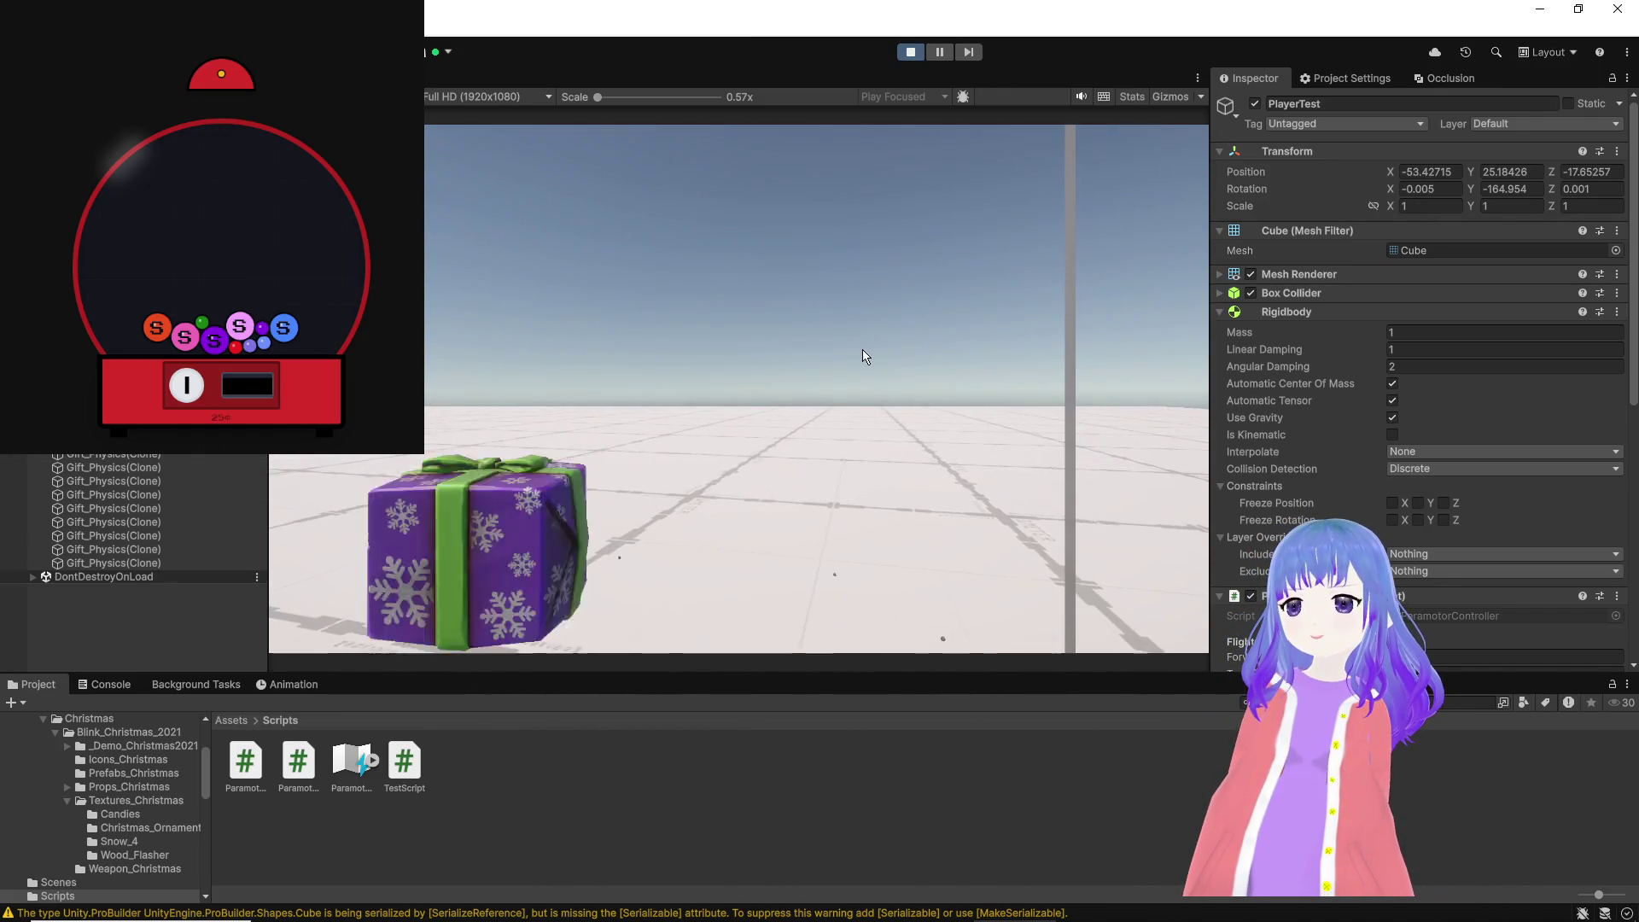
key("w")
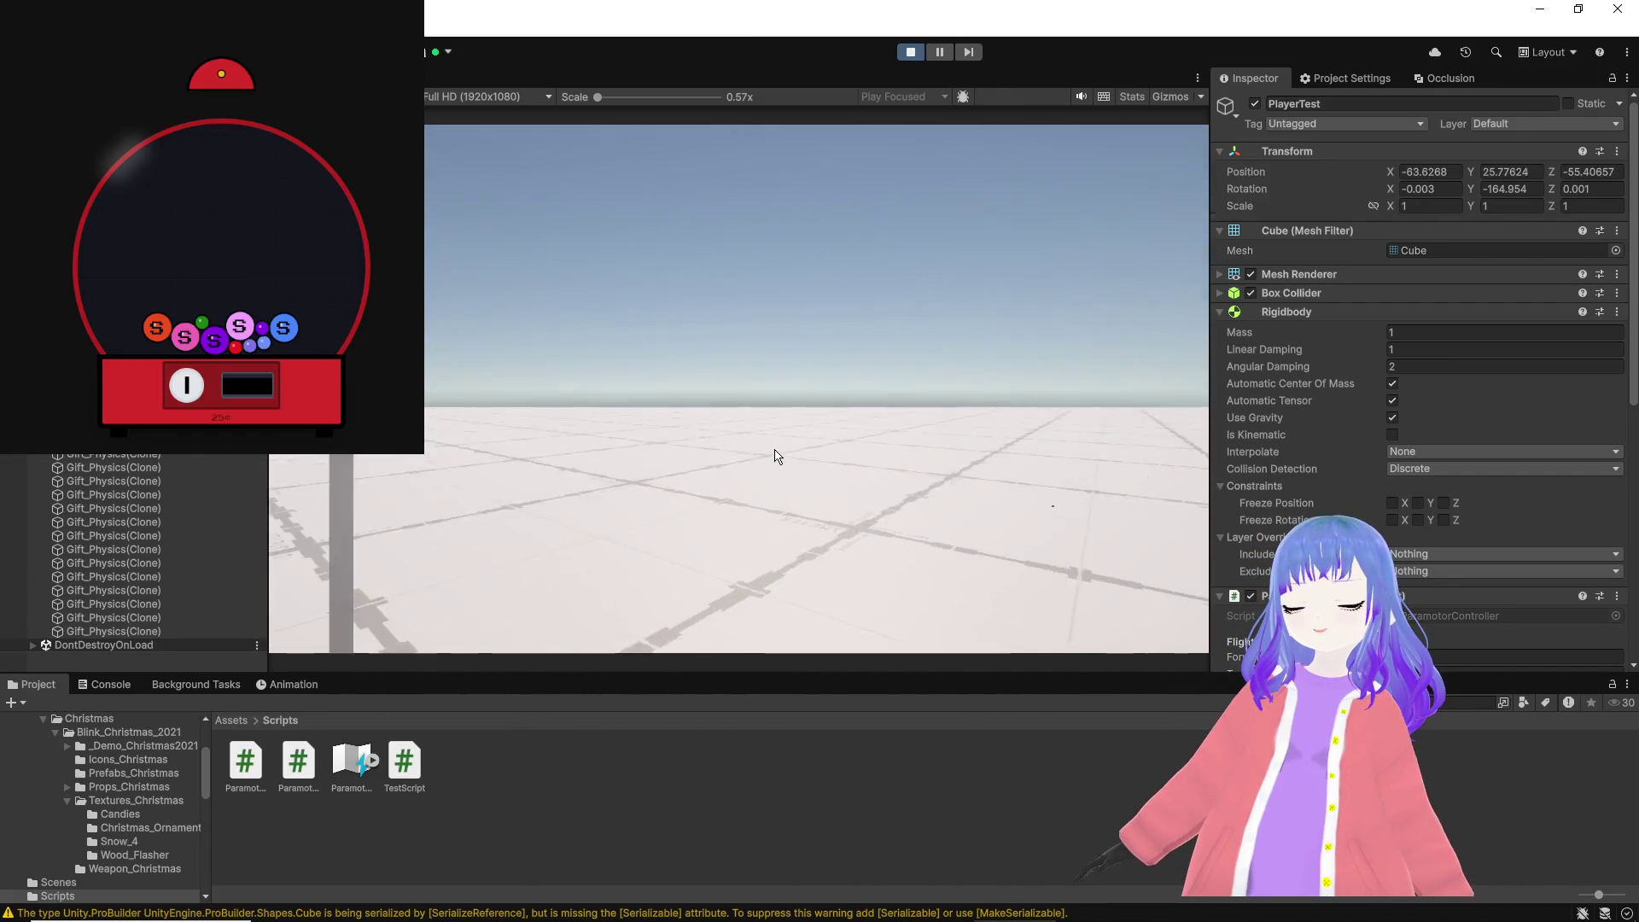
key("s")
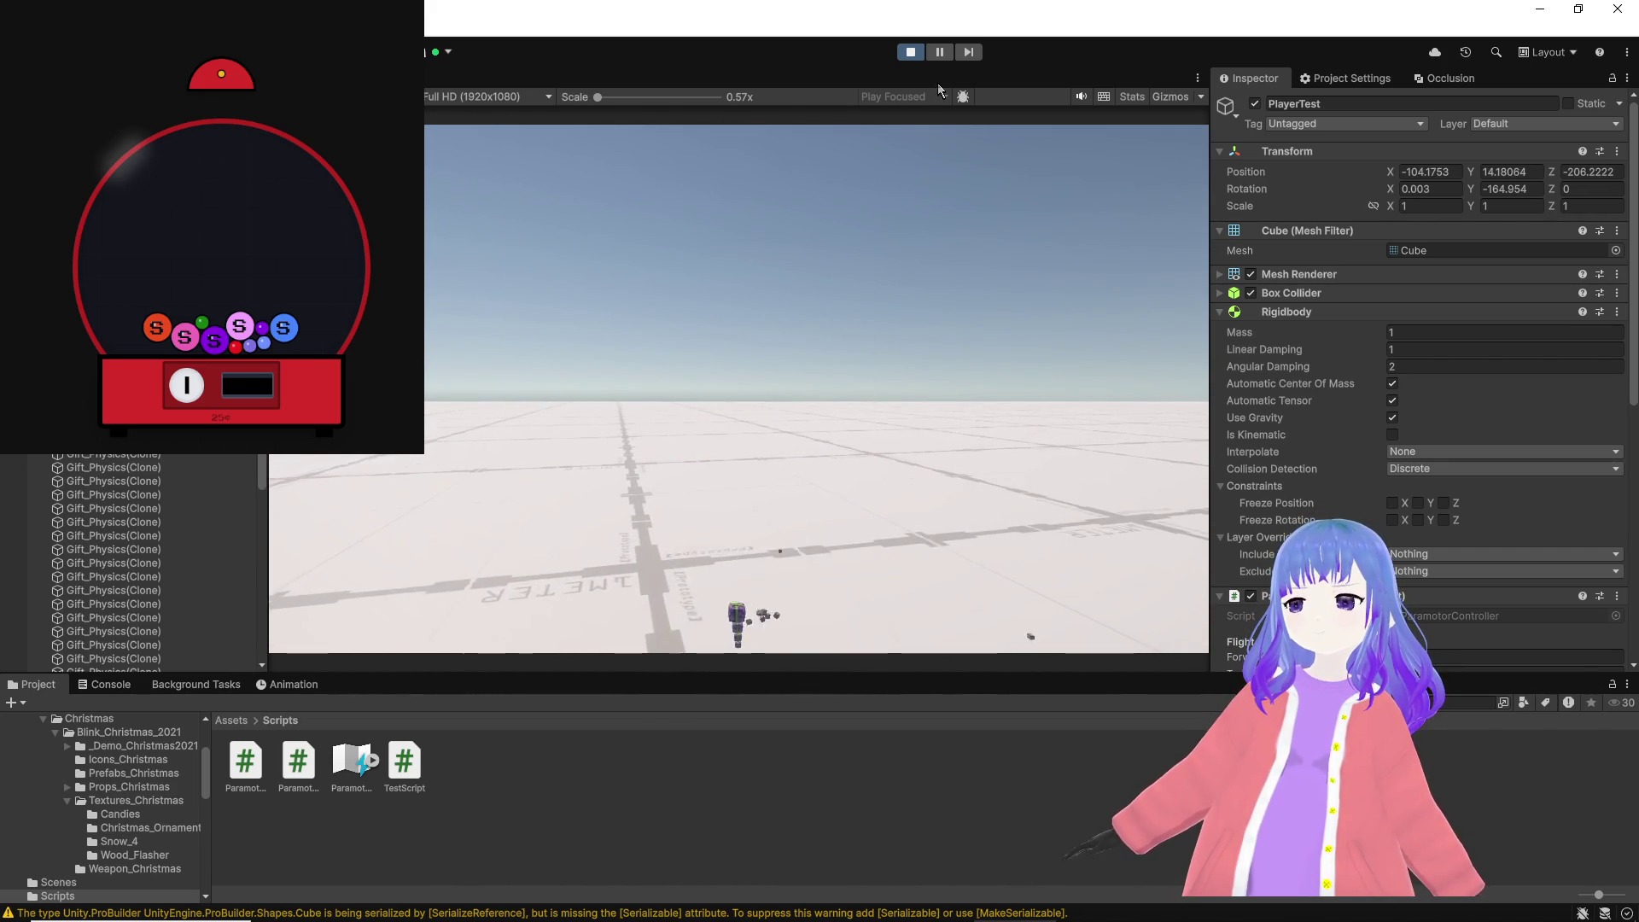
key("a")
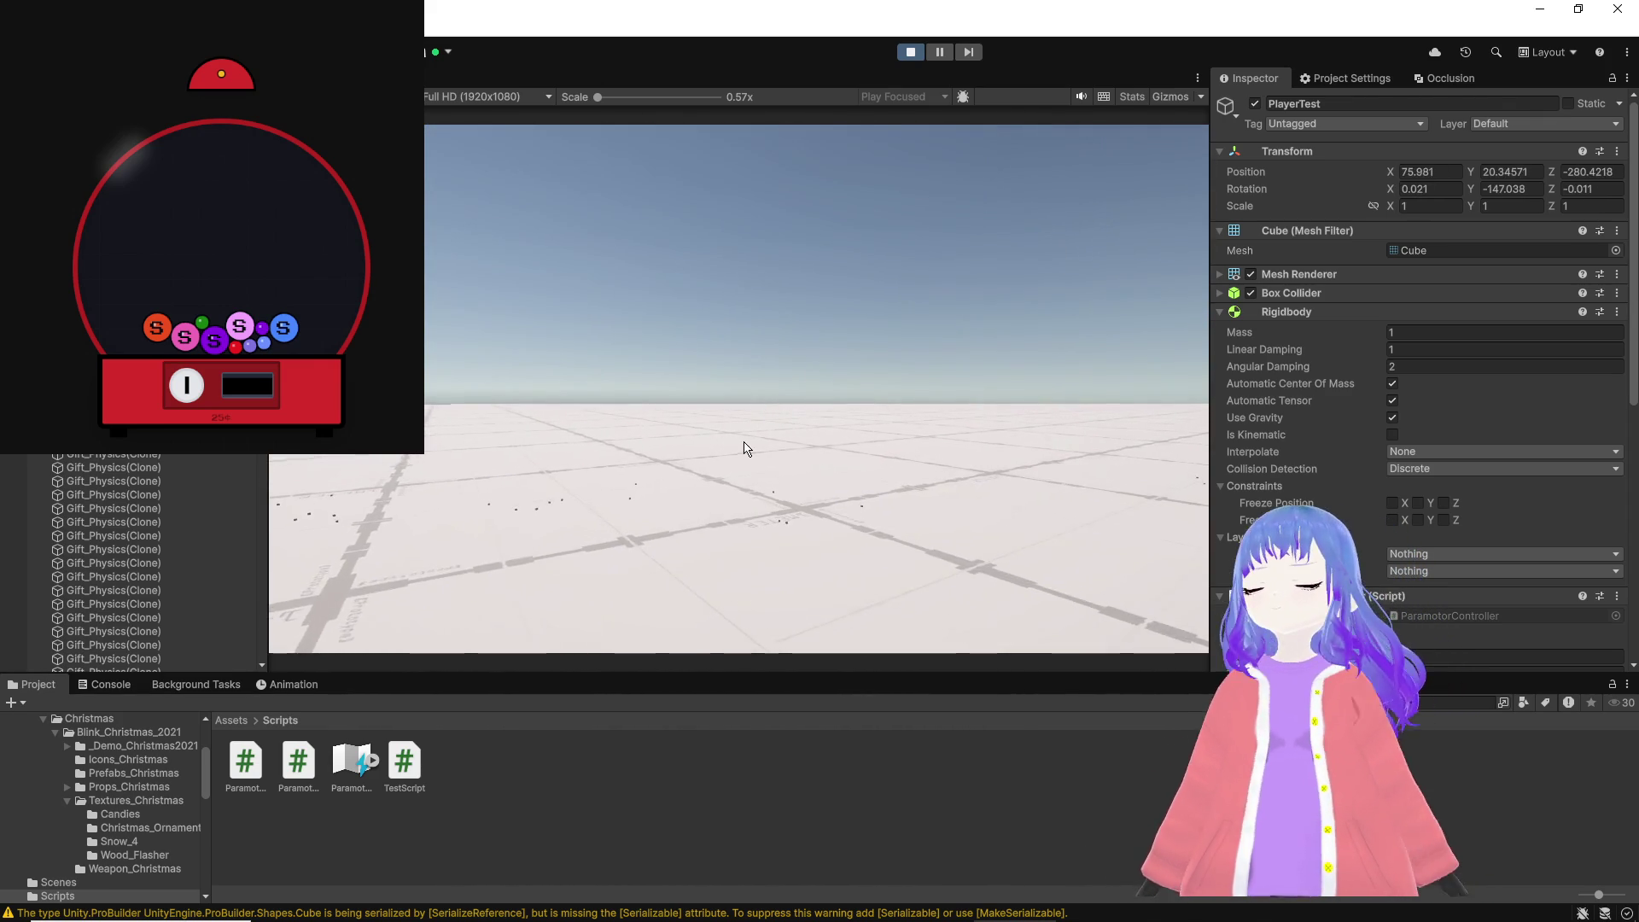
left_click(910, 51)
key("alt+Tab")
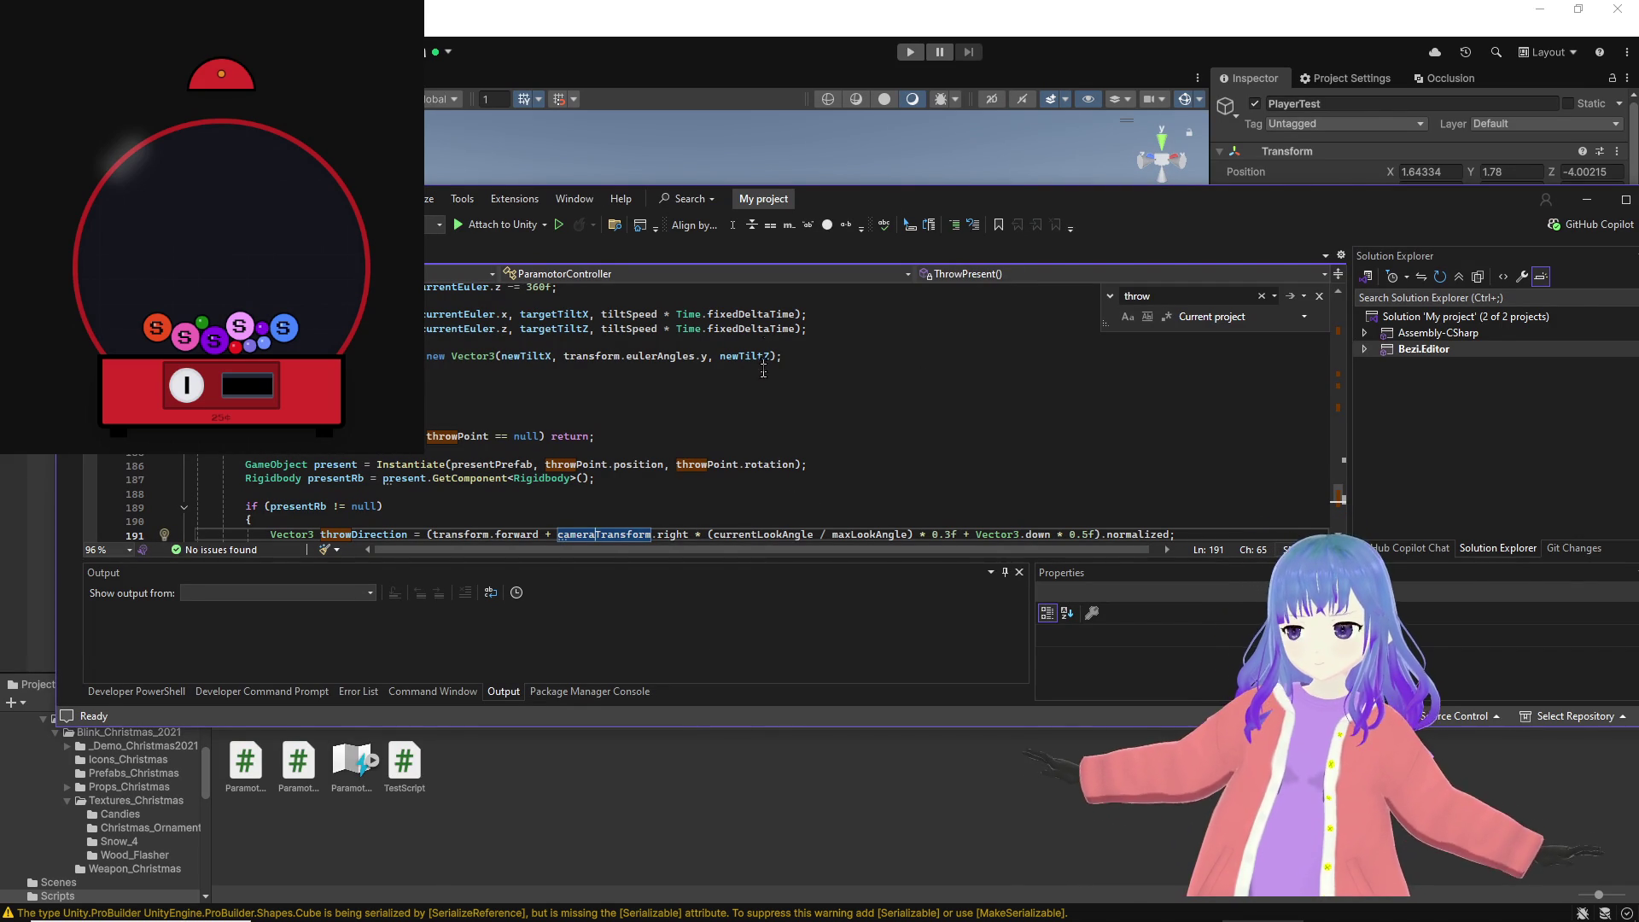
Step: Enlarge the editor and study line 191's throw formula, including its look-angle term and 0.3f factor
left_click_drag(681, 726, 680, 878)
left_click(445, 535)
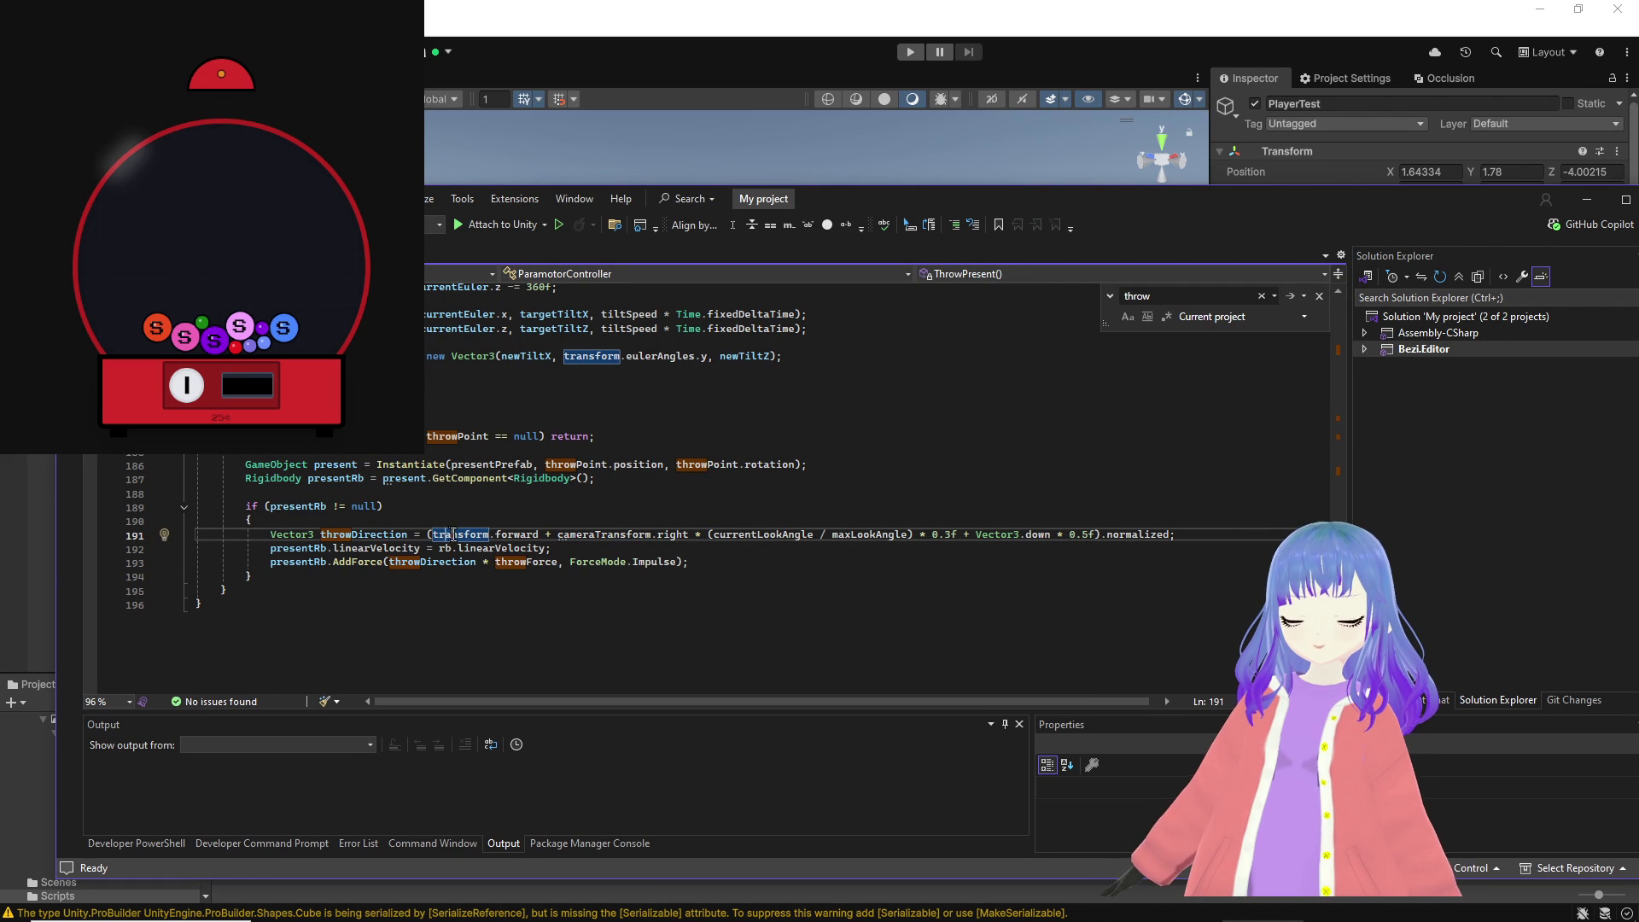
left_click(604, 534)
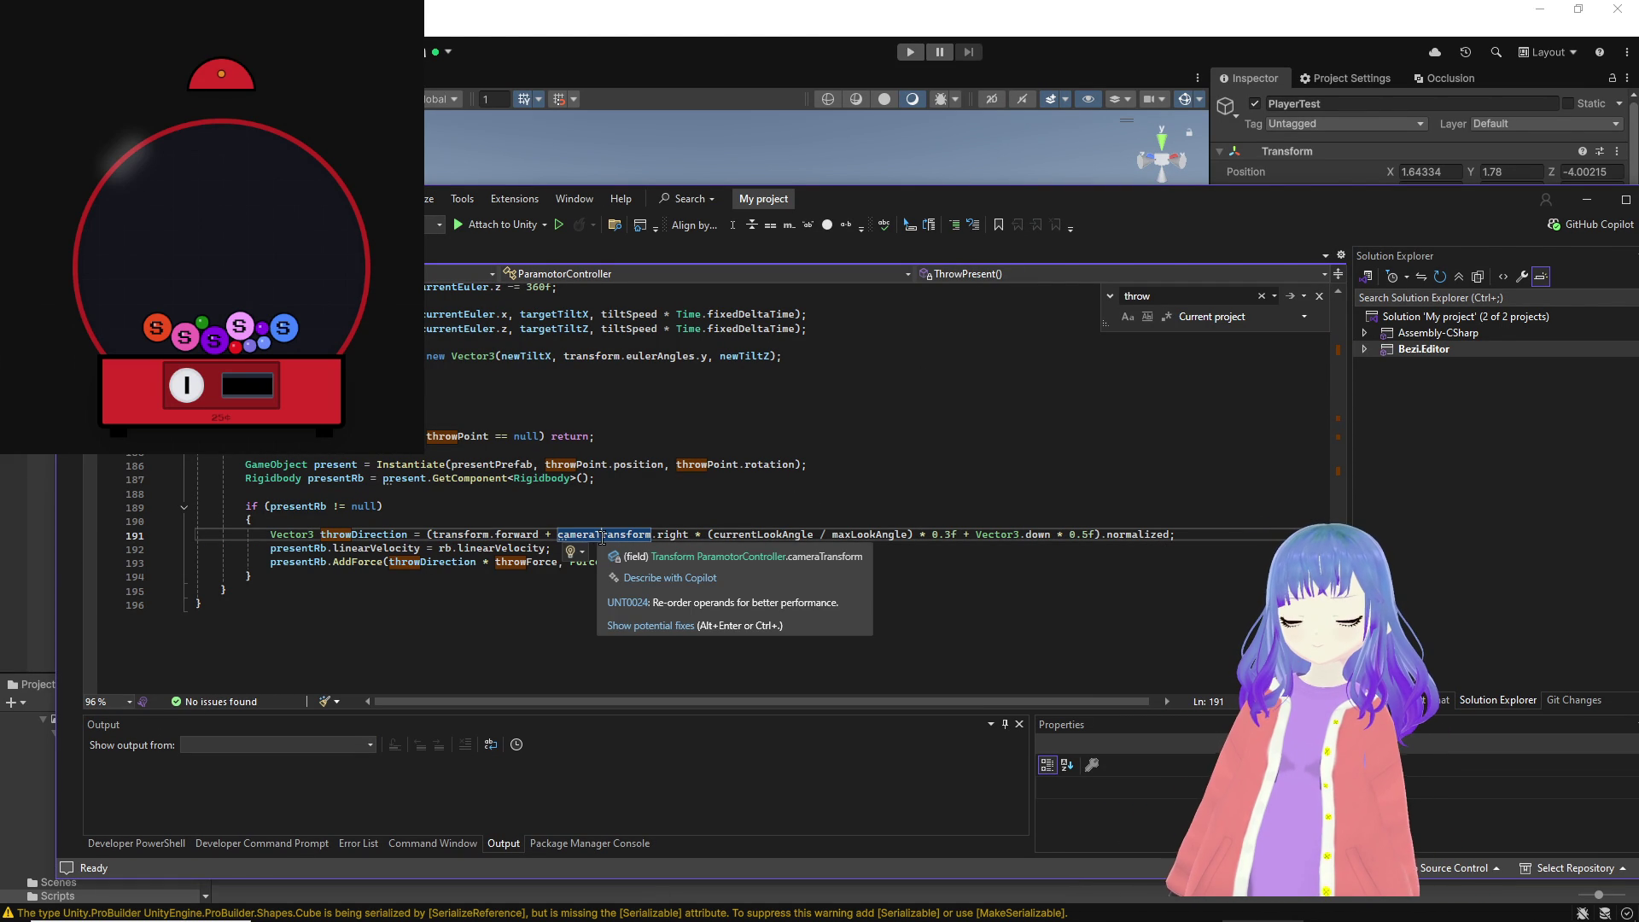
left_click(956, 534)
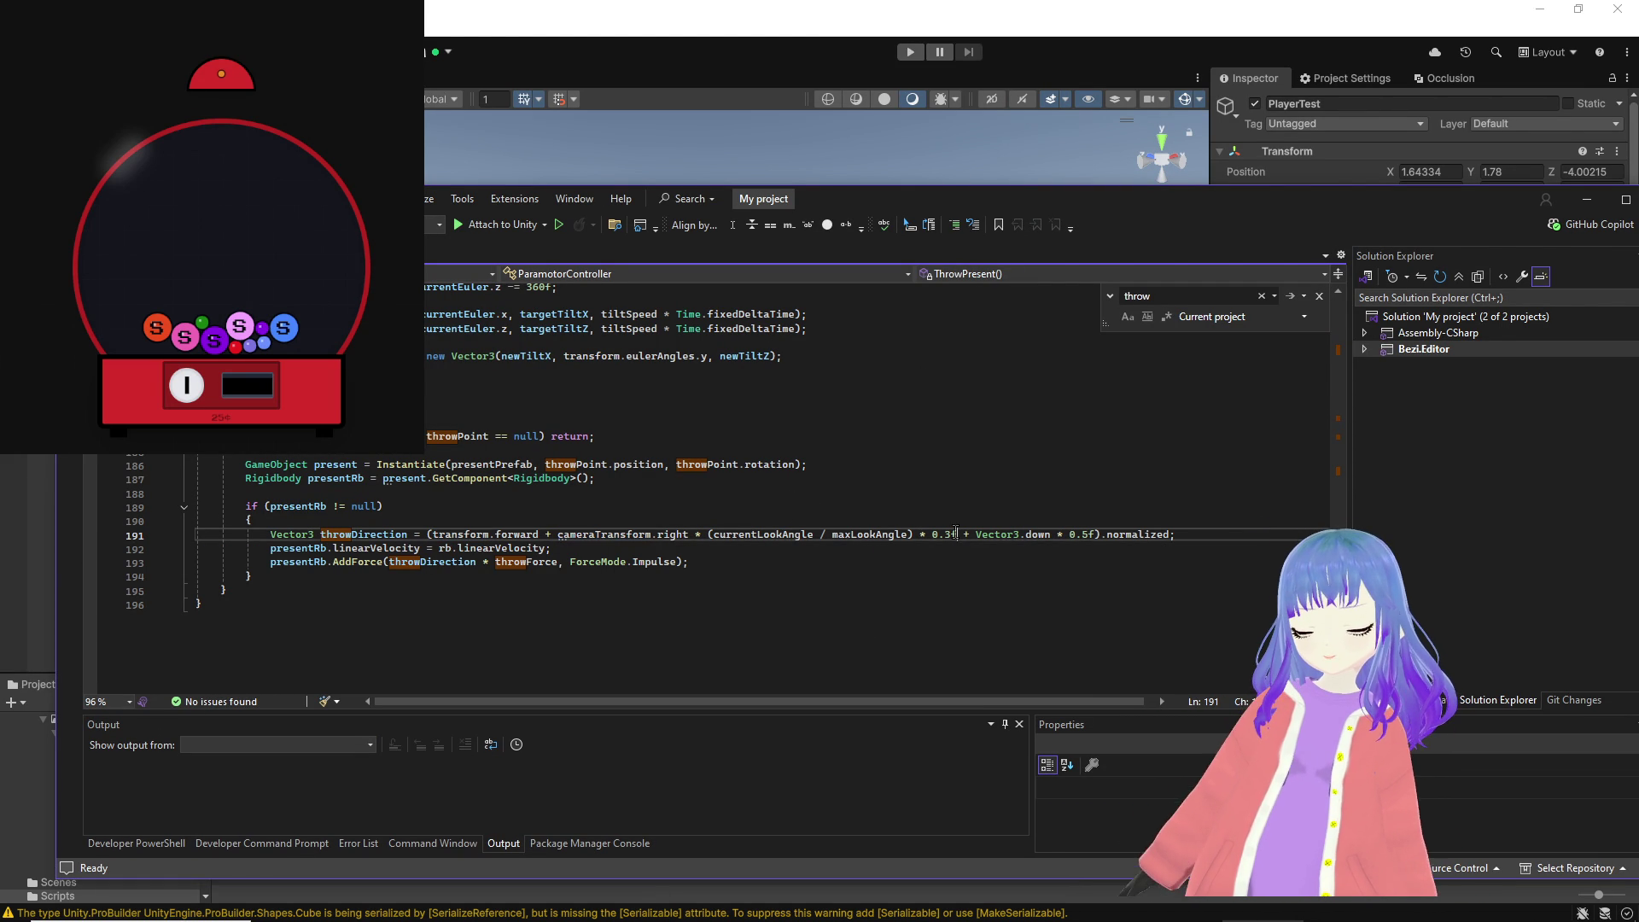
mouse_move(1124, 531)
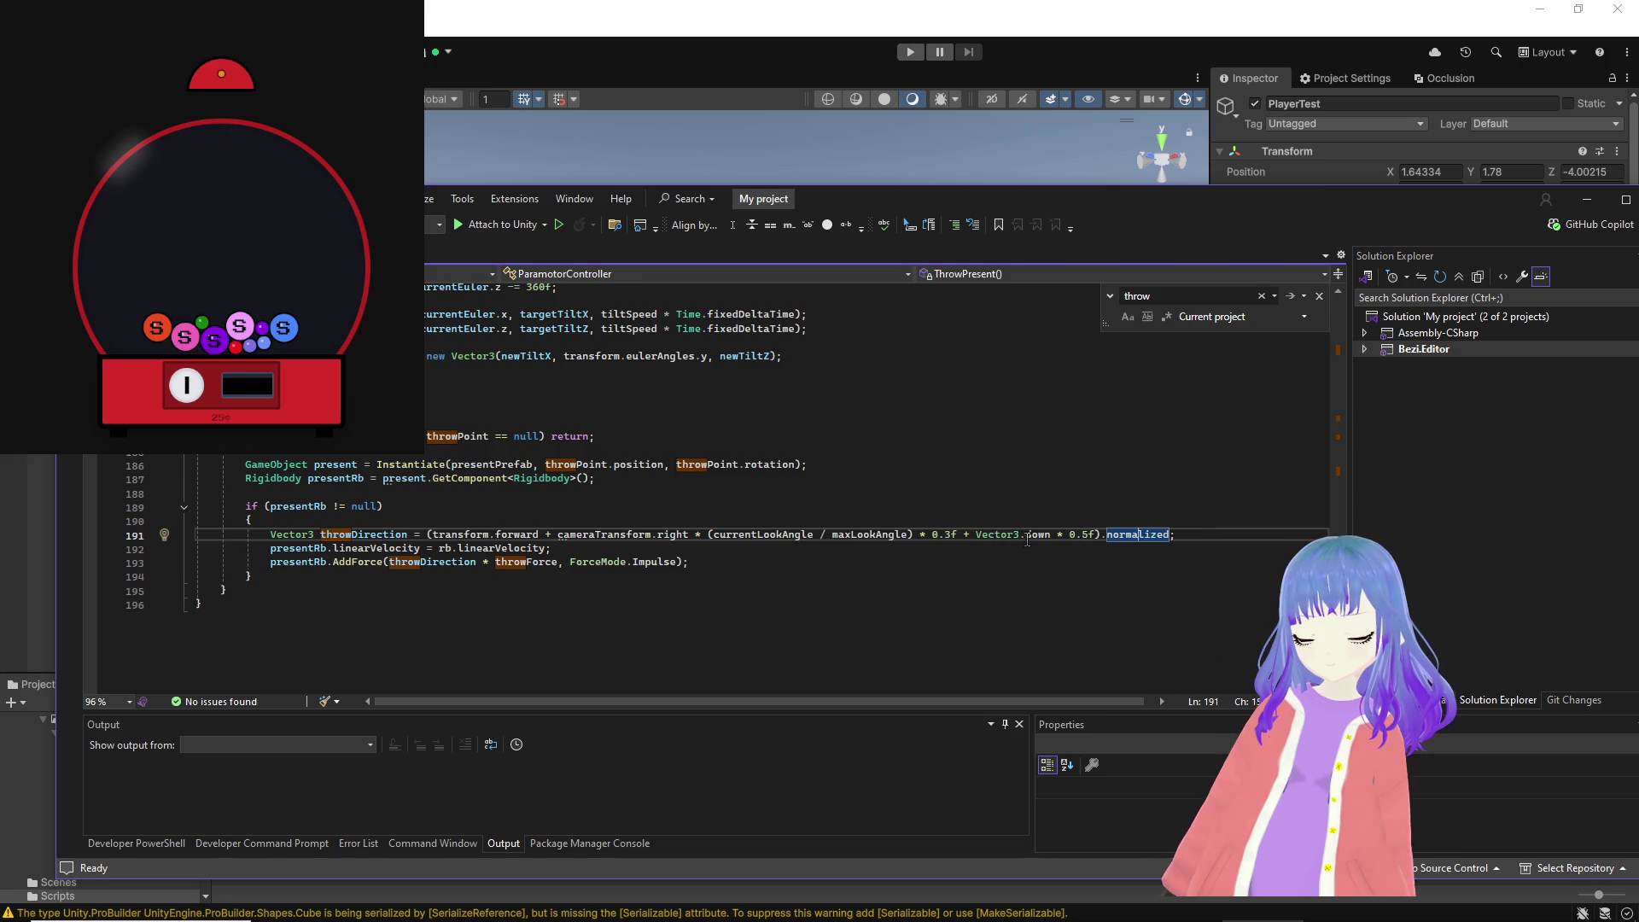
left_click(705, 535)
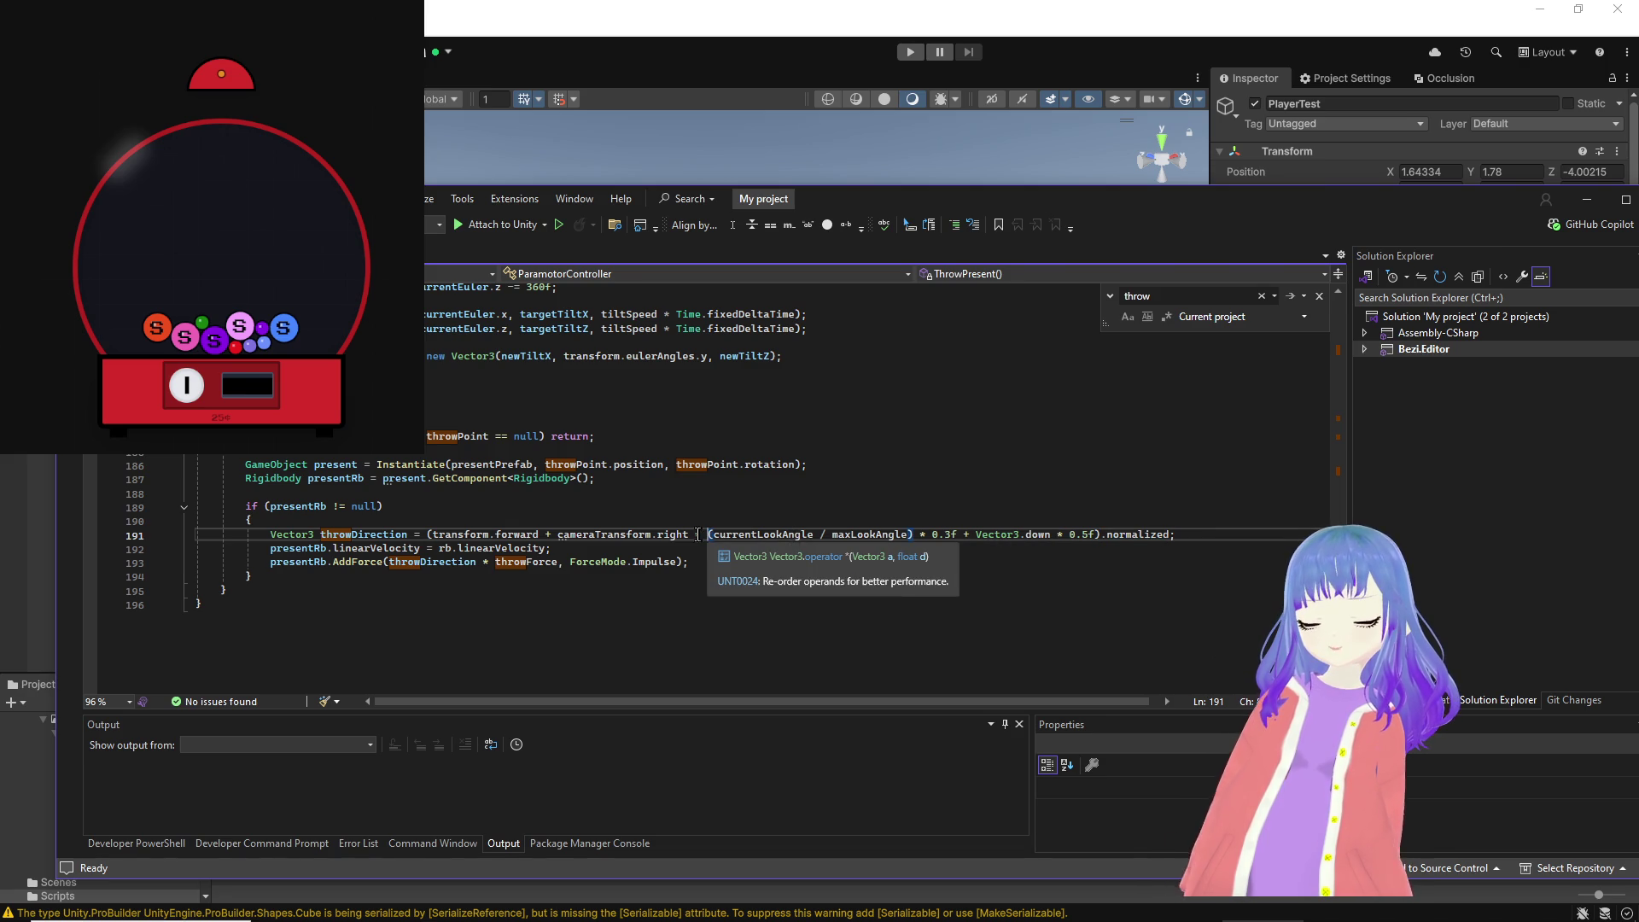
left_click_drag(707, 534, 866, 535)
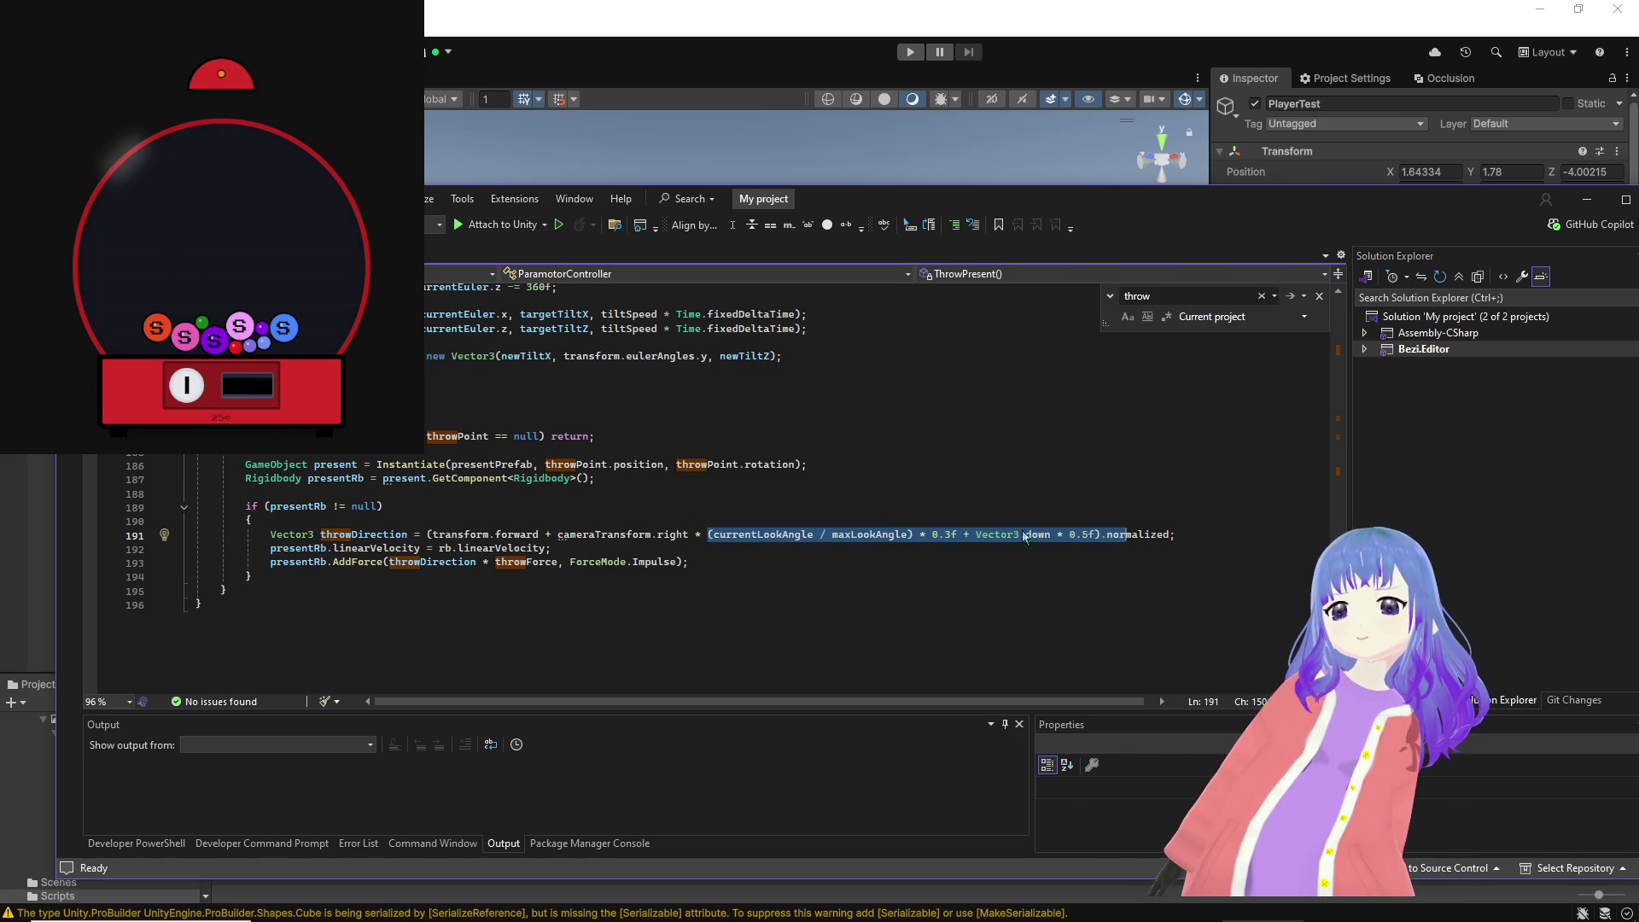
left_click(975, 534)
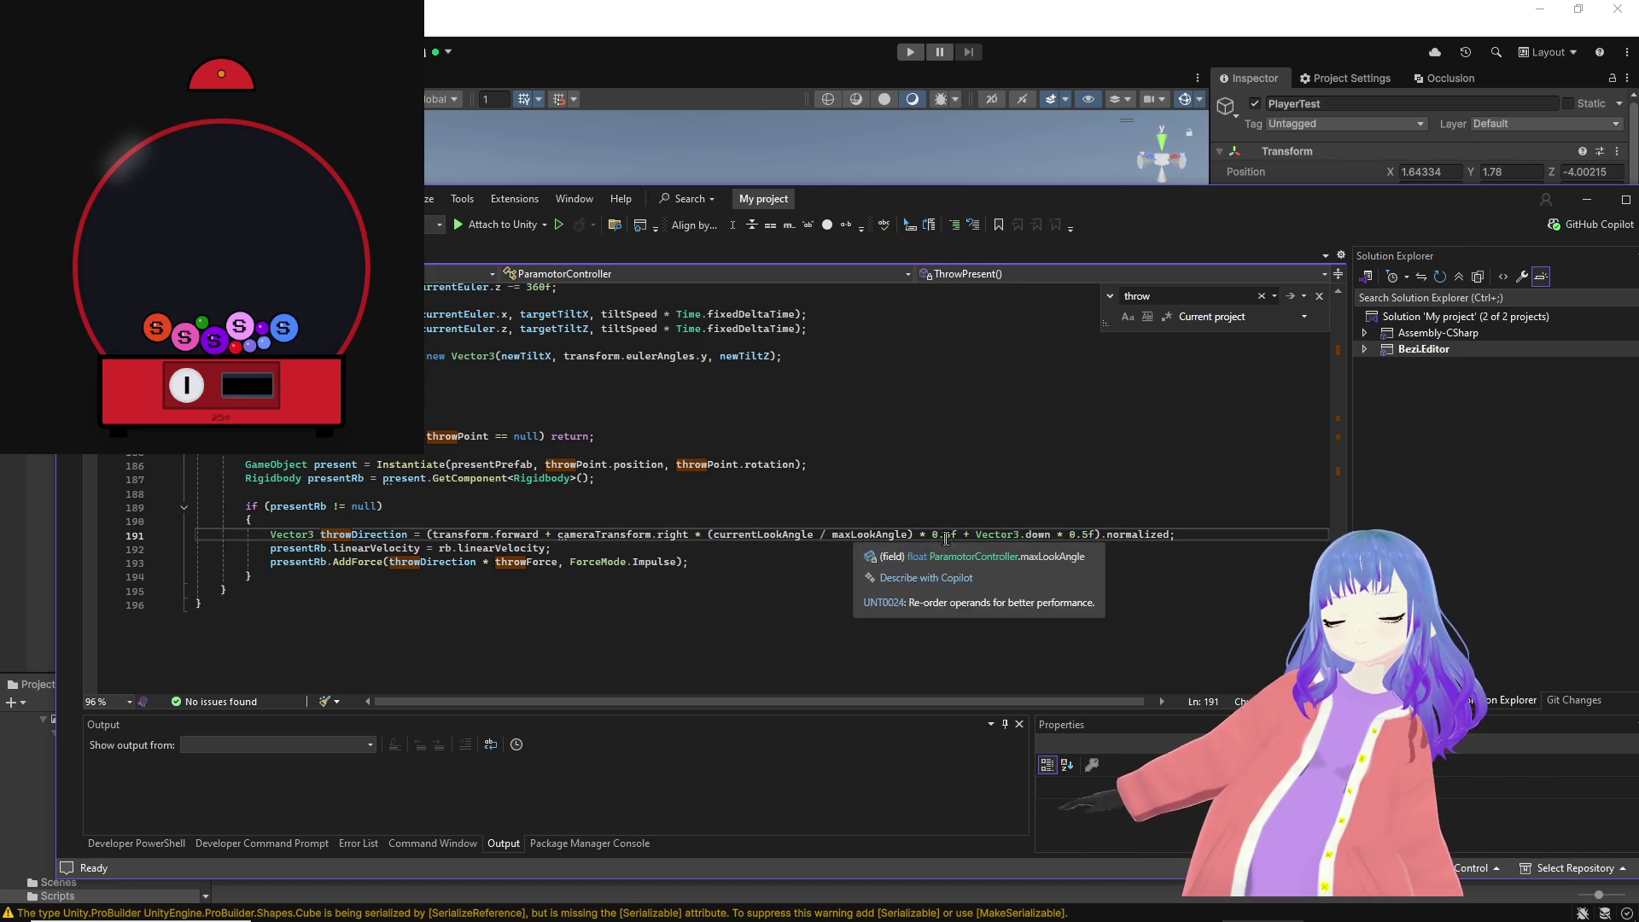
left_click(1149, 535)
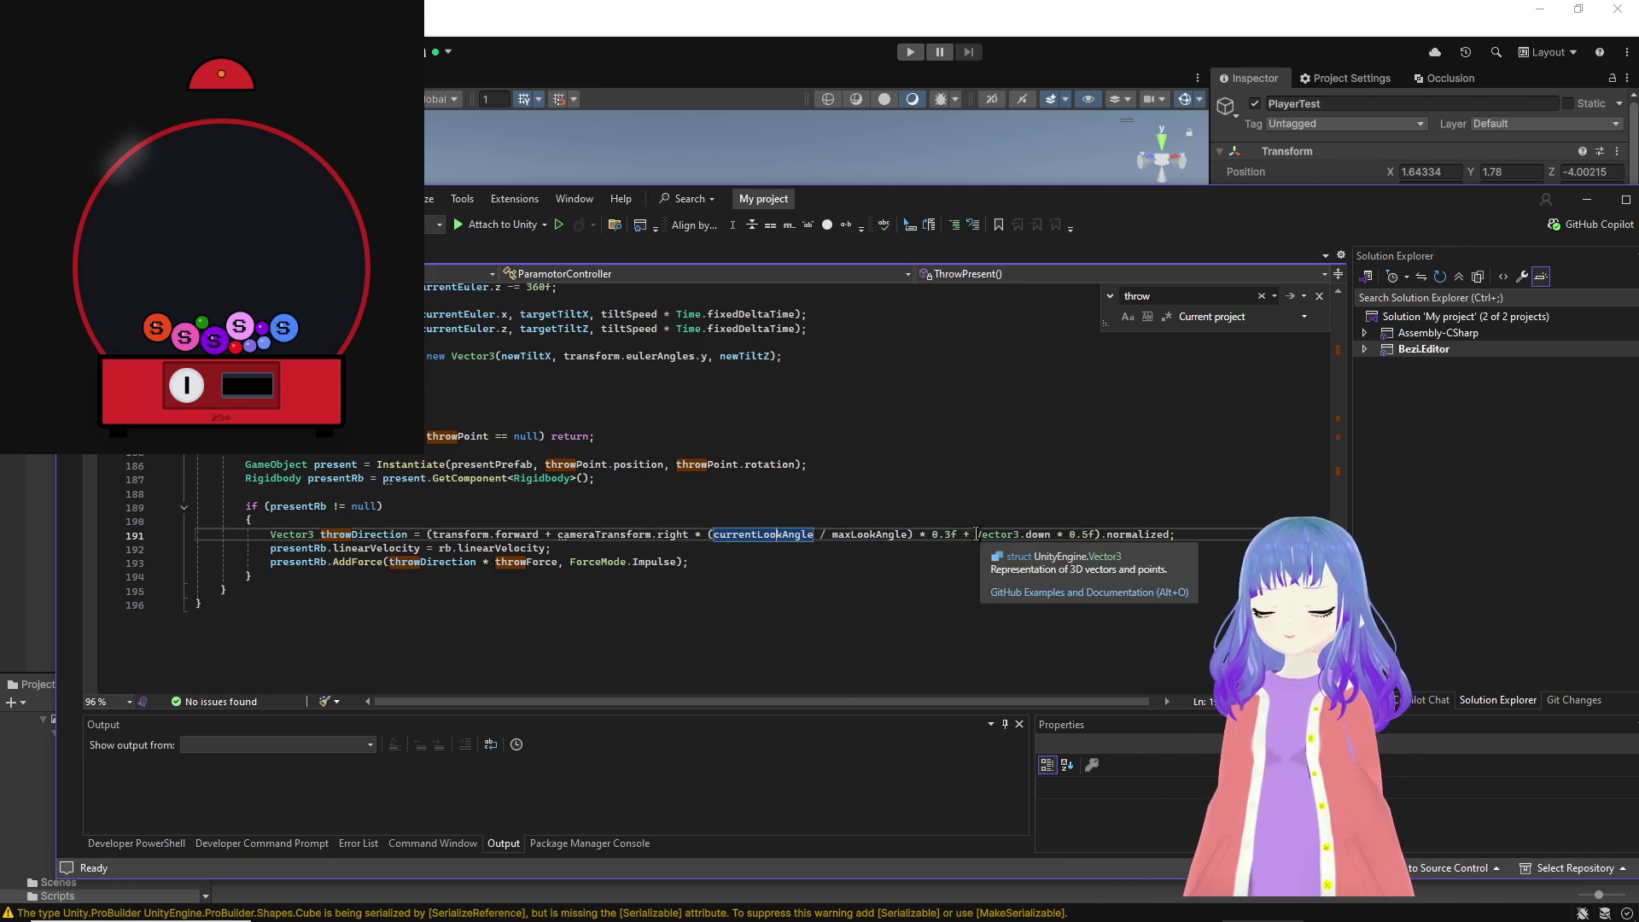
left_click(941, 537)
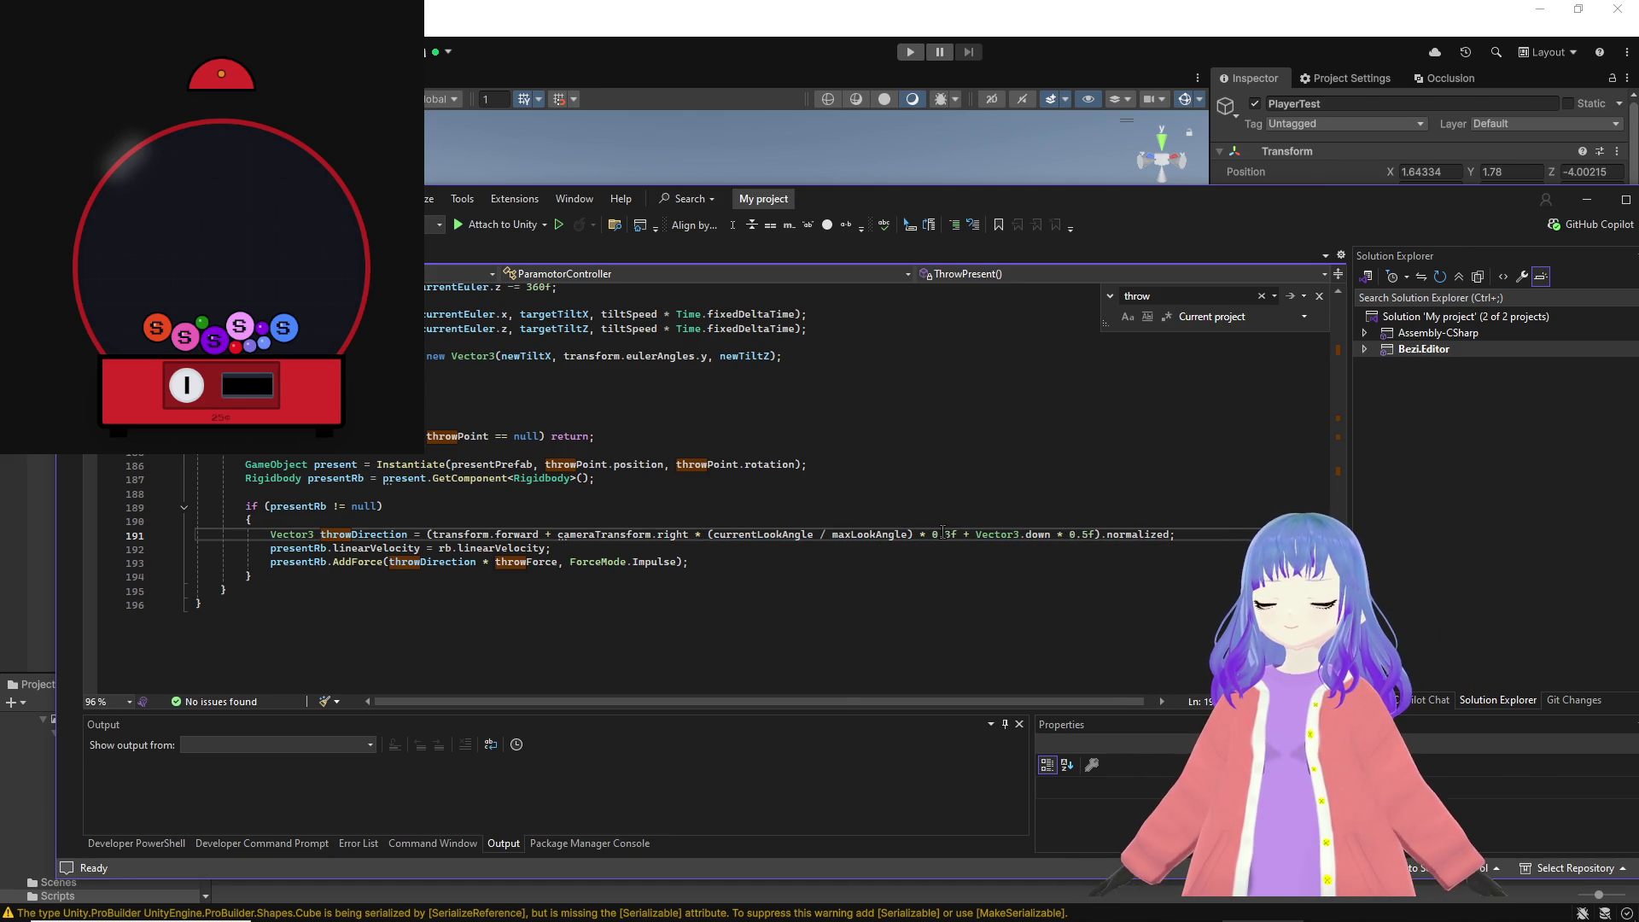
type("3")
left_click(954, 534)
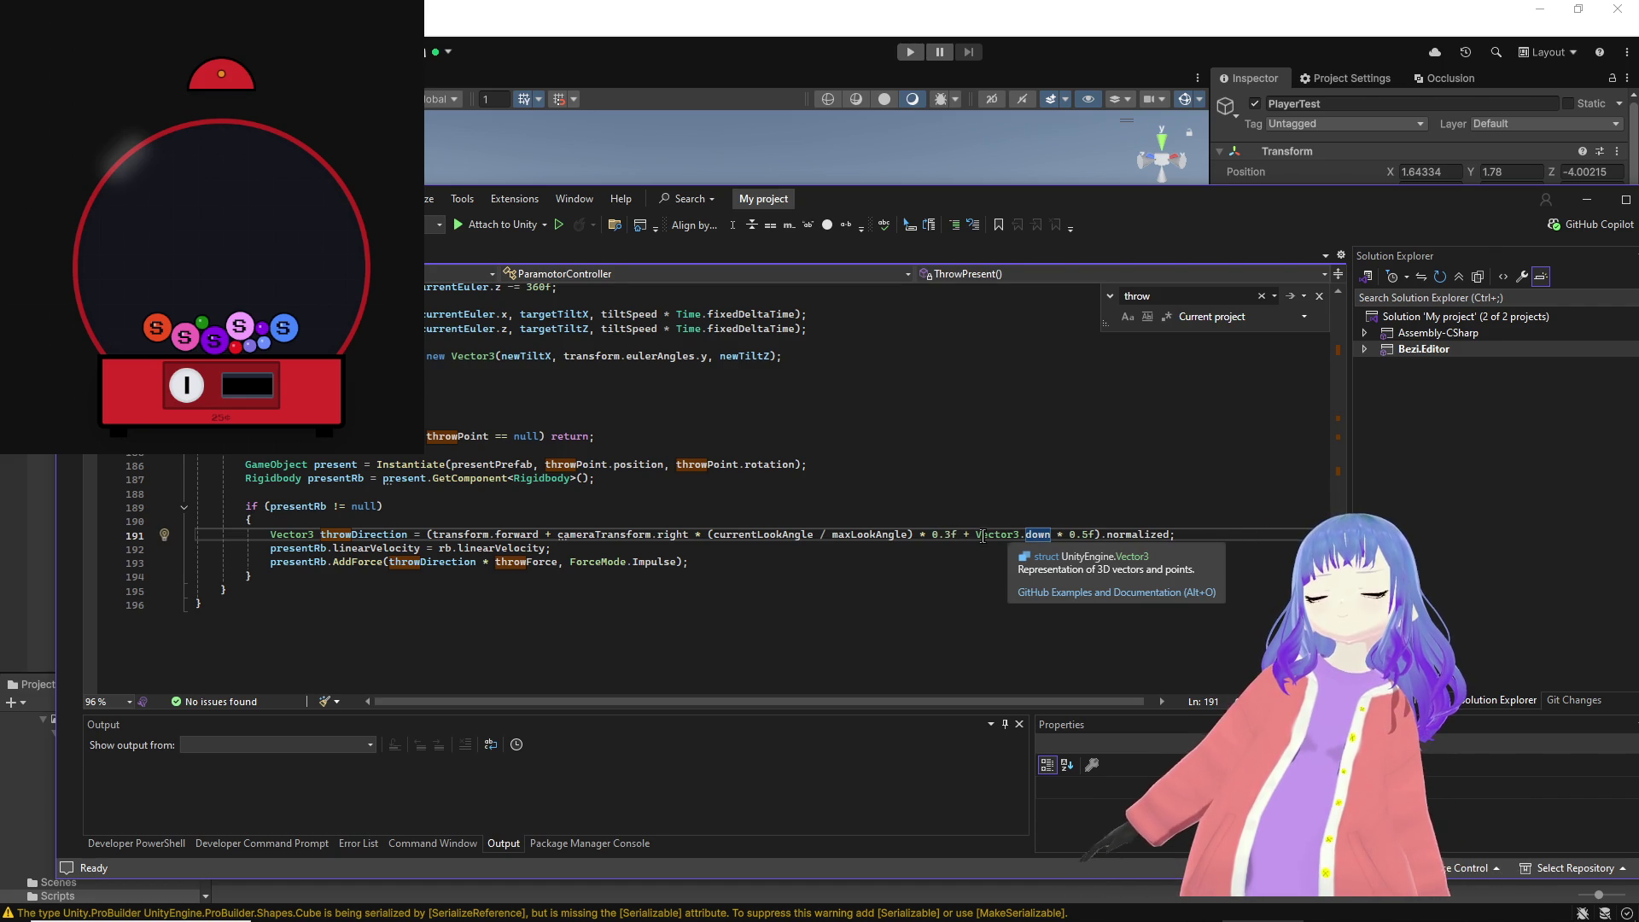
left_click(628, 536)
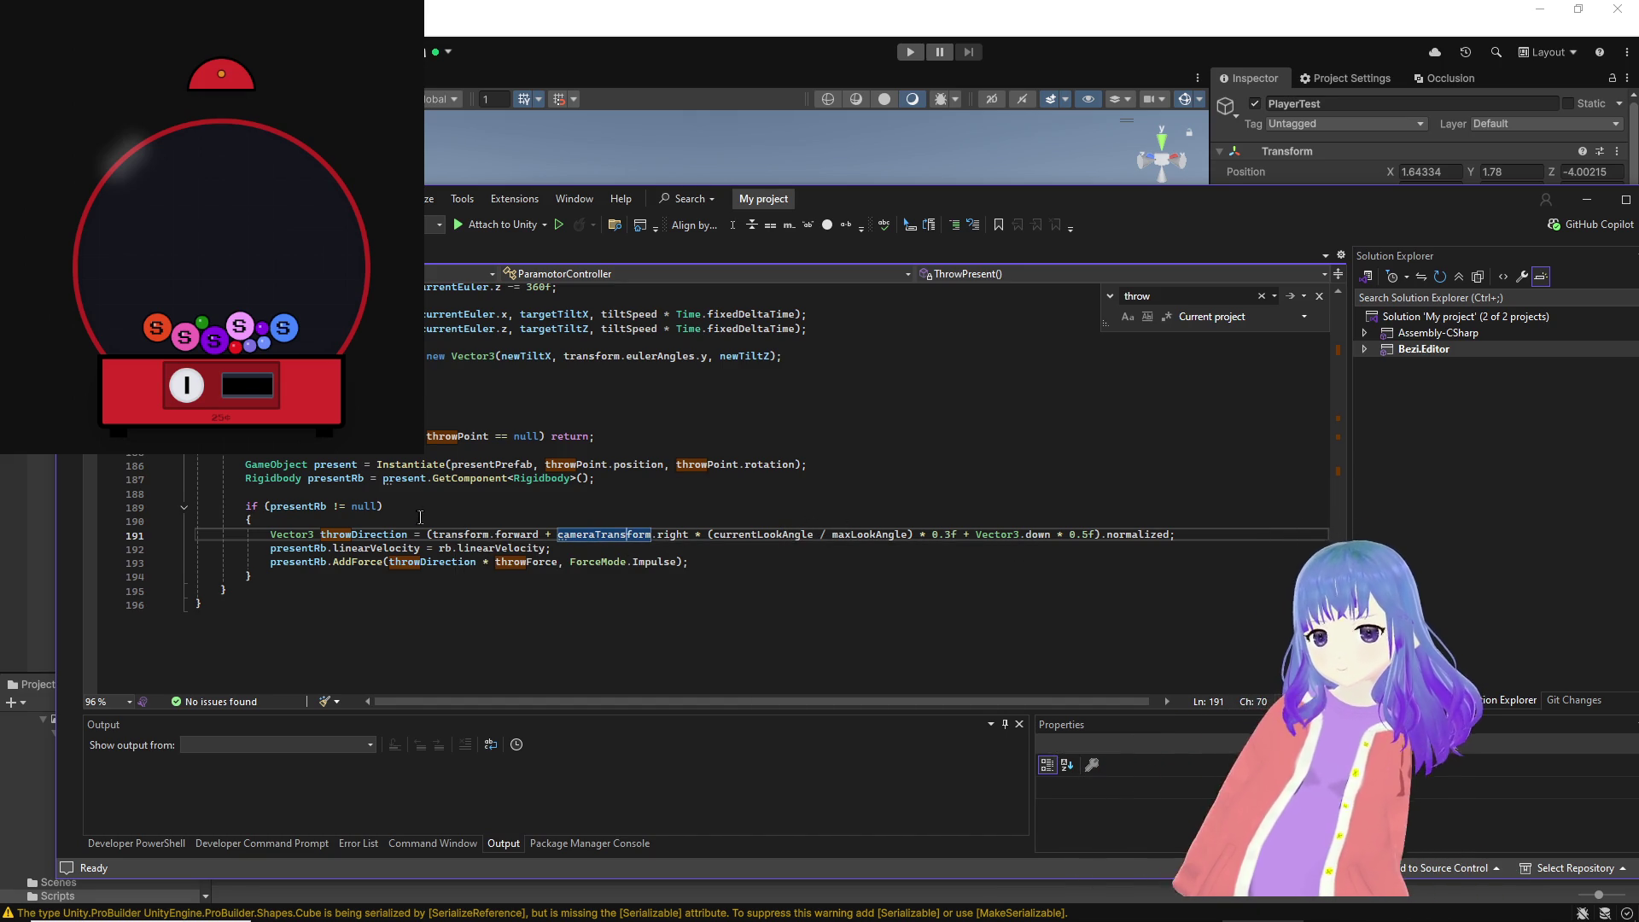
Step: Replace the line 191 throw direction with cameraTransform.forward; and go back to Unity
left_click_drag(429, 534, 1170, 539)
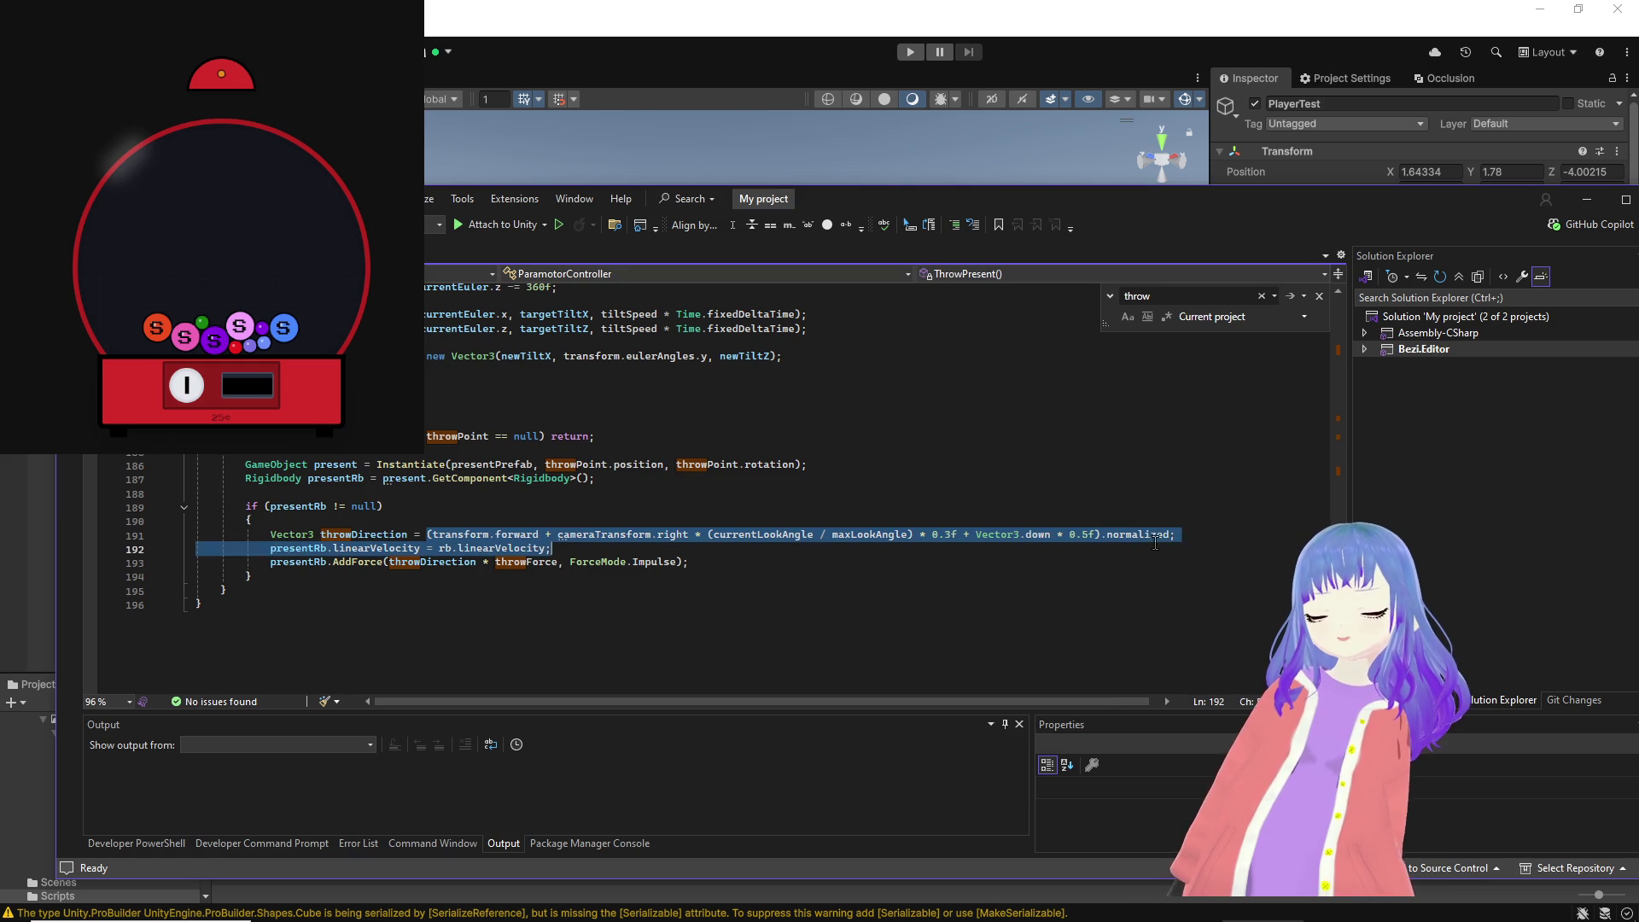
type("camer")
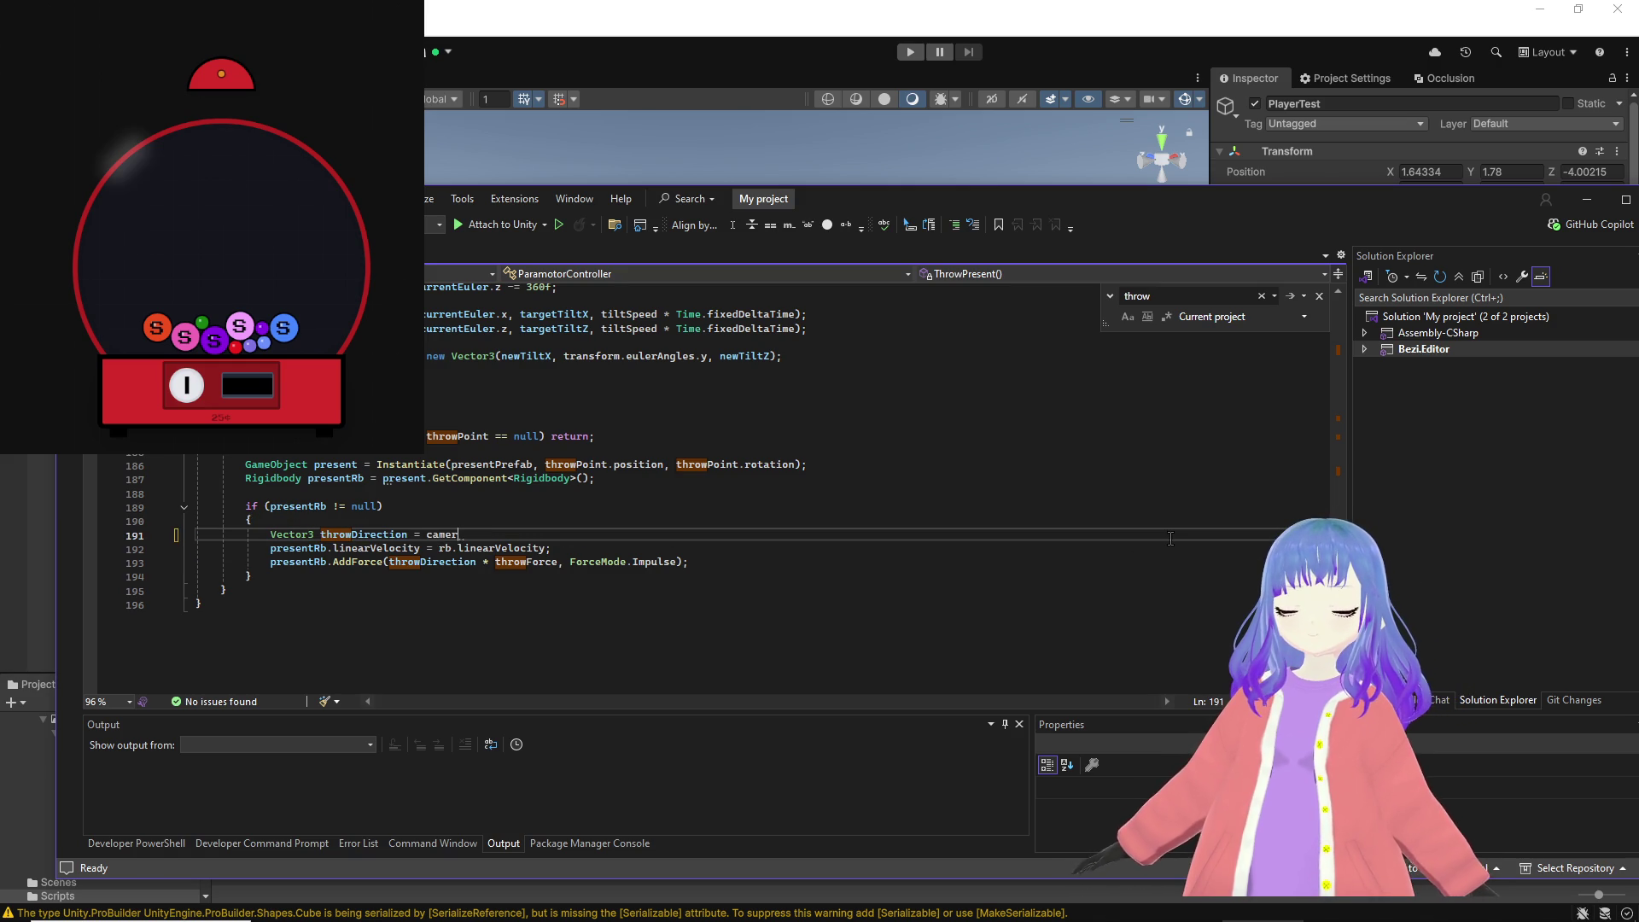
type("aTransform.forward;")
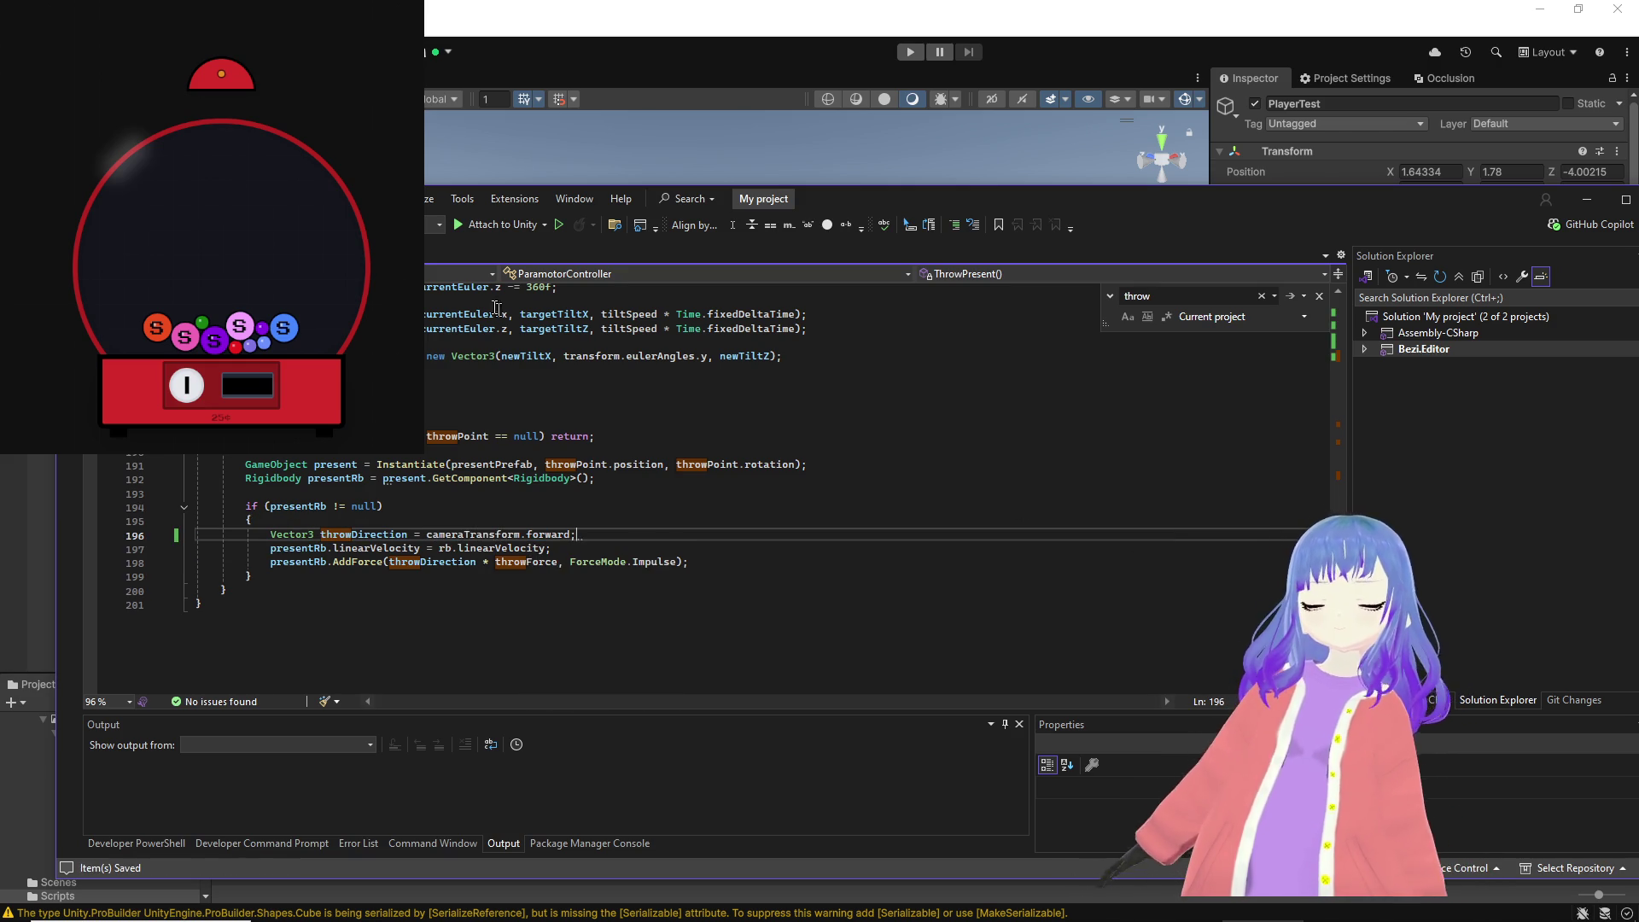
left_click(811, 60)
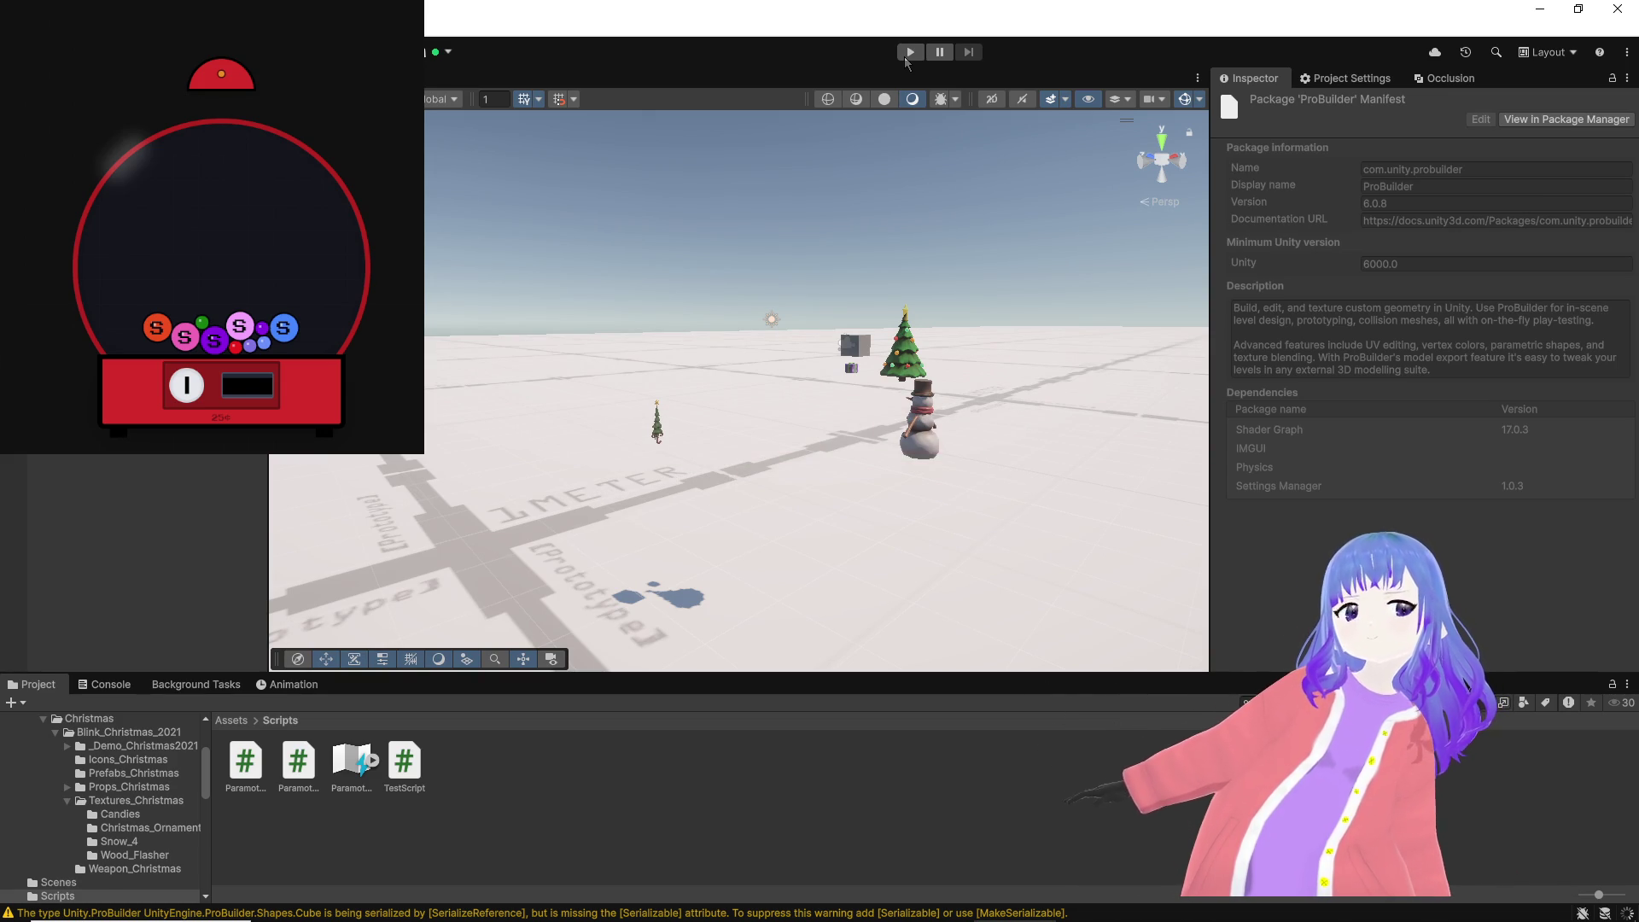
left_click(906, 55)
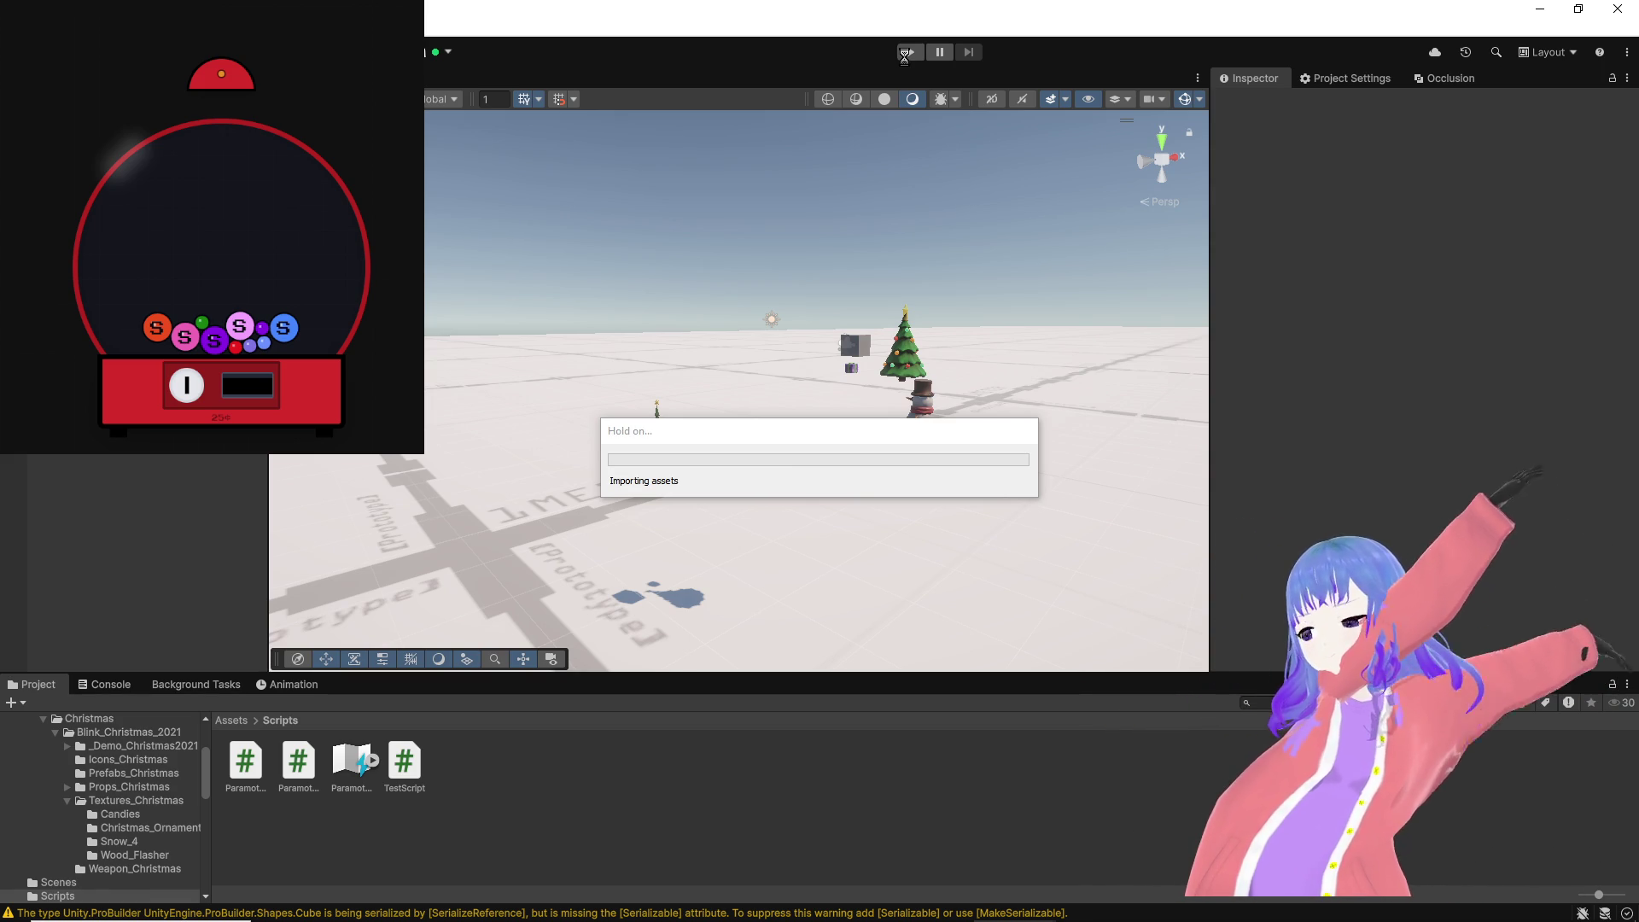
left_click(910, 52)
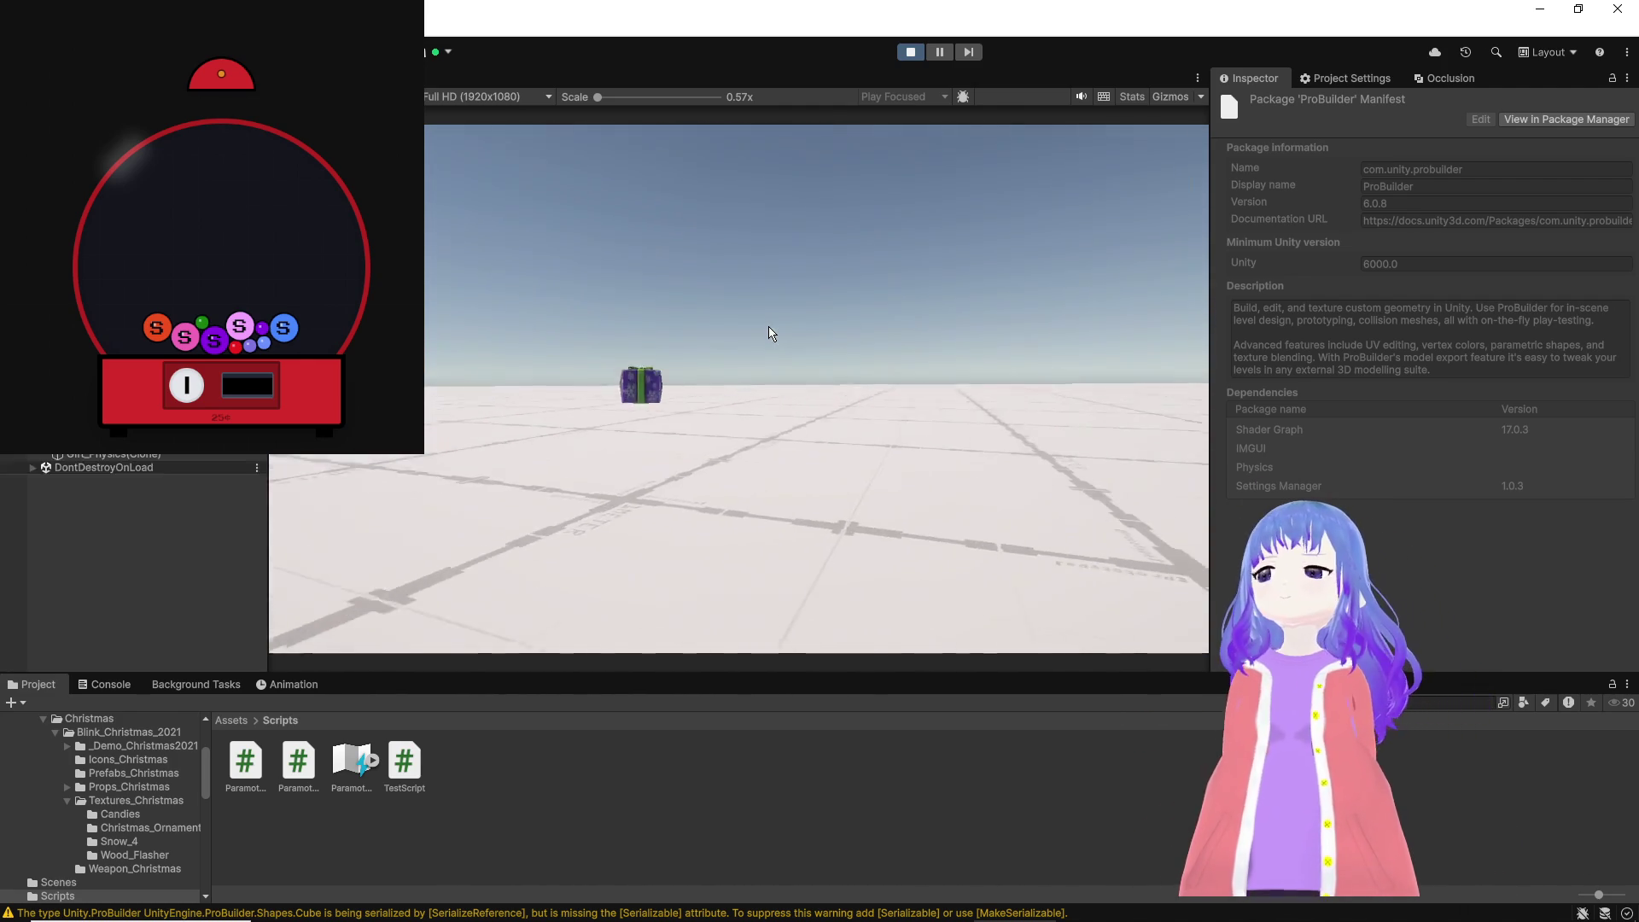
key("ctrl+s")
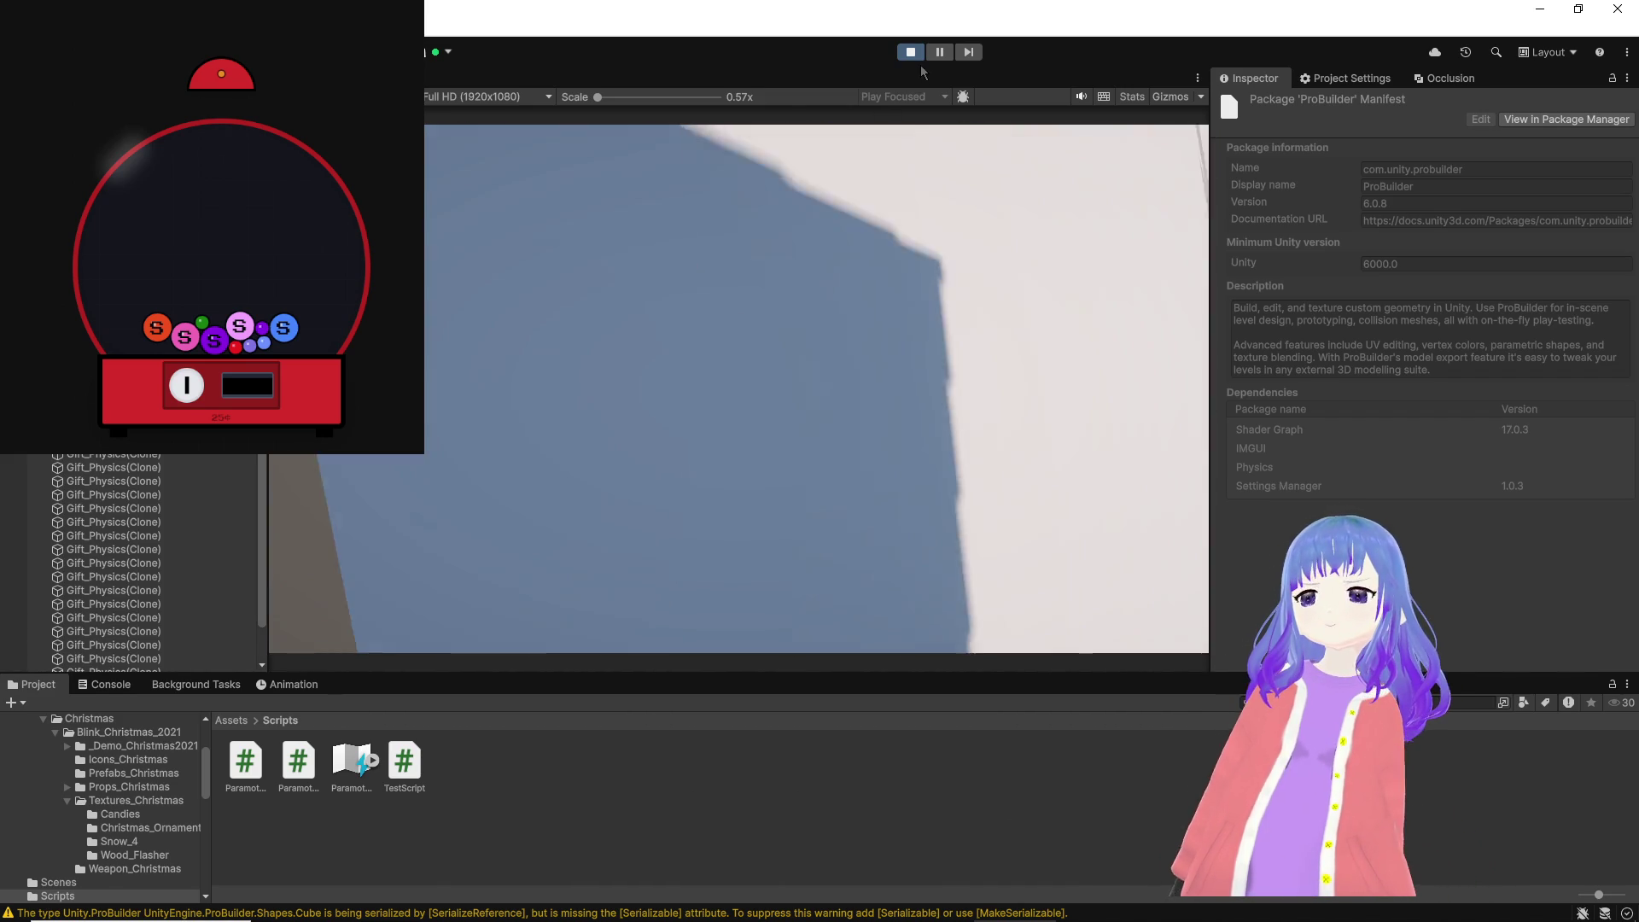
left_click(911, 52)
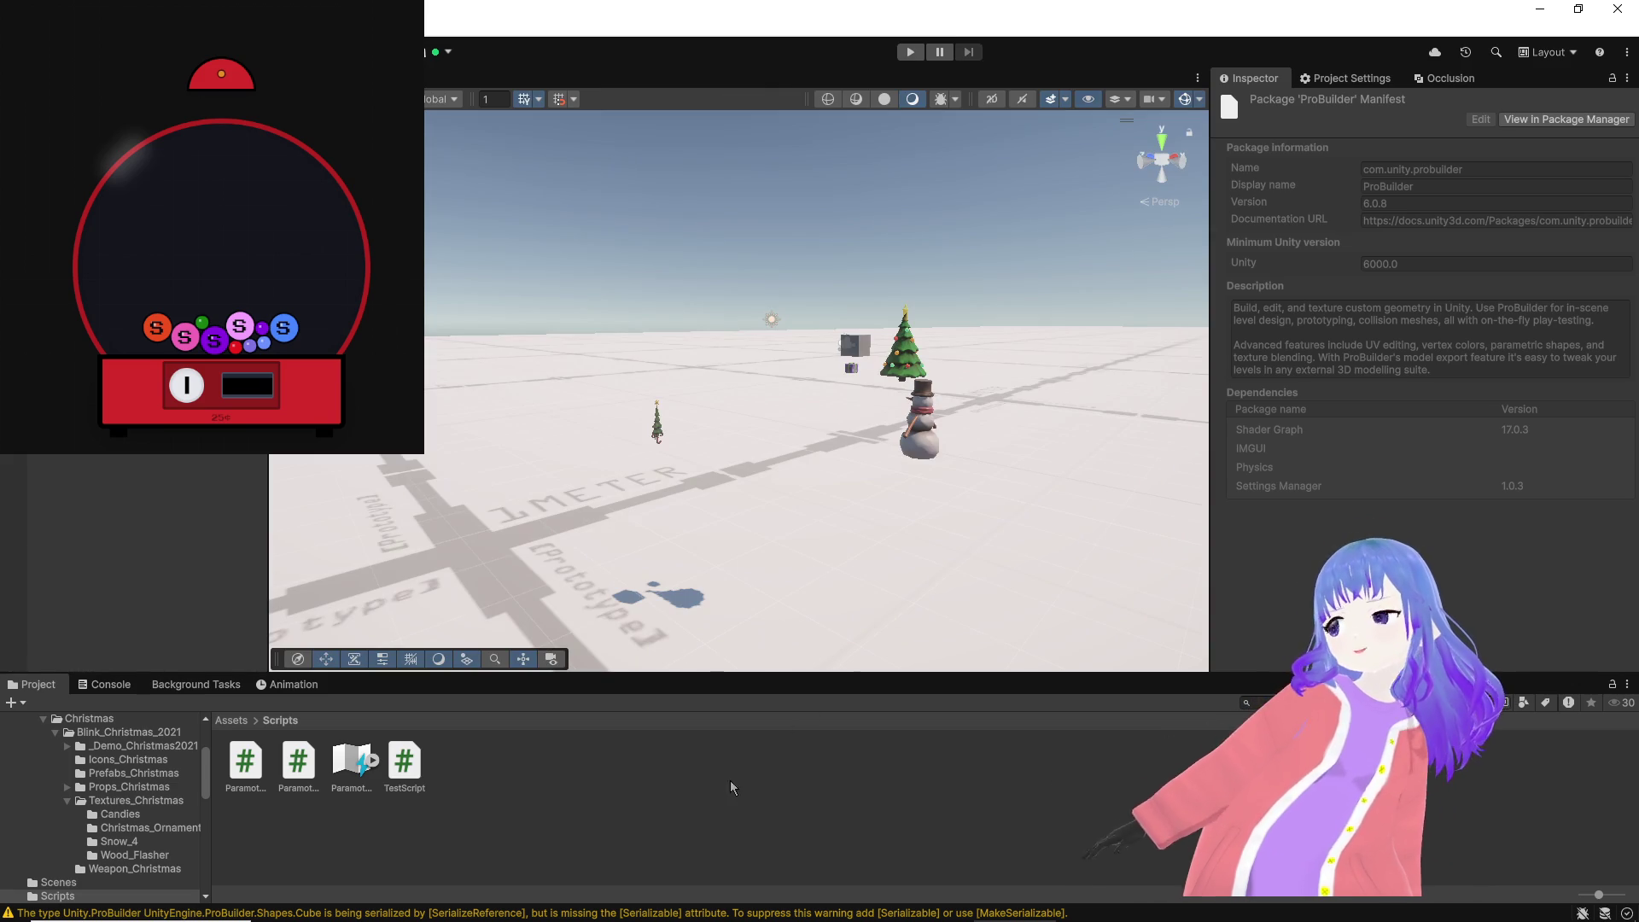
Step: Bring Visual Studio back in front, showing ParamotorController's ThrowPresent code at line 196
mouse_move(751, 909)
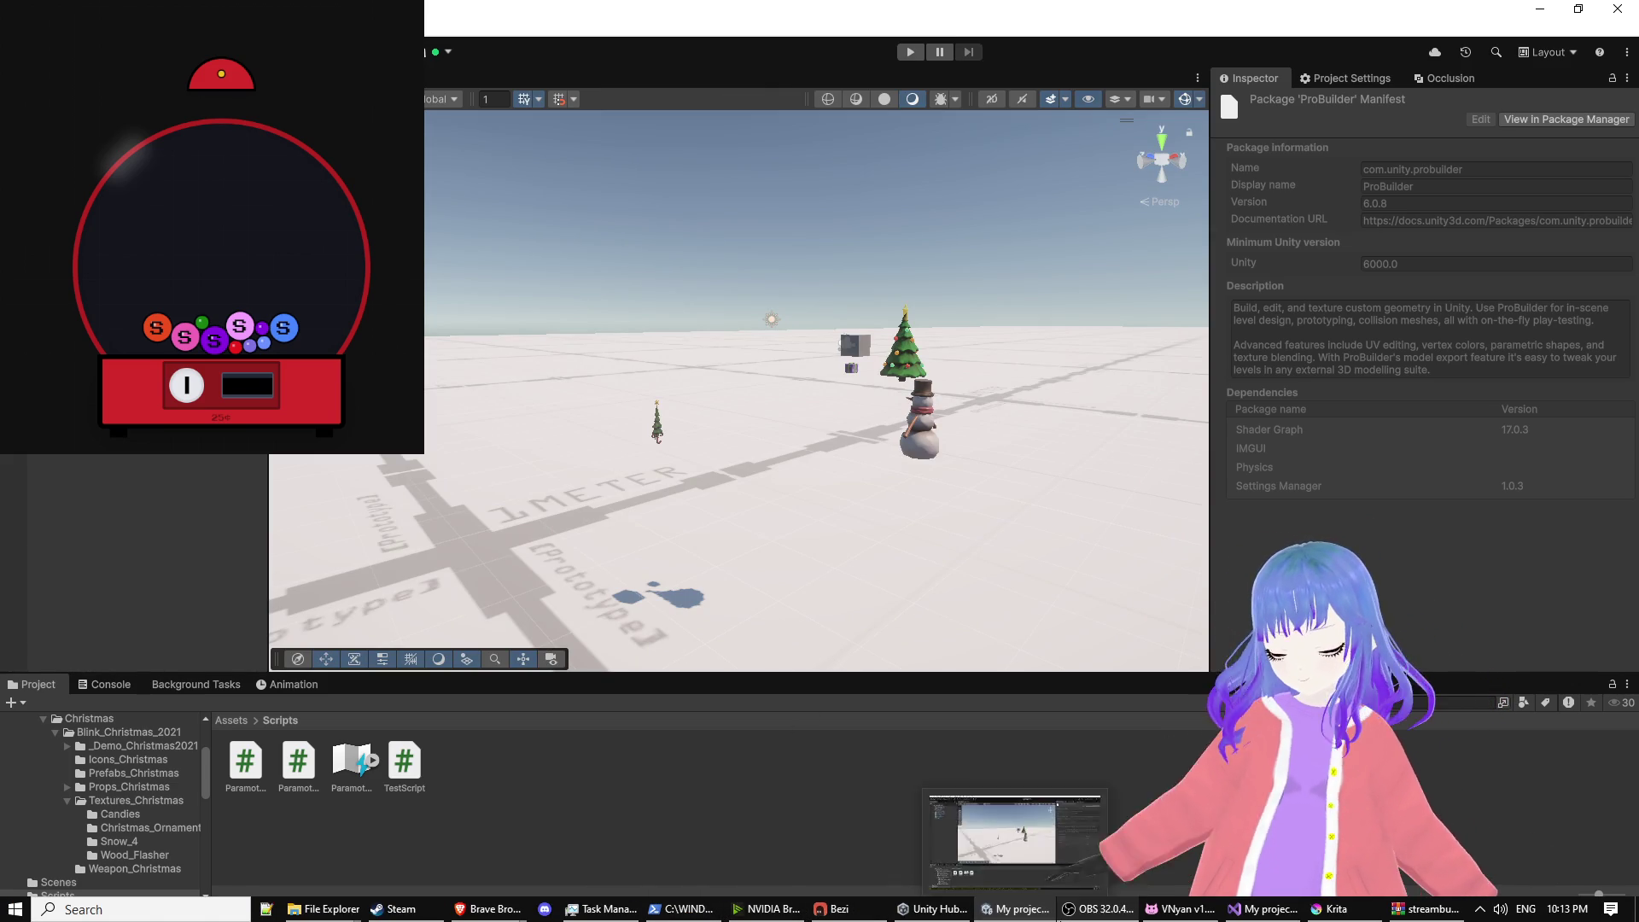
mouse_move(1065, 915)
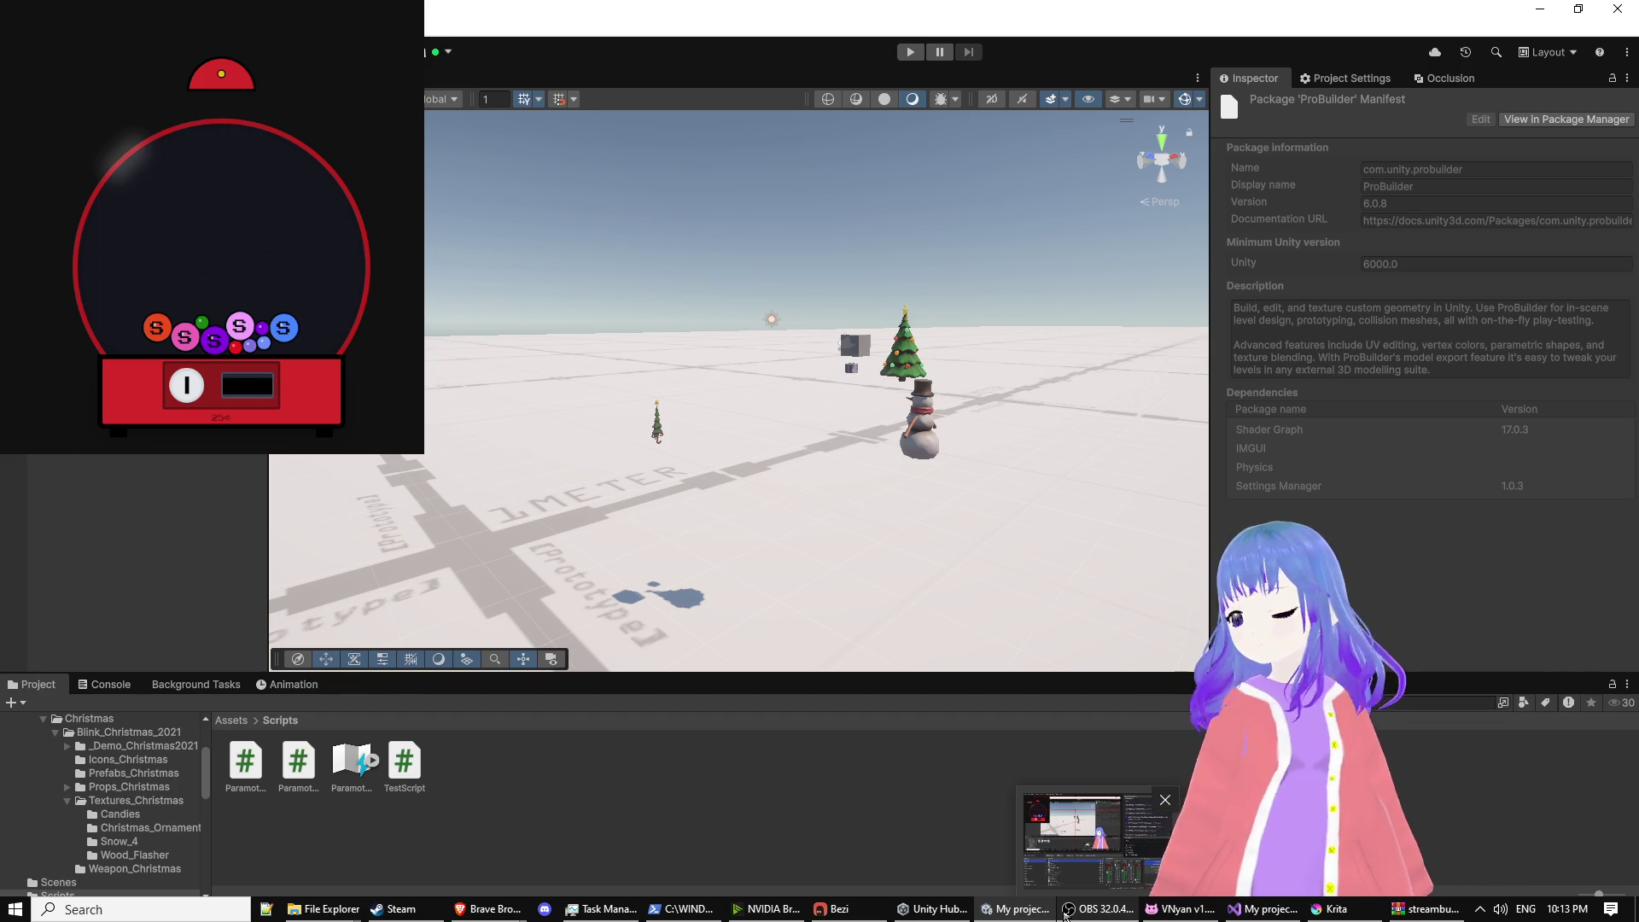
mouse_move(589, 916)
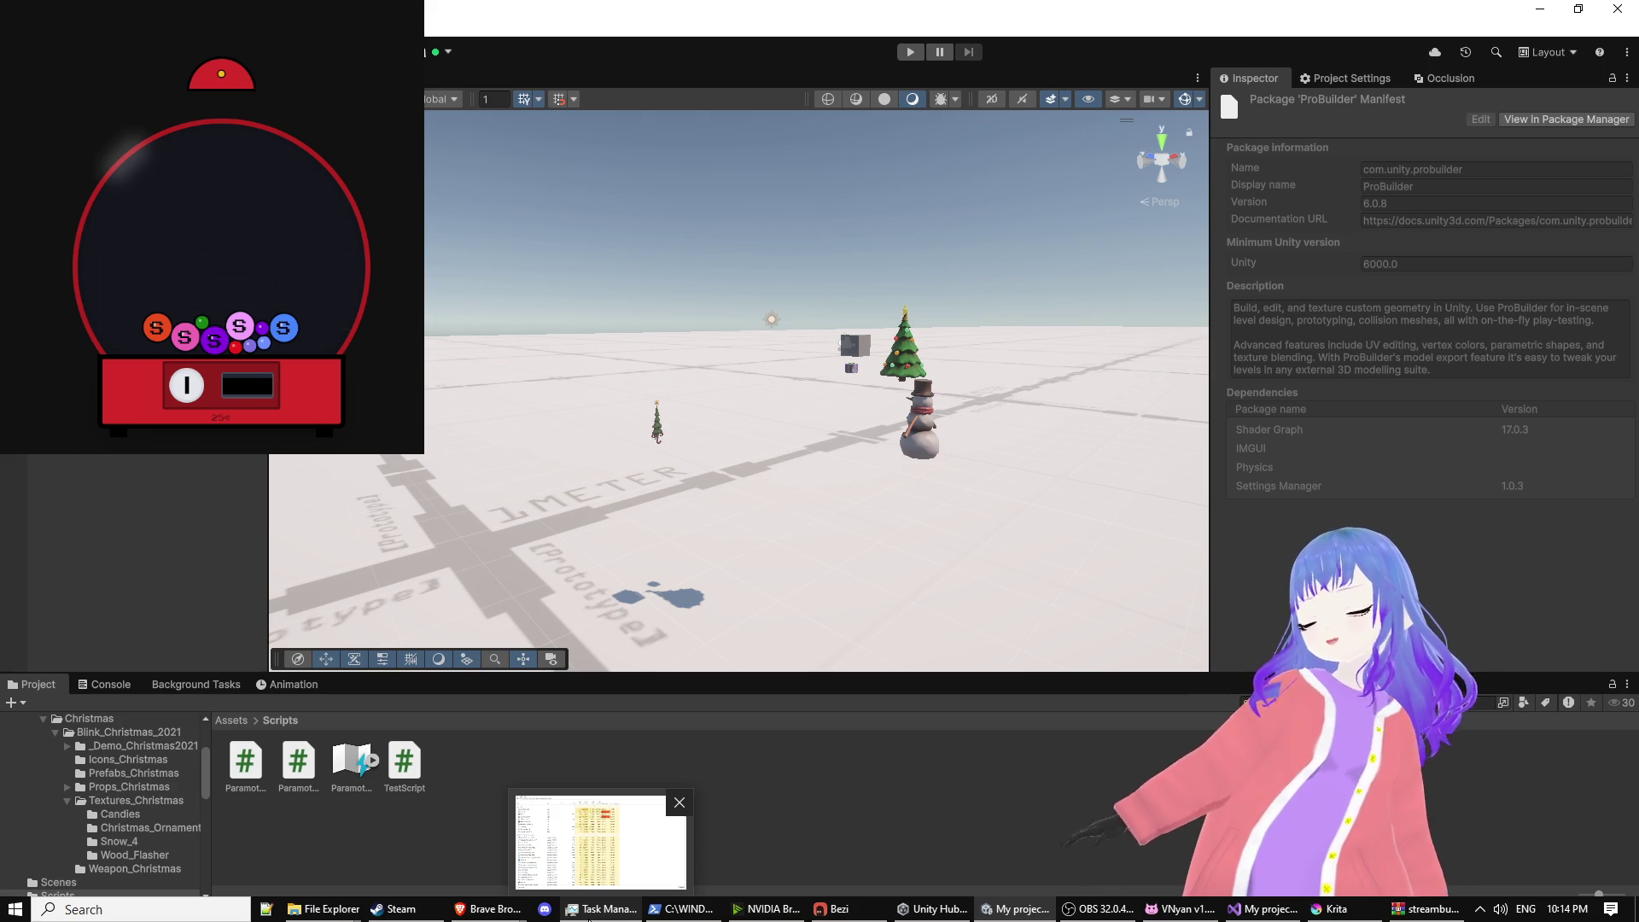
mouse_move(653, 916)
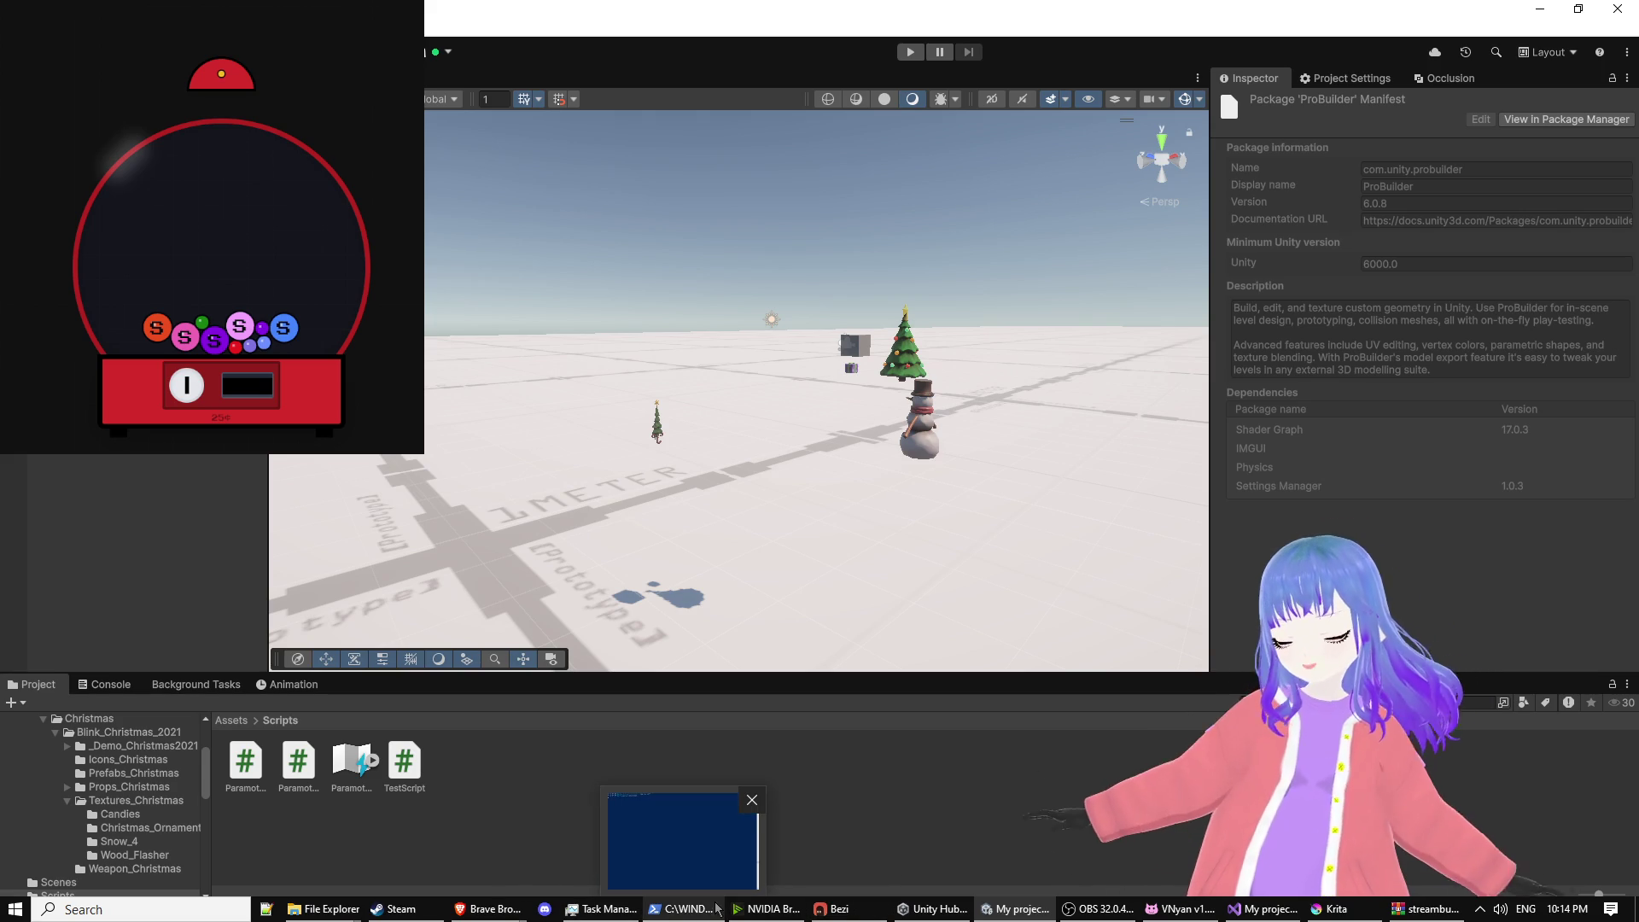
mouse_move(507, 914)
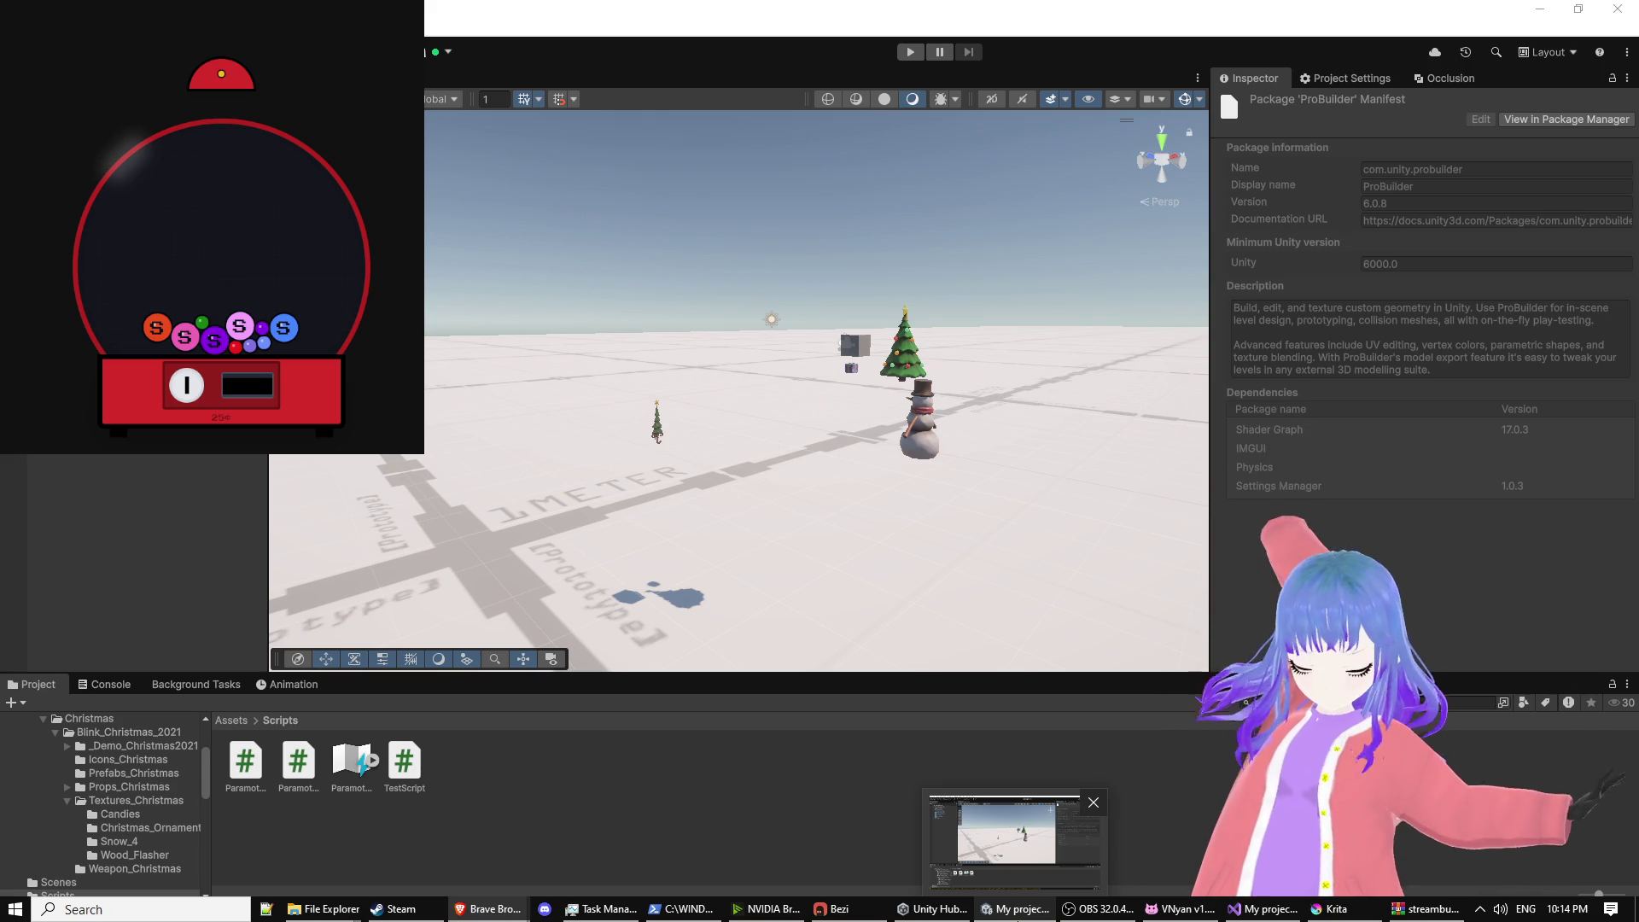
left_click(1263, 909)
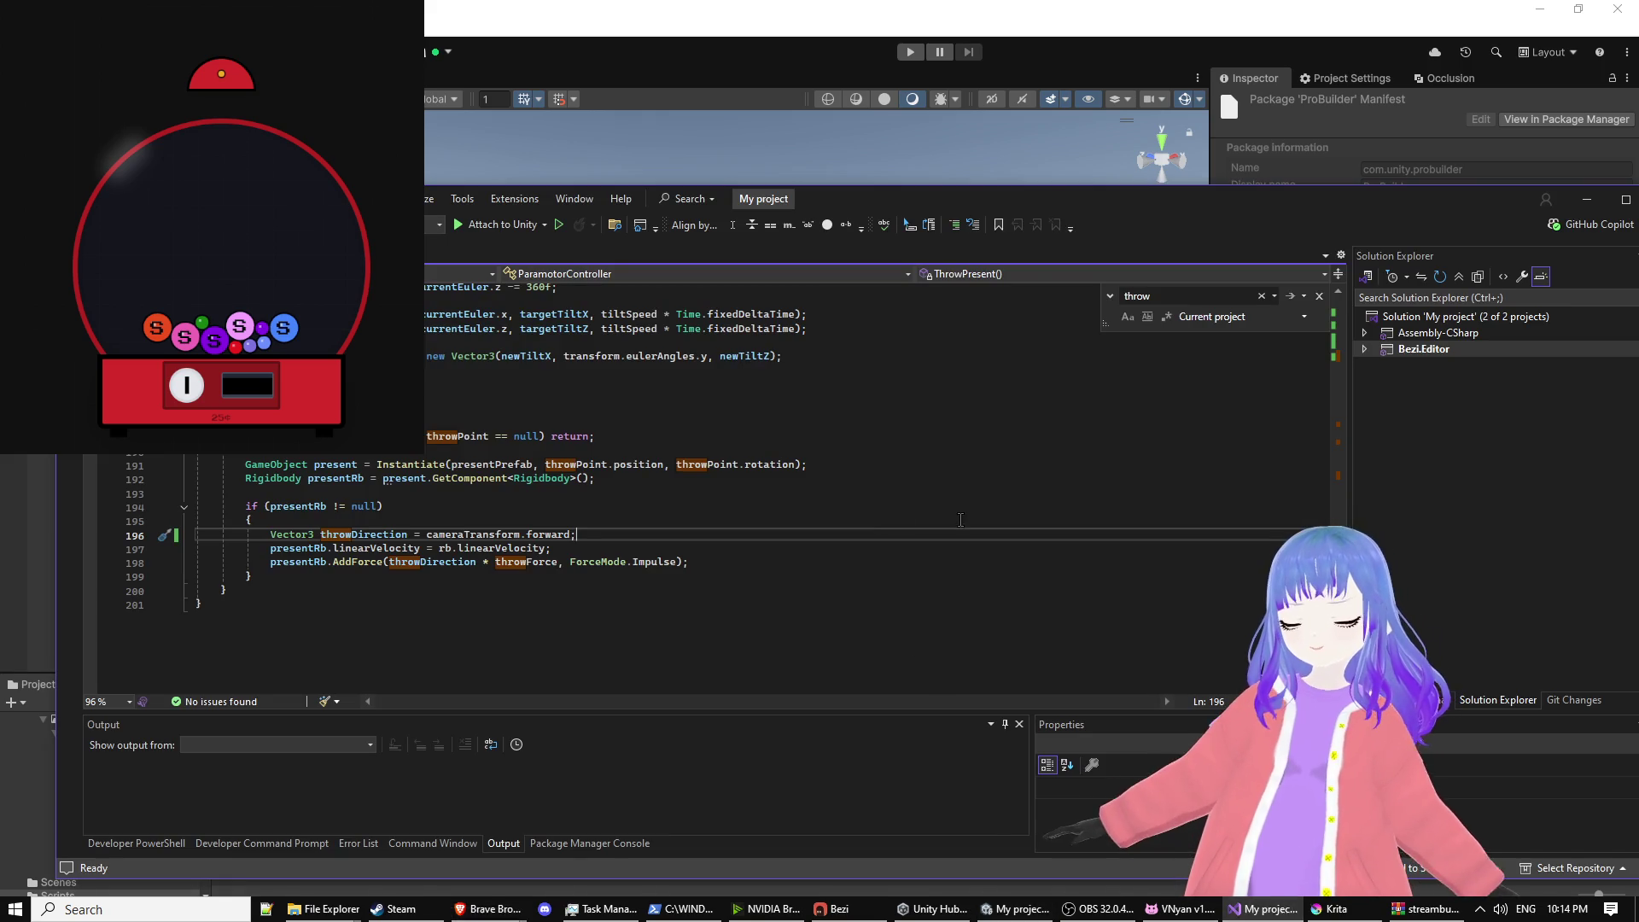
Step: Scroll briefly through ParamotorController, then switch to the YouTube game dev vlog in Brave
scroll(1034, 550, "up", 20)
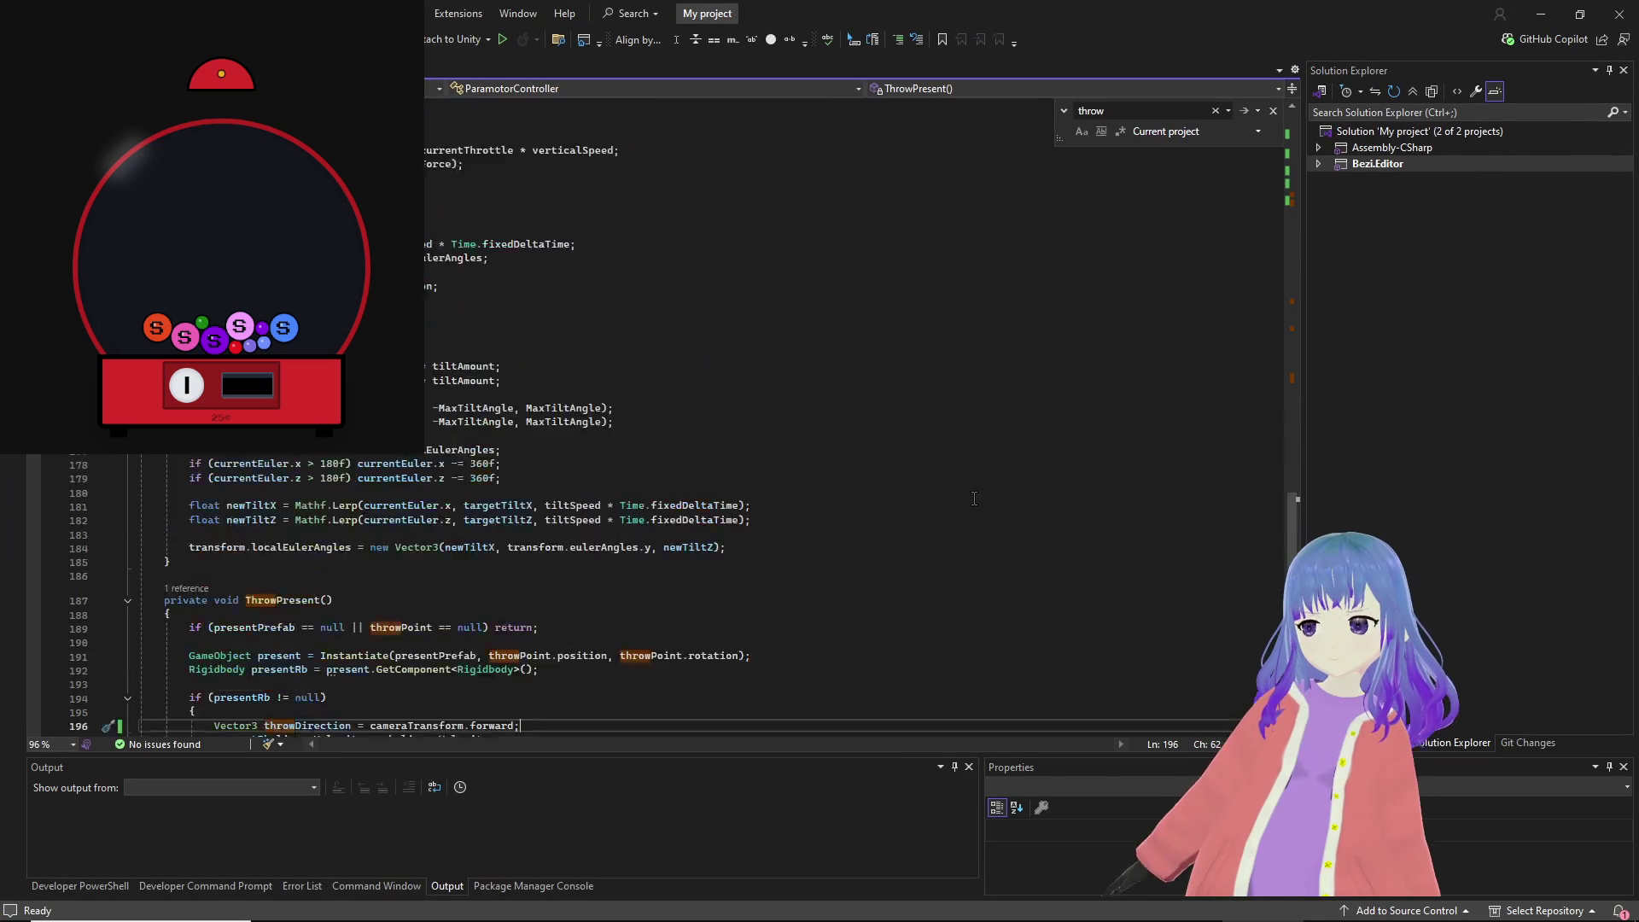
scroll(1035, 551, "down", 20)
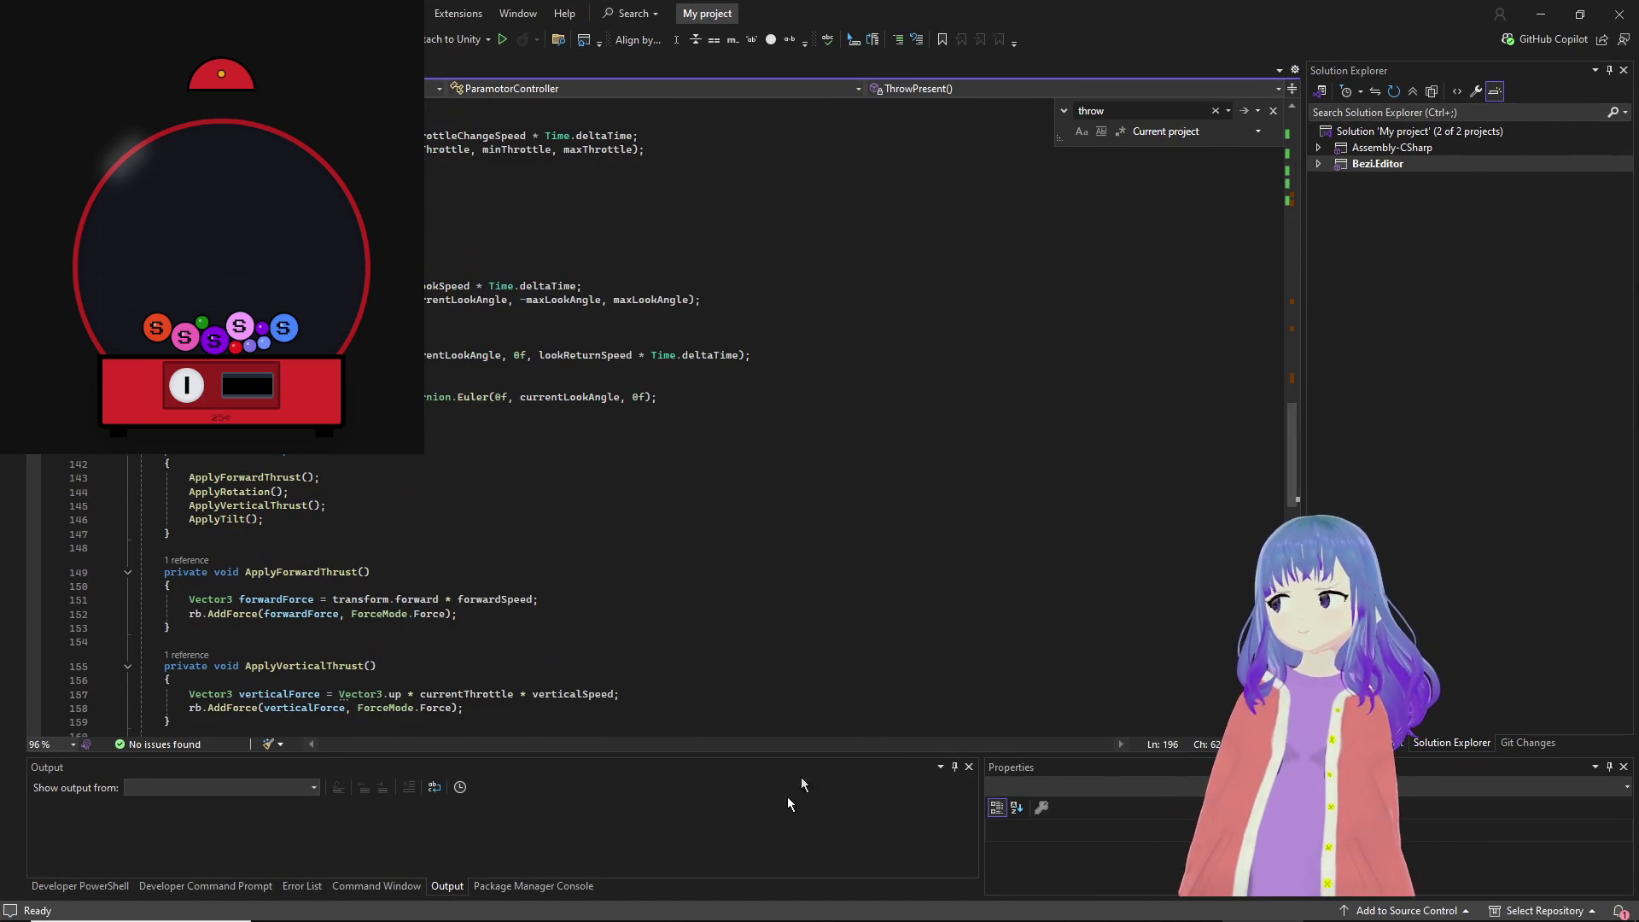
left_click(878, 848)
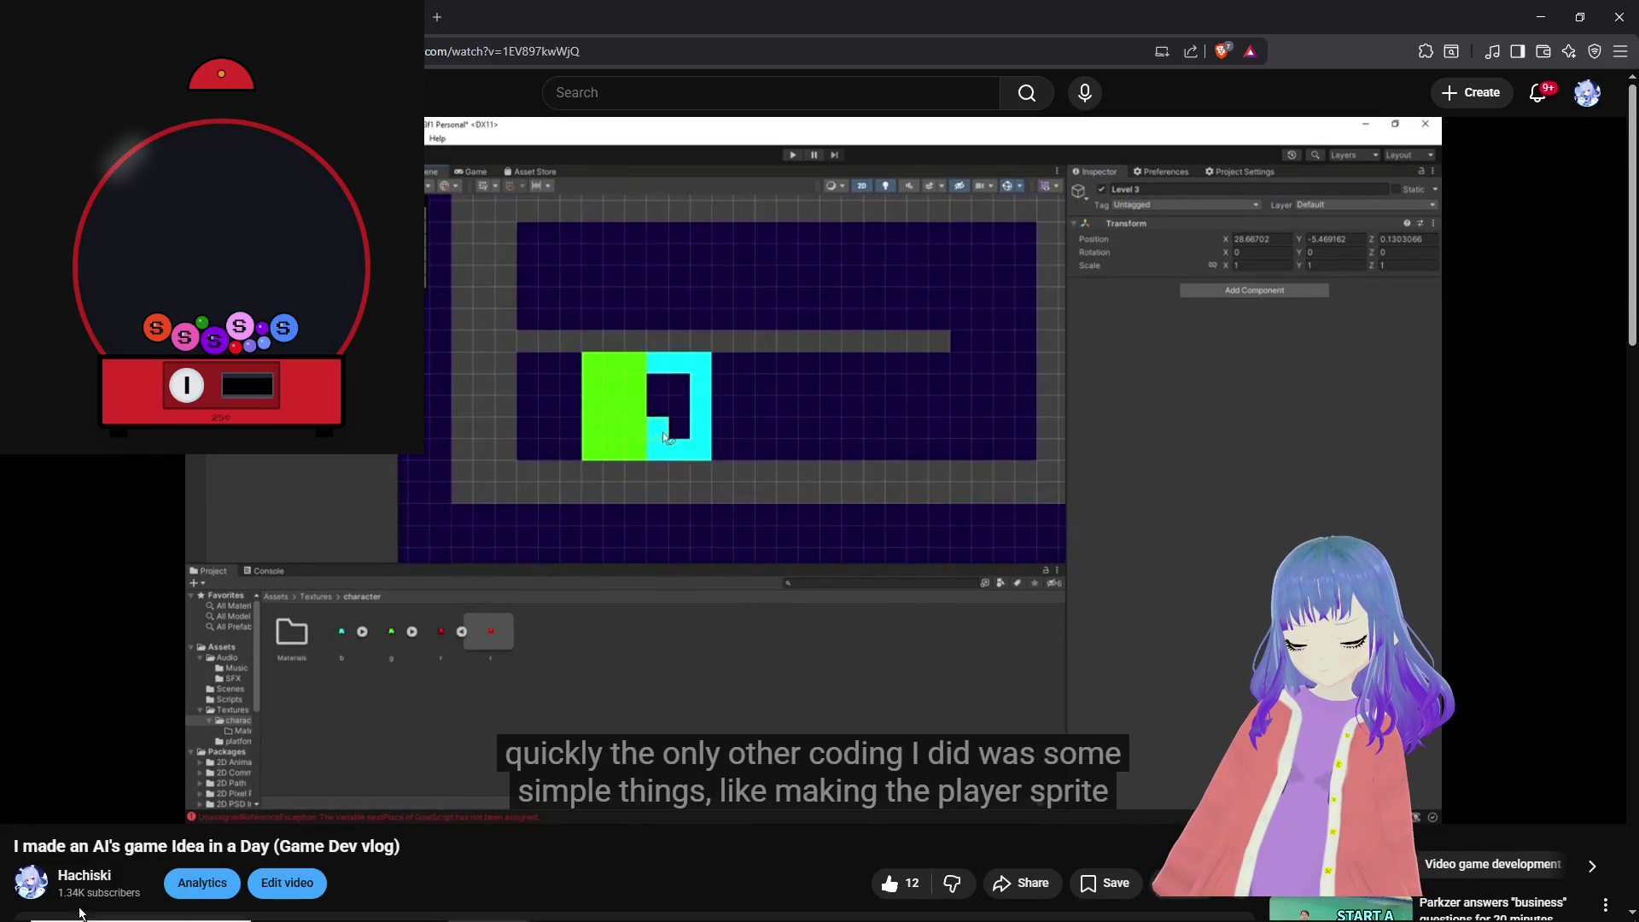
Step: Mute the vlog, skip ahead to the finished game footage, and minimize the browser
left_click(70, 799)
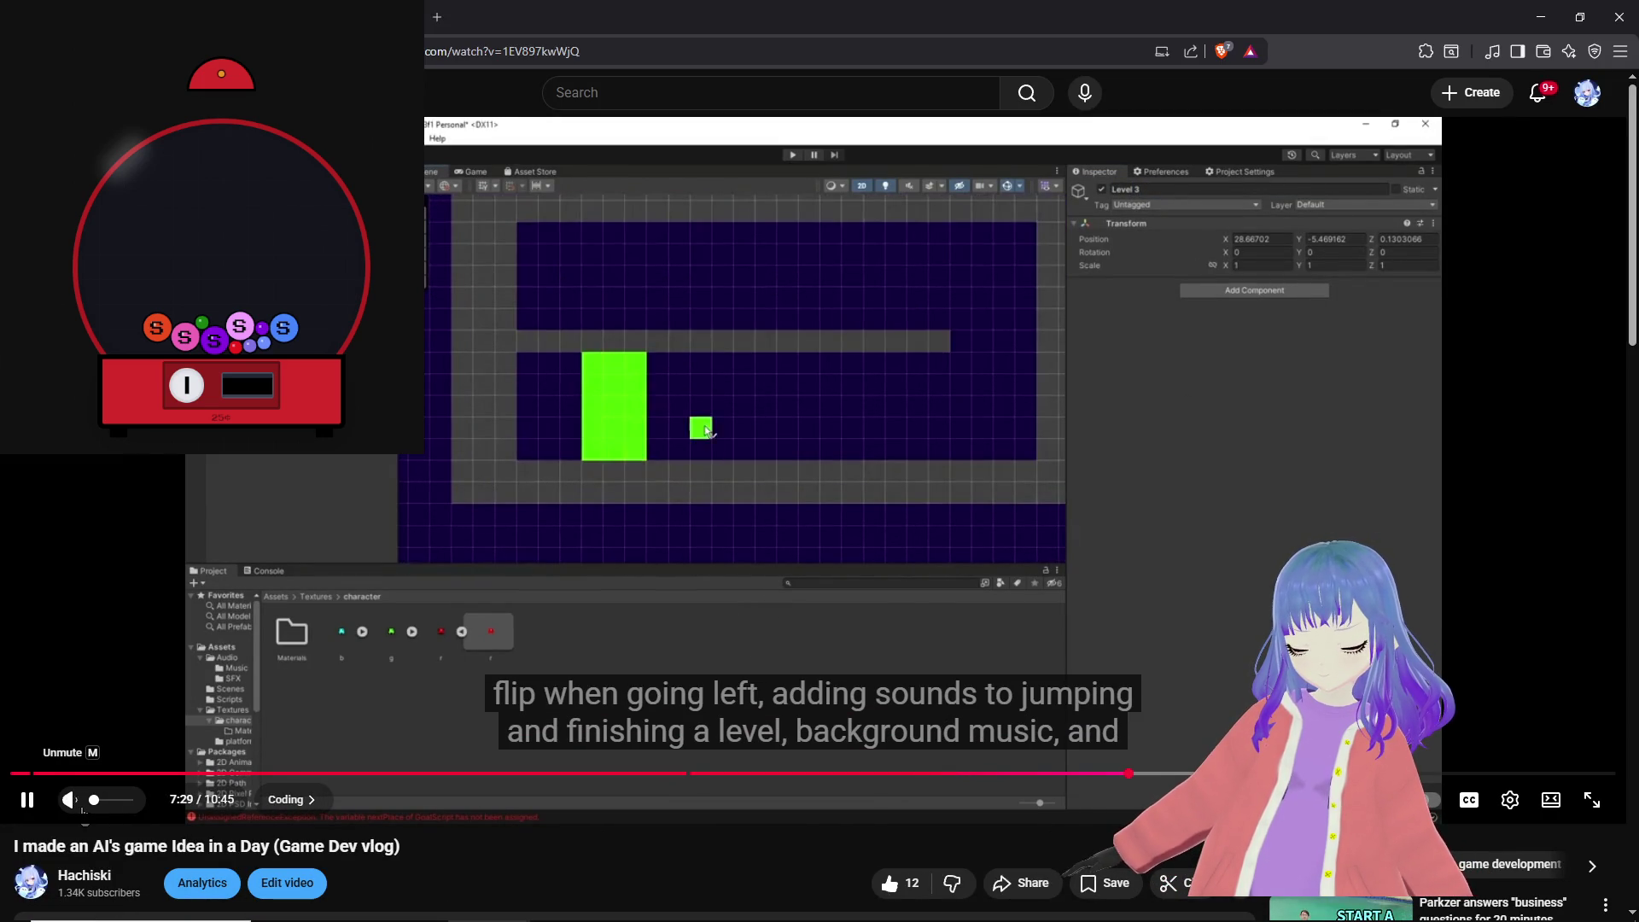
left_click(1165, 773)
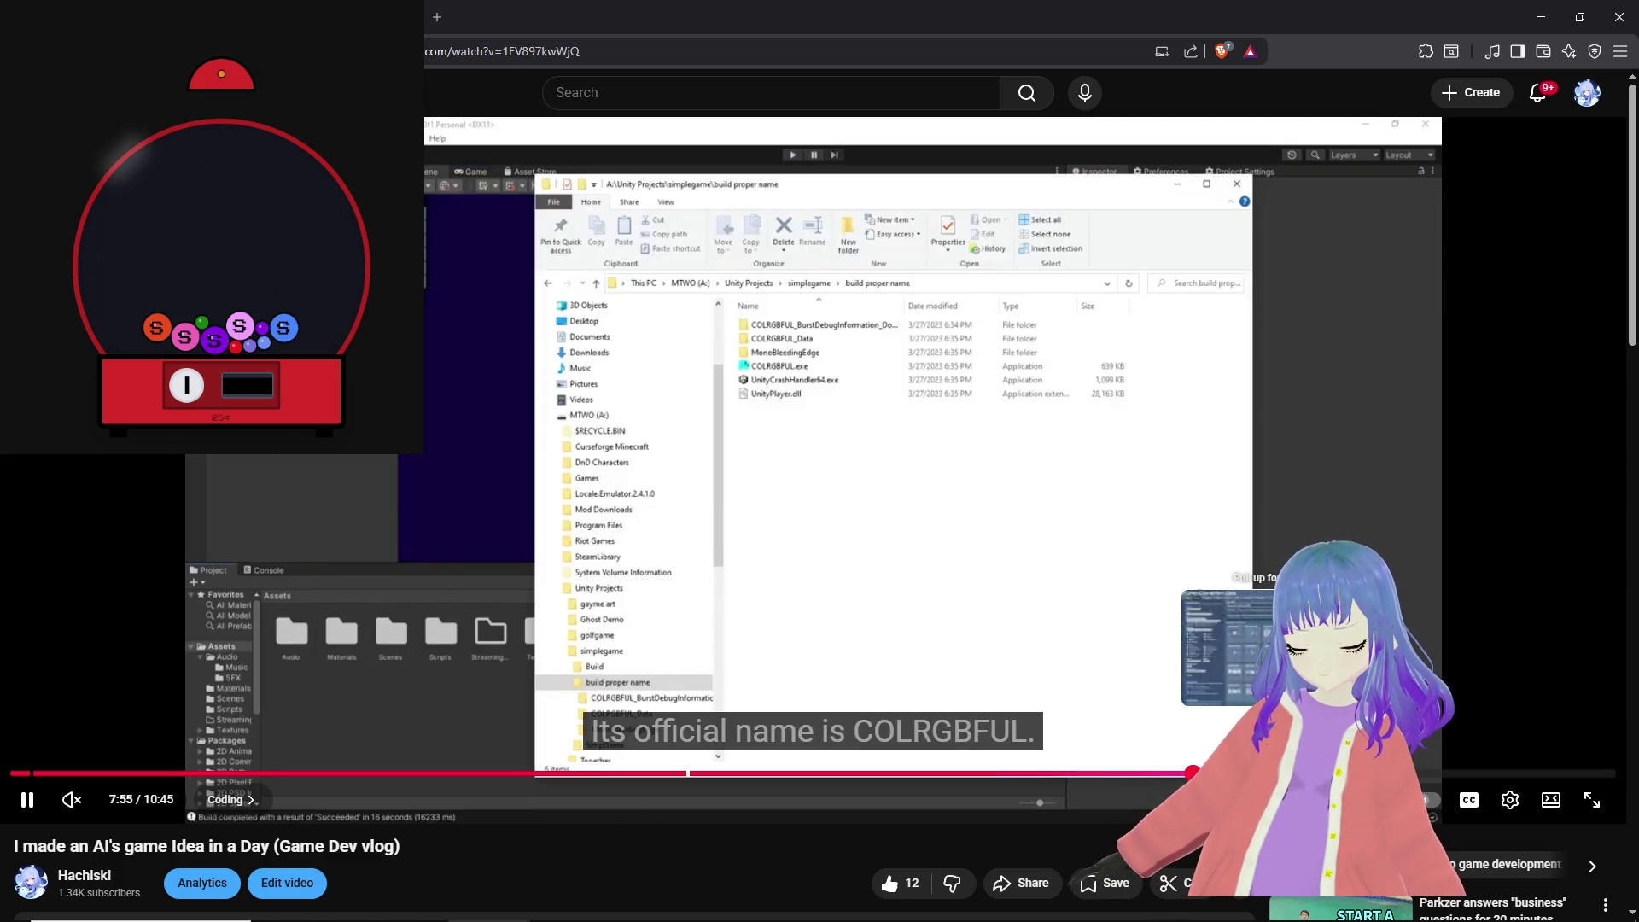
mouse_move(1195, 770)
left_mouse_down()
mouse_move(1202, 557)
mouse_move(1370, 559)
left_mouse_up()
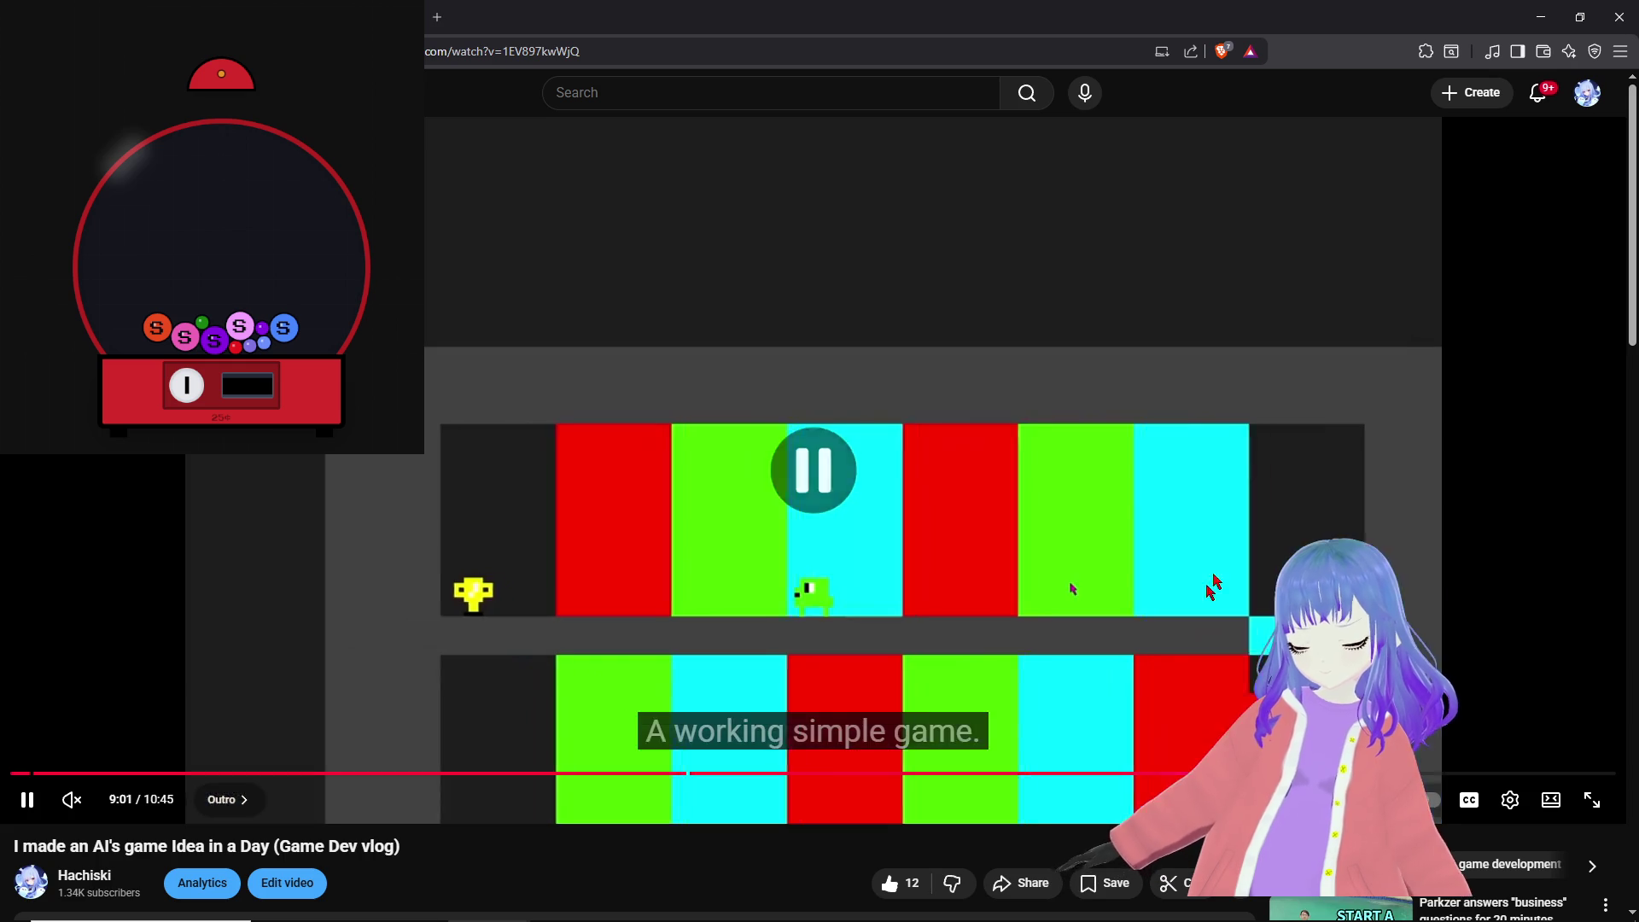
left_click(1557, 9)
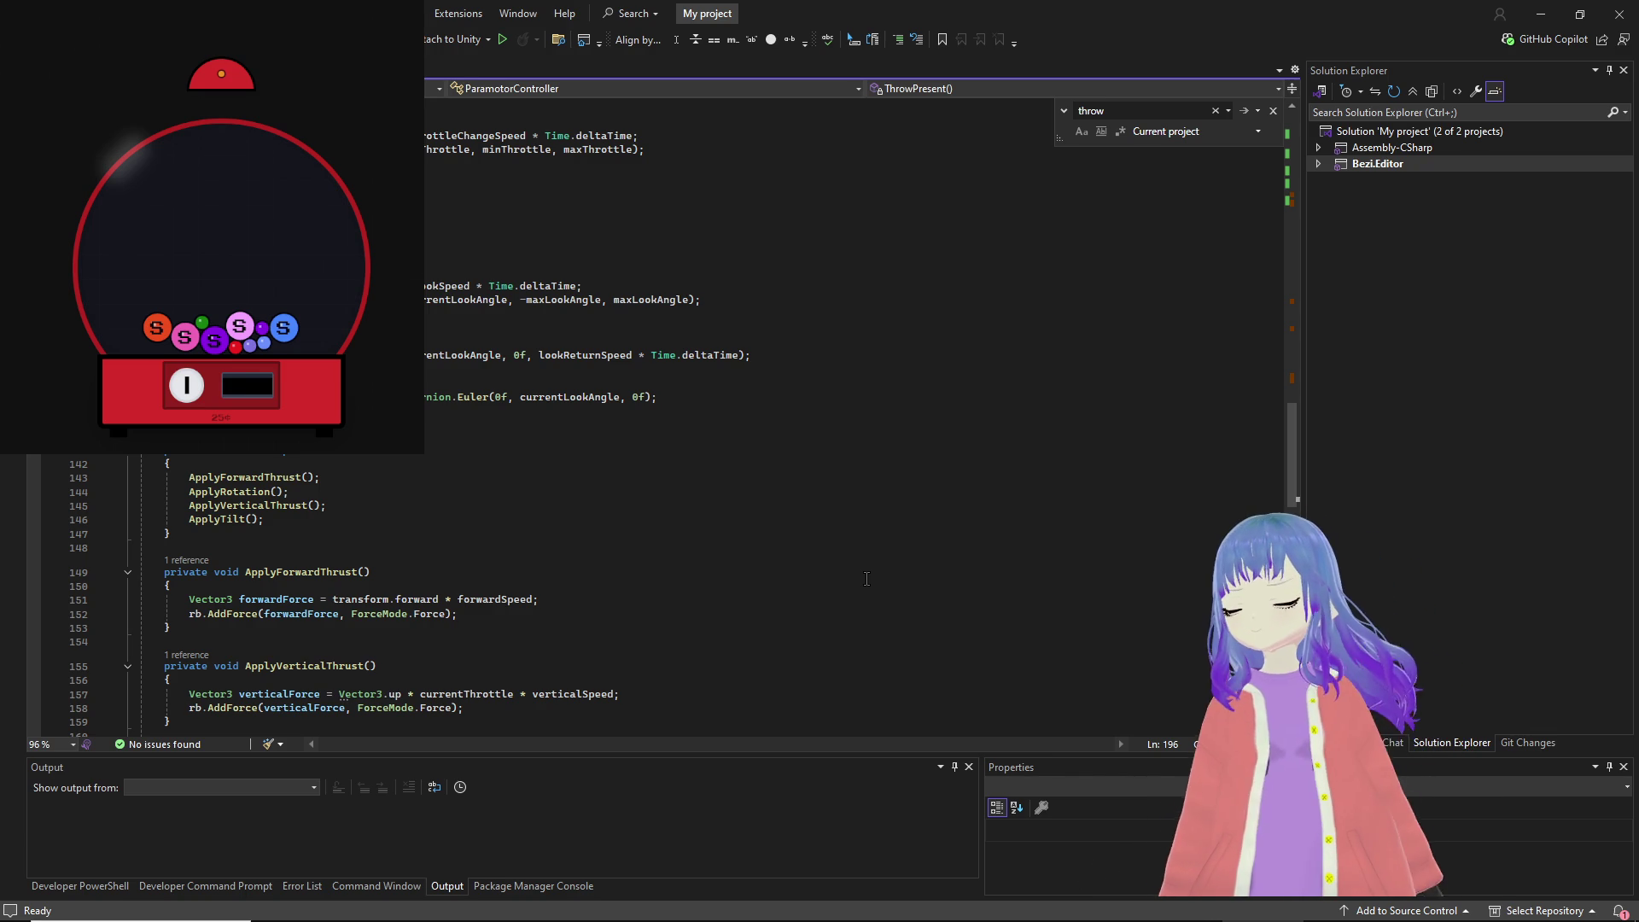
Step: Scroll through ParamotorController.cs to ThrowPresent() and back up through the fields, then switch to Unity
scroll(743, 596, "down", 9)
scroll(742, 596, "down", 8)
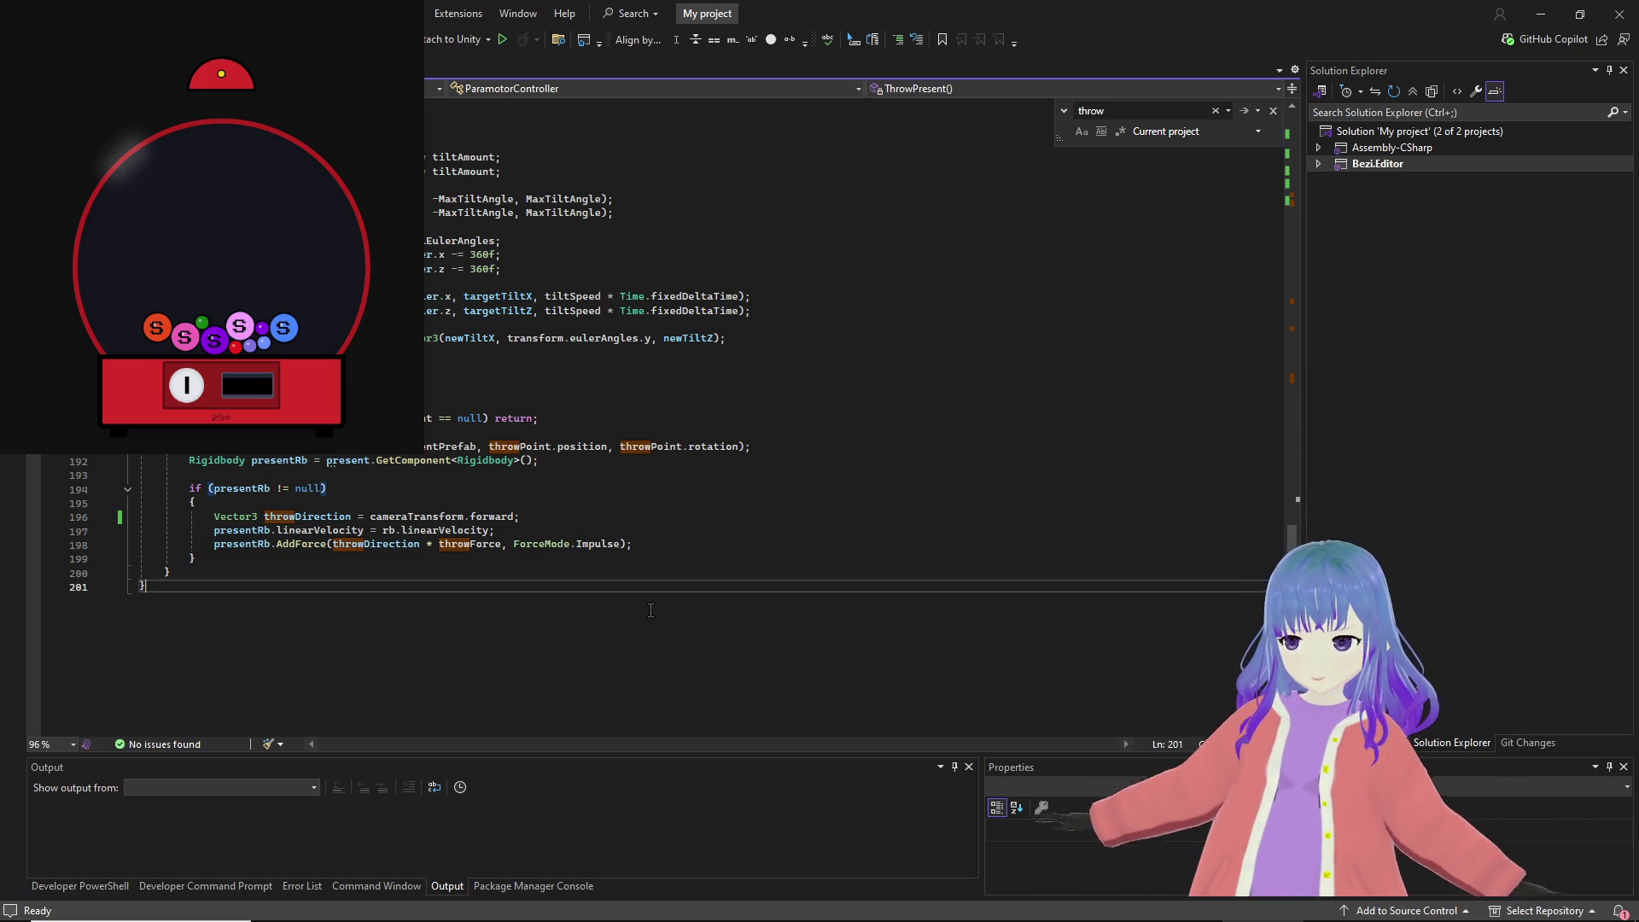
left_click(342, 474)
scroll(642, 289, "up", 5)
scroll(697, 398, "up", 20)
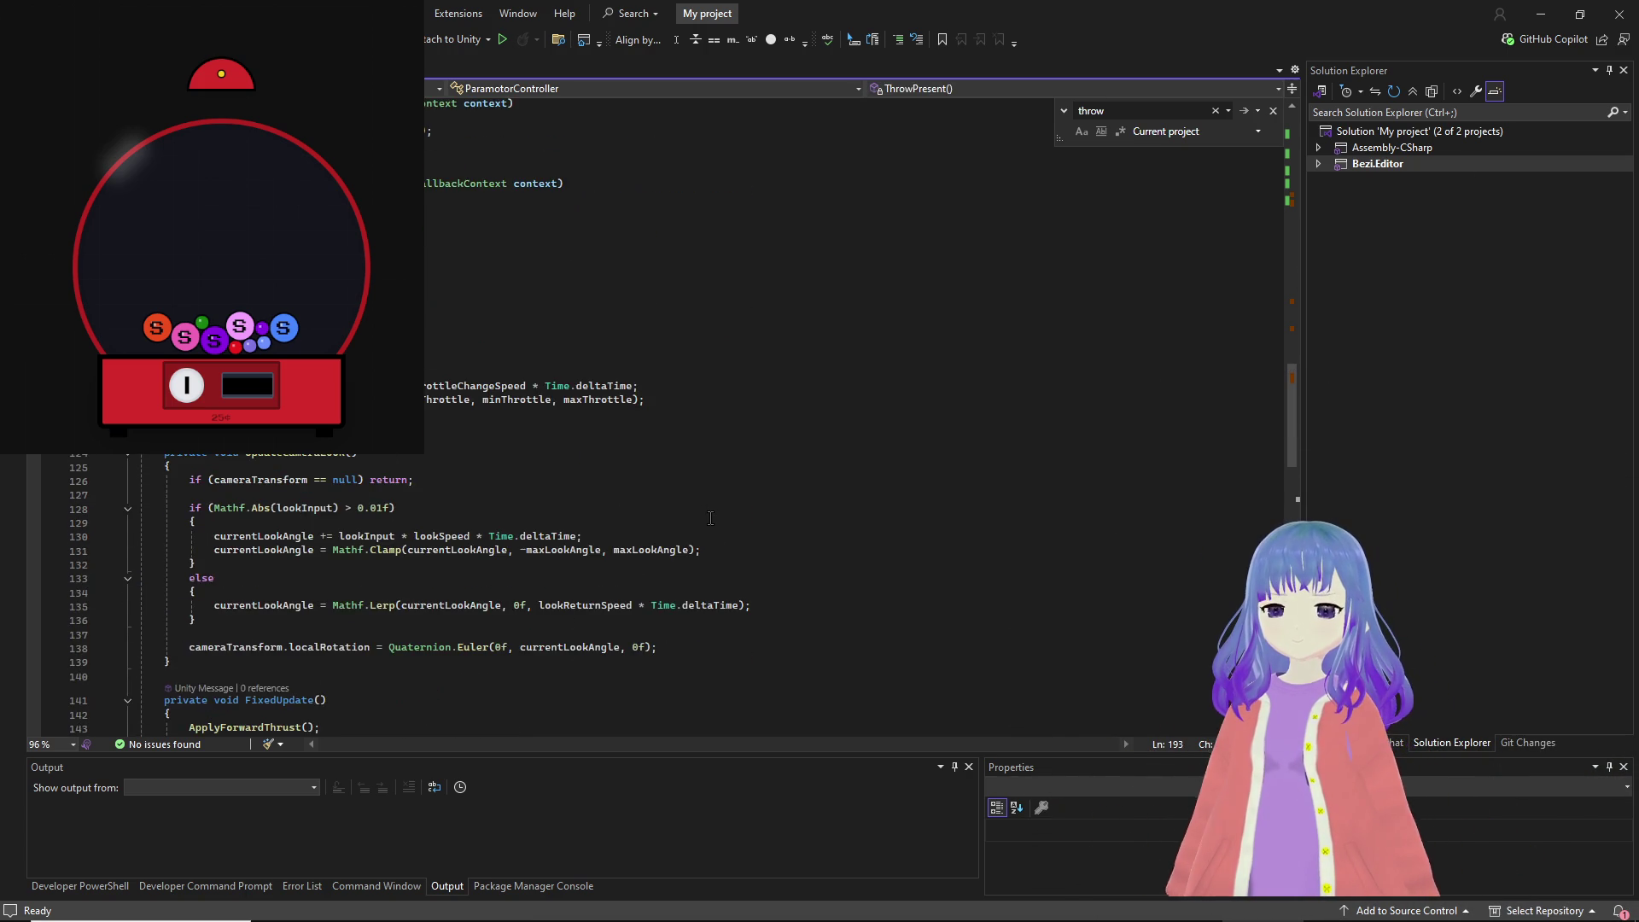
scroll(710, 518, "up", 20)
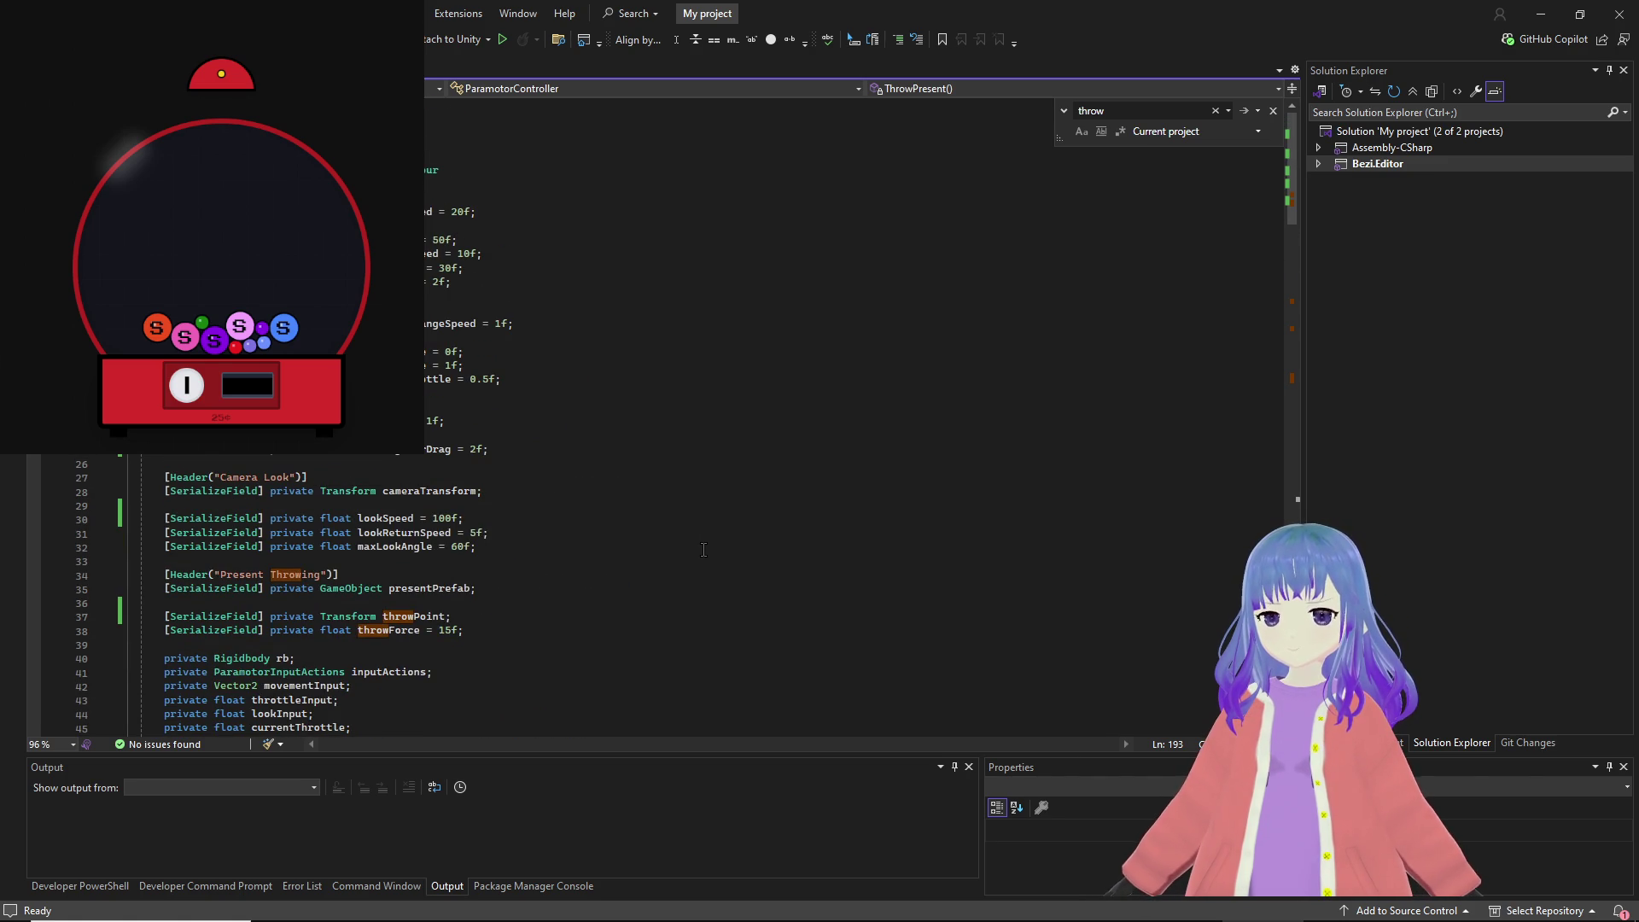
scroll(703, 549, "down", 8)
mouse_move(506, 918)
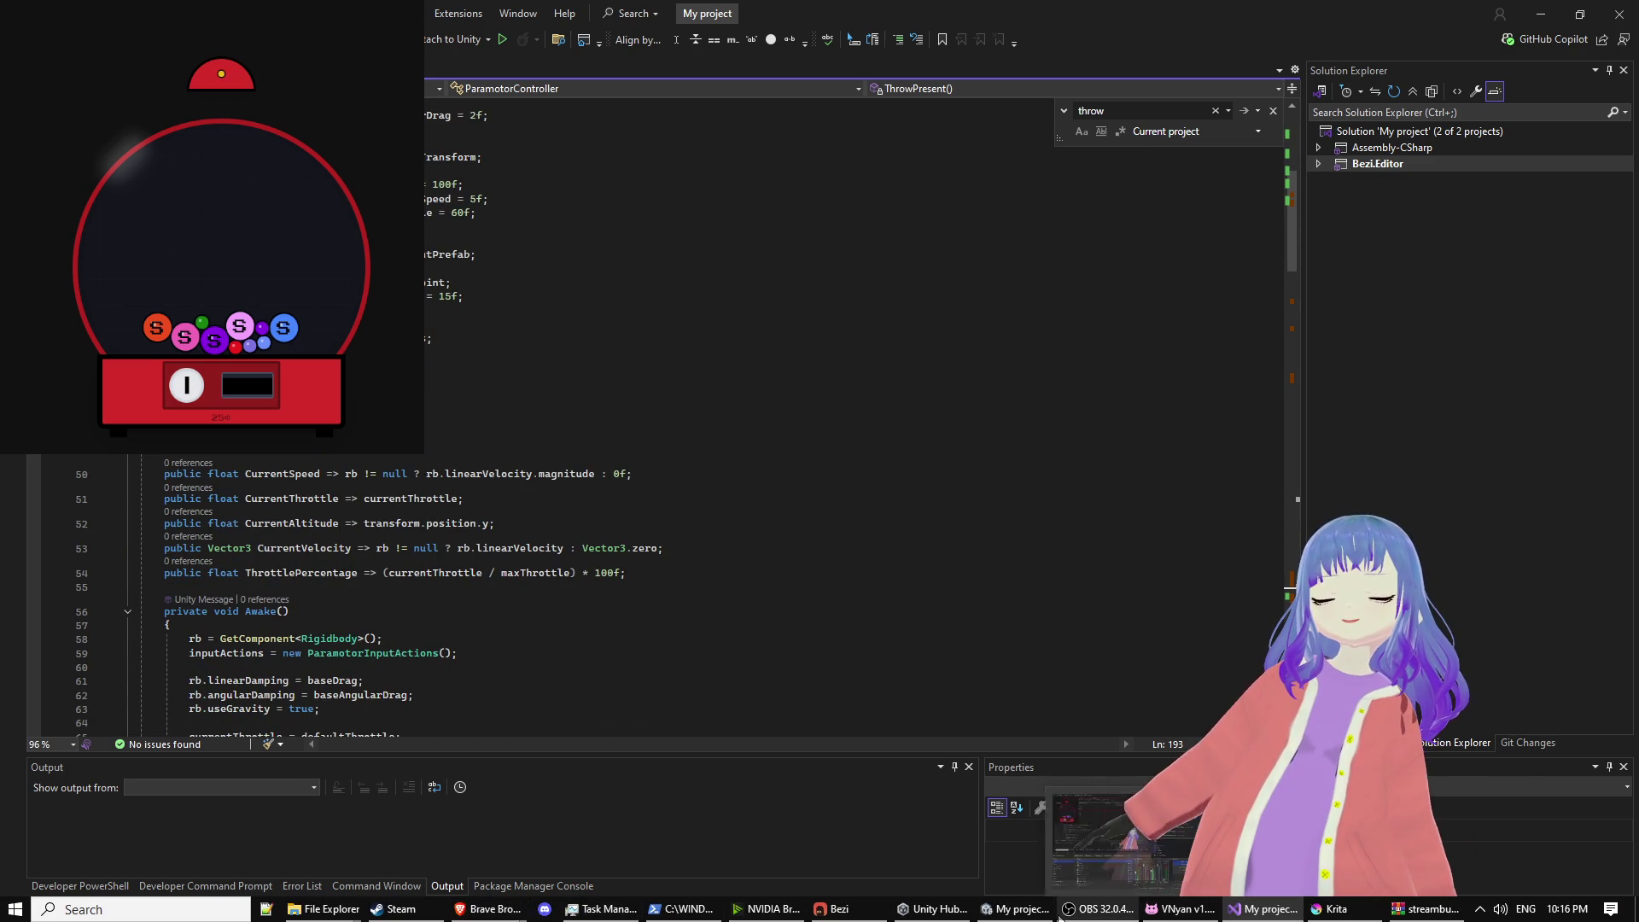
left_click(1018, 910)
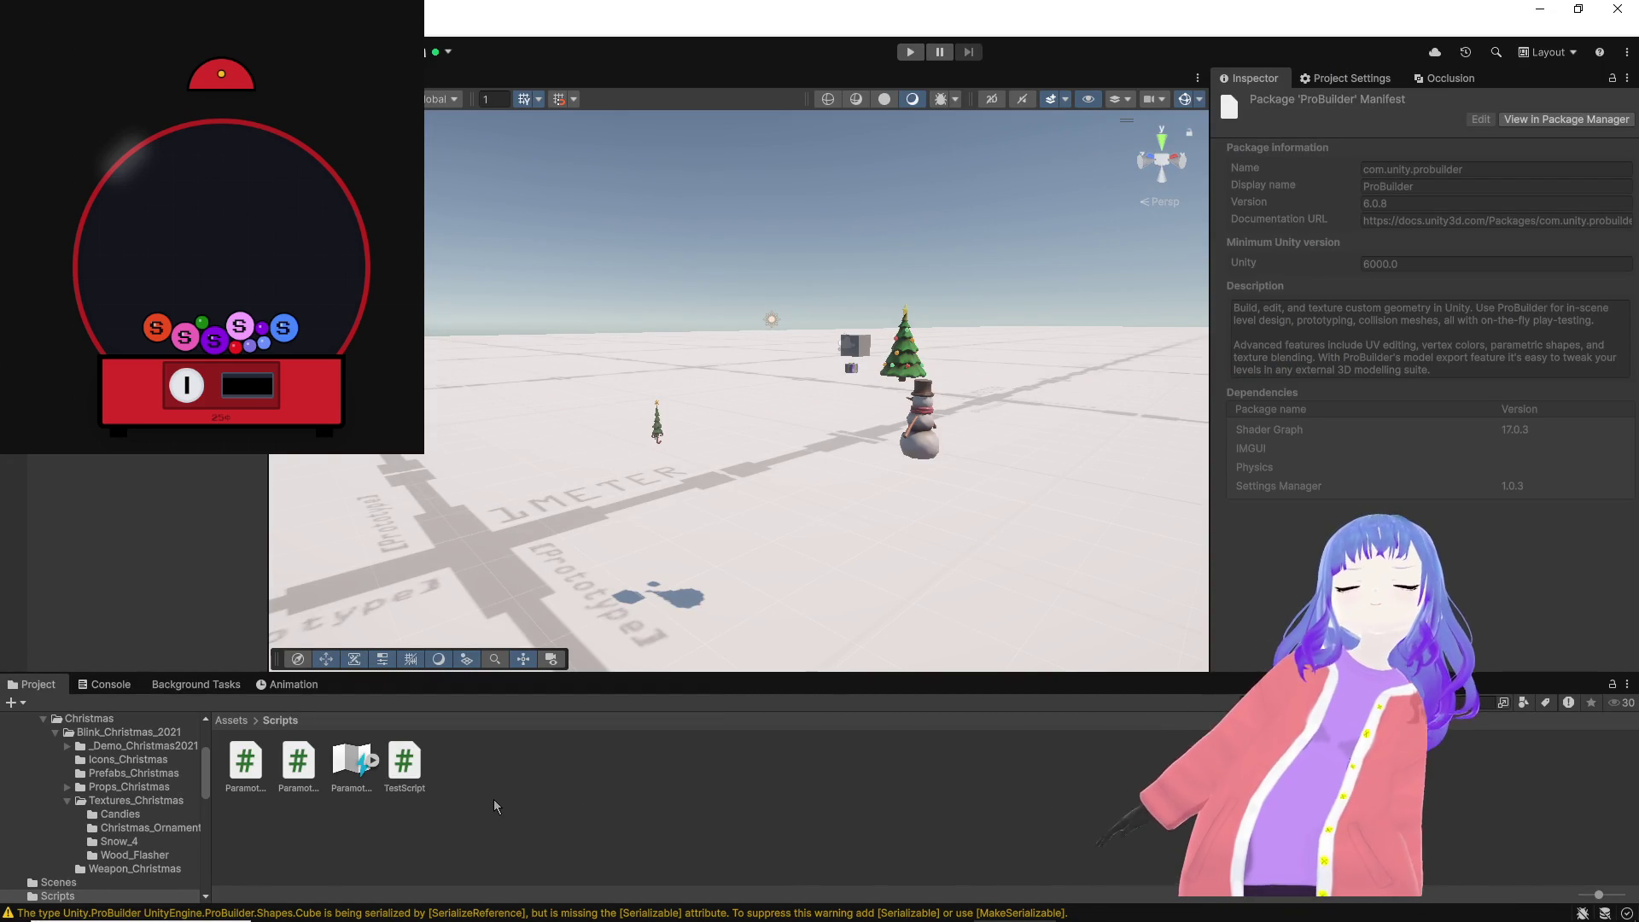
Step: Select the Christmas tree and set its Transform Scale to 10 on X, Y and Z
left_click(223, 720)
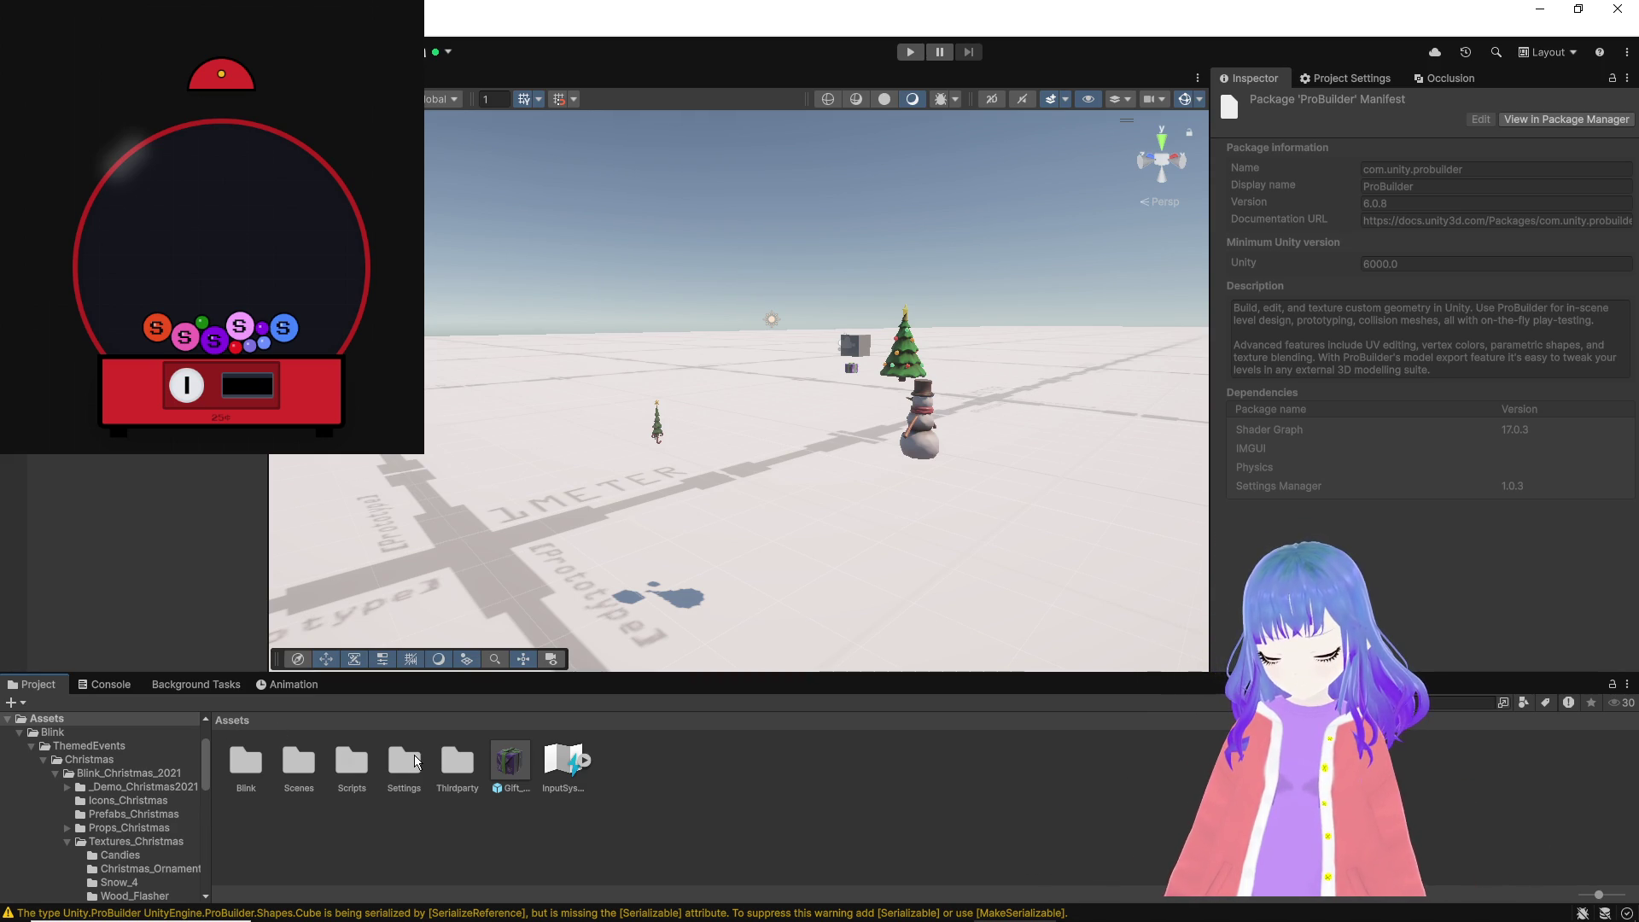
mouse_move(810, 565)
left_mouse_down()
mouse_move(980, 560)
mouse_move(484, 498)
mouse_move(707, 463)
mouse_move(695, 505)
left_mouse_up()
left_click(707, 464)
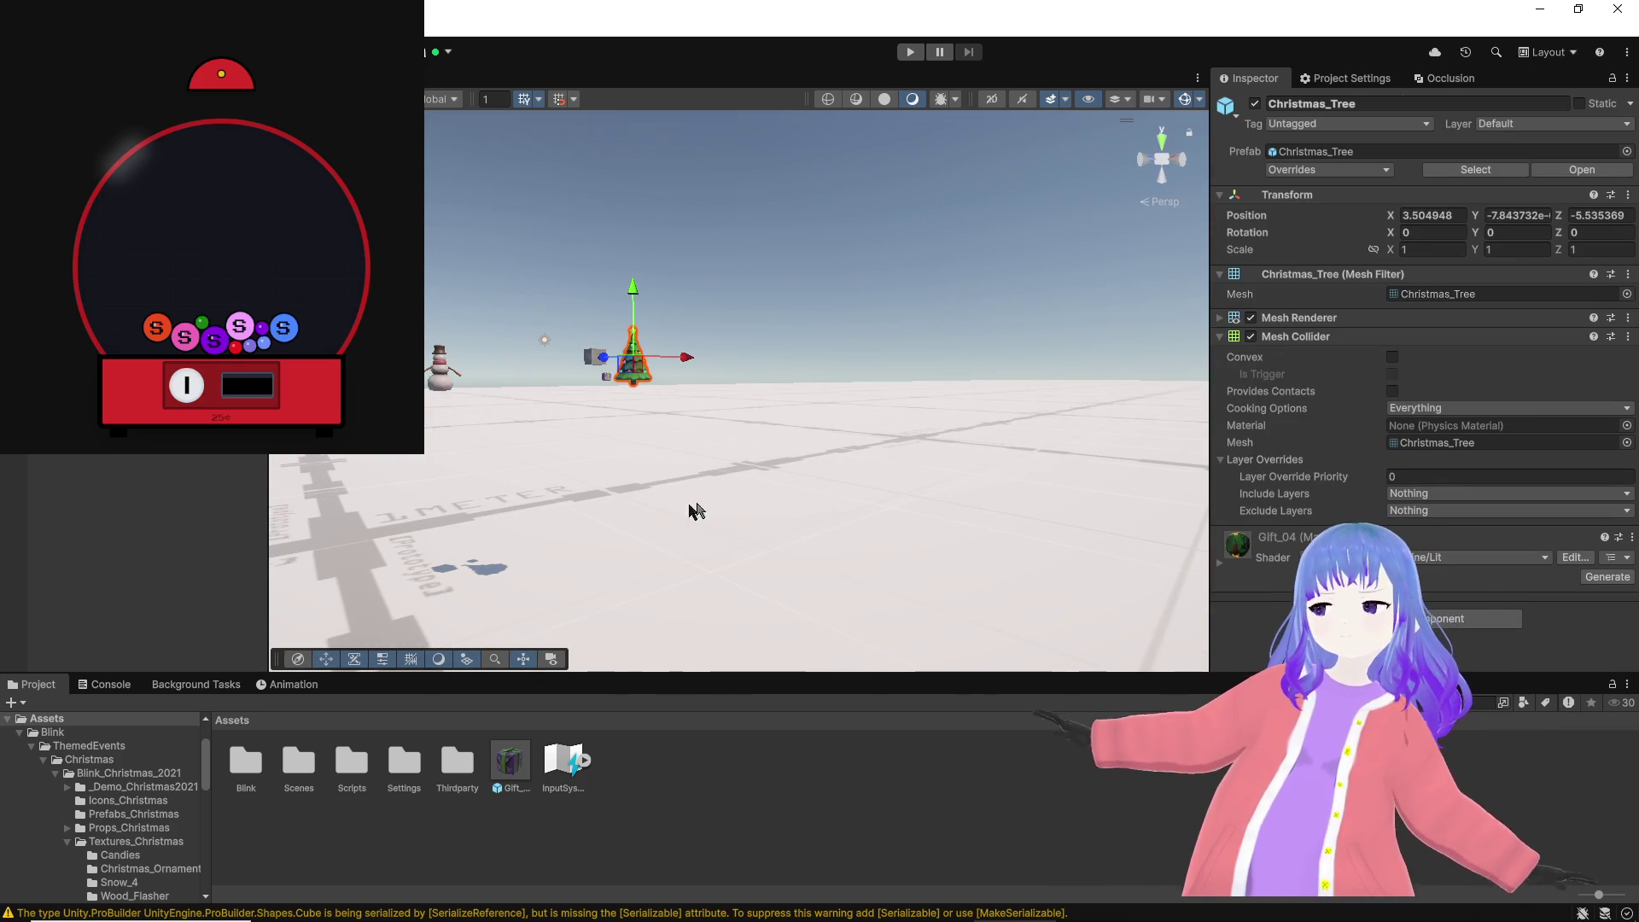
type("0")
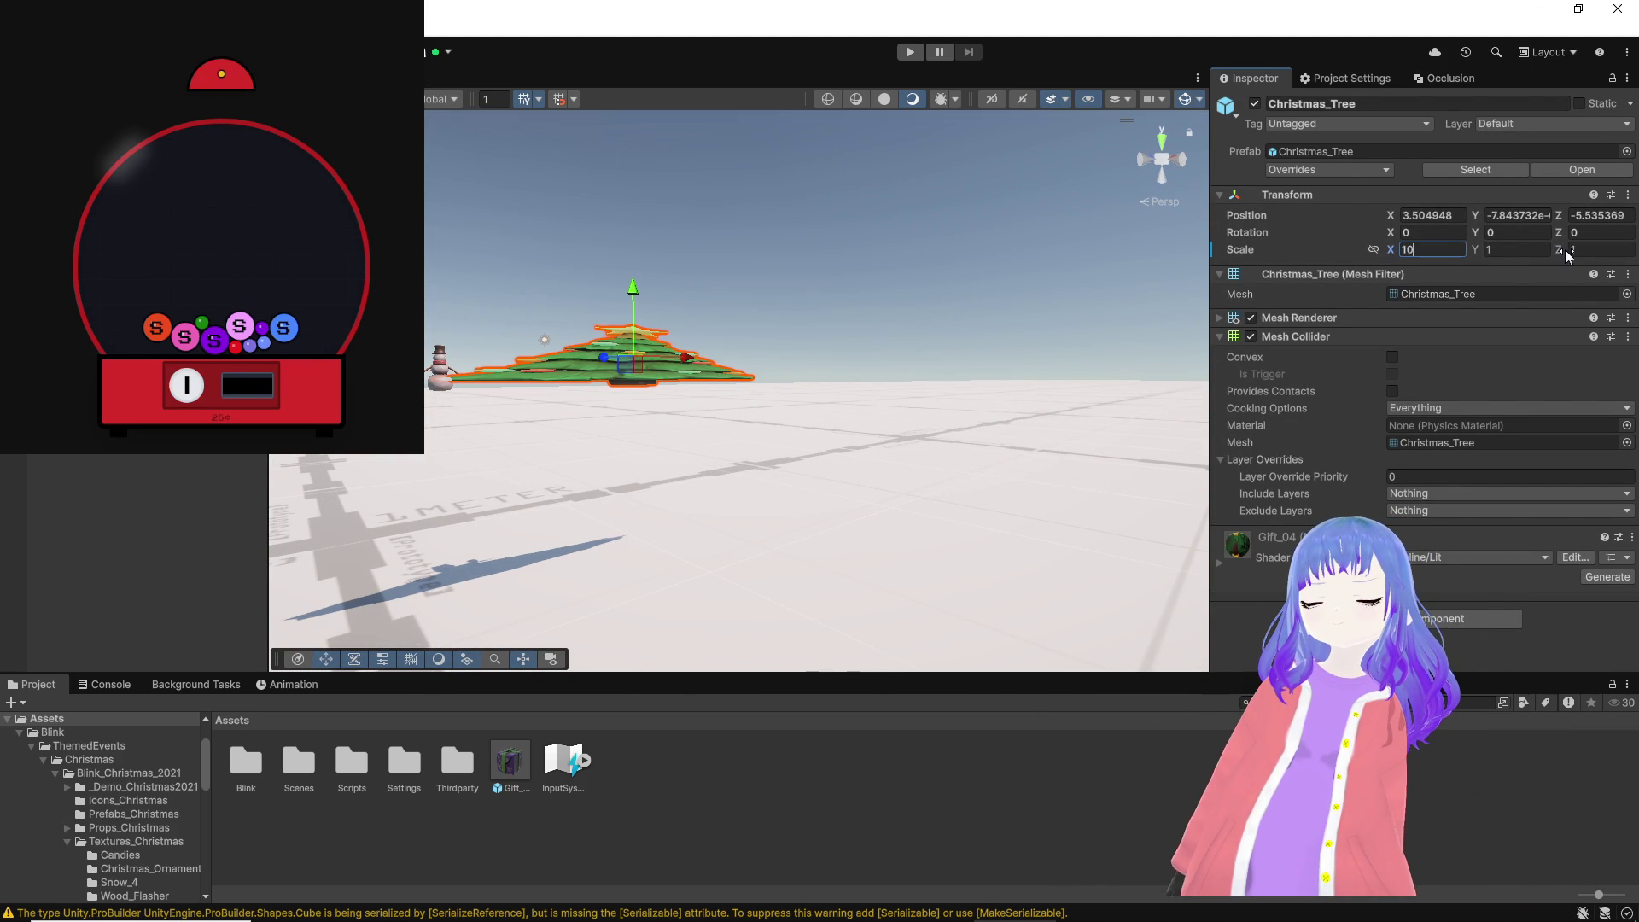
type("0")
left_click(1524, 250)
type("0")
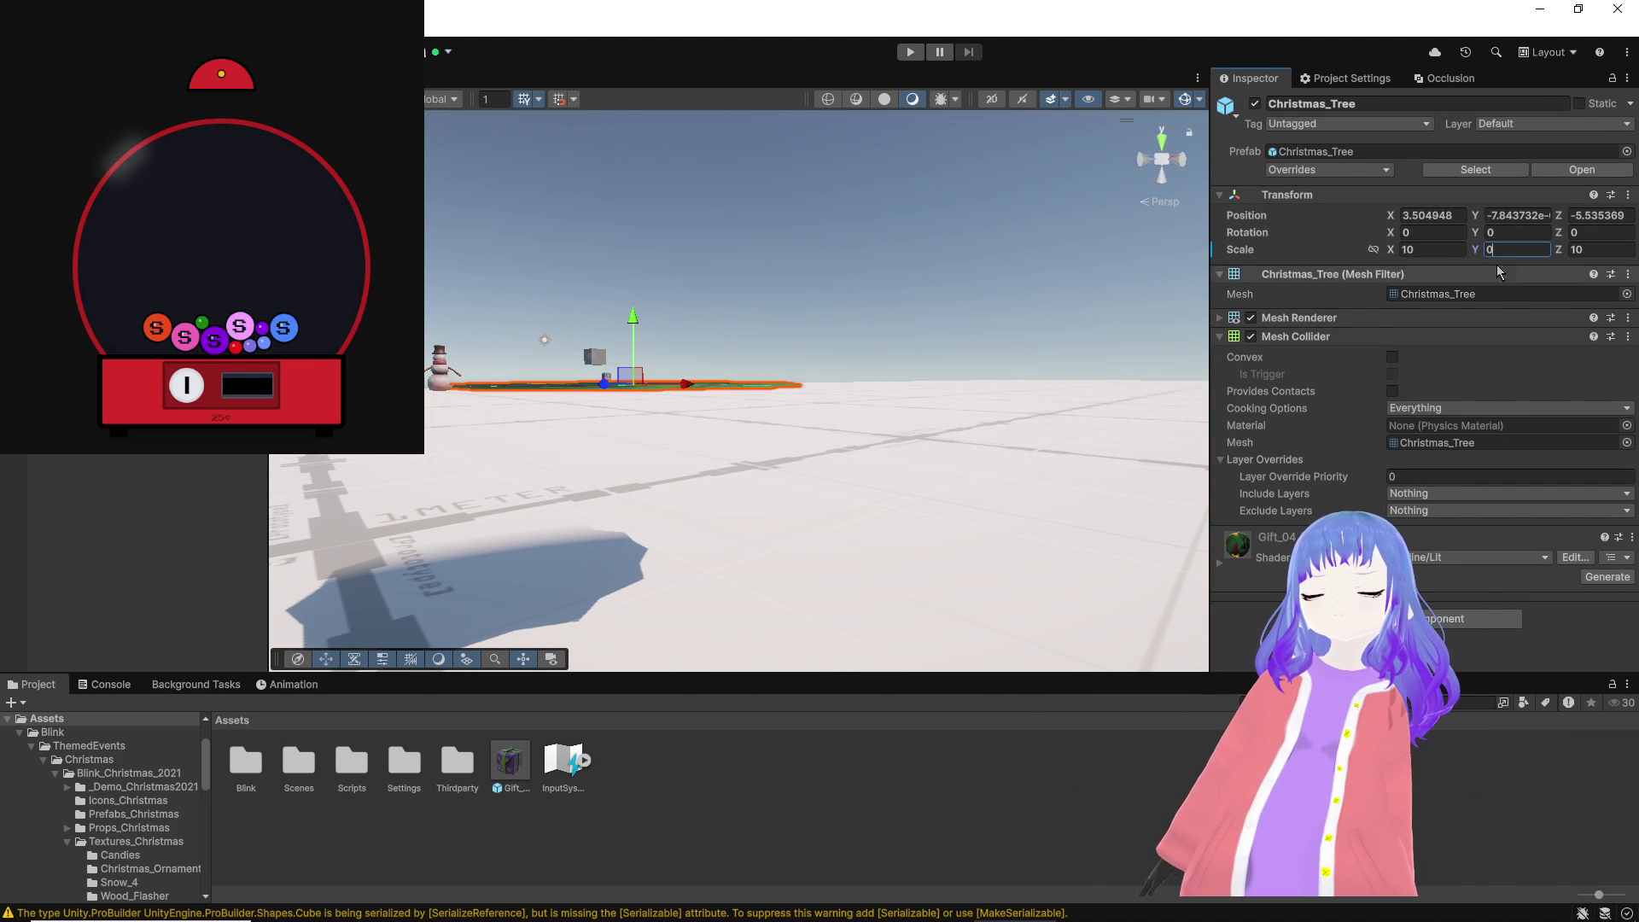
type("1")
left_click(773, 335)
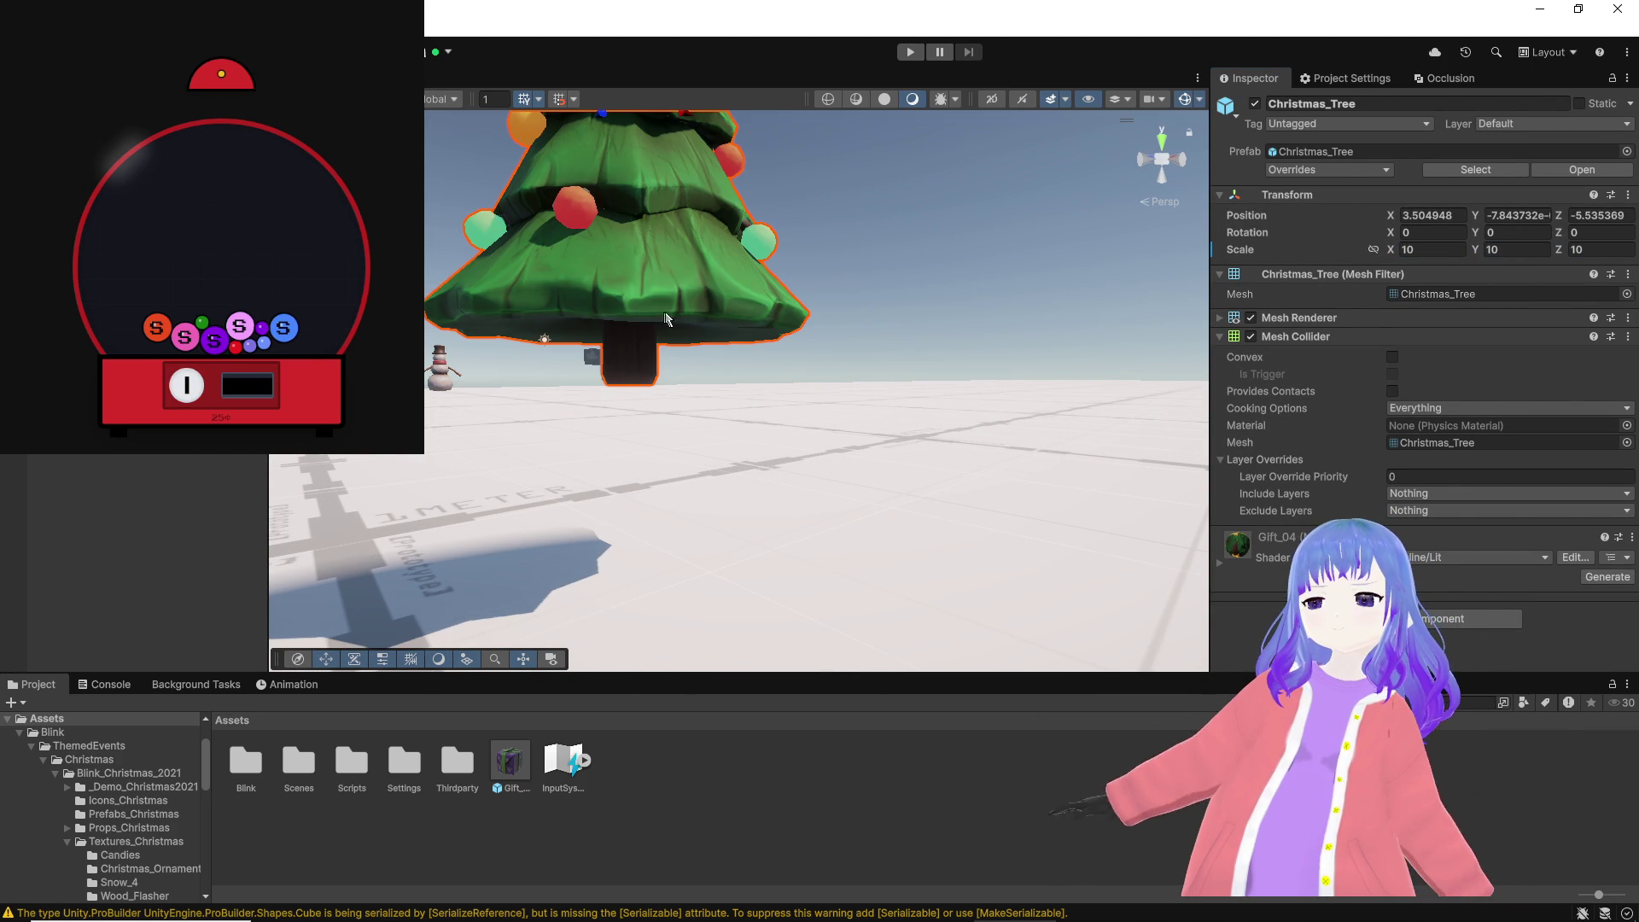
key("f")
Step: Drag the tree down along Y into the ground, to about Y -13.59
mouse_move(673, 309)
left_mouse_down()
mouse_move(697, 488)
mouse_move(643, 515)
mouse_move(555, 454)
mouse_move(595, 266)
left_mouse_up()
mouse_move(615, 147)
left_mouse_down()
mouse_move(618, 167)
mouse_move(697, 206)
mouse_move(661, 308)
left_mouse_up()
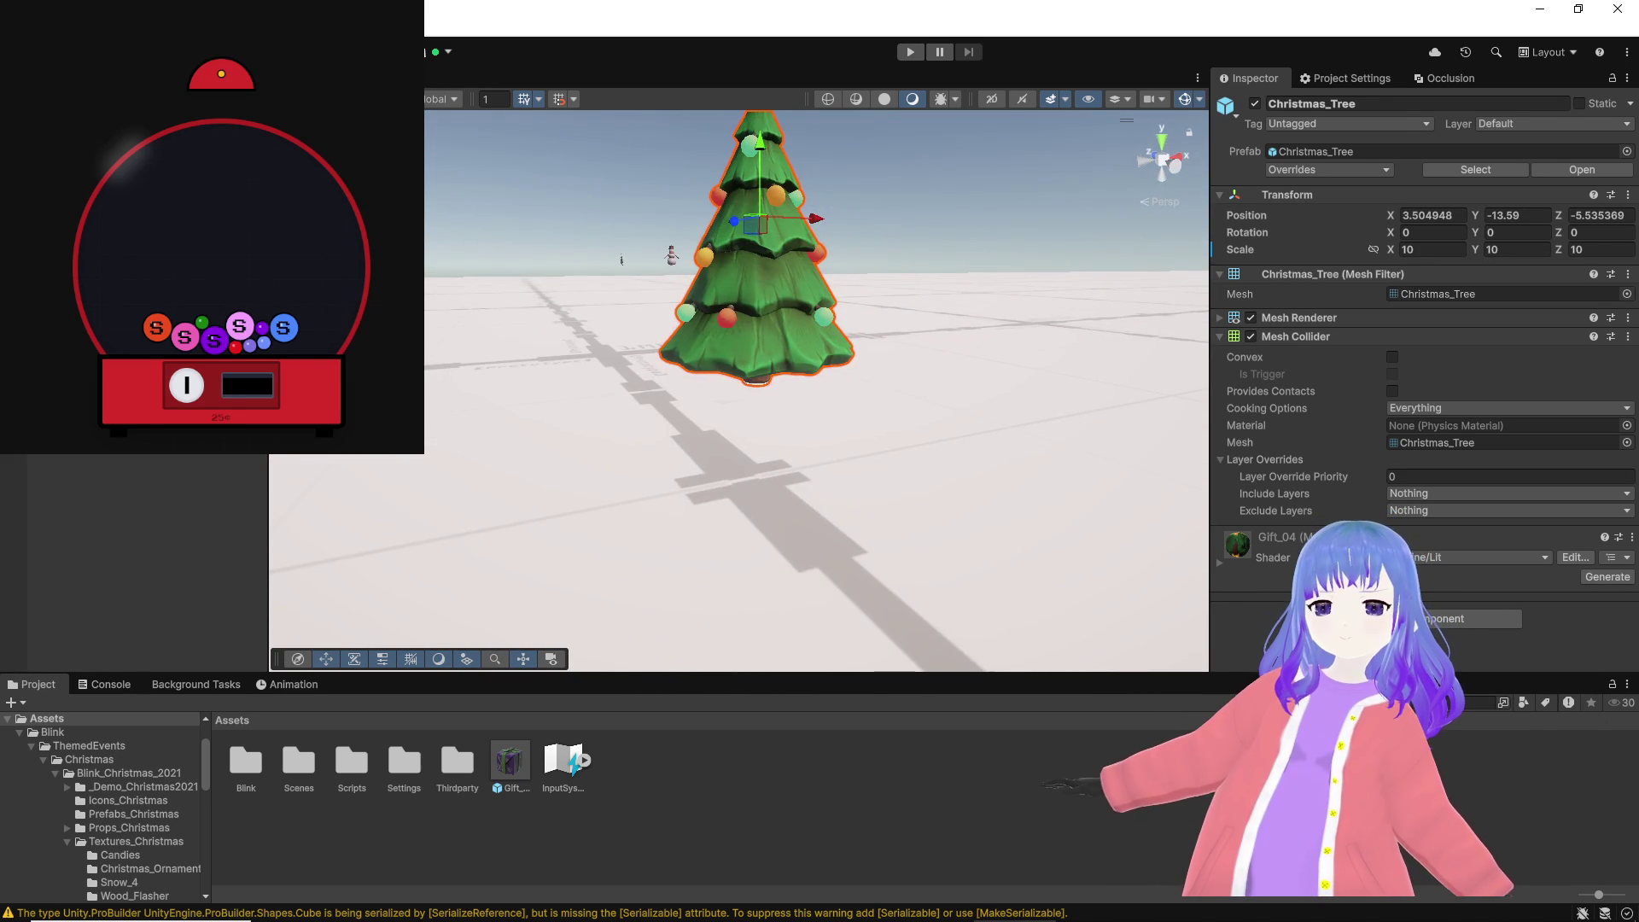
scroll(763, 328, "up", 5)
mouse_move(767, 325)
left_mouse_down()
mouse_move(627, 325)
mouse_move(741, 268)
mouse_move(1024, 304)
left_mouse_up()
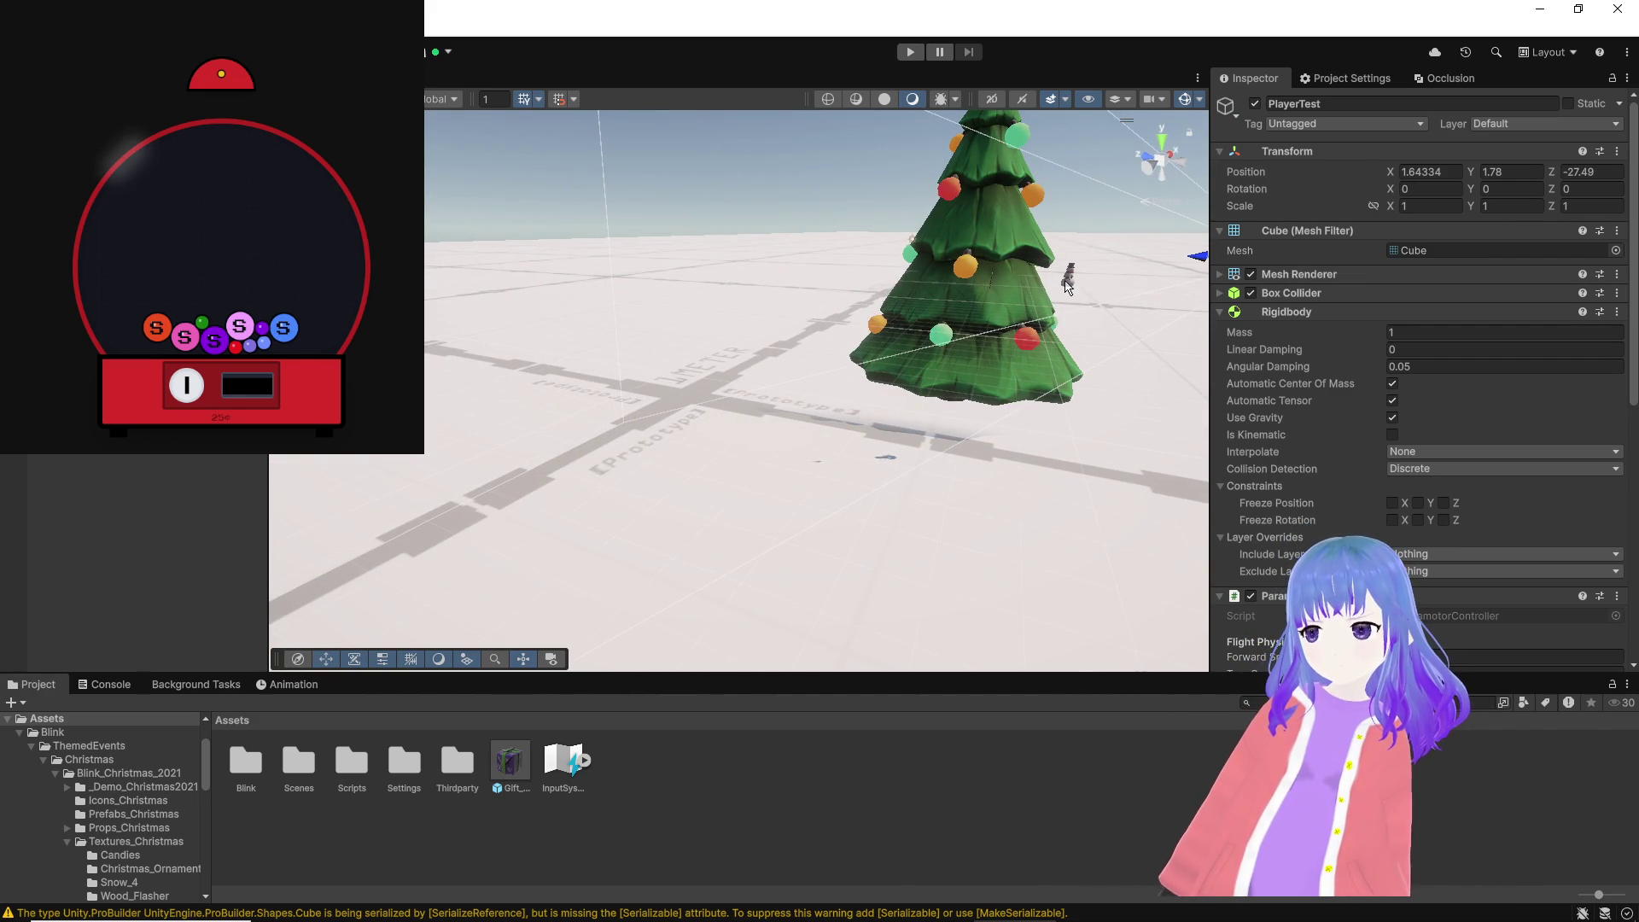
Step: Push PlayerTest farther along the Z axis and select the Snowman
key("f")
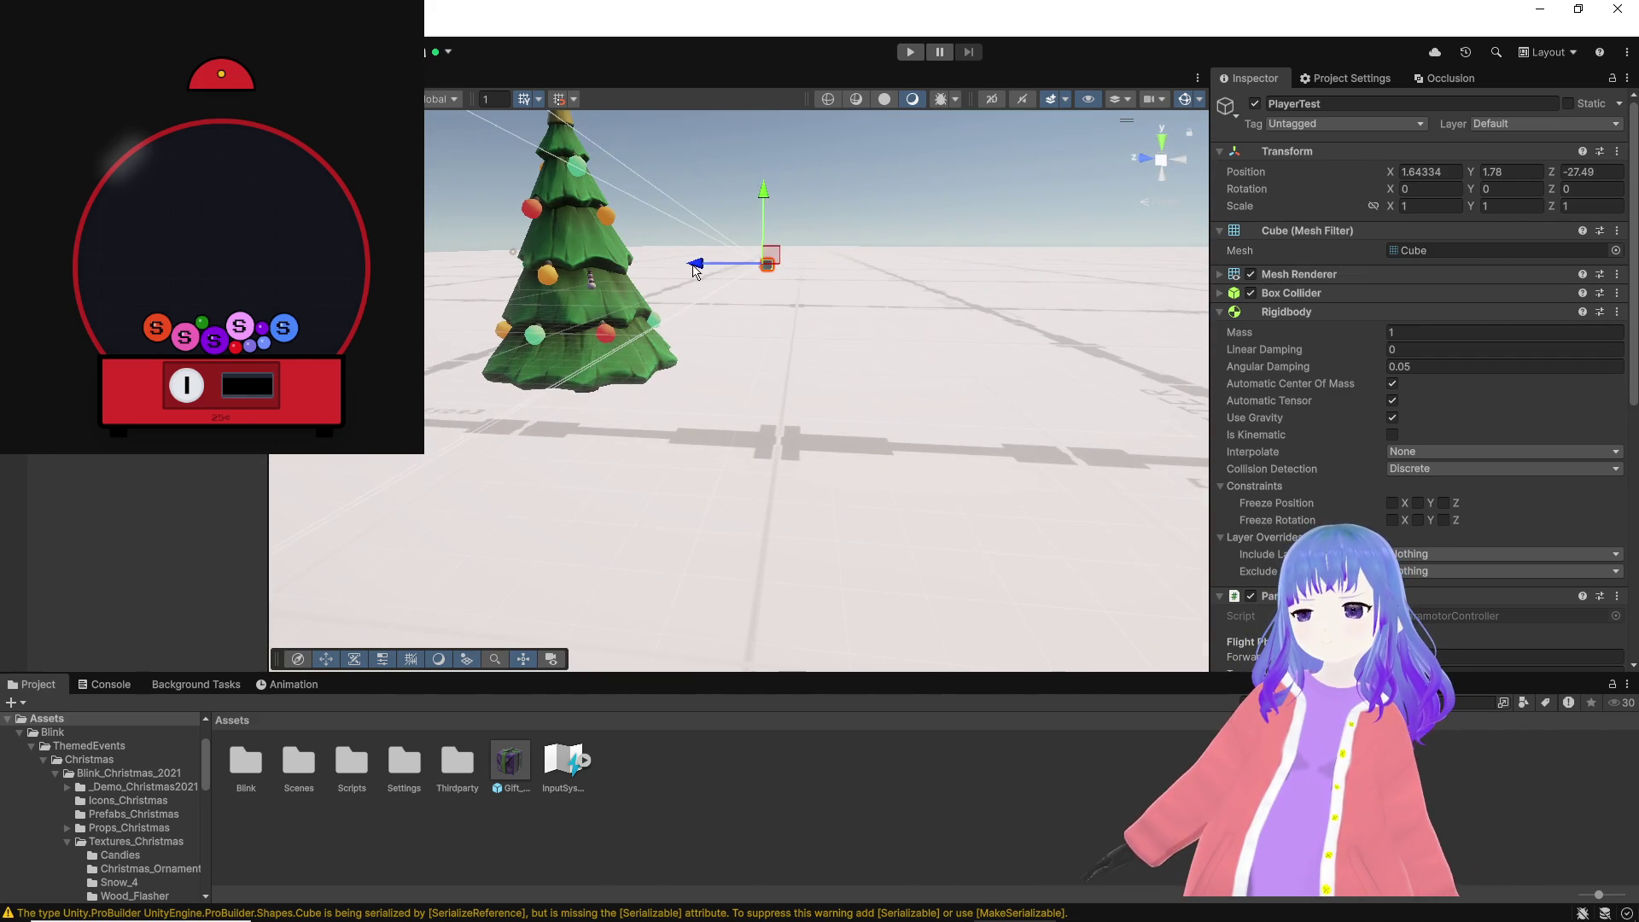
left_click_drag(694, 272, 945, 316)
left_click(589, 286)
mouse_move(595, 284)
left_mouse_down()
mouse_move(574, 324)
mouse_move(653, 278)
mouse_move(523, 474)
left_mouse_up()
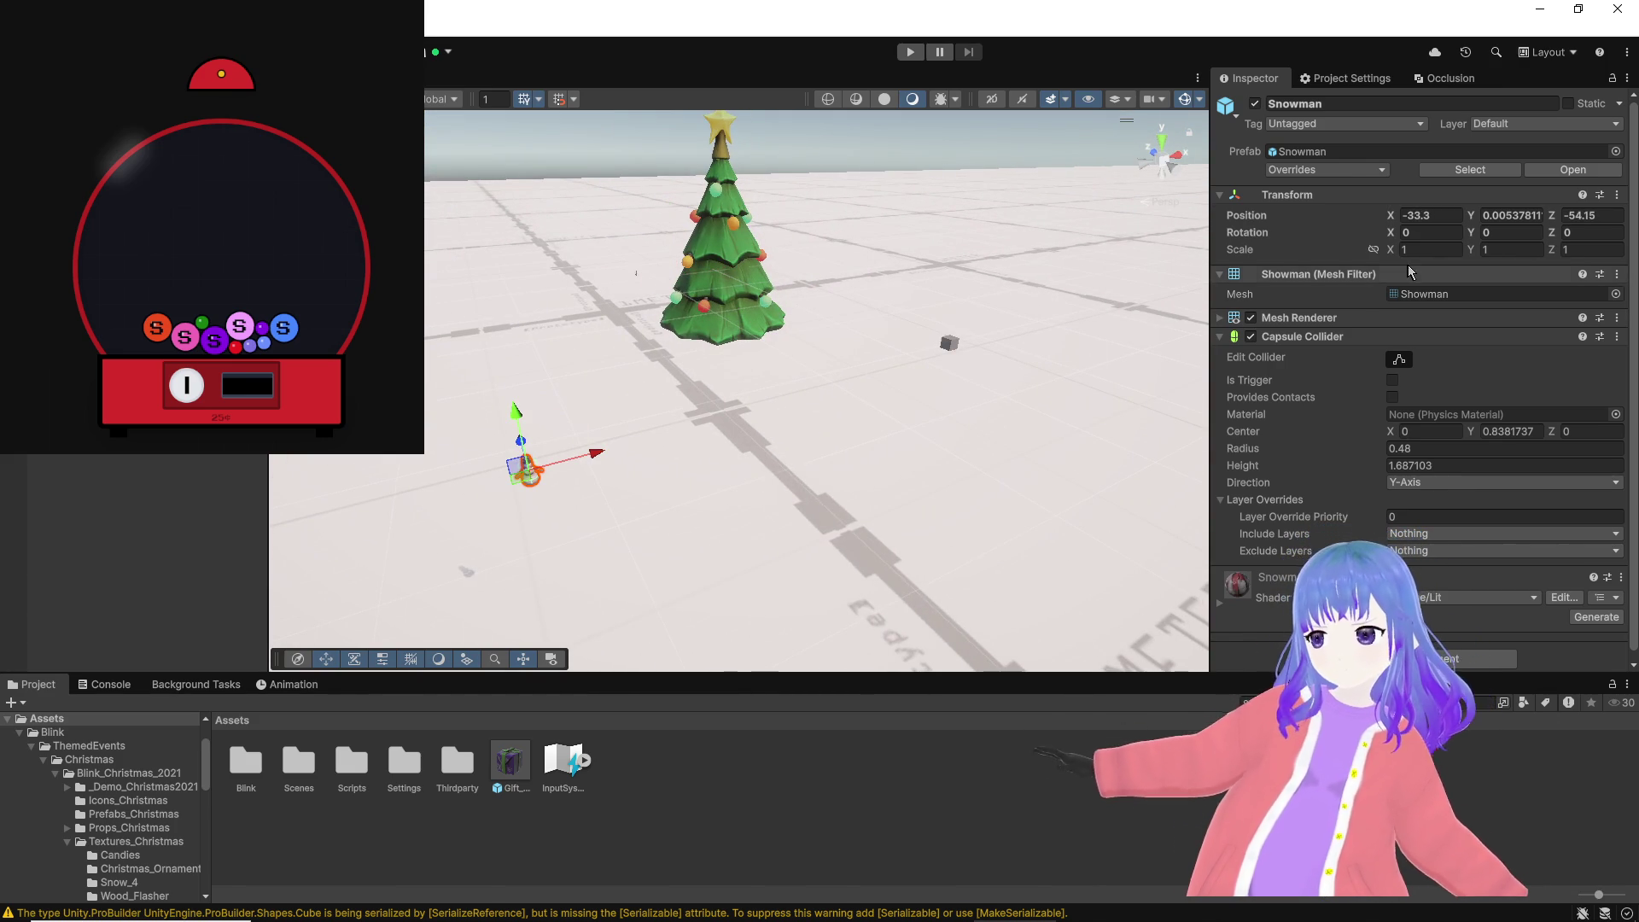
Step: Scale the Snowman to 10 on X, Y and Z and lower it to Y -15.02
left_click(1427, 249)
type("10")
left_click(1504, 249)
type("10")
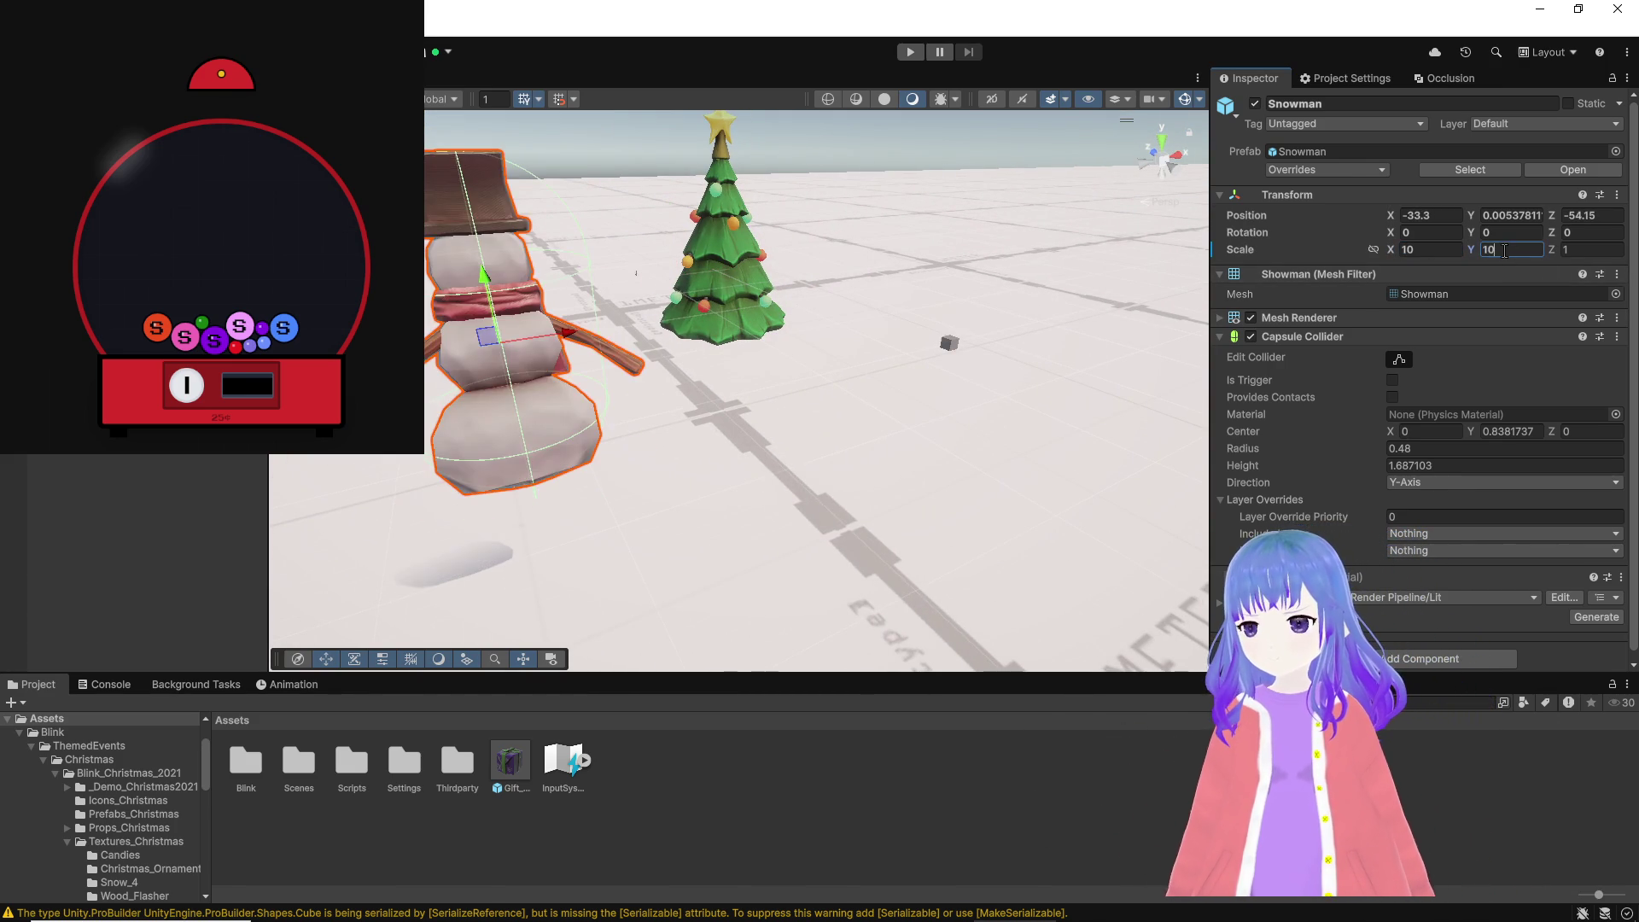
left_click(1592, 249)
type("10")
mouse_move(490, 277)
left_mouse_down()
mouse_move(520, 538)
mouse_move(631, 376)
mouse_move(631, 397)
left_mouse_up()
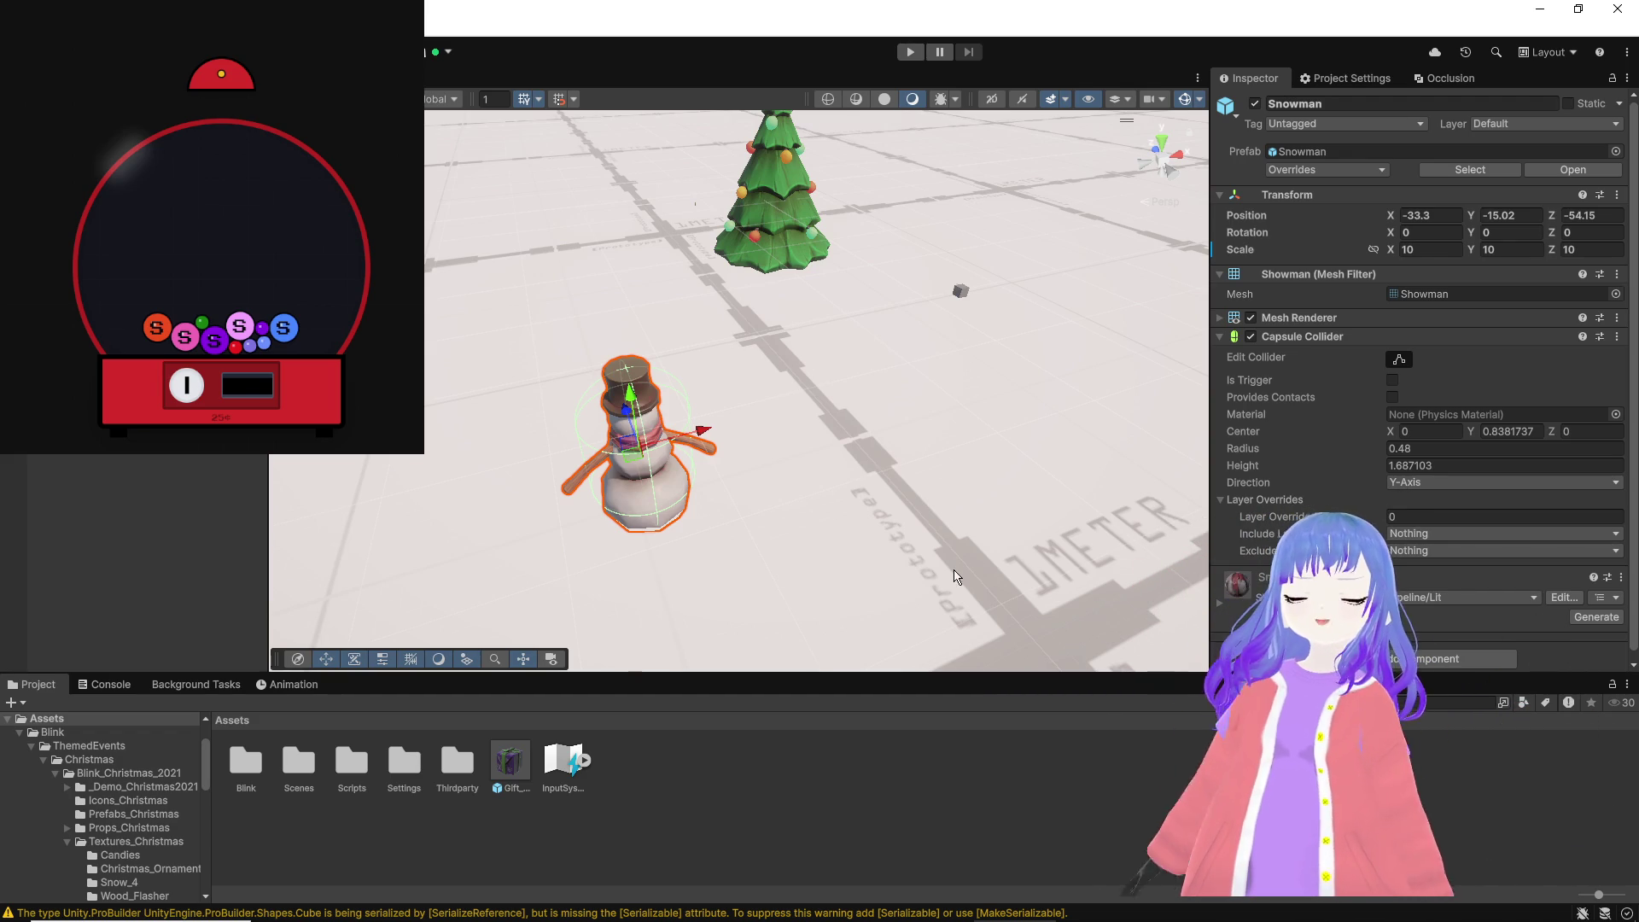
Step: Scroll through ParamotorController in Visual Studio, then bring up and reposition the Bezi window
mouse_move(834, 920)
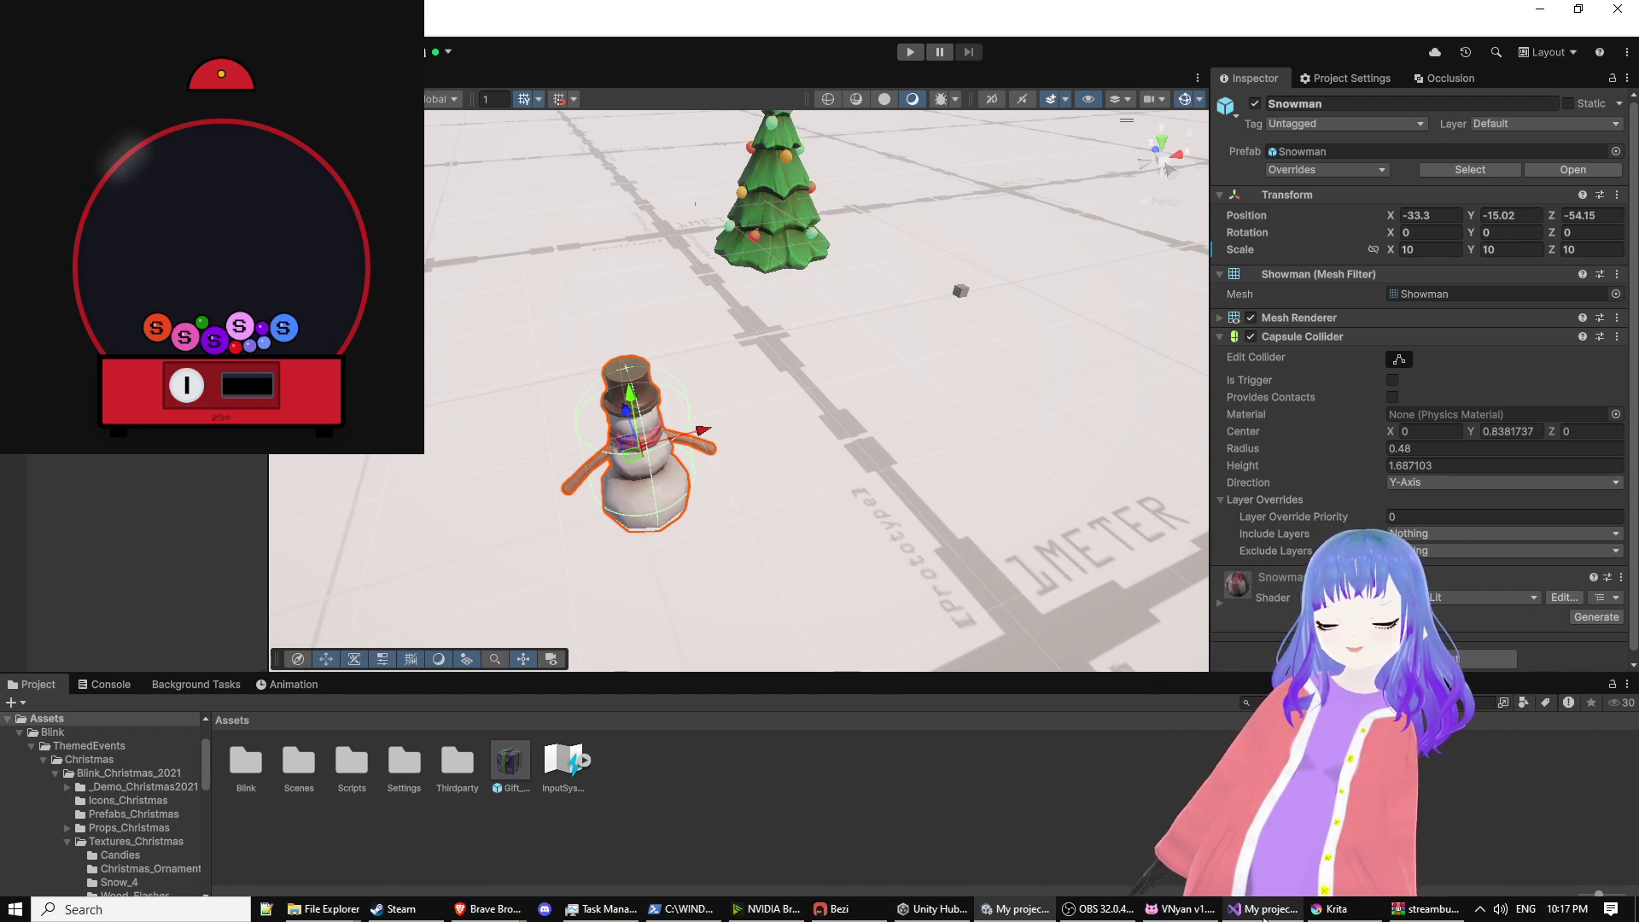
left_click(1265, 911)
scroll(887, 527, "down", 5)
scroll(887, 527, "up", 20)
scroll(877, 534, "down", 20)
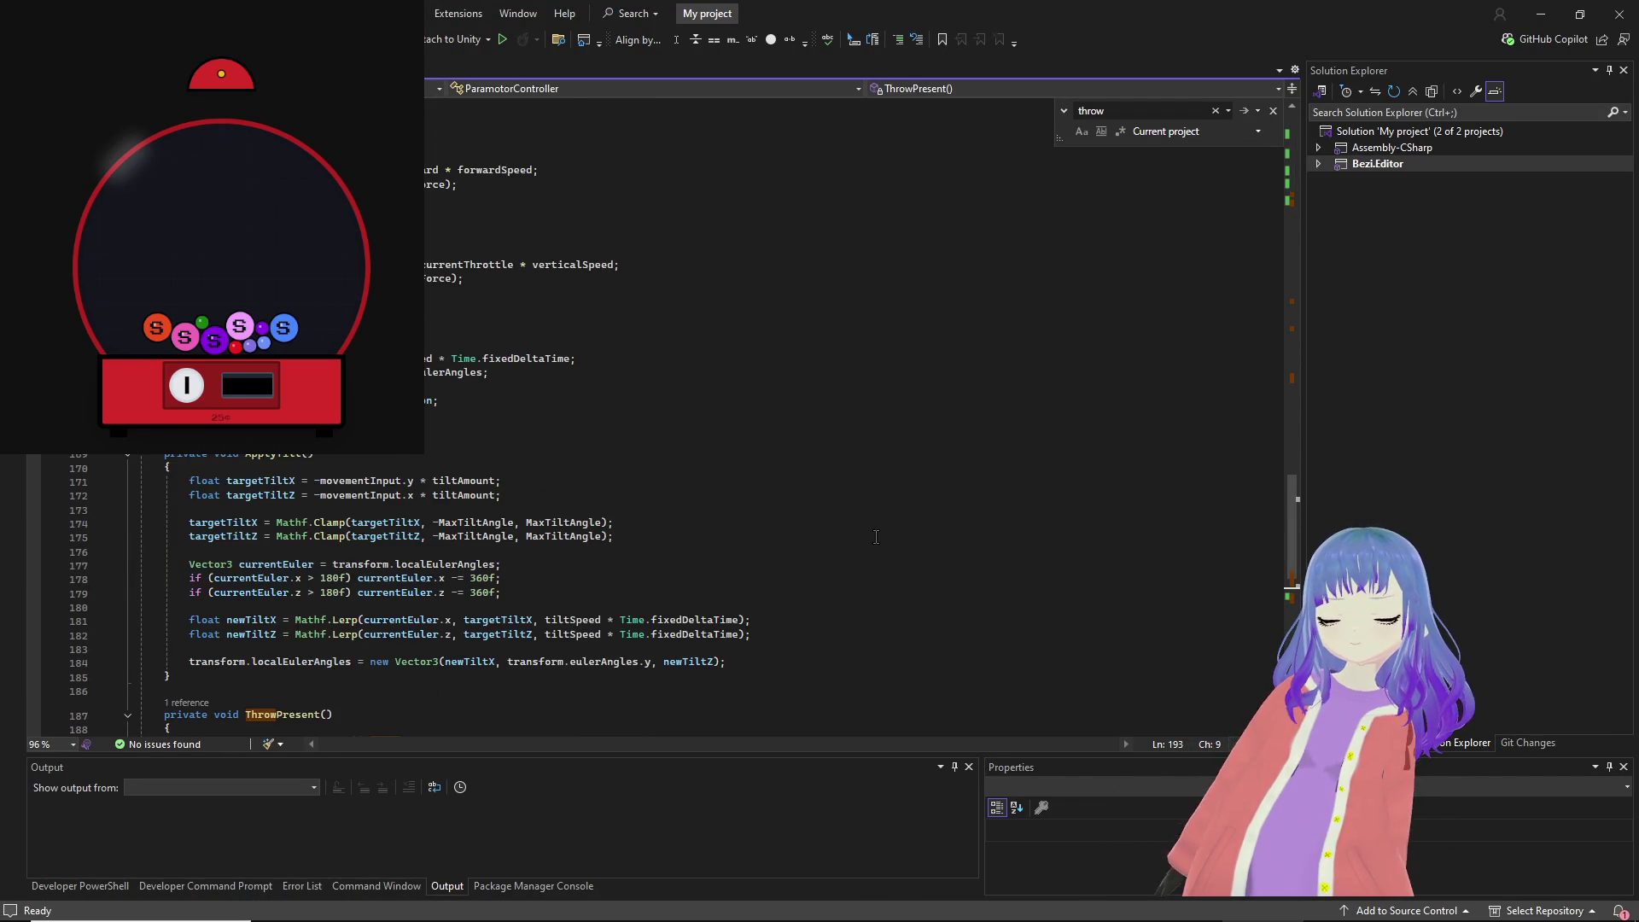
scroll(876, 536, "down", 14)
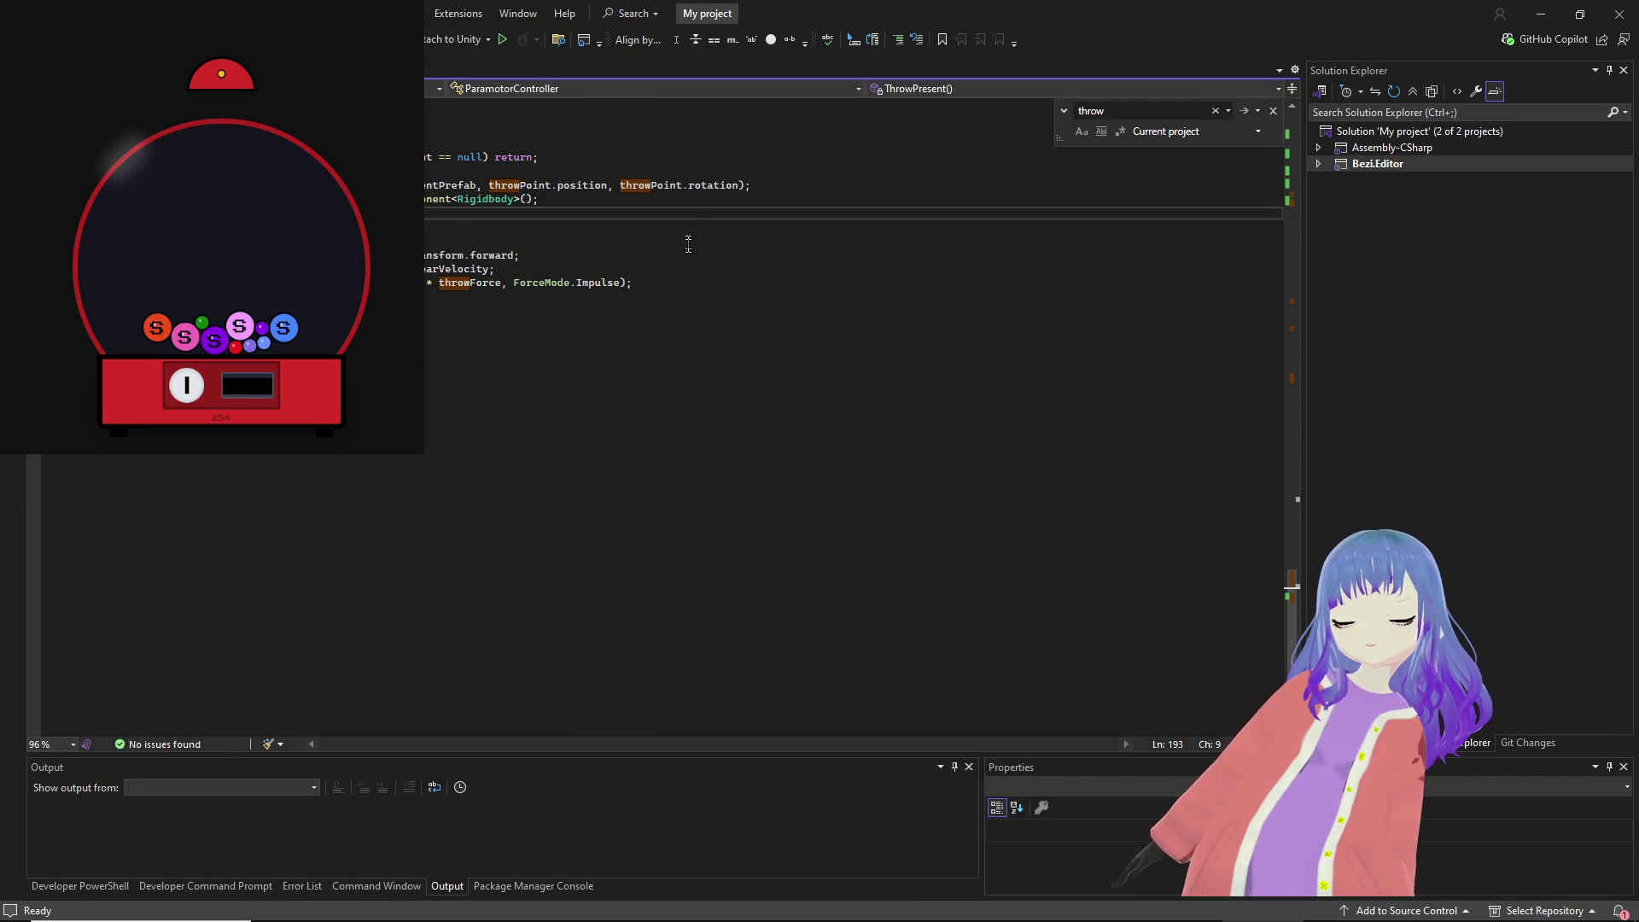
scroll(688, 243, "up", 20)
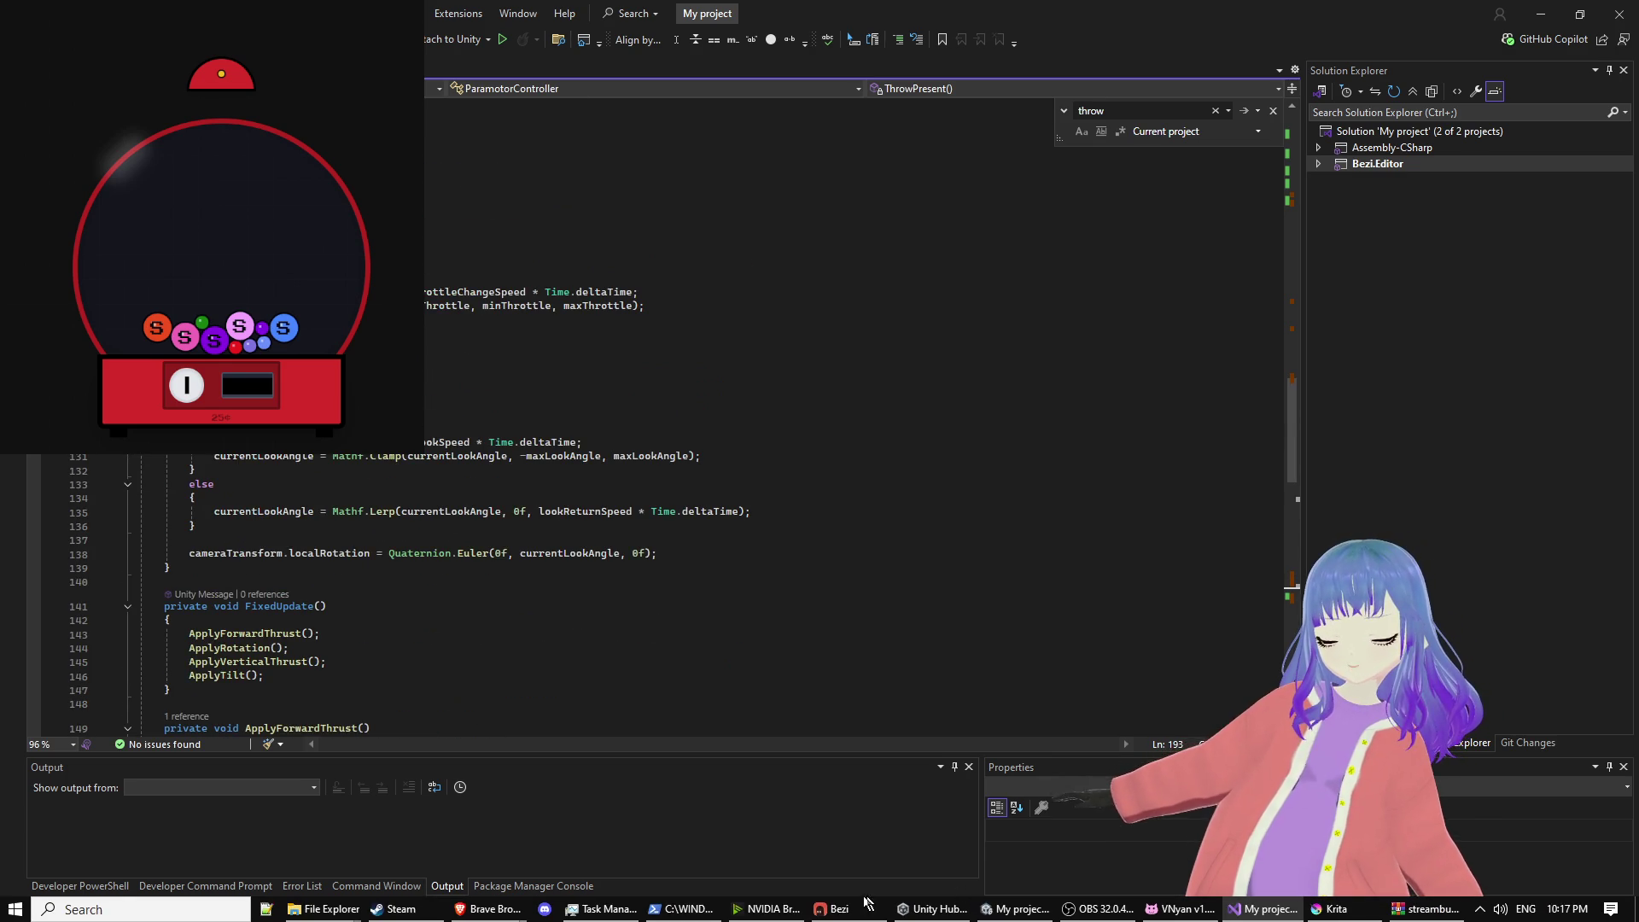
left_click(867, 902)
left_click_drag(634, 174, 554, 90)
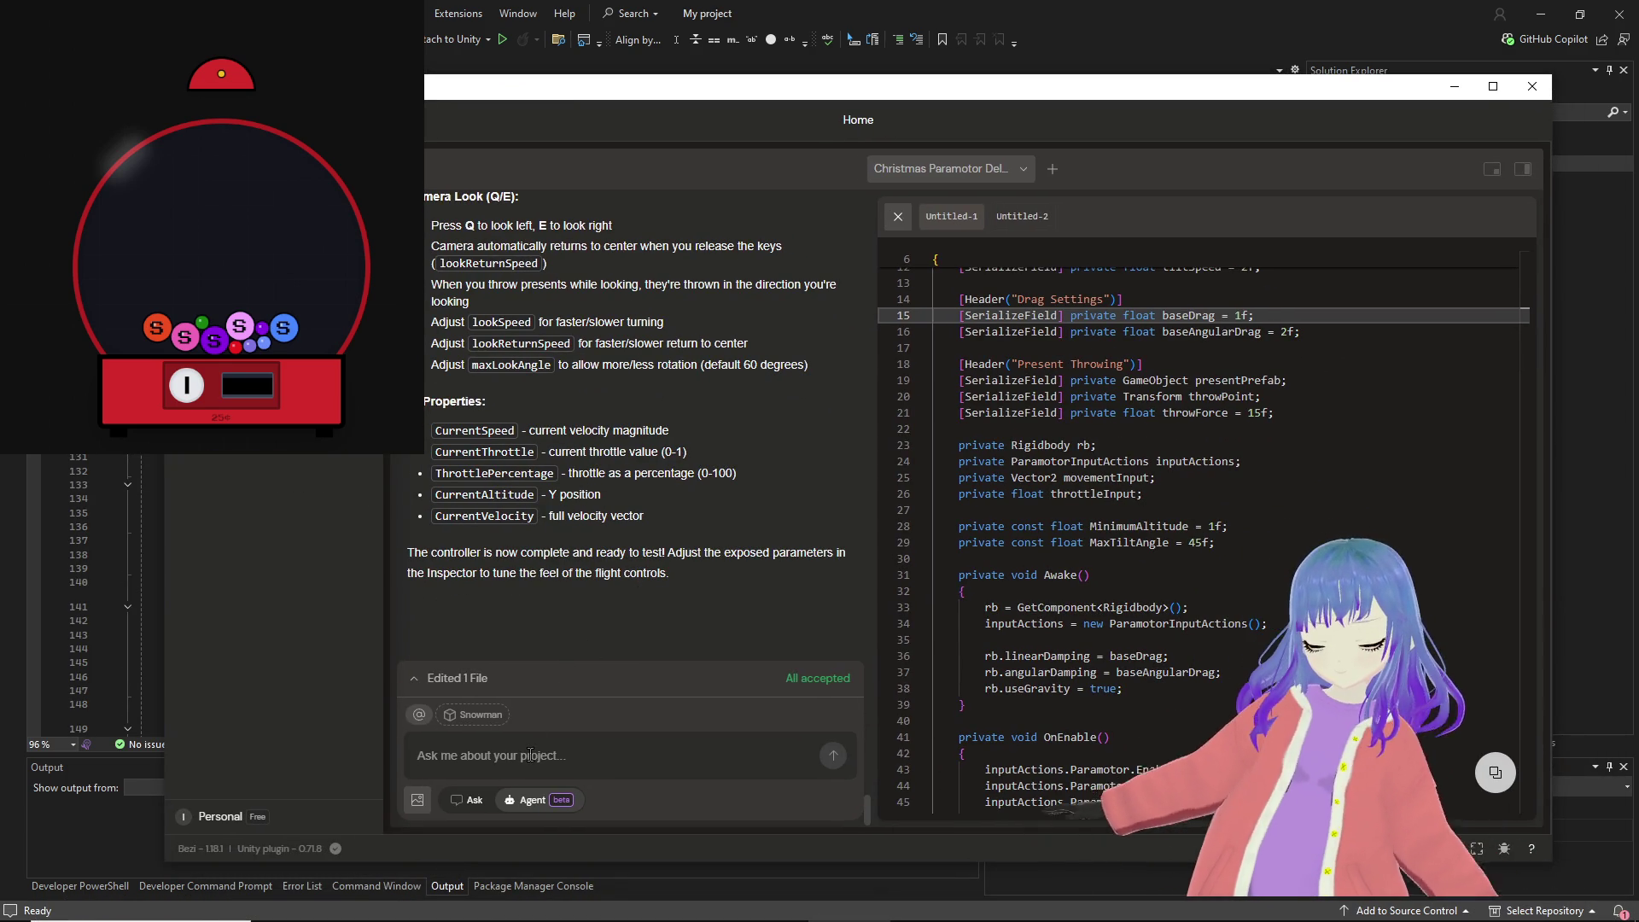
Step: Send Bezi a 'Great!' reply saying the controls work and asking for enemies or obstacles
type("Frea")
key("BackSpace")
key("BackSpace")
key("BackSpace")
type("Great!")
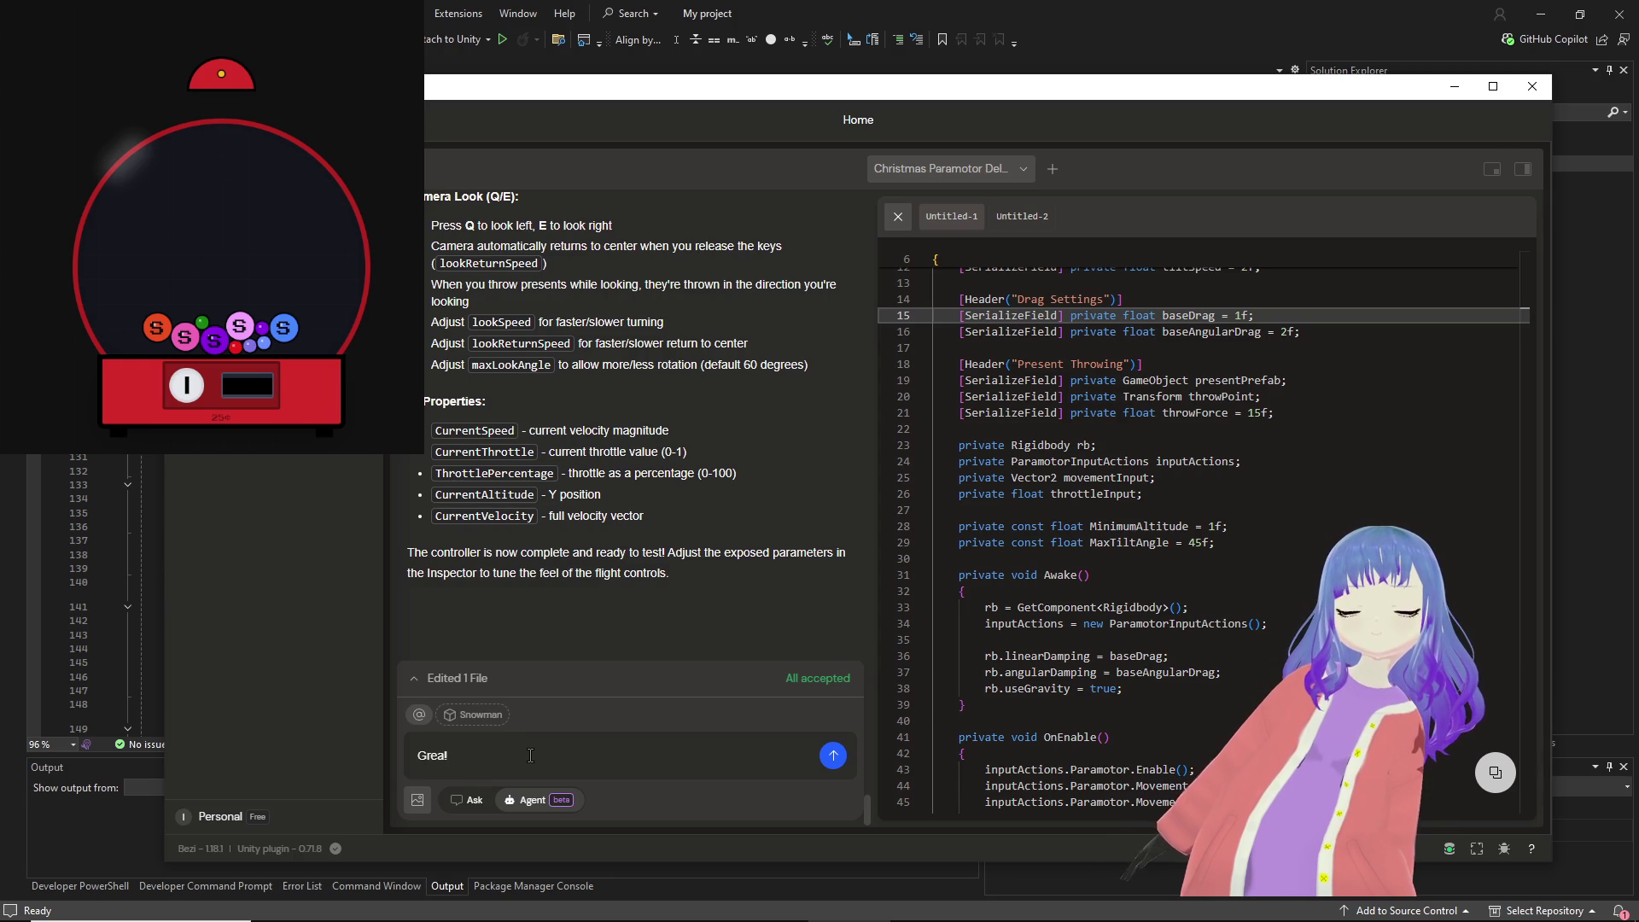
type(" this")
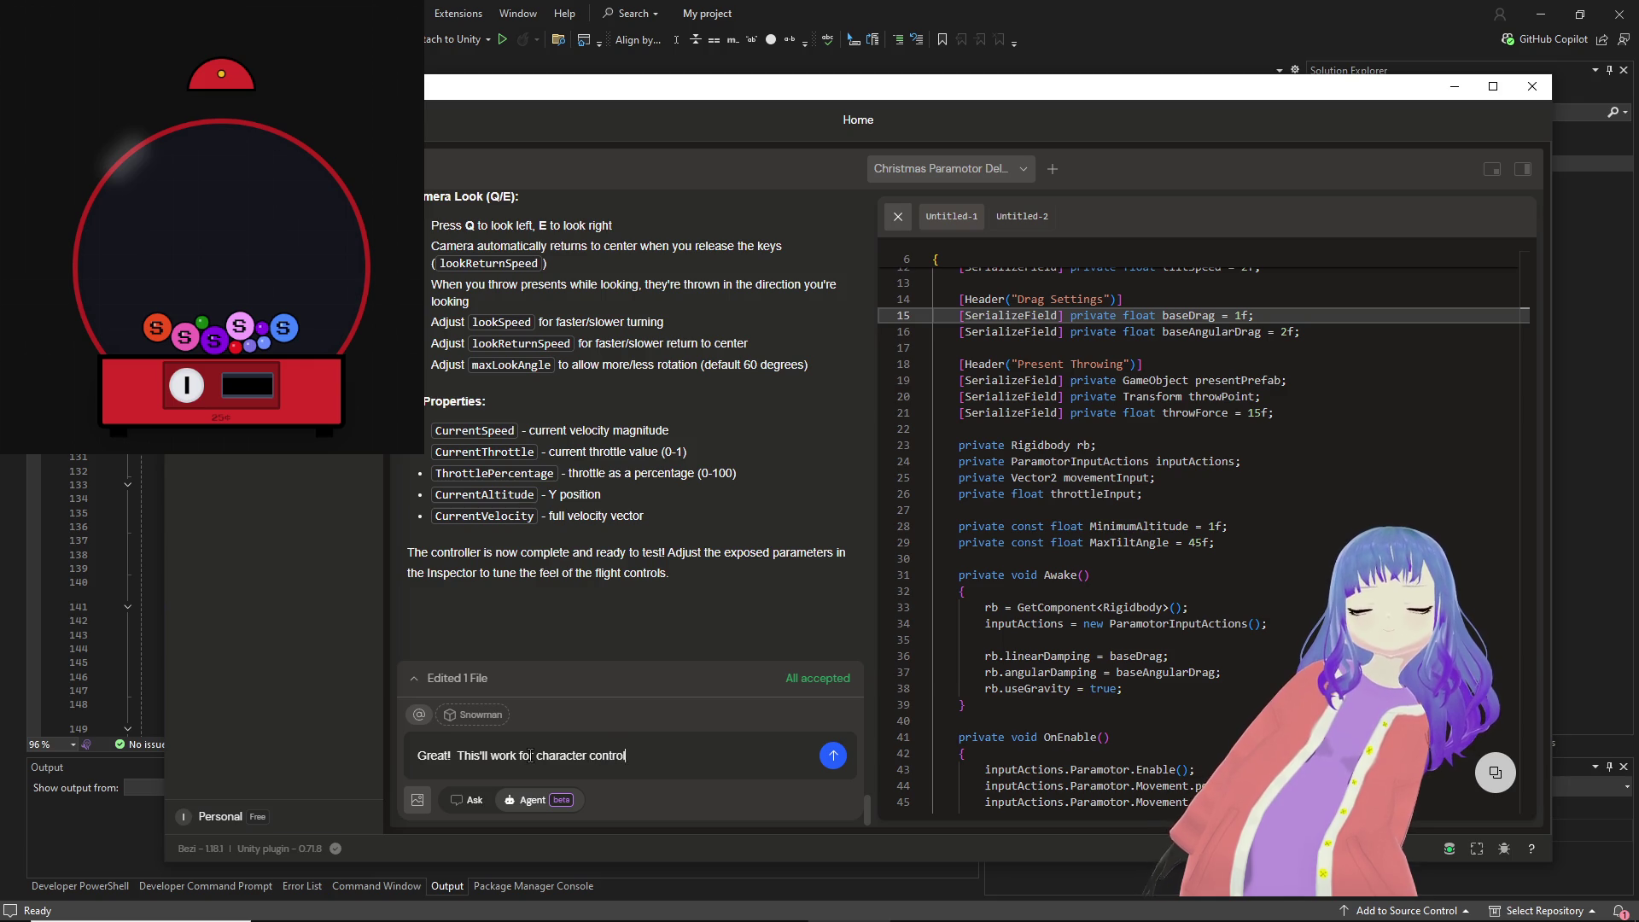
type("ew n")
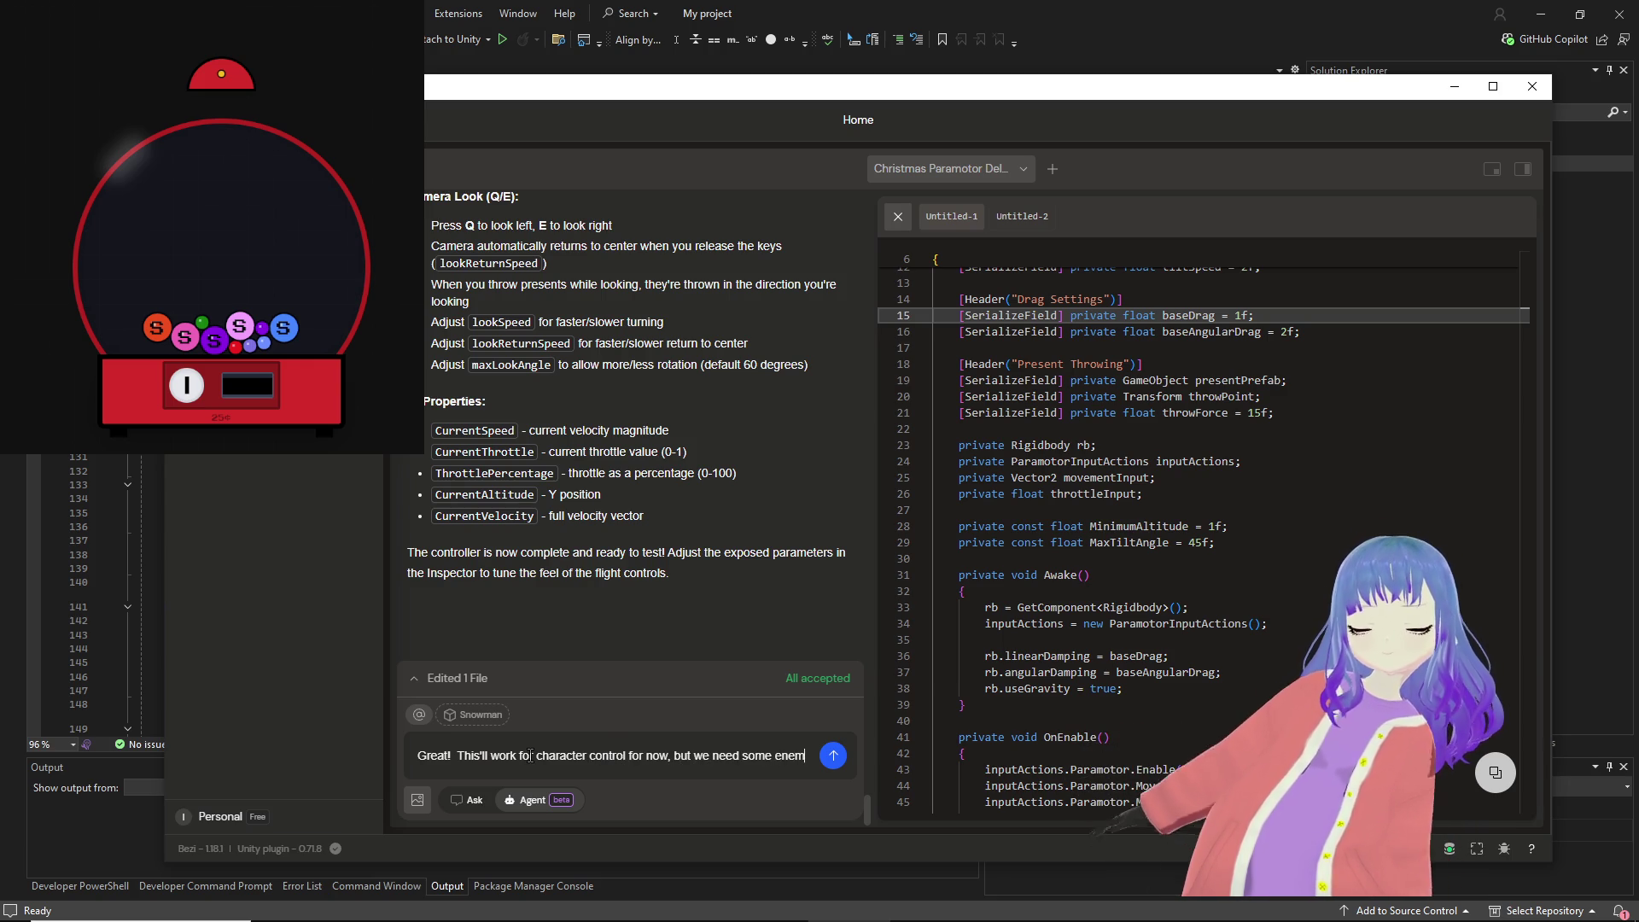
type("ies n")
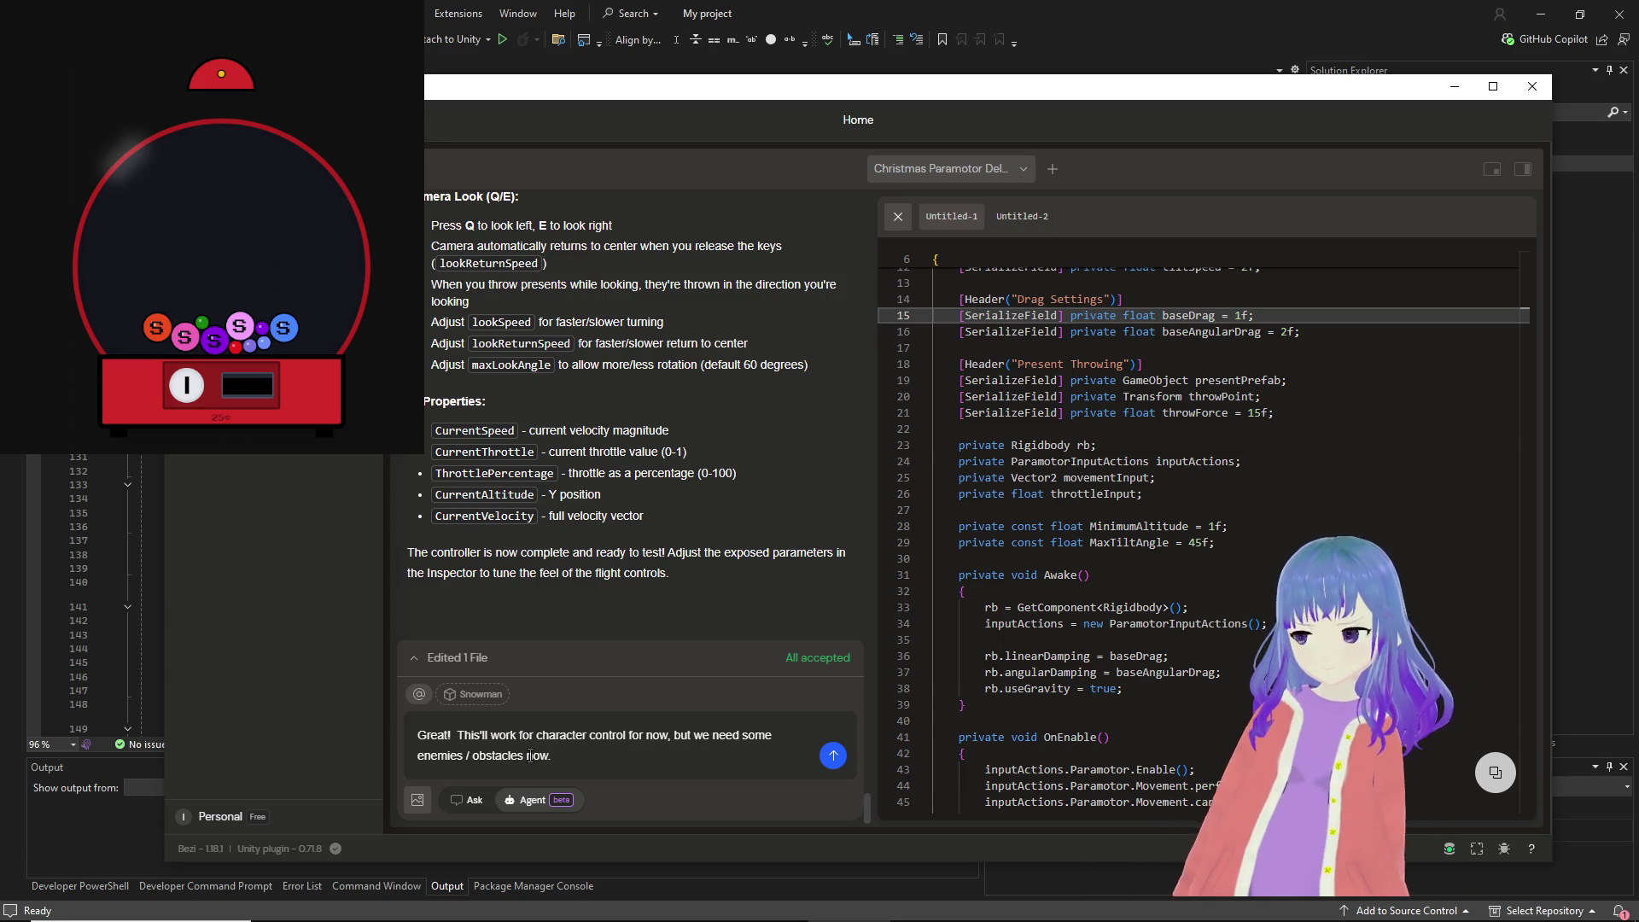
left_click(832, 757)
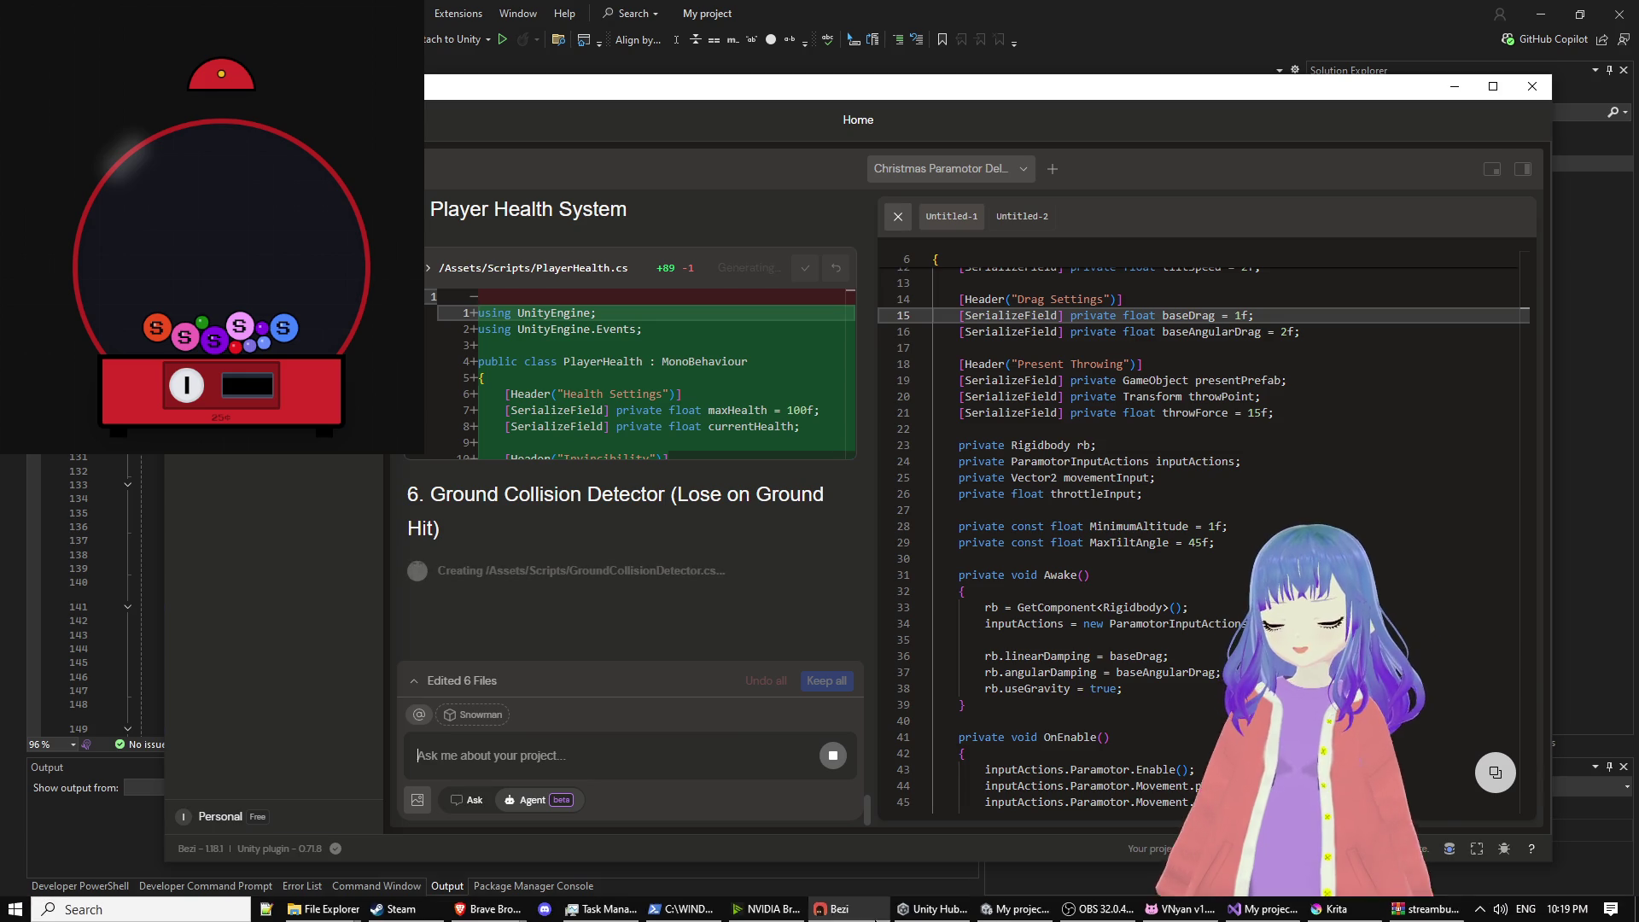
Step: Once Bezi generates PlayerHealth.cs and GroundCollisionDetector.cs, switch to the VNyan window
left_click(1181, 909)
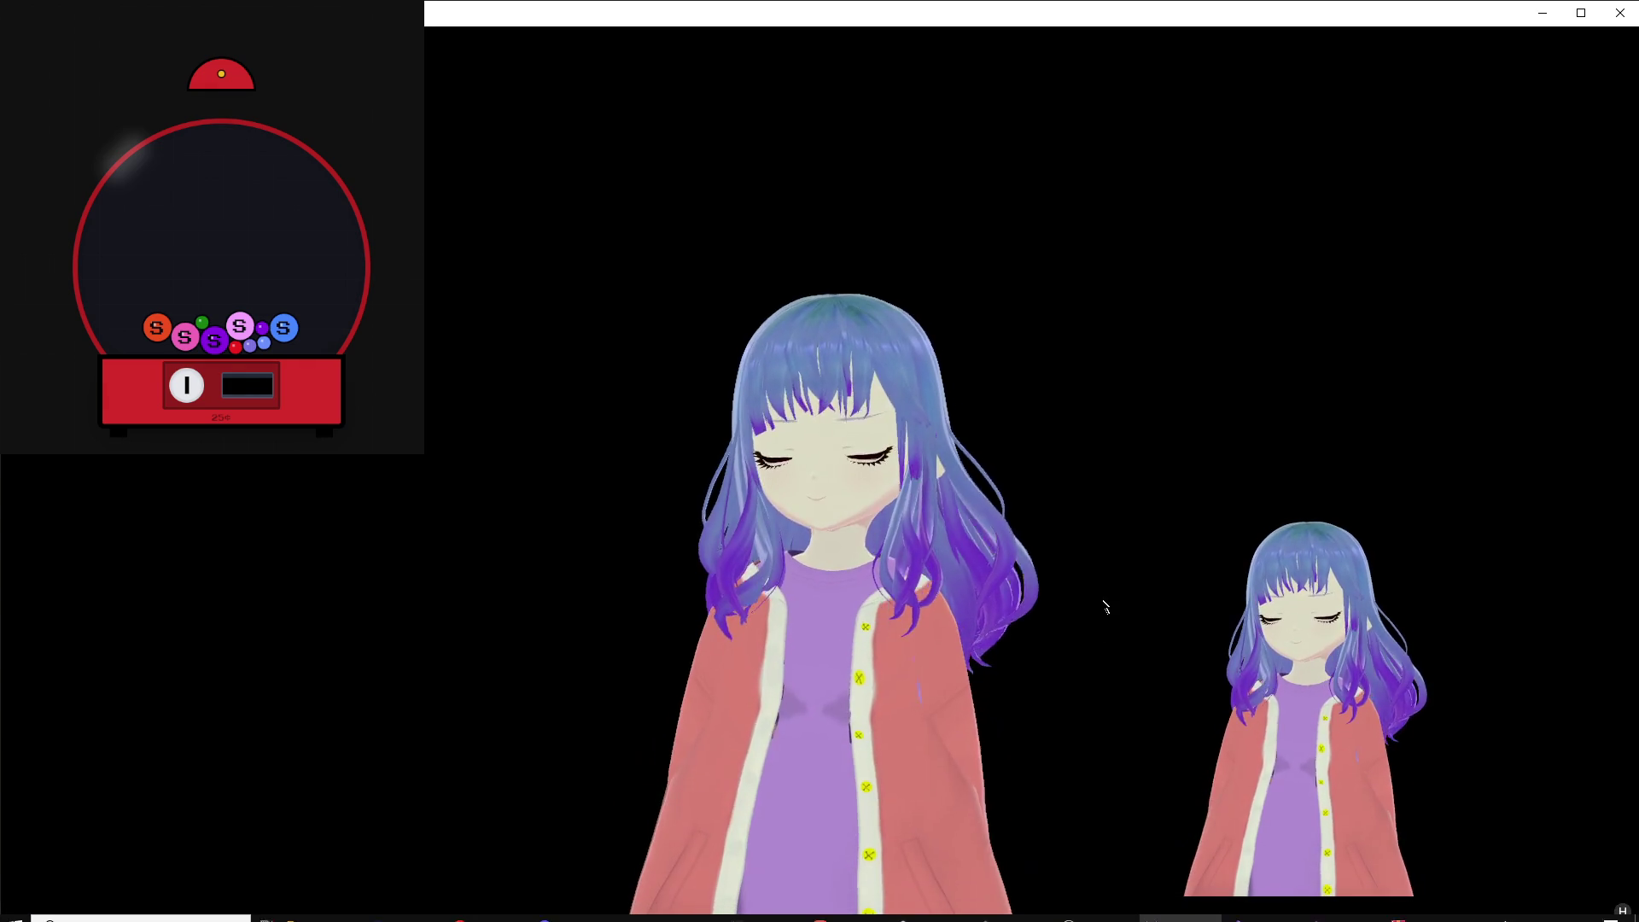
Step: Return to Bezi to read the setup notes for its 8 edited files, then switch to Unity
key("alt+Tab")
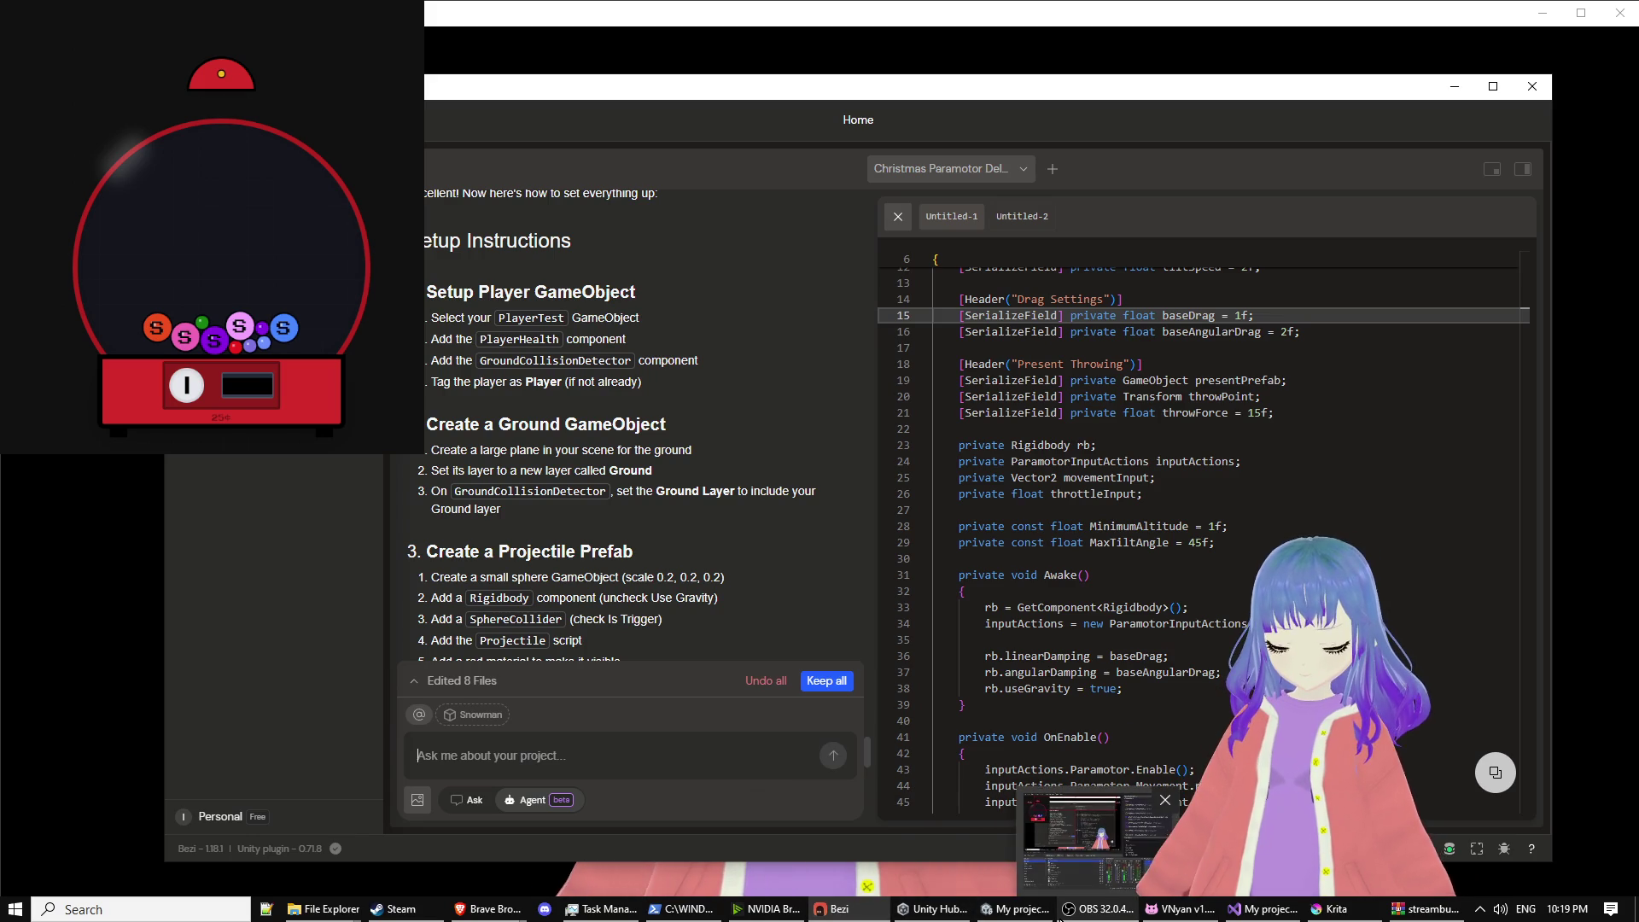
left_click(1016, 909)
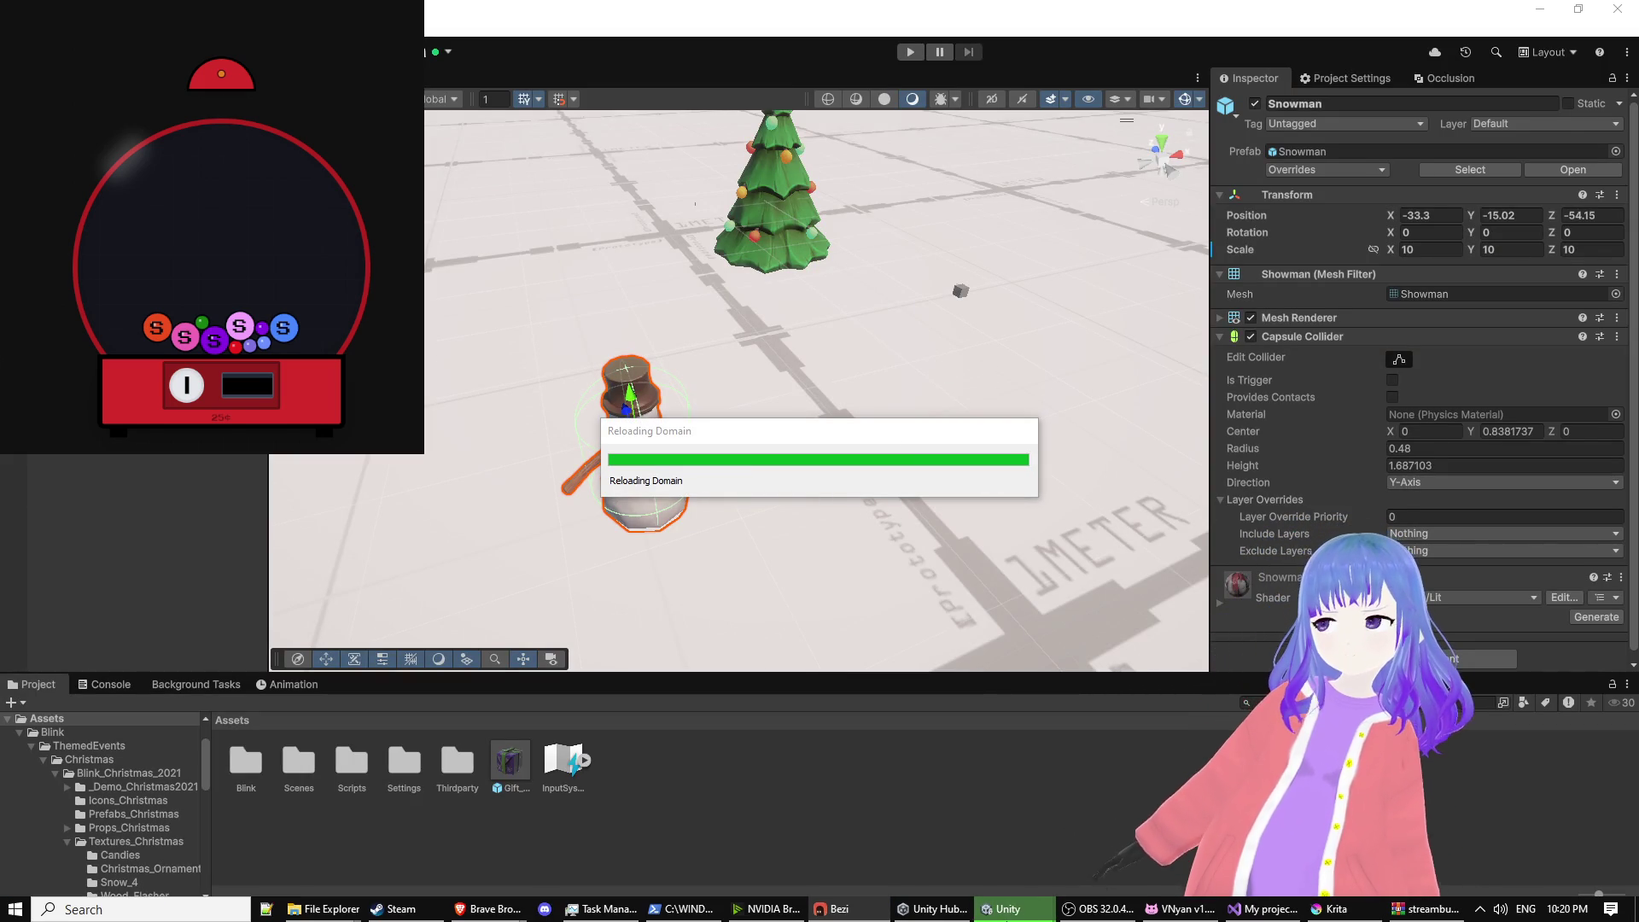
Step: Tag the PlayerTest cube and add the GroundCollisionDetector component to it
mouse_move(1006, 914)
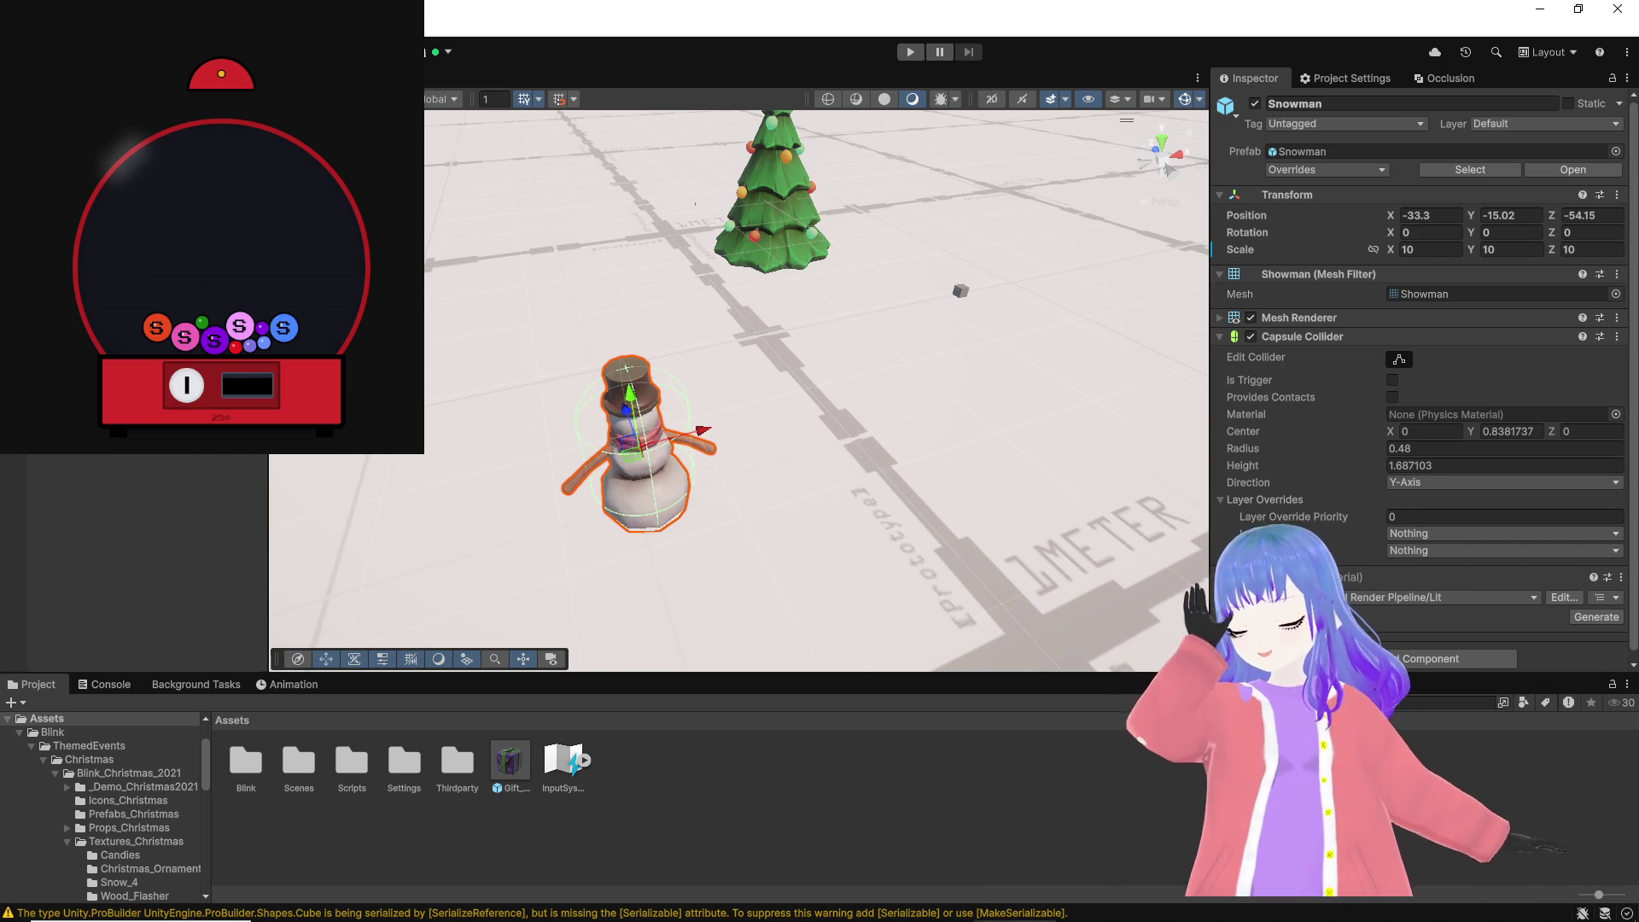
left_click(960, 290)
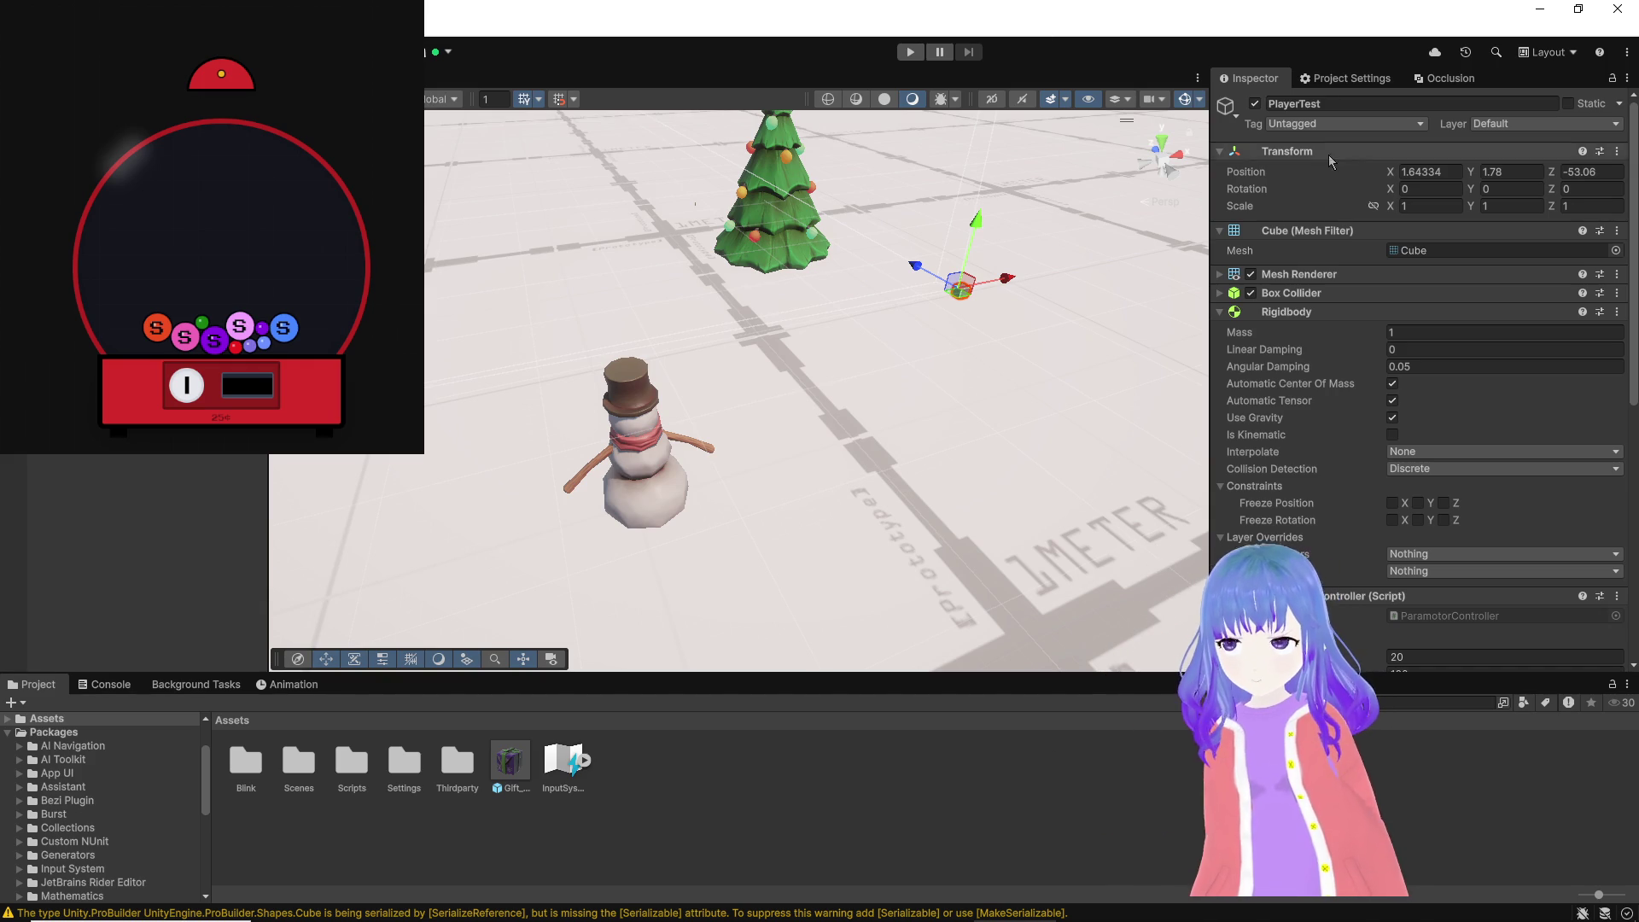
left_click(1372, 123)
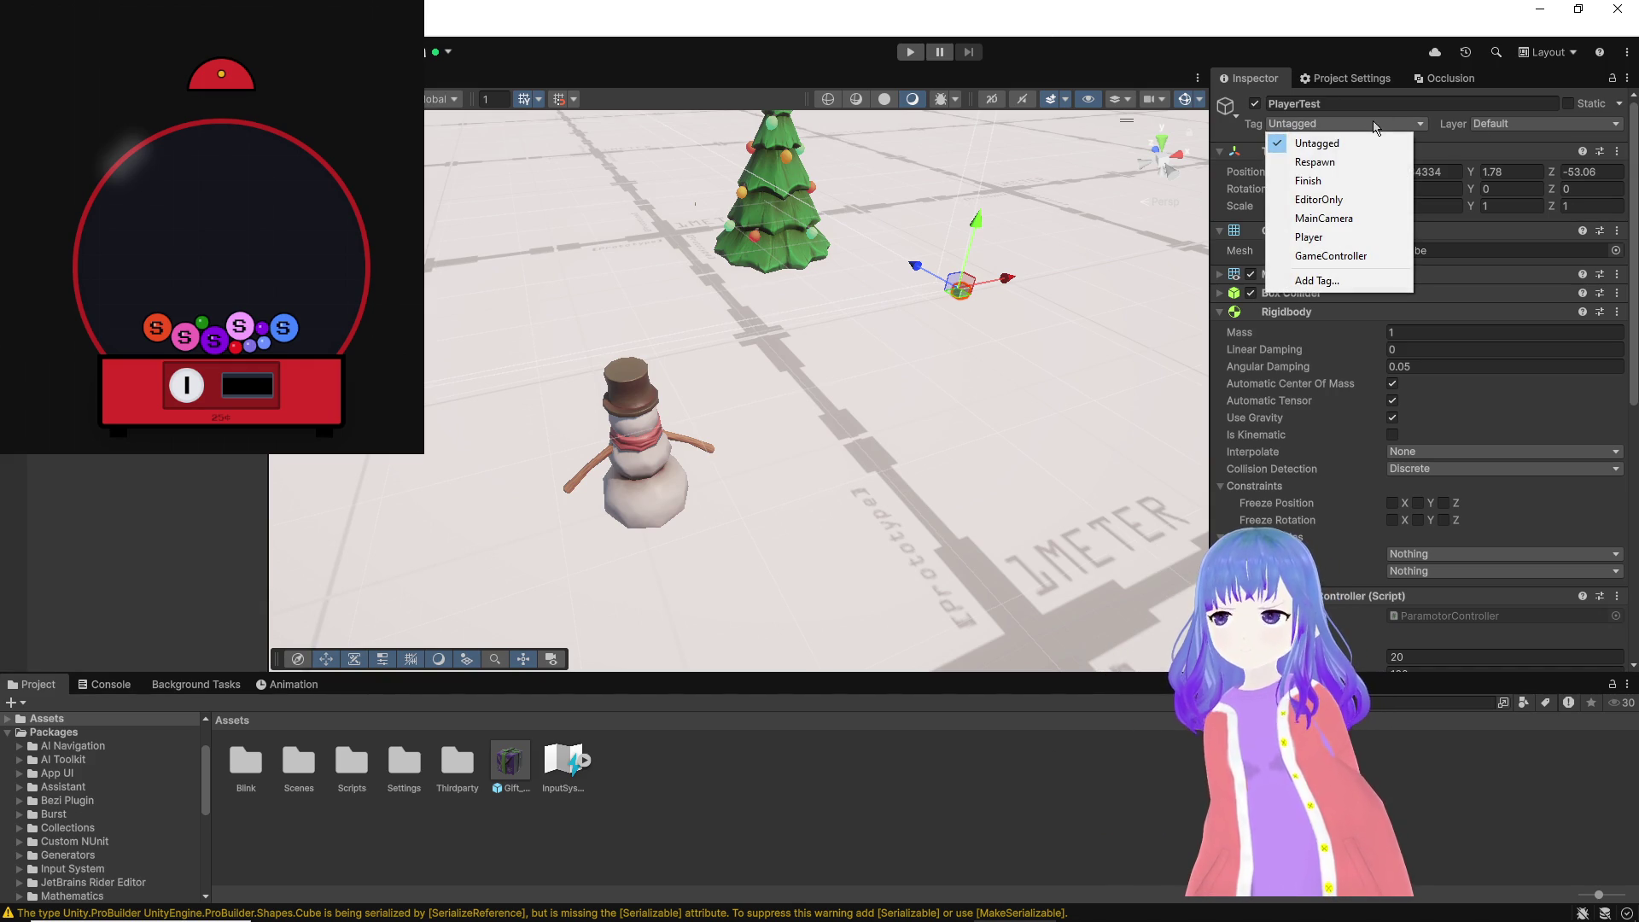
left_click(1380, 224)
scroll(1447, 342, "down", 10)
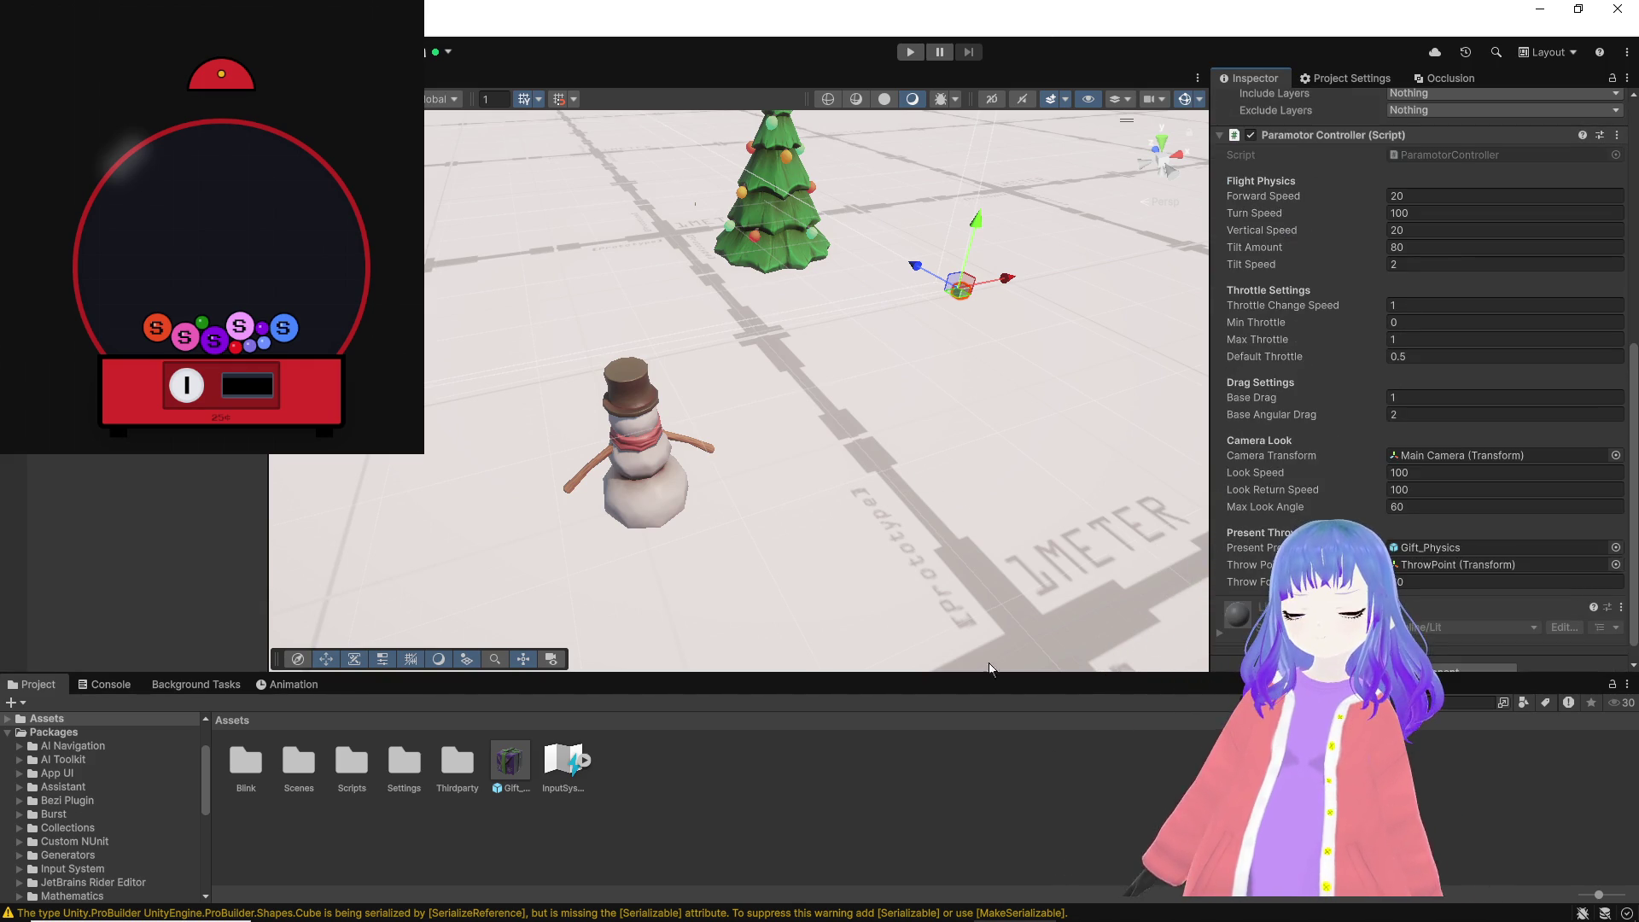
scroll(1452, 615, "down", 1)
left_click(1470, 649)
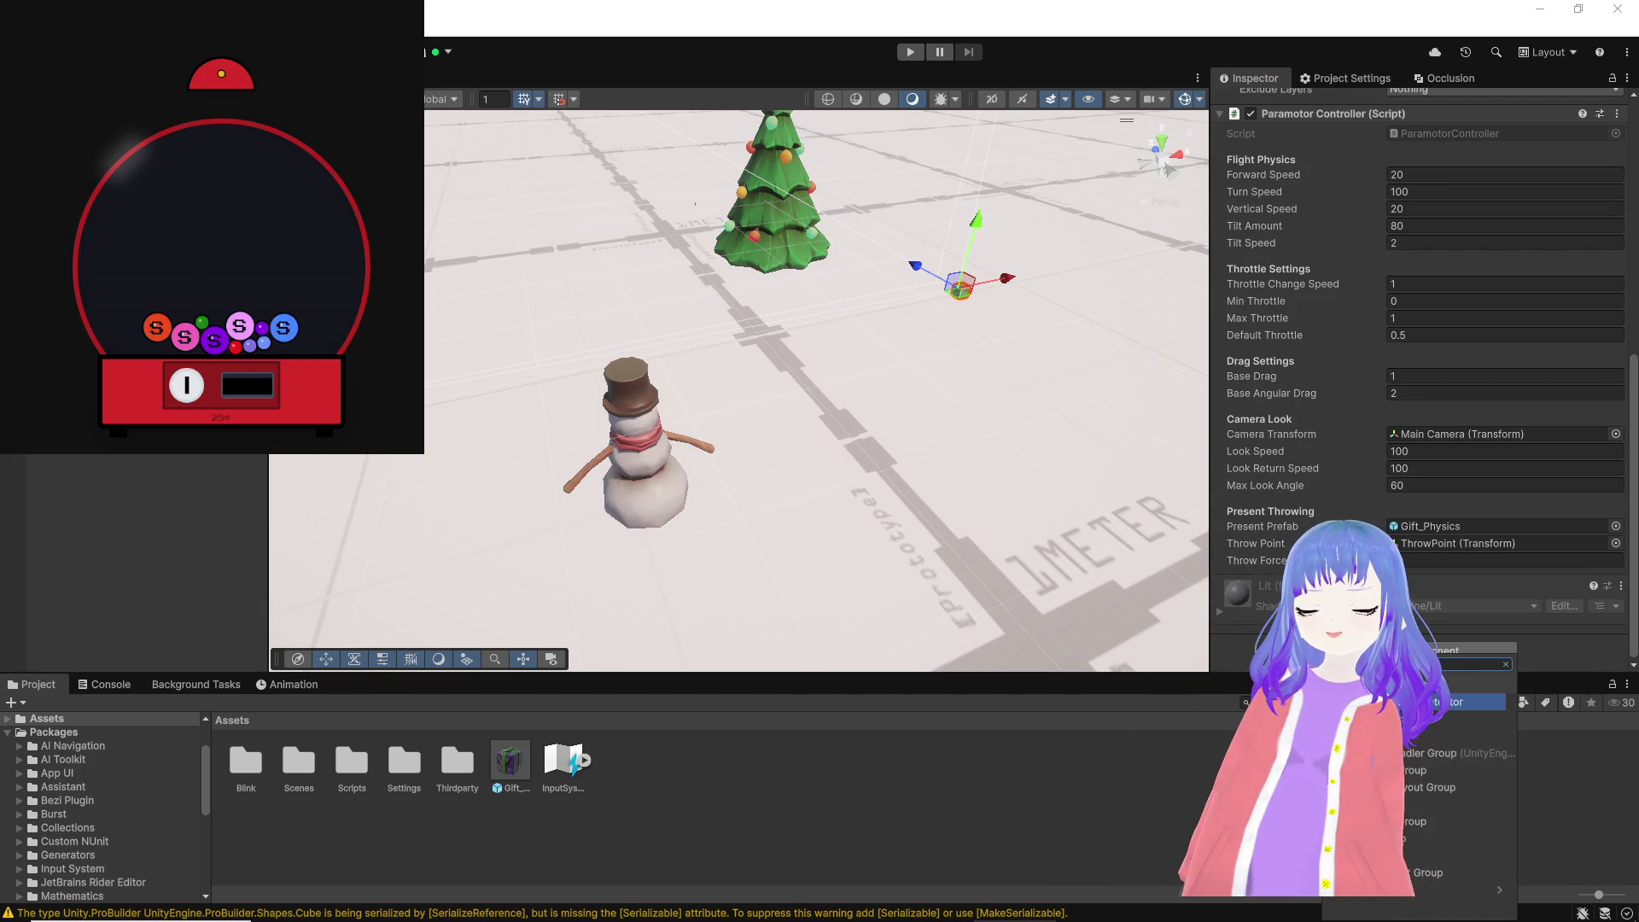
key("Return")
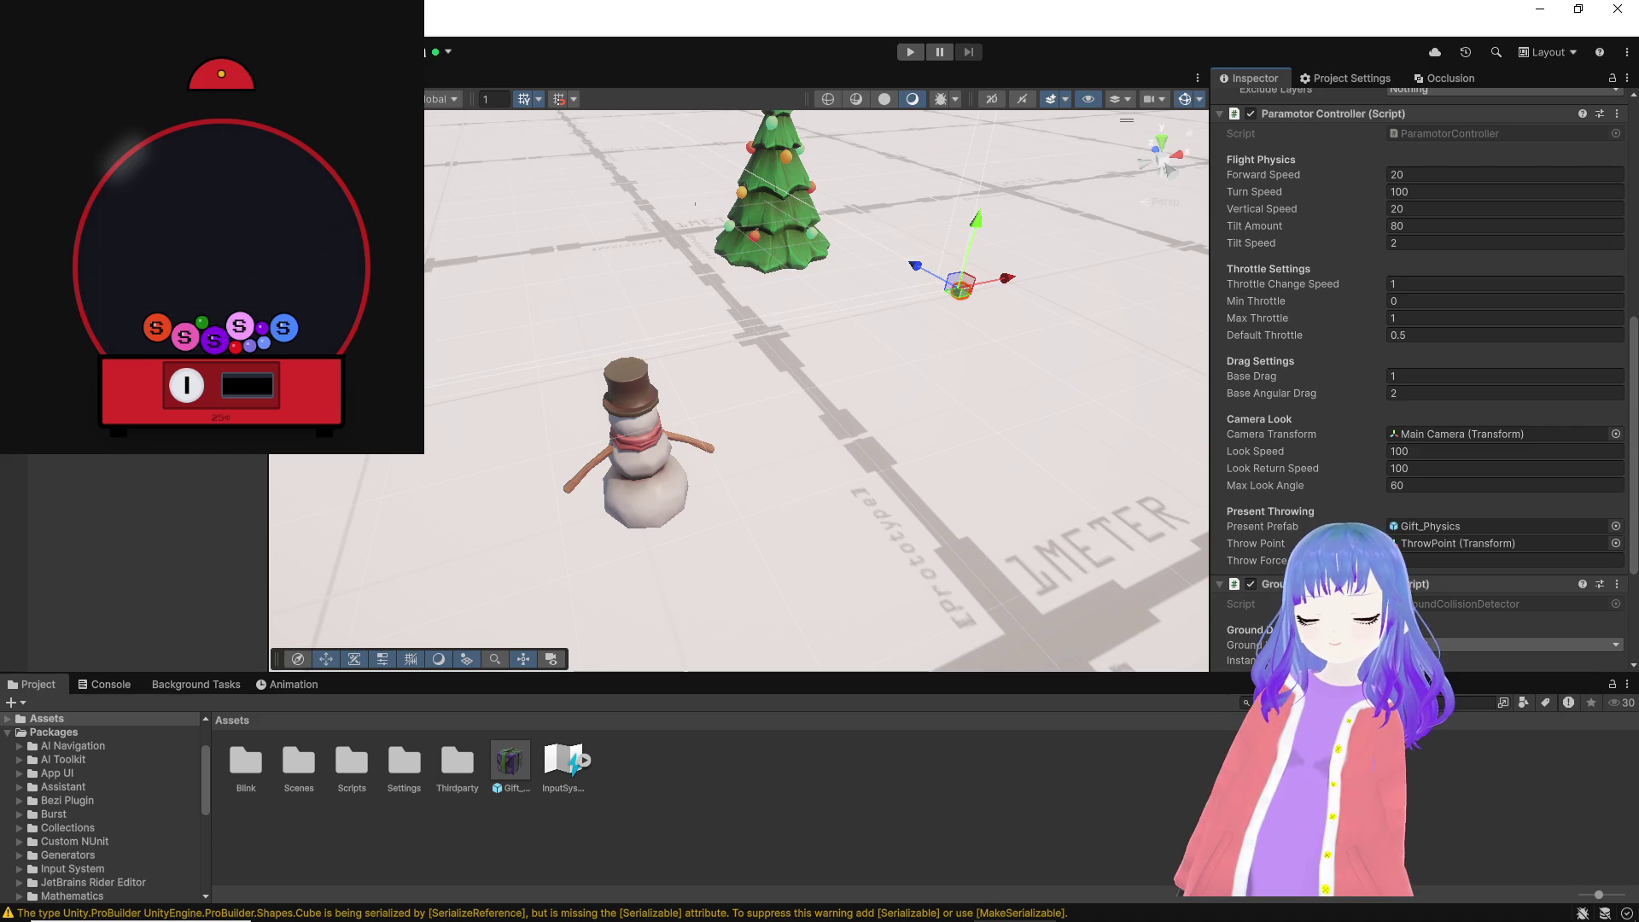
scroll(1421, 384, "down", 5)
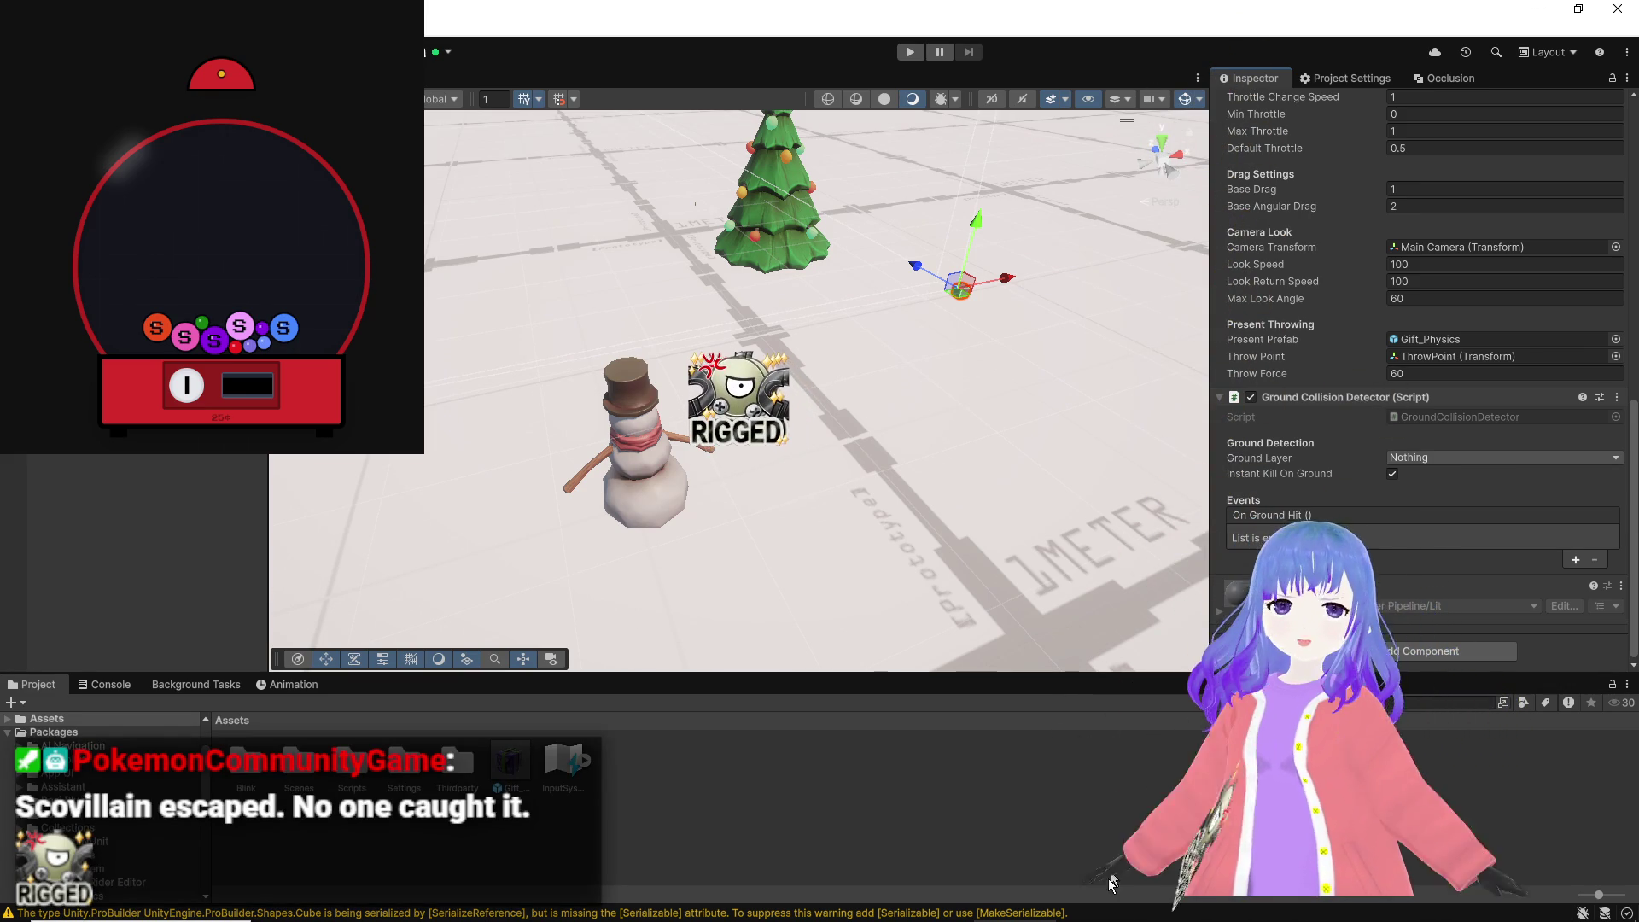
Step: Glance at Bezi's setup instructions, then return to the Unity editor
mouse_move(1114, 917)
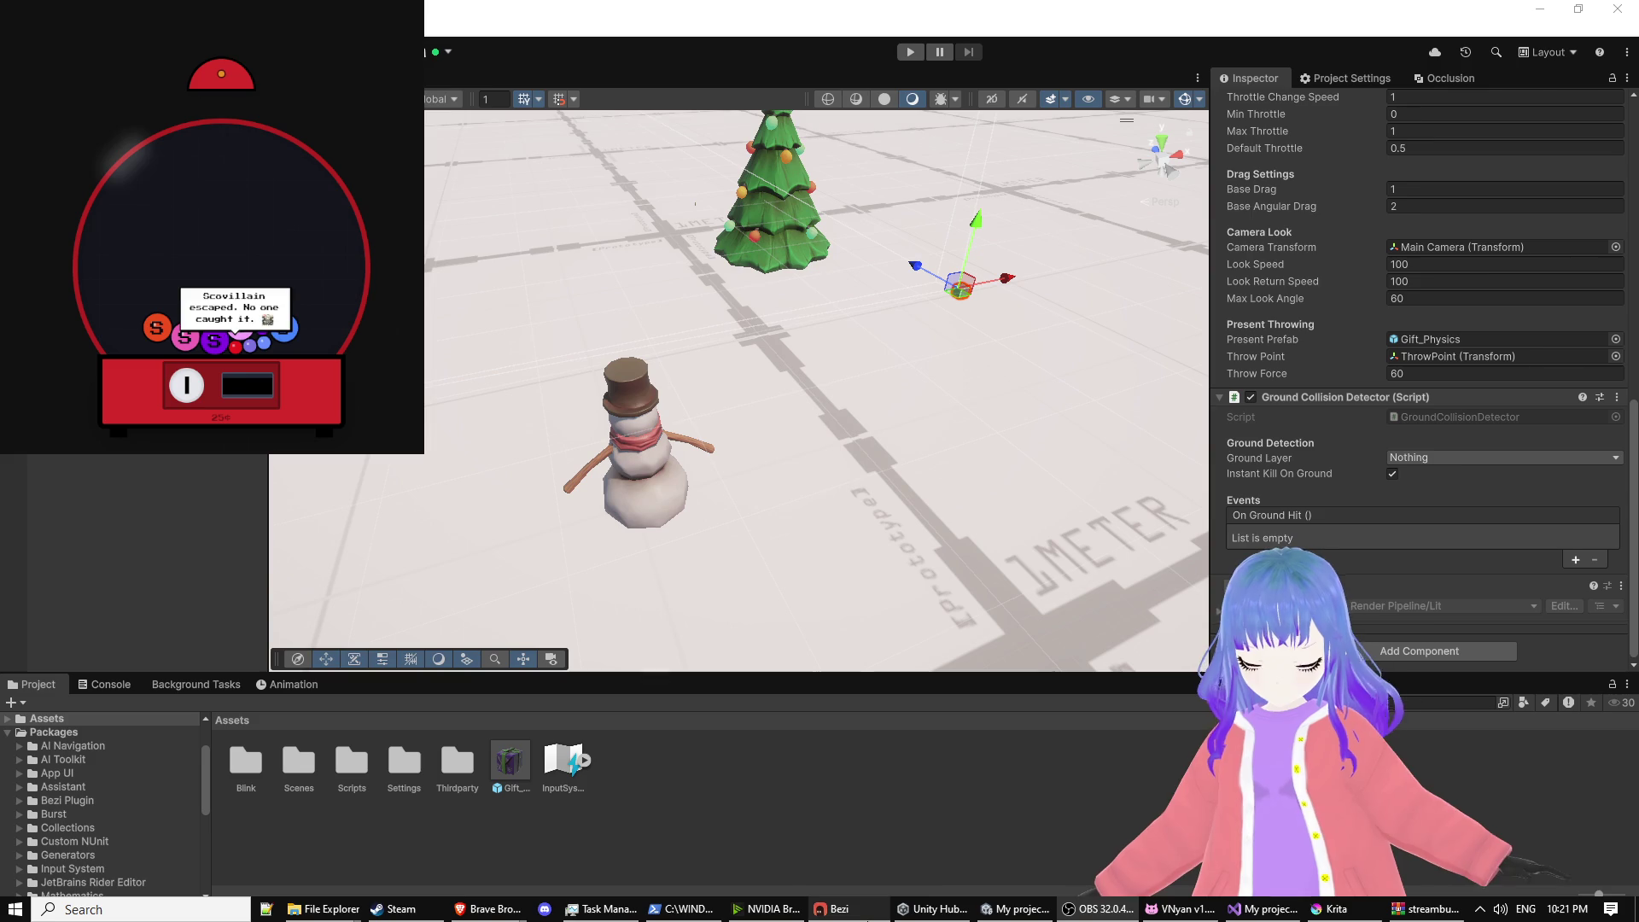
mouse_move(868, 918)
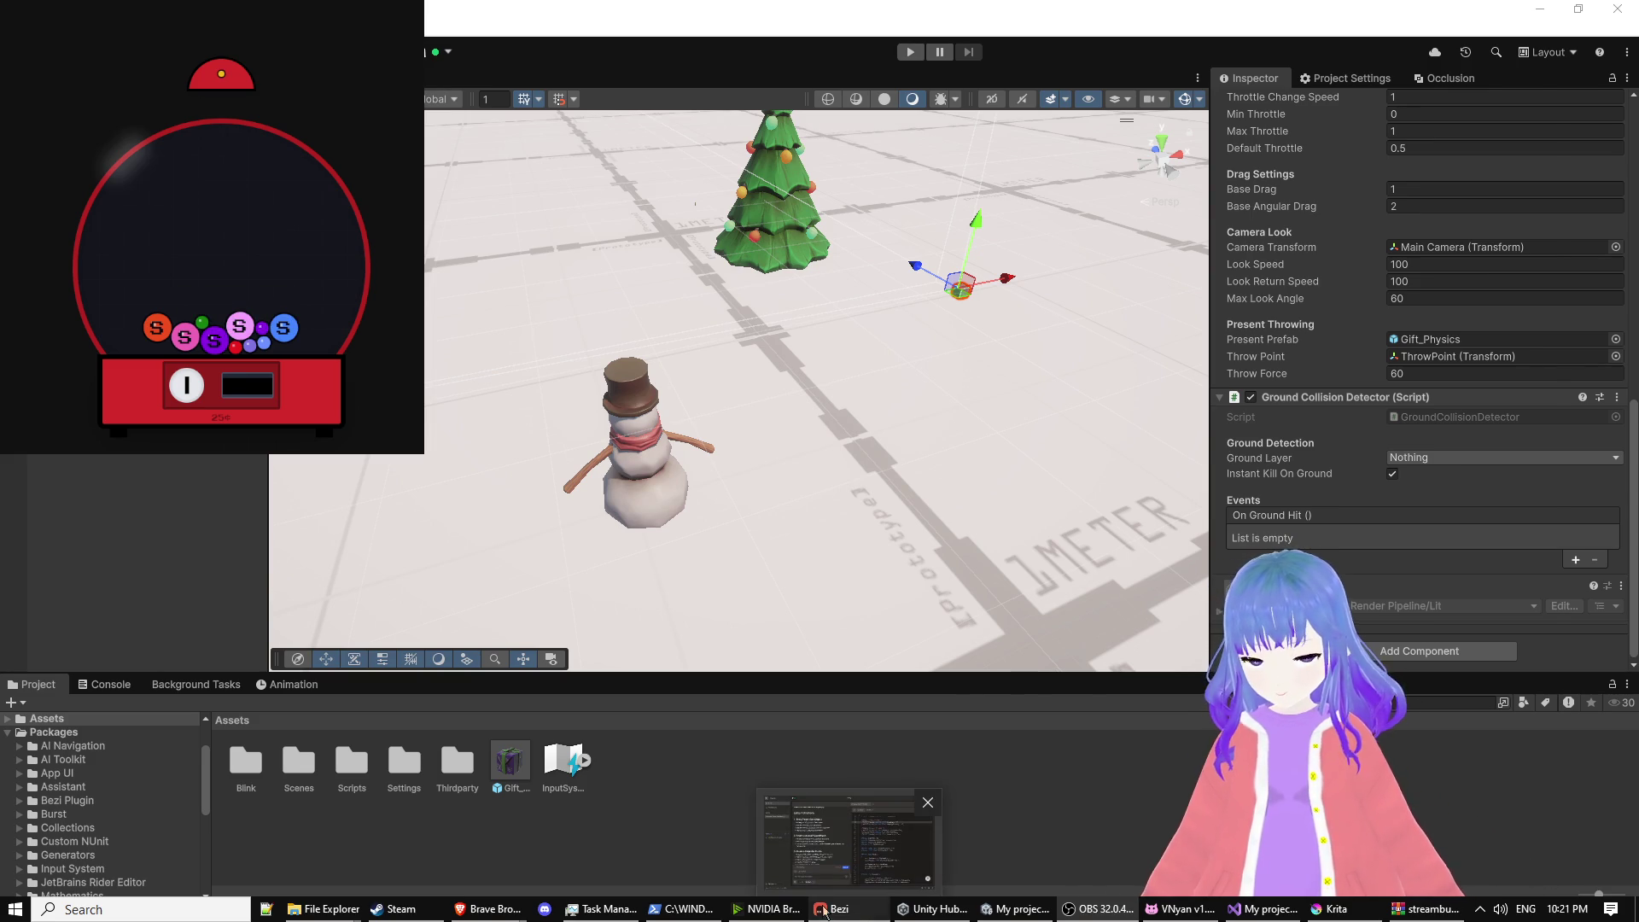
left_click(824, 911)
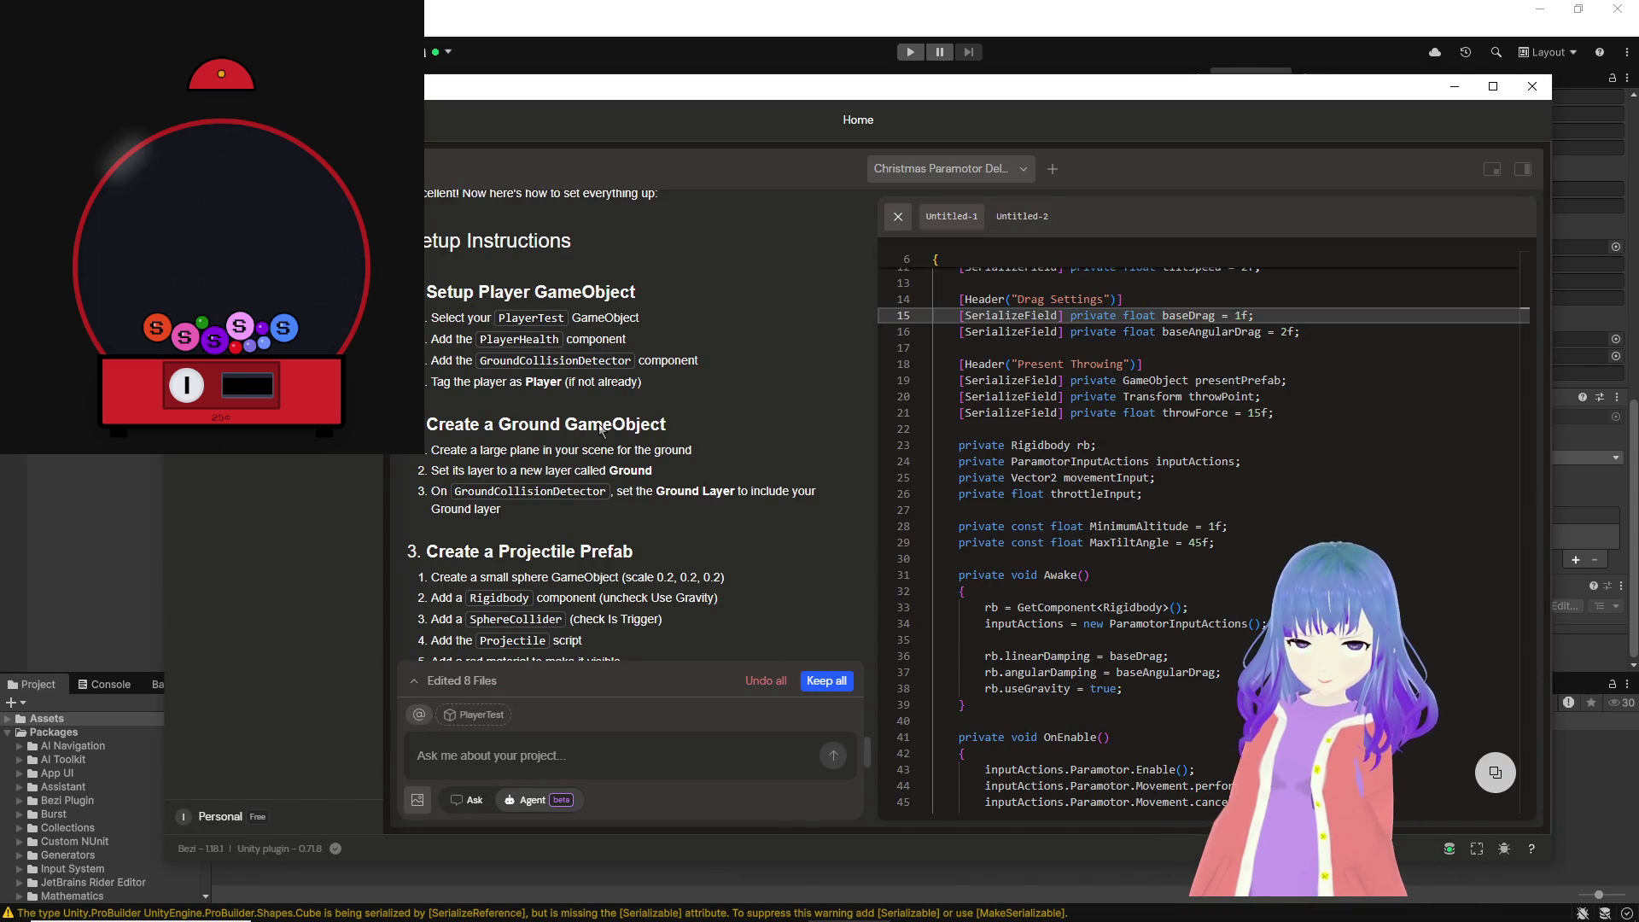
key("alt+Tab")
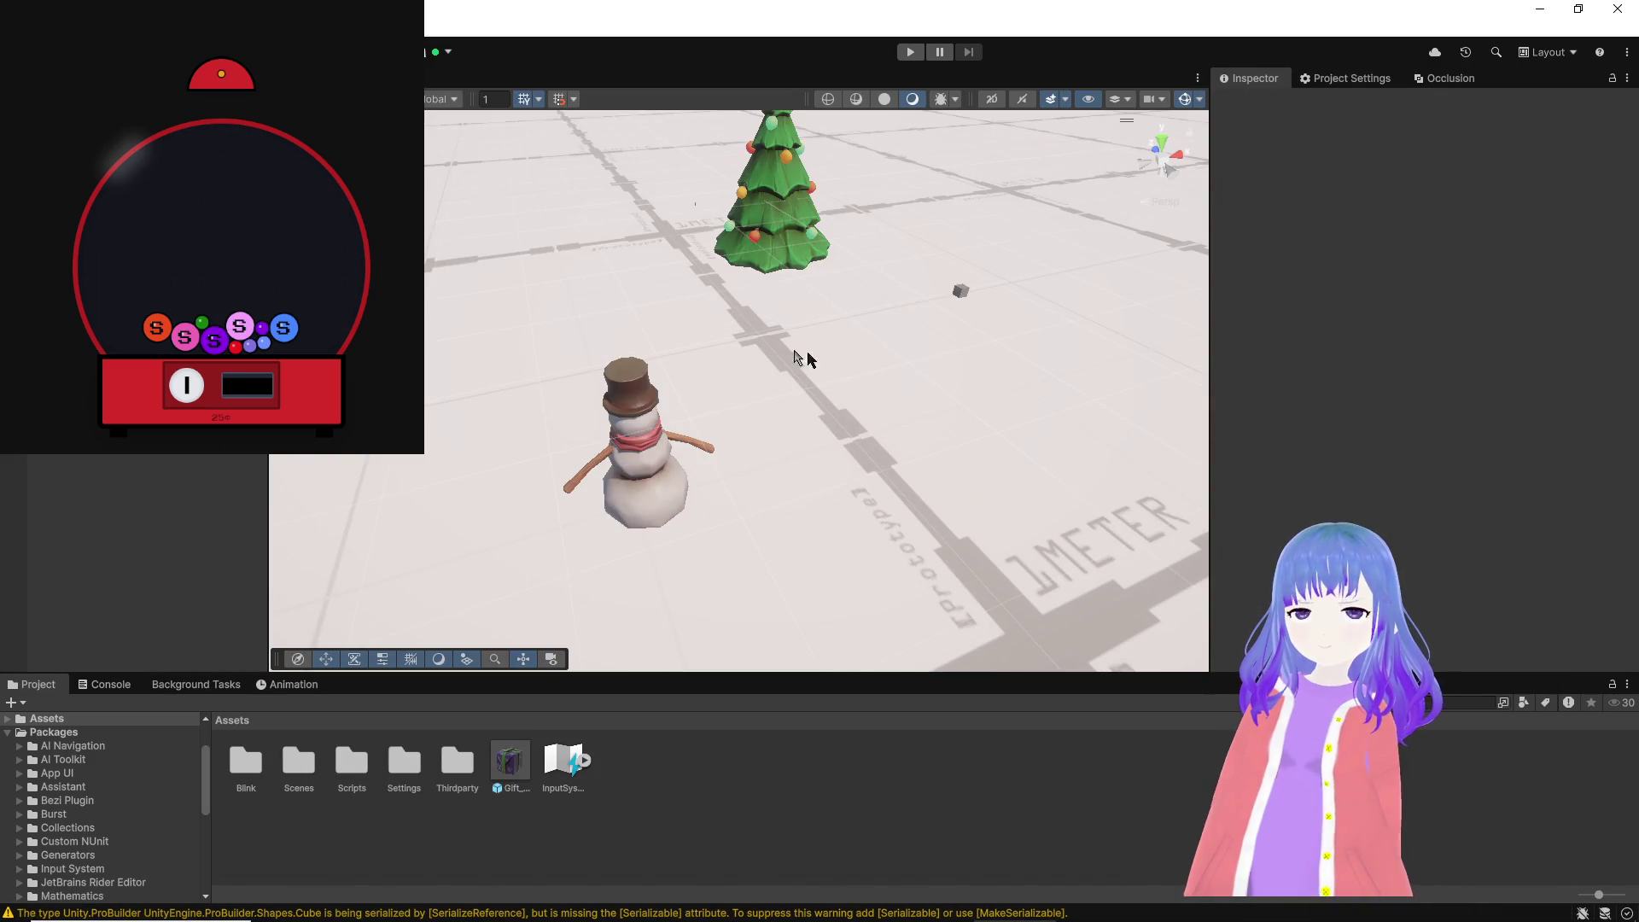
Step: Add the PlayerHealth component to PlayerTest by searching 'hel'
left_click(960, 290)
scroll(1404, 508, "down", 10)
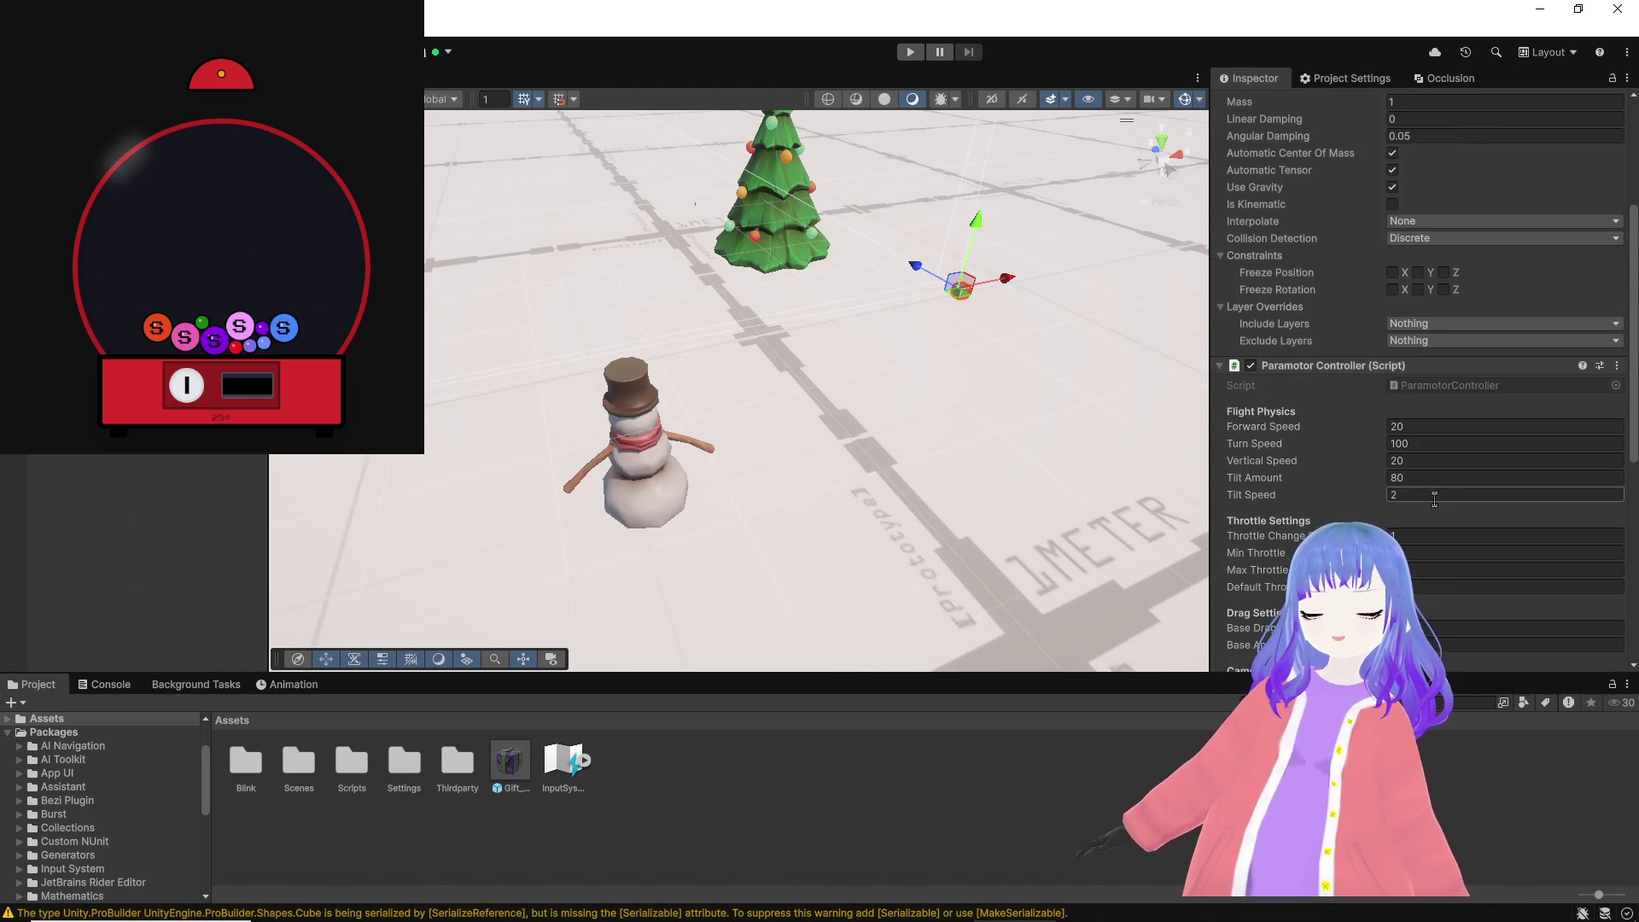
scroll(1404, 508, "down", 5)
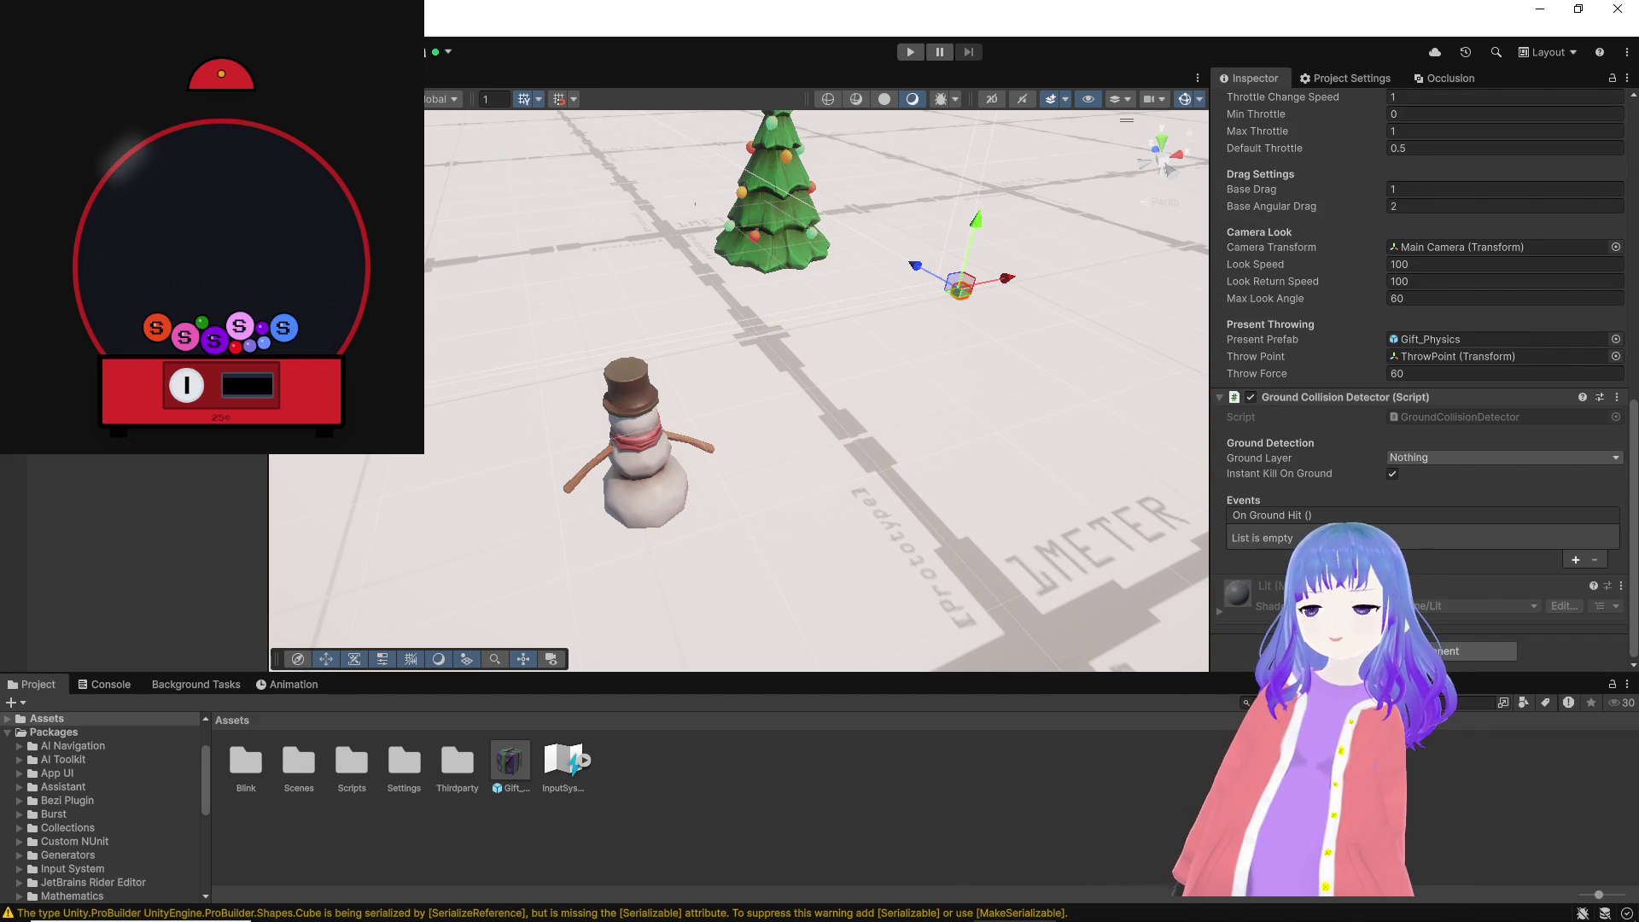
left_click(1451, 651)
type("group")
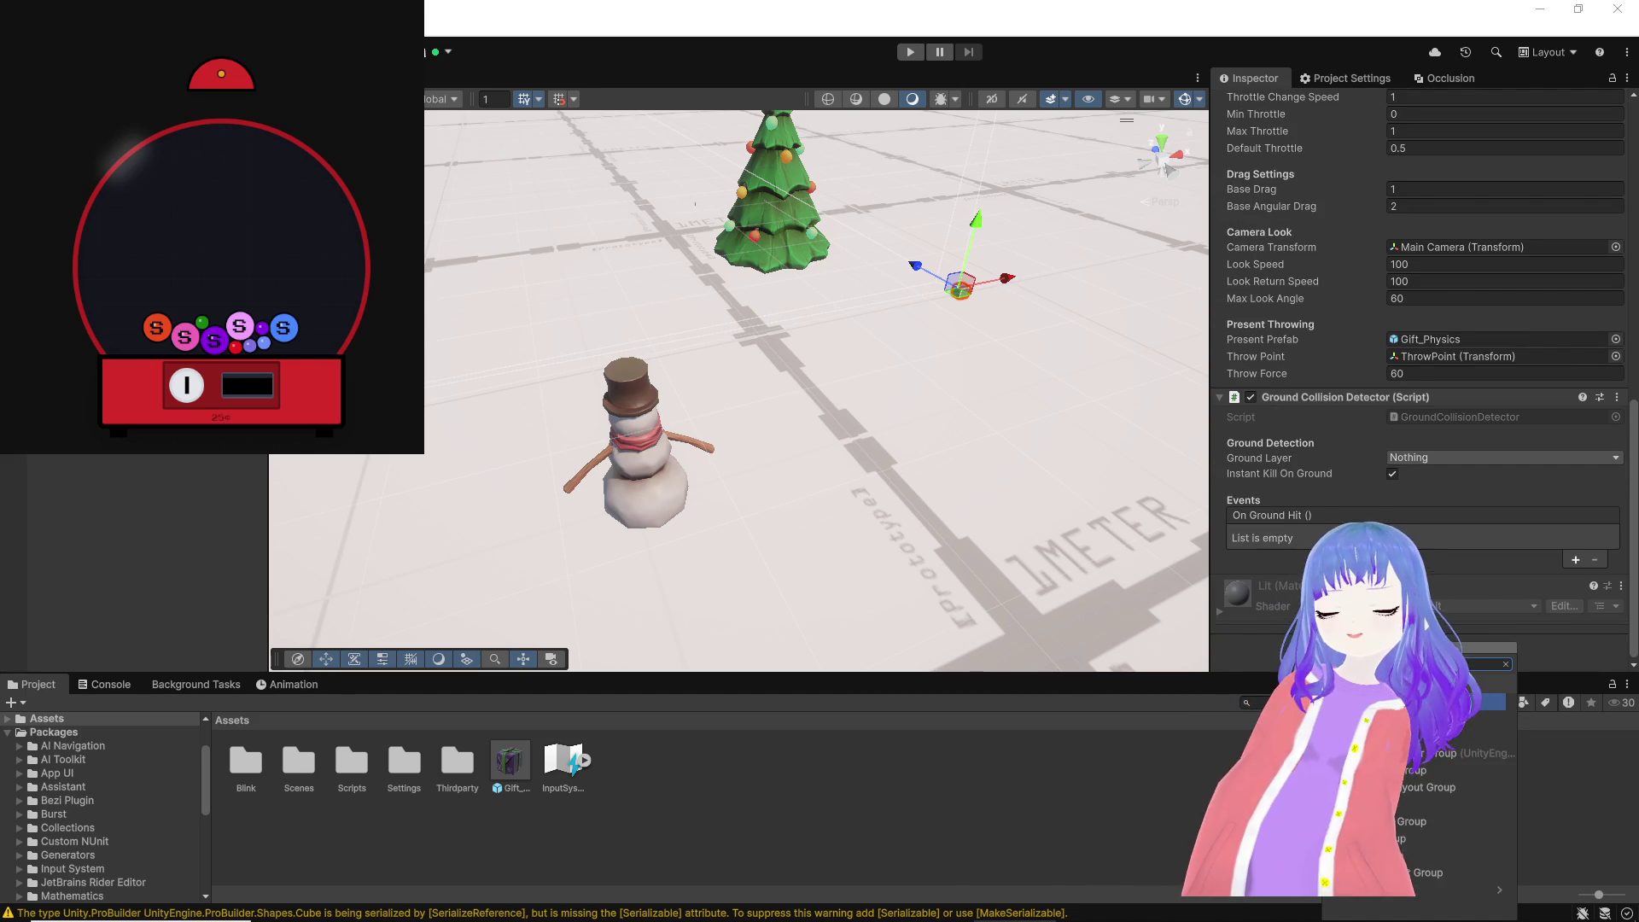
key("BackSpace")
key("BackSpace")
key("BackSpace")
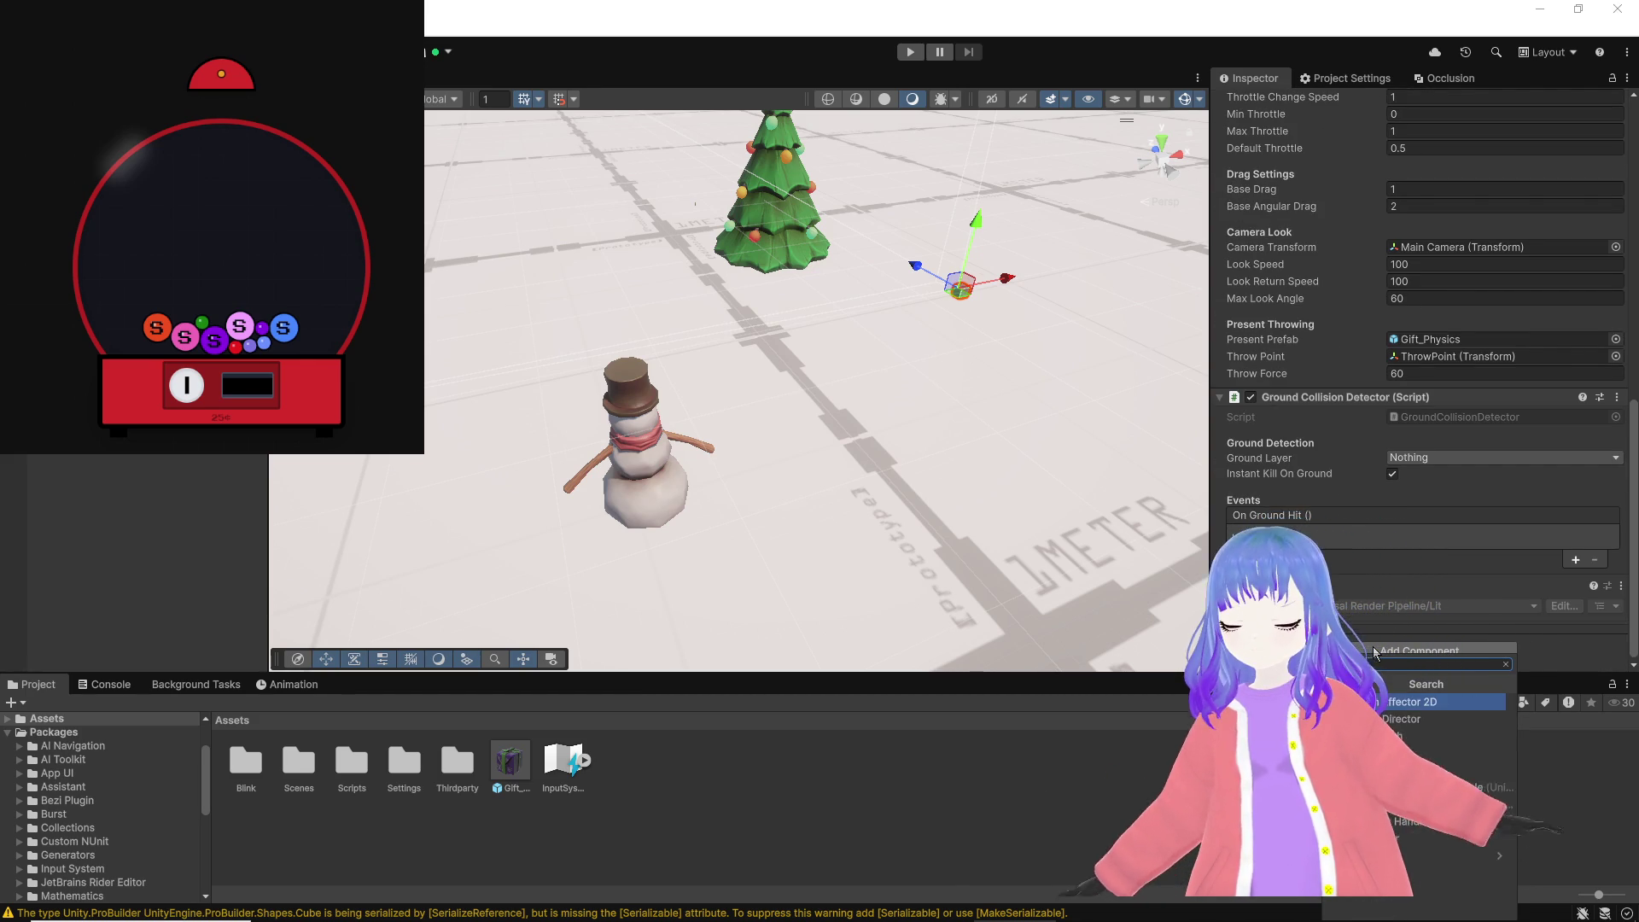
type("hel")
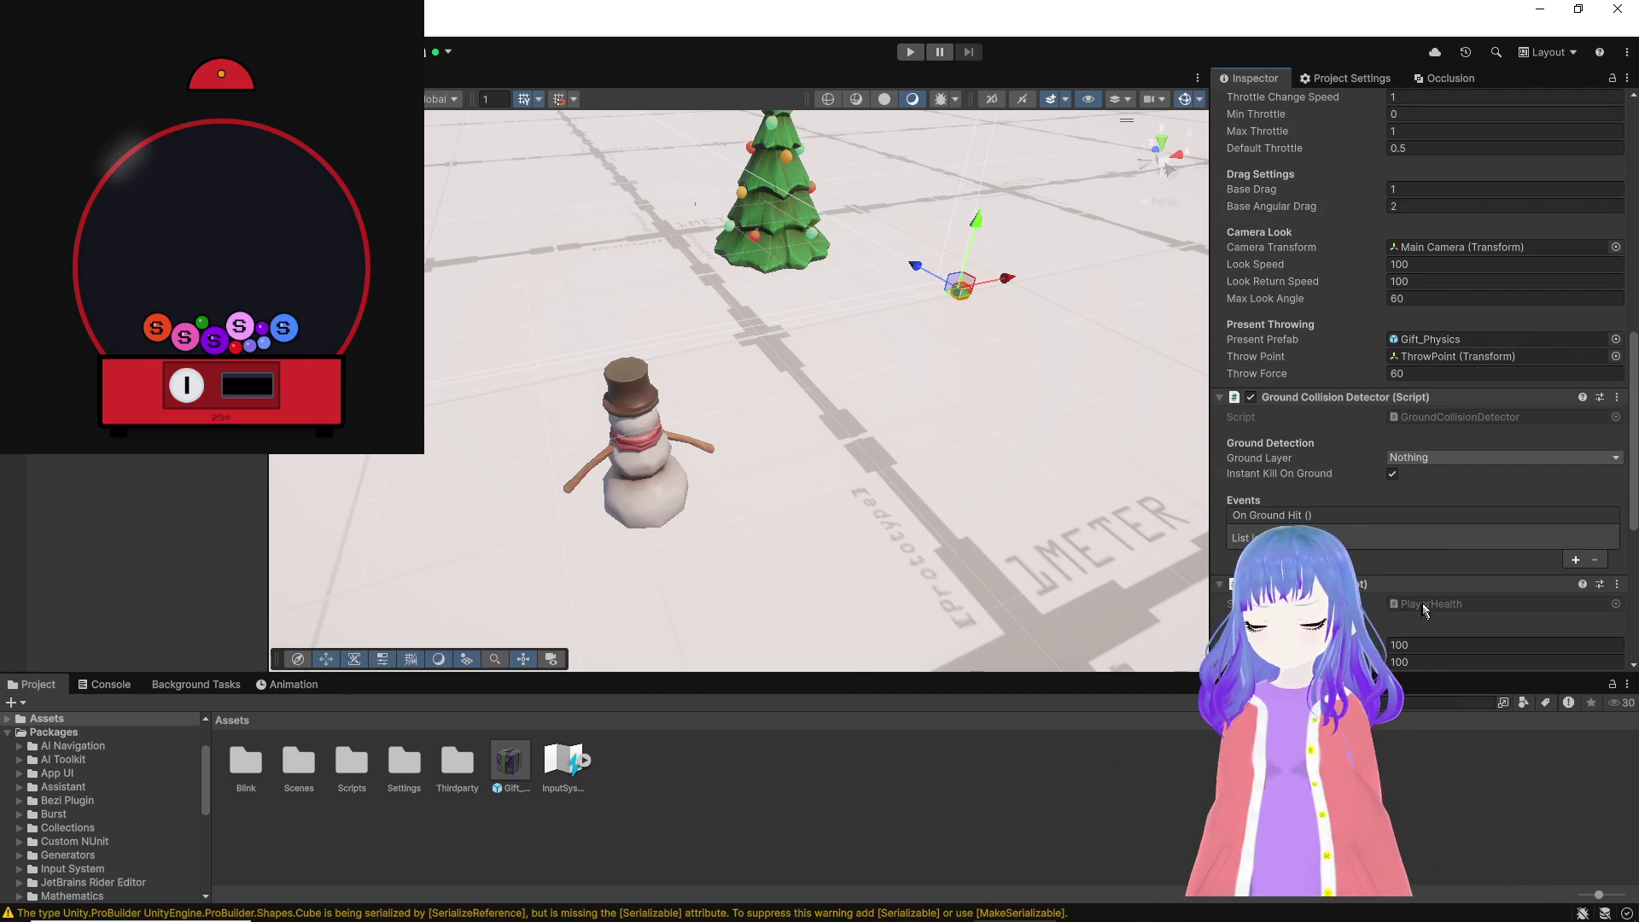
scroll(1360, 493, "down", 5)
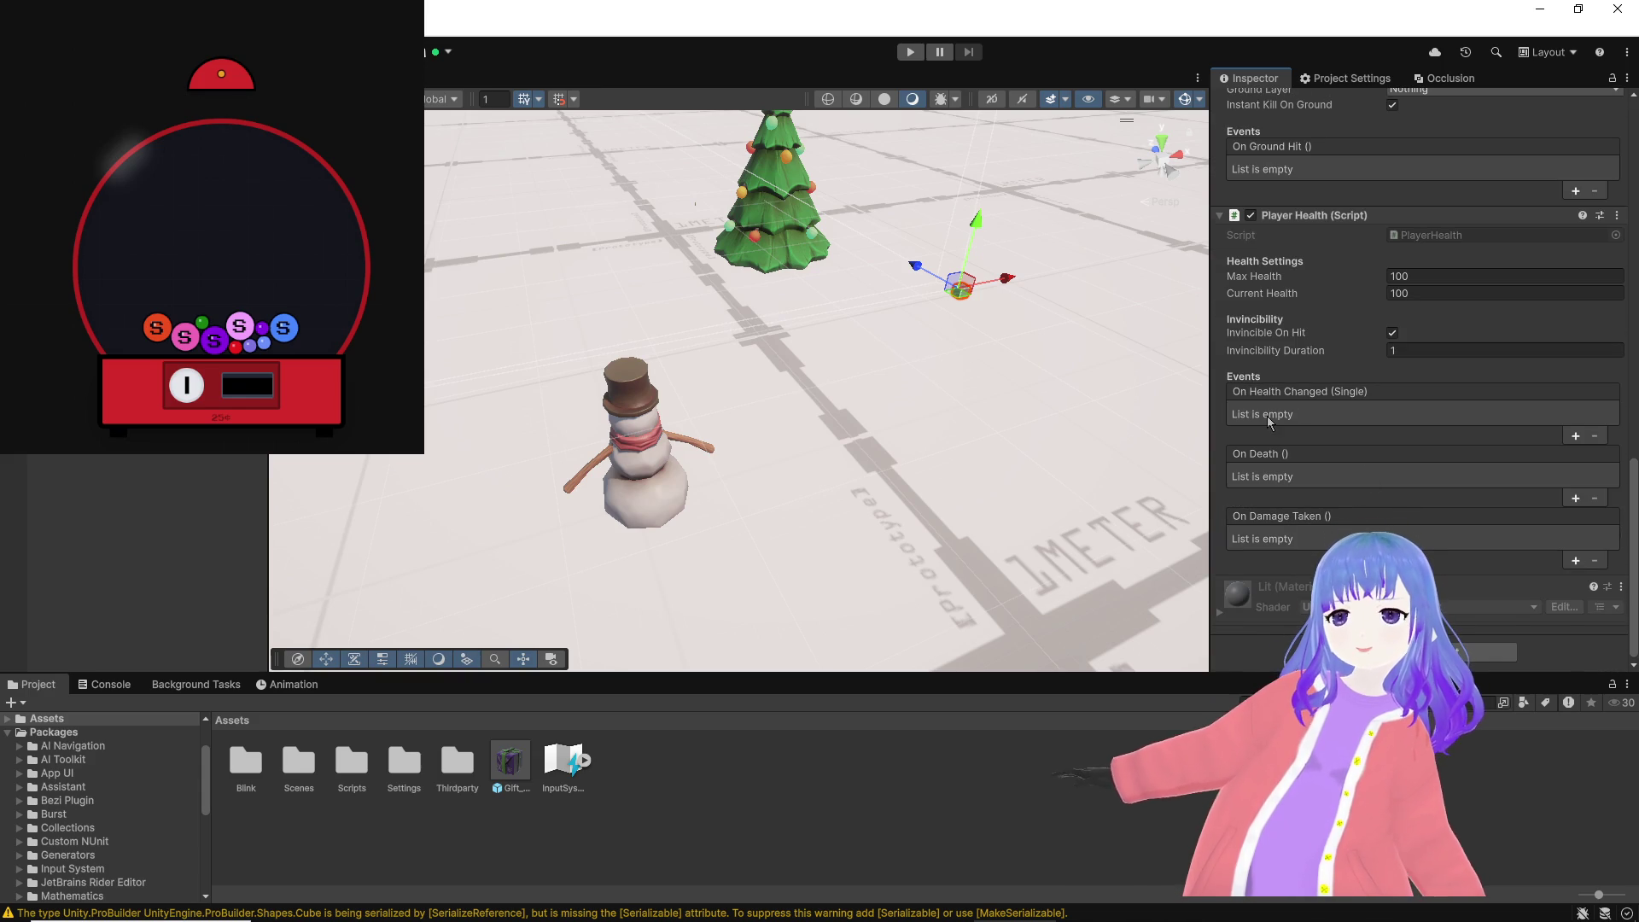
scroll(1266, 393, "up", 8)
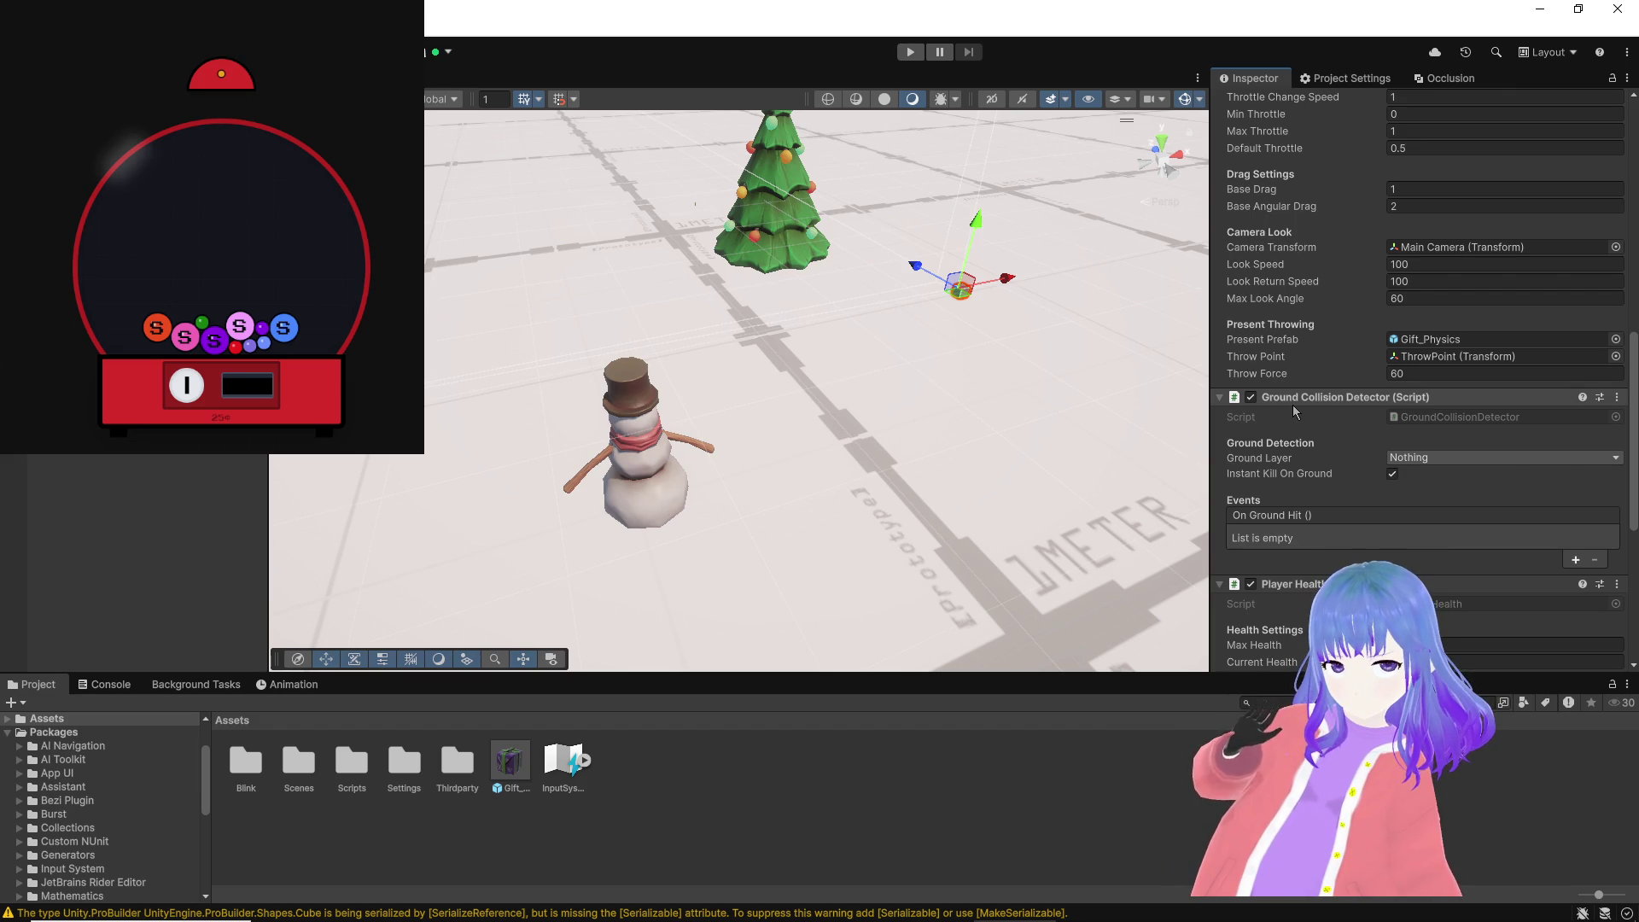
scroll(1291, 403, "up", 3)
scroll(1290, 402, "up", 2)
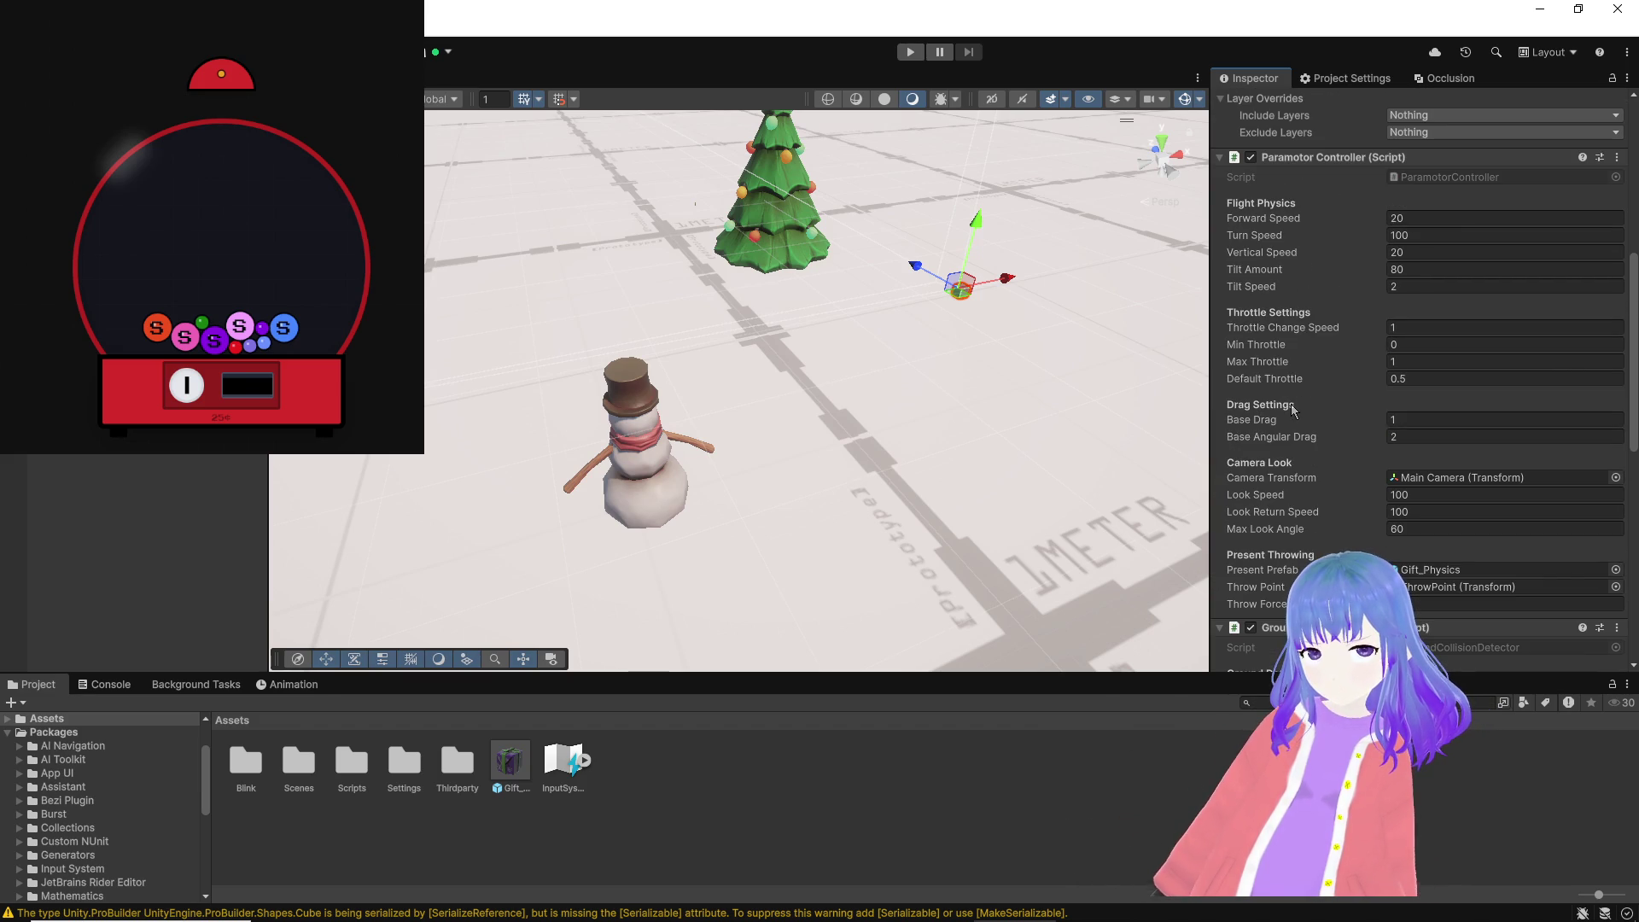
scroll(1345, 439, "down", 4)
scroll(1345, 439, "down", 9)
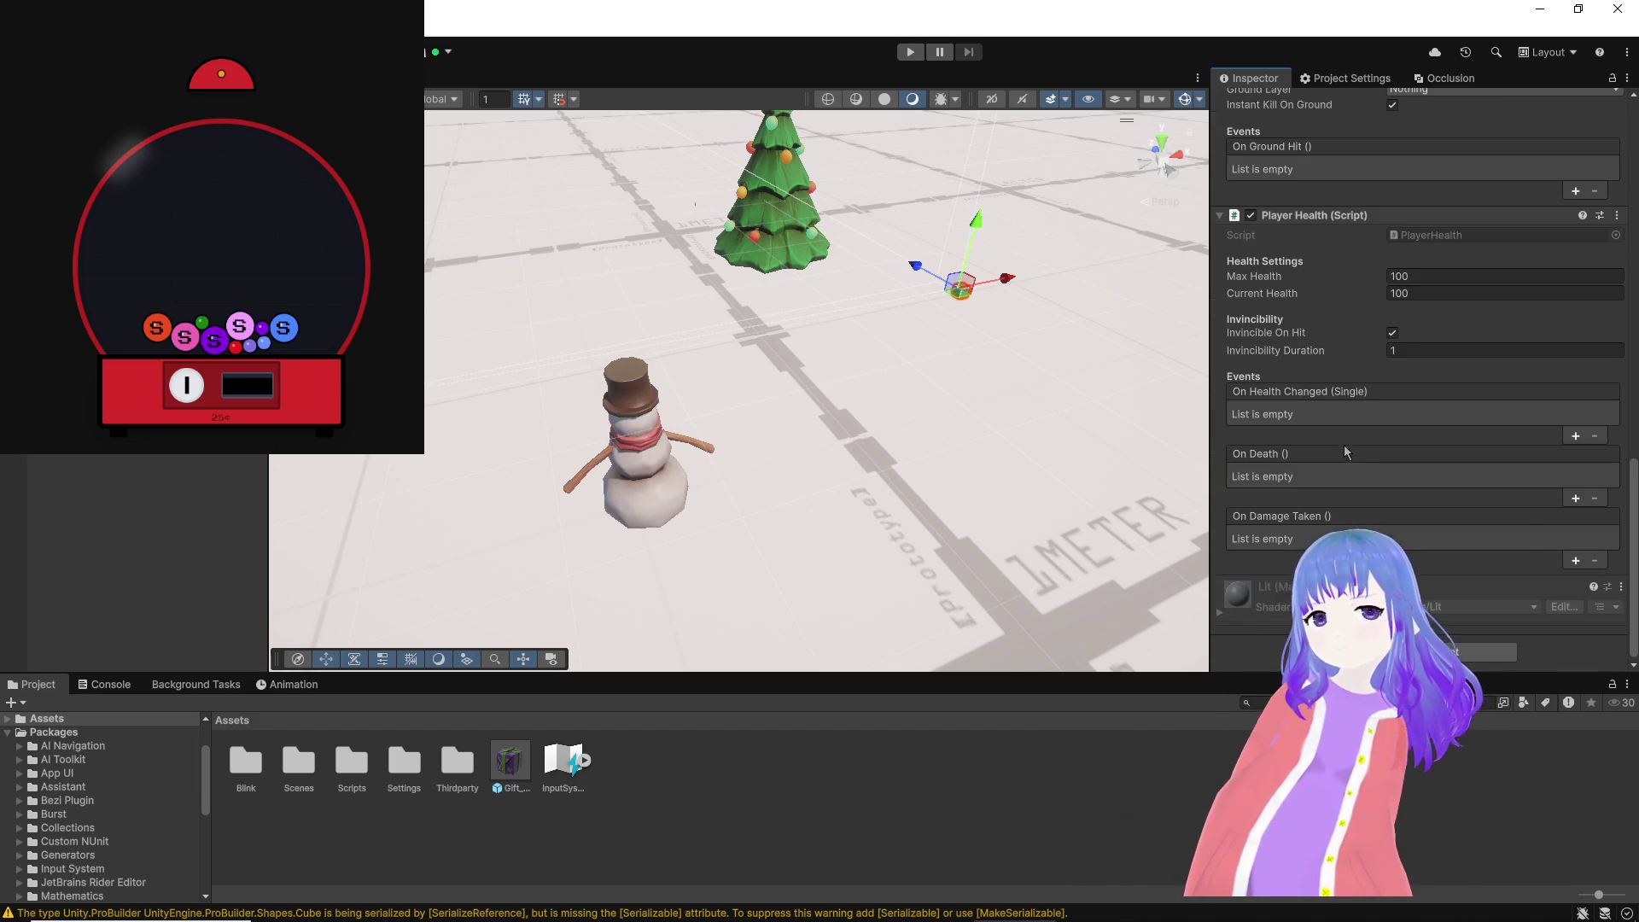
Step: Bring Bezi's setup instructions back to the front
mouse_move(553, 916)
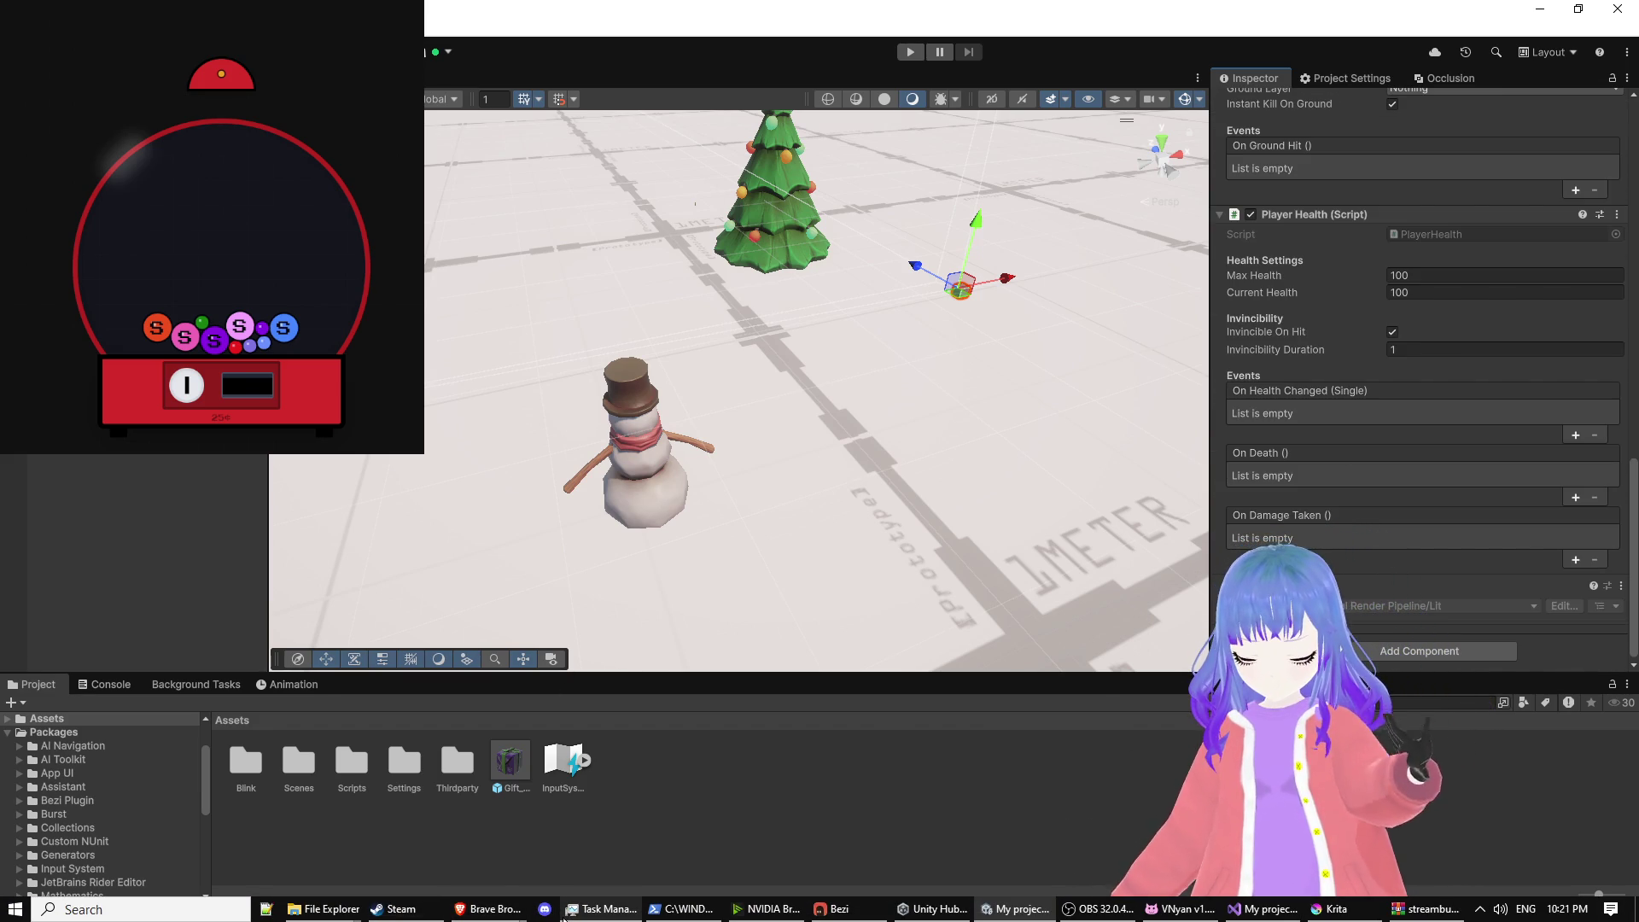
mouse_move(940, 918)
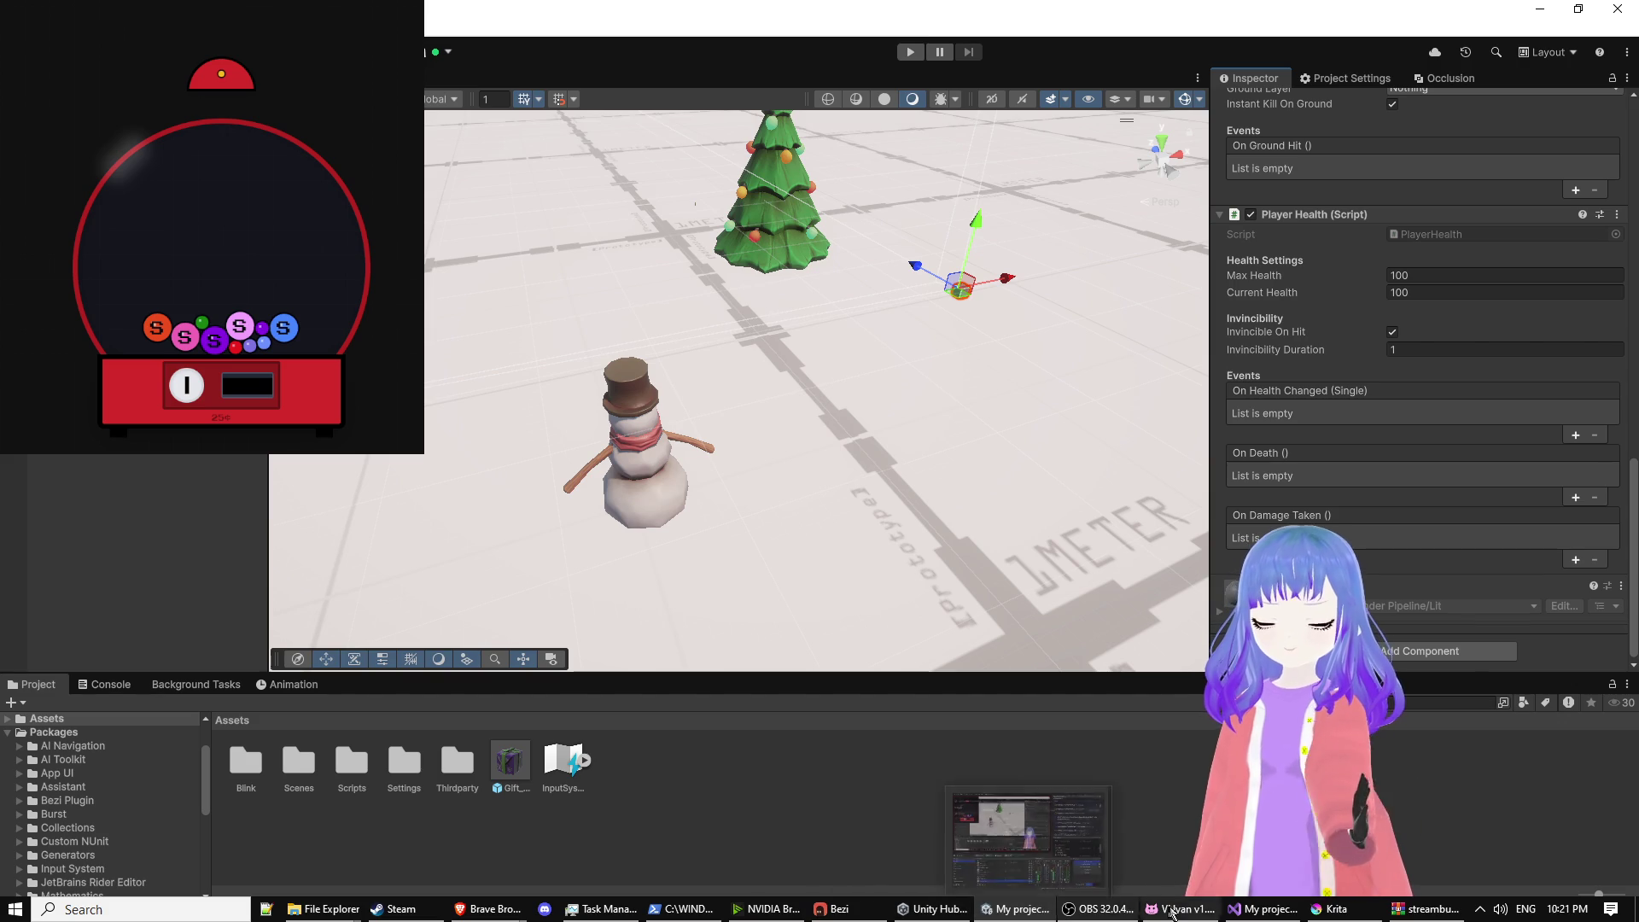
left_click(821, 911)
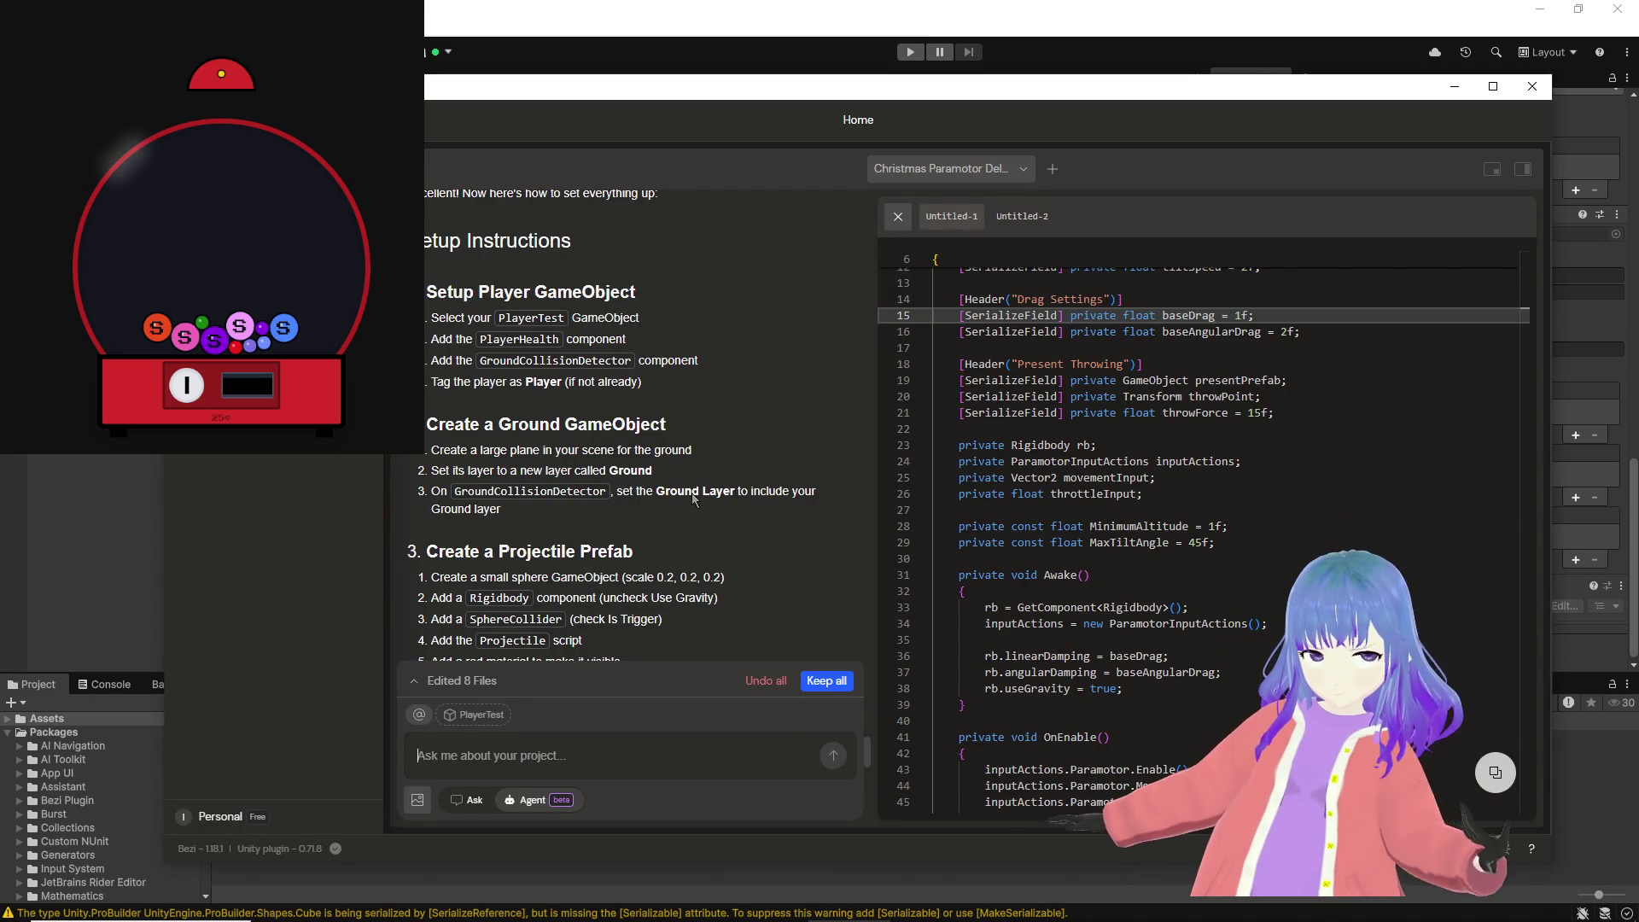
Step: Create a new Ground layer in User Layer 7 from the ground cube's Layer list
left_click(512, 61)
left_click(687, 331)
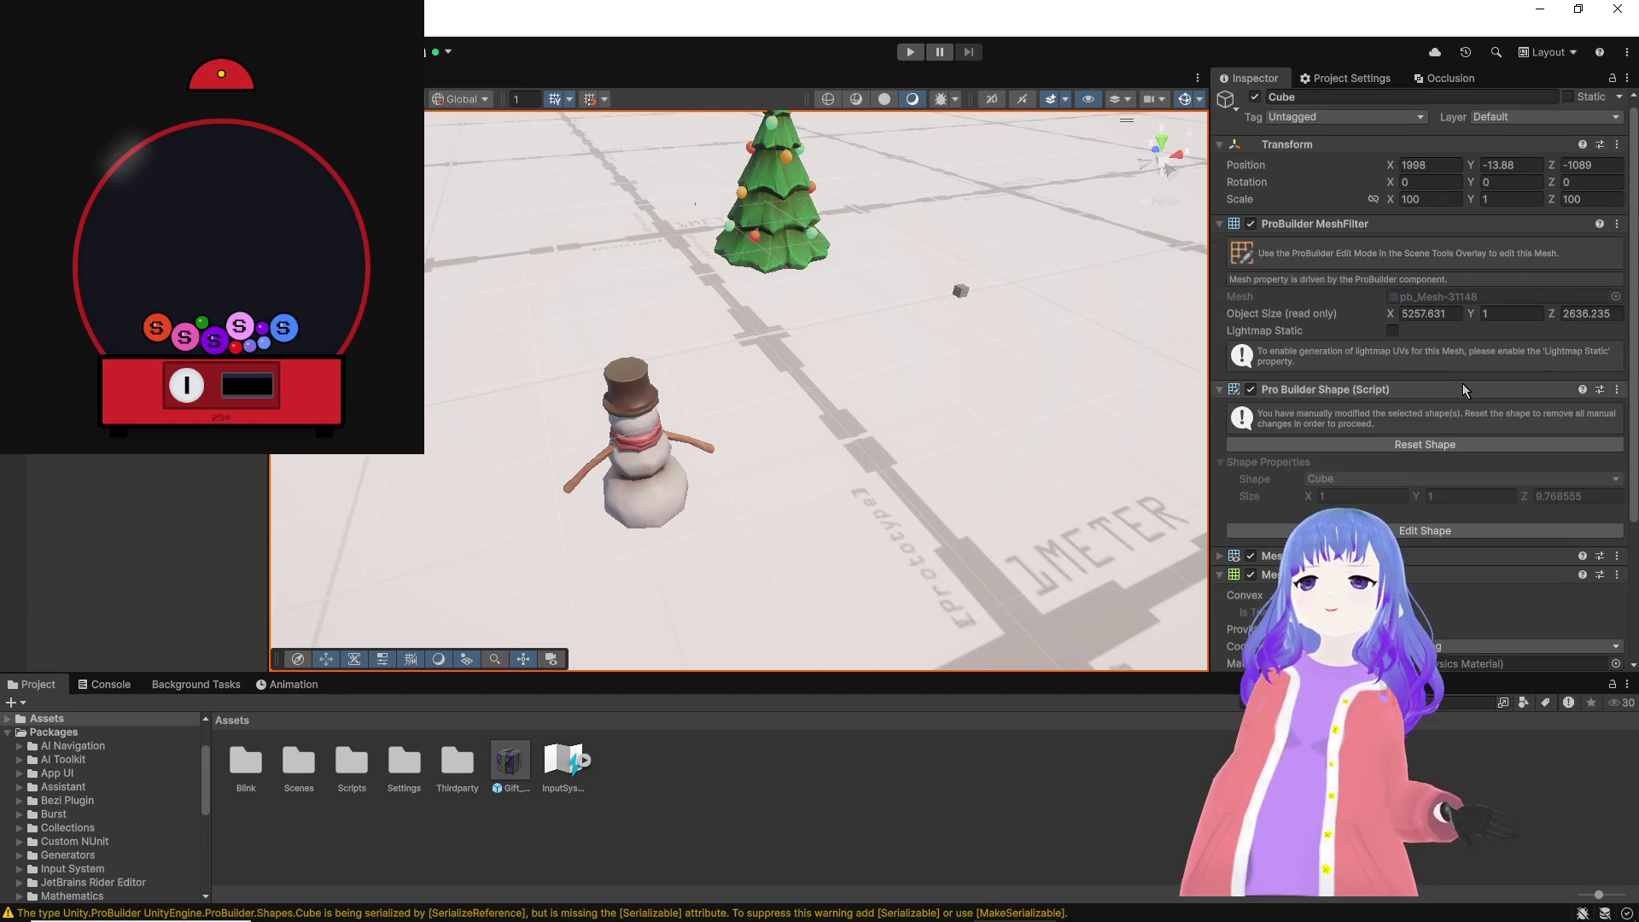
left_click(1545, 123)
left_click(1507, 246)
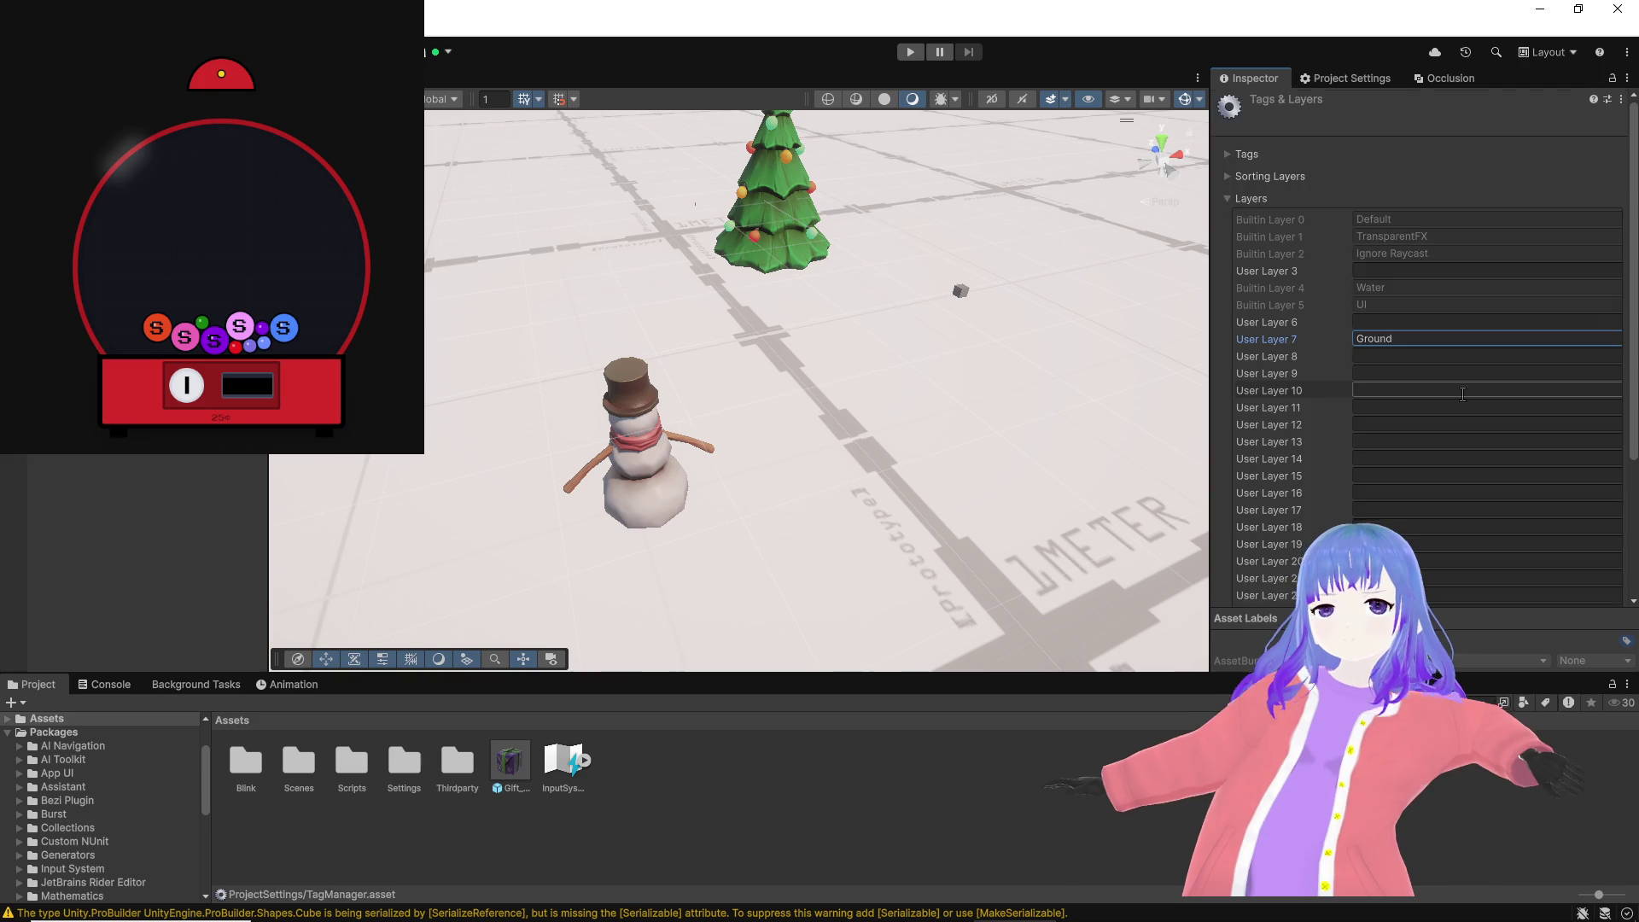
scroll(1493, 597, "down", 5)
scroll(1485, 484, "up", 5)
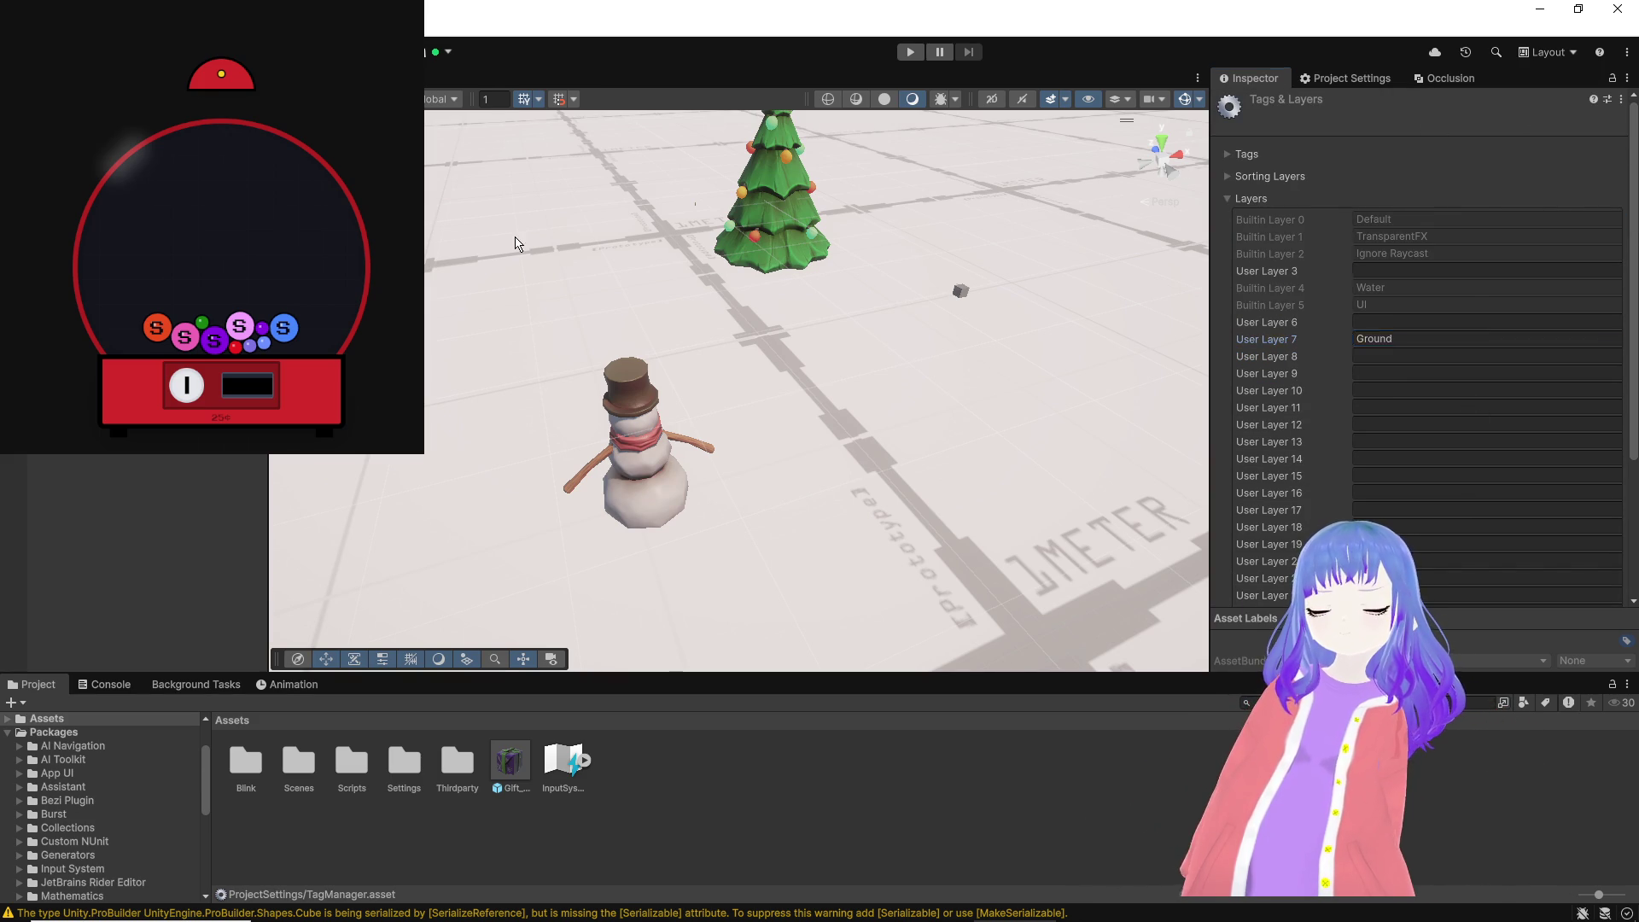
Step: Put the large ground cube on the Ground layer and switch back to Bezi
left_click(1053, 355)
left_click(1545, 123)
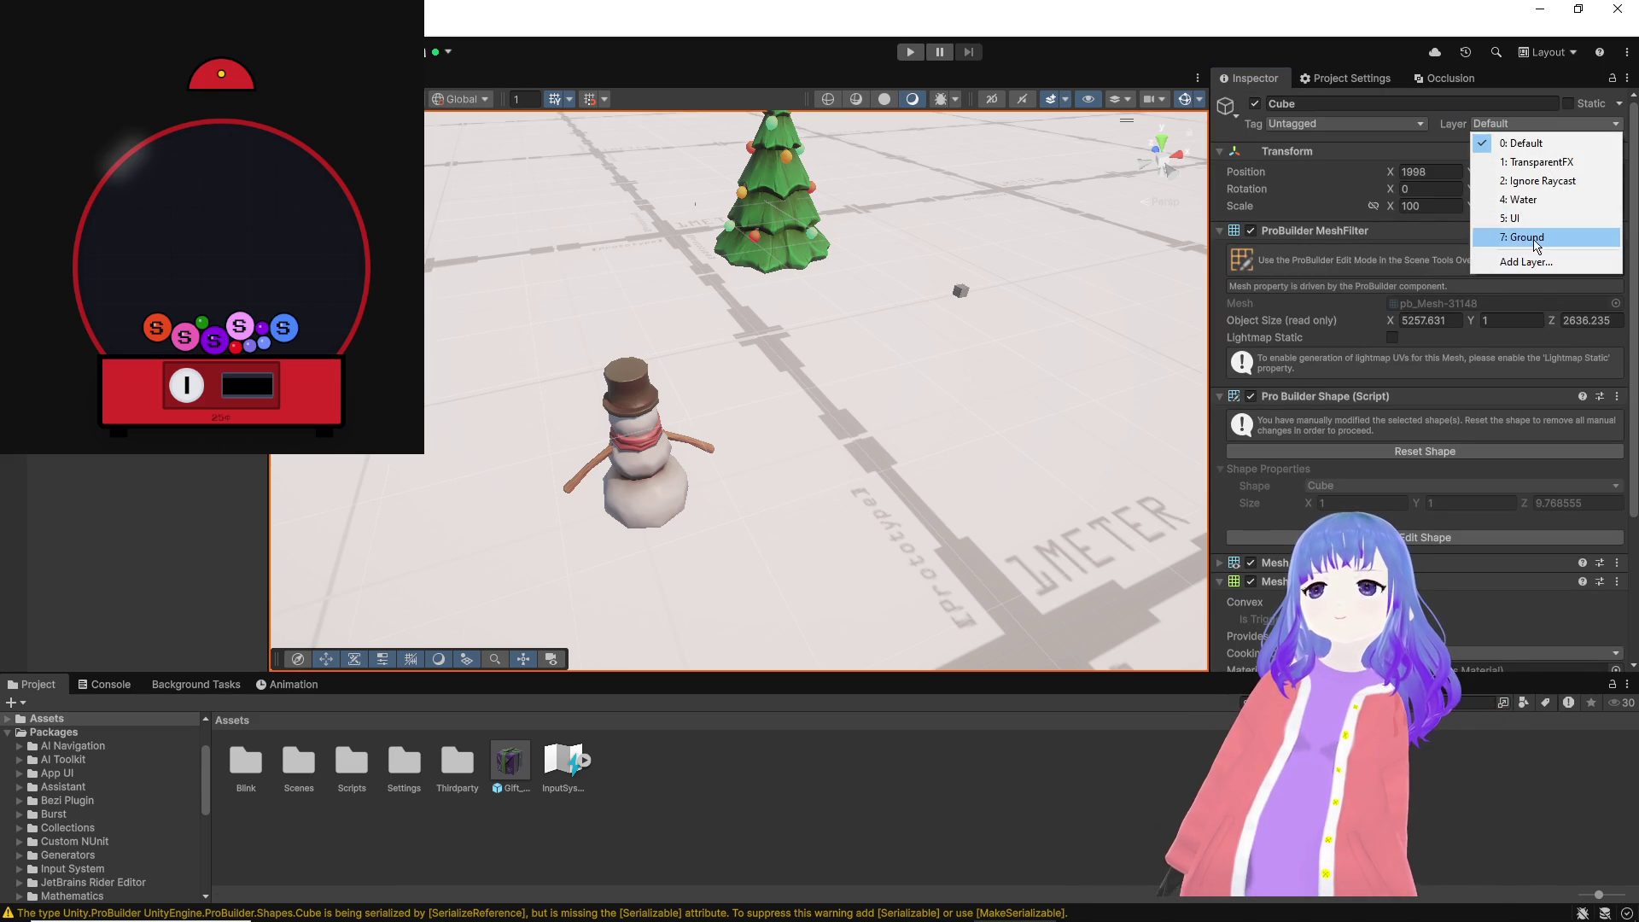
left_click(995, 475)
key("alt+Tab")
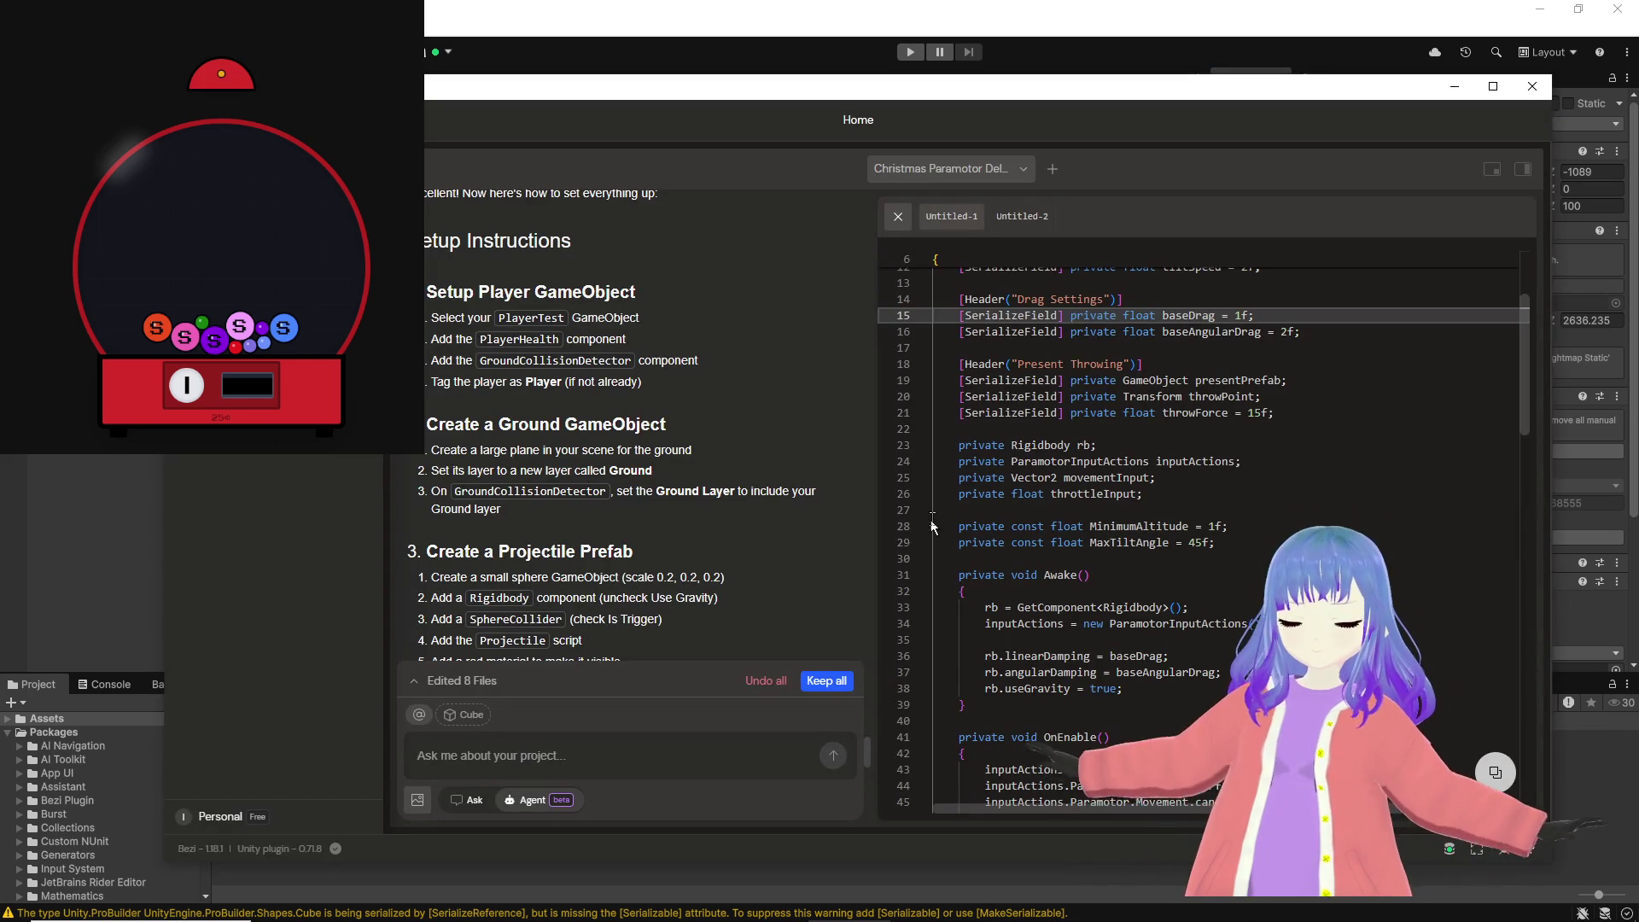
Step: Read through Bezi's 'Create a Ground GameObject' steps, then hide Bezi to return to the scene
left_click_drag(431, 450, 503, 509)
left_click(581, 538)
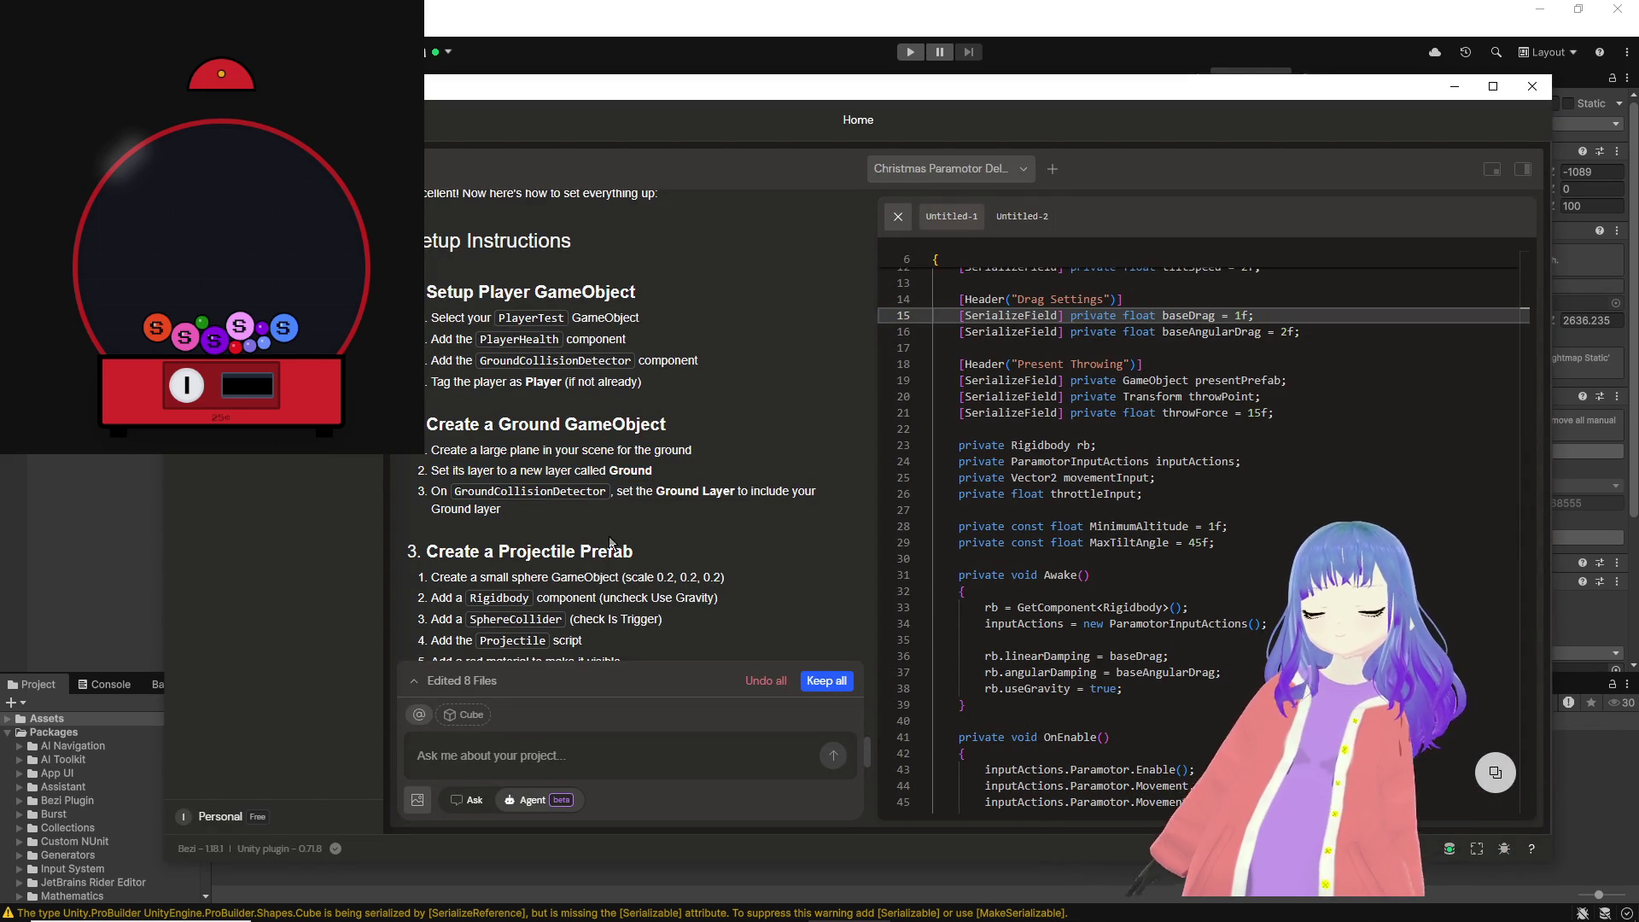
scroll(574, 563, "down", 2)
scroll(574, 563, "down", 1)
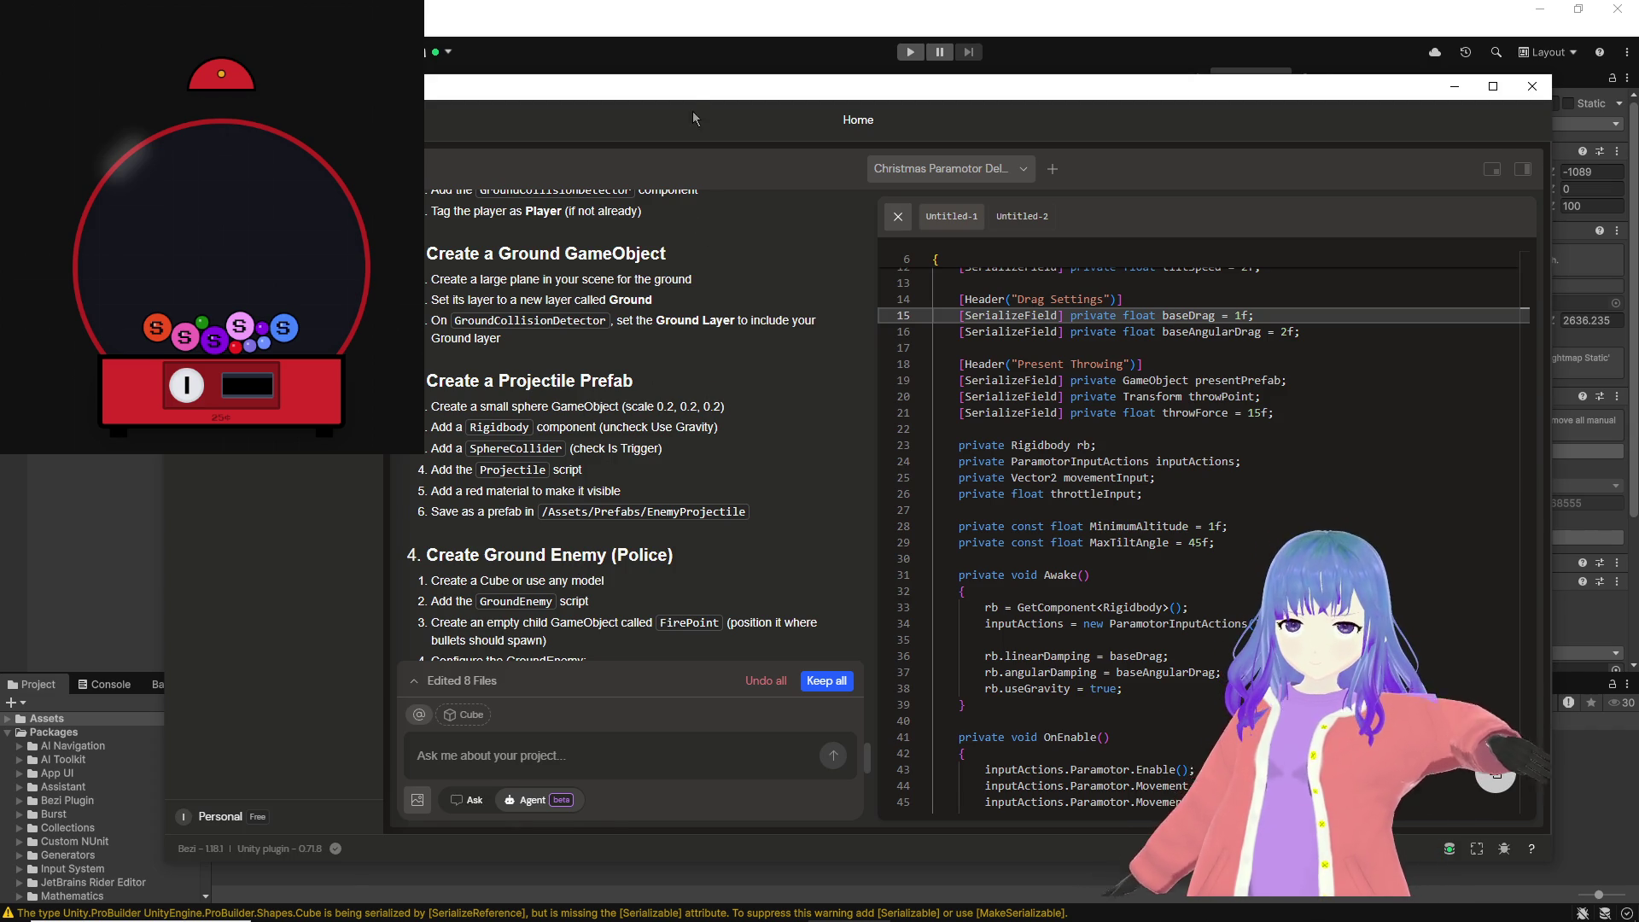
left_click(693, 60)
right_click(154, 475)
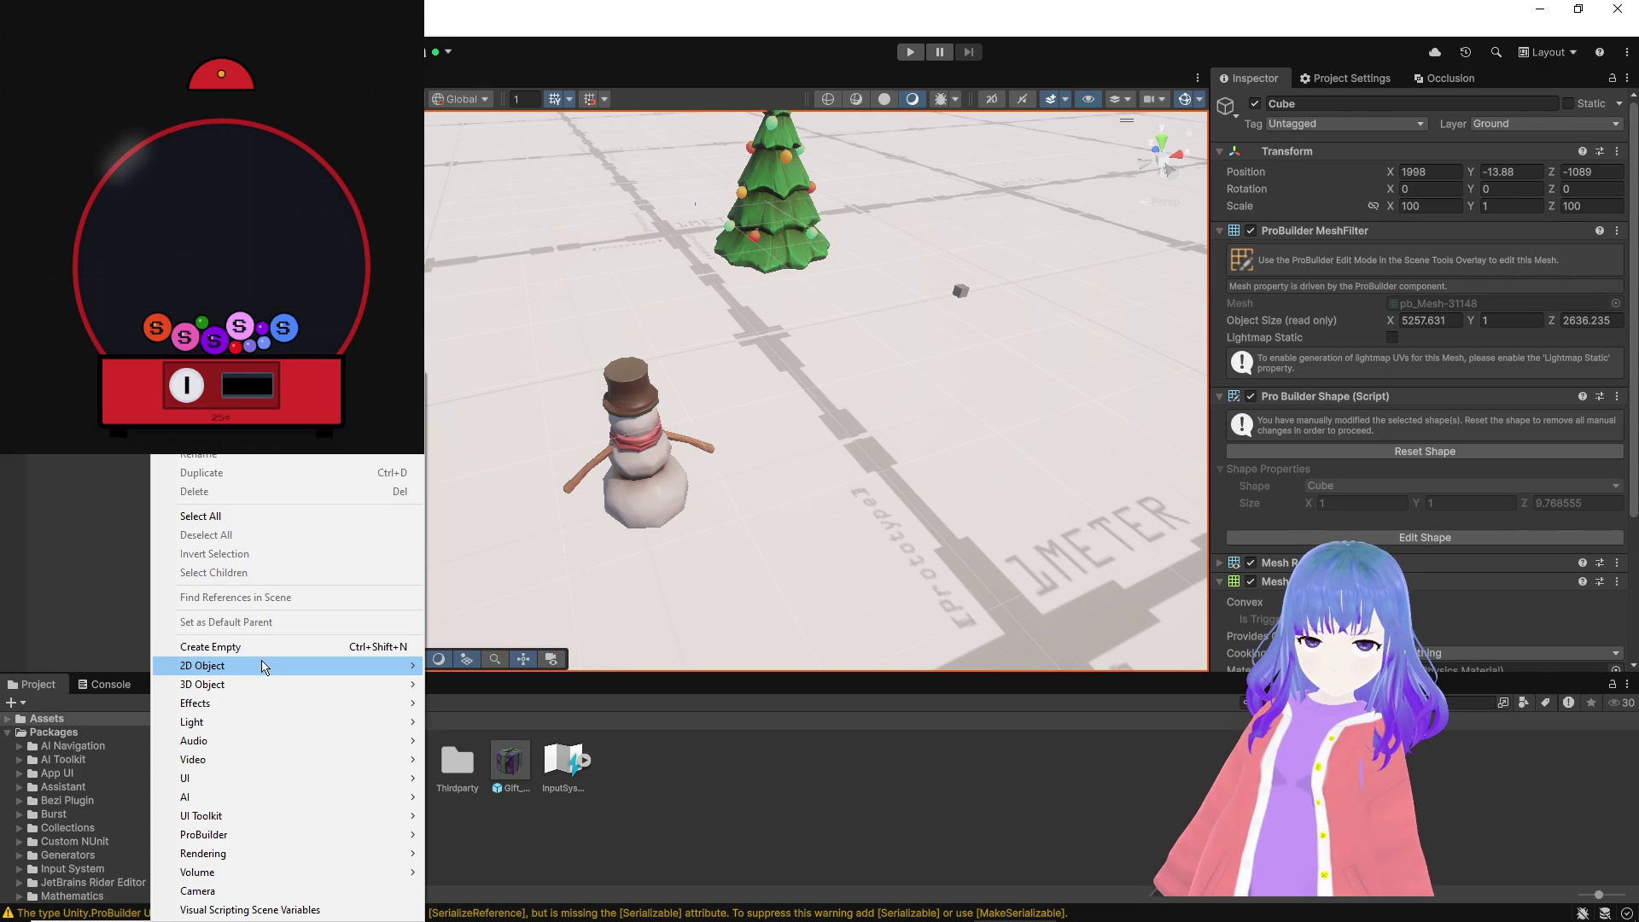
Step: Create a sphere and scale it to 0.2 on X, Y and Z
mouse_move(256, 684)
left_click(459, 704)
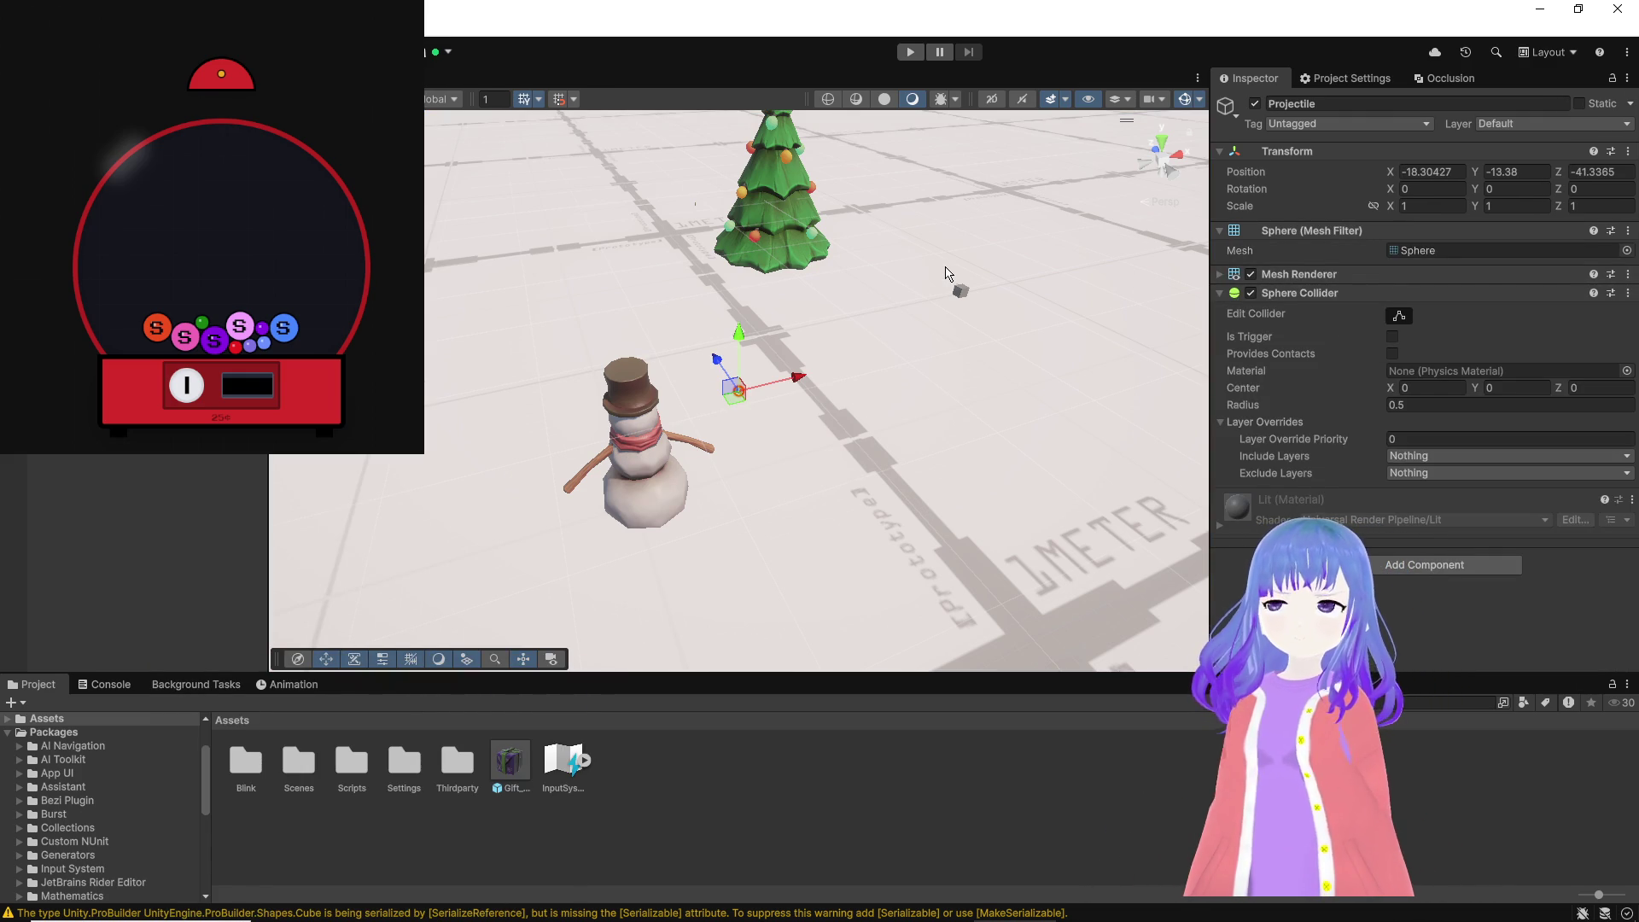
left_click(1451, 207)
type(".2")
key("Tab")
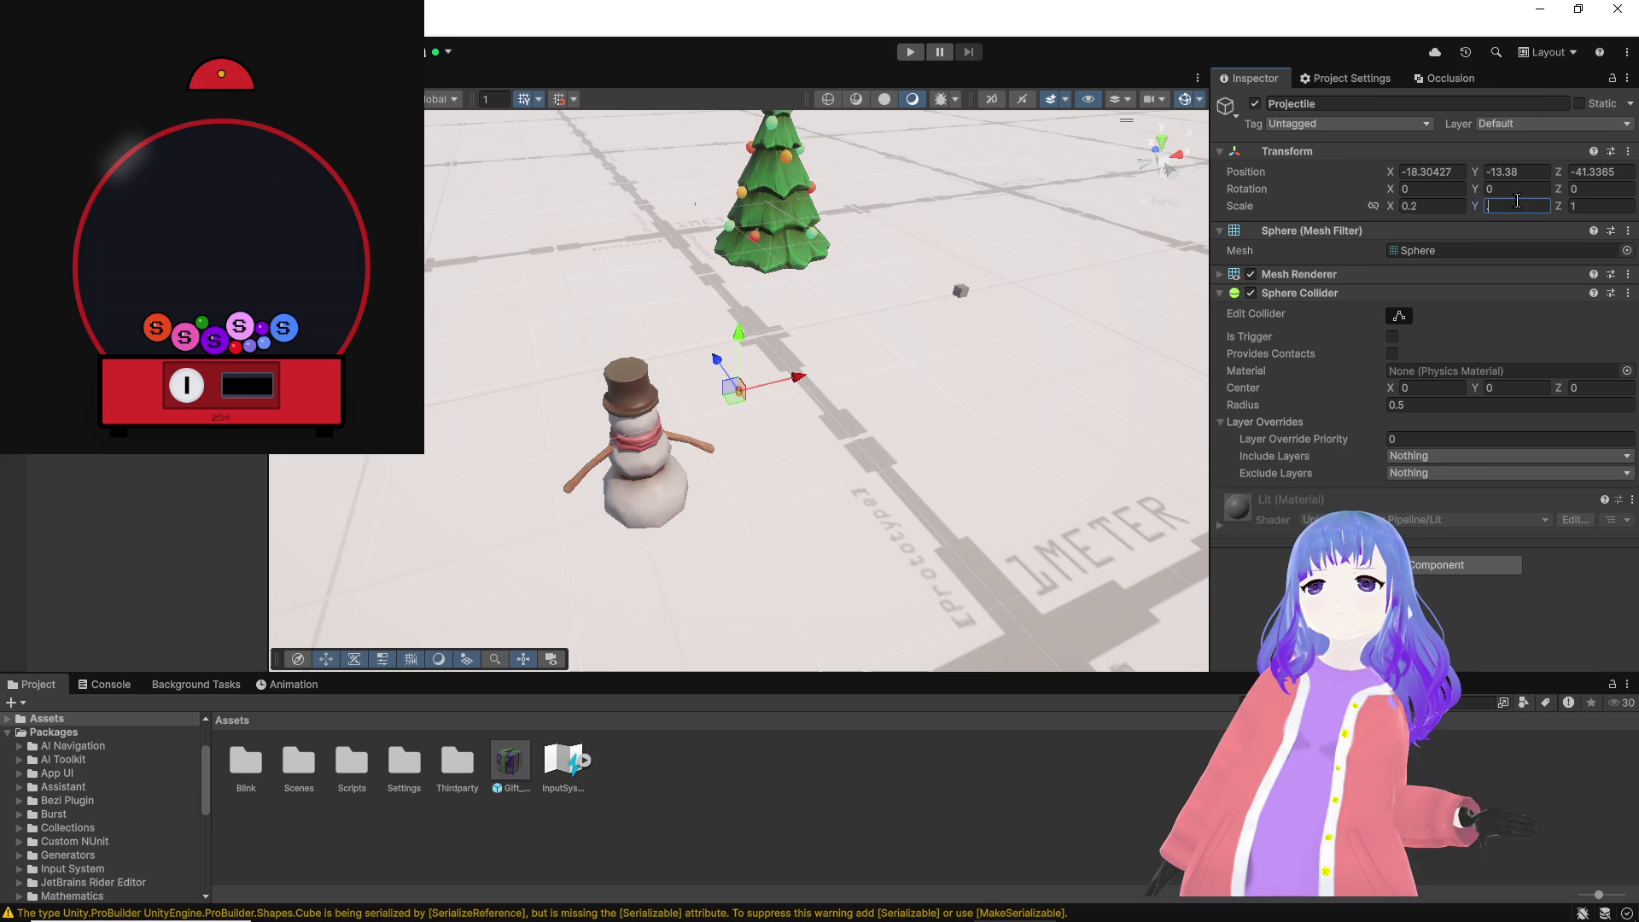
type(".2")
key("Tab")
type(".2")
key("Return")
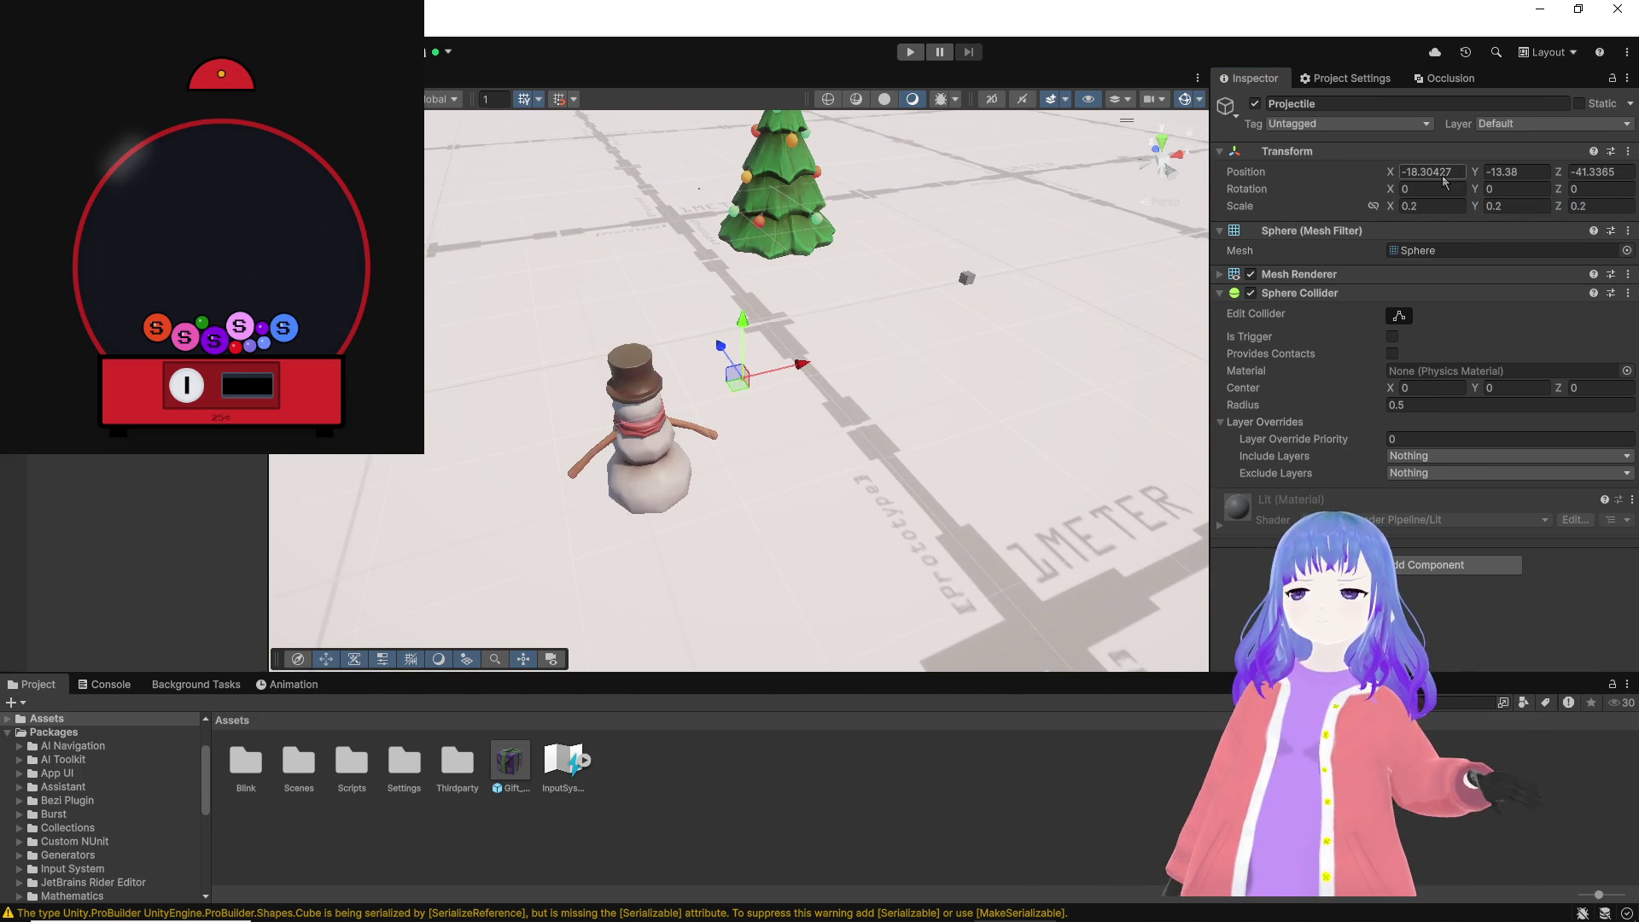
Step: Set the sphere's Y and Z position to 0 and frame it in view
left_click(1421, 152)
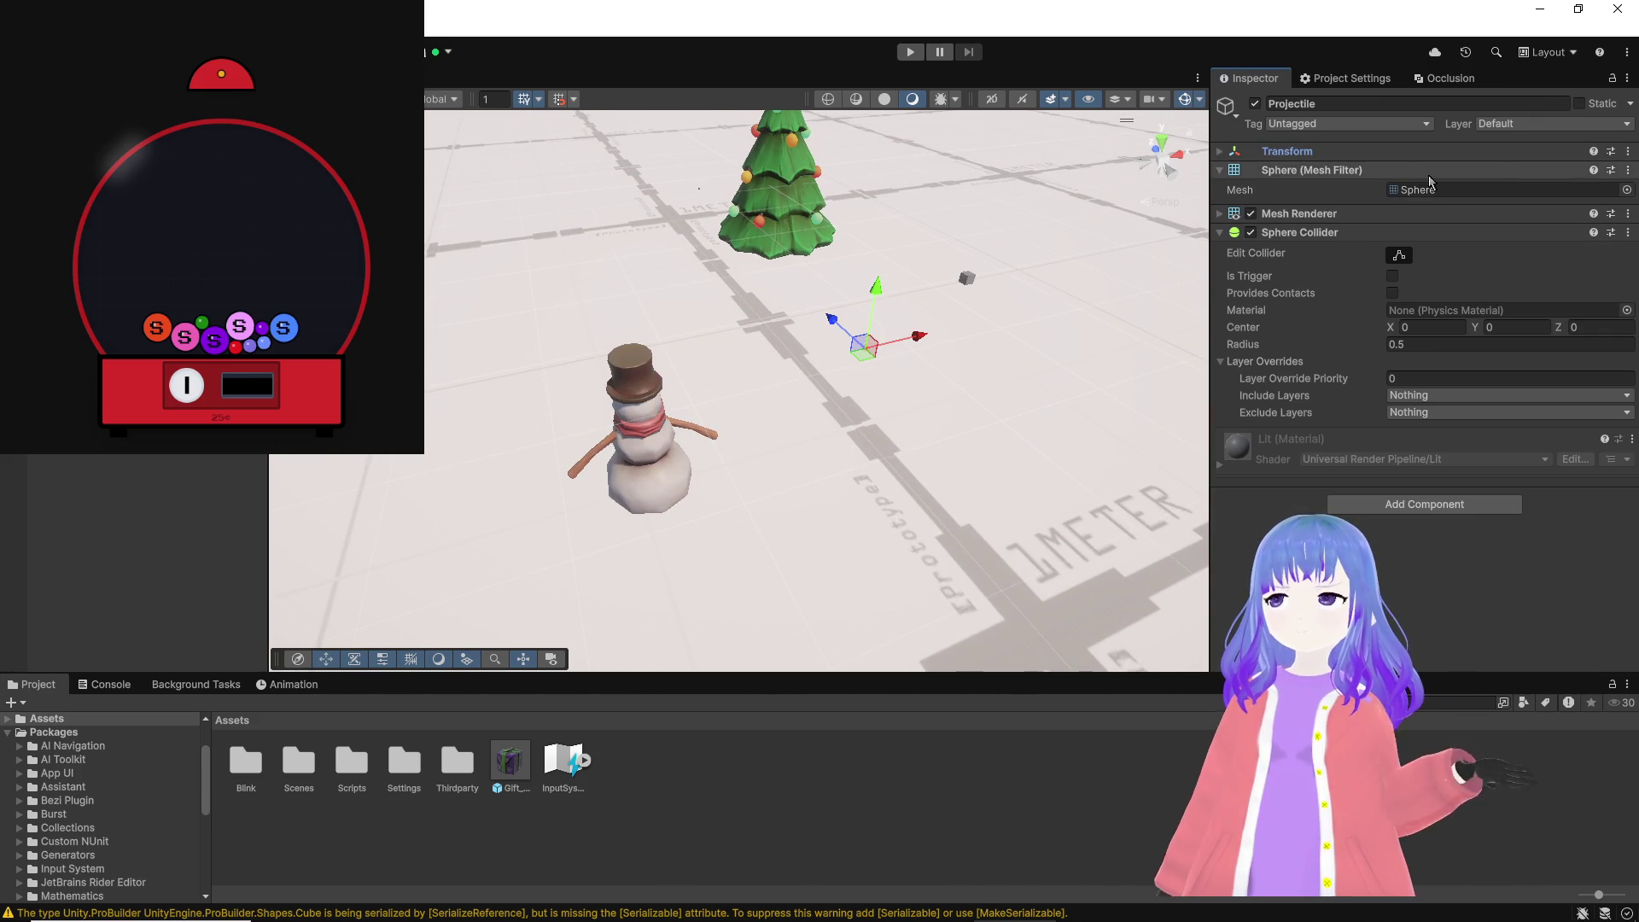
left_click(1503, 146)
double_click(1511, 171)
type("0")
double_click(1598, 172)
type("0")
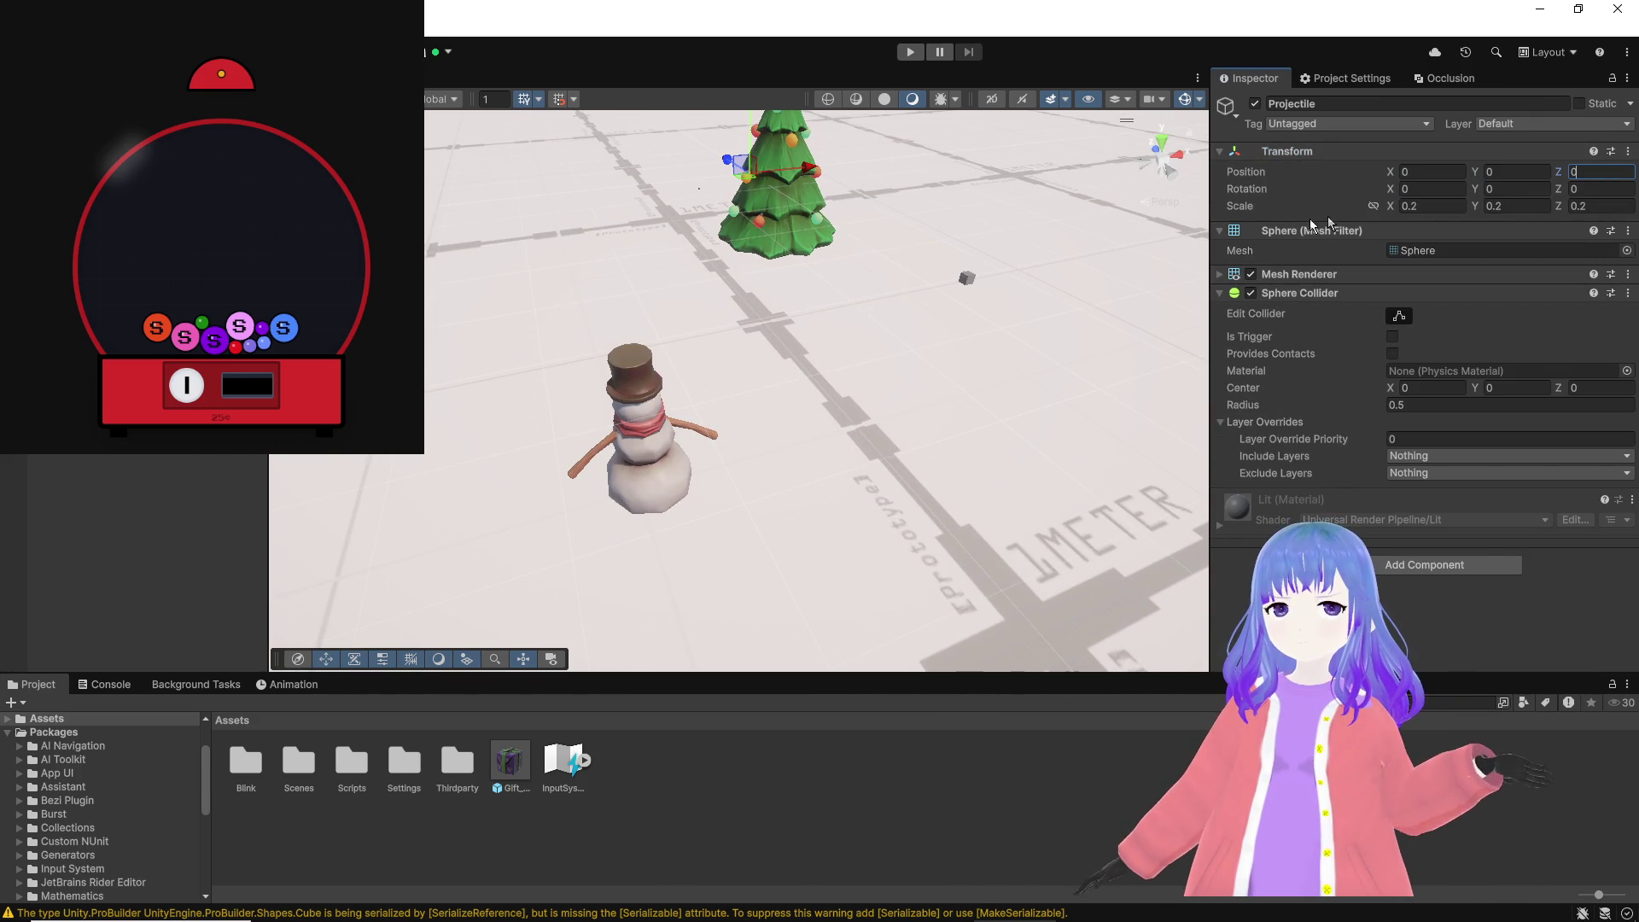
key("Return")
key("f")
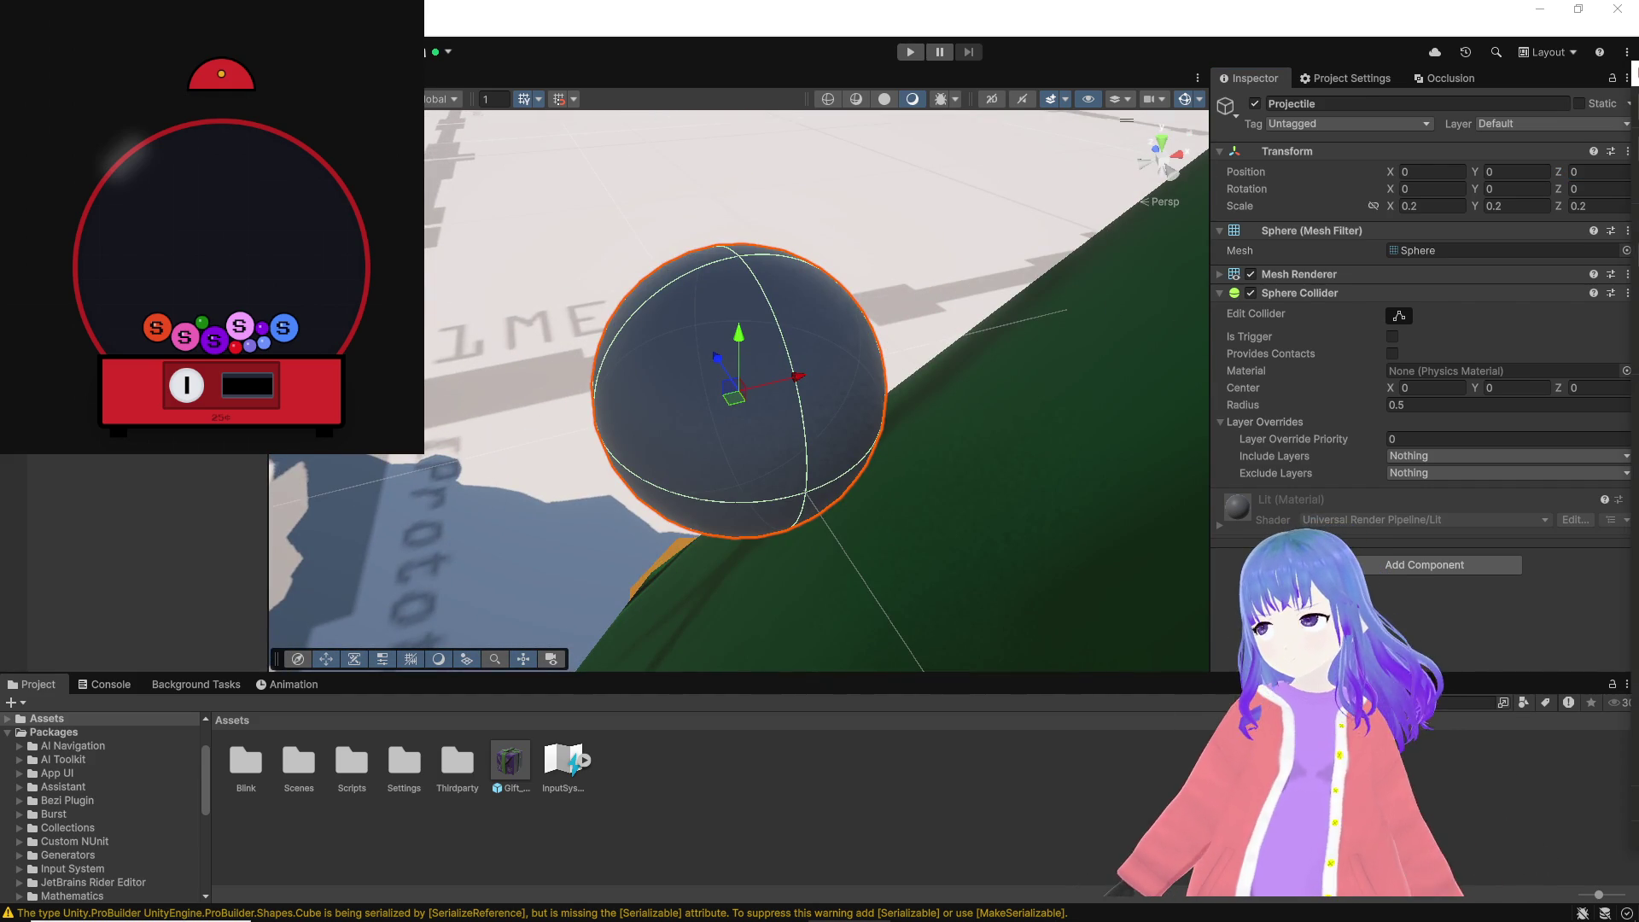
Step: Give the sphere a Rigidbody, a trigger collider and the Projectile script
left_click(1380, 572)
type("rigidbody")
key("Return")
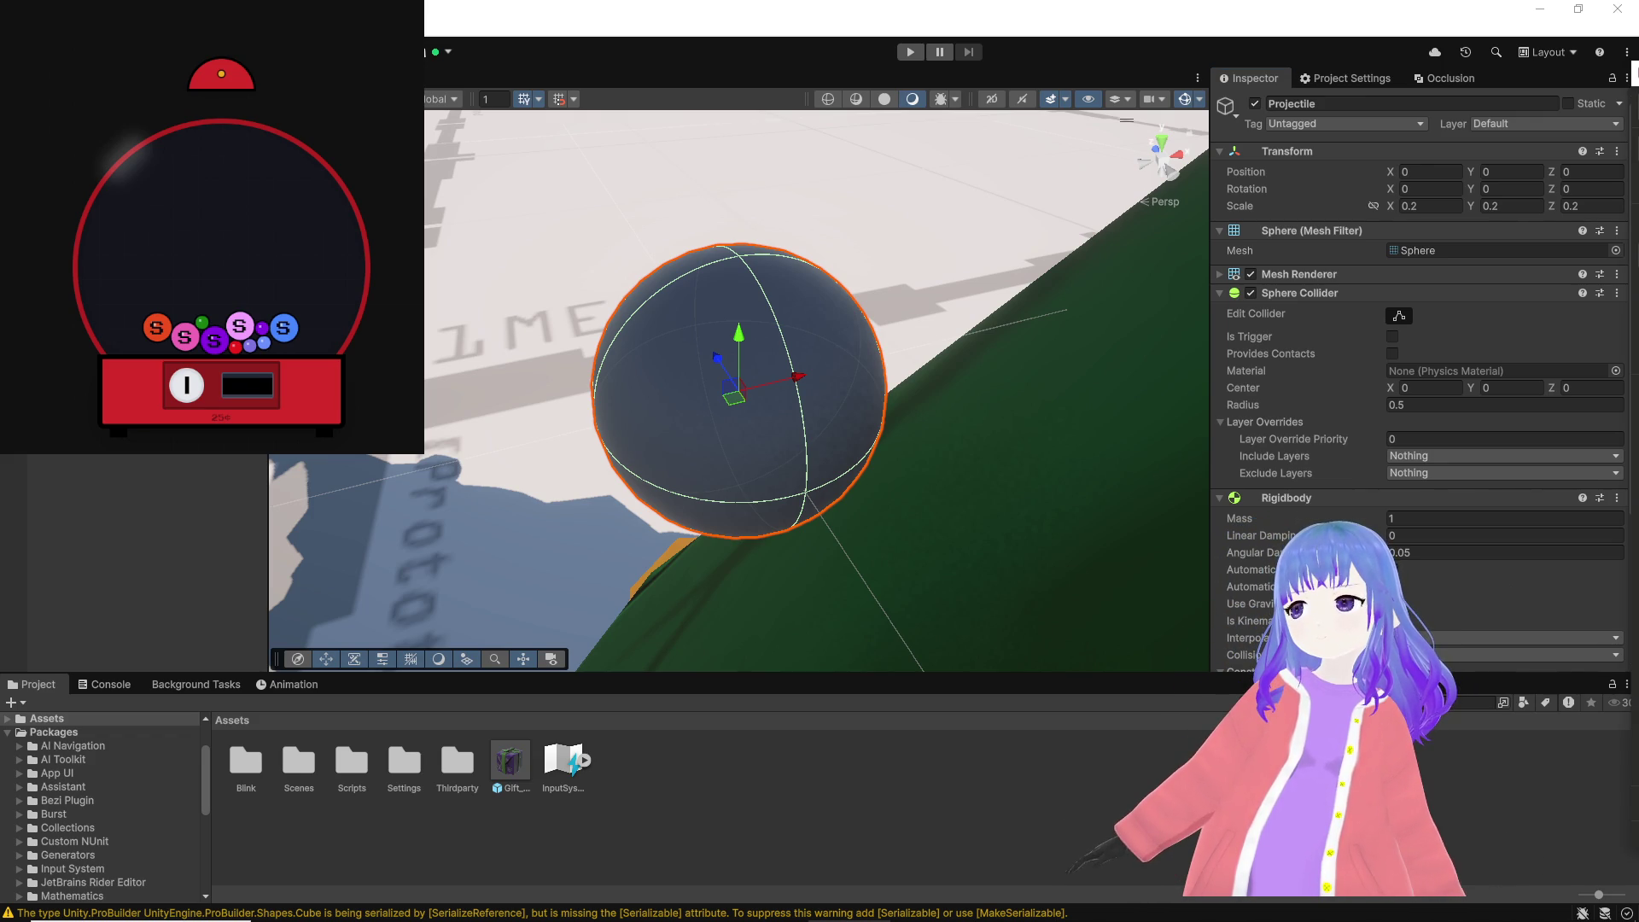
scroll(1434, 563, "down", 2)
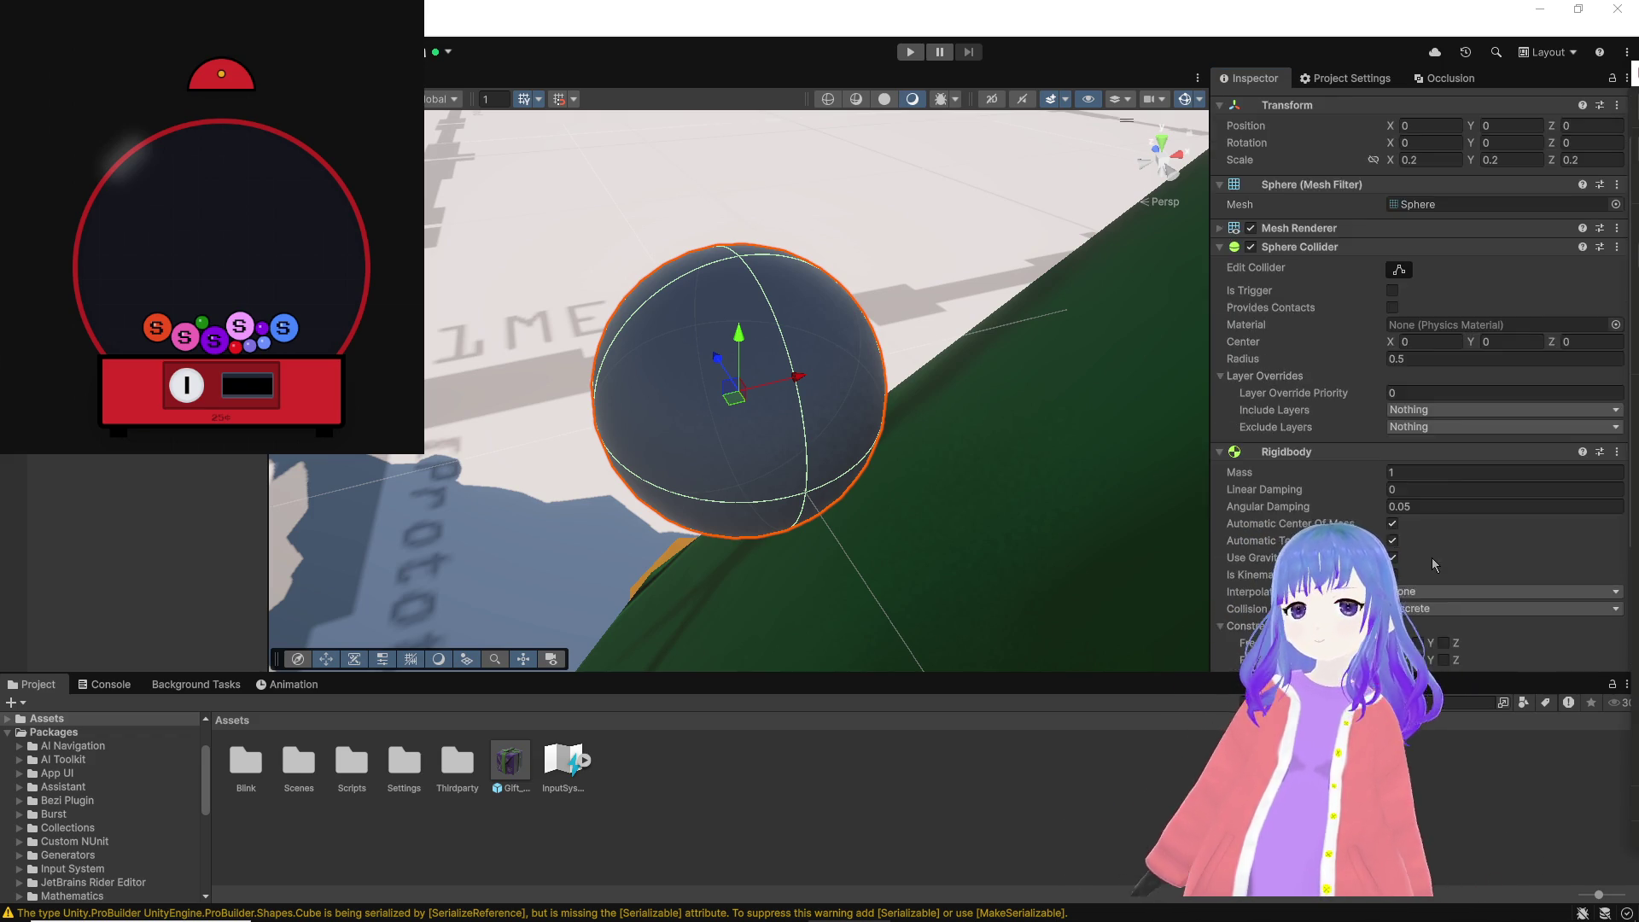
scroll(1434, 563, "down", 3)
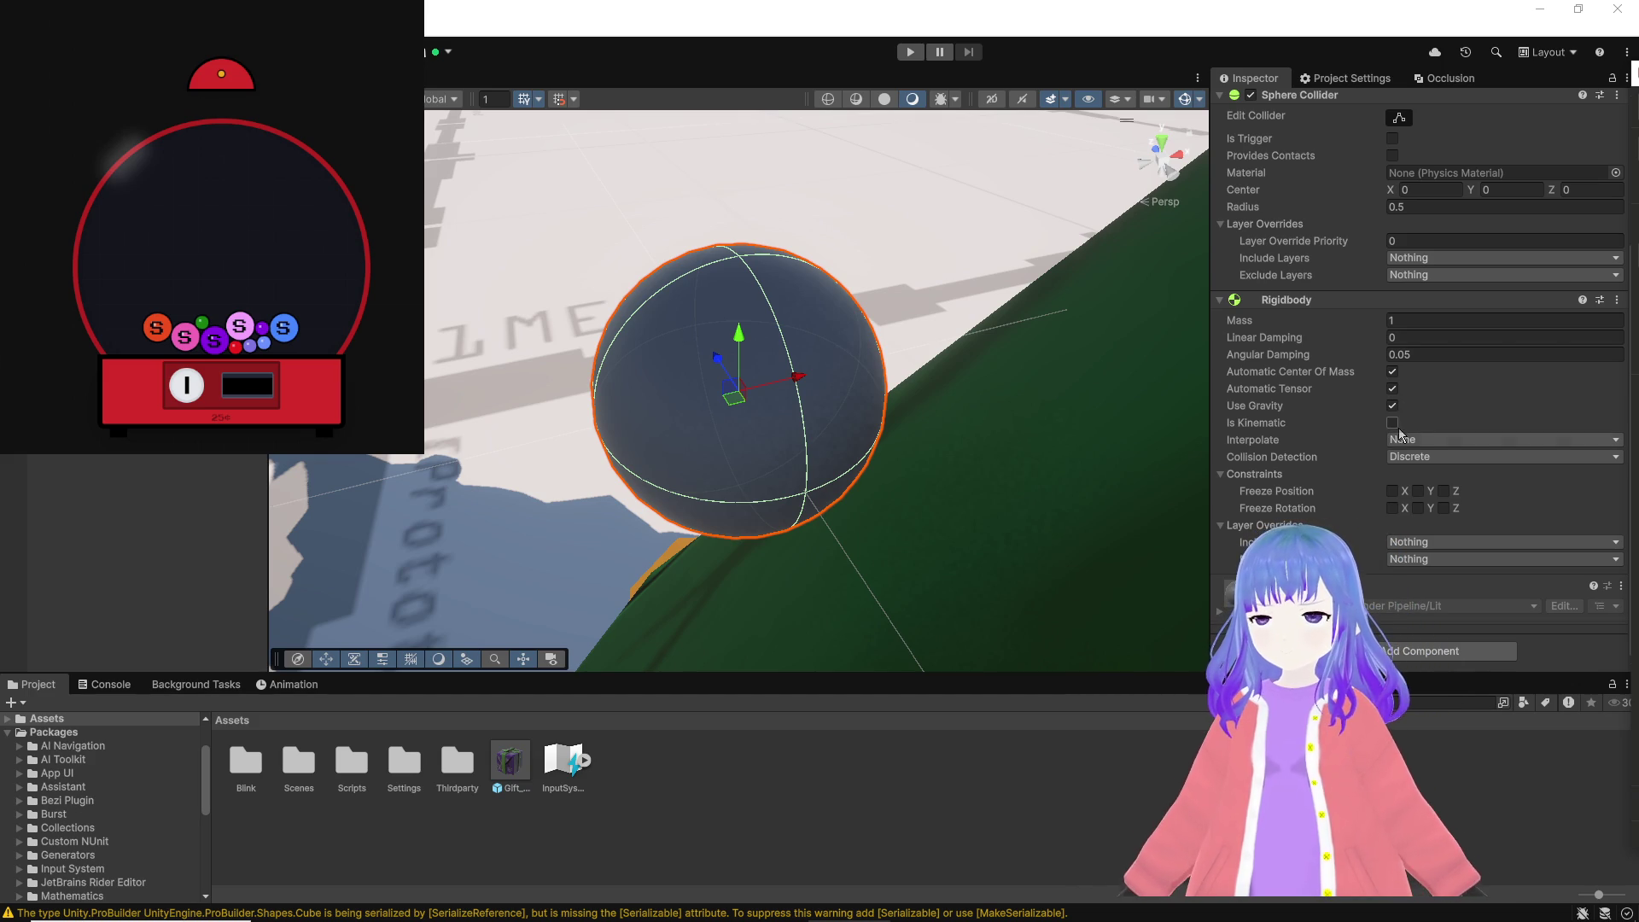
scroll(1374, 410, "up", 1)
left_click(1392, 184)
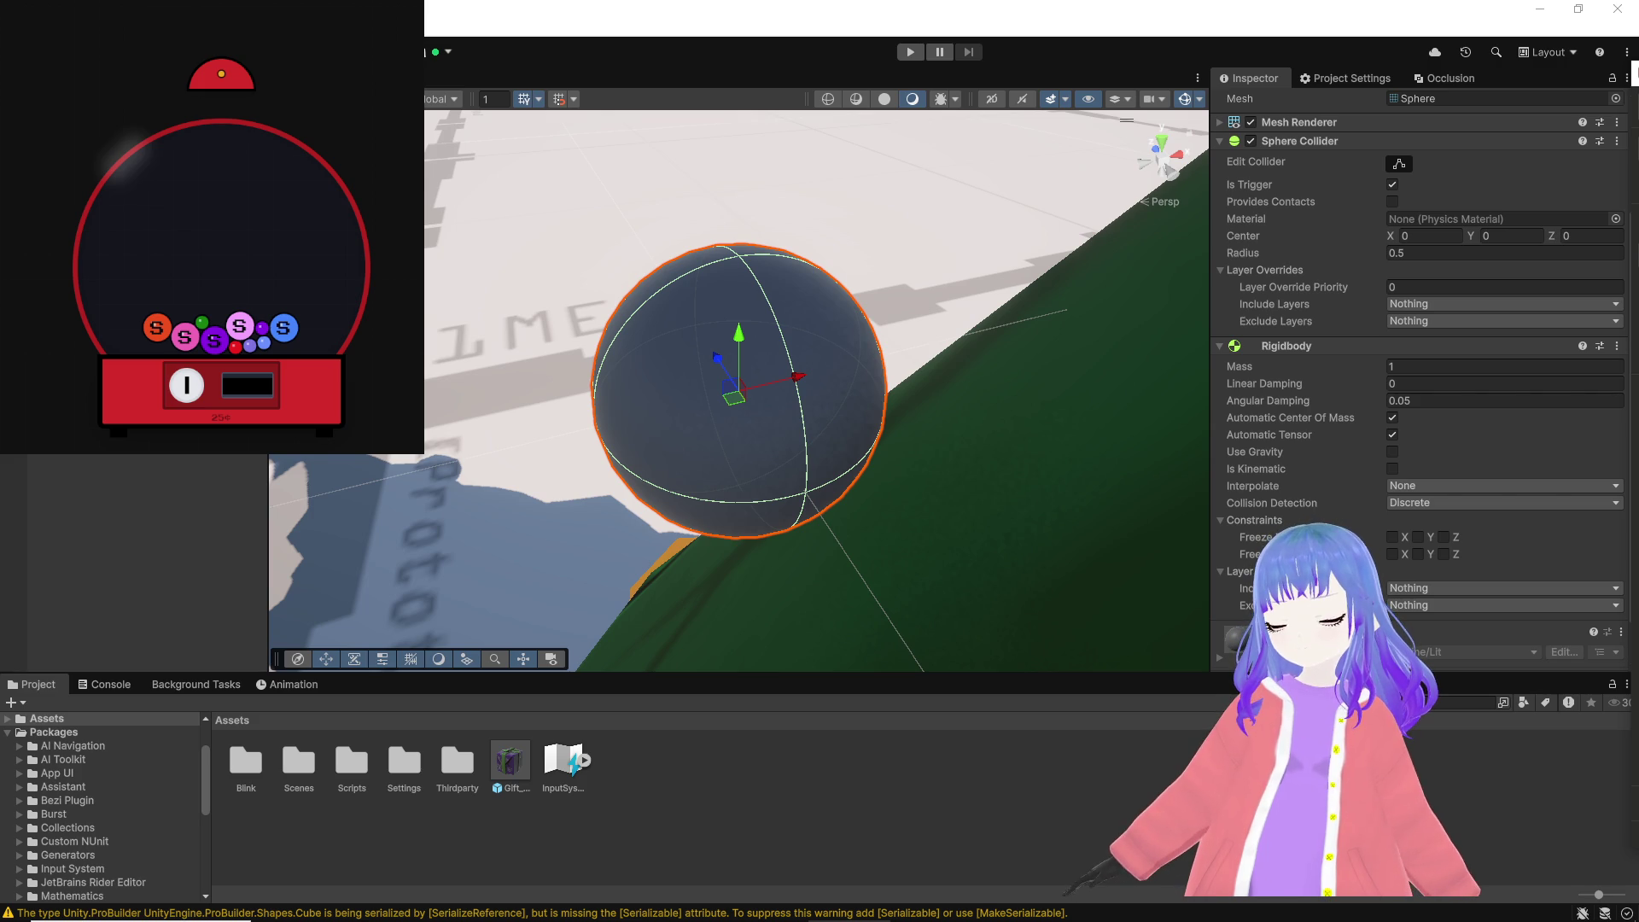
scroll(1408, 548, "down", 2)
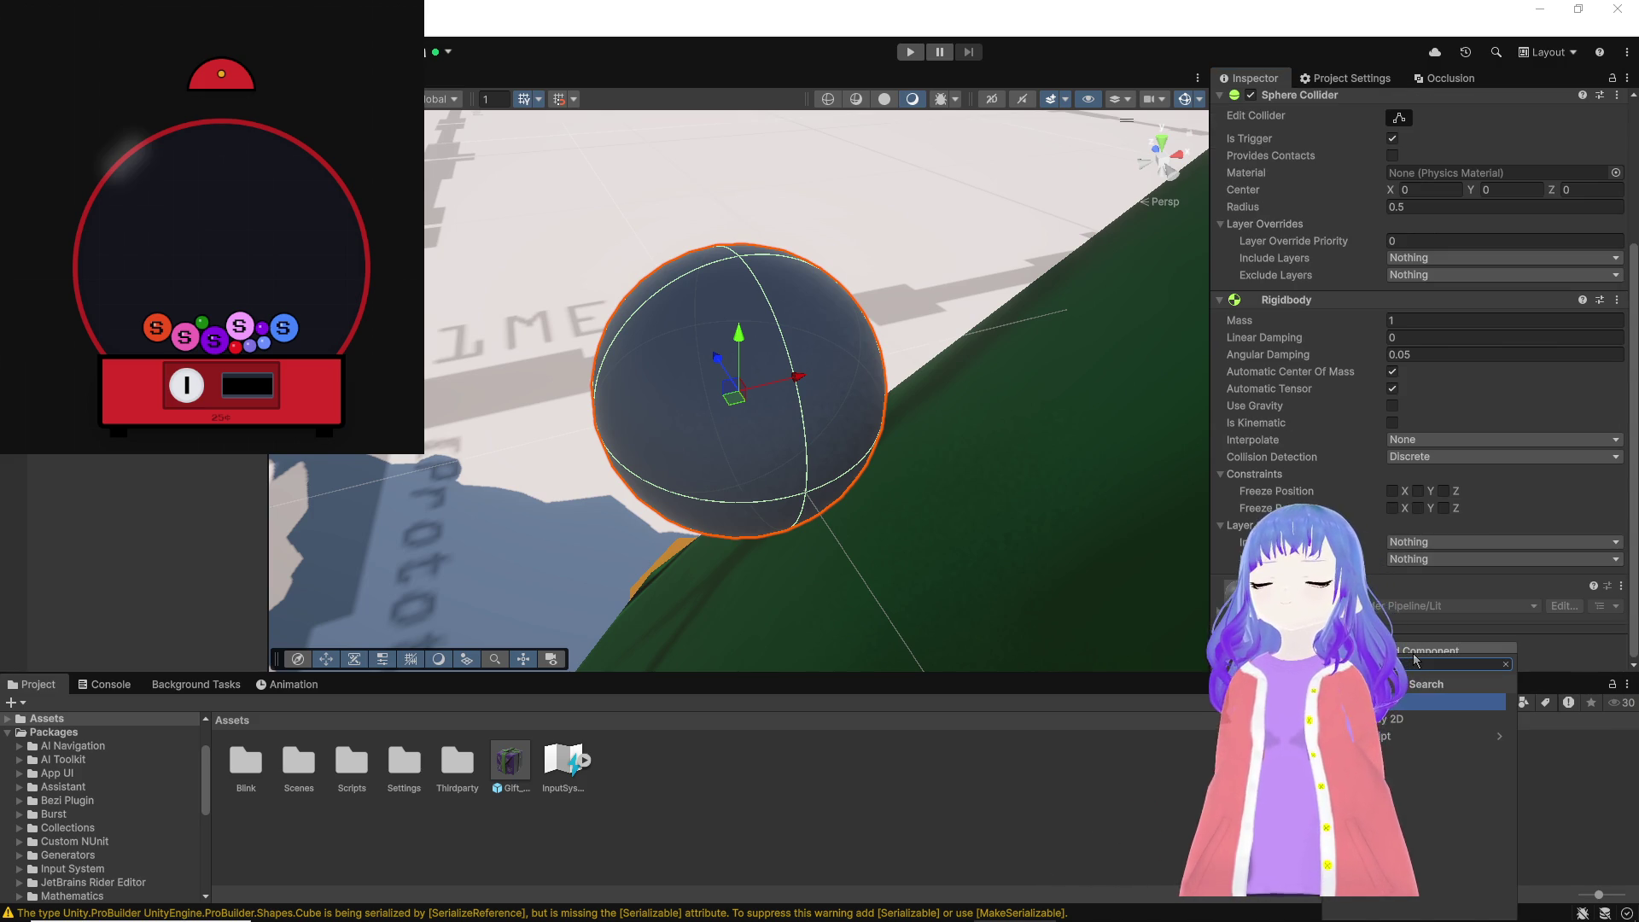
type("Projectile")
key("Return")
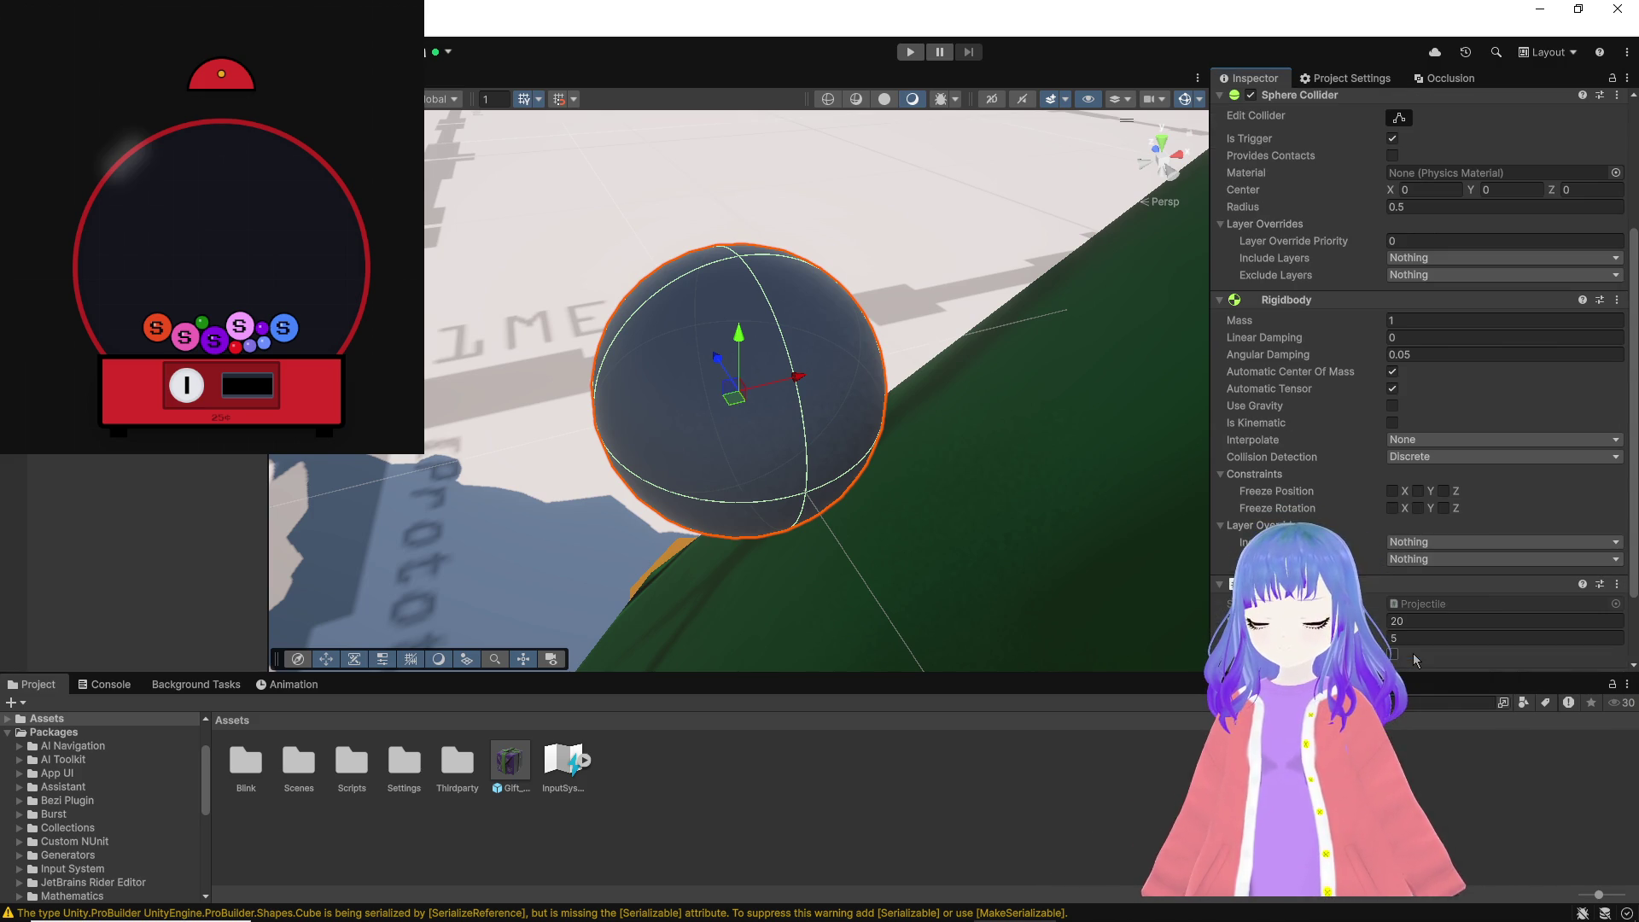
scroll(1414, 660, "down", 4)
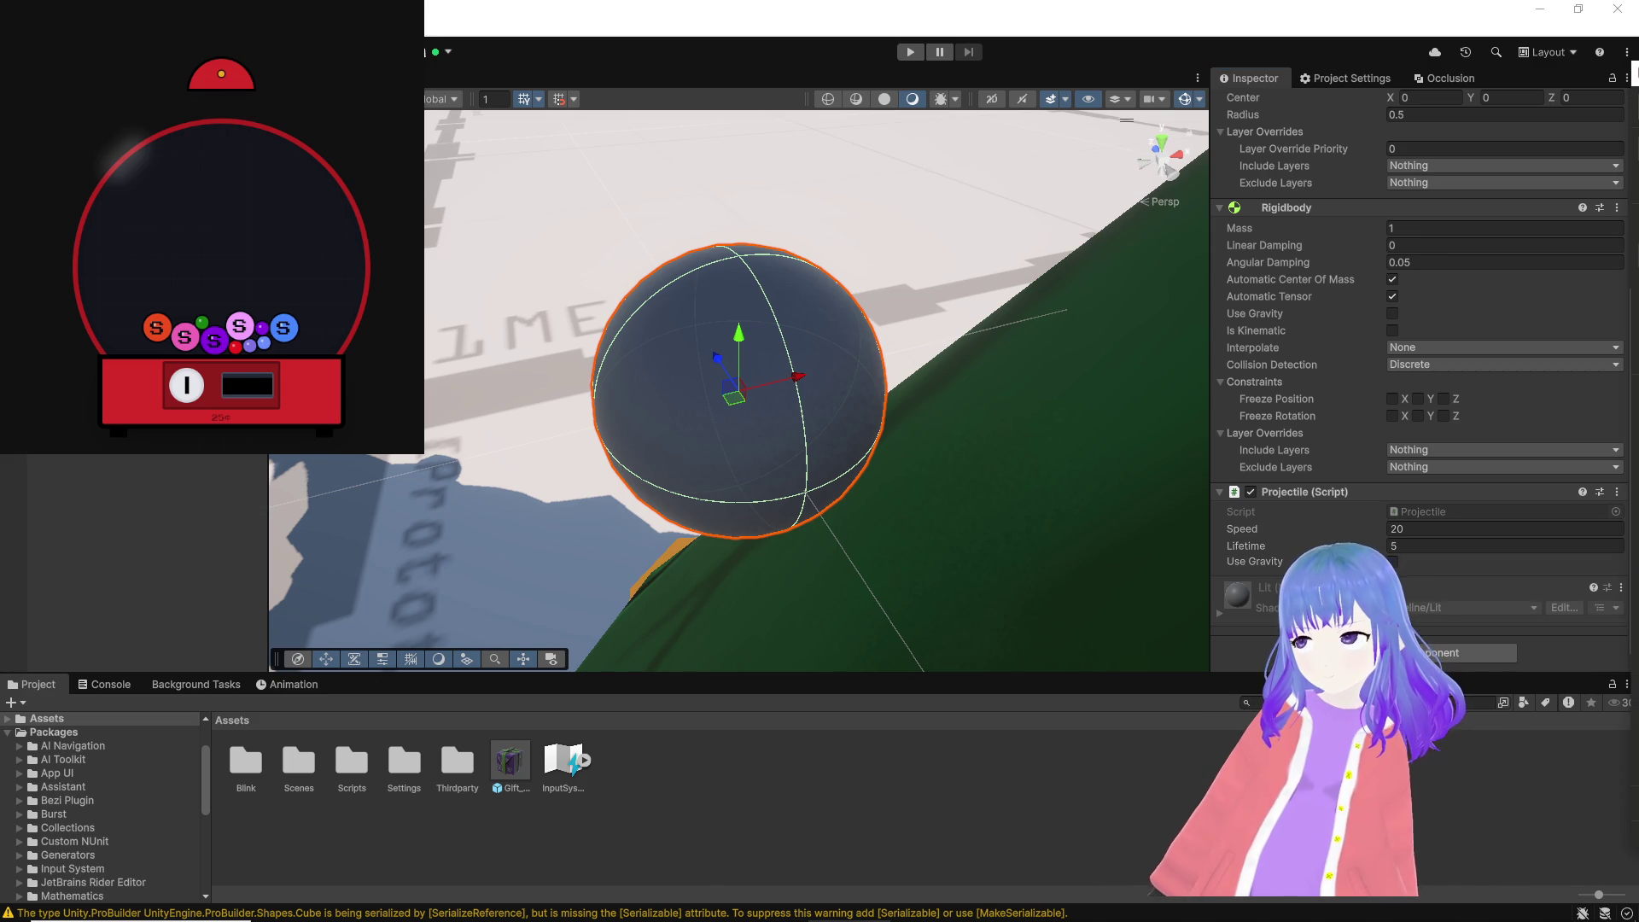
left_click(930, 796)
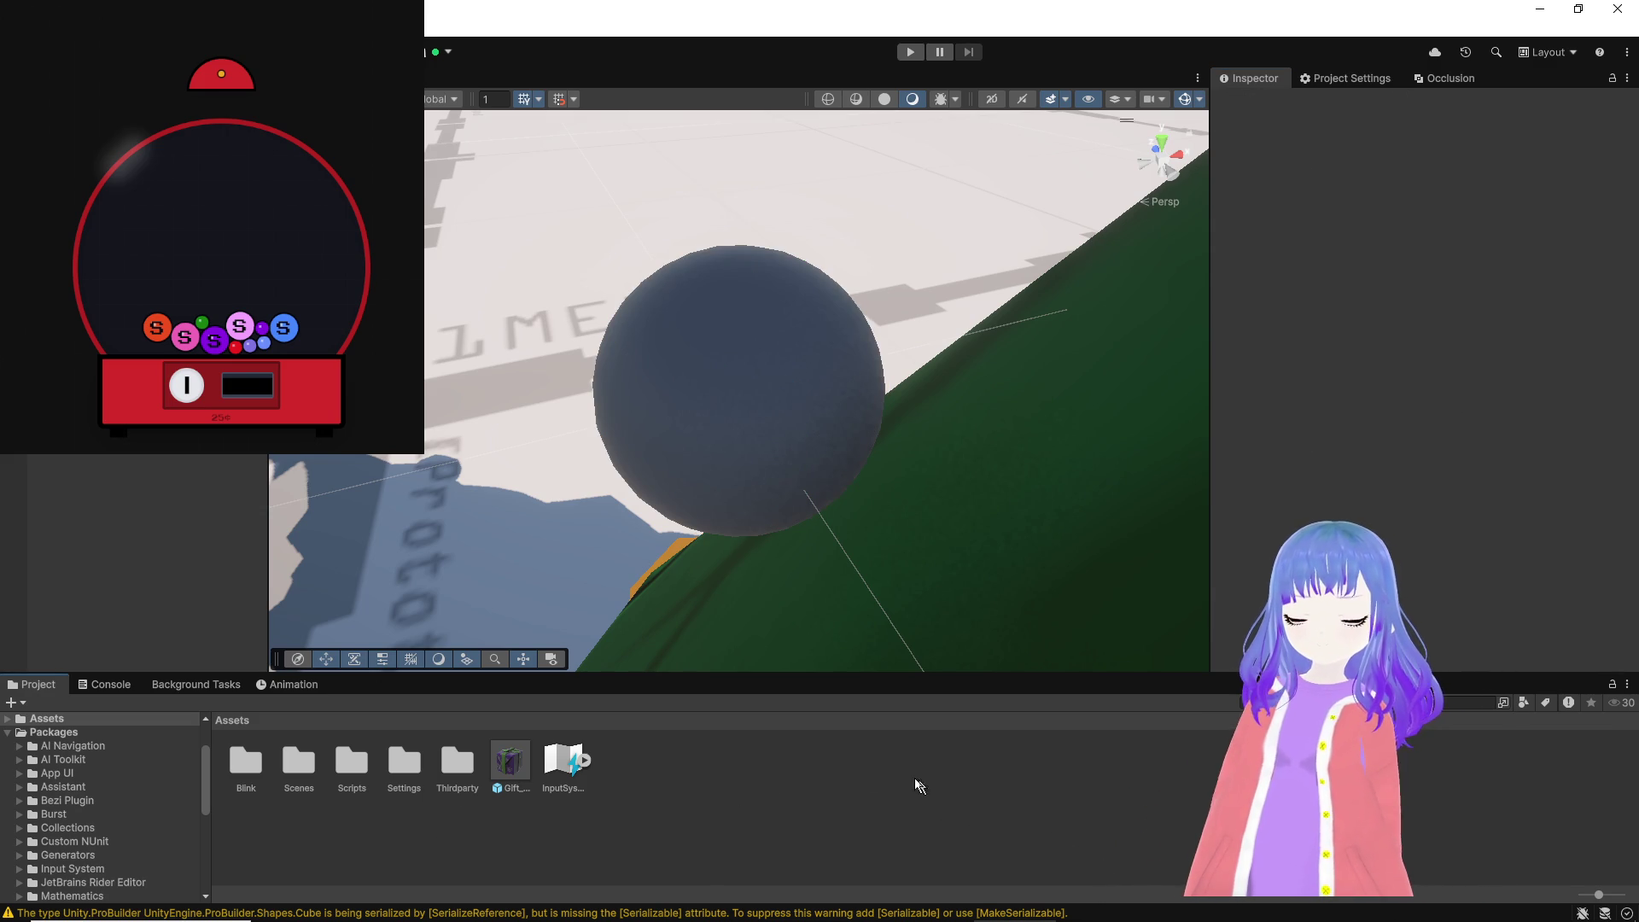
Step: Create a Material folder in Assets holding a new material named Projectile
right_click(811, 778)
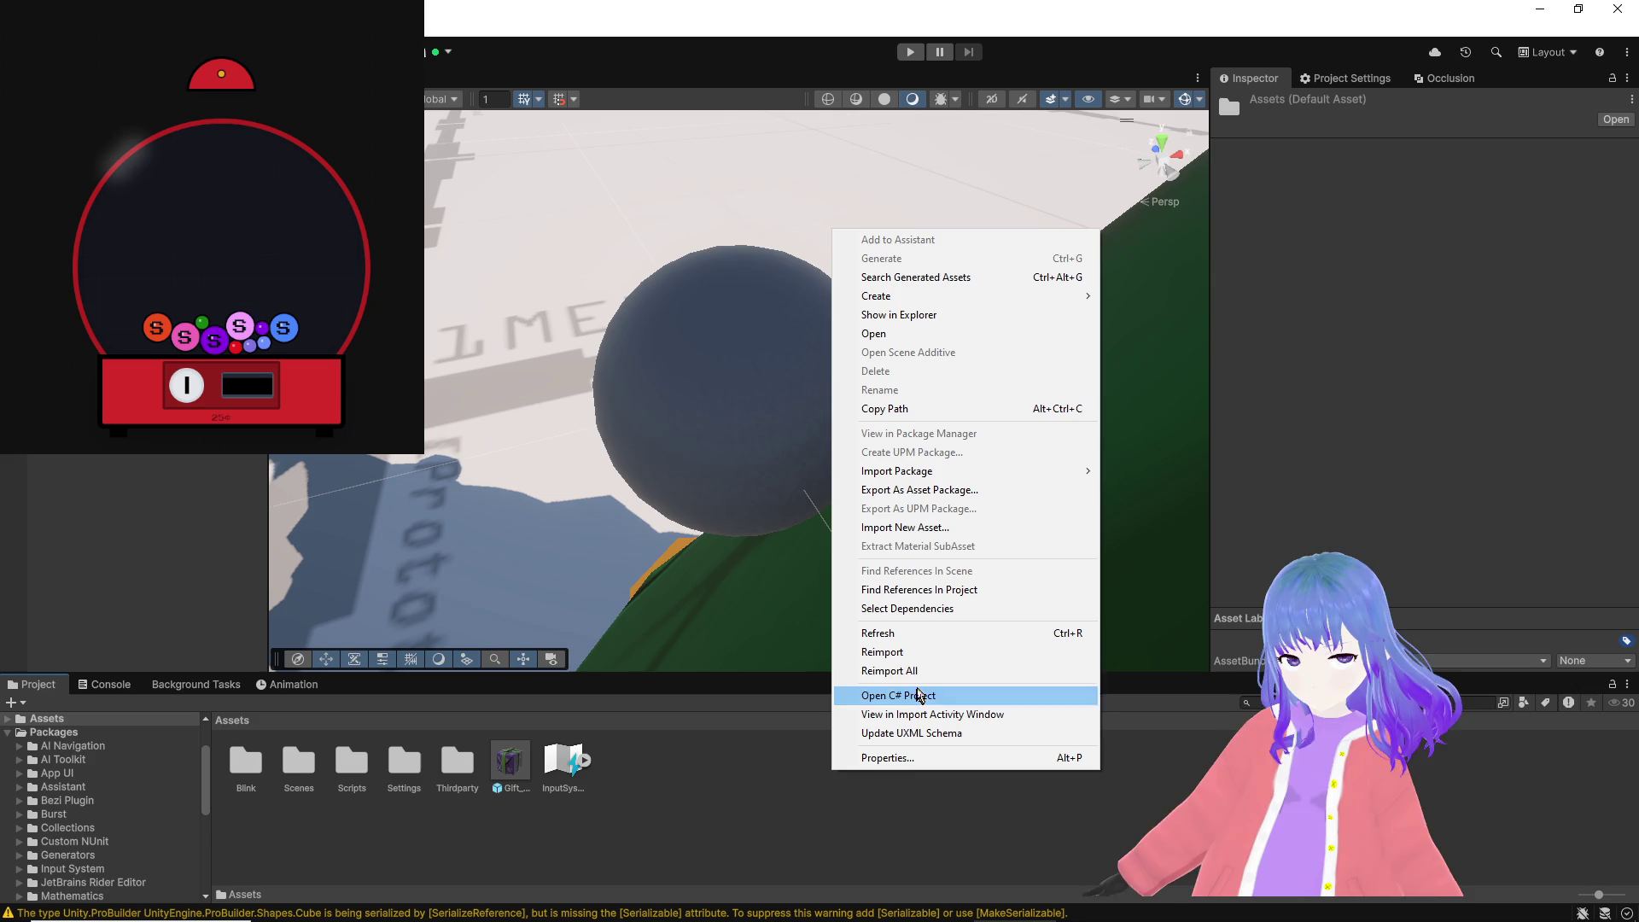
right_click(690, 733)
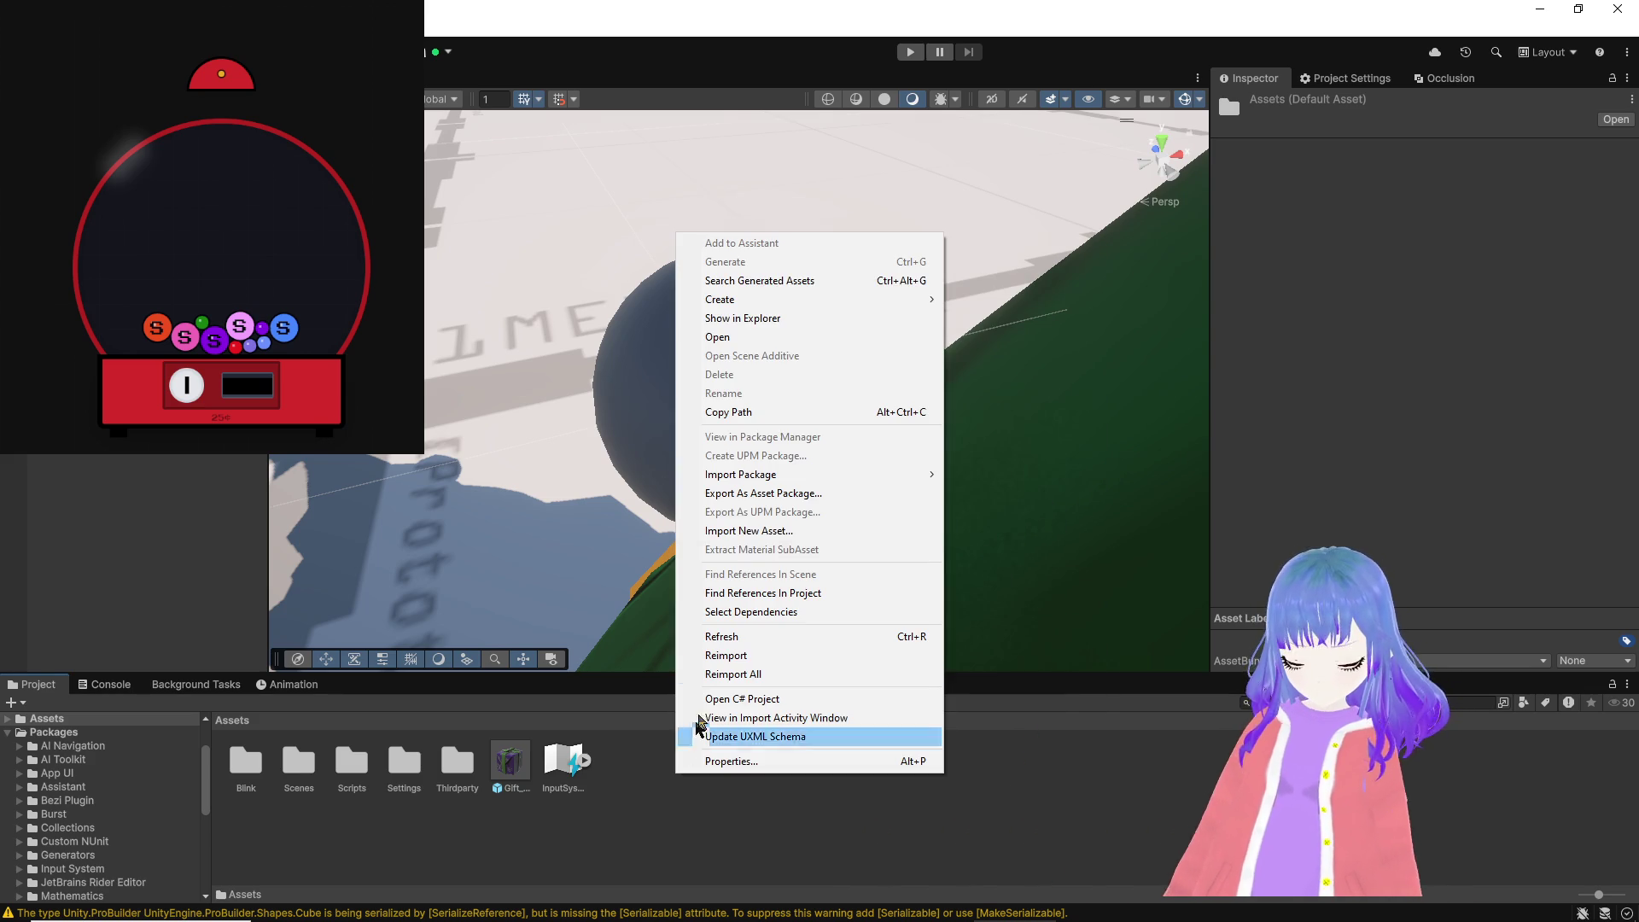
mouse_move(897, 300)
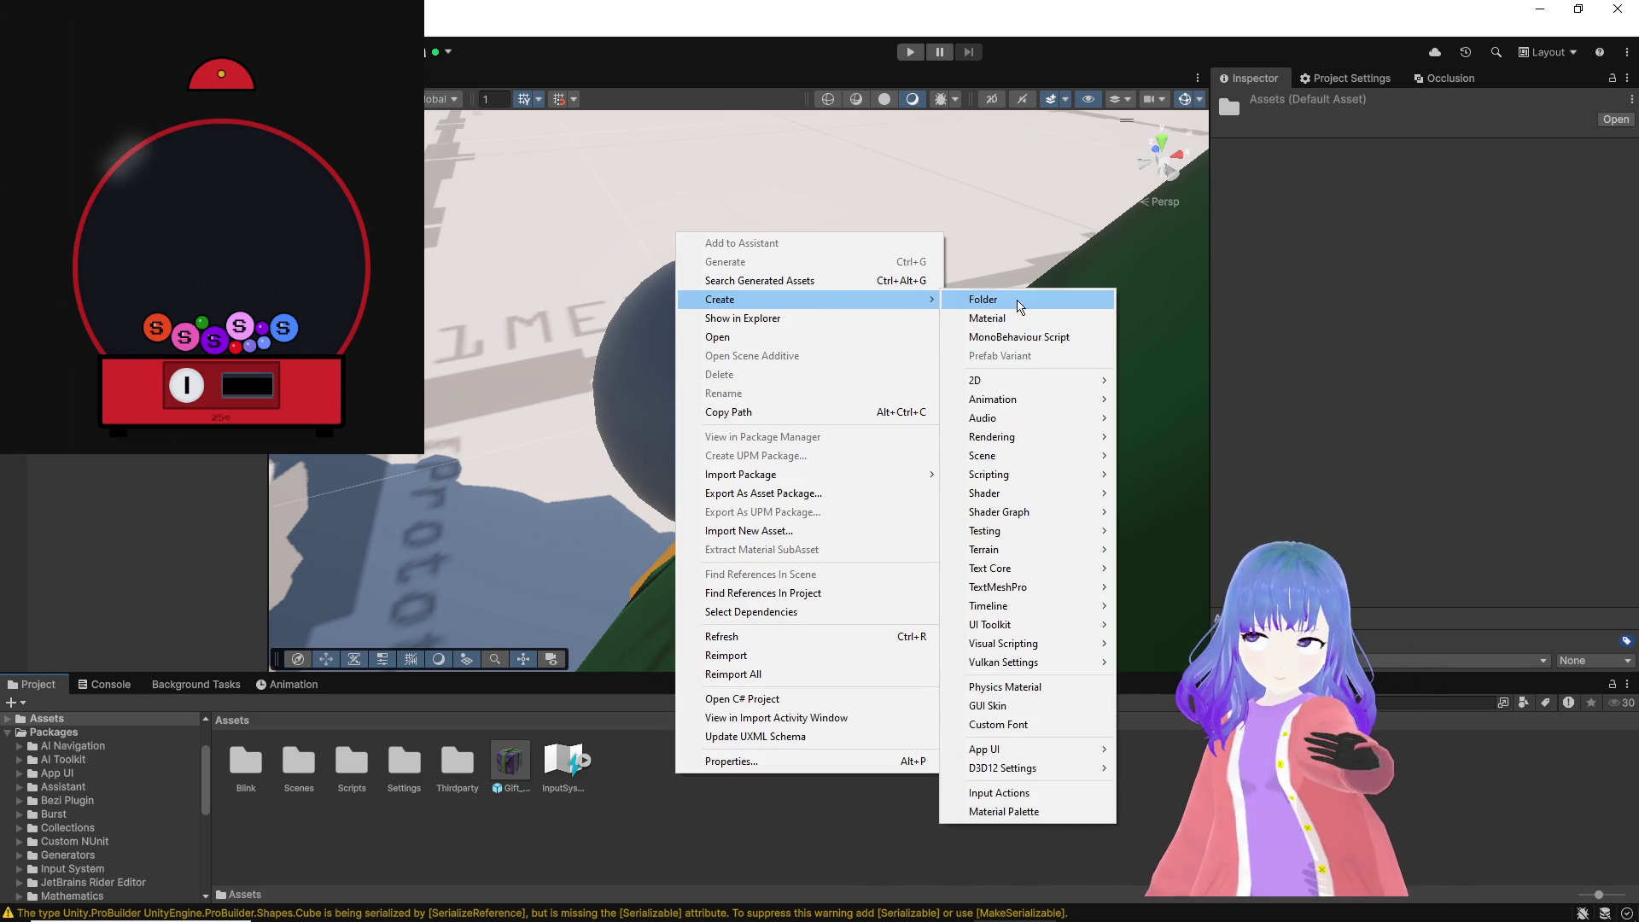
left_click(1017, 299)
type("Materia")
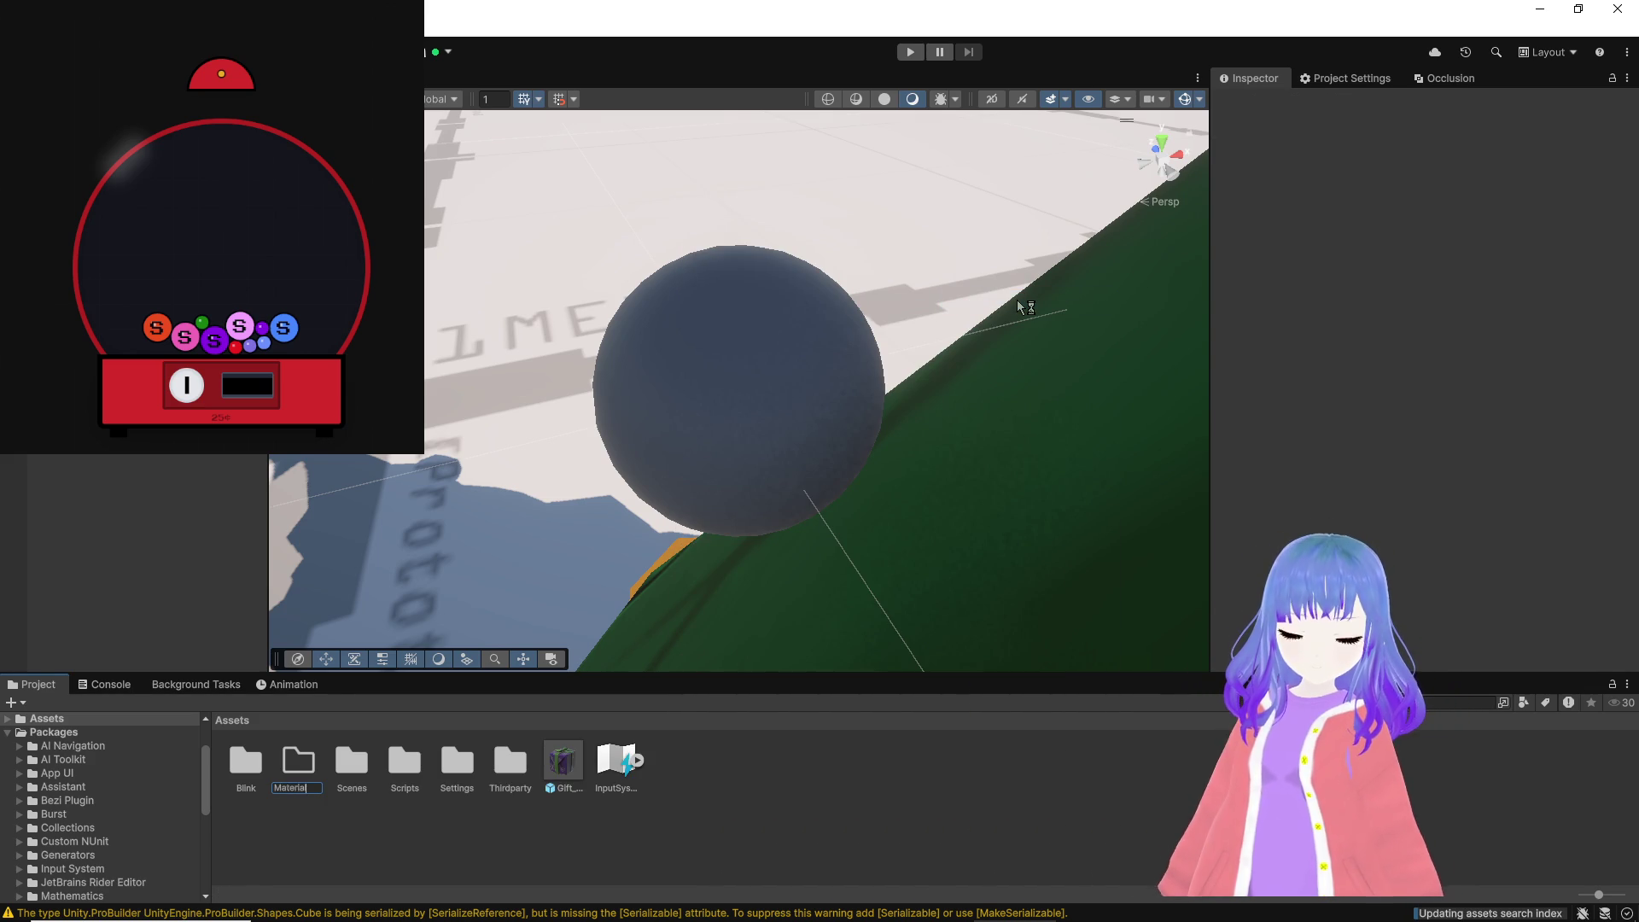
key("Return")
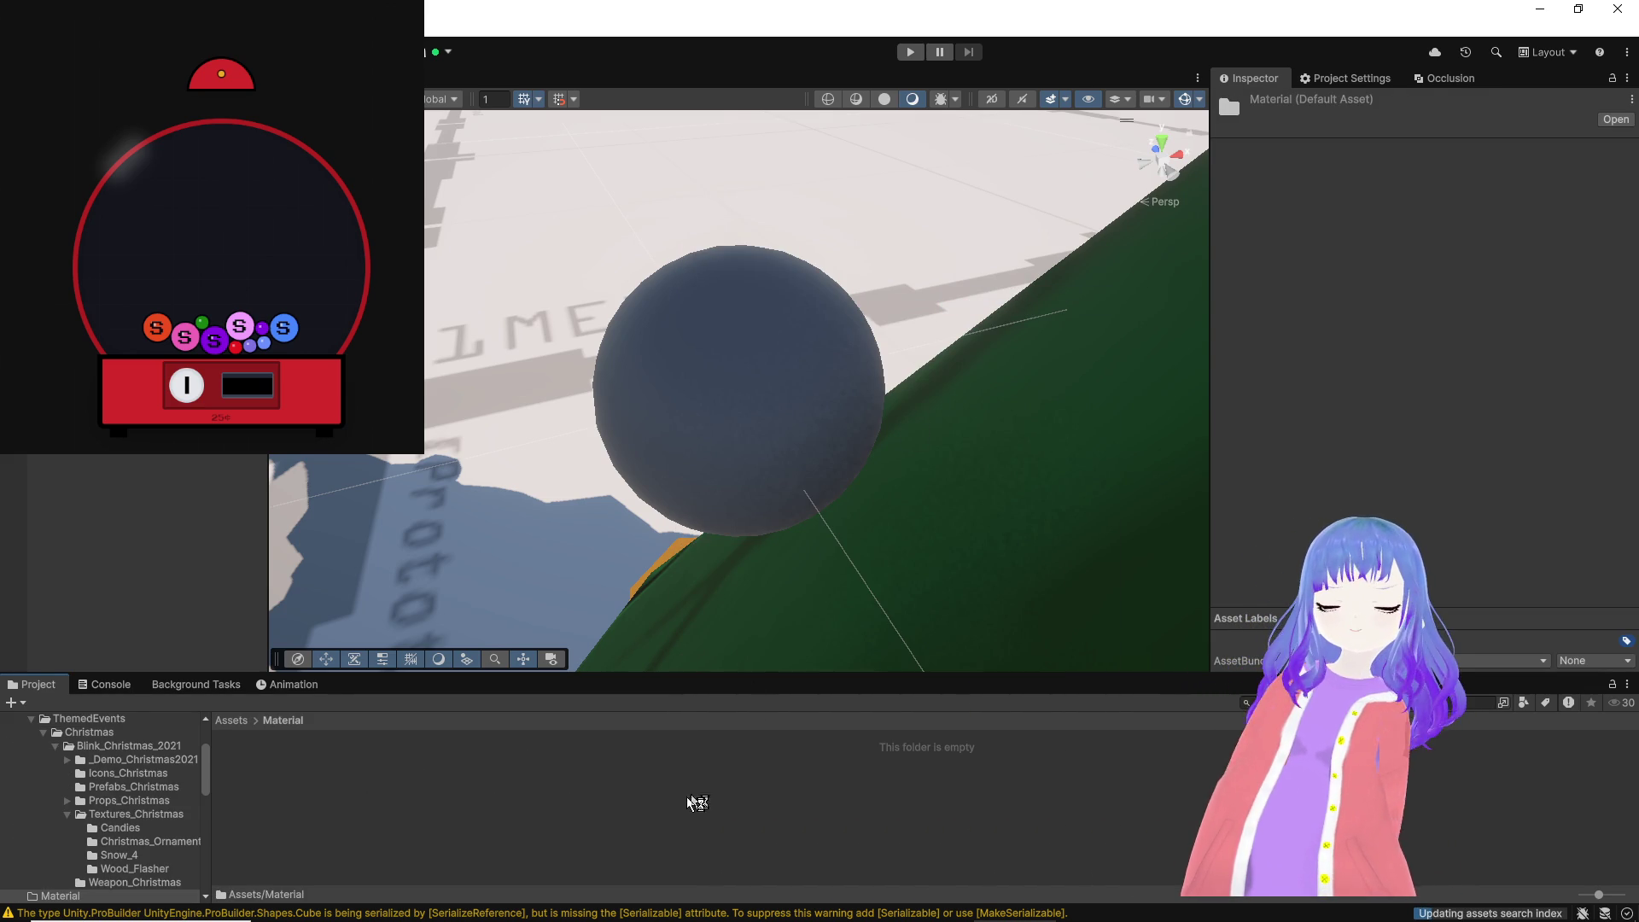
right_click(688, 798)
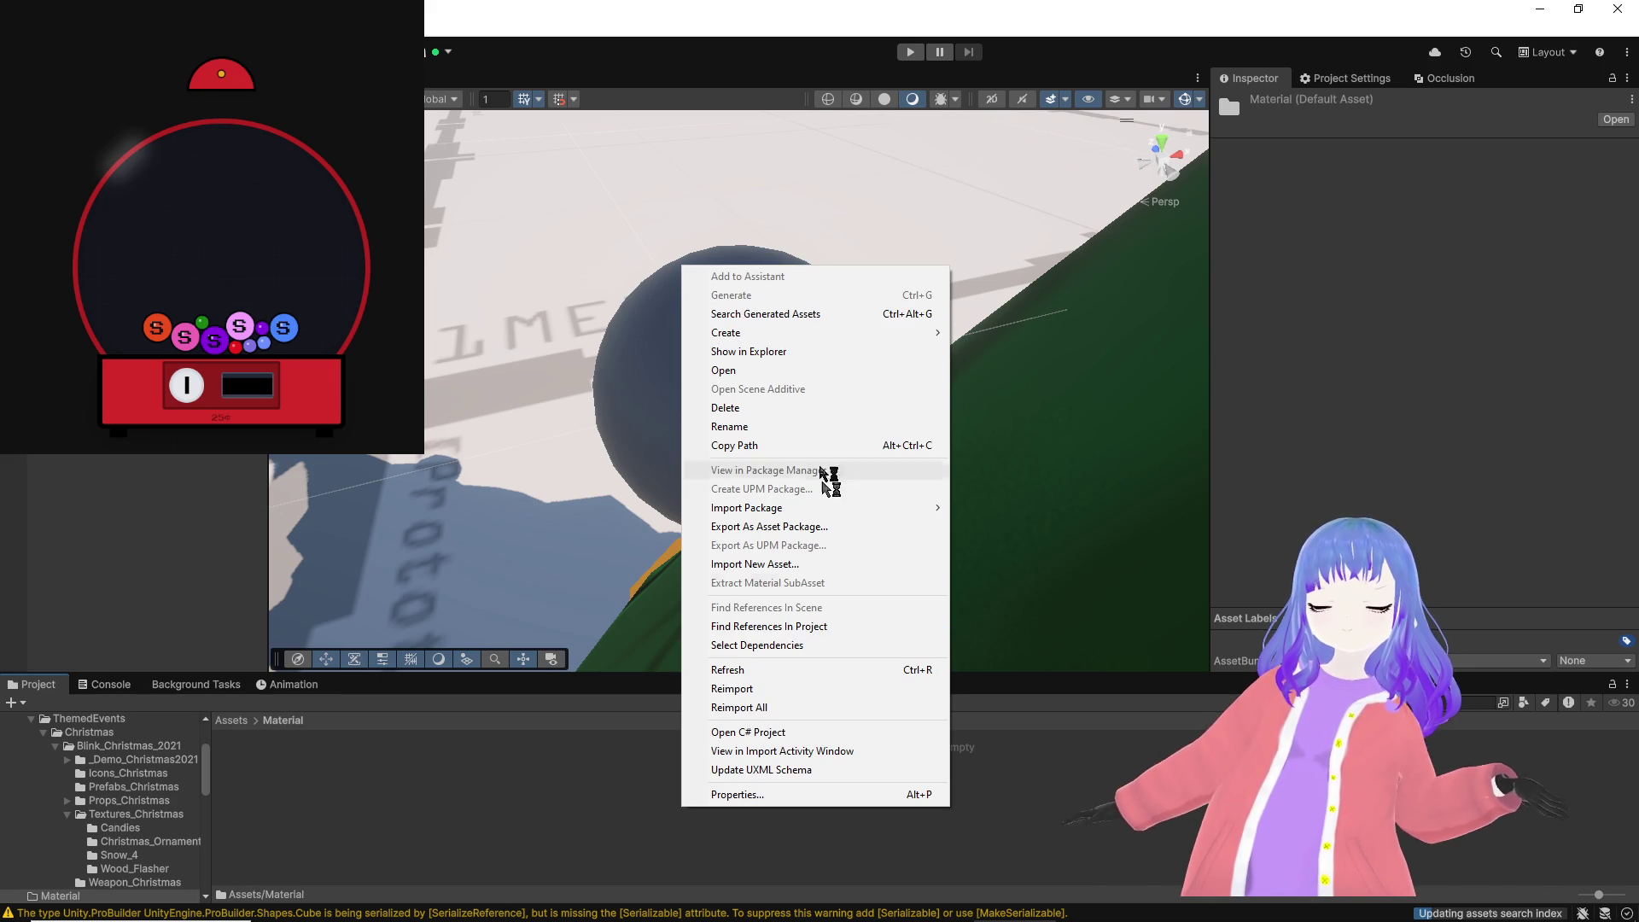
mouse_move(826, 335)
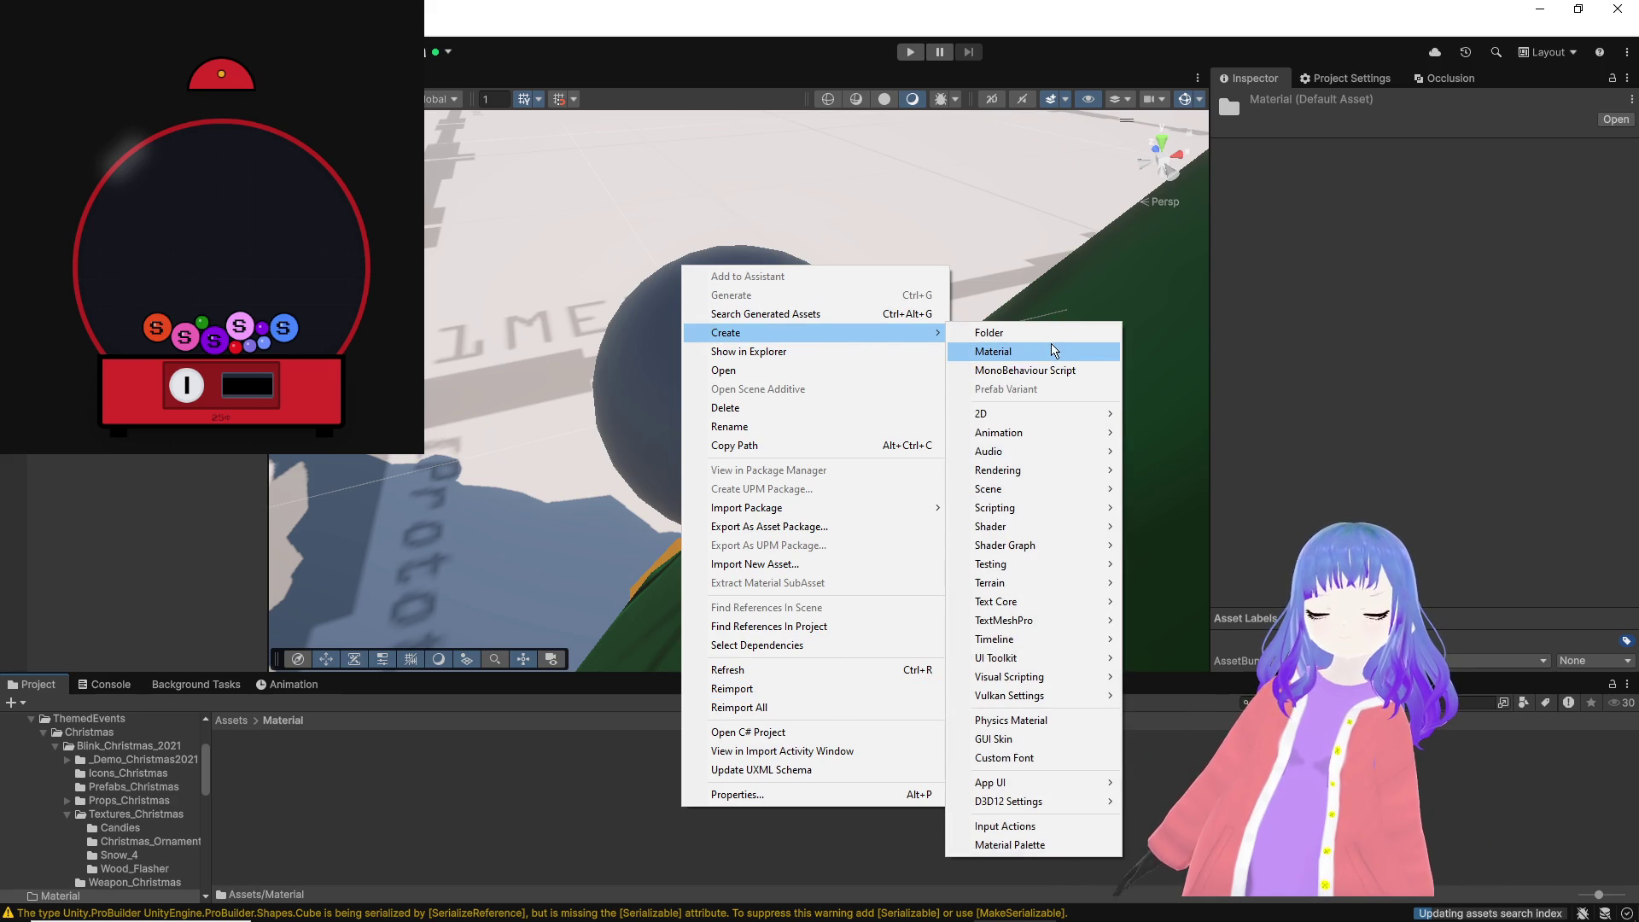
left_click(1053, 351)
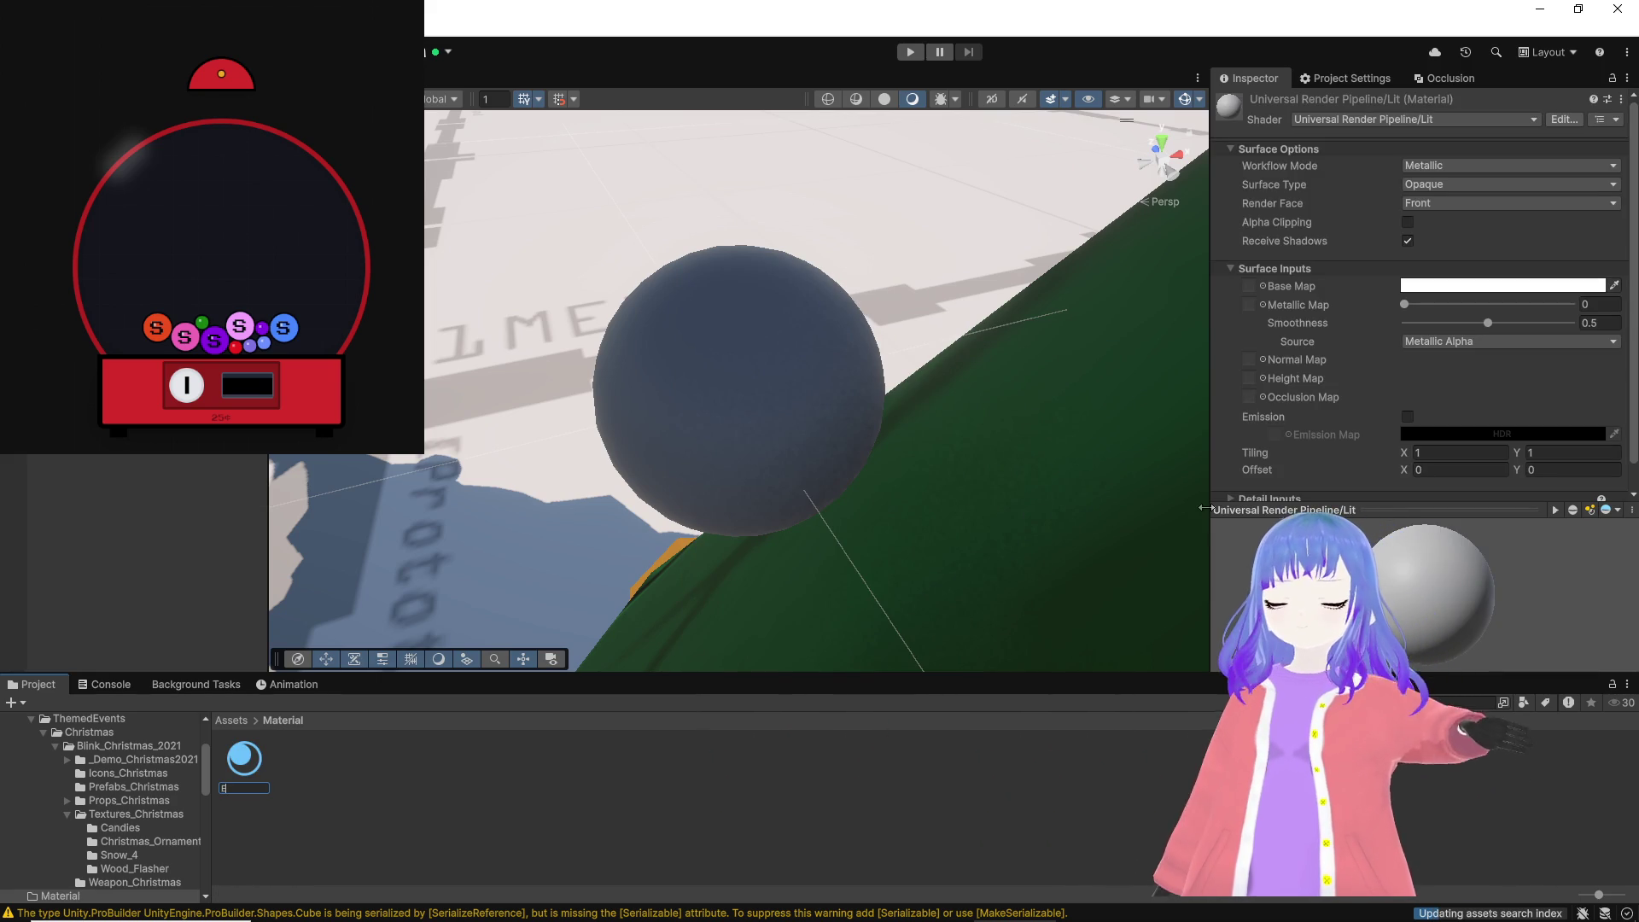
type("Projectile")
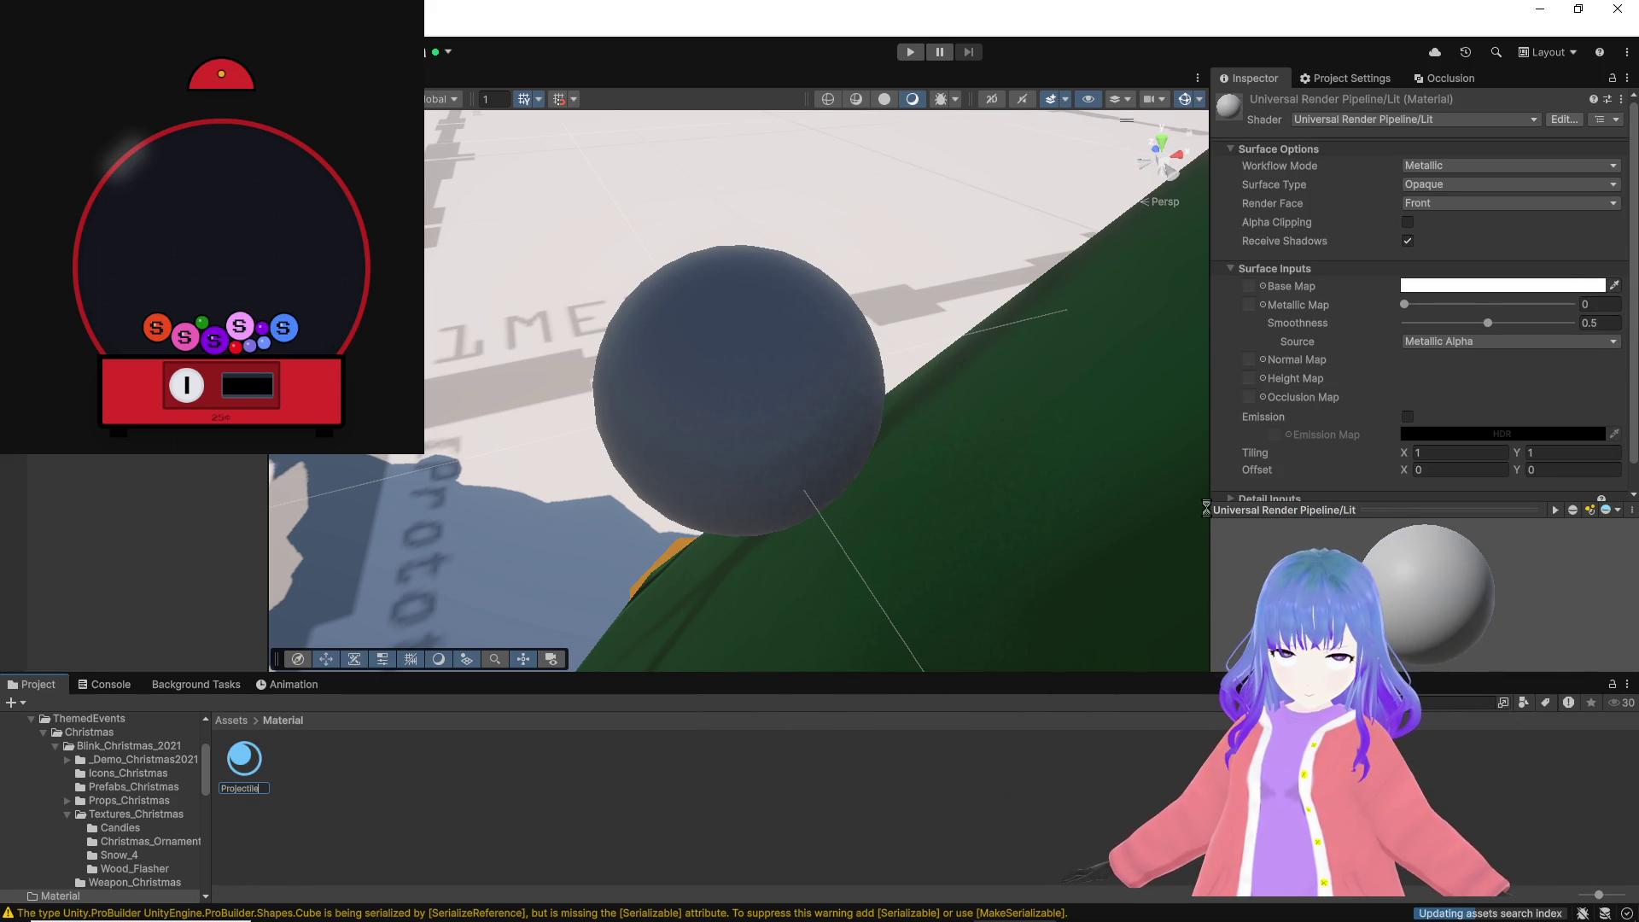
key("Return")
Step: Set the Projectile material's Base Map to red (FF0000) and apply it to the sphere
left_click(1530, 300)
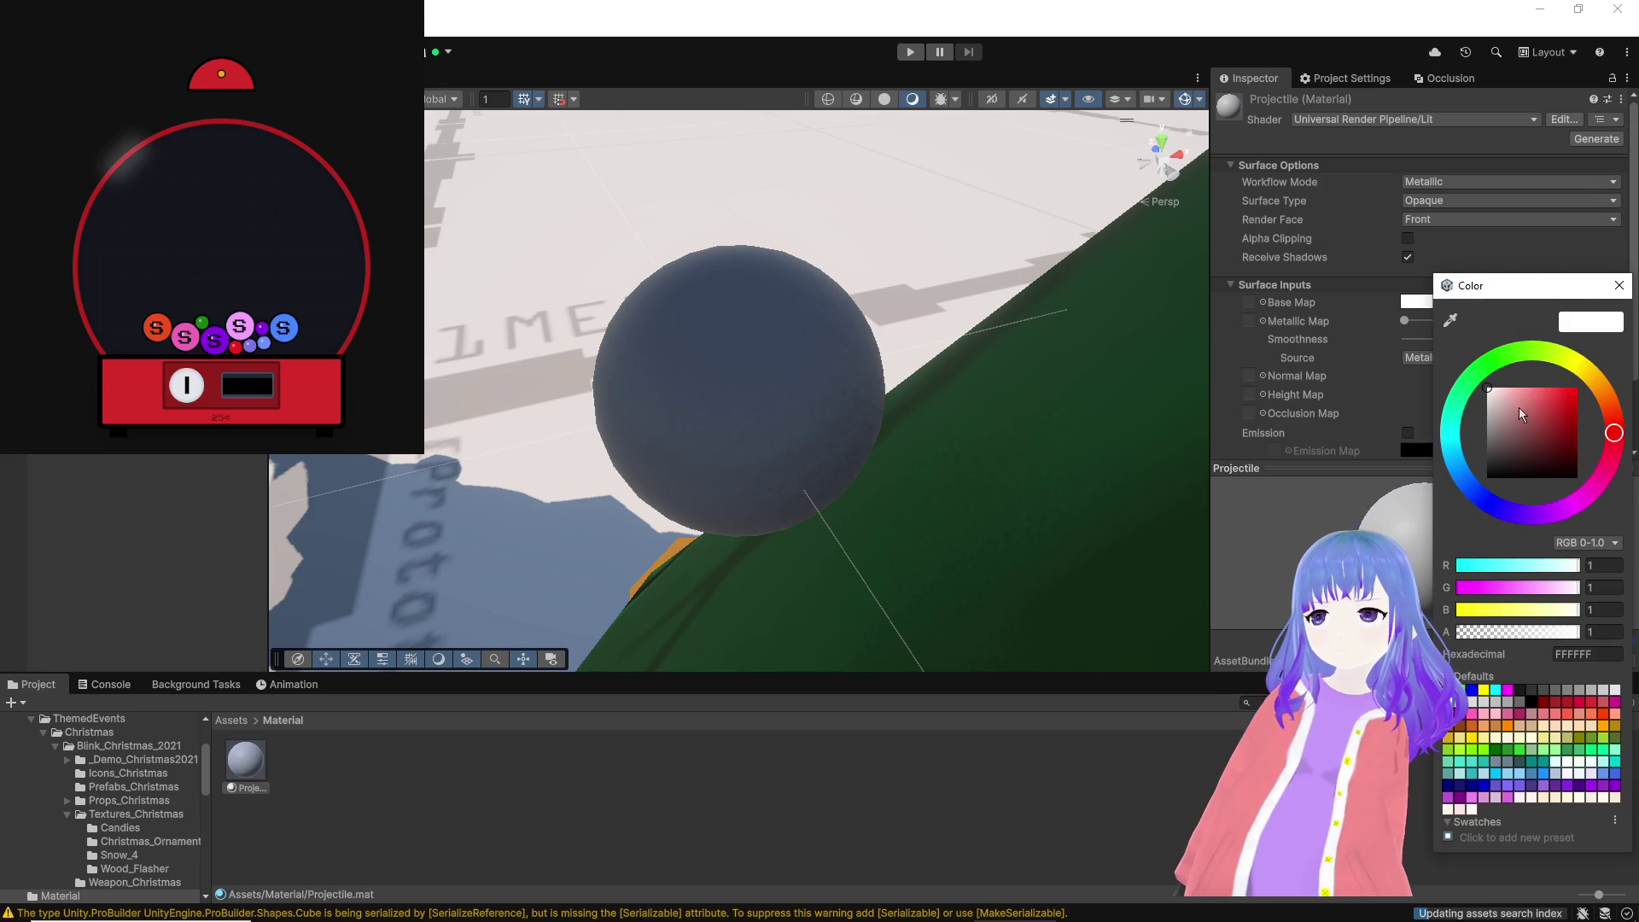
left_click_drag(1519, 407, 1617, 289)
left_click(1619, 286)
left_click_drag(493, 499, 711, 388)
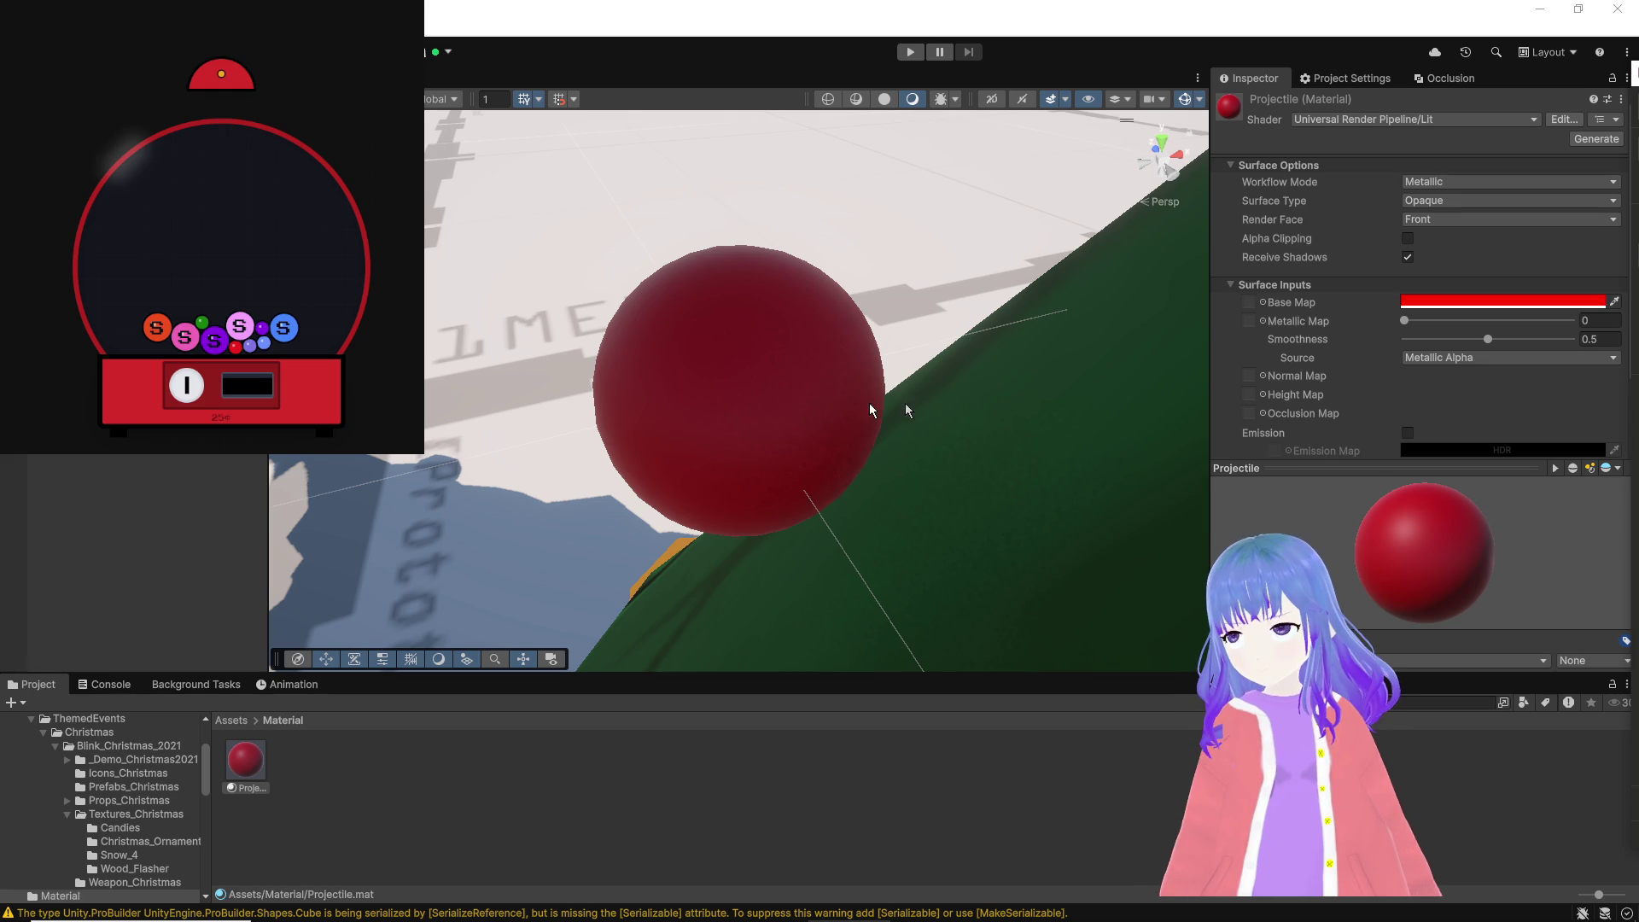
Step: Cancel the create menu and frame the red projectile sphere in view
right_click(153, 512)
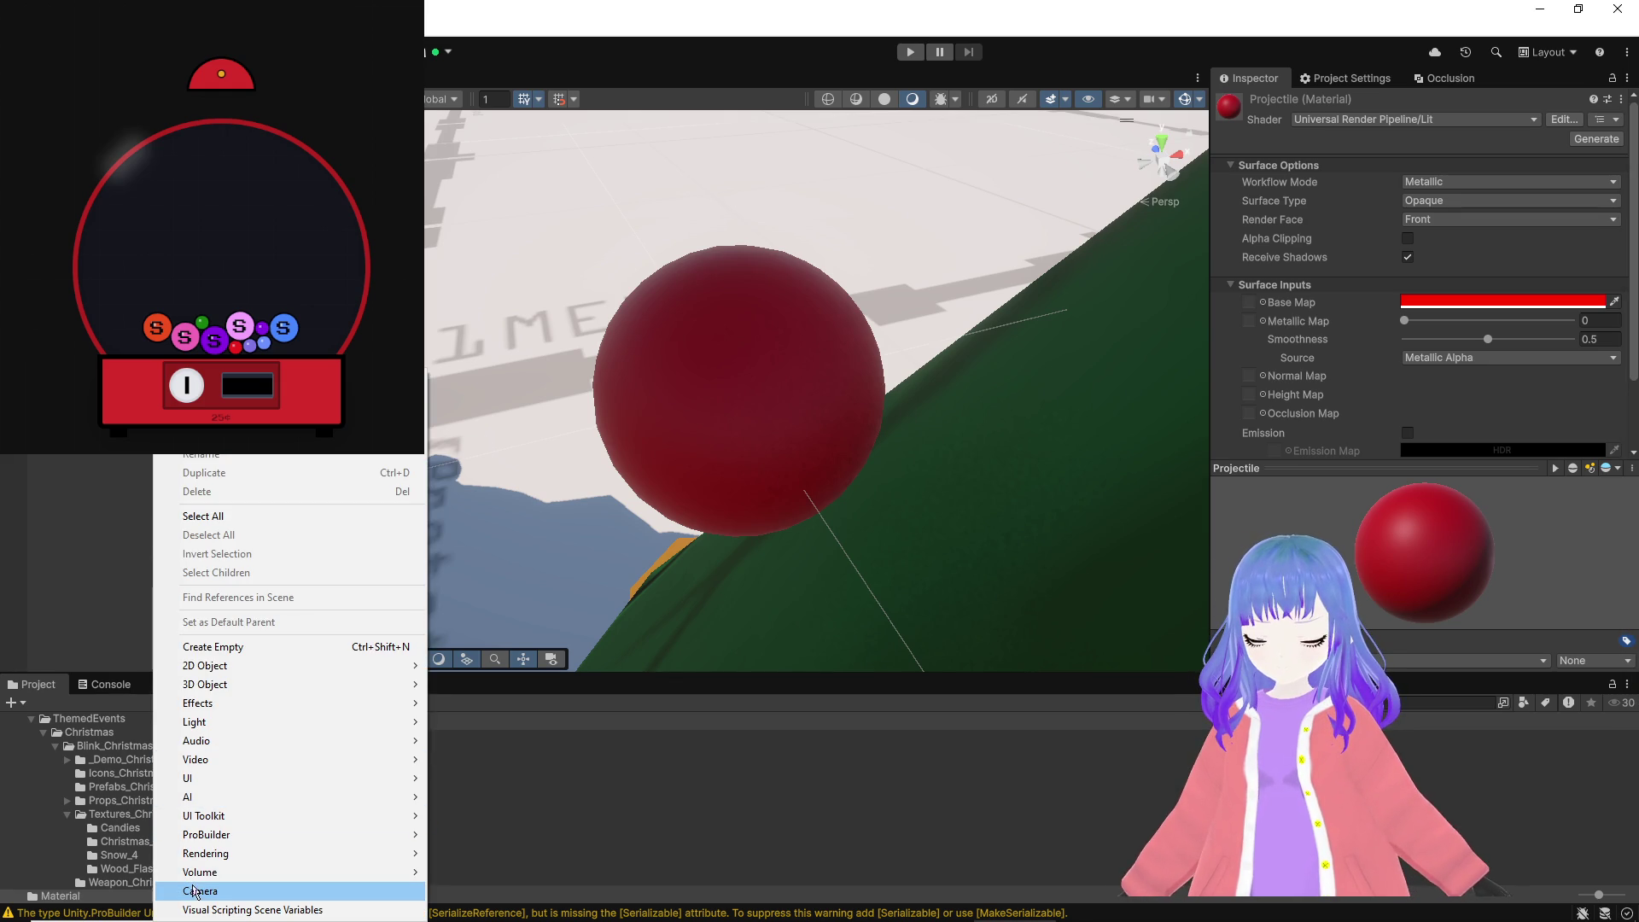
key("Escape")
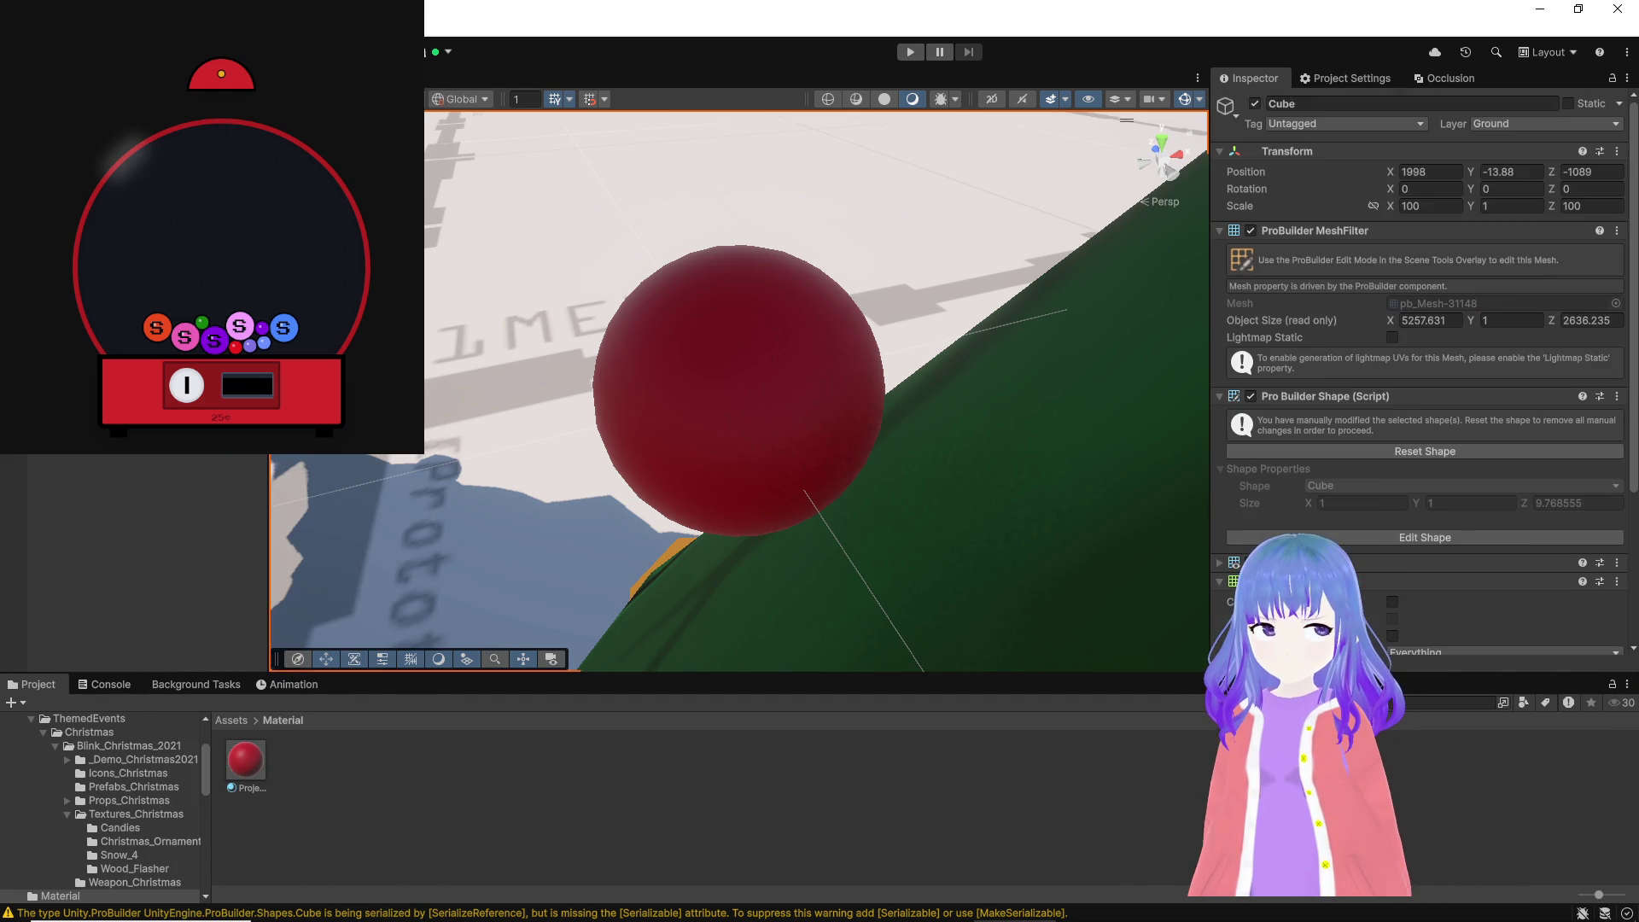
key("f")
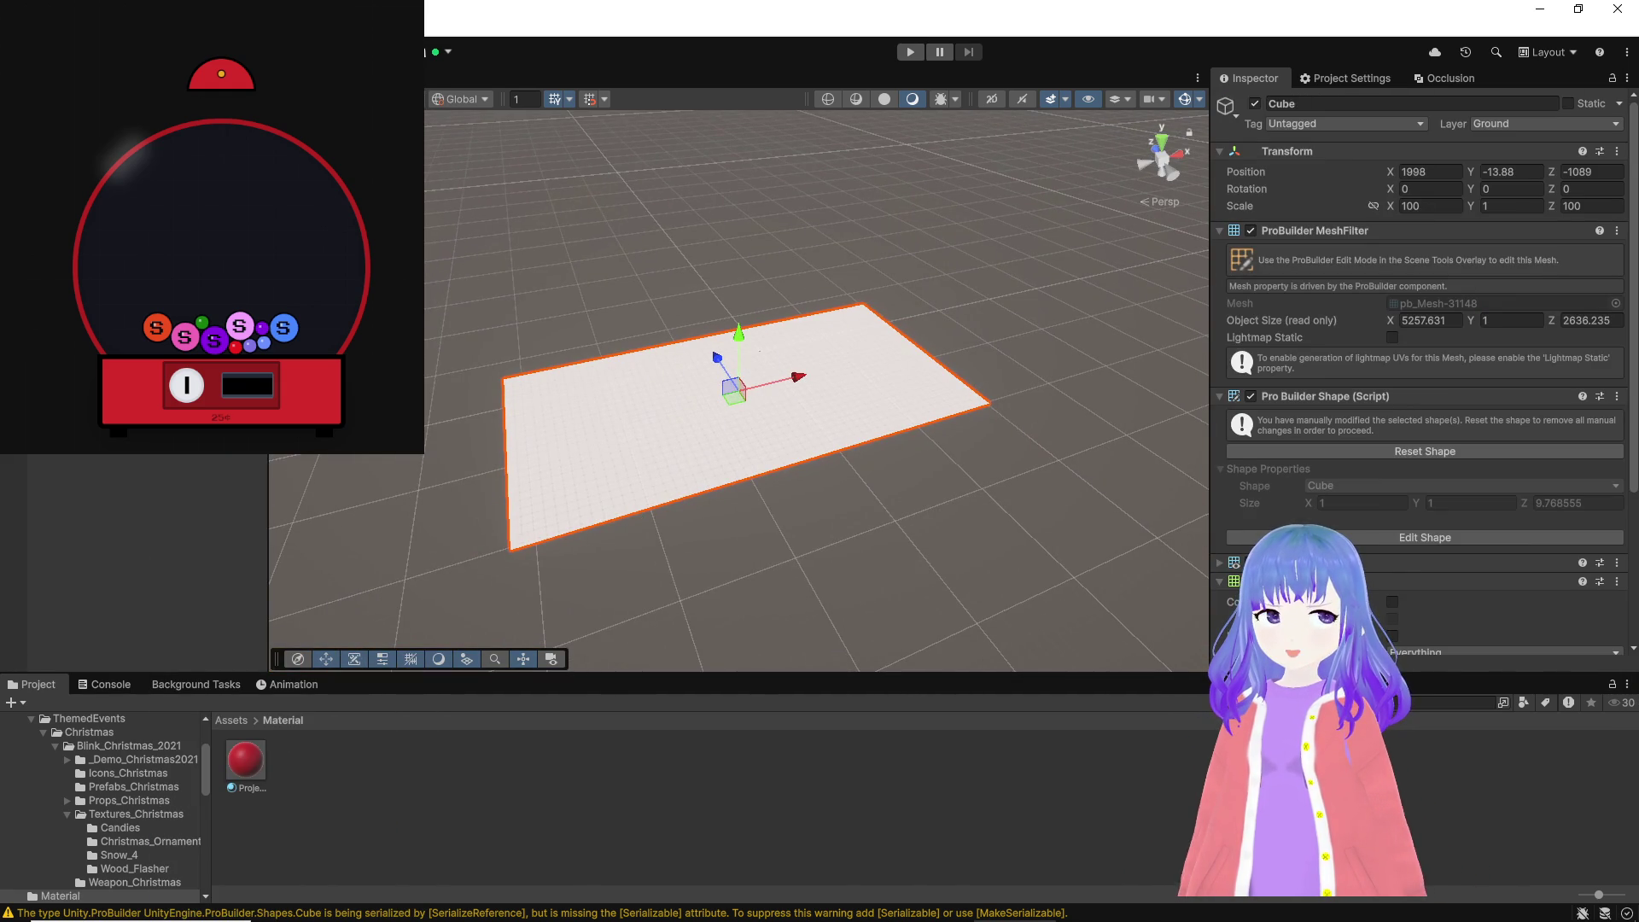
key("ctrl+z")
key("f")
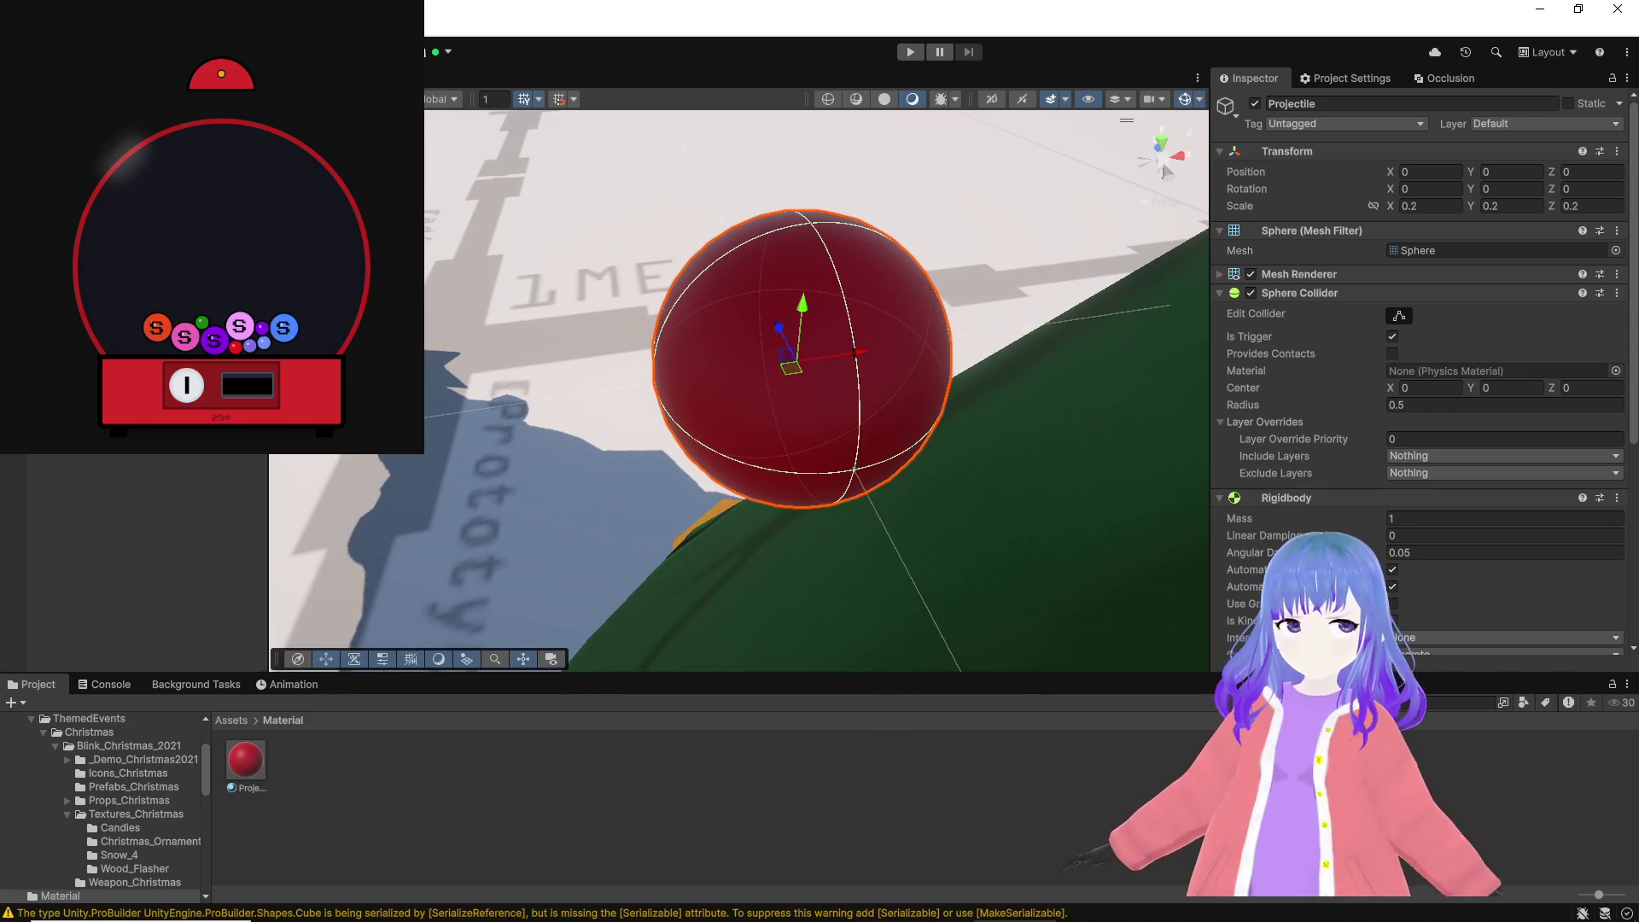
Step: Create a new cube for the Police enemy and frame it in the scene view
right_click(81, 317)
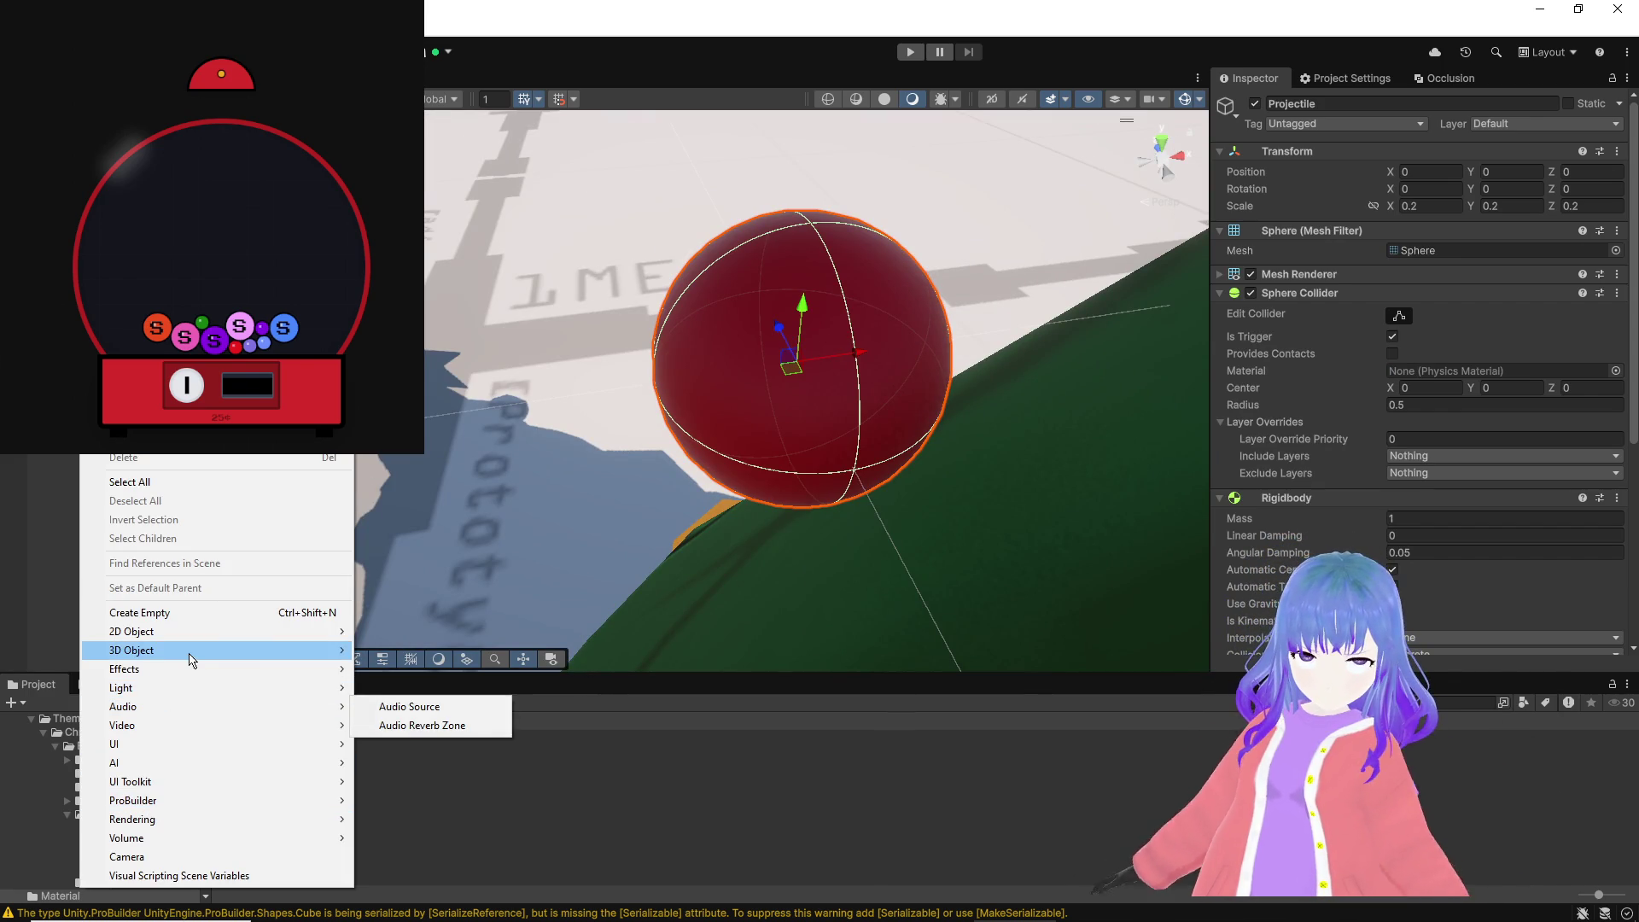
mouse_move(191, 660)
left_click(418, 652)
left_click_drag(519, 448, 571, 474)
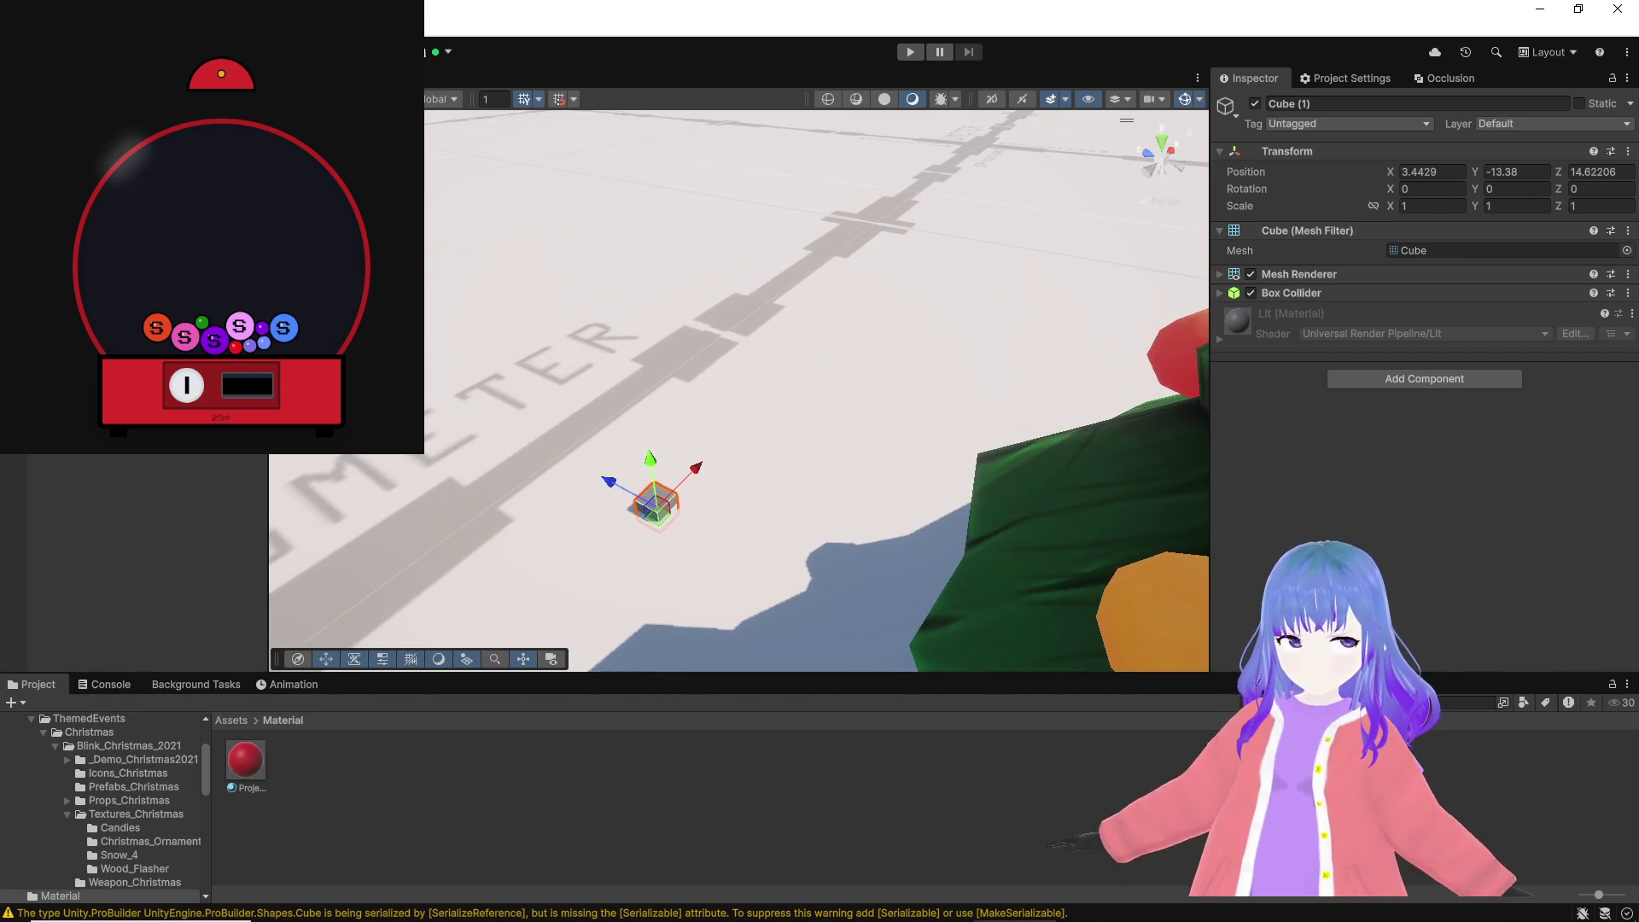
key("f")
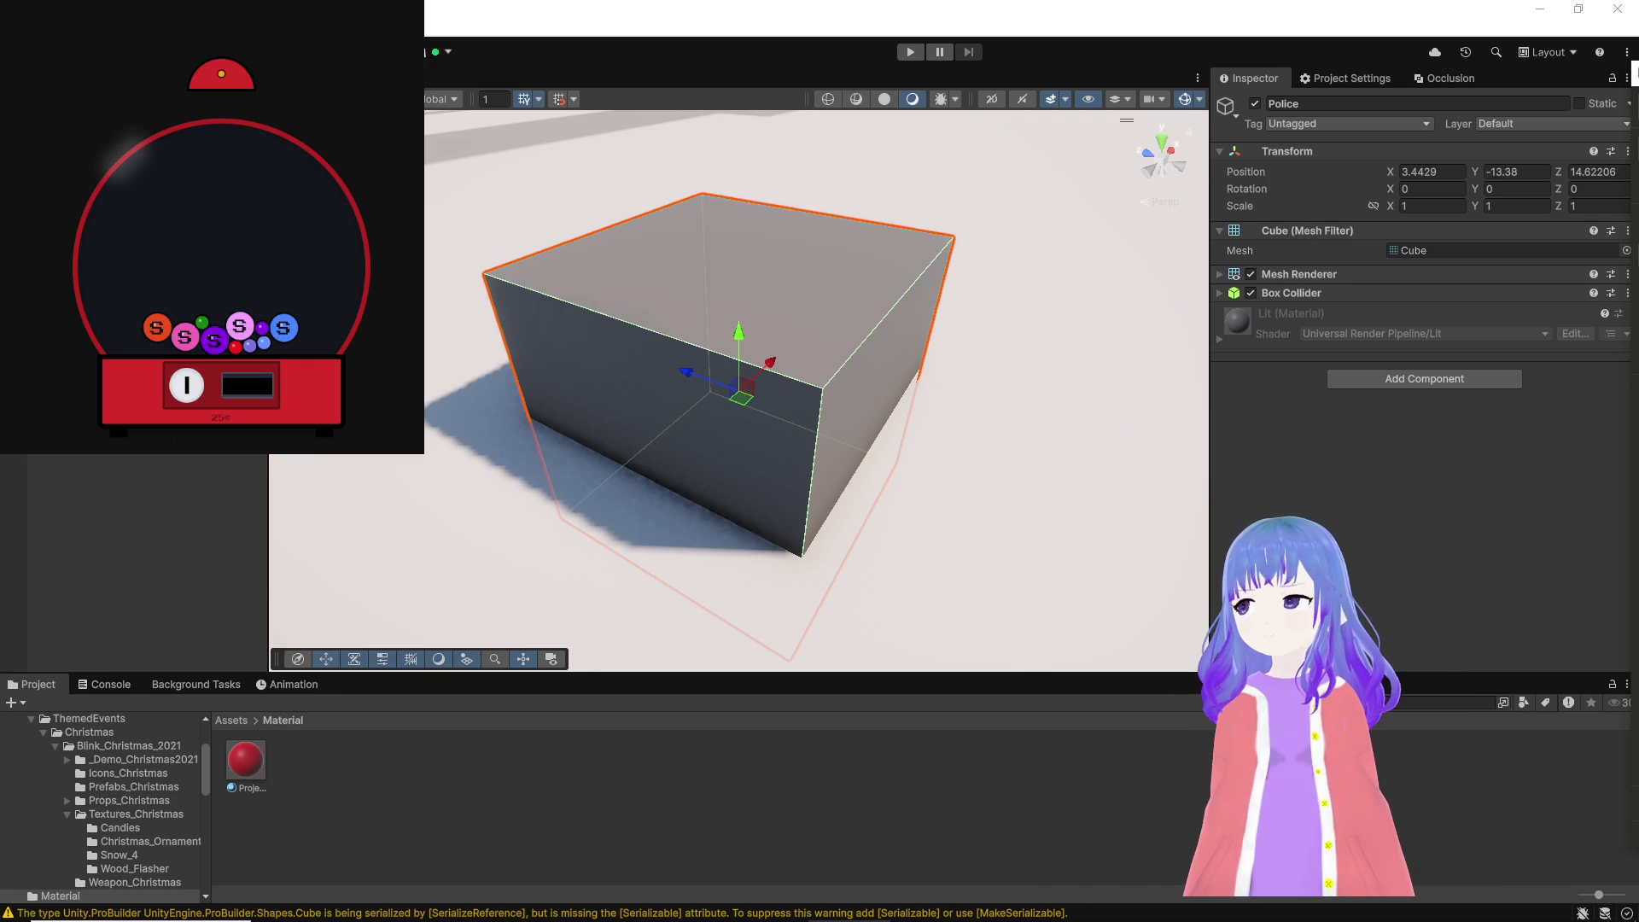
scroll(1192, 313, "down", 5)
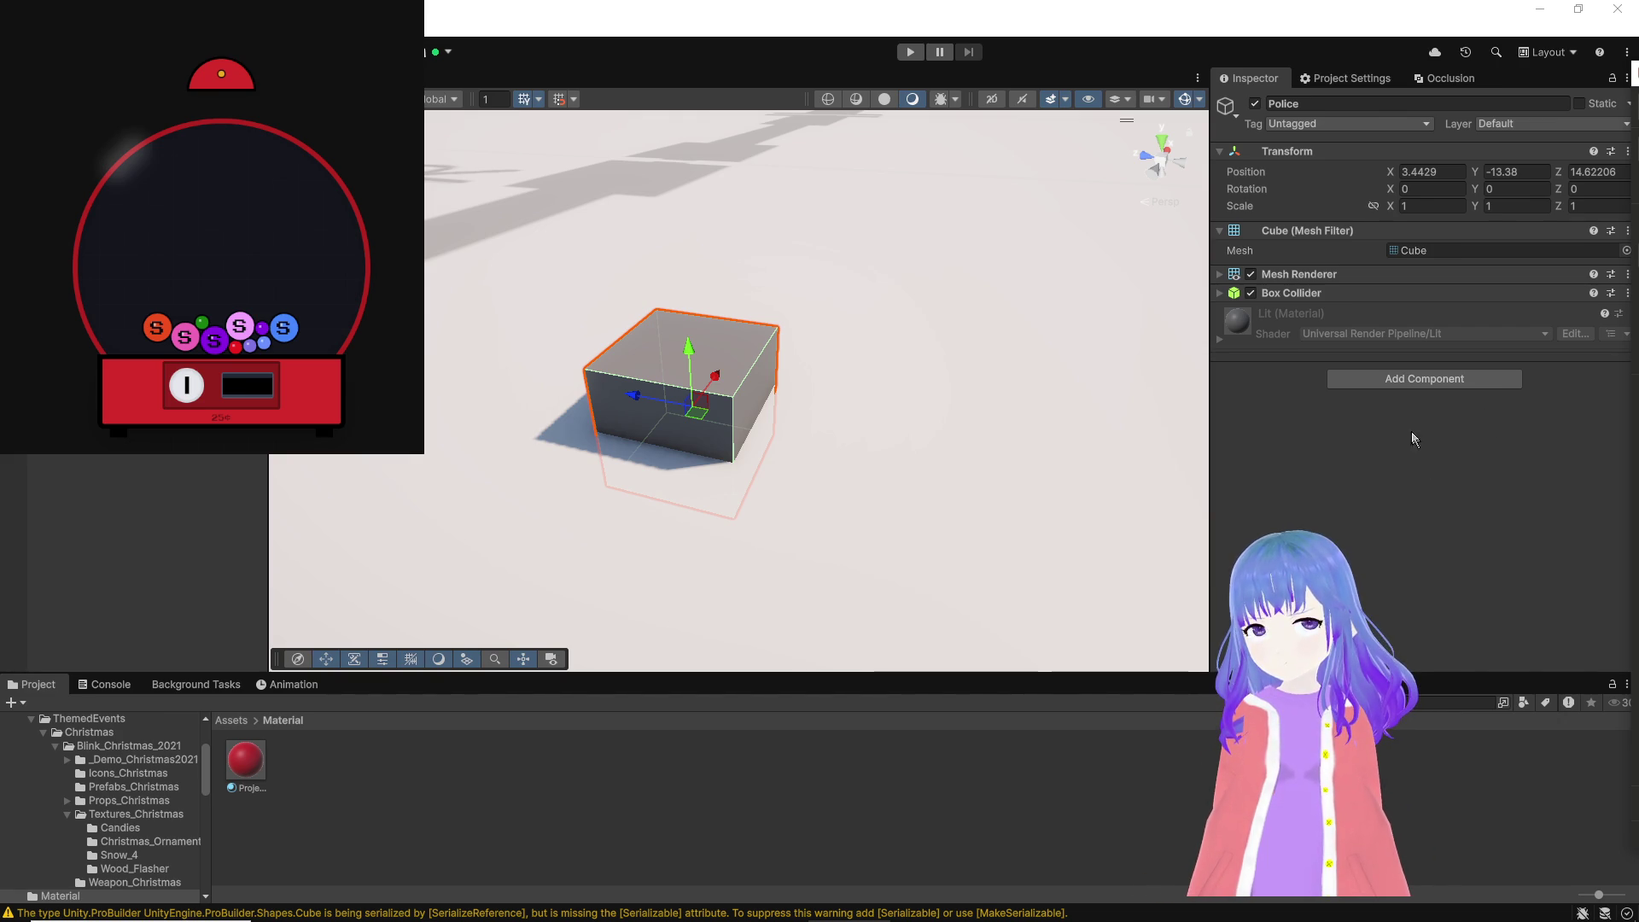
Step: Add the Ground Enemy script to Police, lift the cube, and raise Fire Point to Y 0.859
left_click(1393, 381)
type("ground enemy")
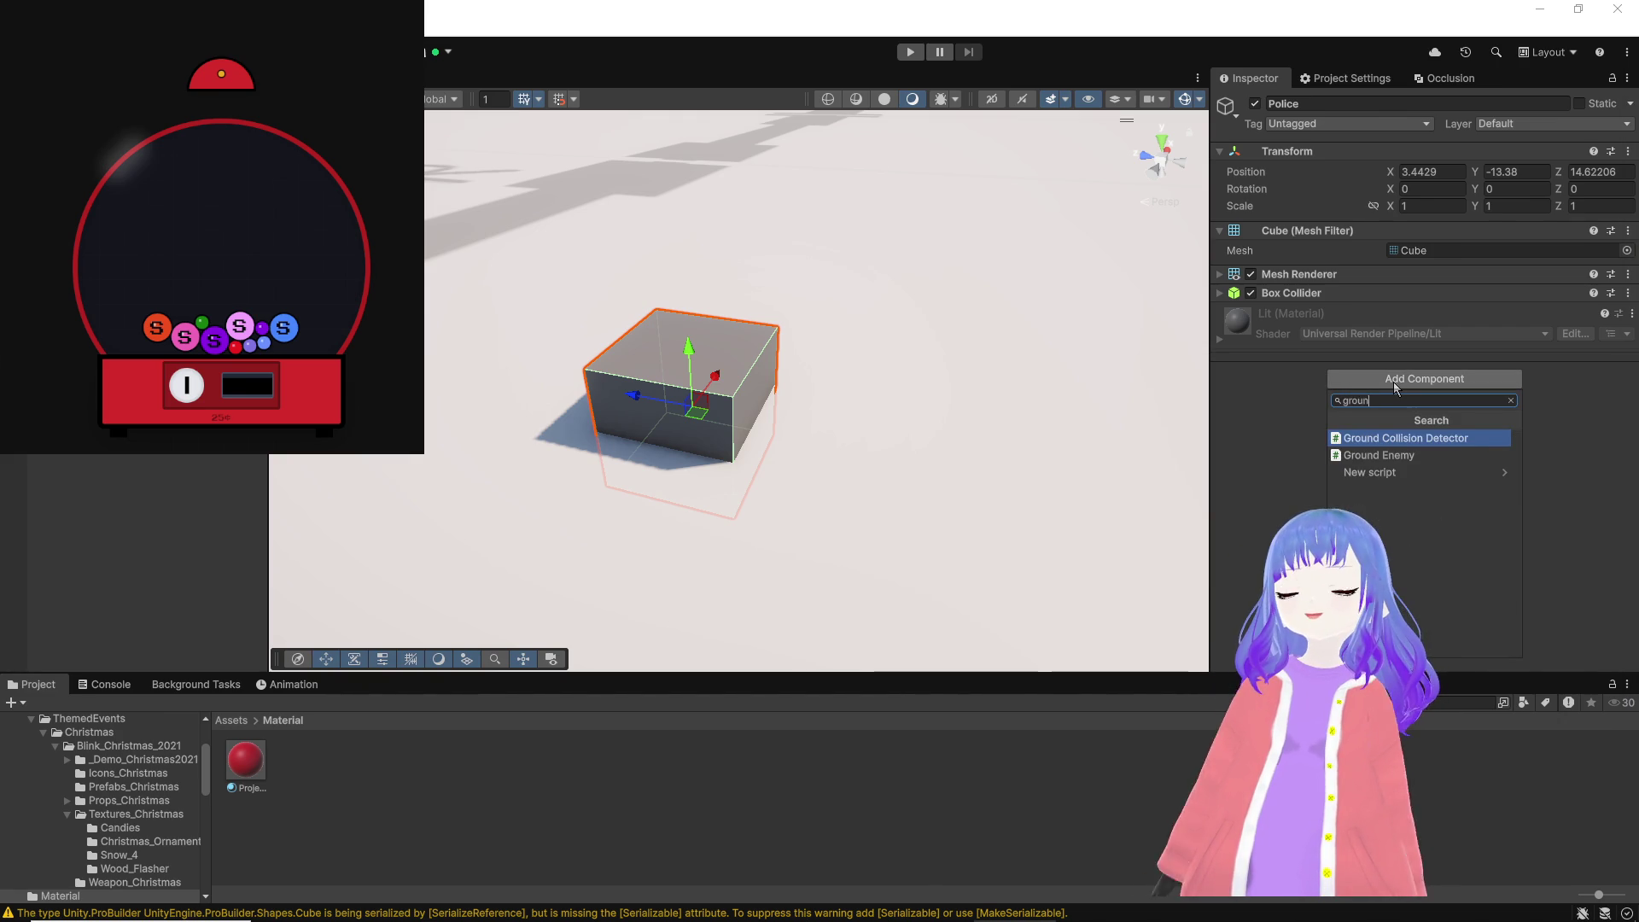
key("Return")
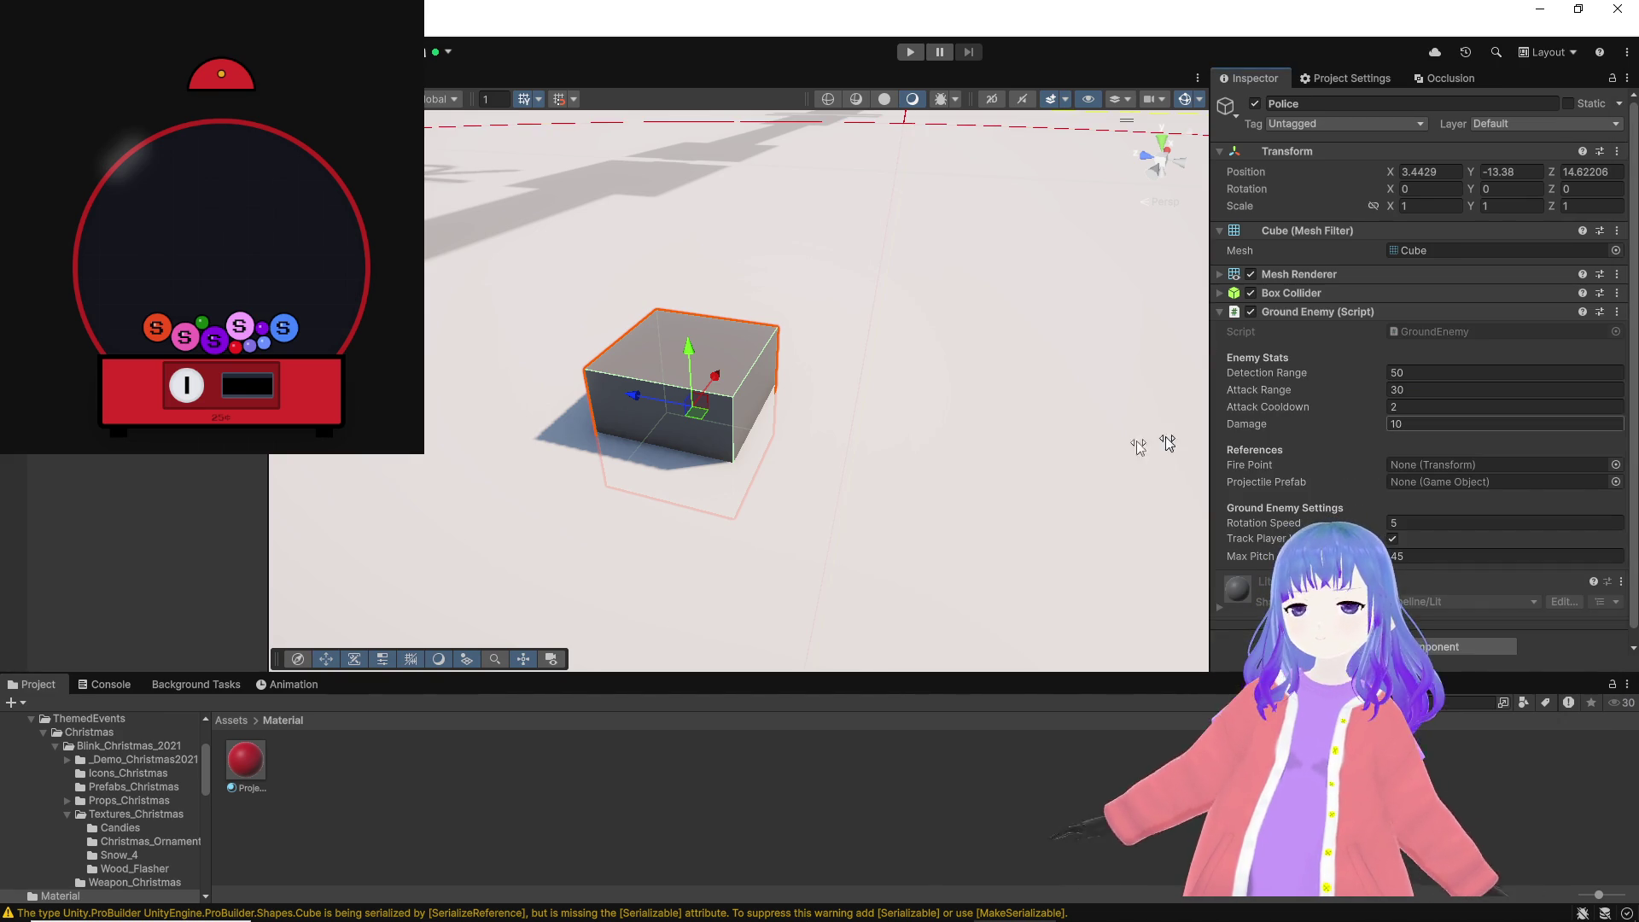
left_click_drag(690, 352, 705, 251)
scroll(812, 424, "down", 6)
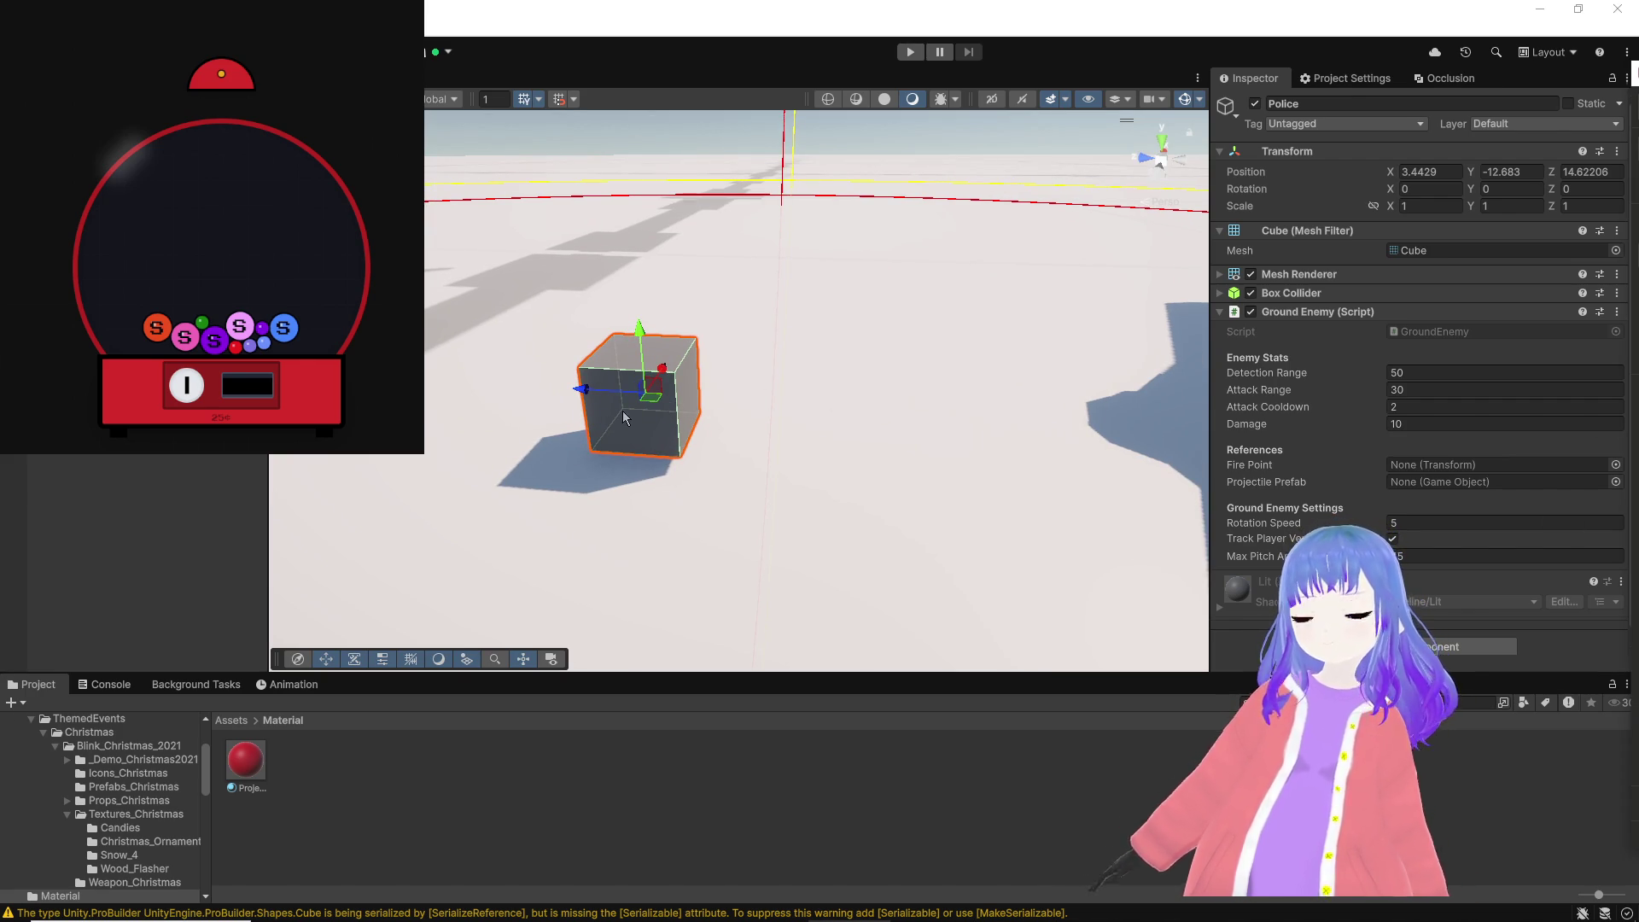
left_click(103, 171)
left_click_drag(652, 334, 646, 257)
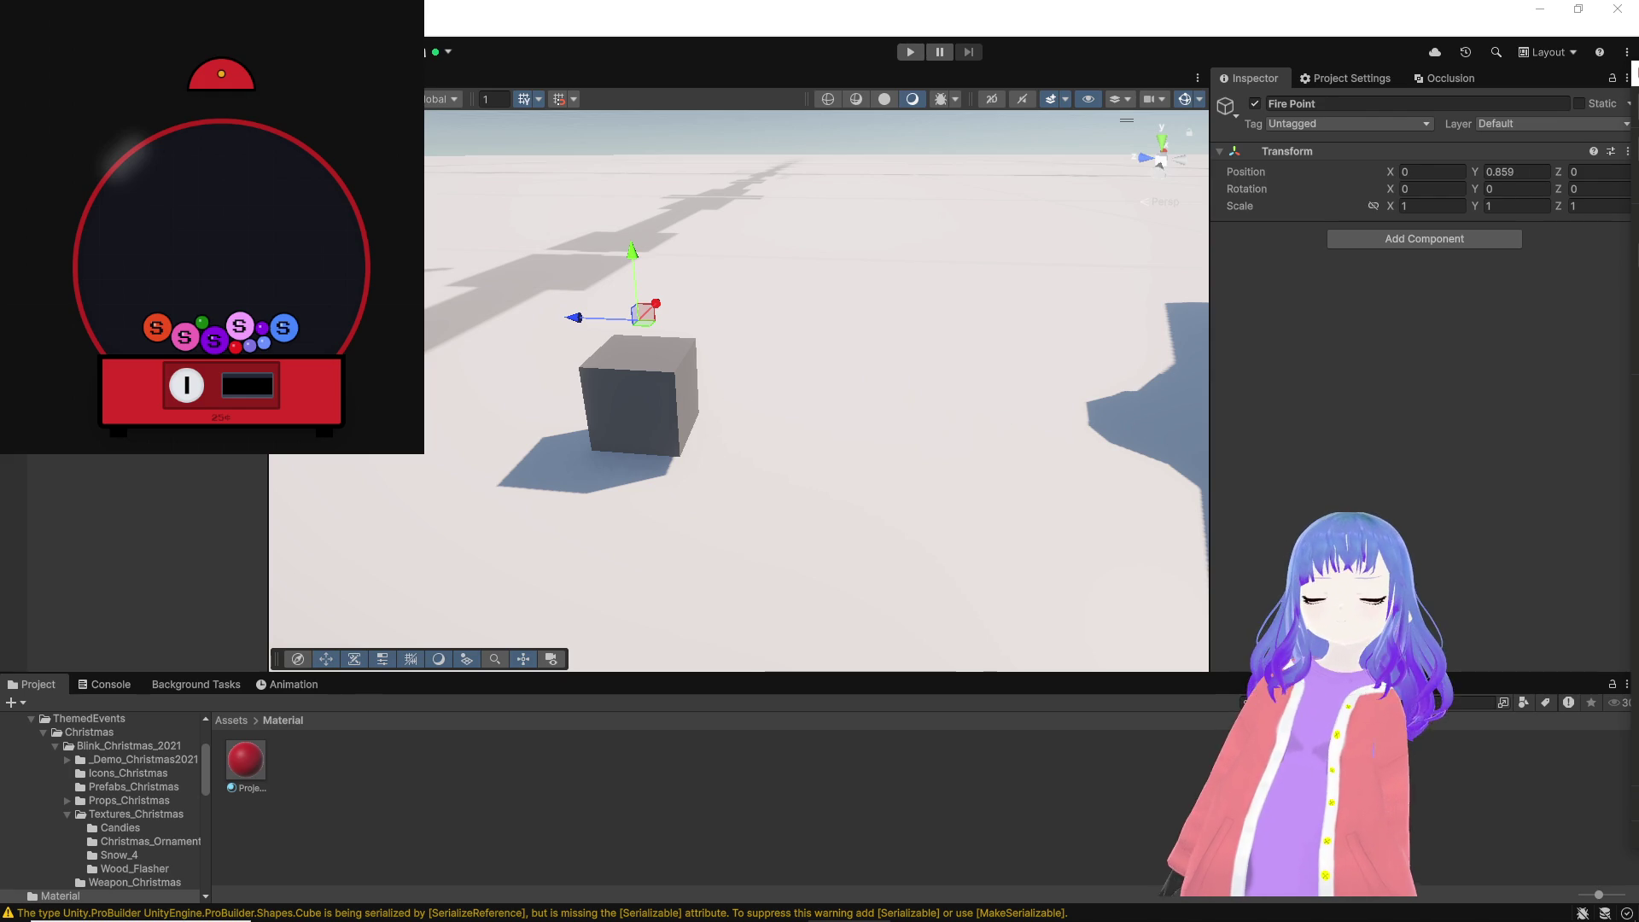
Step: Save the Projectile sphere as a prefab in the top-level Assets folder
key("Up")
mouse_move(688, 530)
left_mouse_down()
mouse_move(955, 446)
mouse_move(1003, 376)
left_mouse_up()
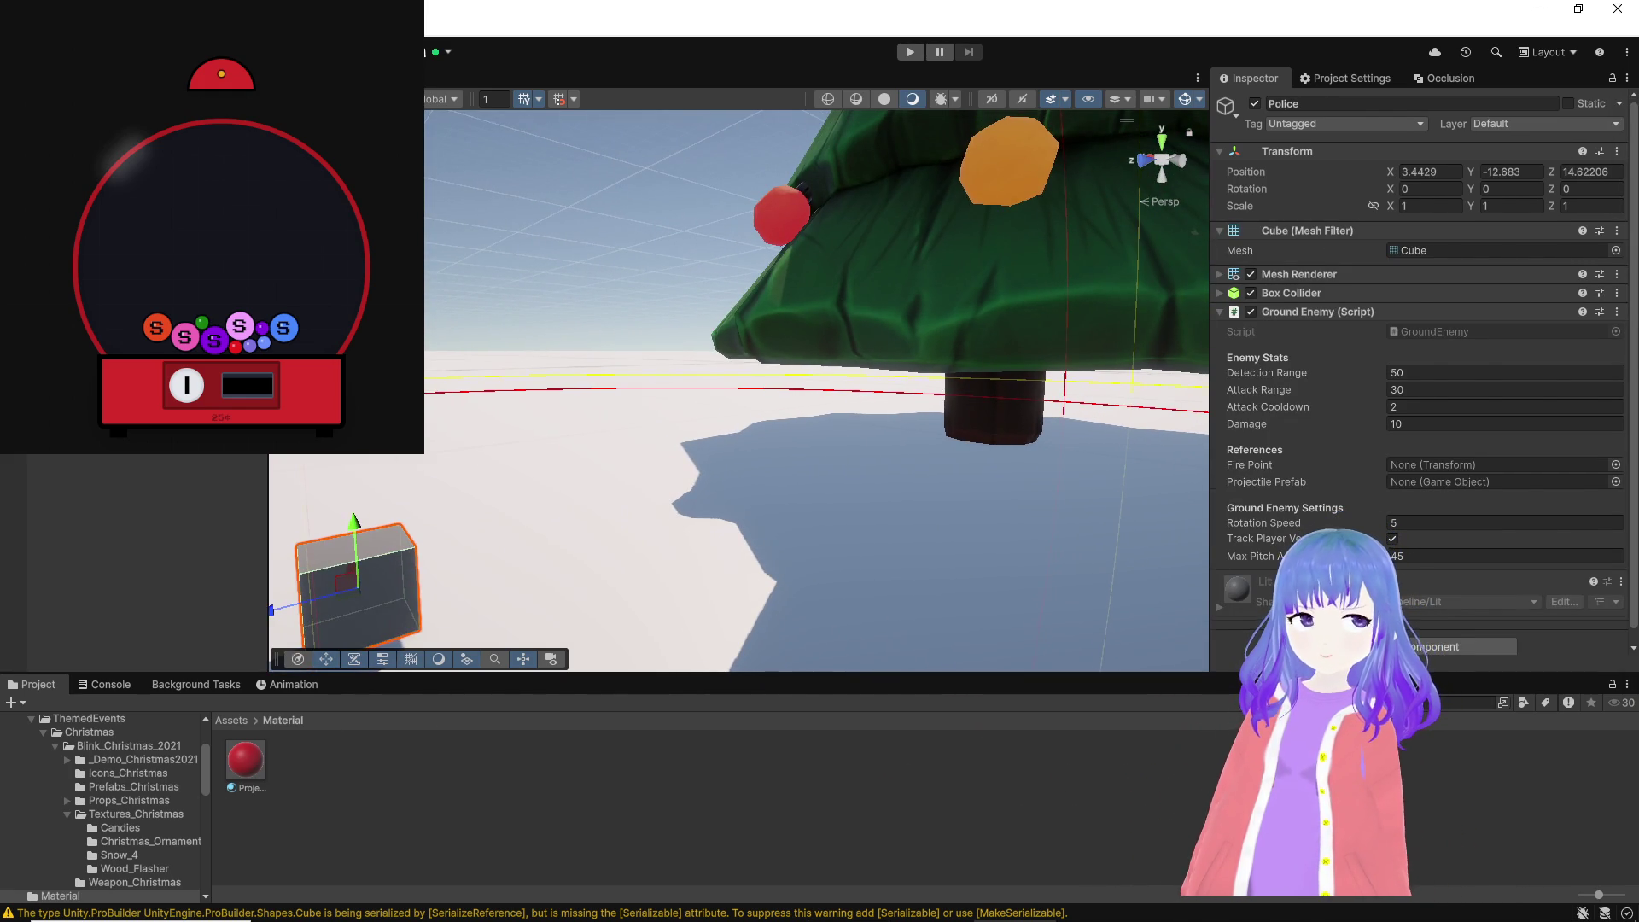
left_click(246, 759)
left_click(231, 719)
left_click_drag(696, 713, 797, 834)
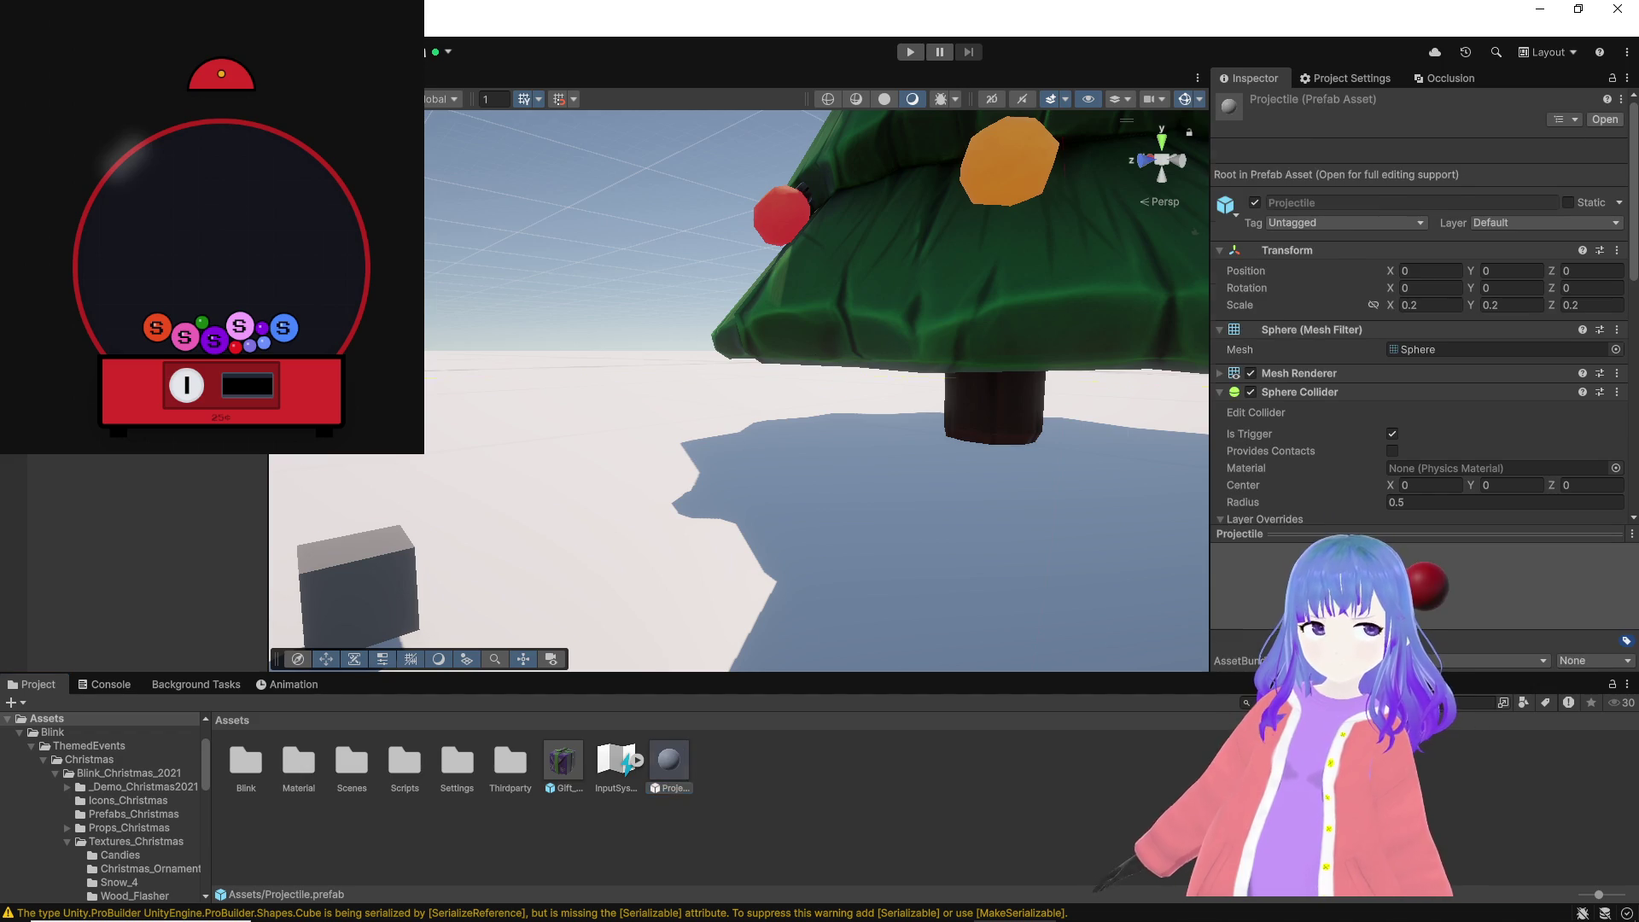
key("f")
left_click(649, 205)
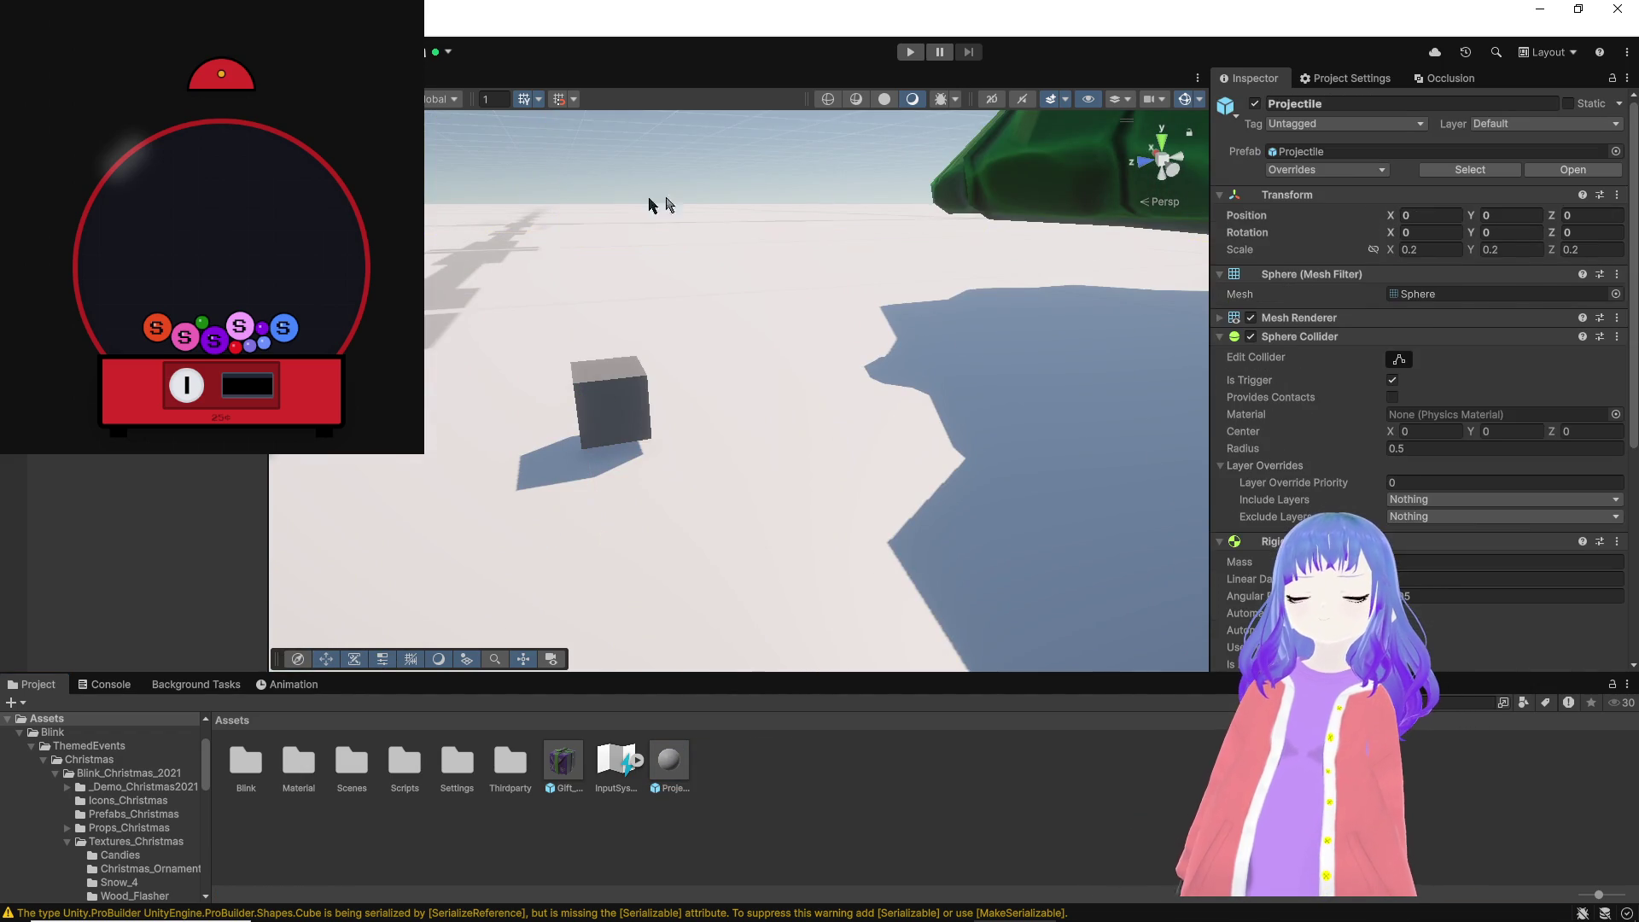
left_click(448, 330)
Step: Wire Police's Ground Enemy script to its Fire Point and the Projectile prefab
left_click(608, 401)
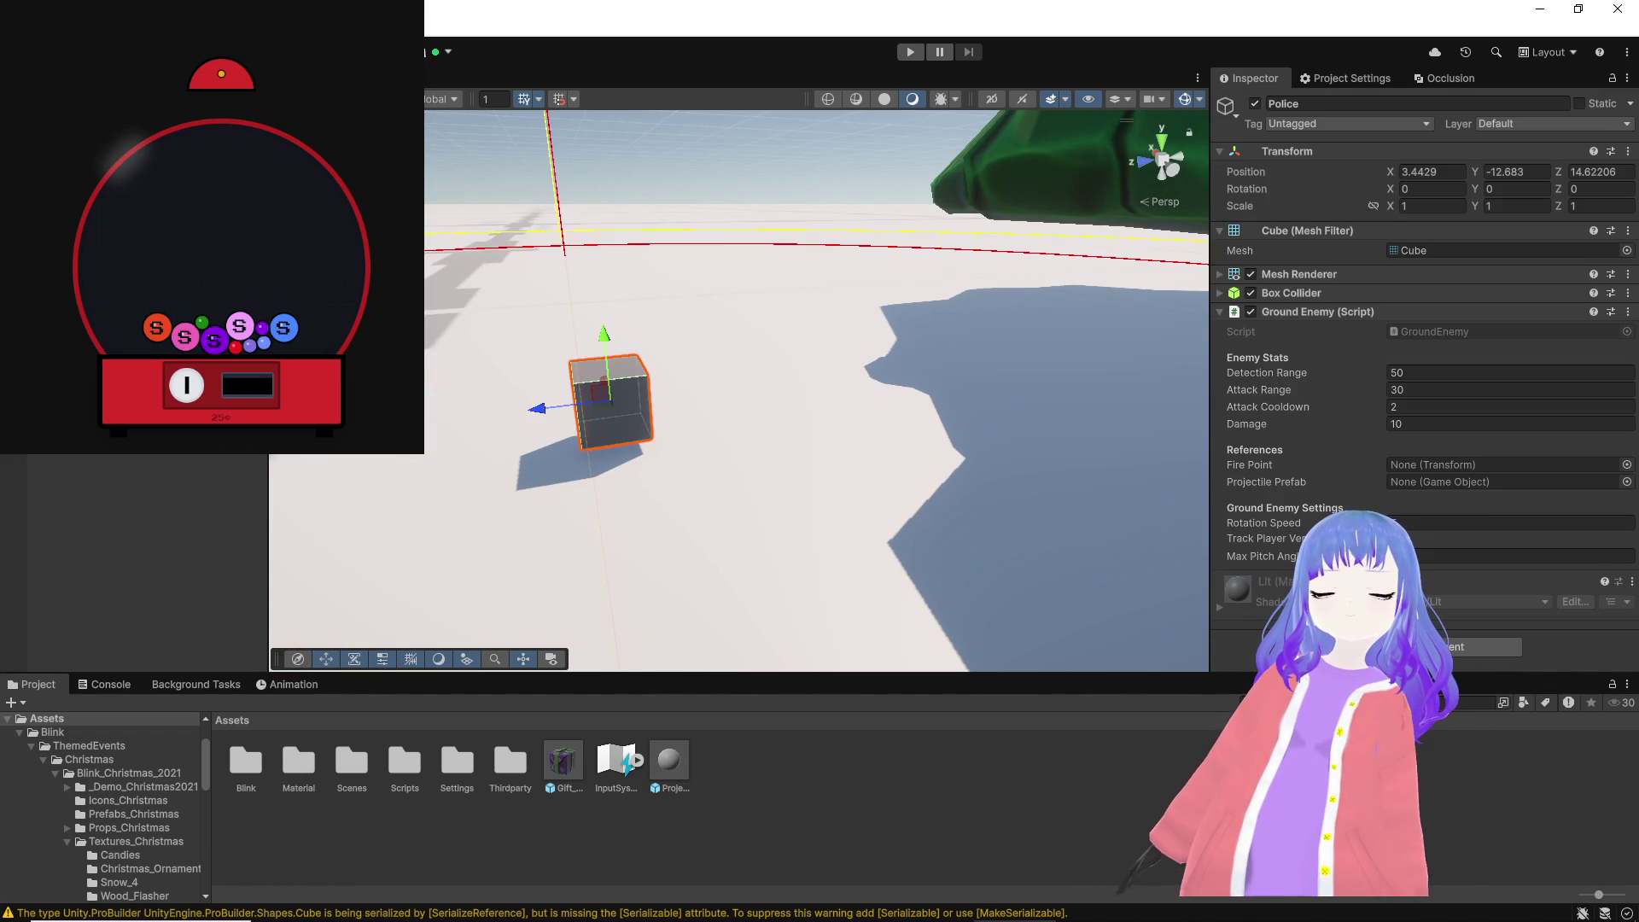
left_click(657, 756)
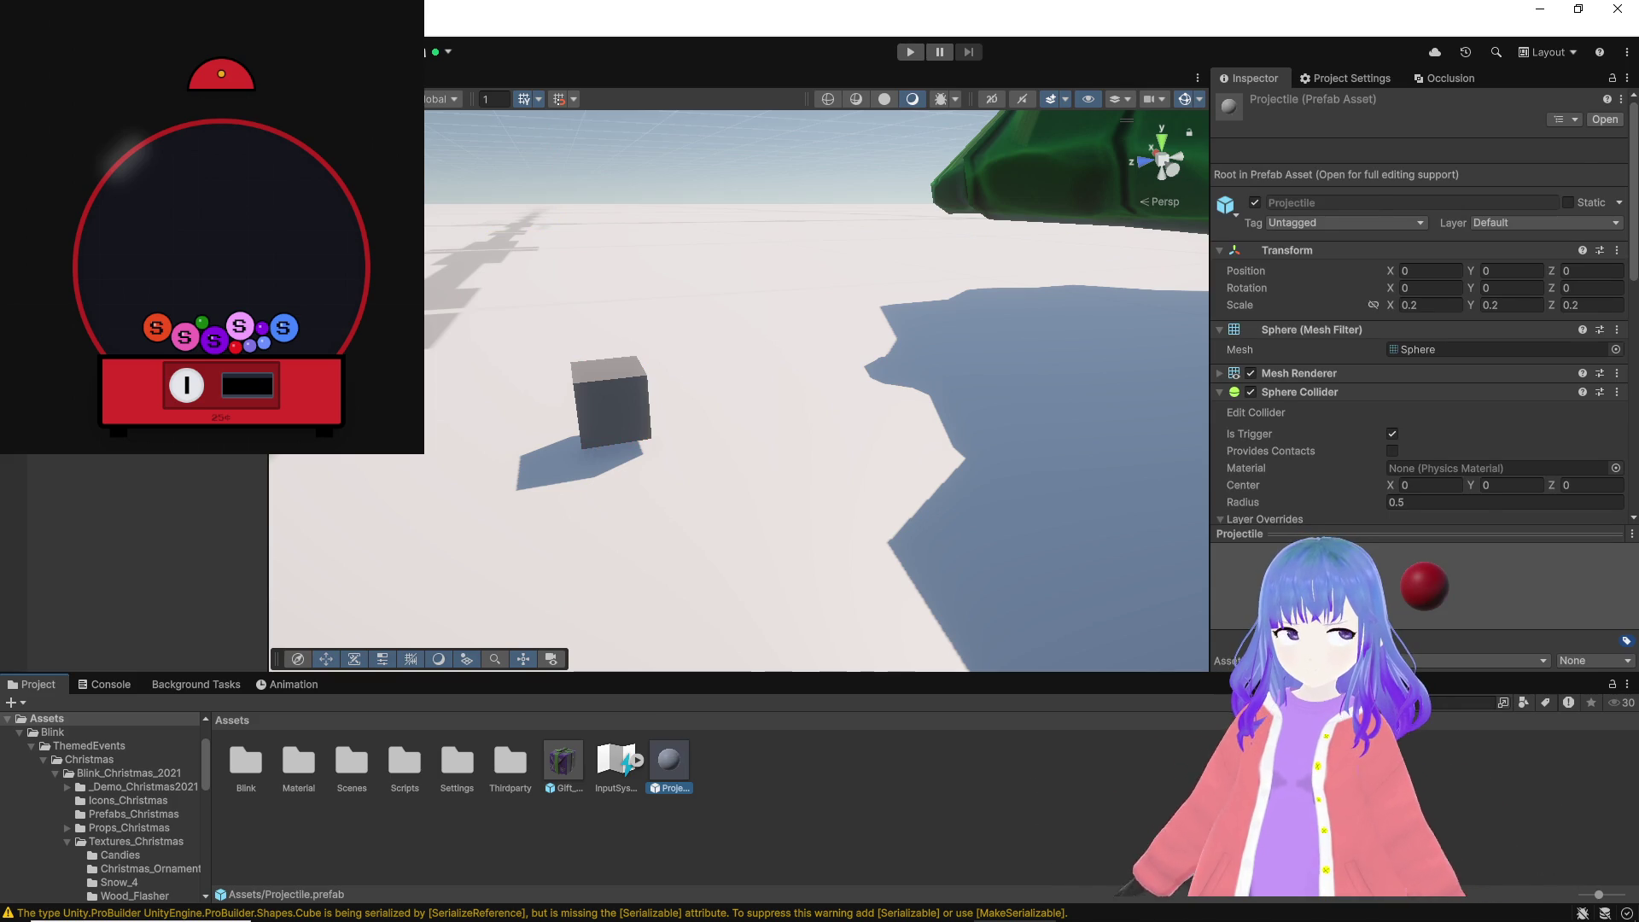
left_click(608, 401)
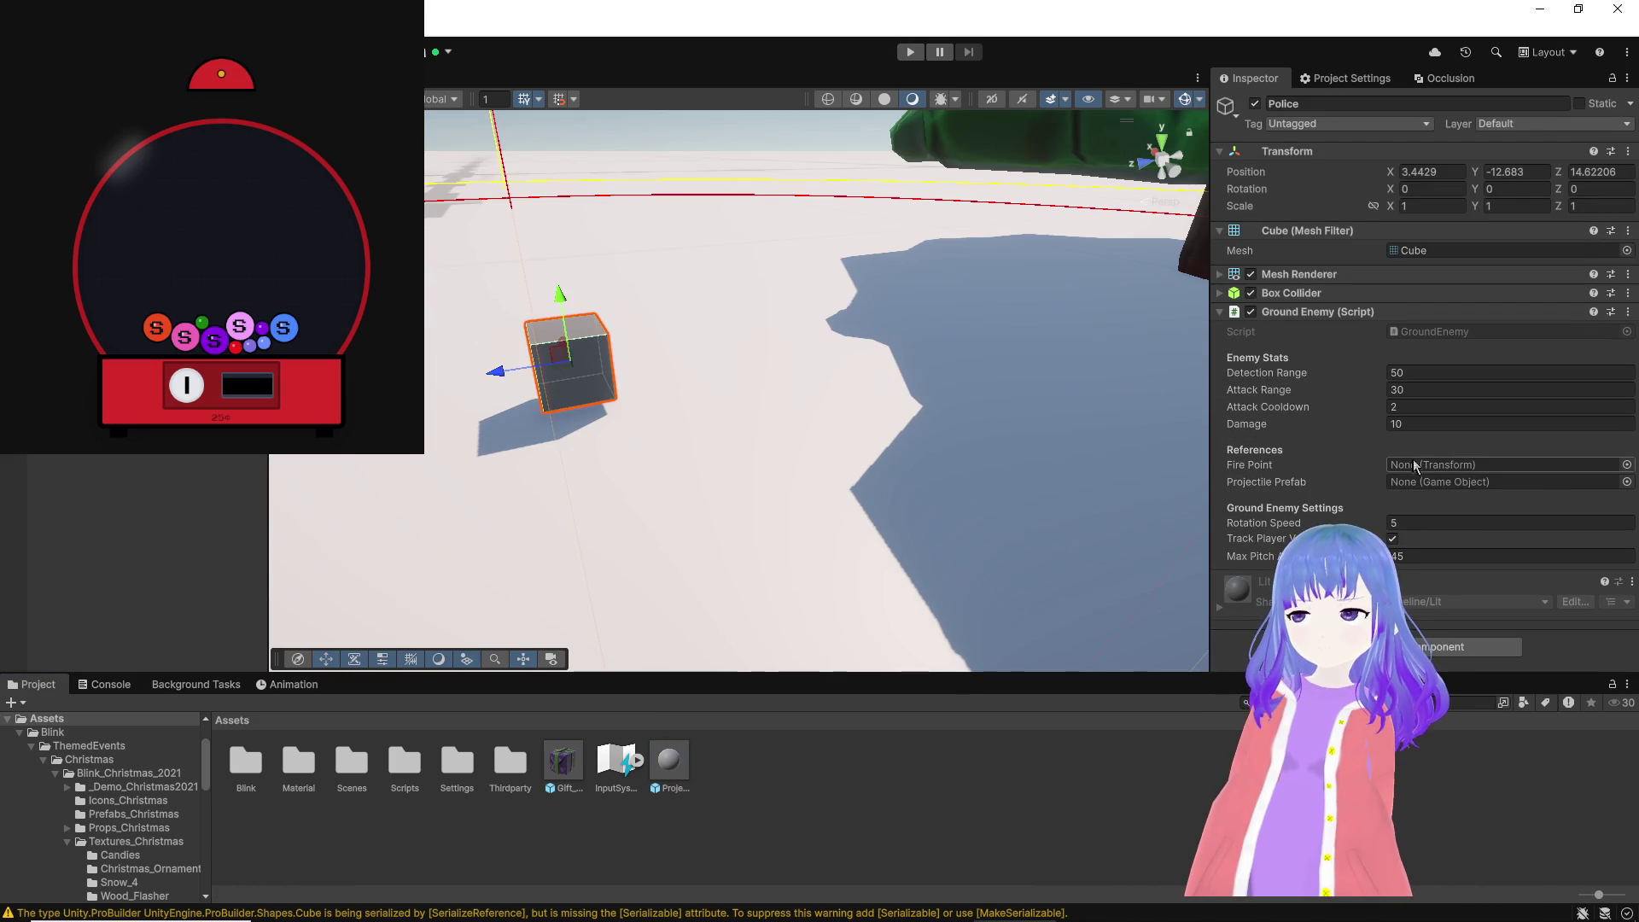
left_click(1627, 465)
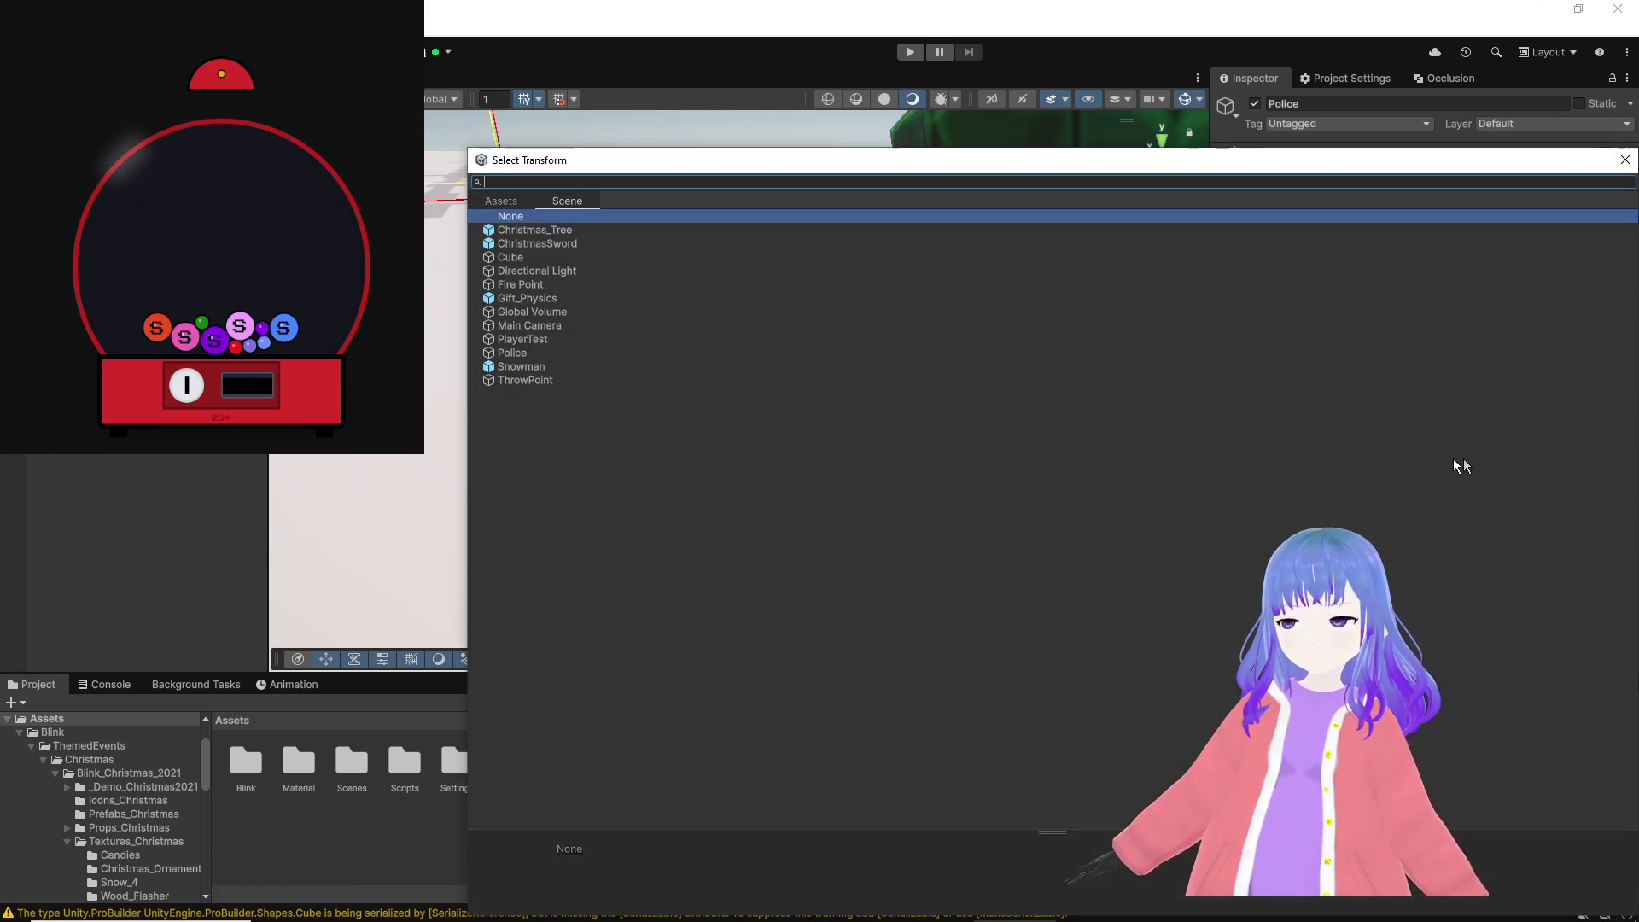
left_click(1624, 159)
mouse_move(1587, 514)
left_mouse_down()
mouse_move(1494, 470)
mouse_move(607, 586)
mouse_move(1451, 465)
mouse_move(1443, 483)
left_mouse_up()
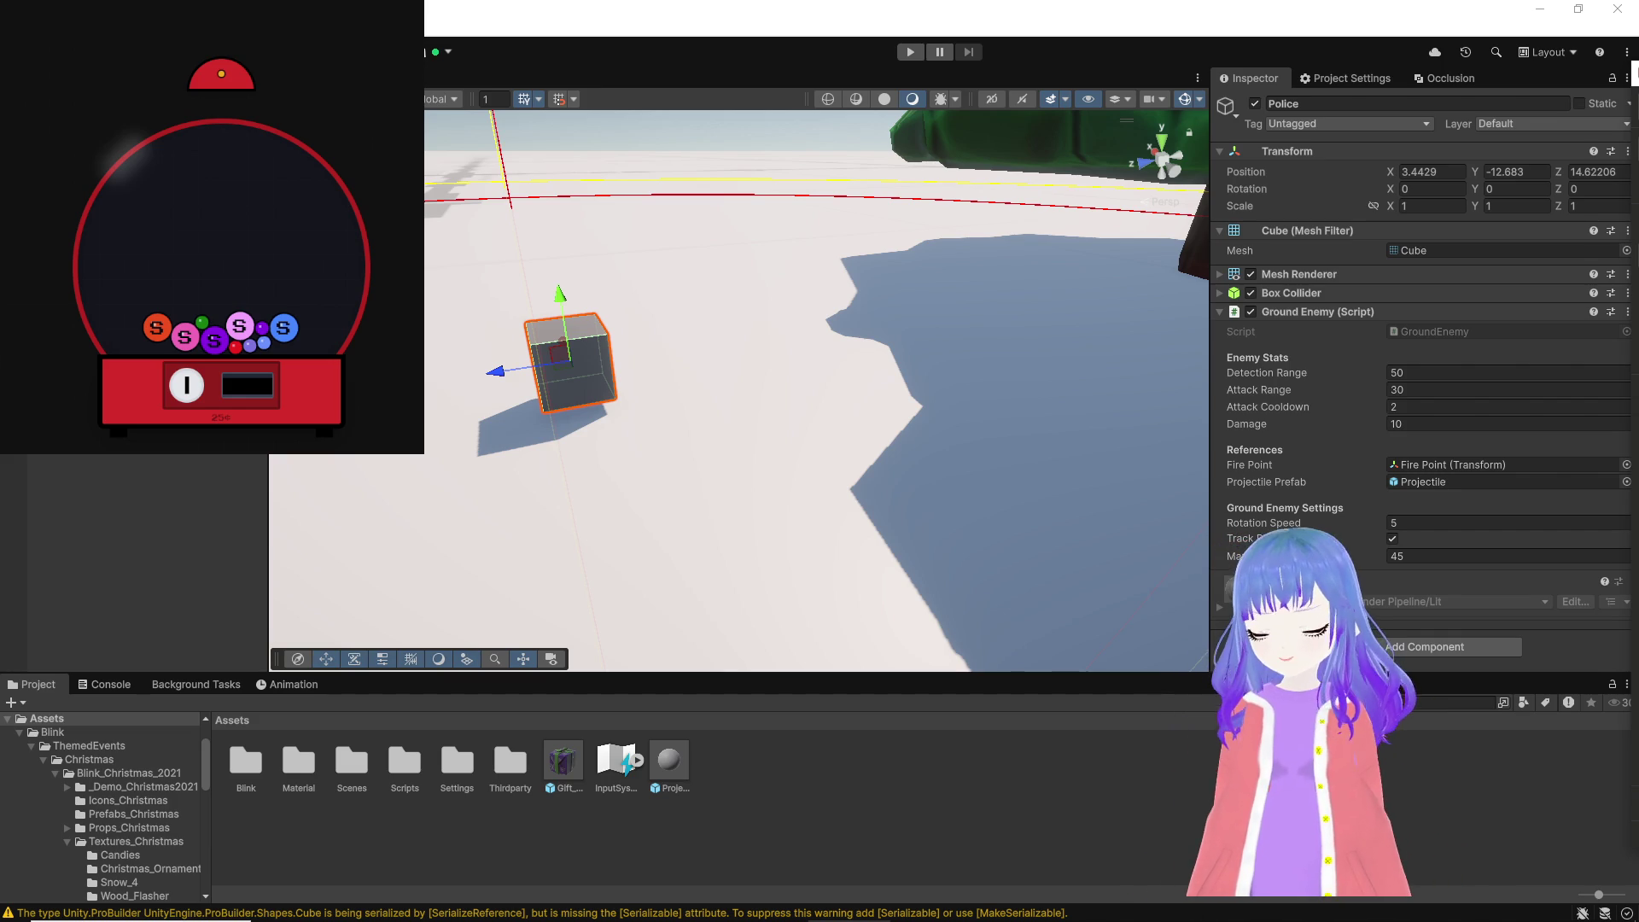
right_click(162, 409)
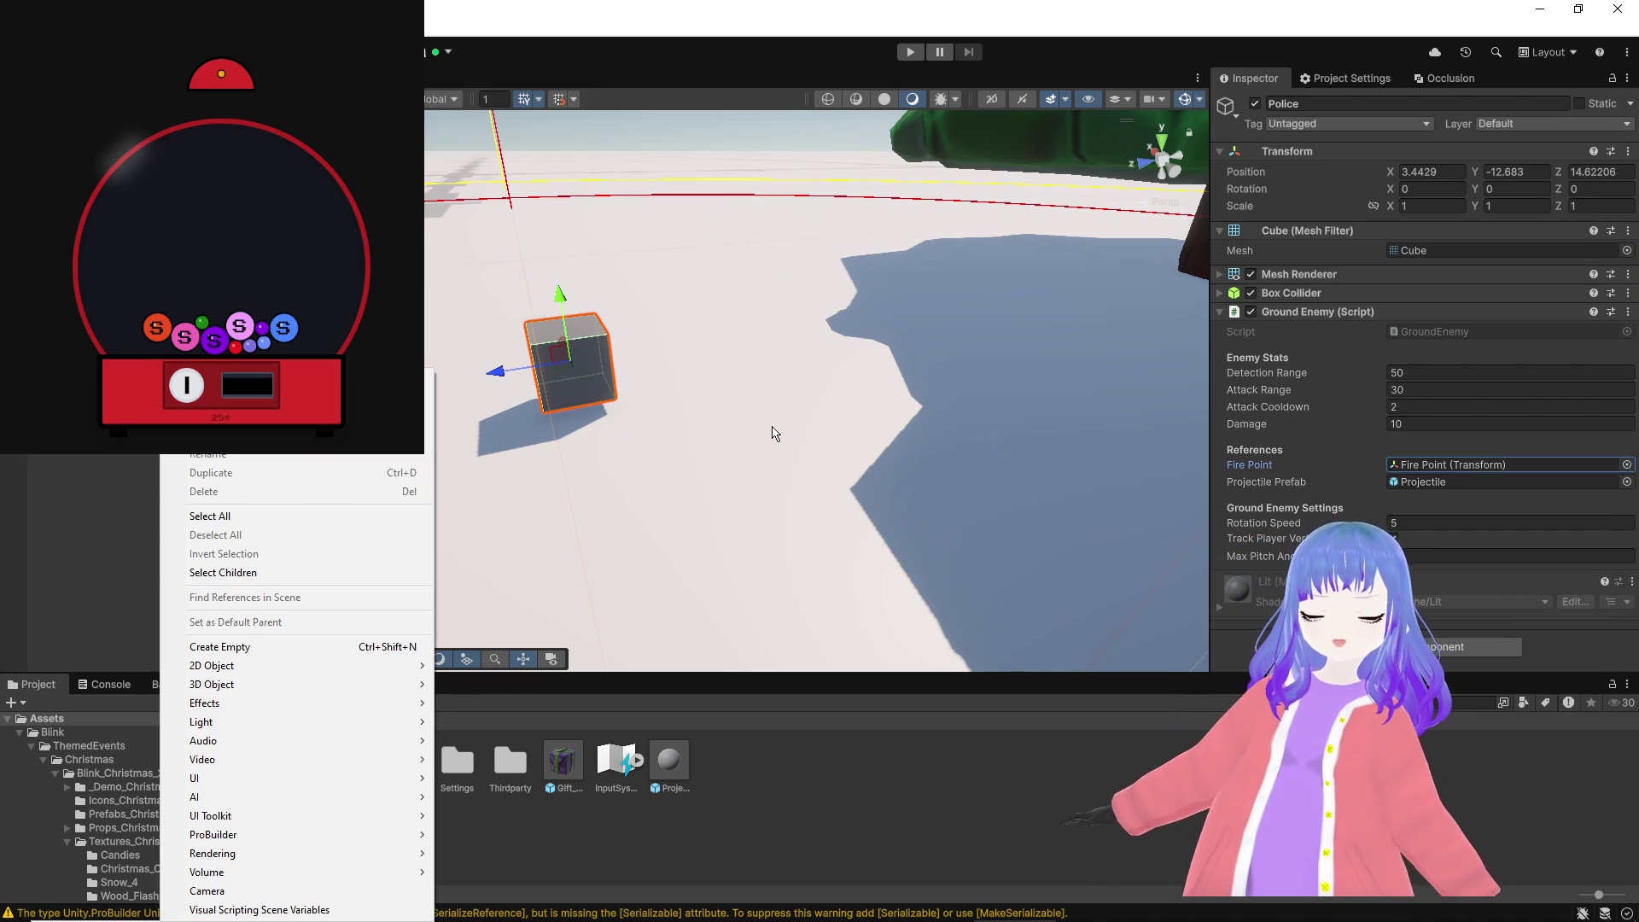
Step: Create a capsule named Helicopter and give it a default Rigidbody
mouse_move(299, 687)
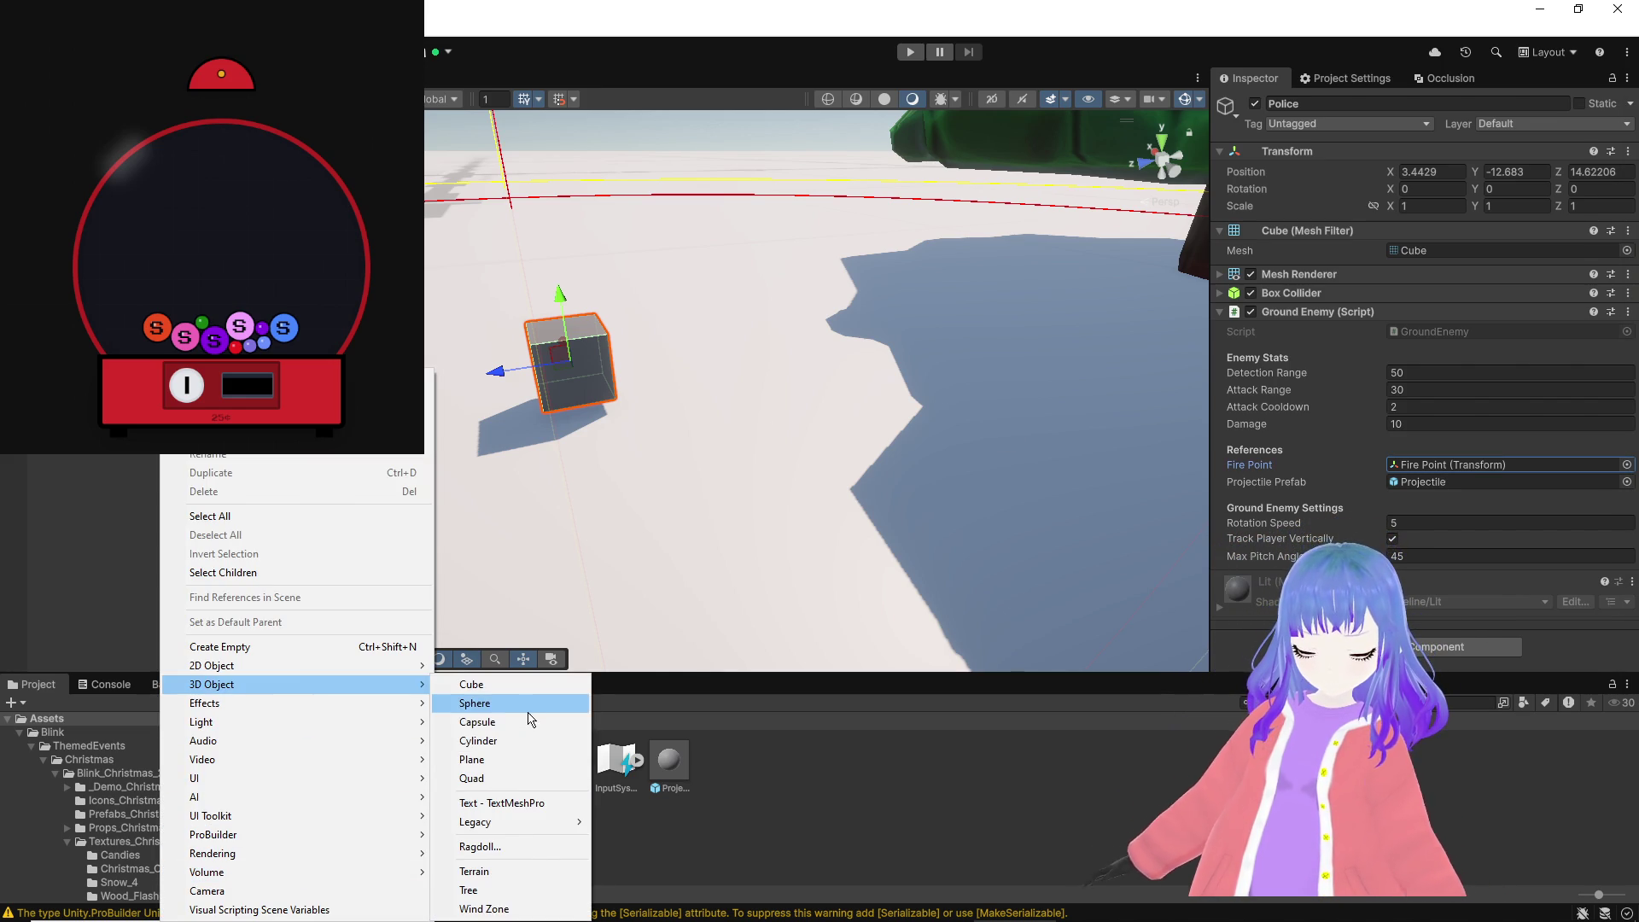
left_click(502, 722)
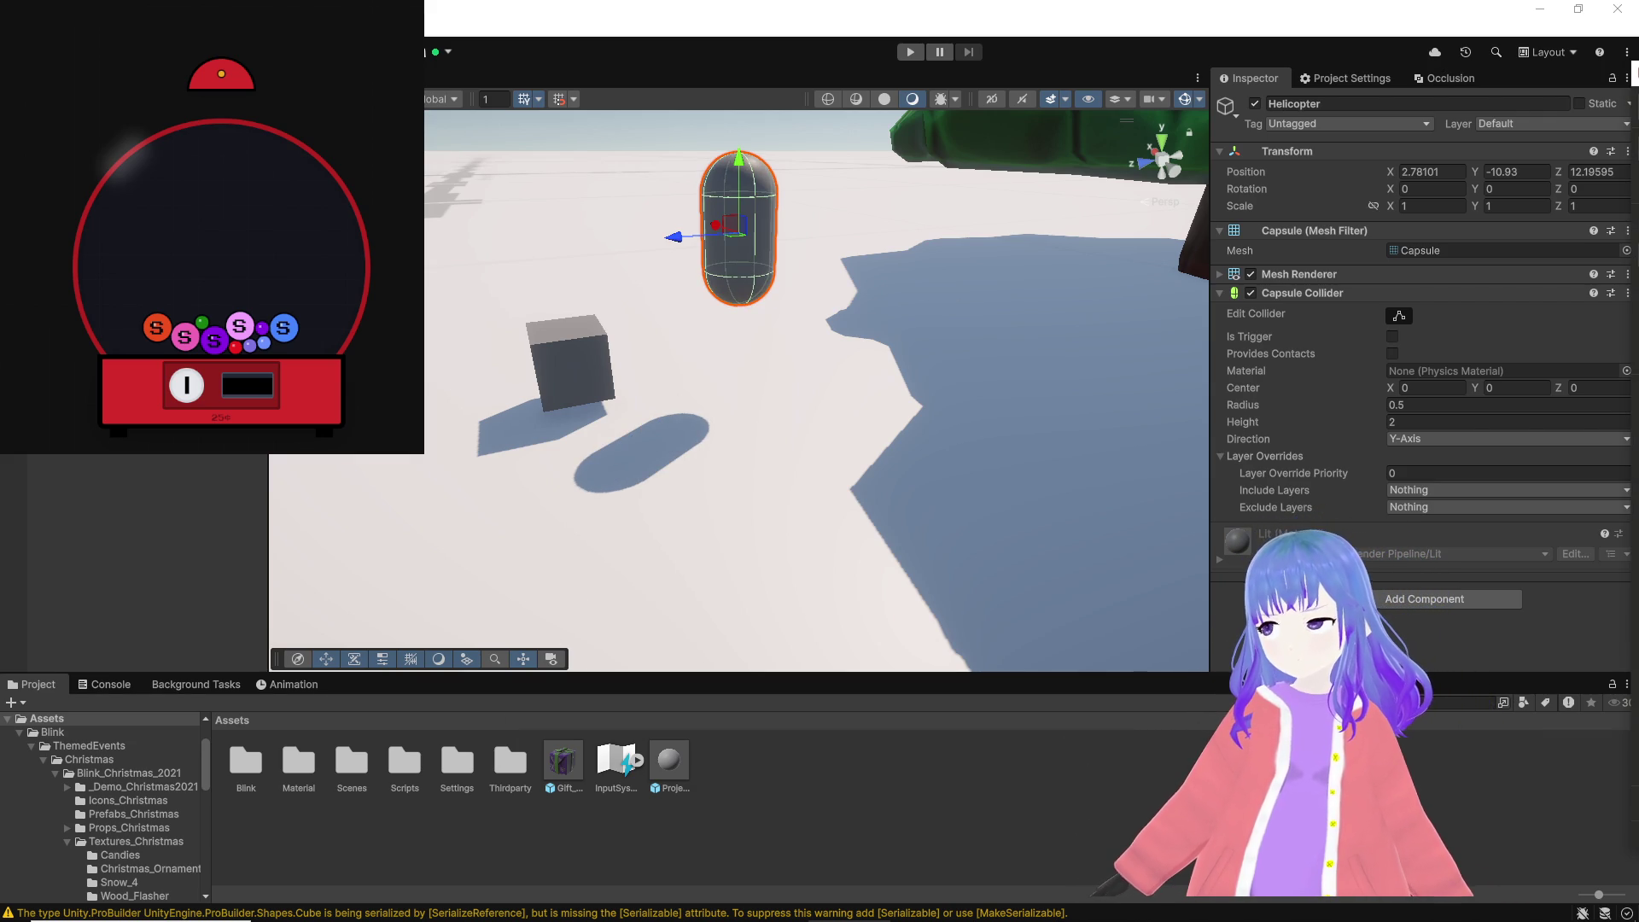
left_click(1447, 598)
type("rigidbody")
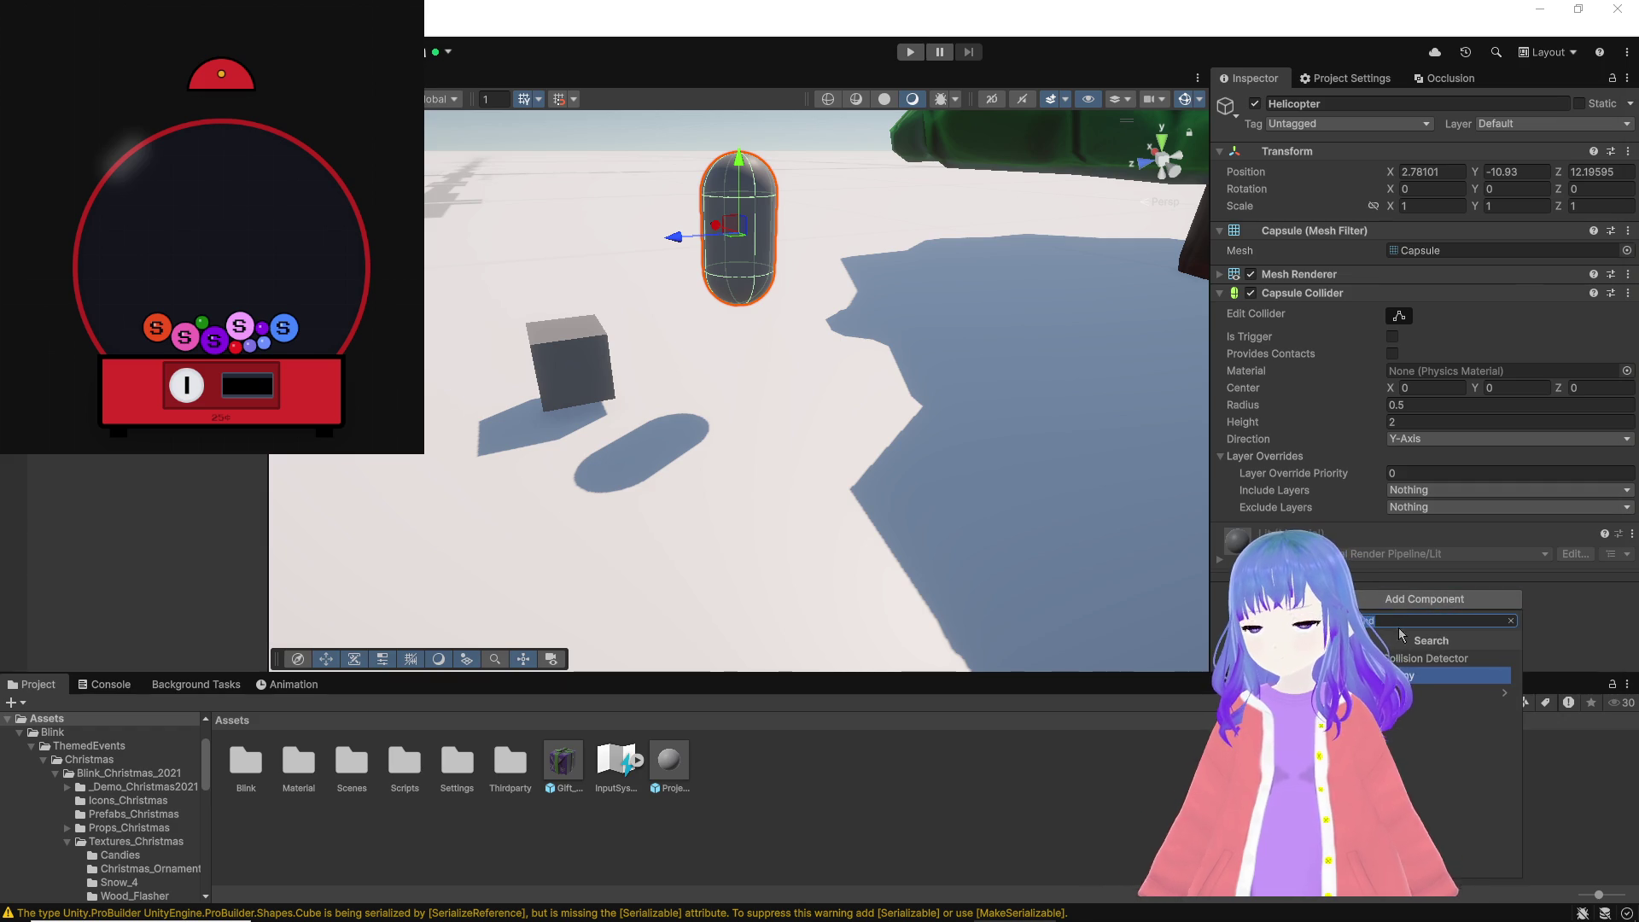
key("Up")
key("Return")
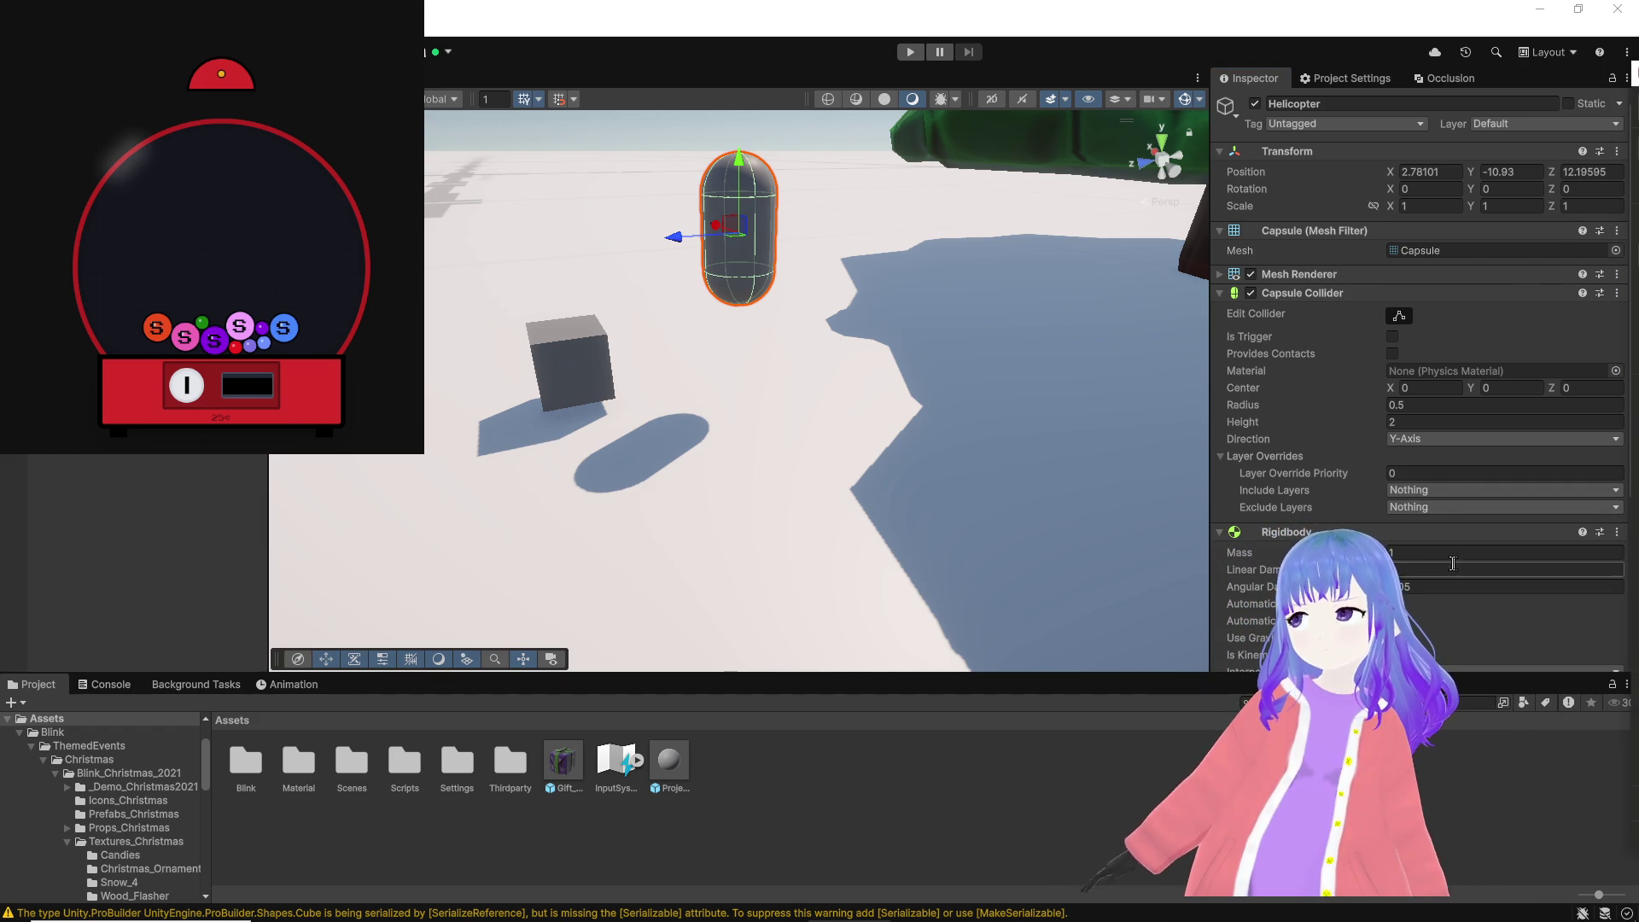
scroll(1417, 384, "down", 5)
left_click(1421, 636)
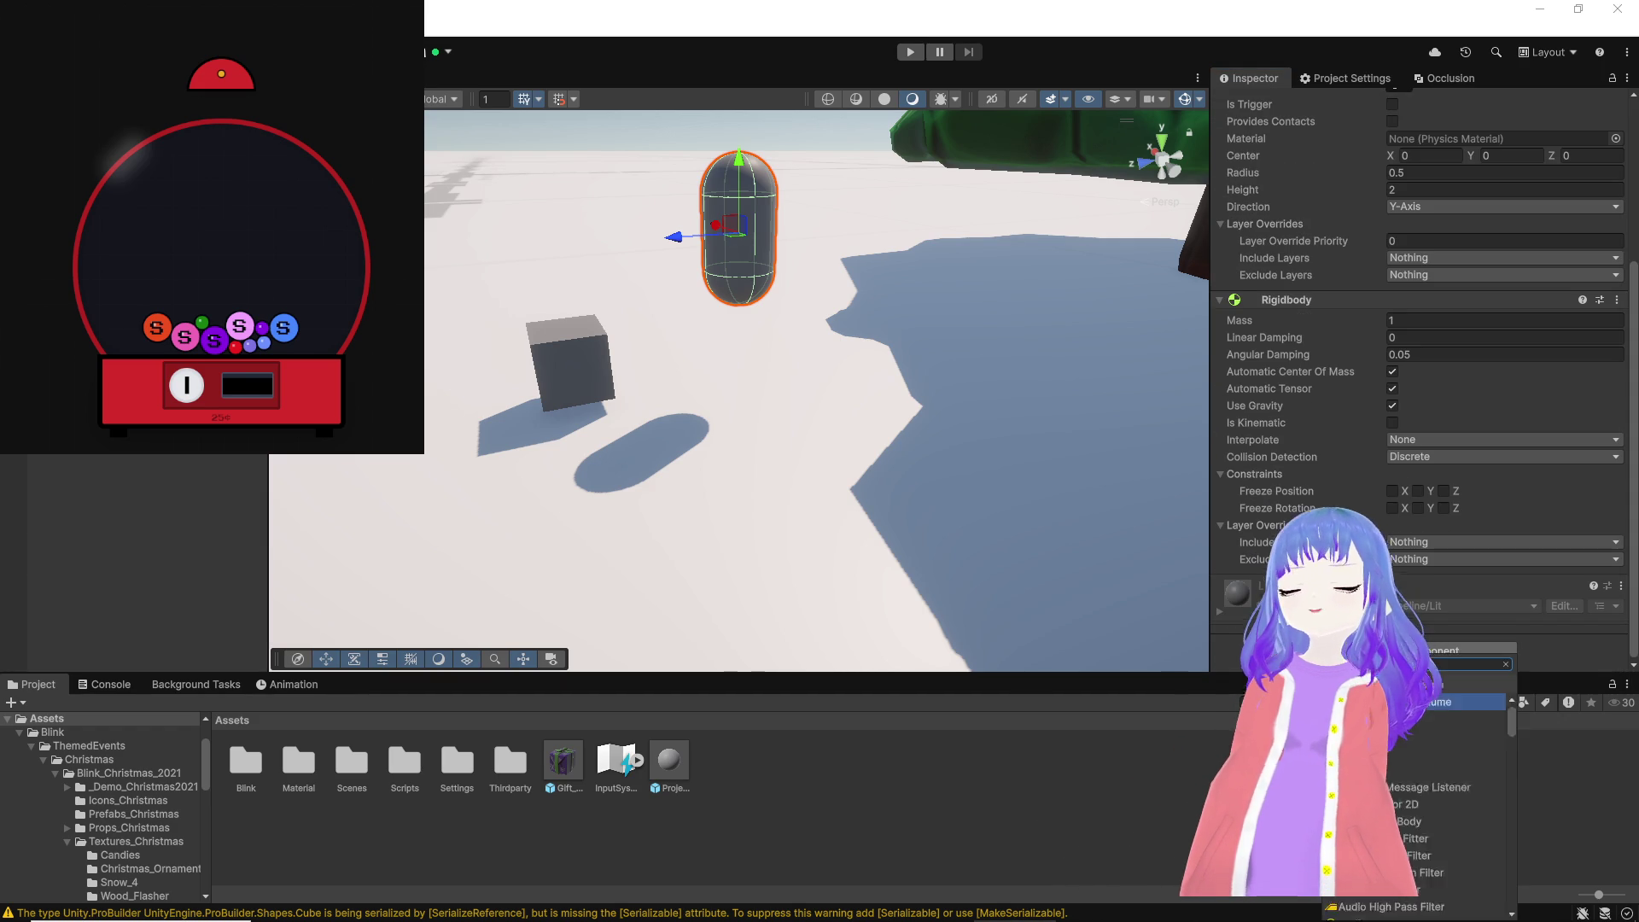
key("alt+Tab")
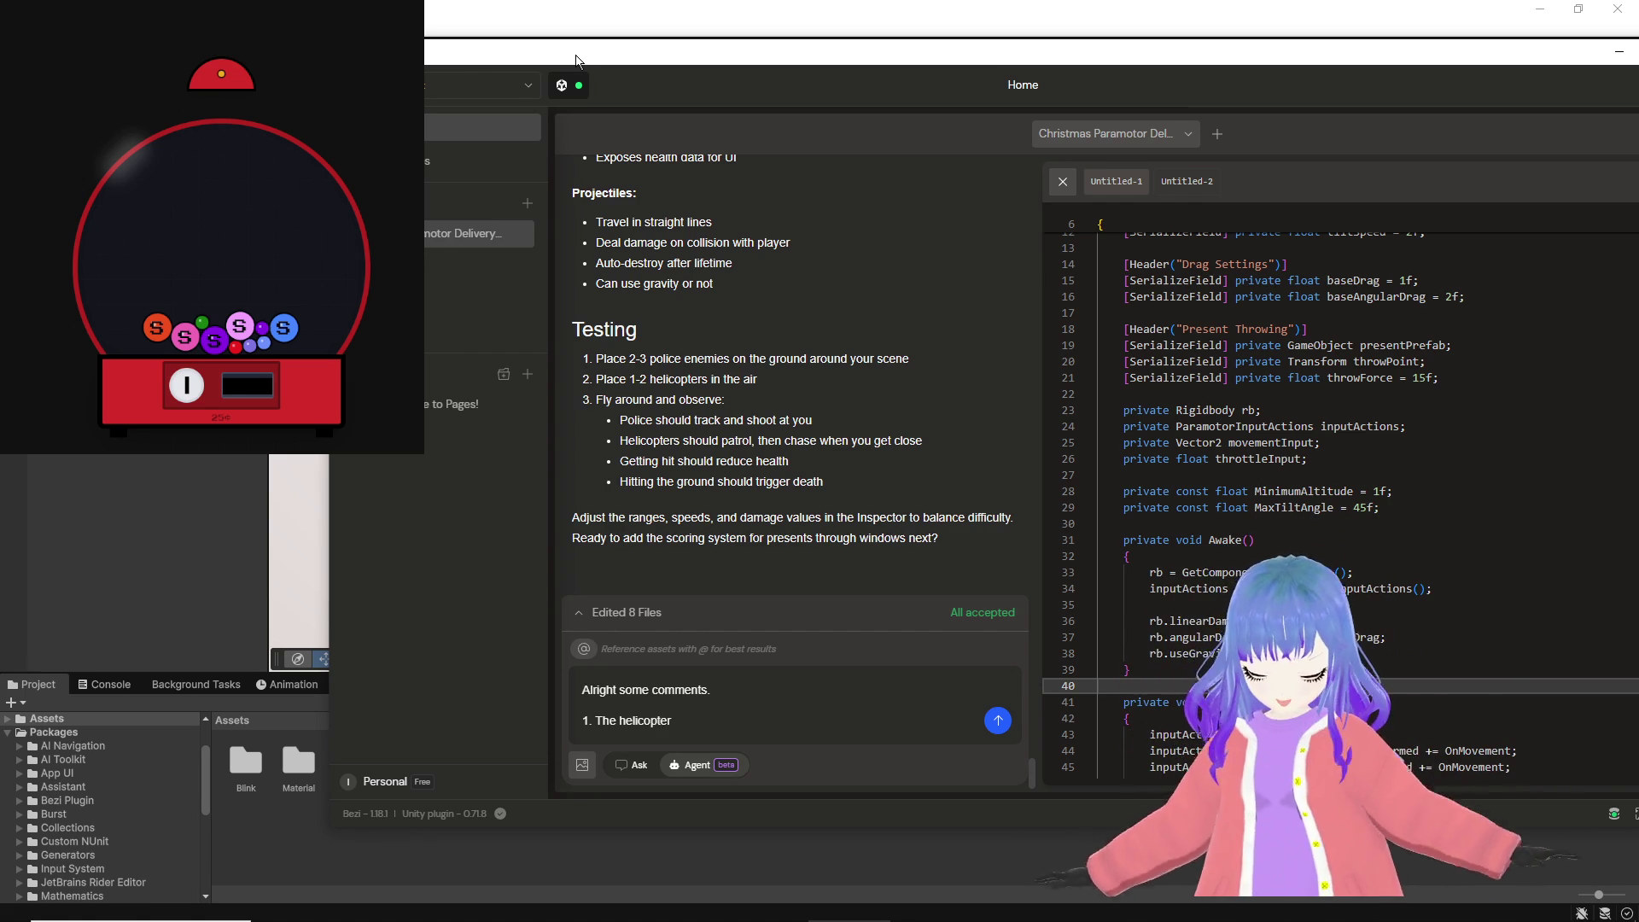
Step: Write the first comment: the helicopter currently just jumps instead of flying, please fix
type(" currently s")
type("emem")
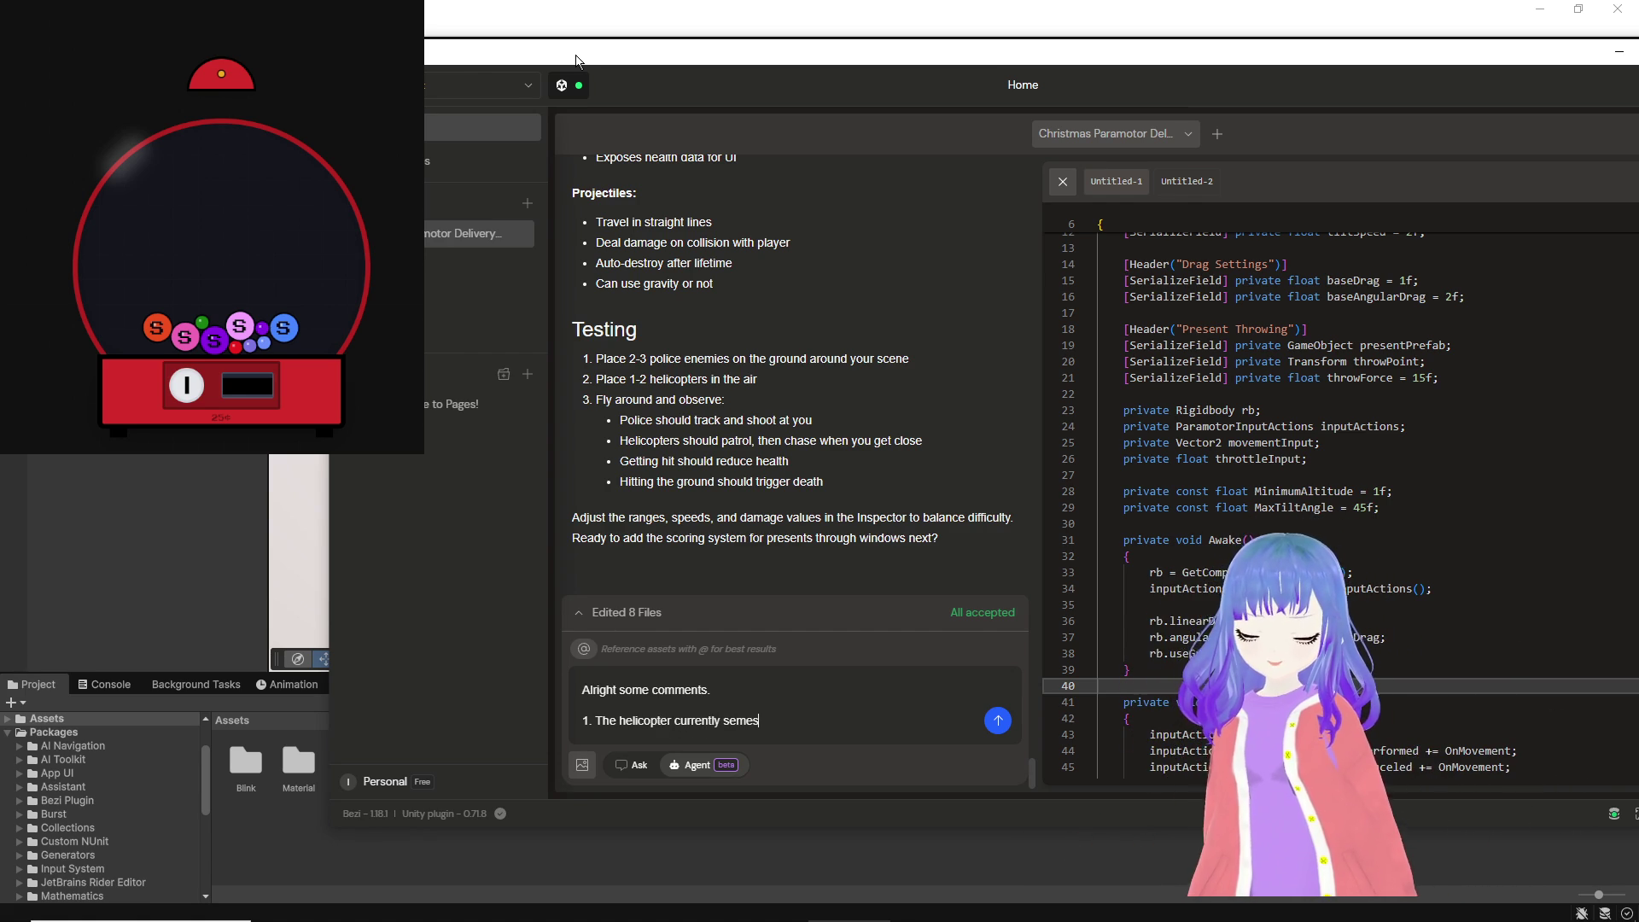
key("BackSpace")
key("BackSpace")
key("BackSpace")
type("e")
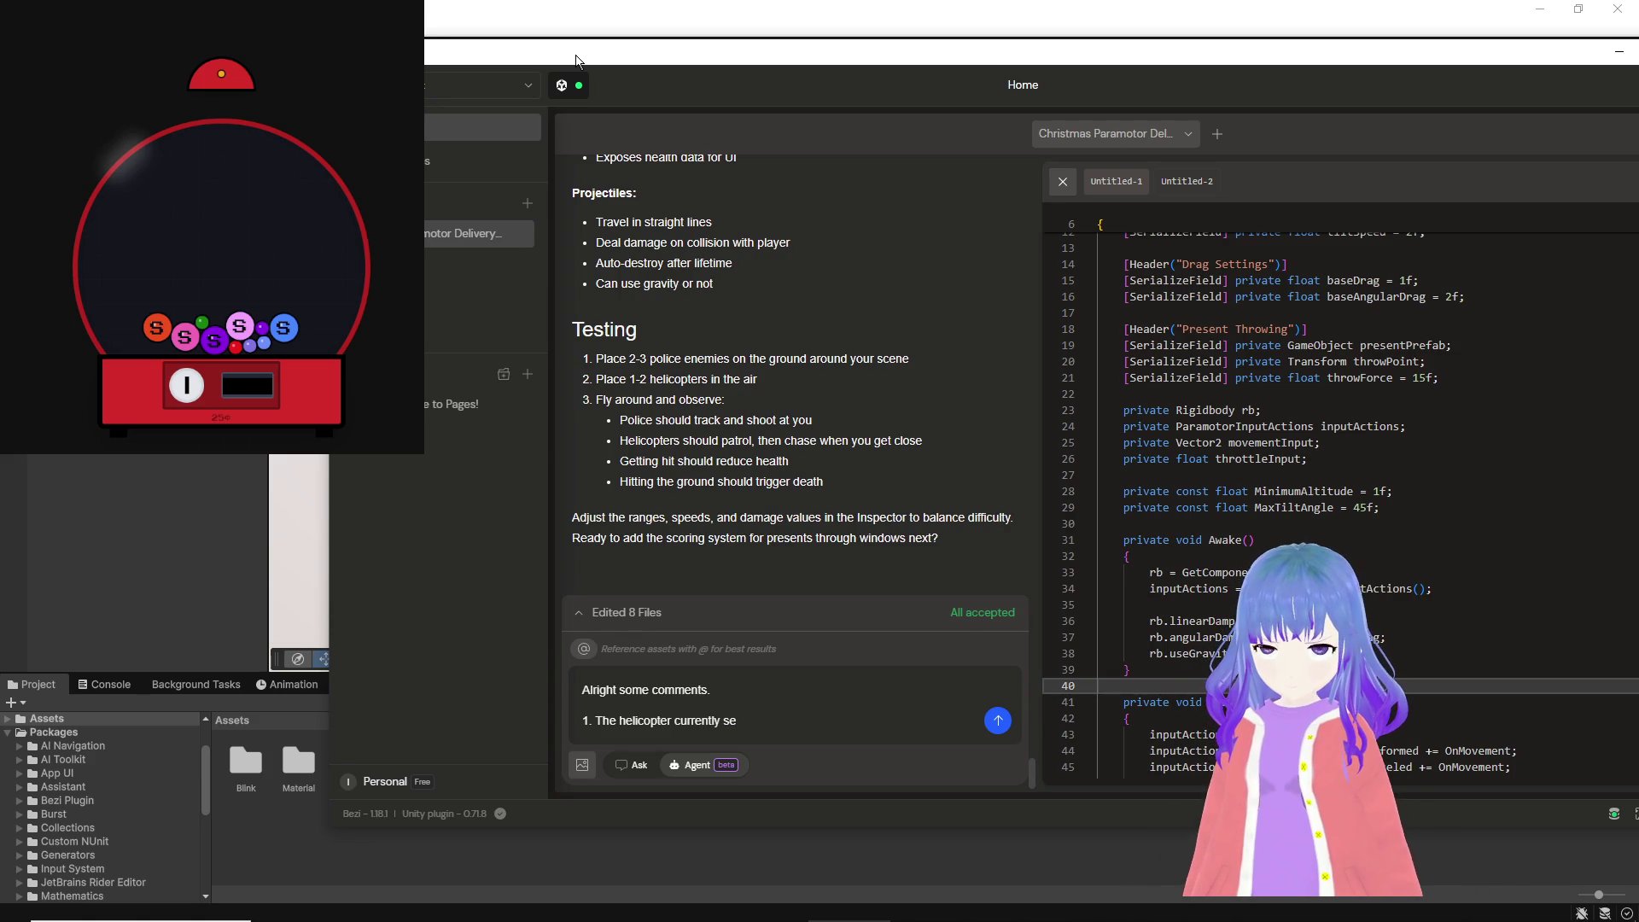
type("ms to just jump a bunch instead ")
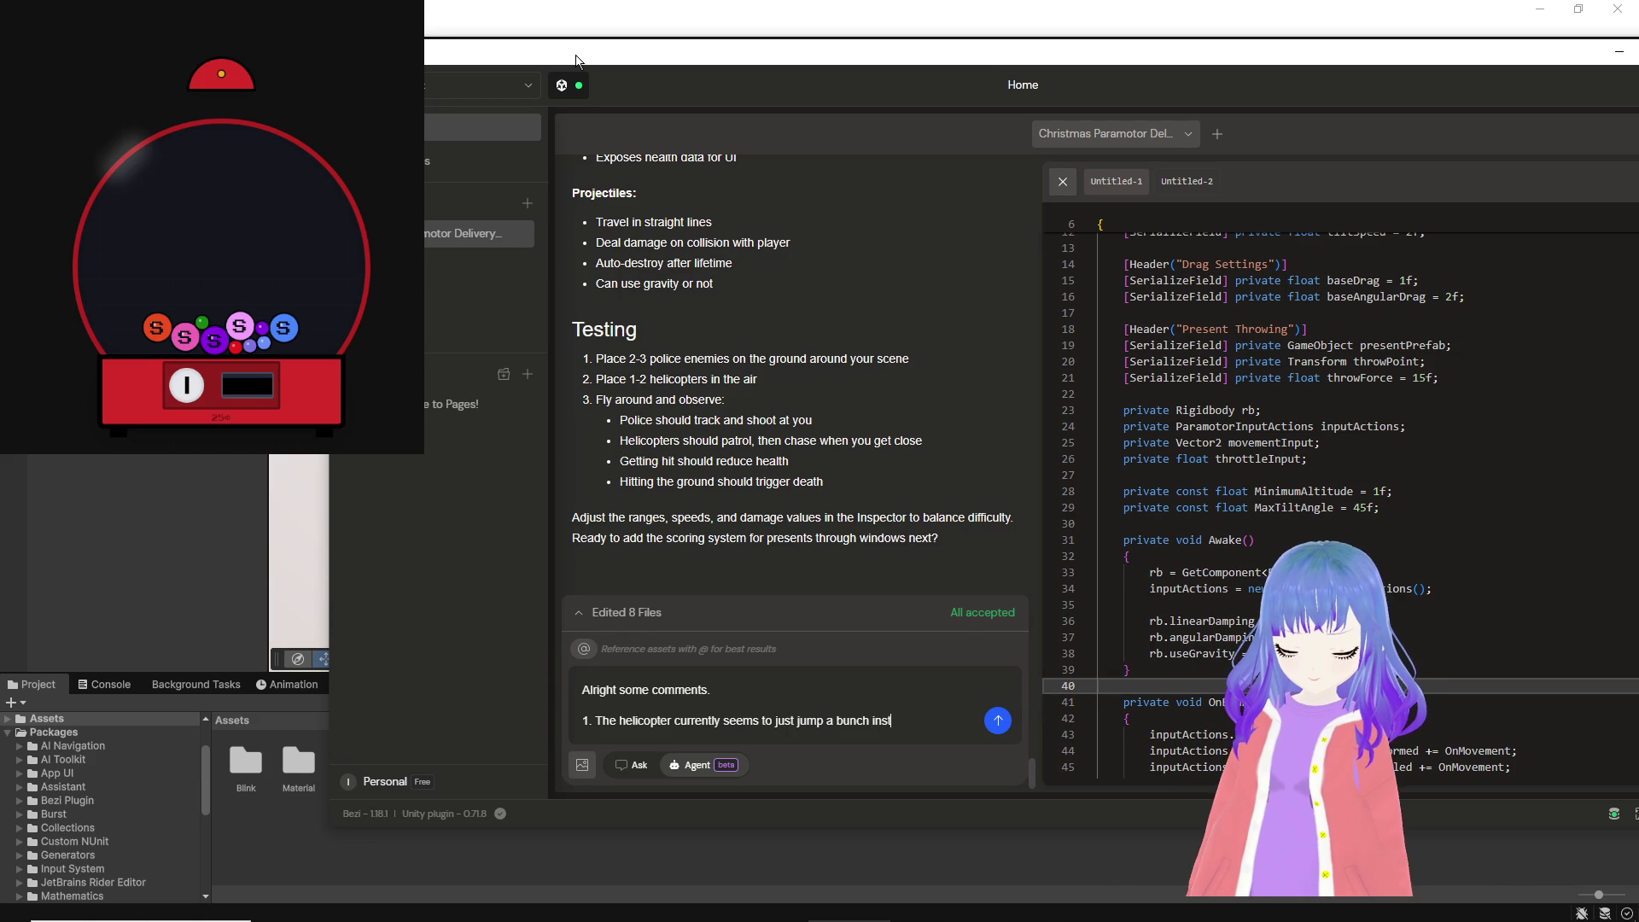
type("of flying,")
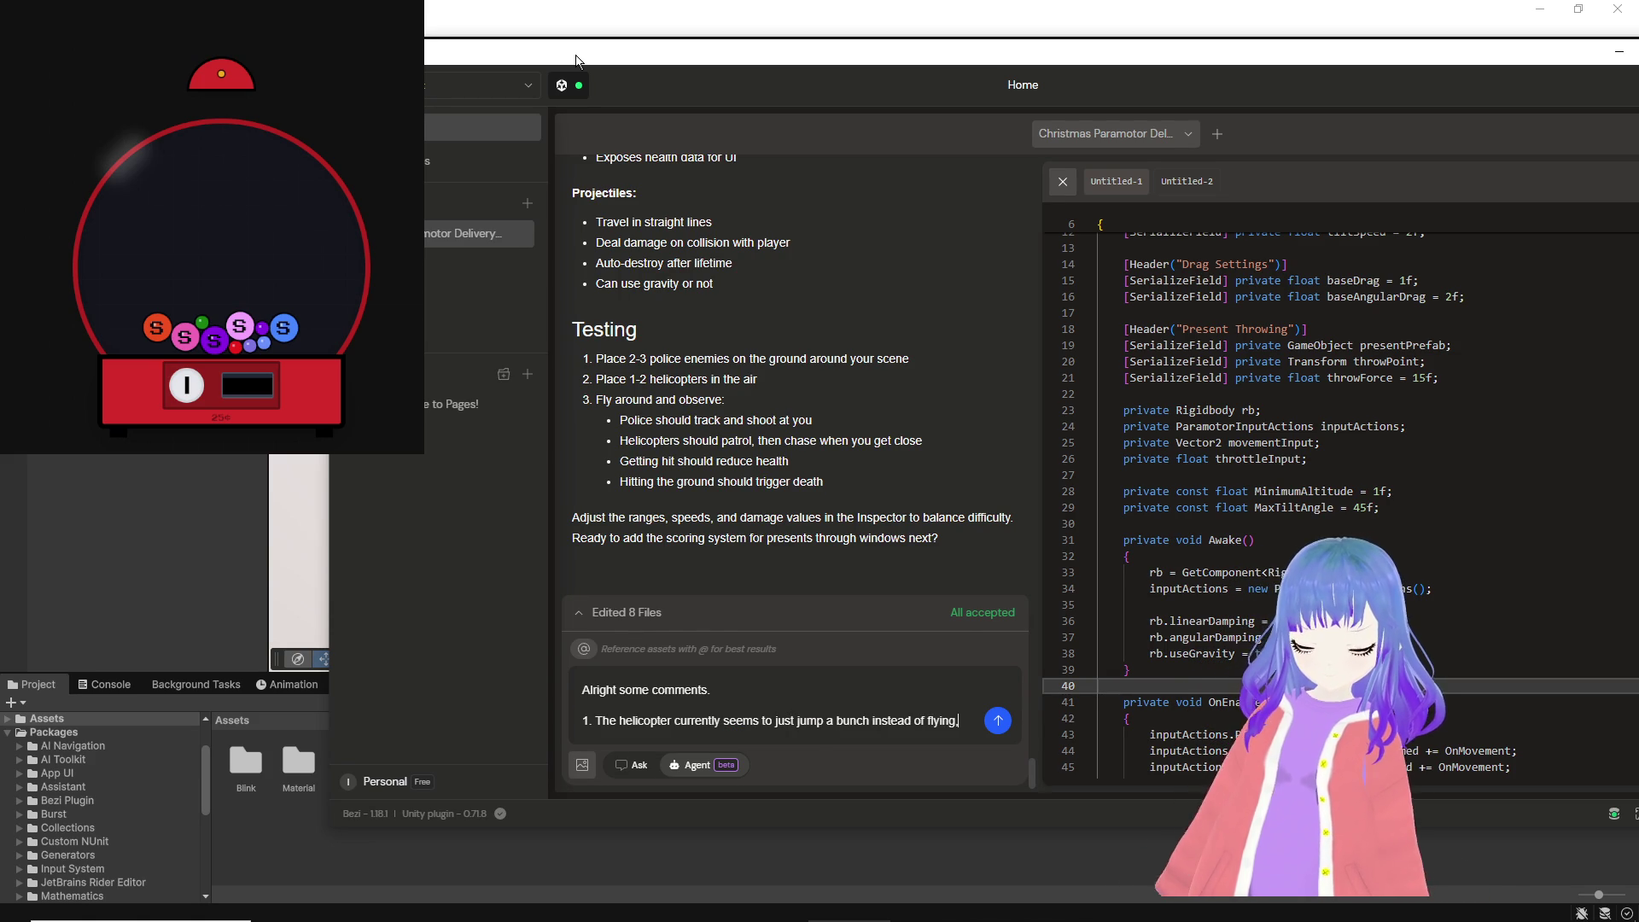
type("lease fixx>.")
Step: Add a second comment: the player should take extensive damage instantly when hitting any object
key("shift+Return")
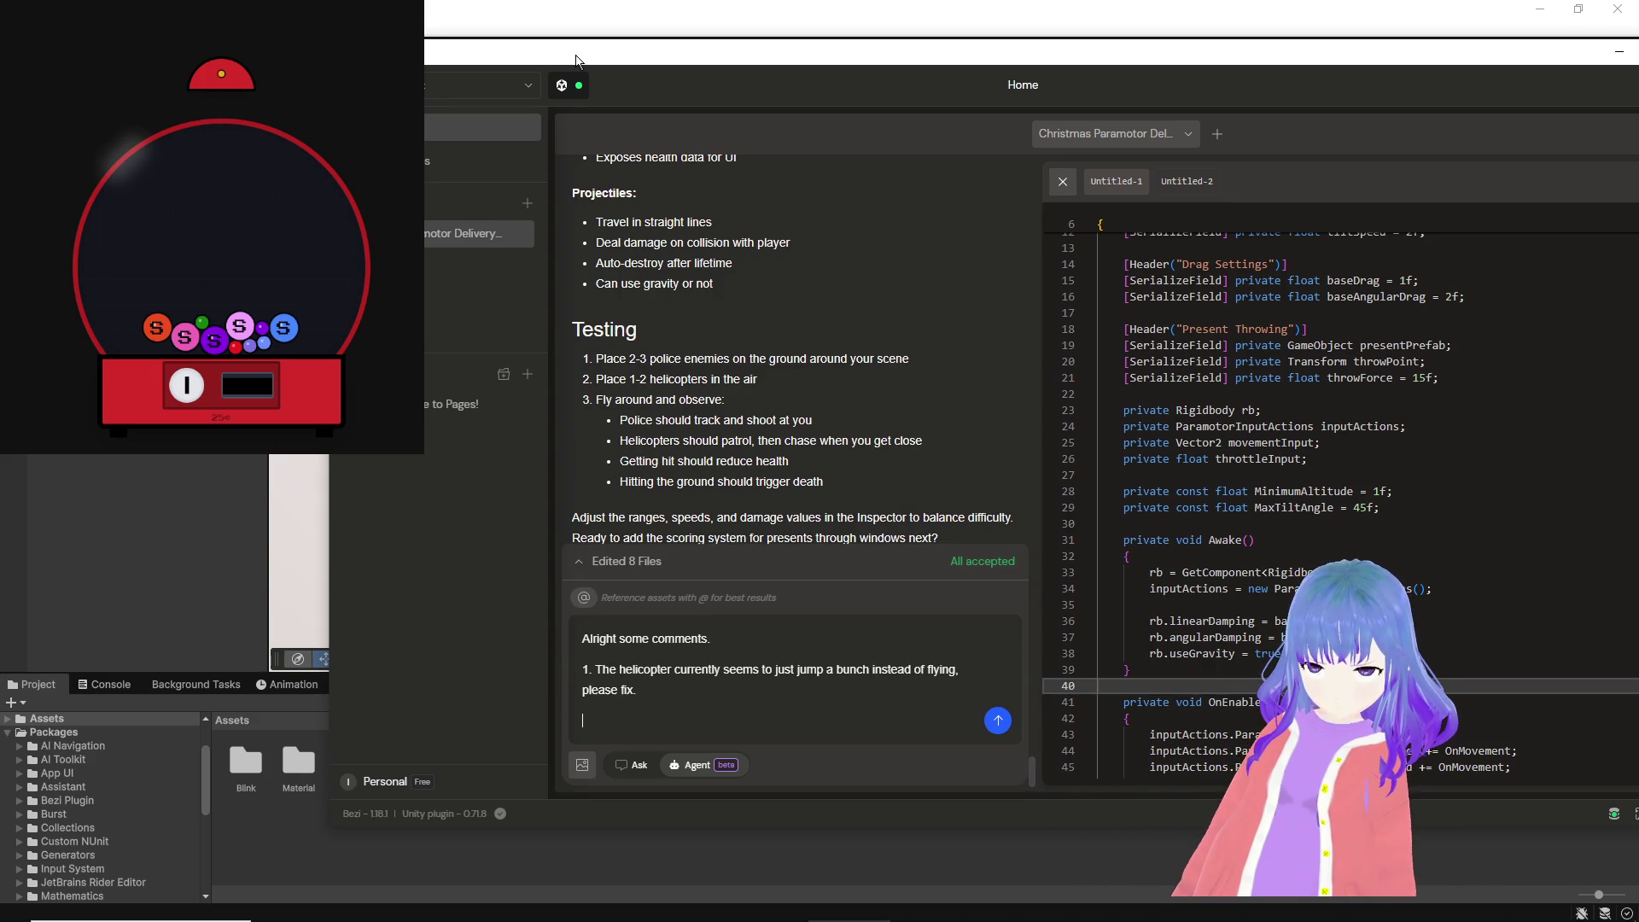
type("We shou")
key("BackSpace")
type("l")
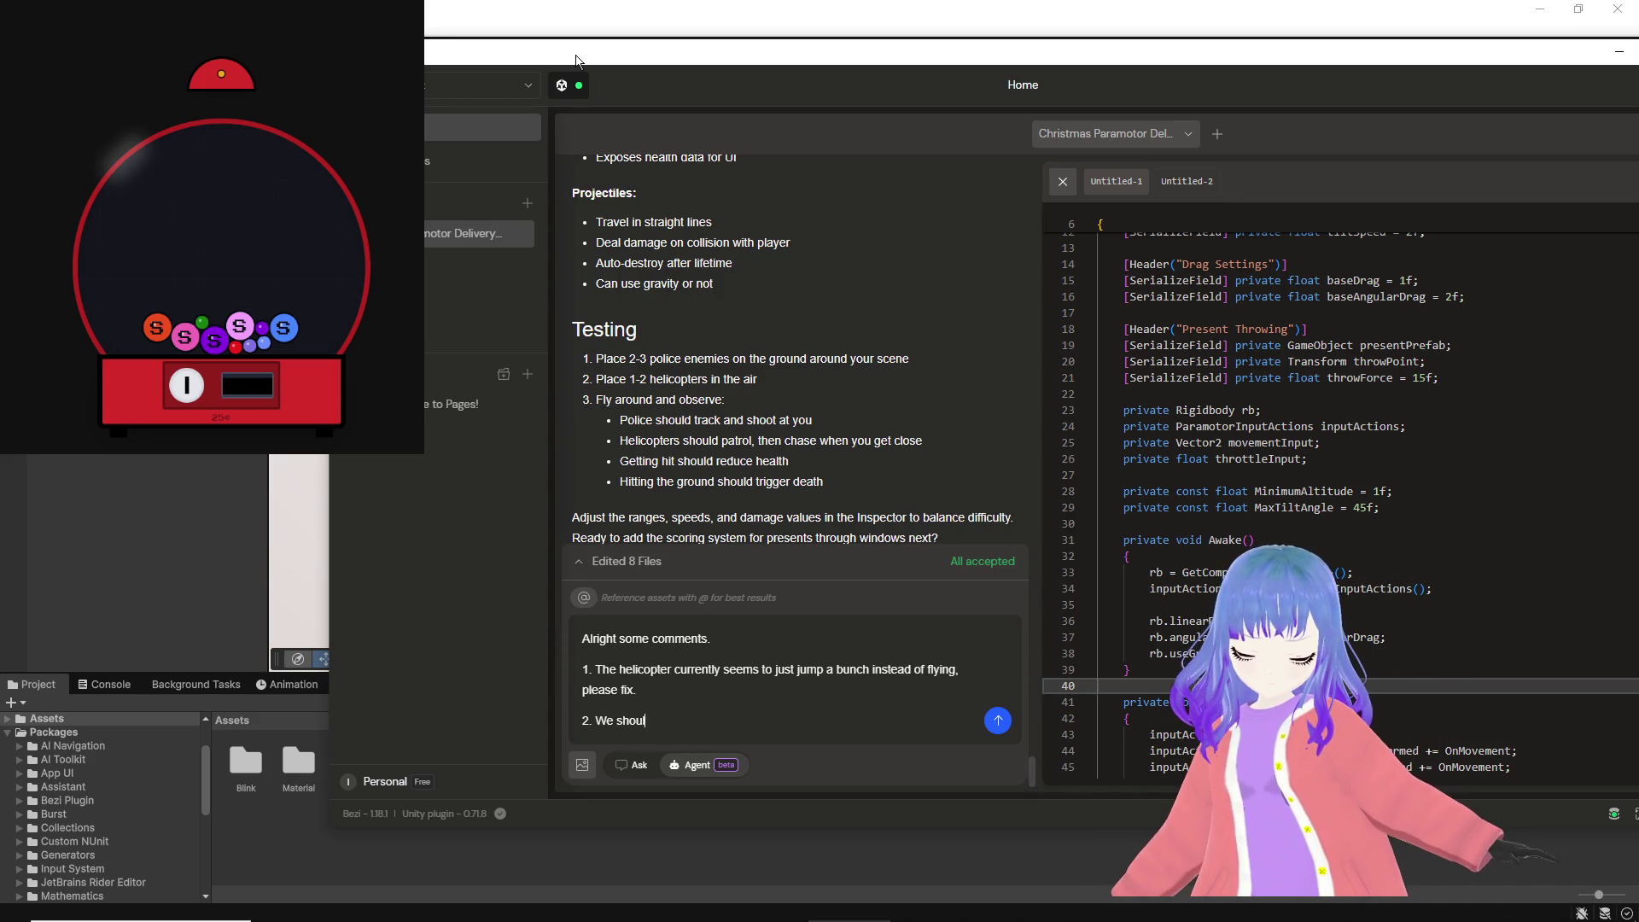
type("d make the player take extens")
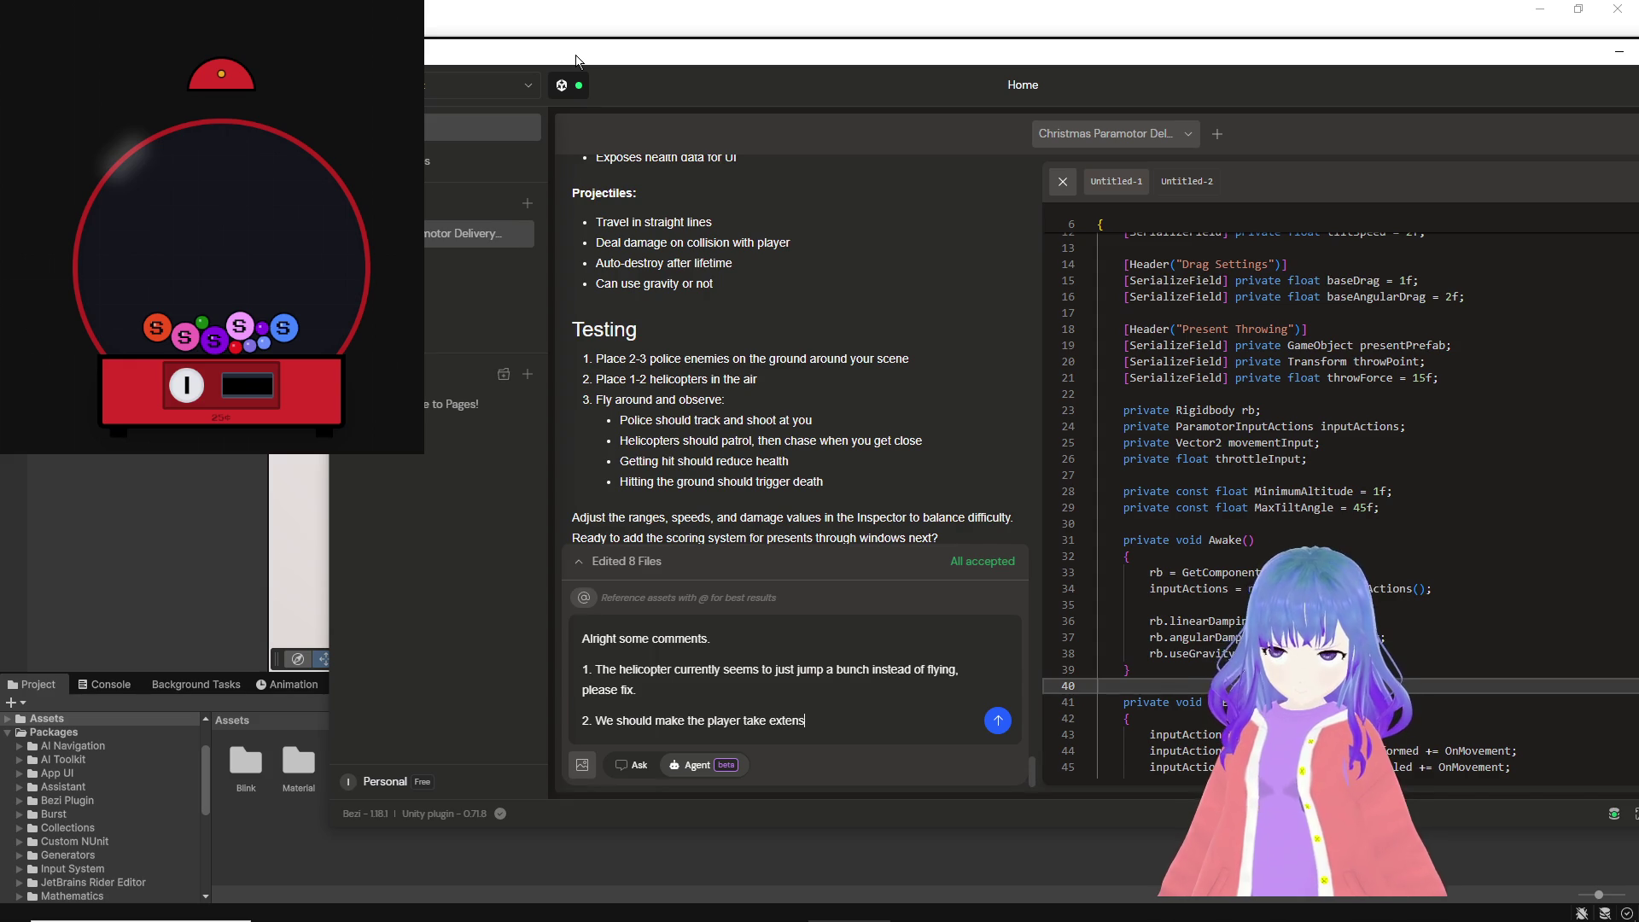
type("ive damage/")
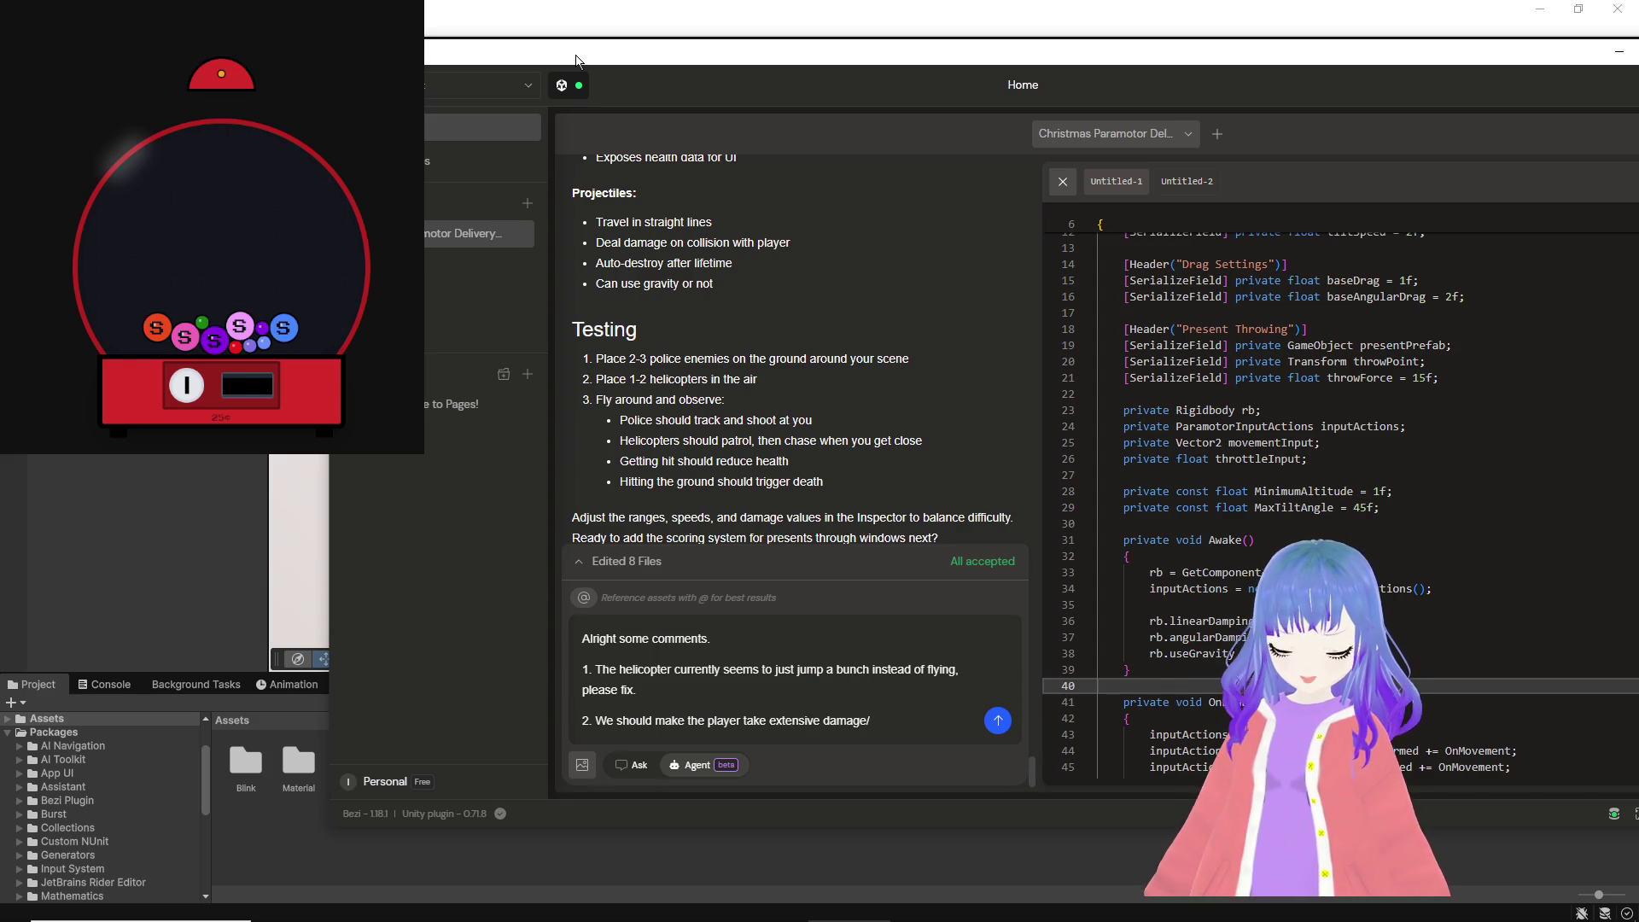
key("BackSpace")
type("or die i")
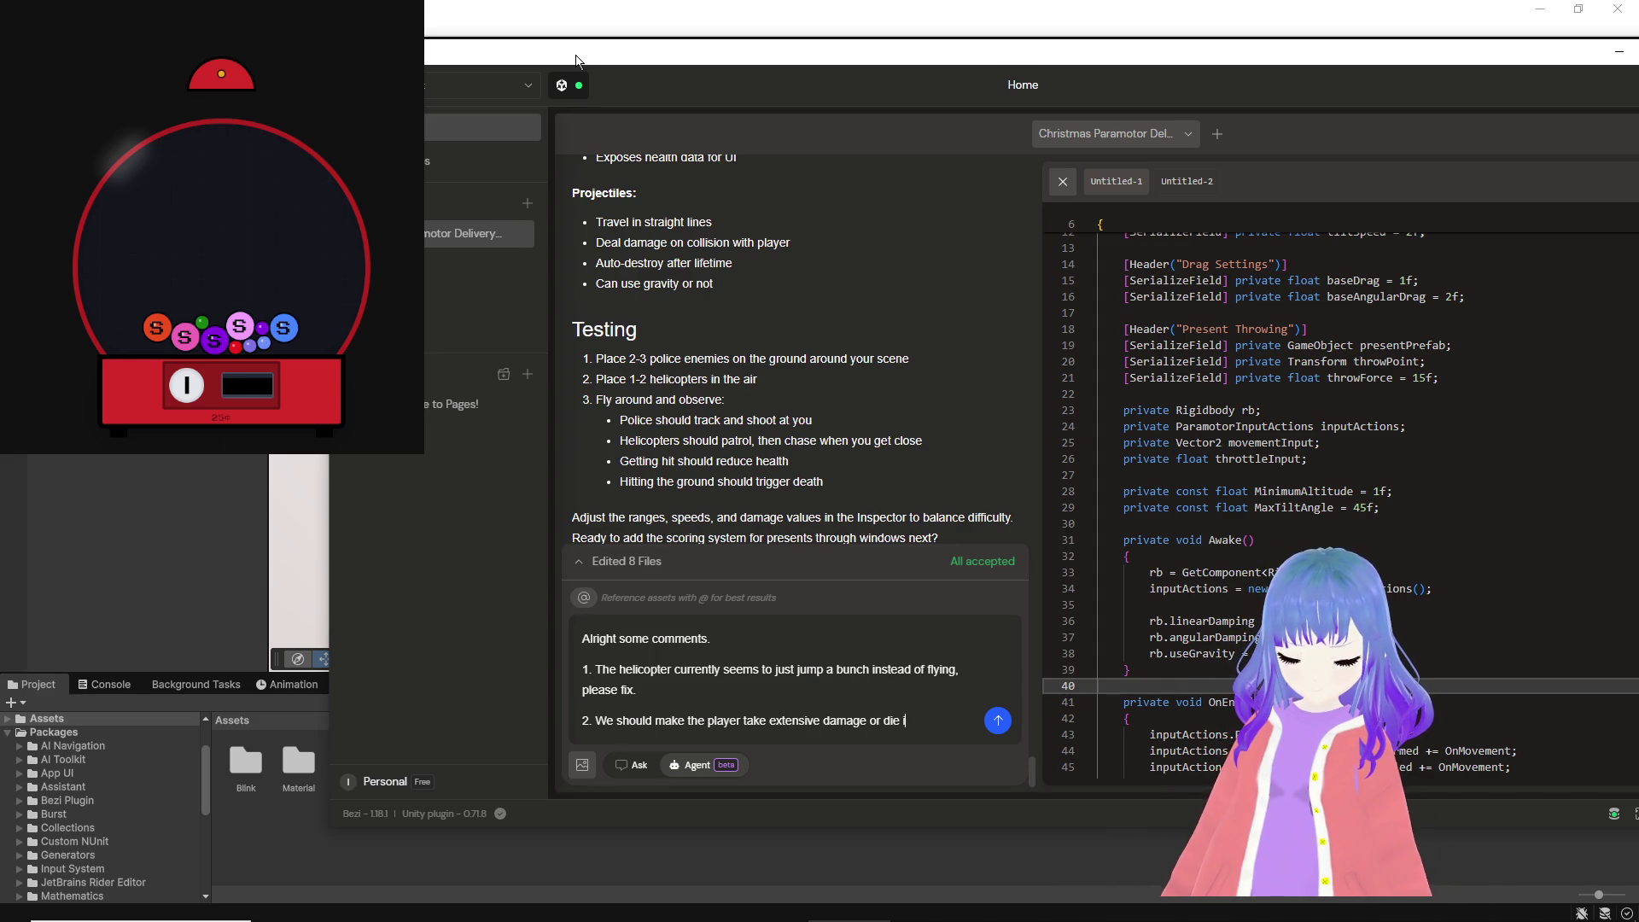
type("nstantly w")
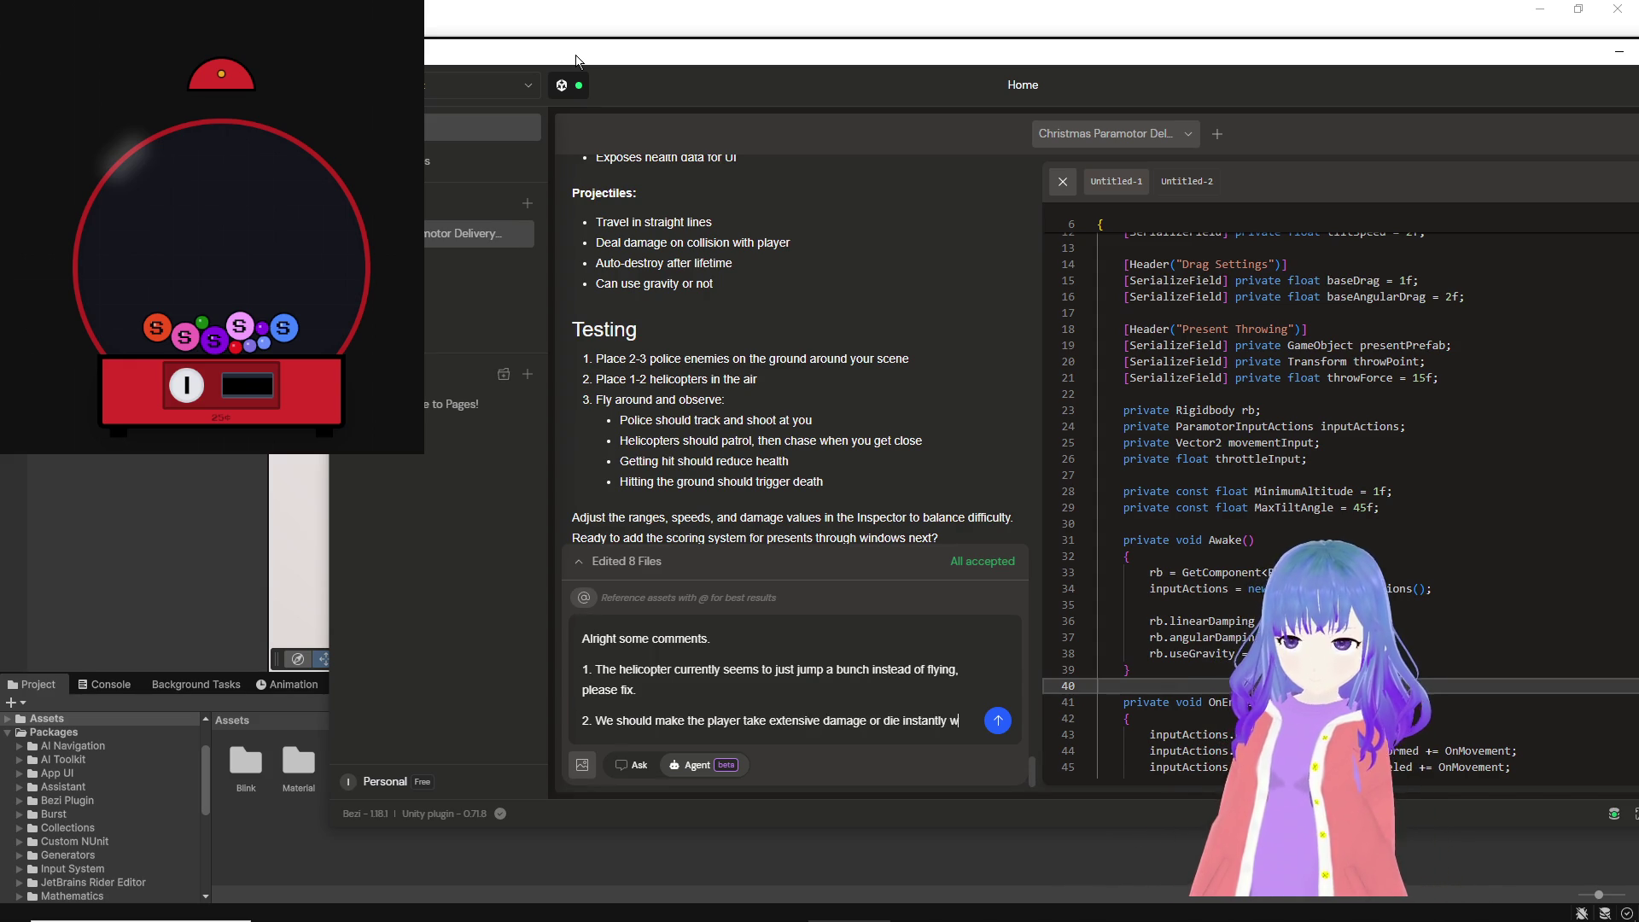
type("hen they hit any ob")
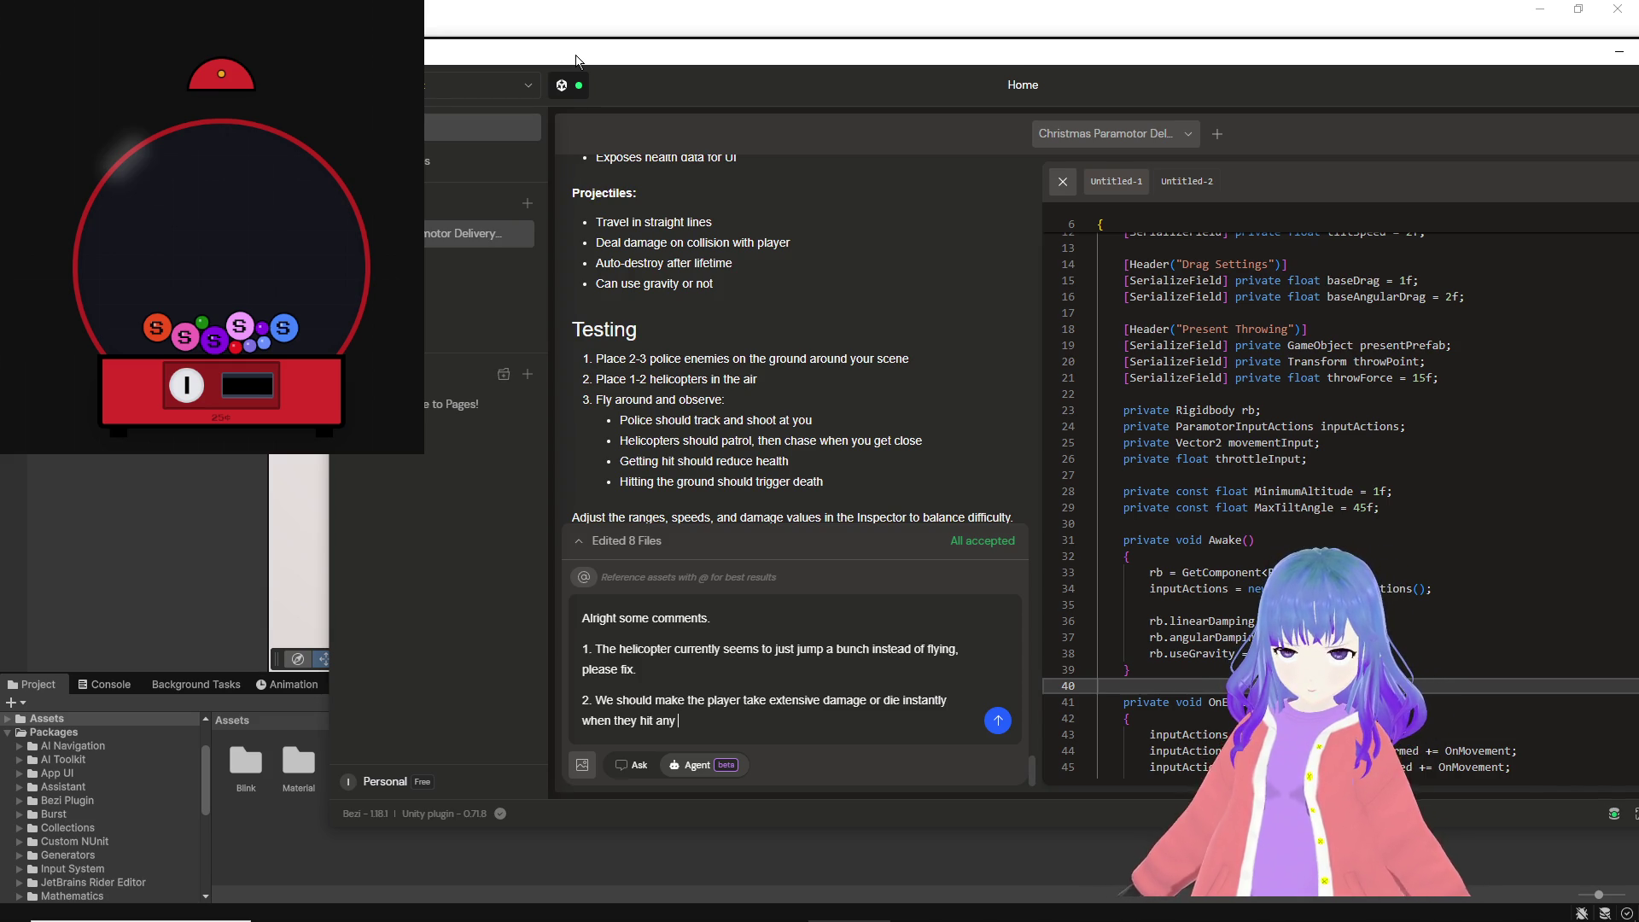
key("BackSpace")
type("thing in the air other than pro")
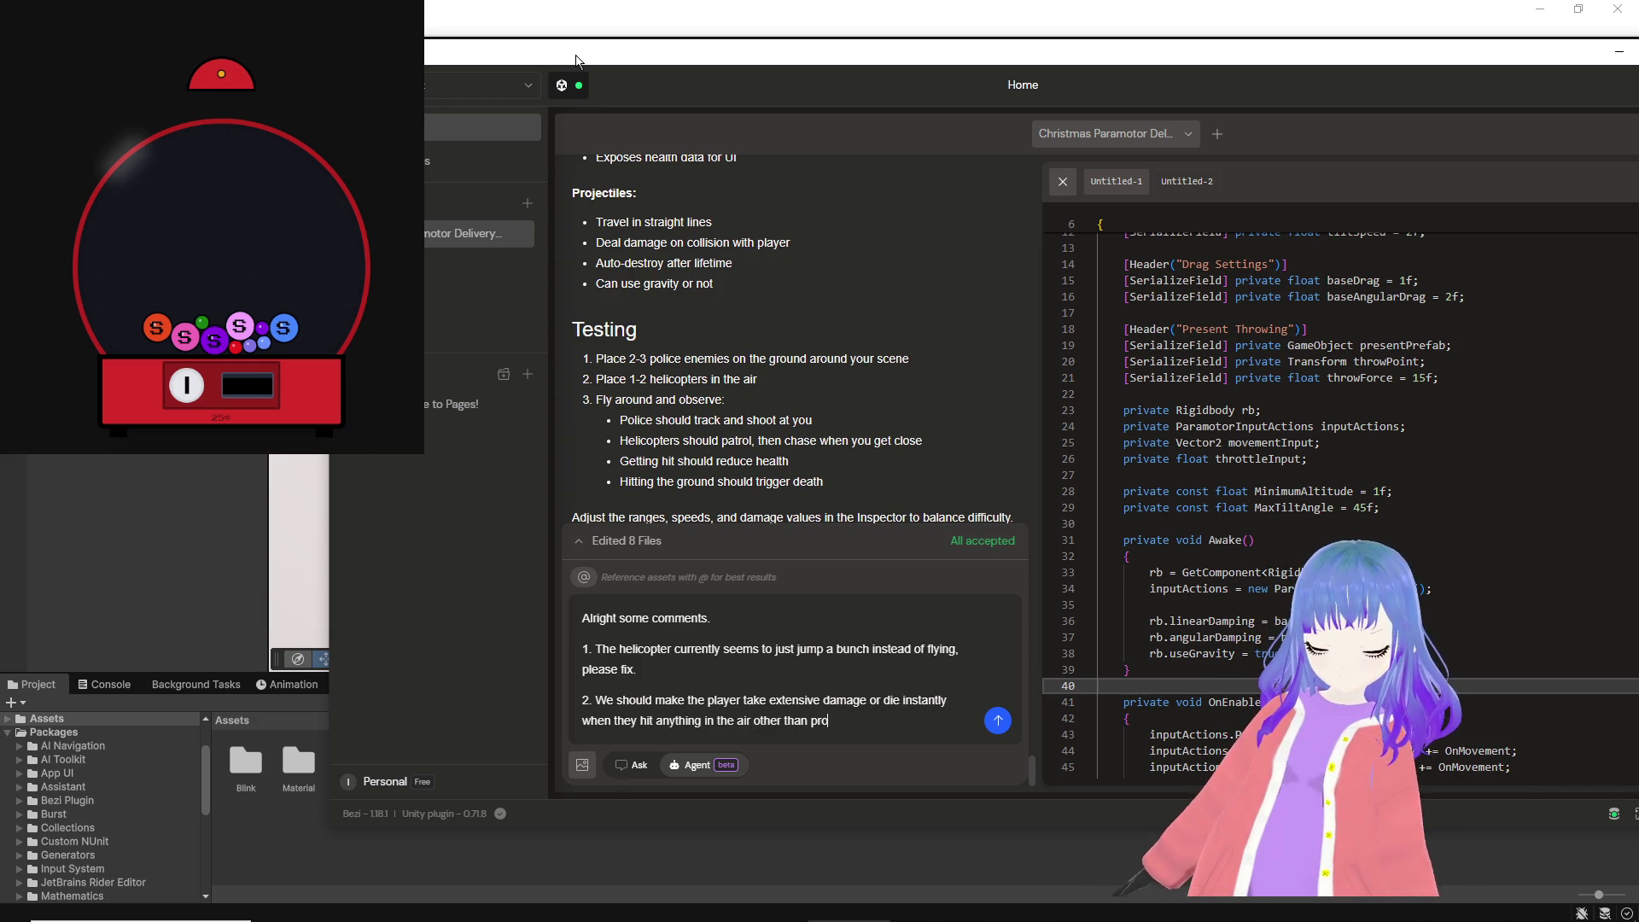
type("jectiles")
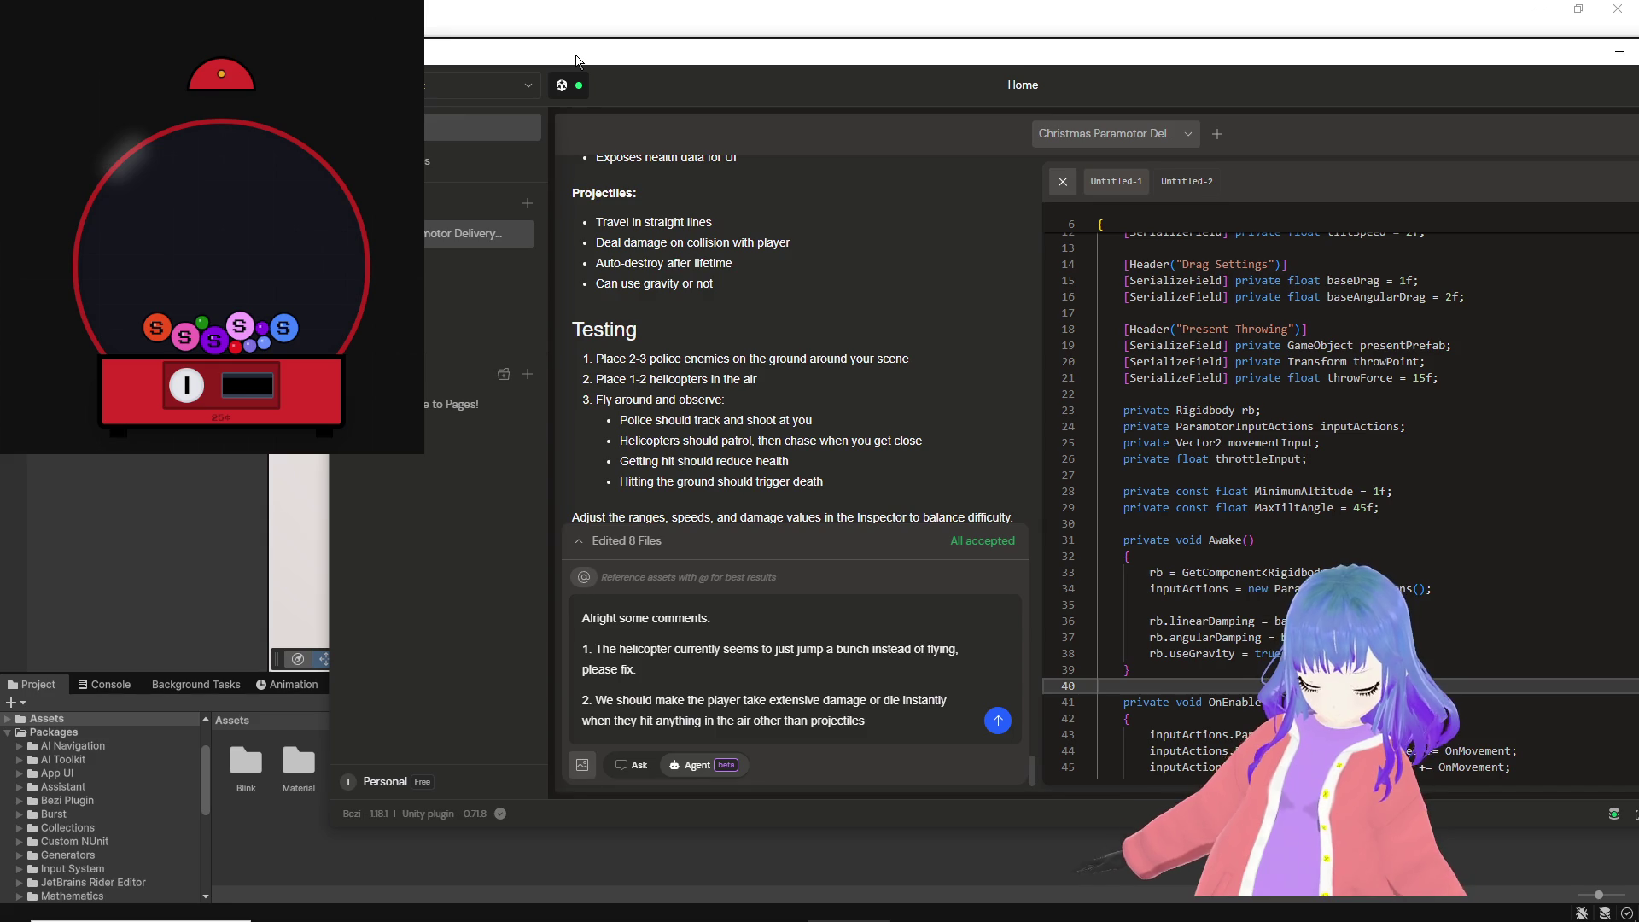
type("just the ground.")
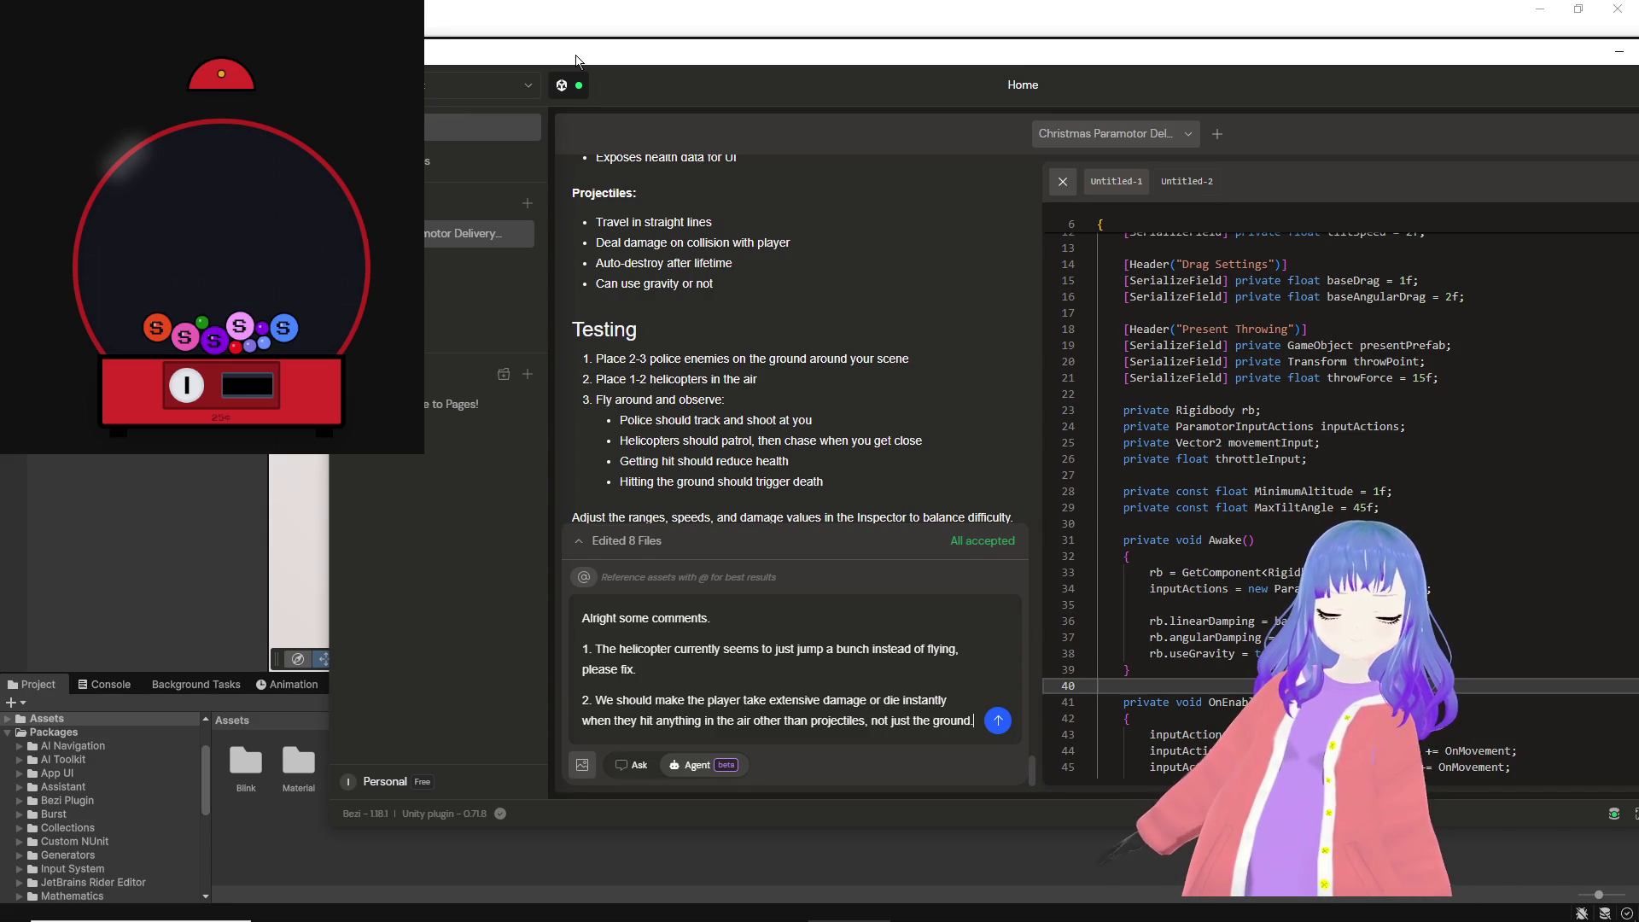
Step: Add the third comment about dynamically spawning more enemies with distance, correcting 'accommodating'
key("shift+Return")
type(".")
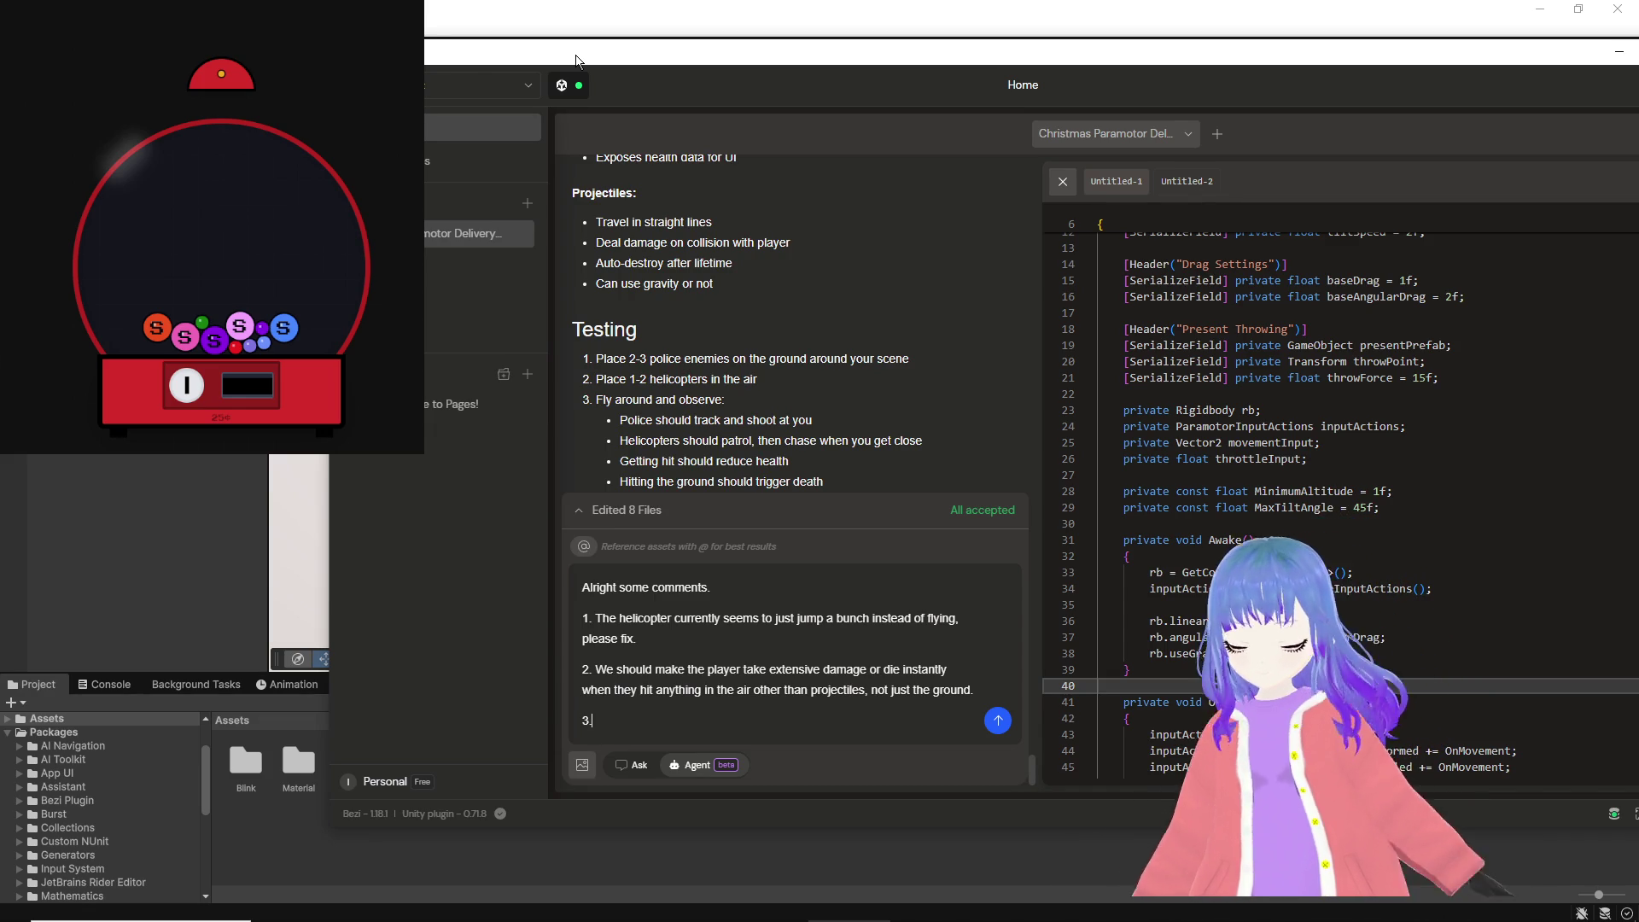
type(" the re")
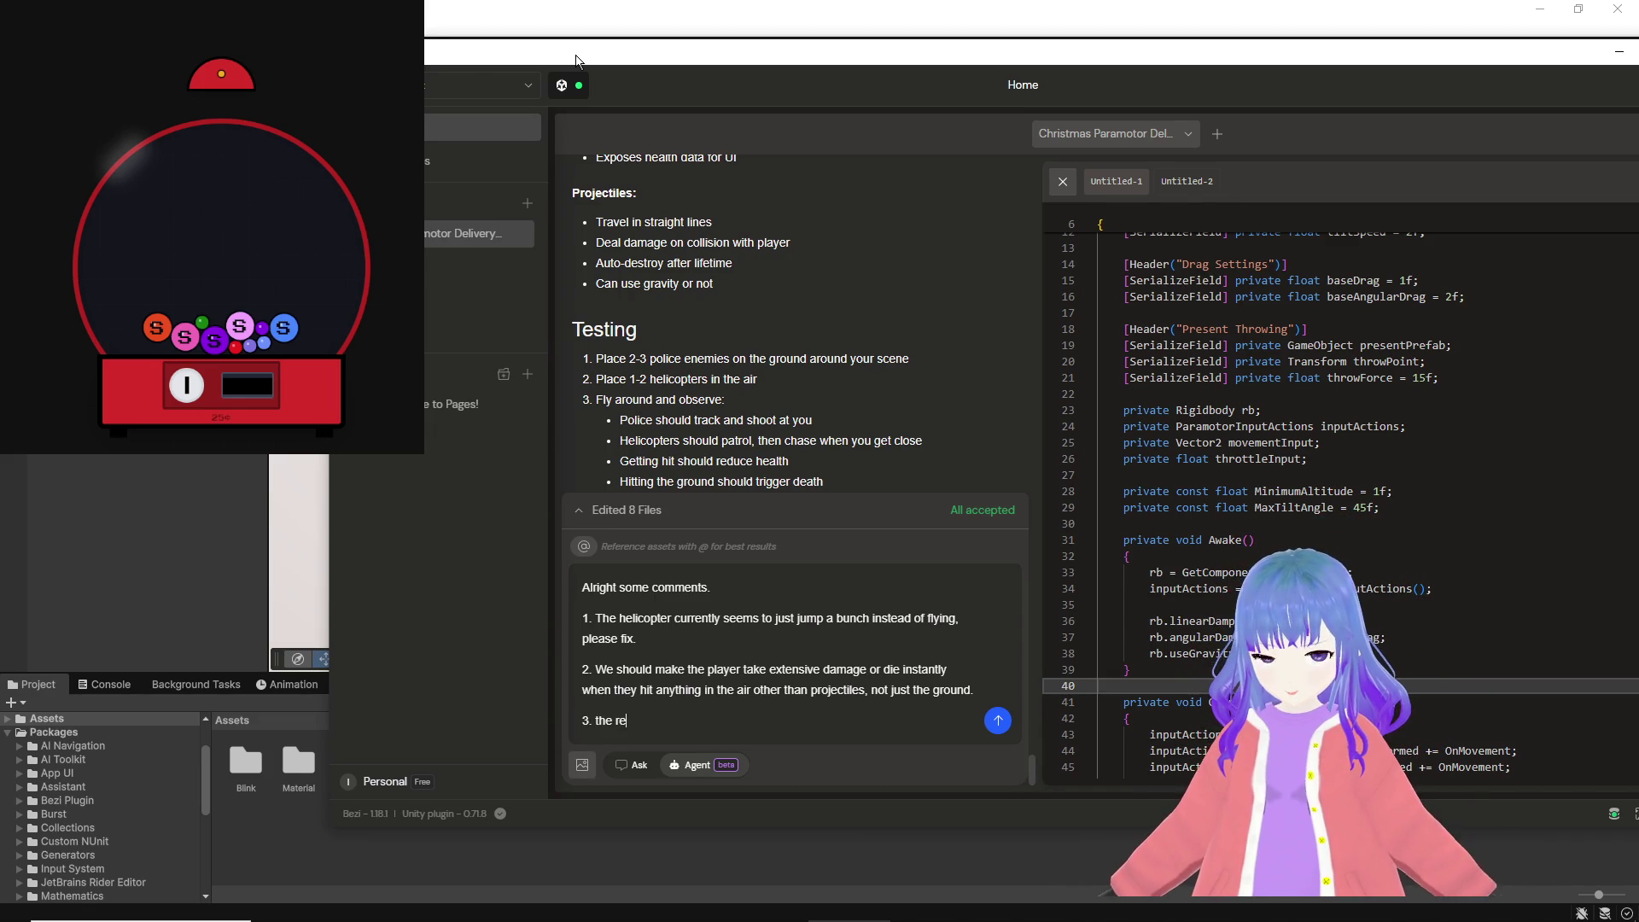
type("st works dec")
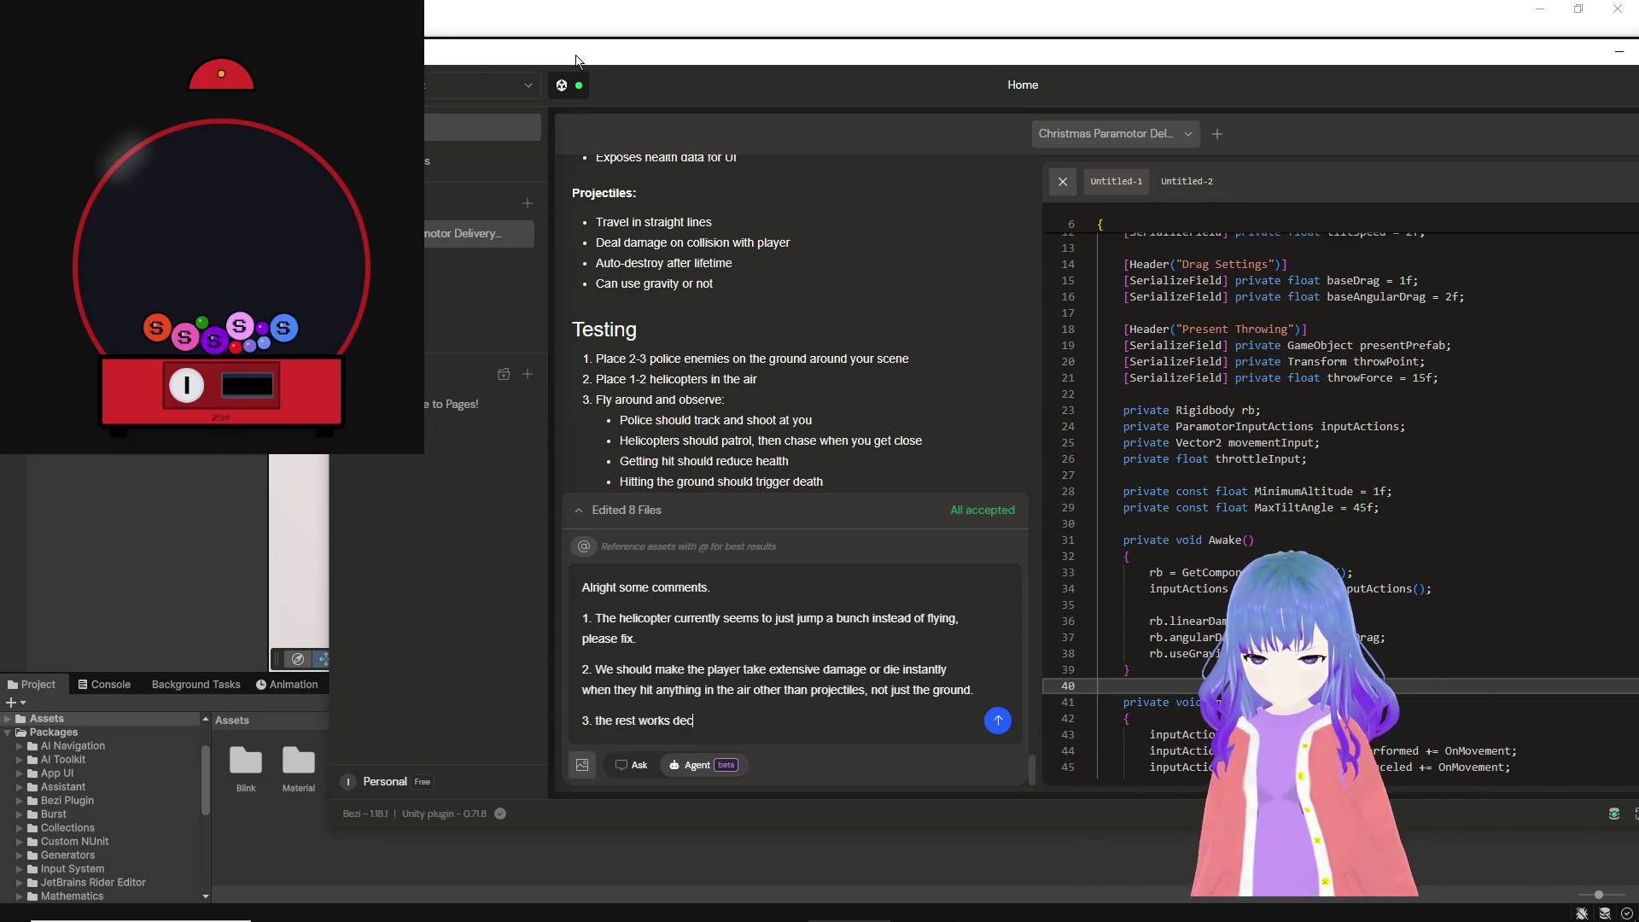
type("ently well but")
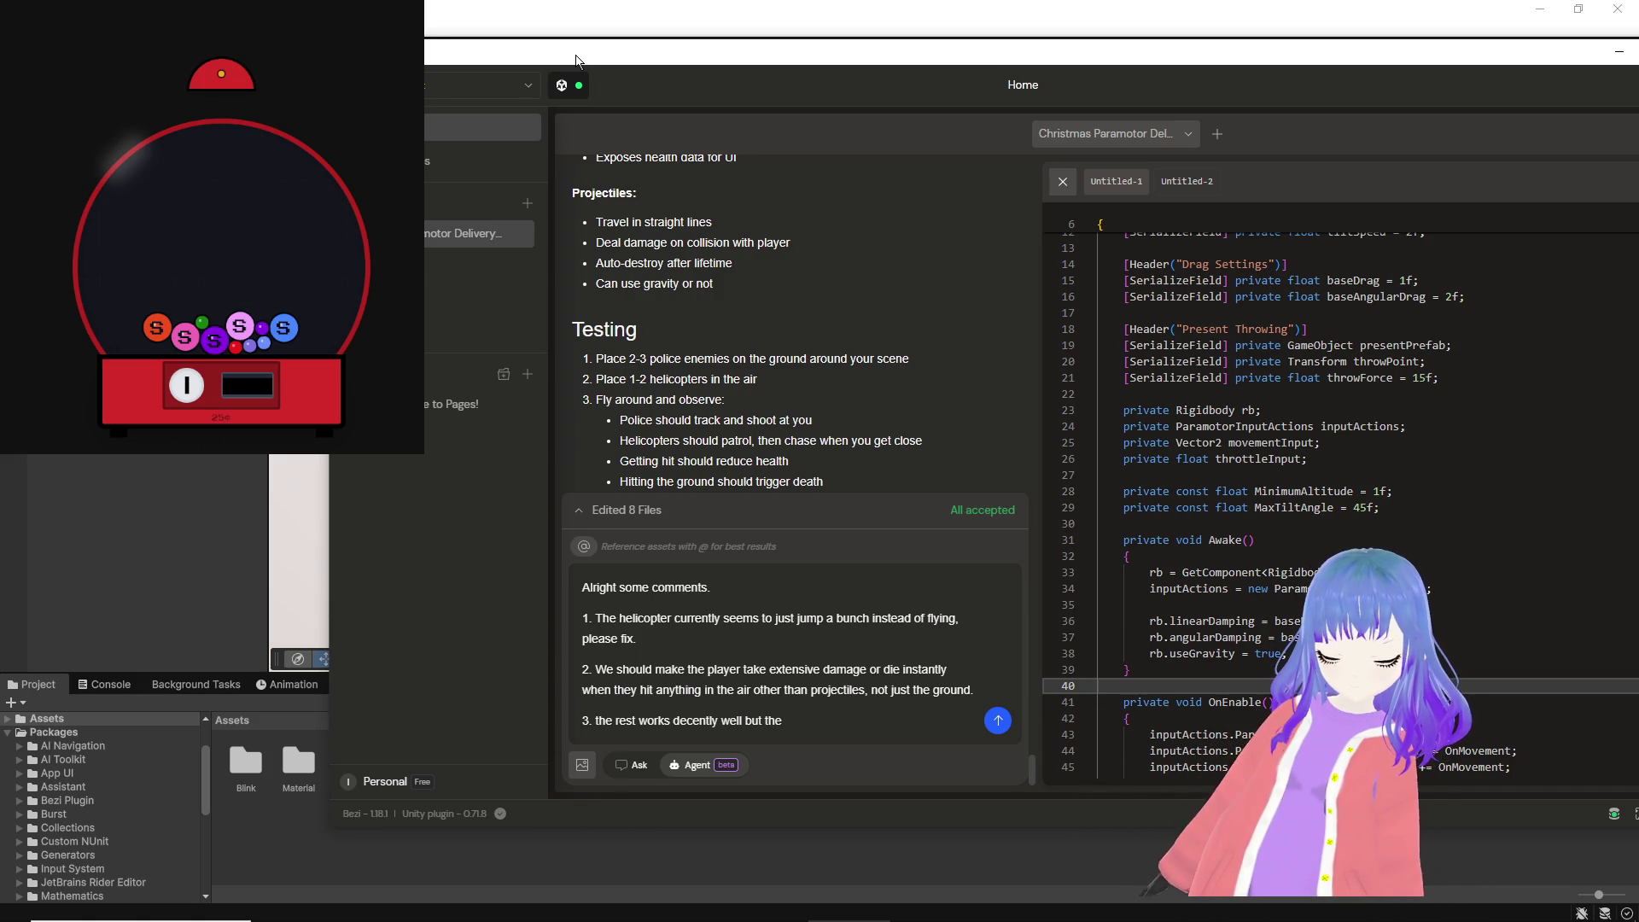
type(" we will need")
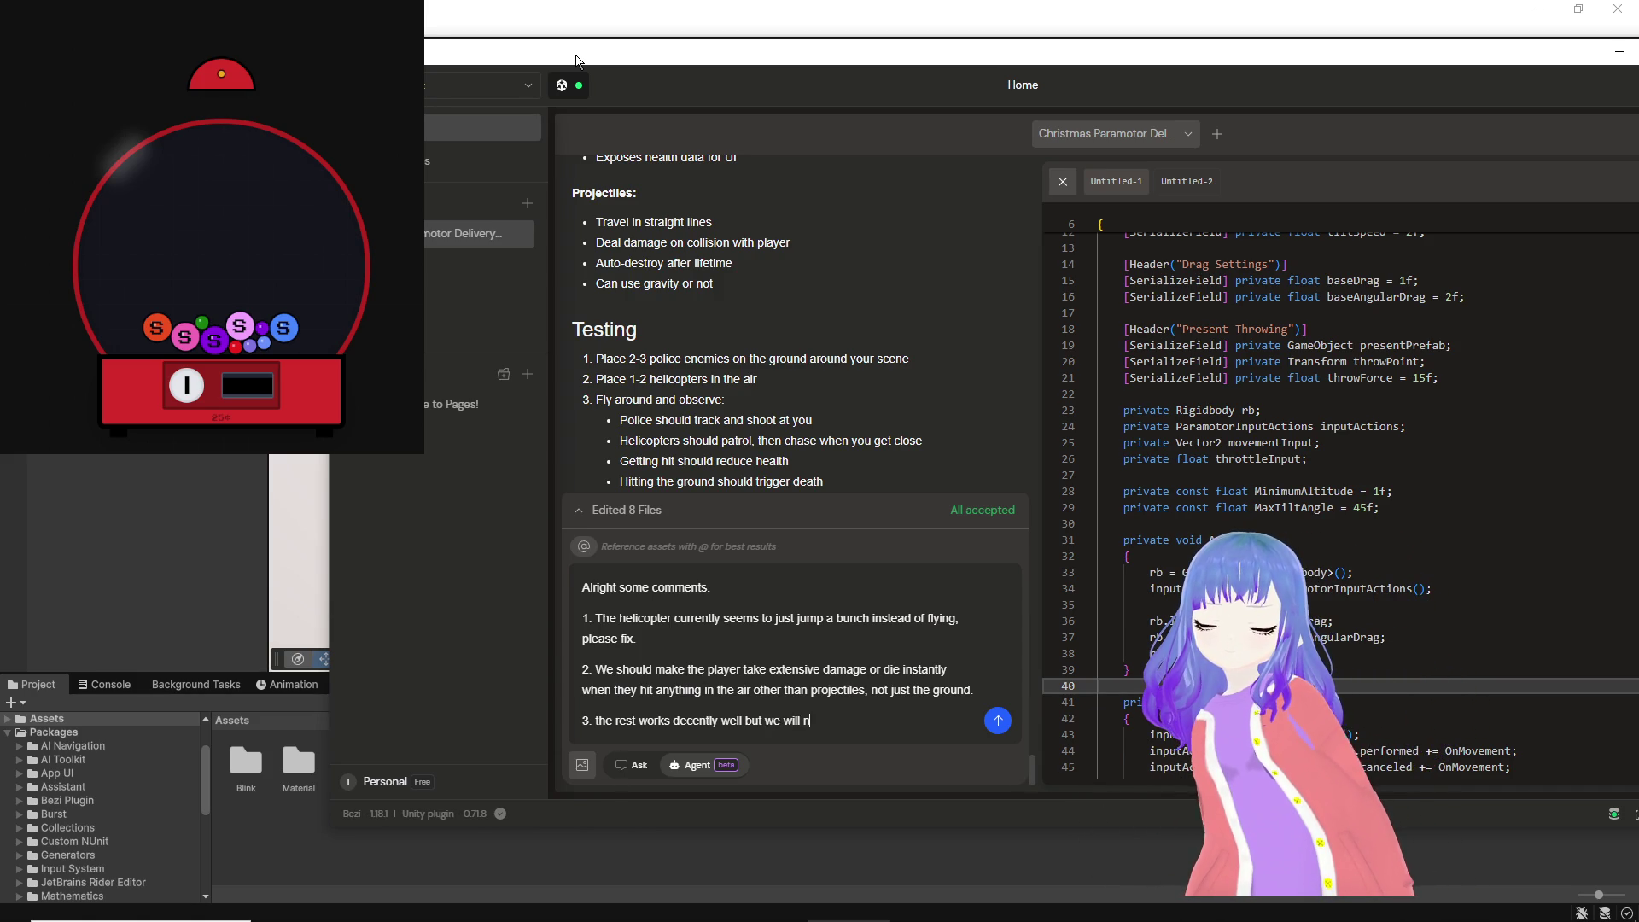
key("BackSpace")
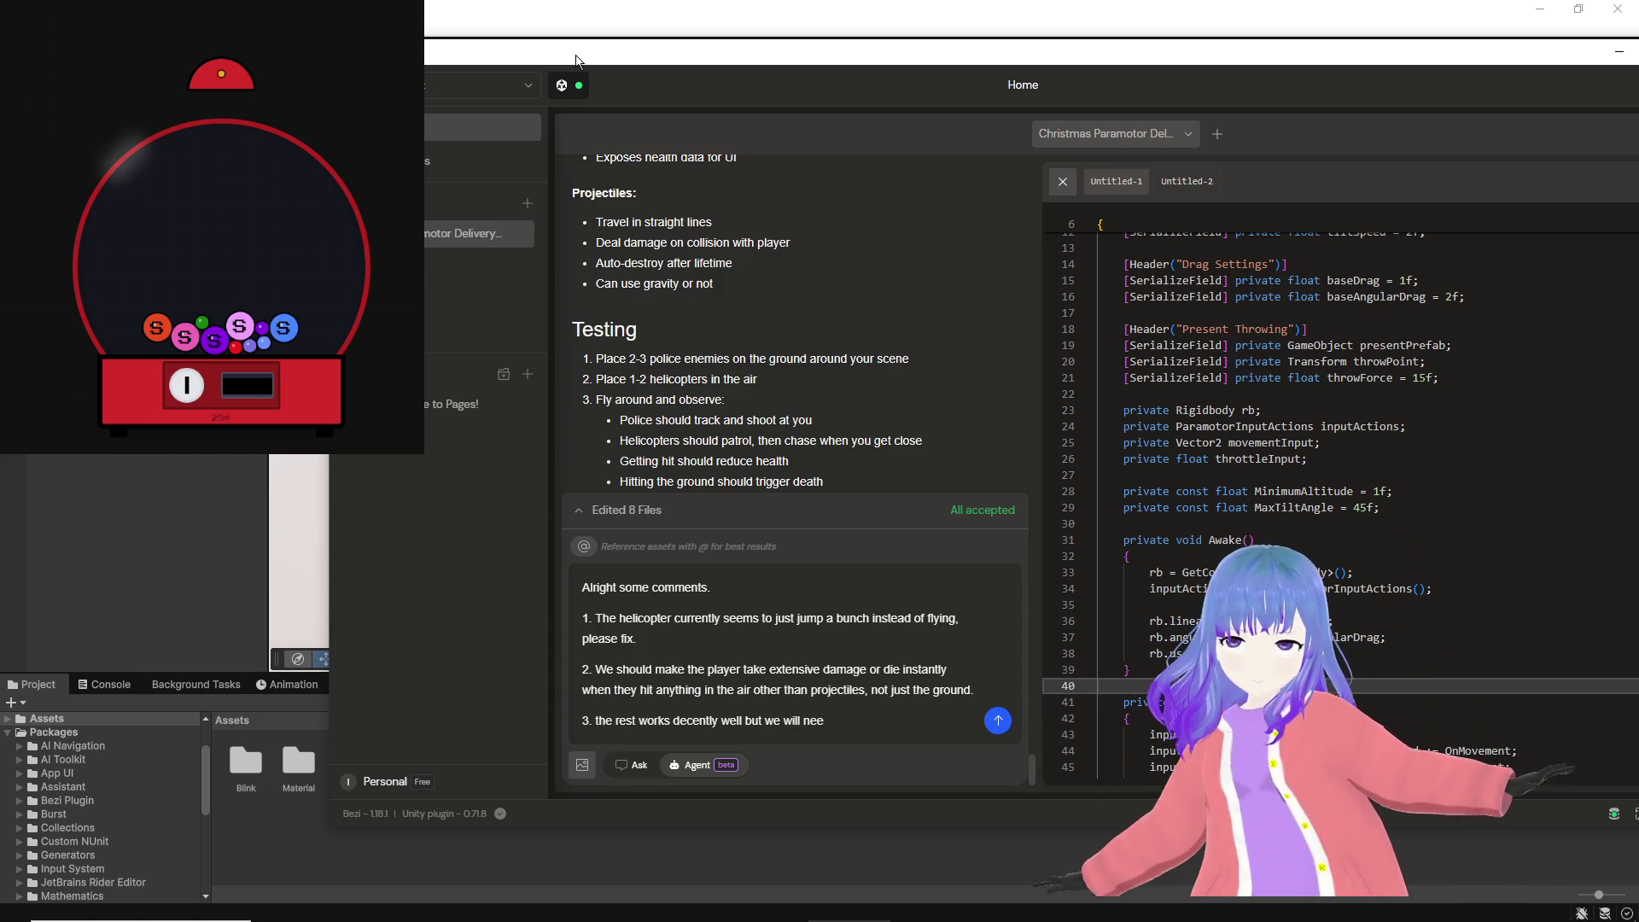
type("d to ma")
type("ke sure we're accom")
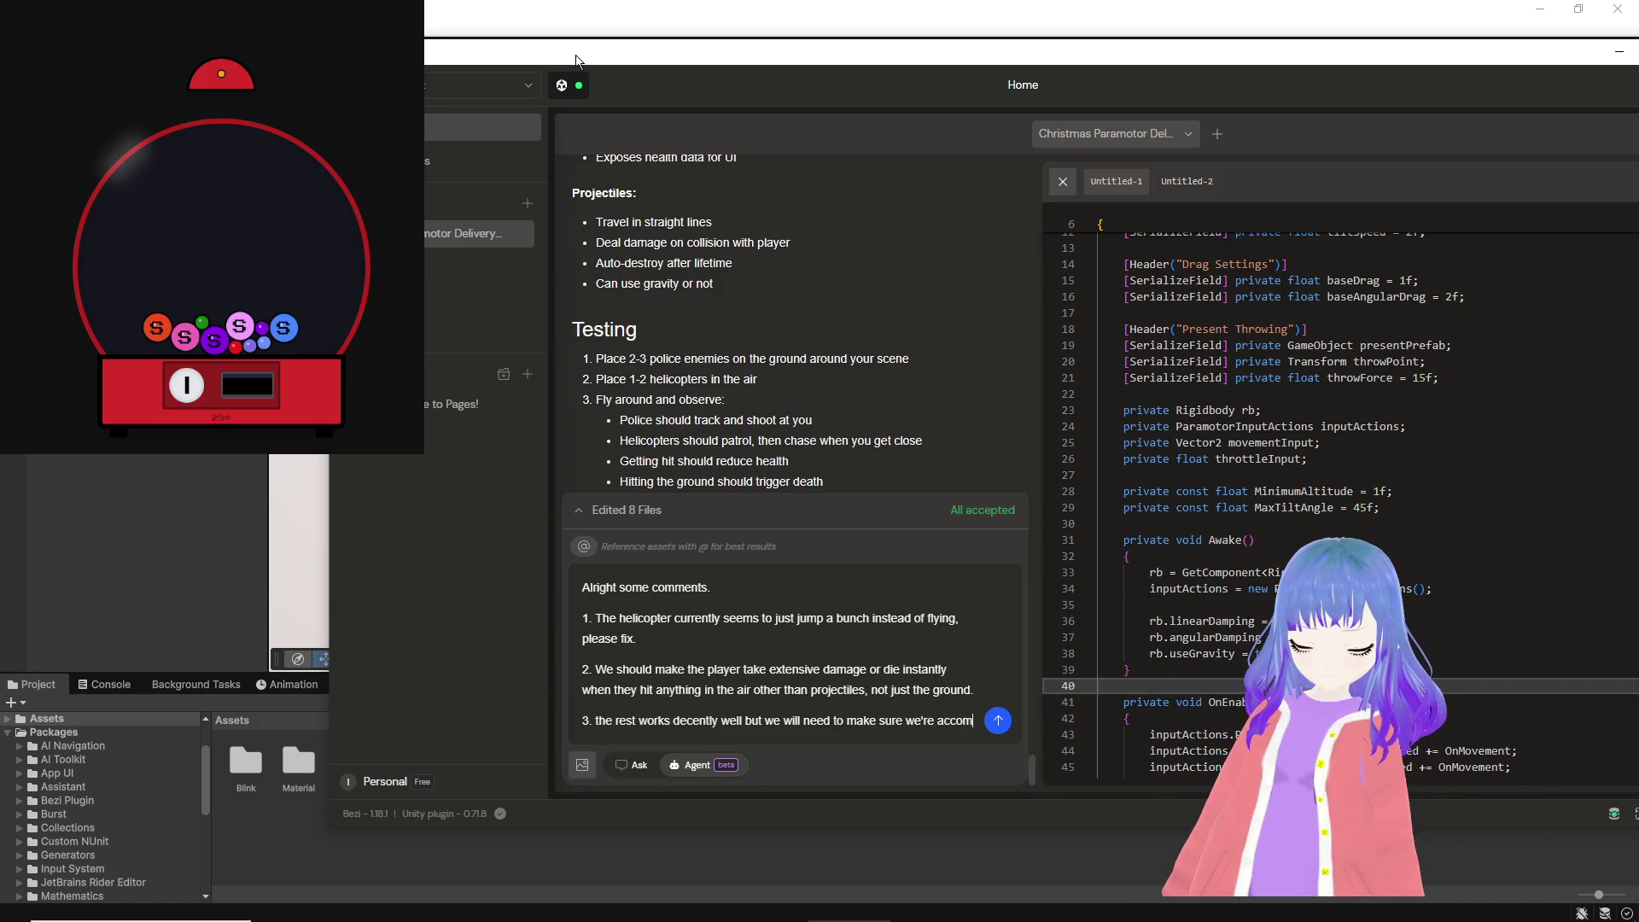
type("odating this gm")
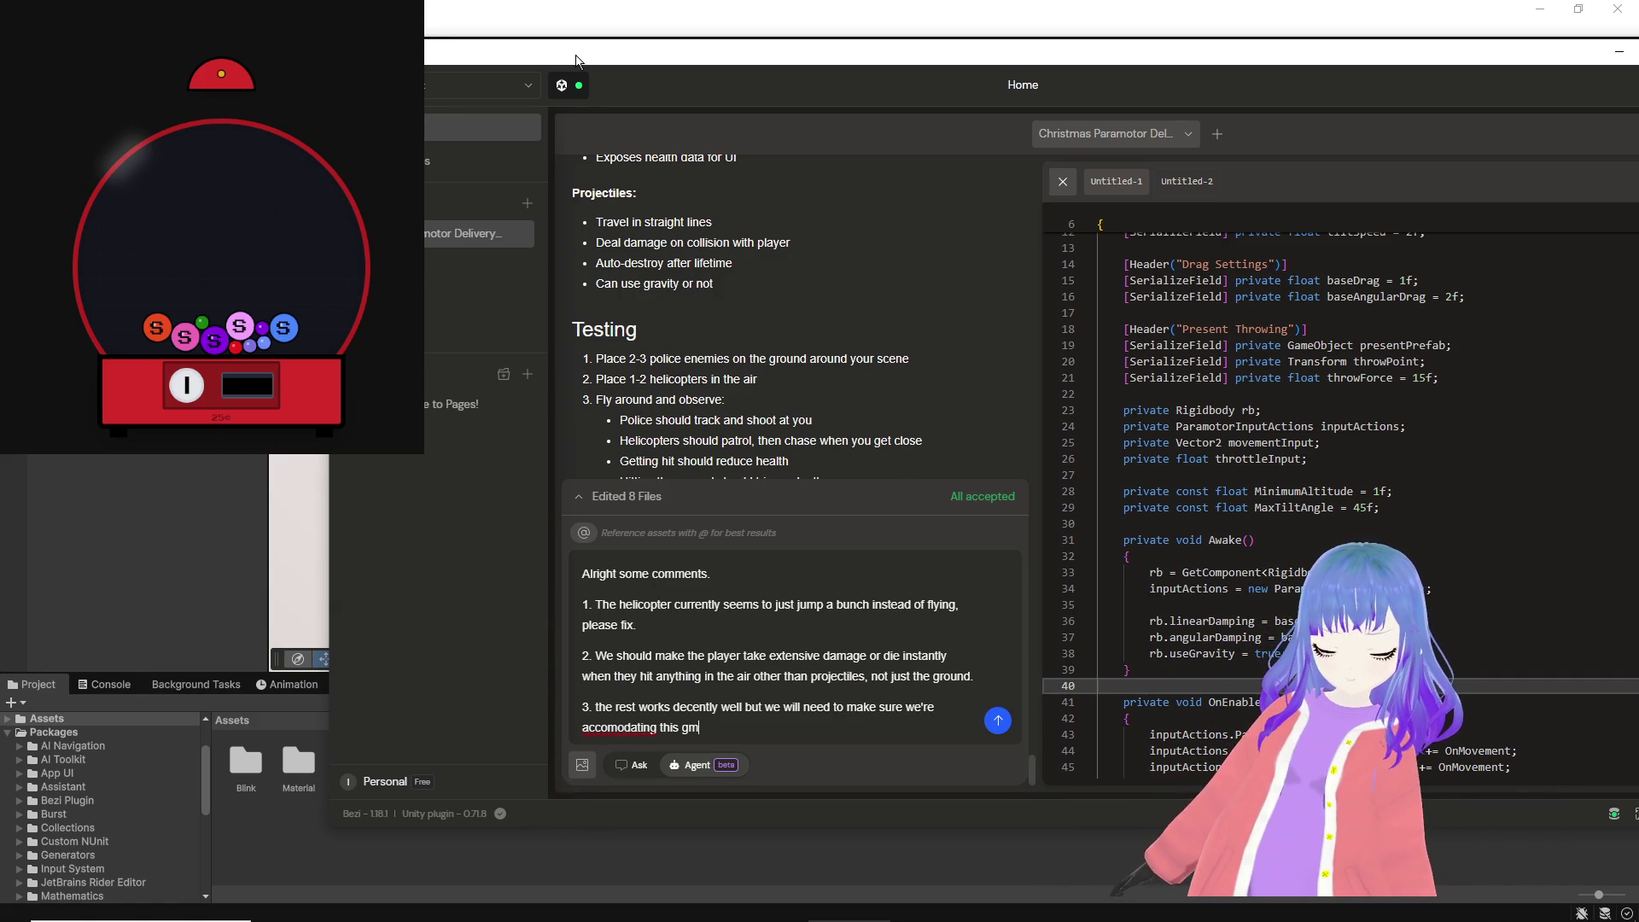
key("BackSpace")
type("ames endless nature, ie")
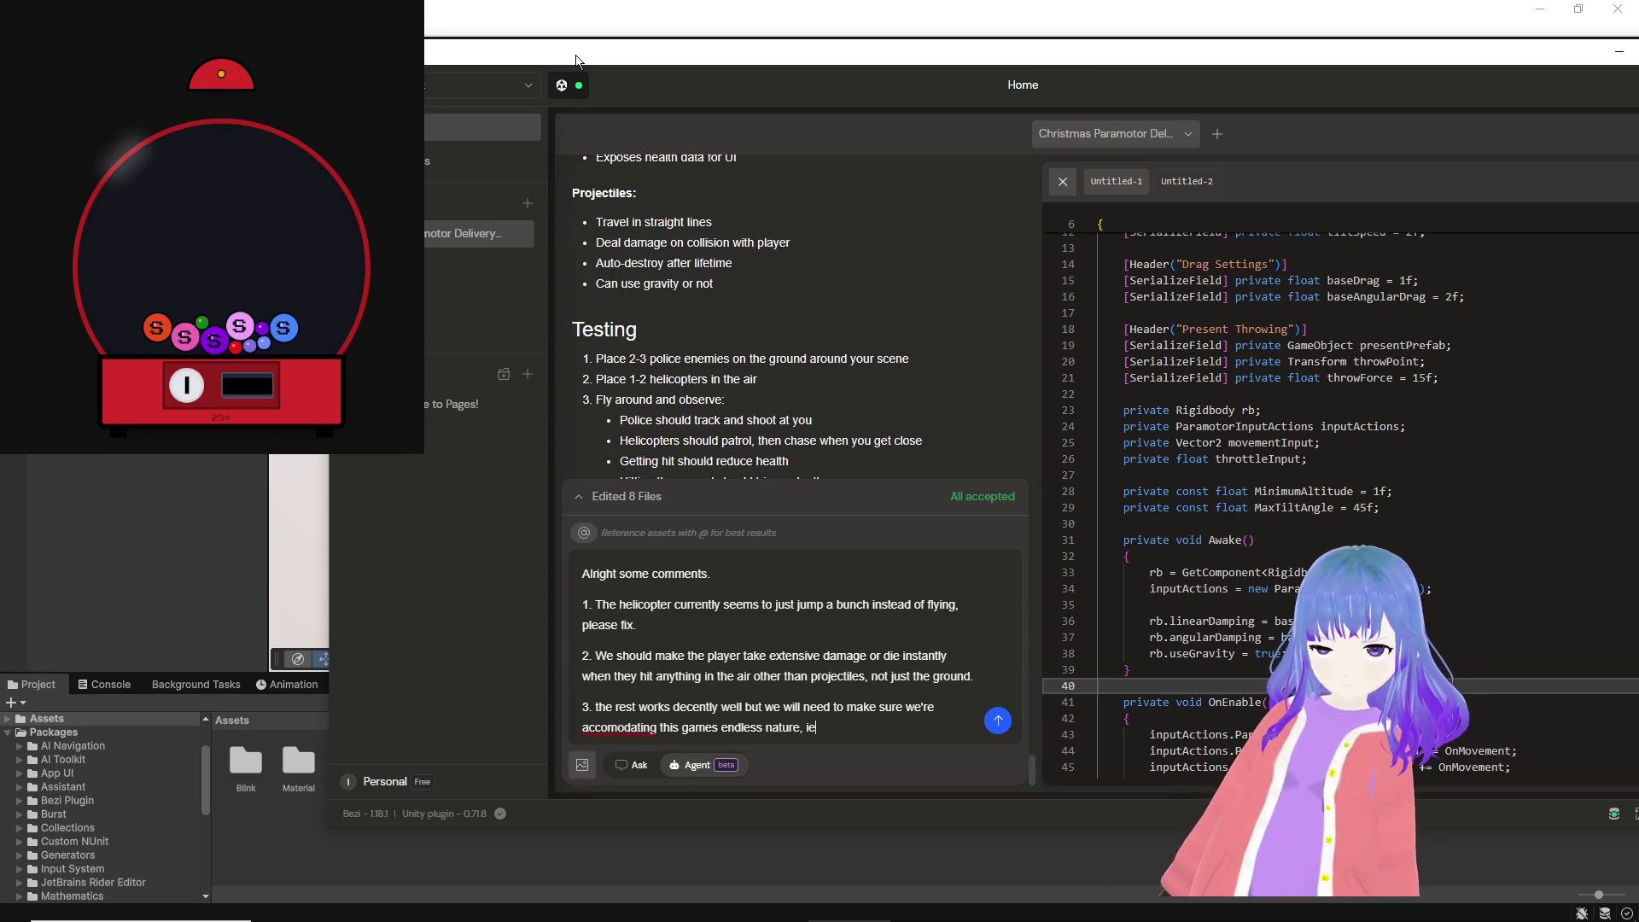
key("BackSpace")
type(".e. we're go")
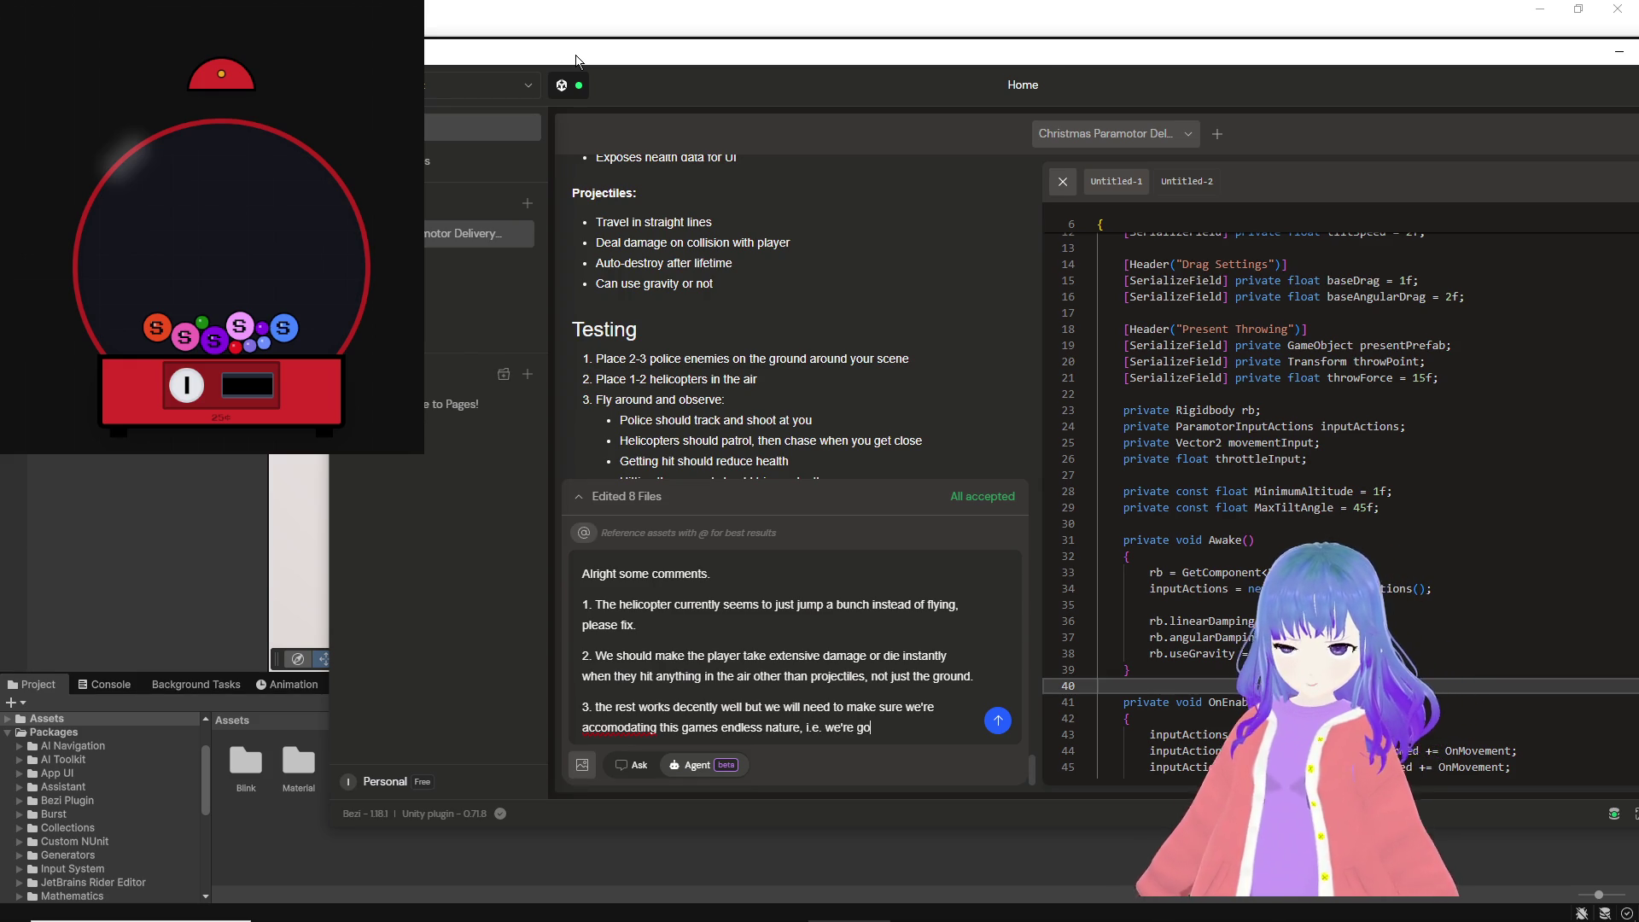
type("ing to dynamica")
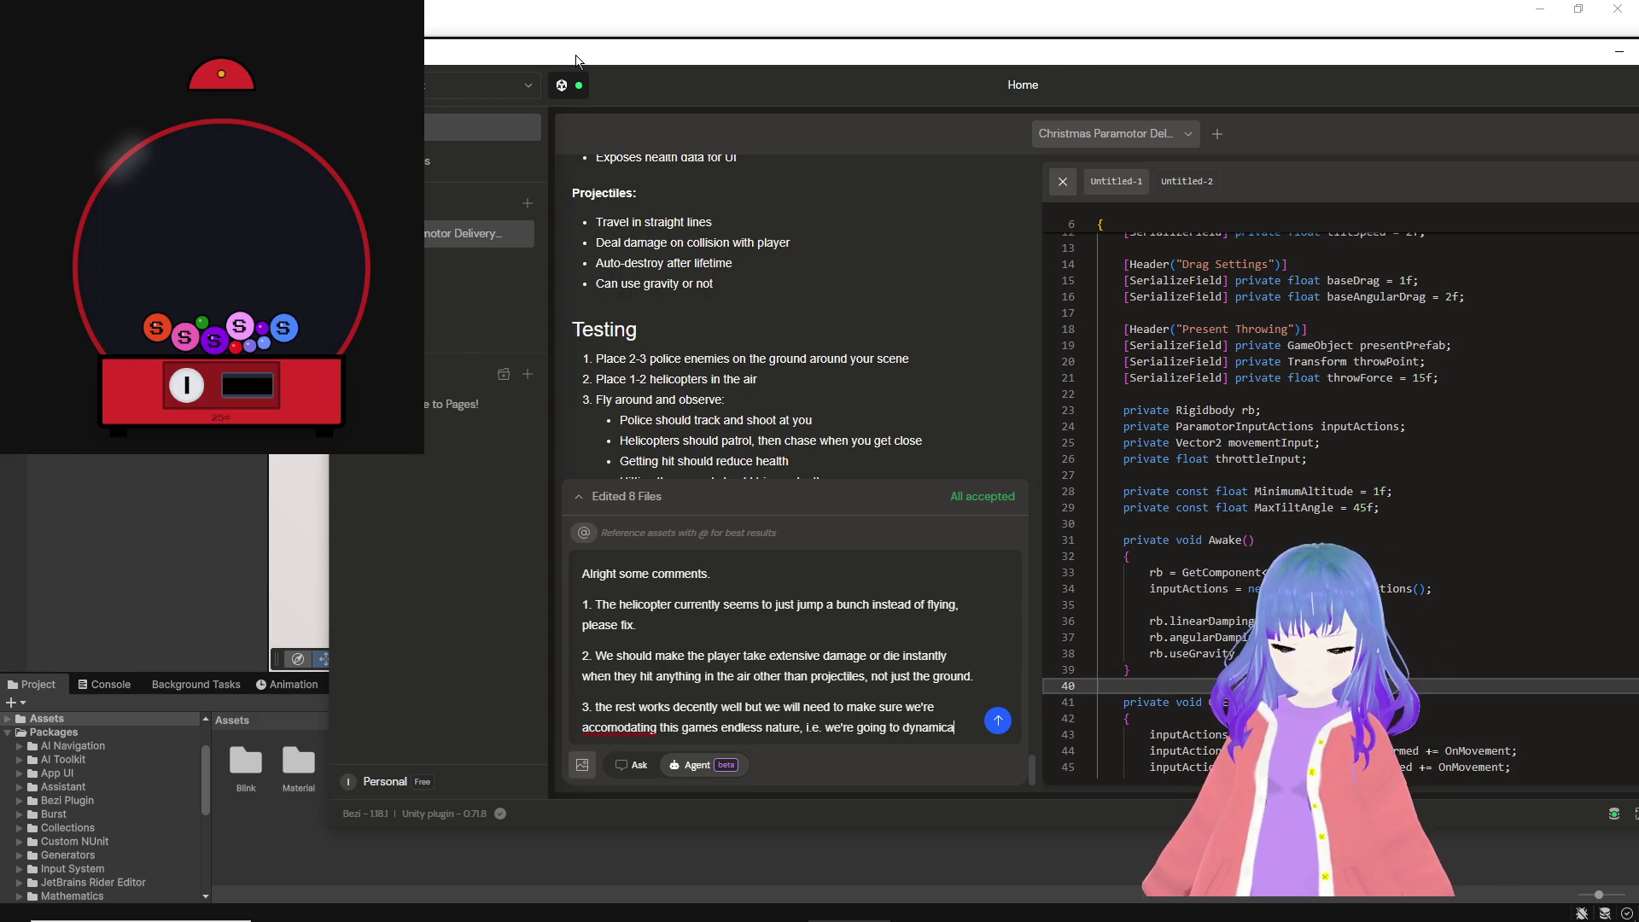
type("lly spawn more enem")
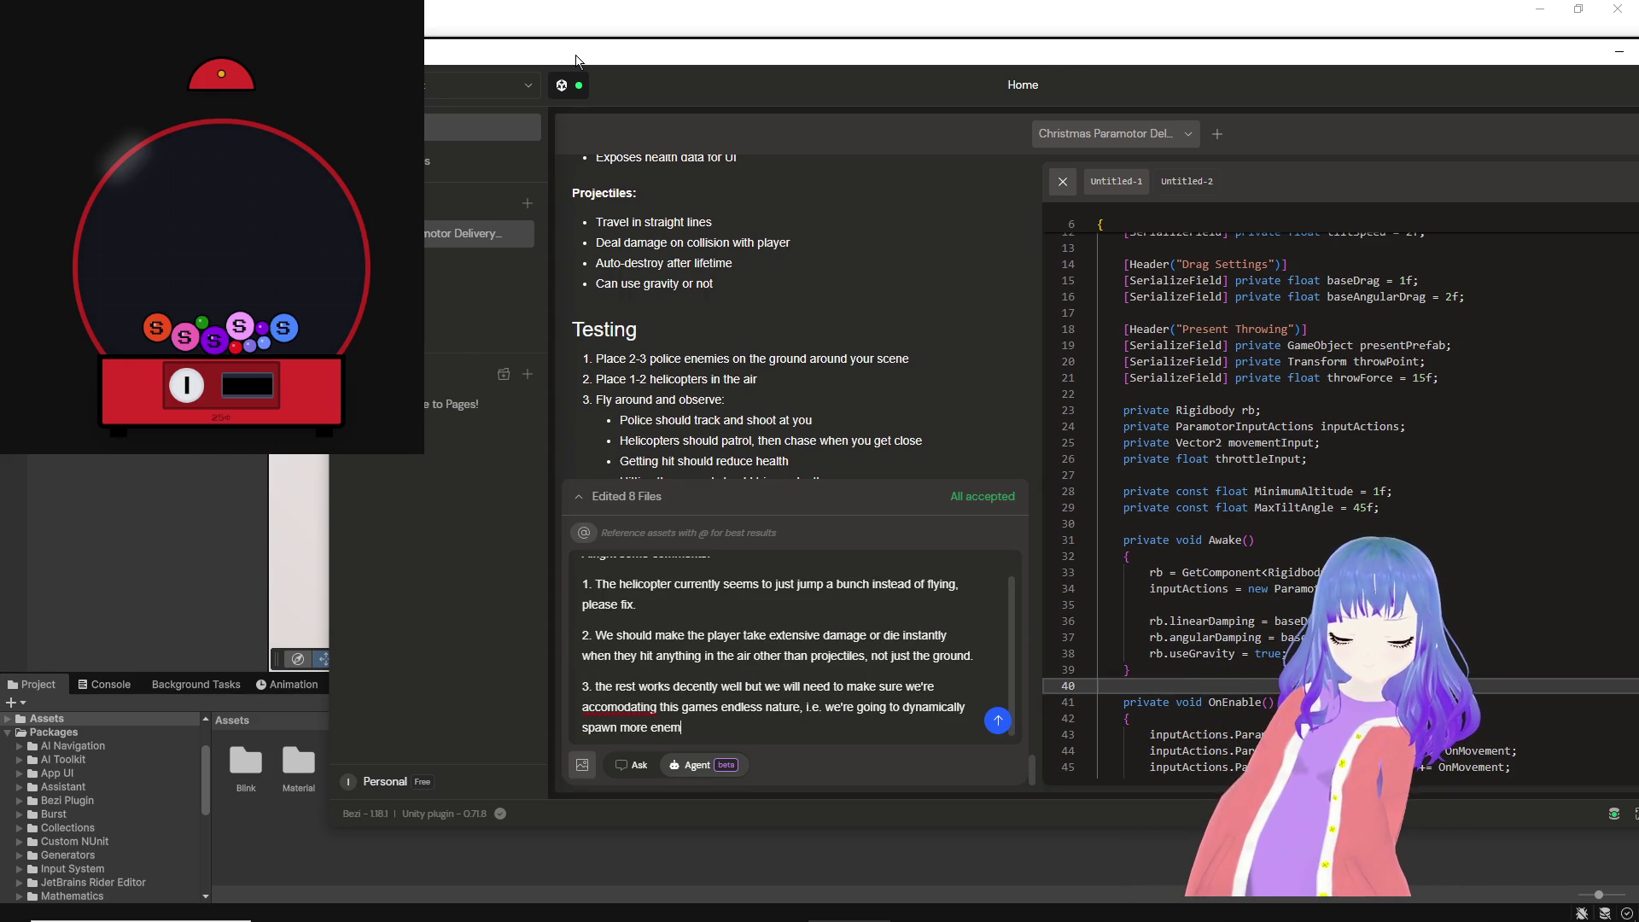
type("ies the fur")
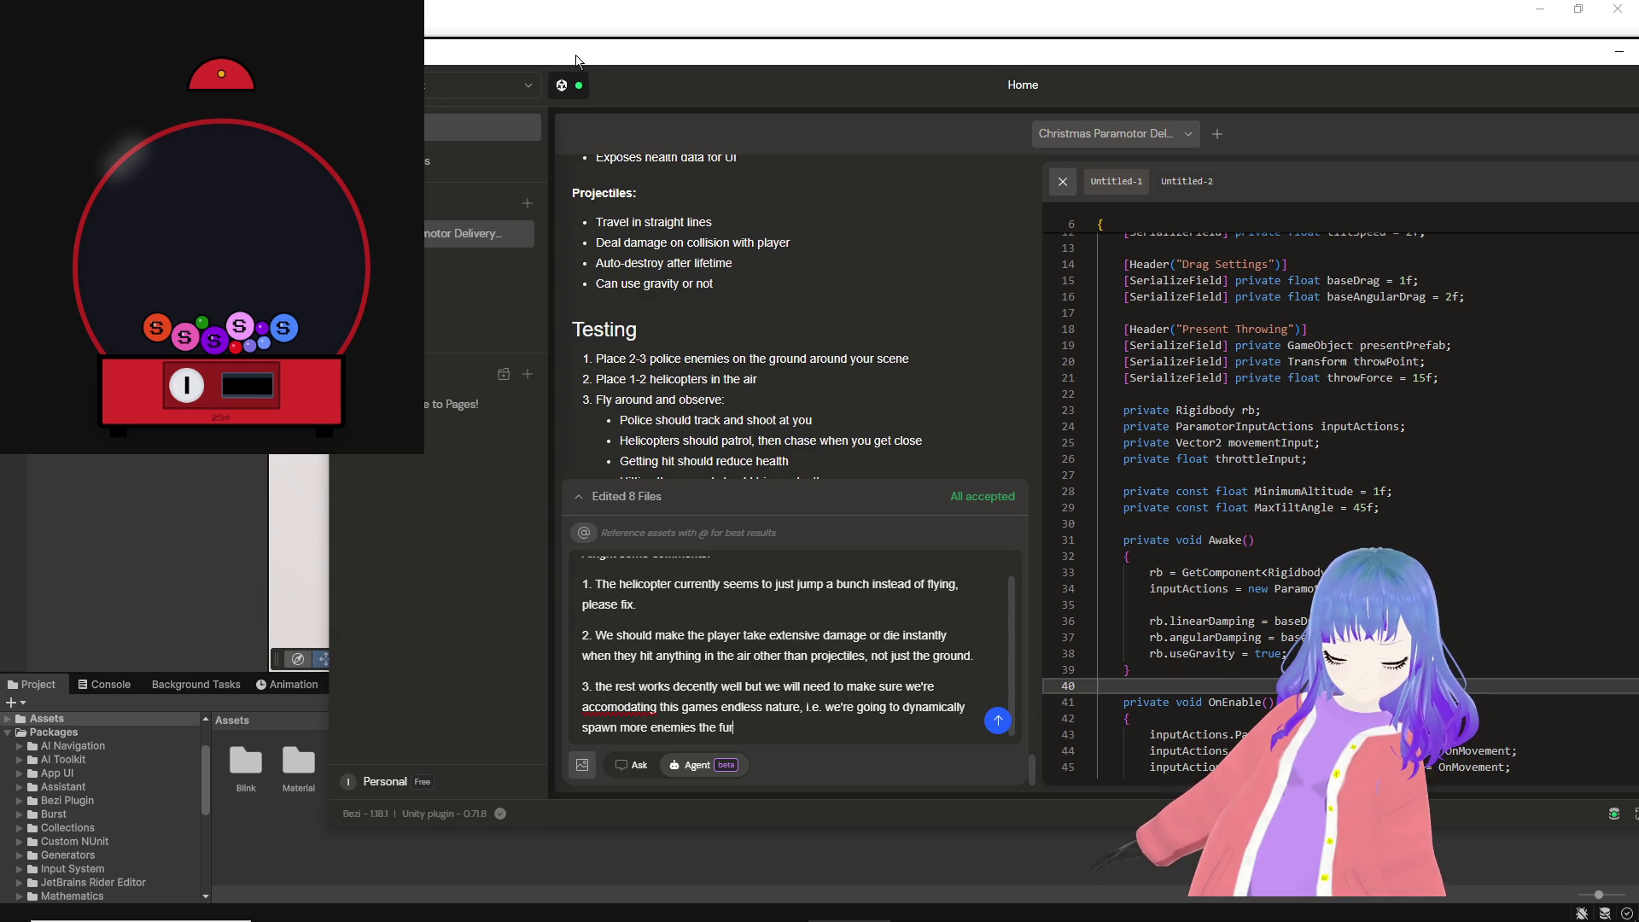
type("player")
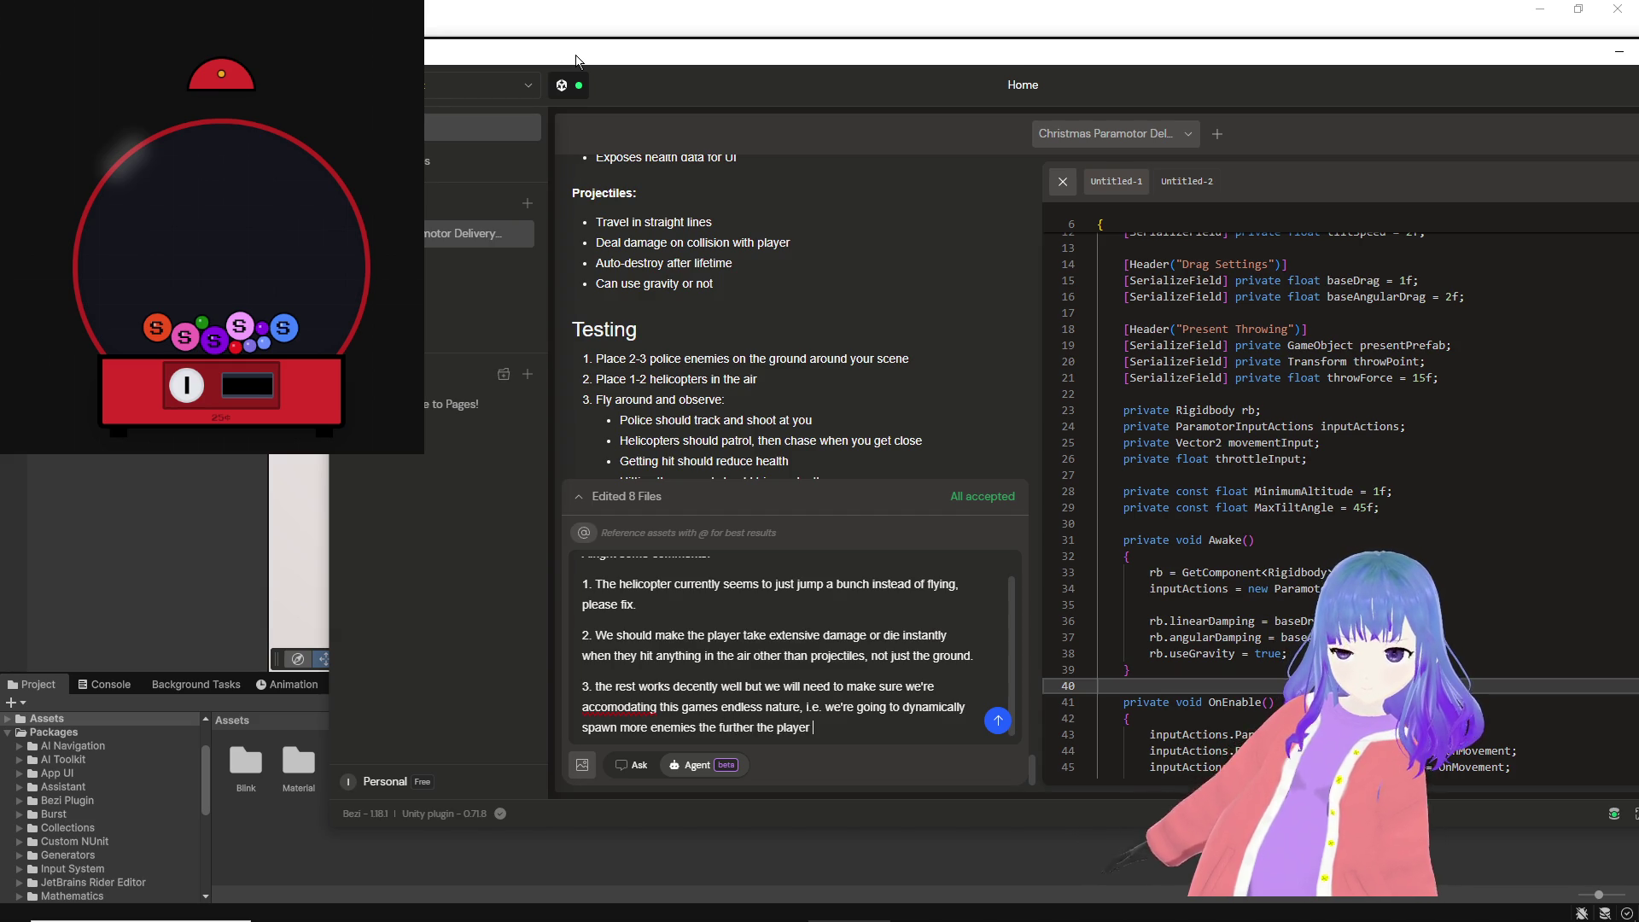
type("goes.")
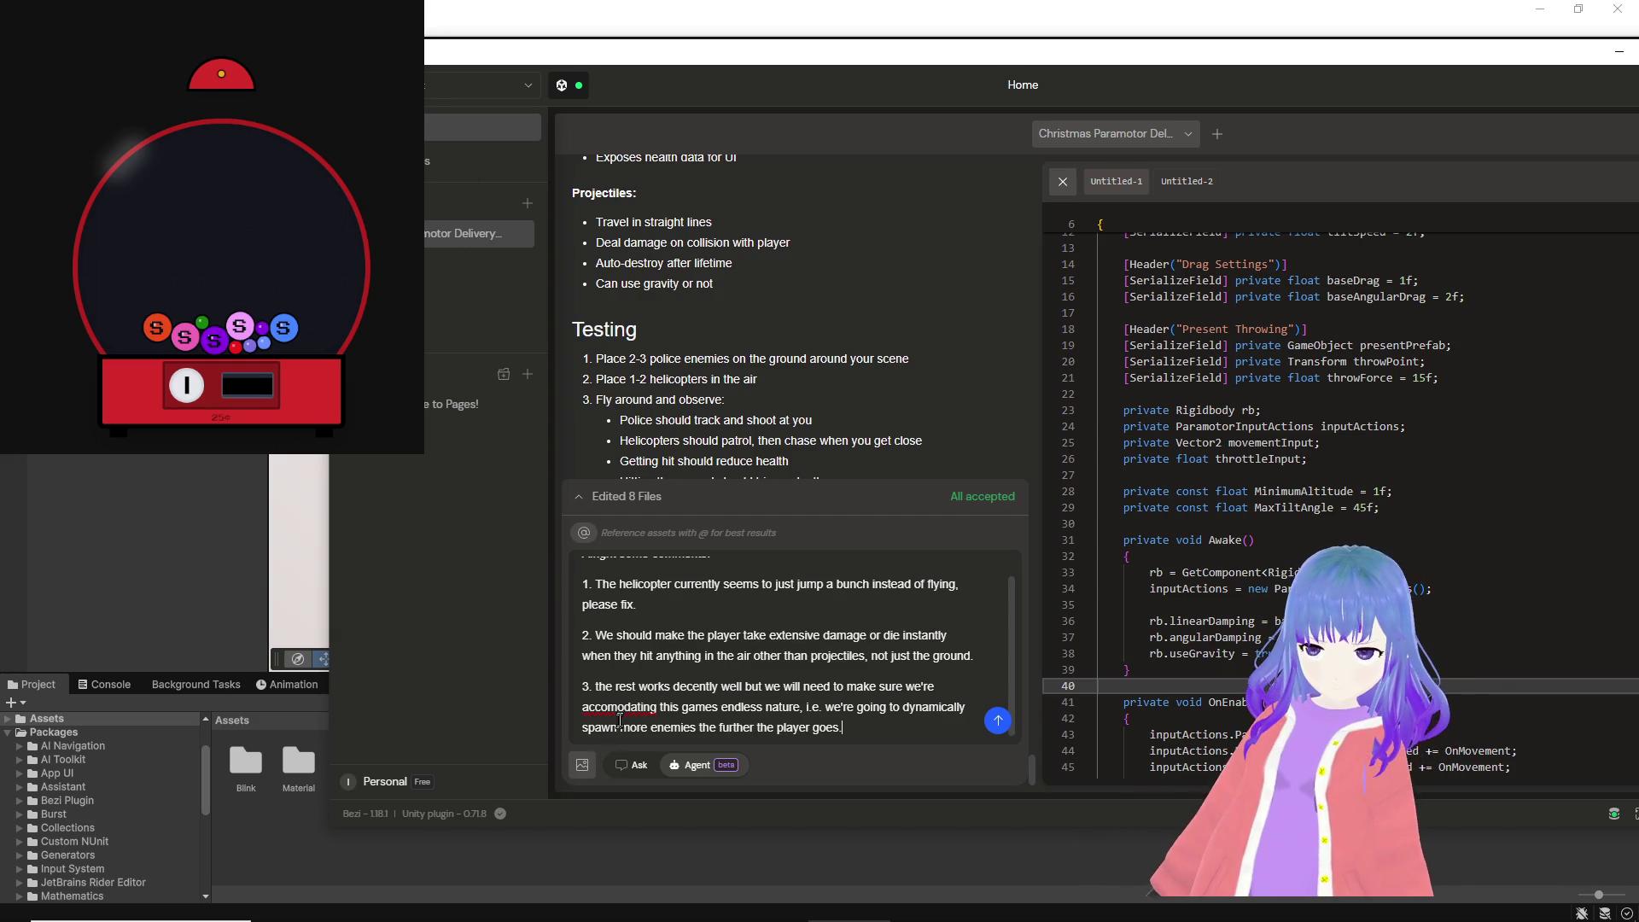
right_click(621, 709)
left_click(670, 726)
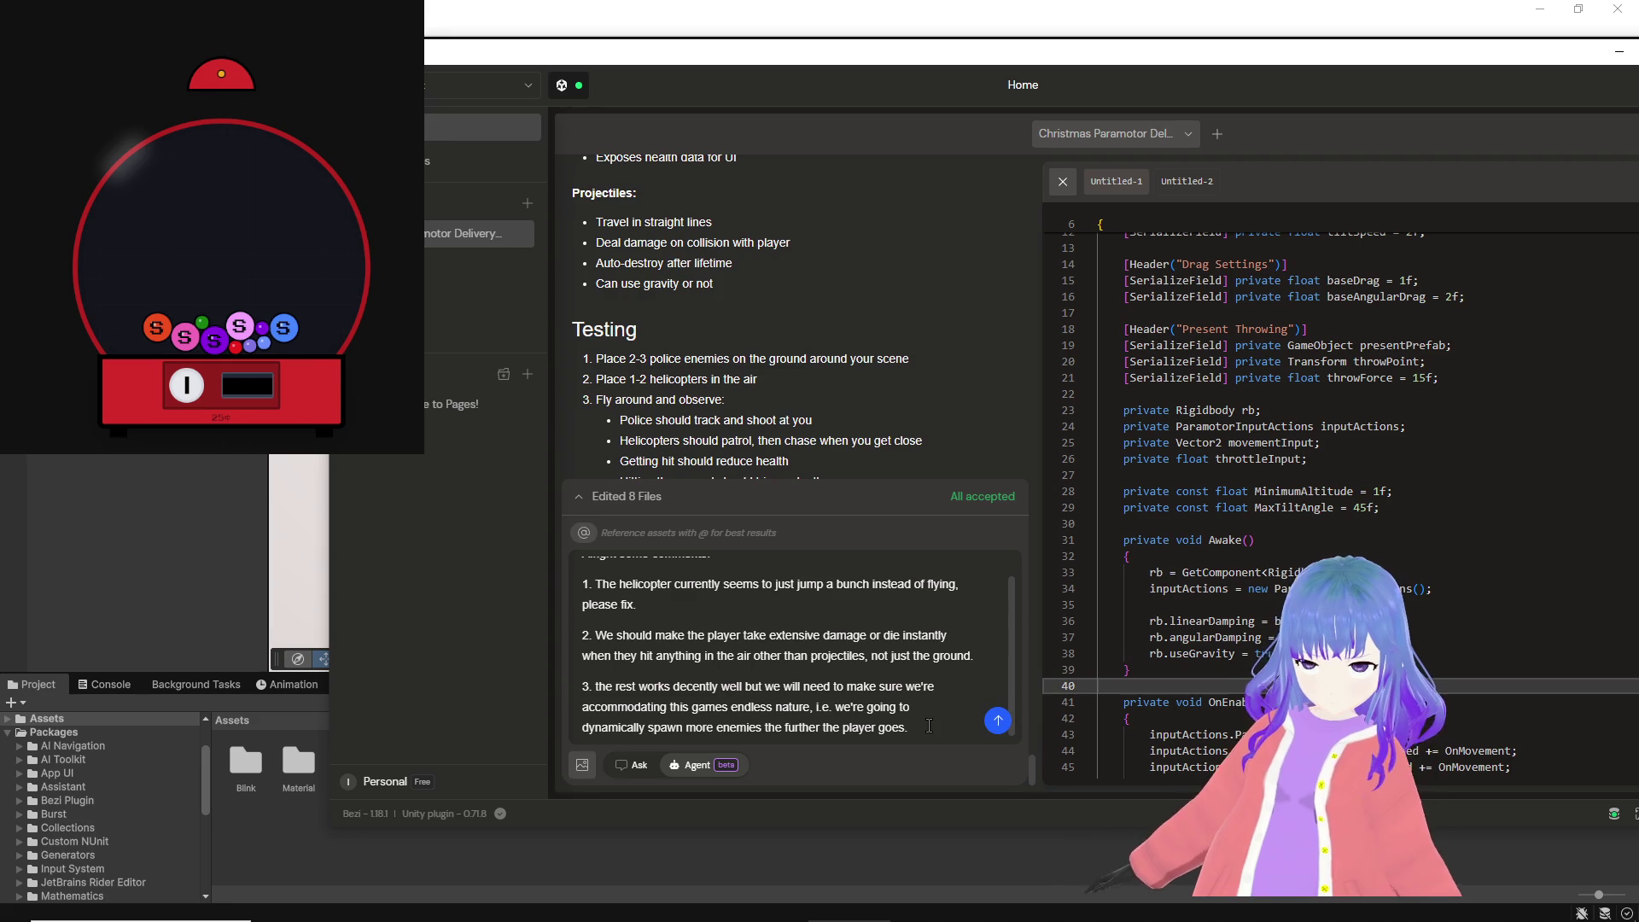
Step: Add point 4 (building window script) and point 5 (procedurally generated grid city), then send
key("shift+Return")
type("4. B")
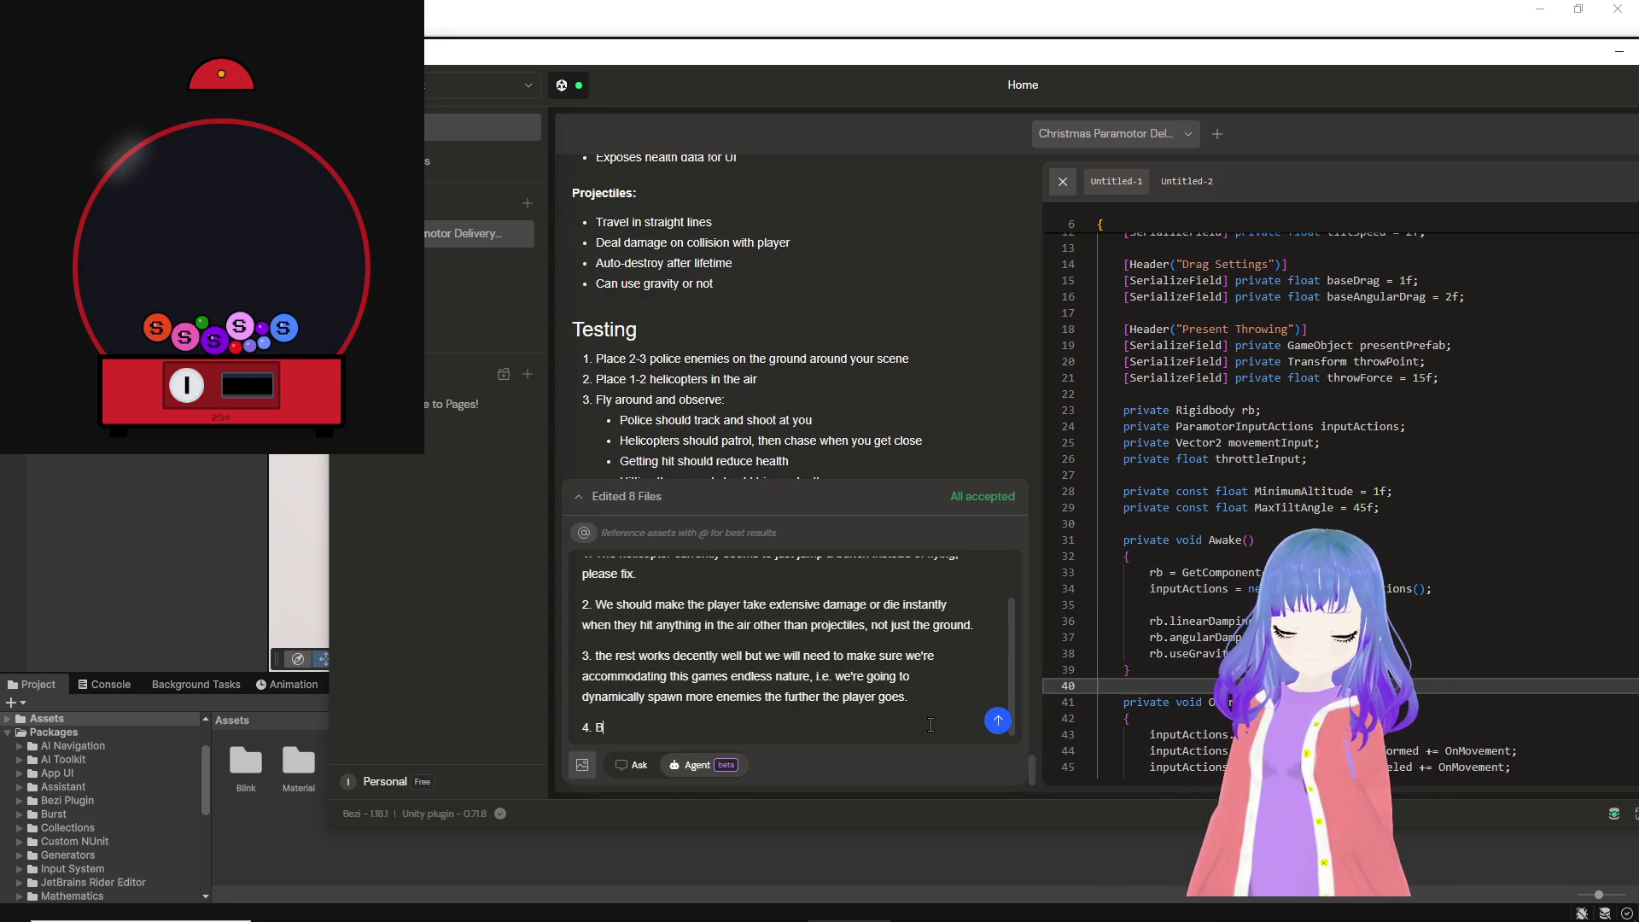
type("efore make")
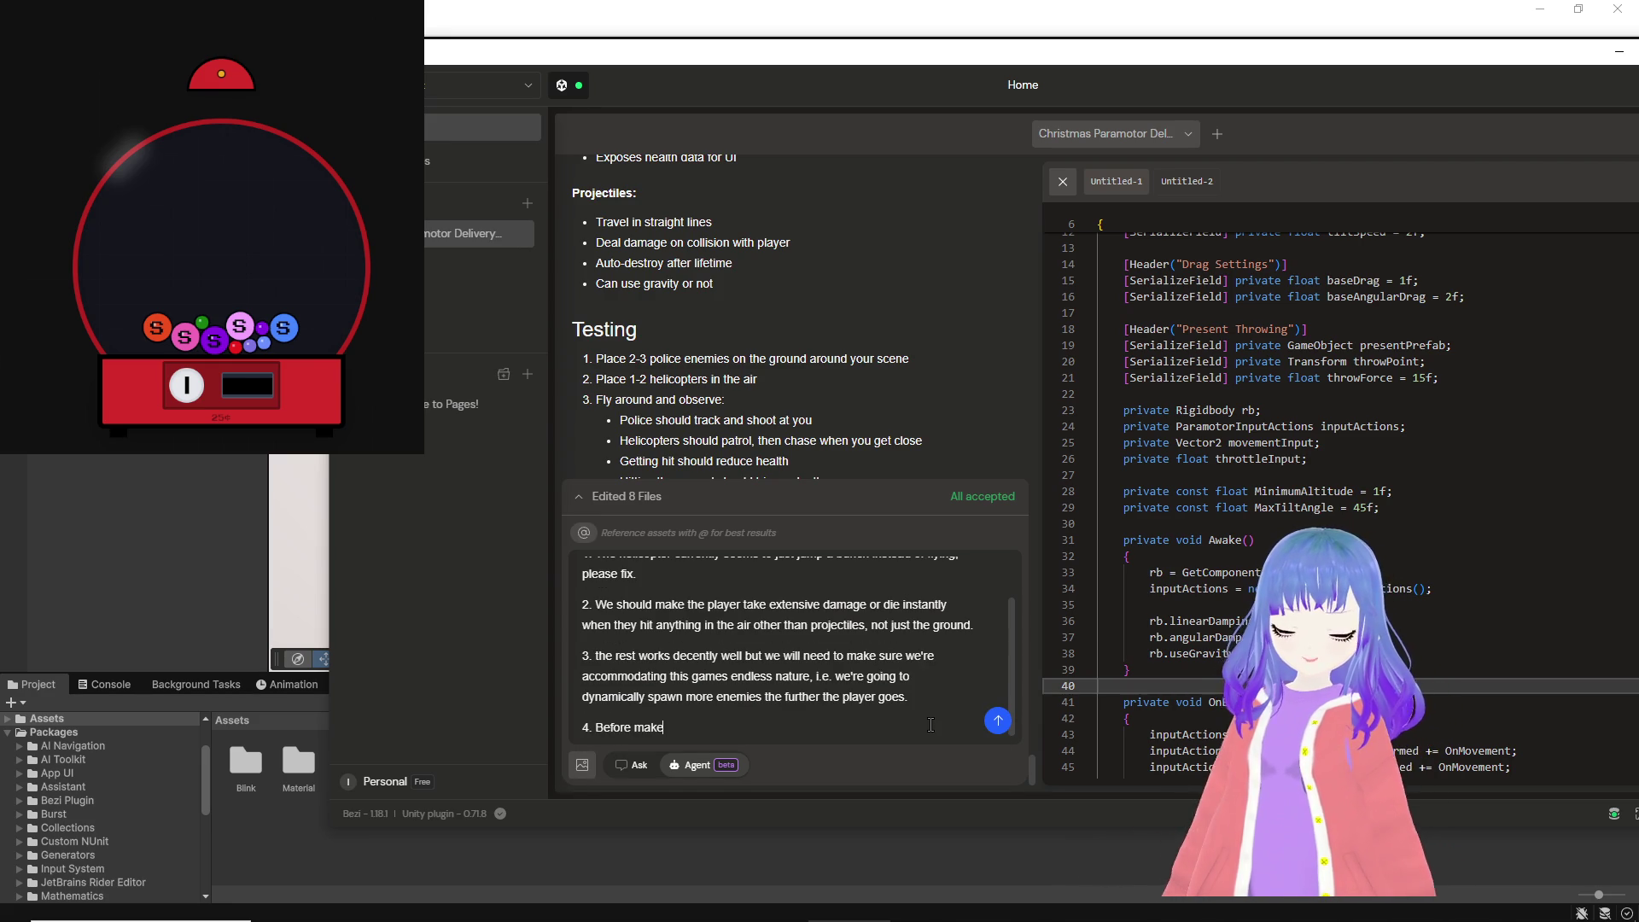
key("BackSpace")
type("ing any sco")
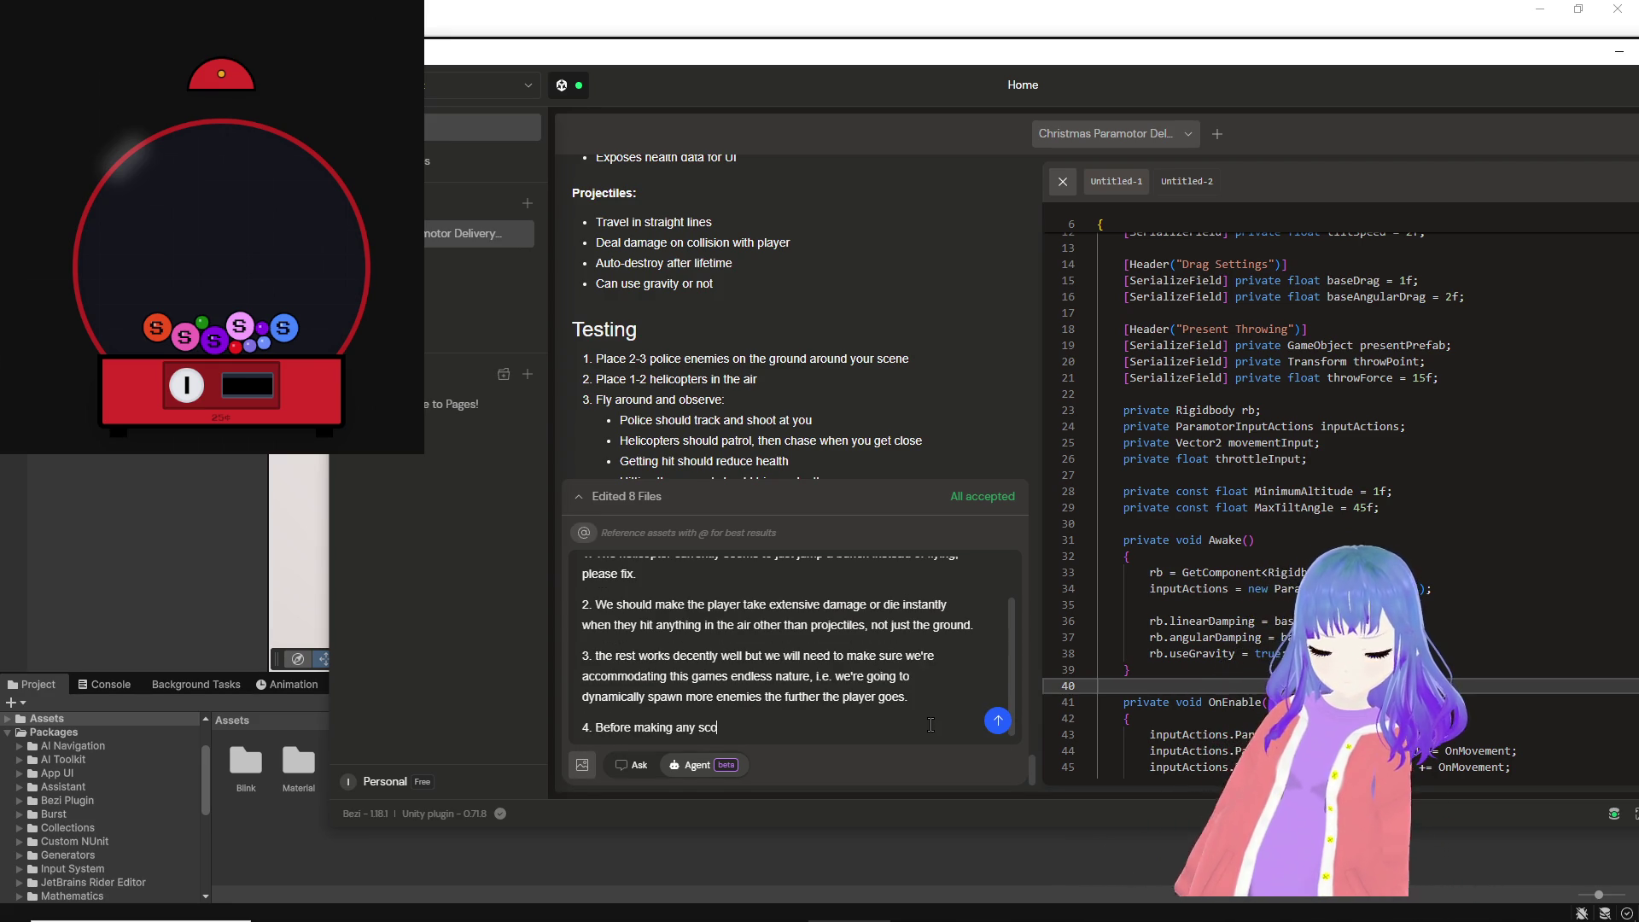
type("ring script we")
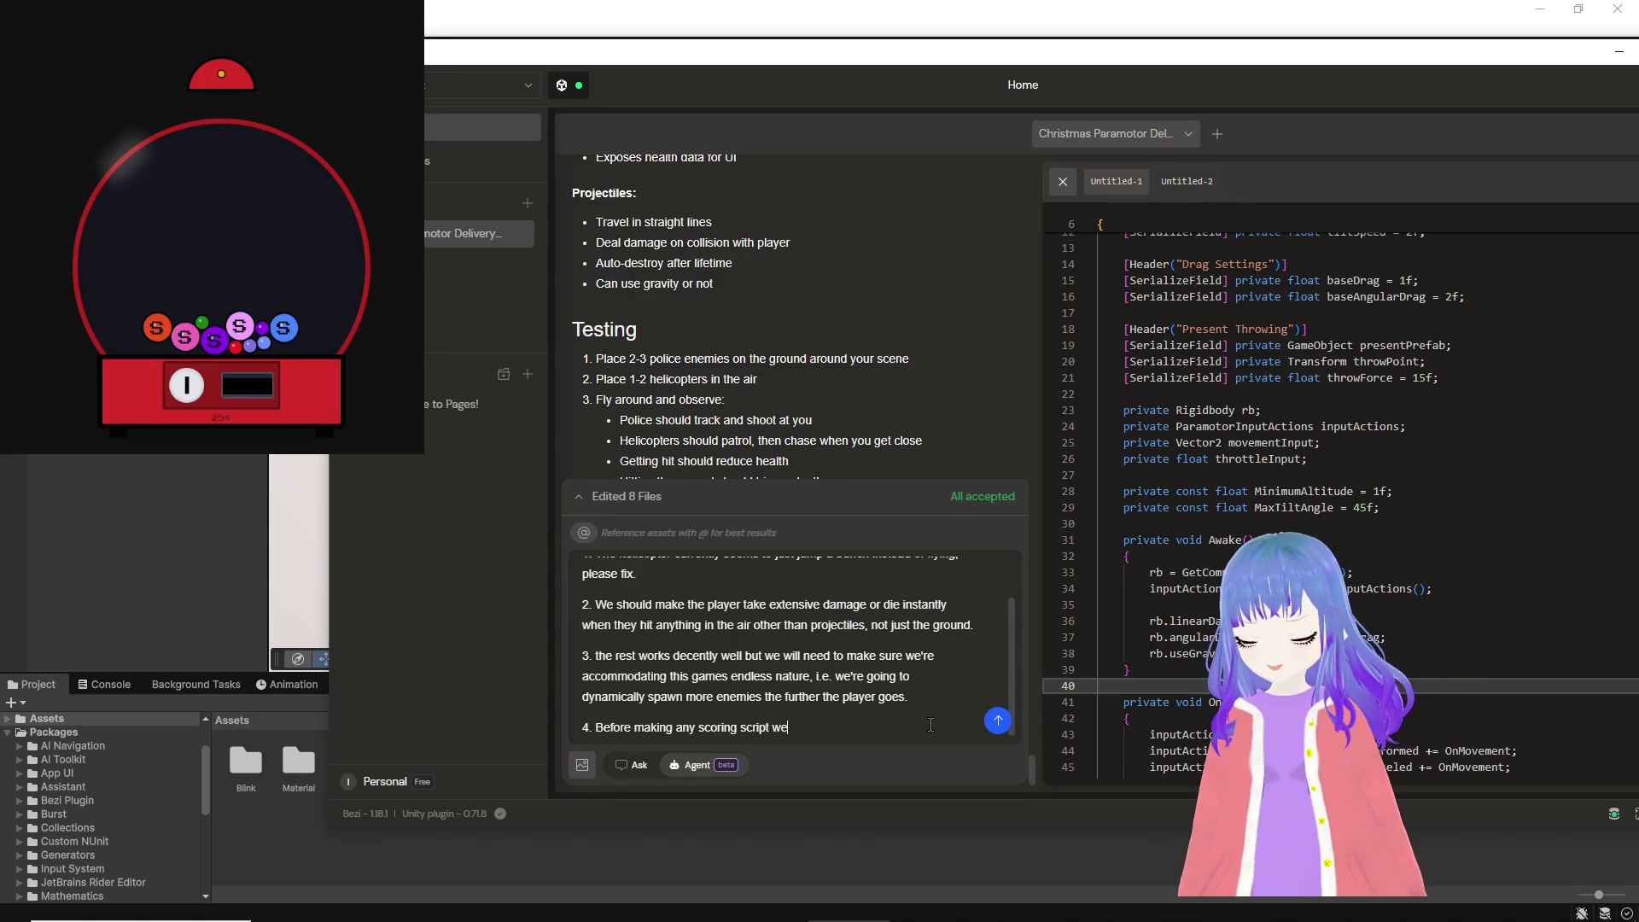
type("make a wi")
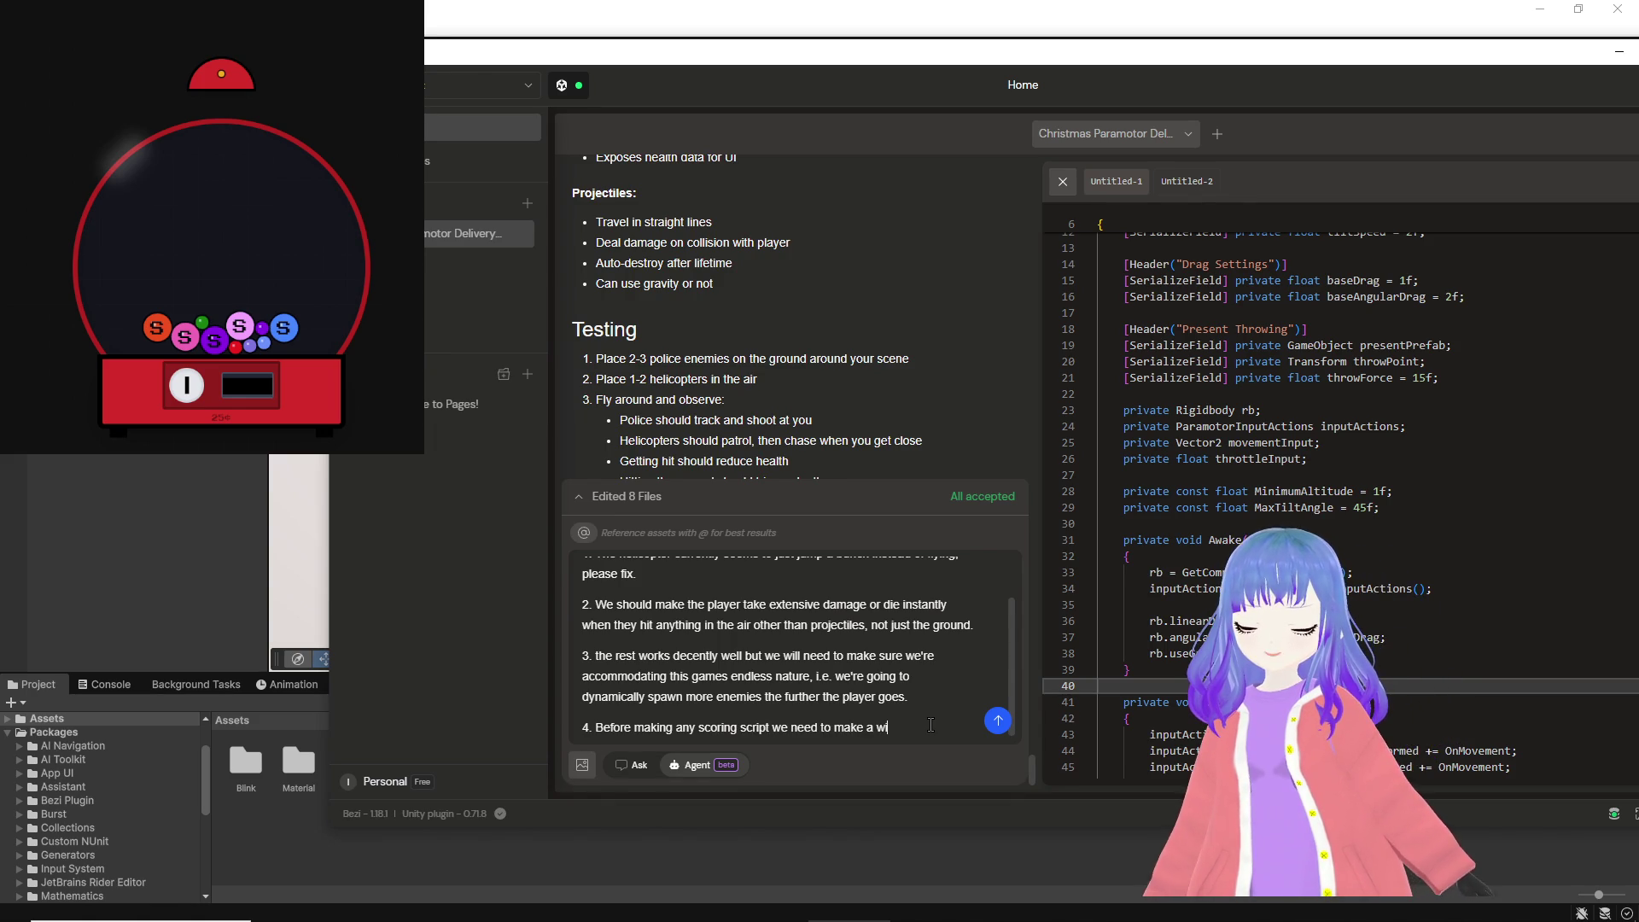
type("ndow script fo")
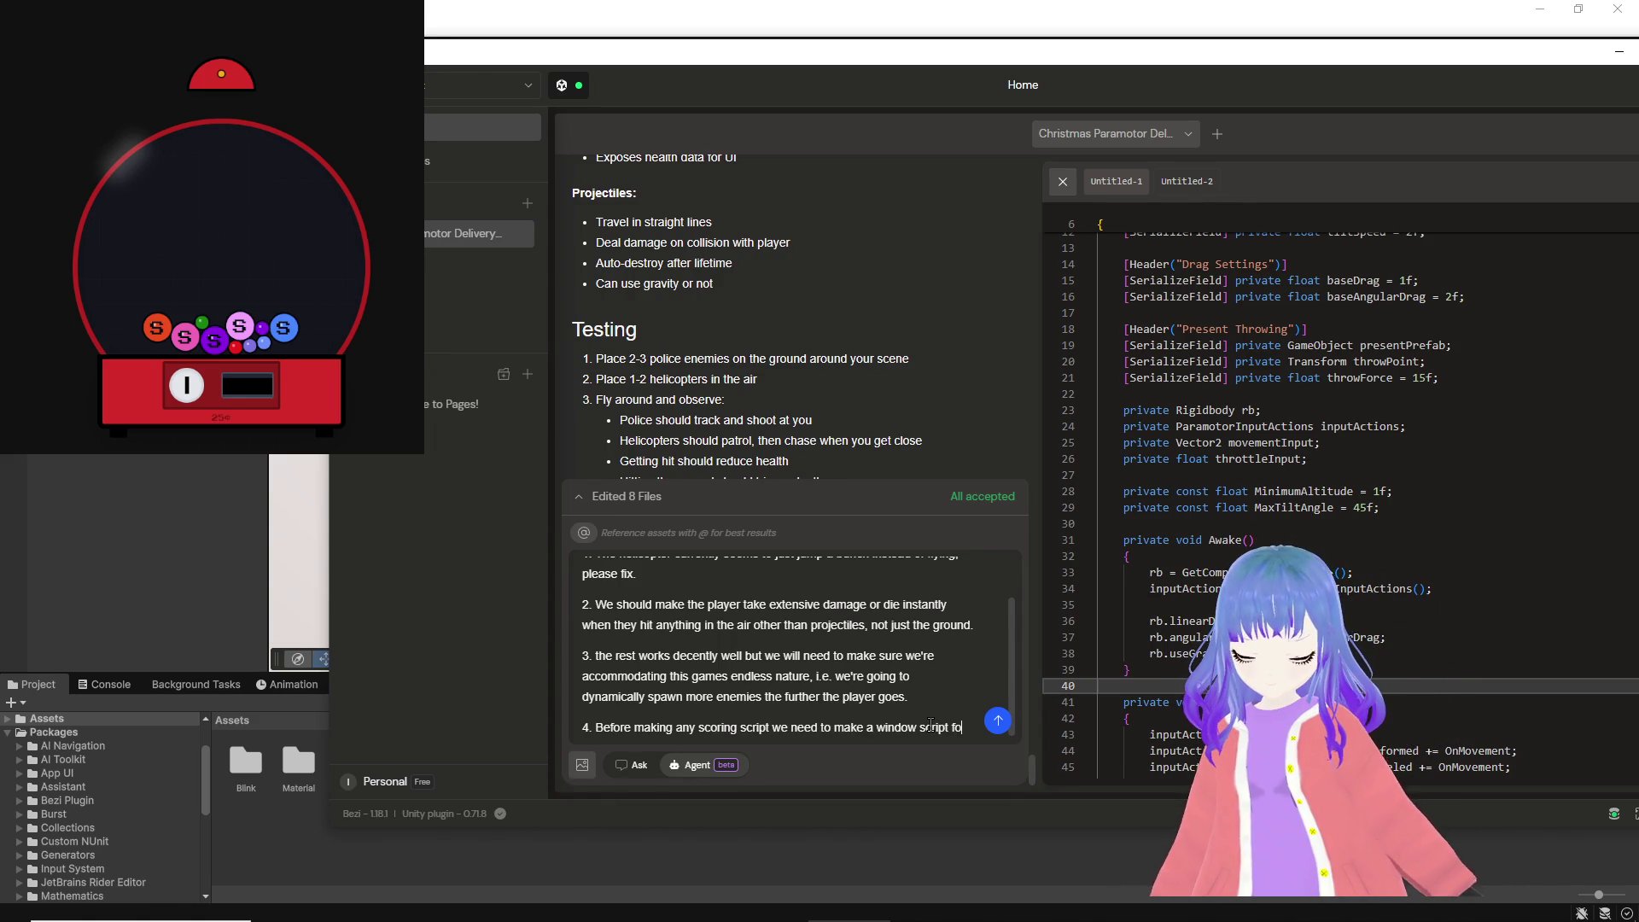
type("r the building")
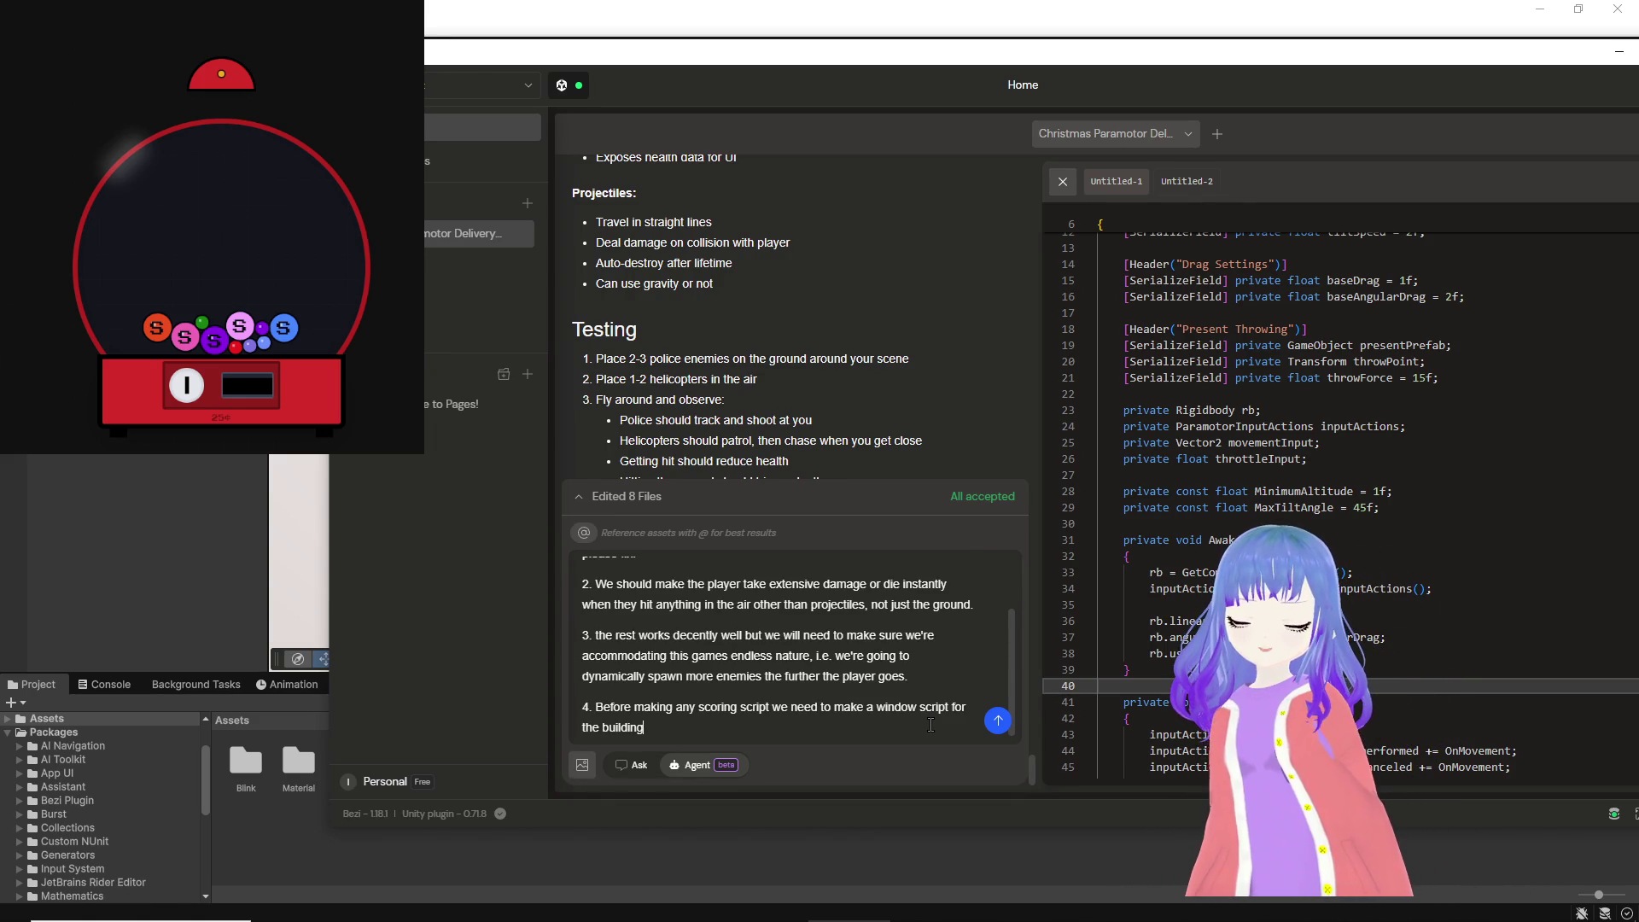
type("madto have ")
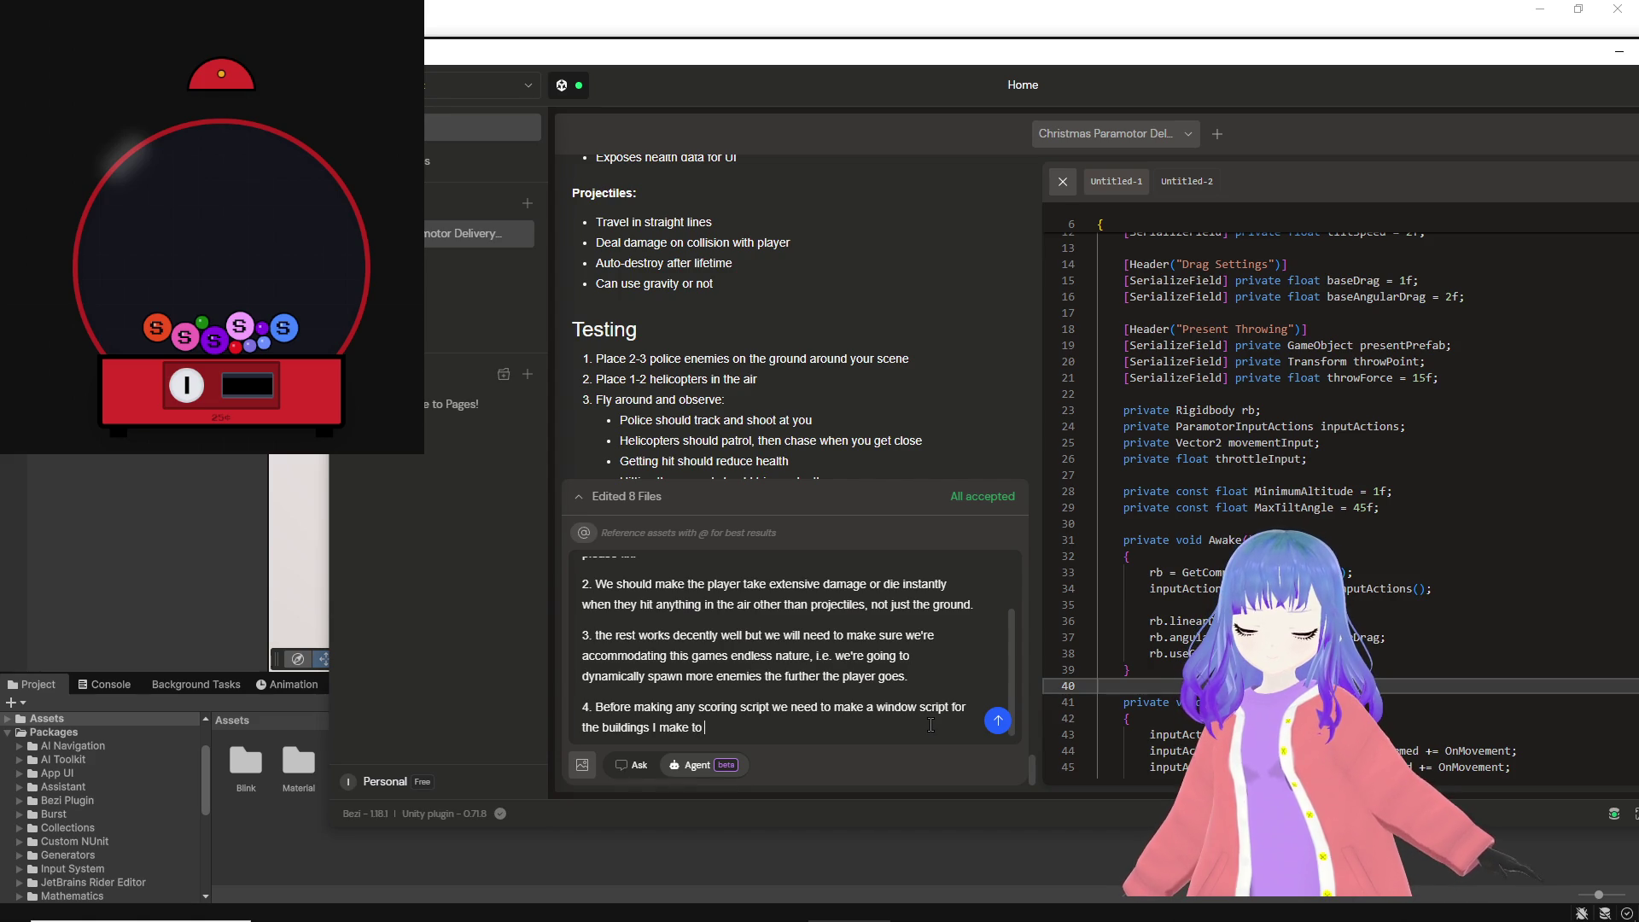
type("suc")
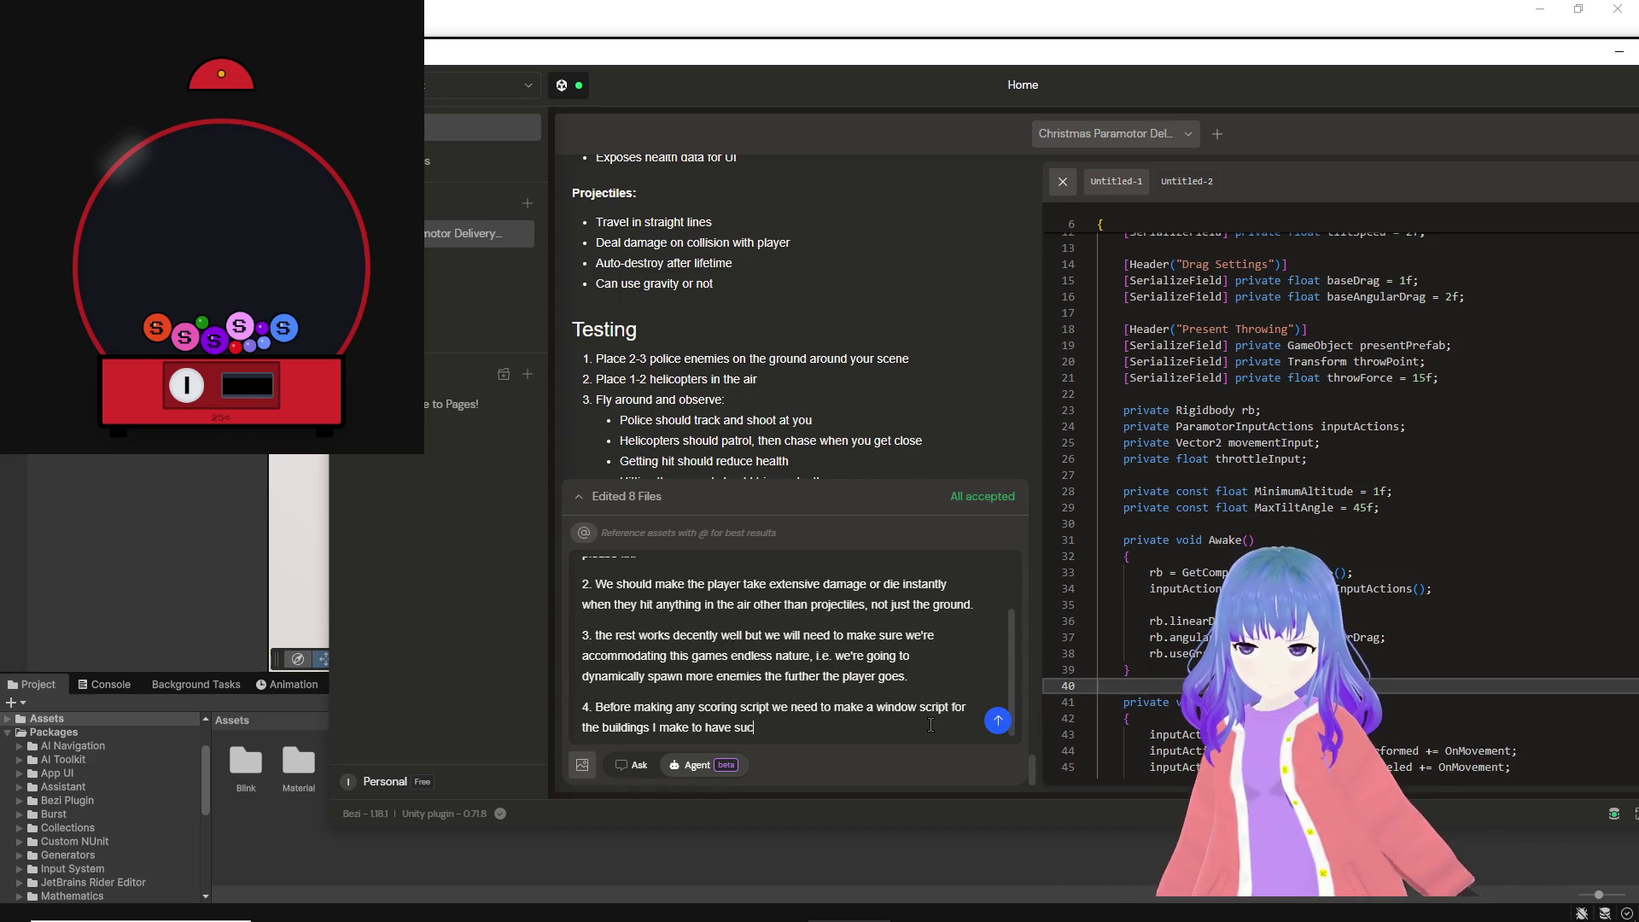
type("h windows")
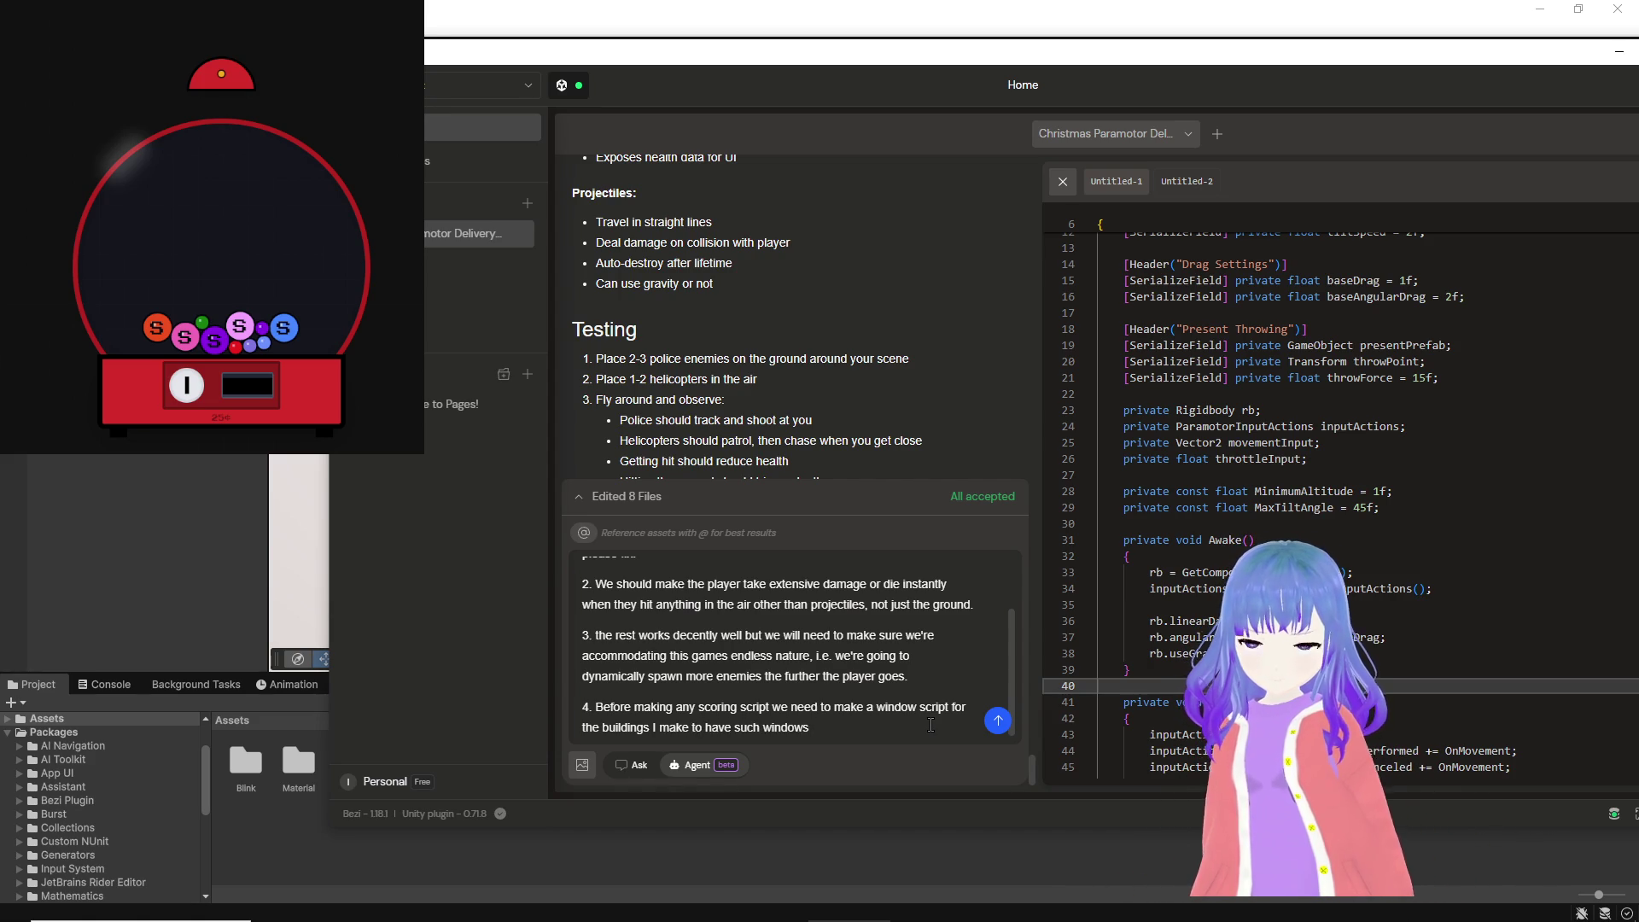
key("shift+Return")
type("5. ")
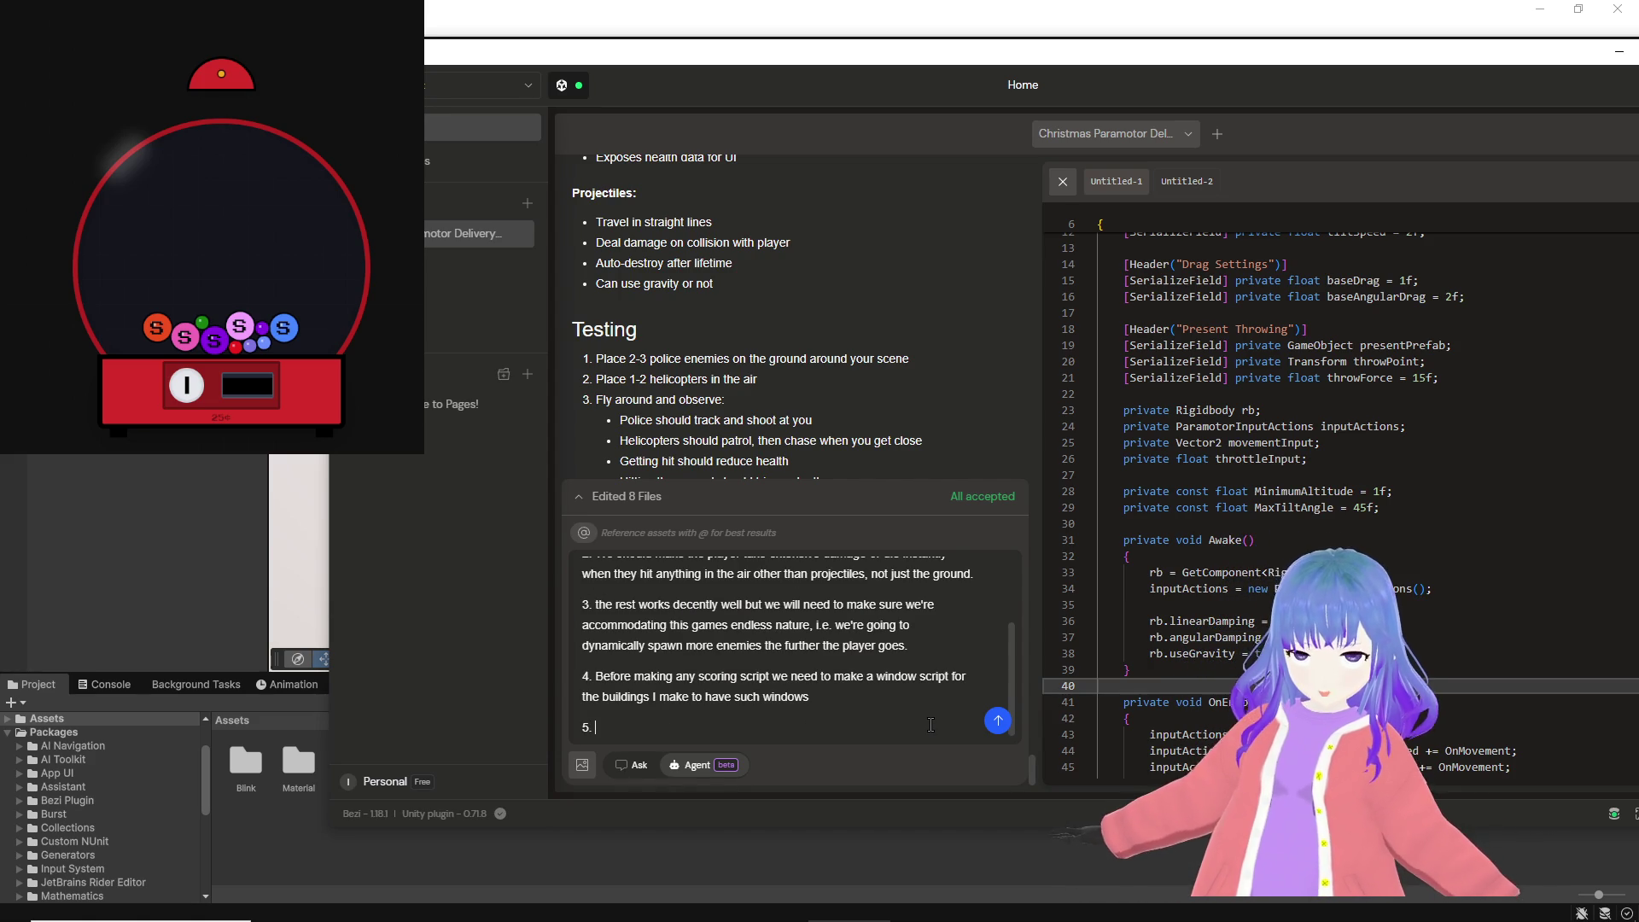
type("Also start thinking of how i")
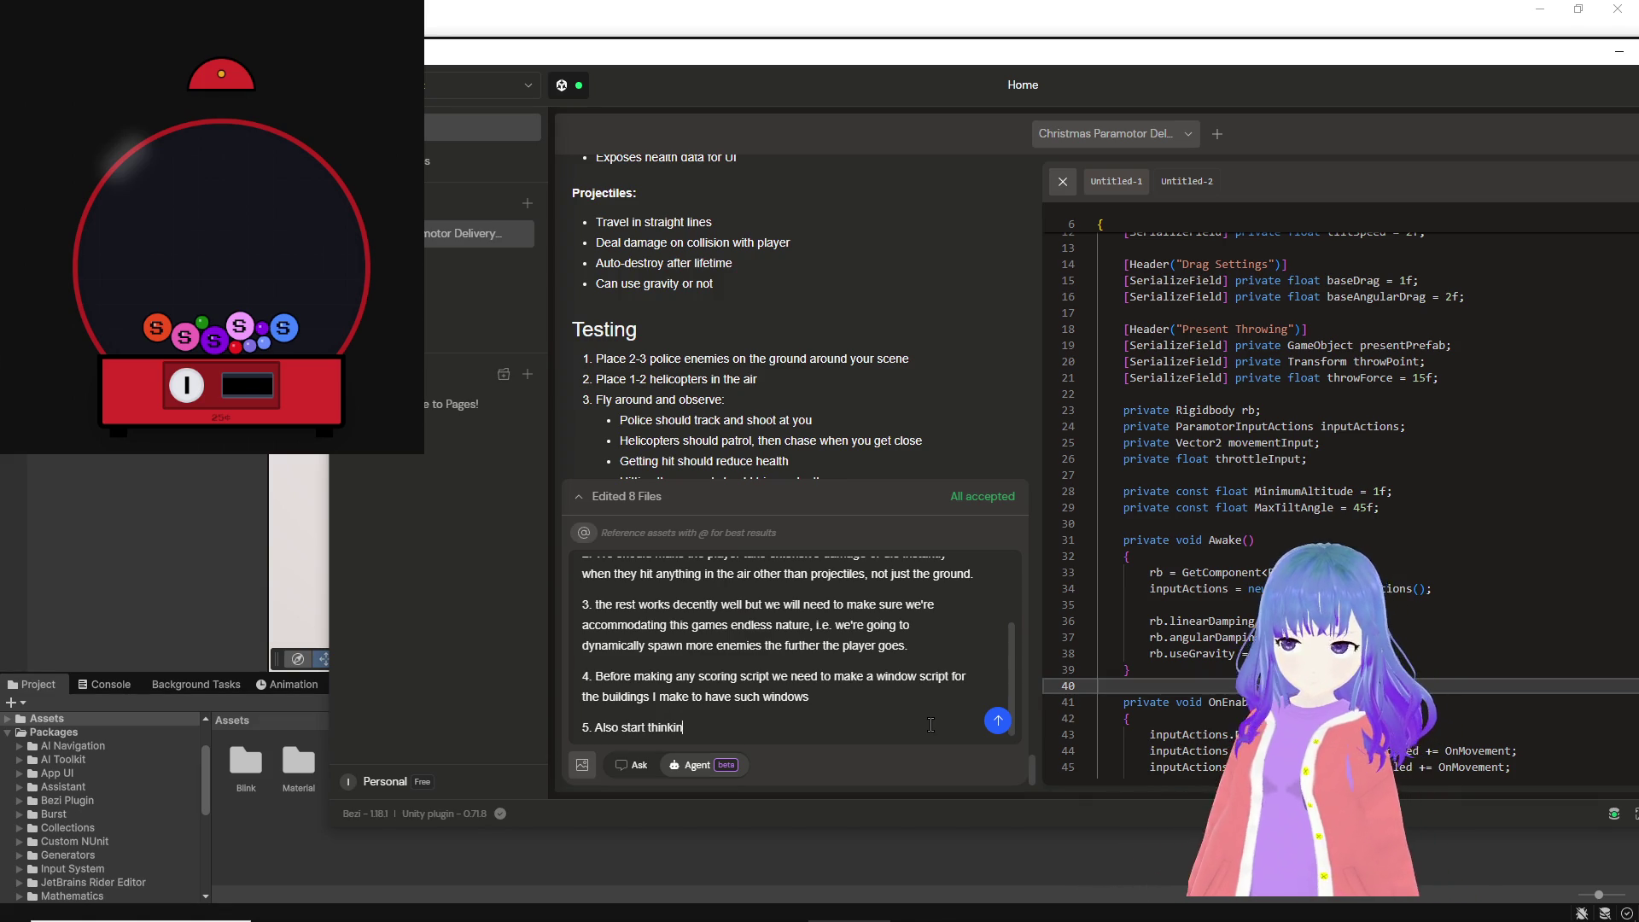
key("BackSpace")
type("everything works with a proe")
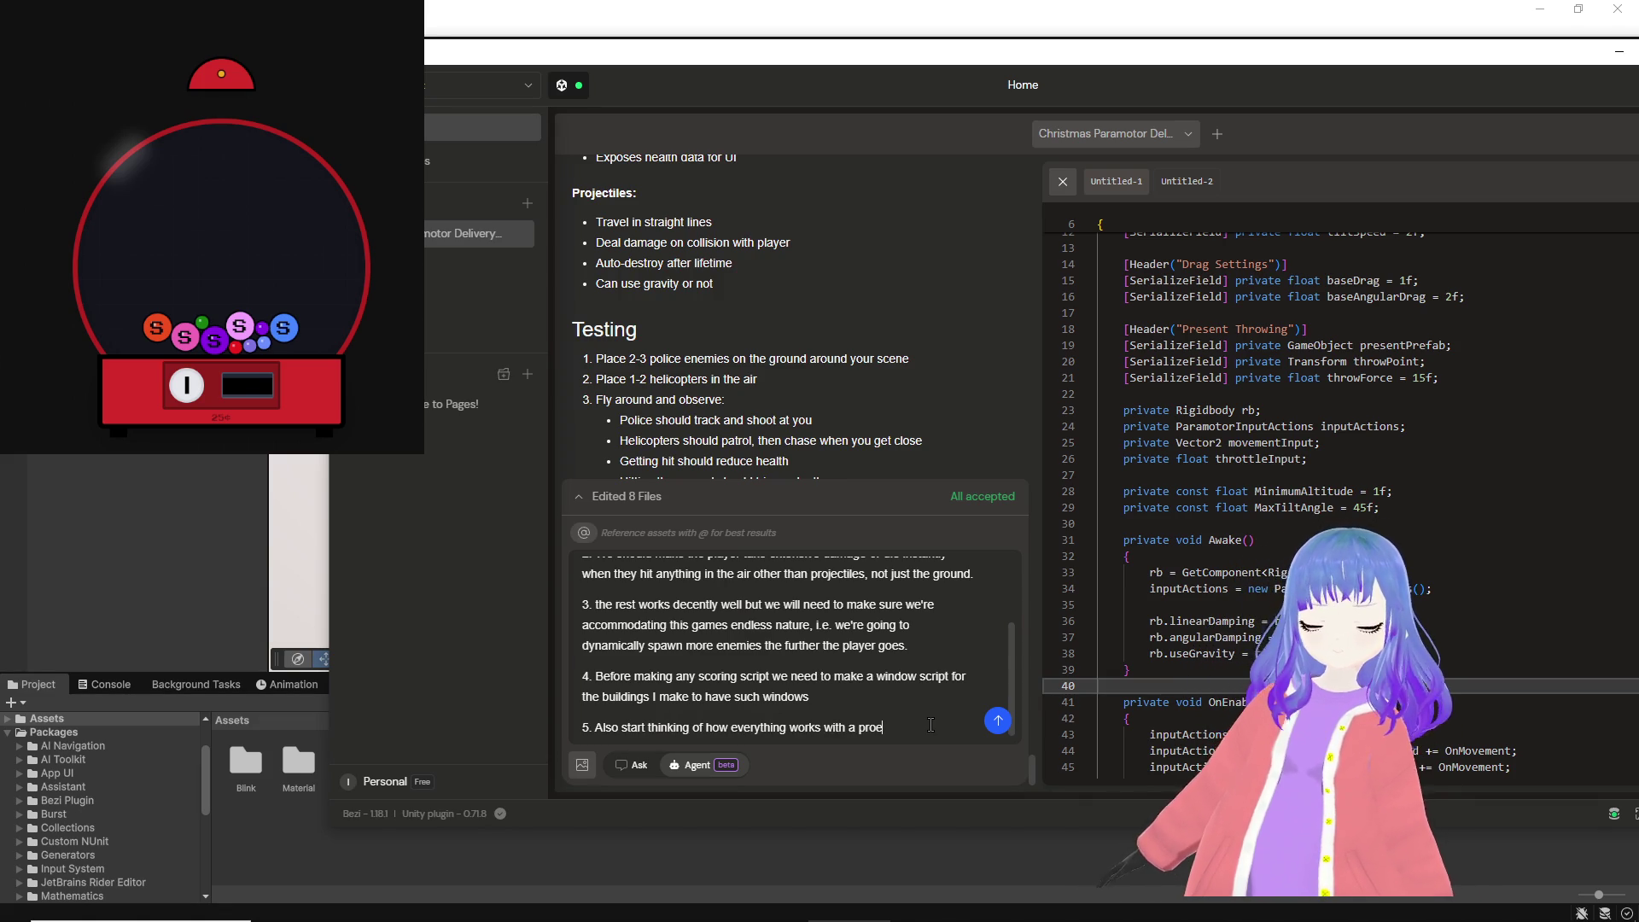
key("BackSpace")
type("cedurally gen")
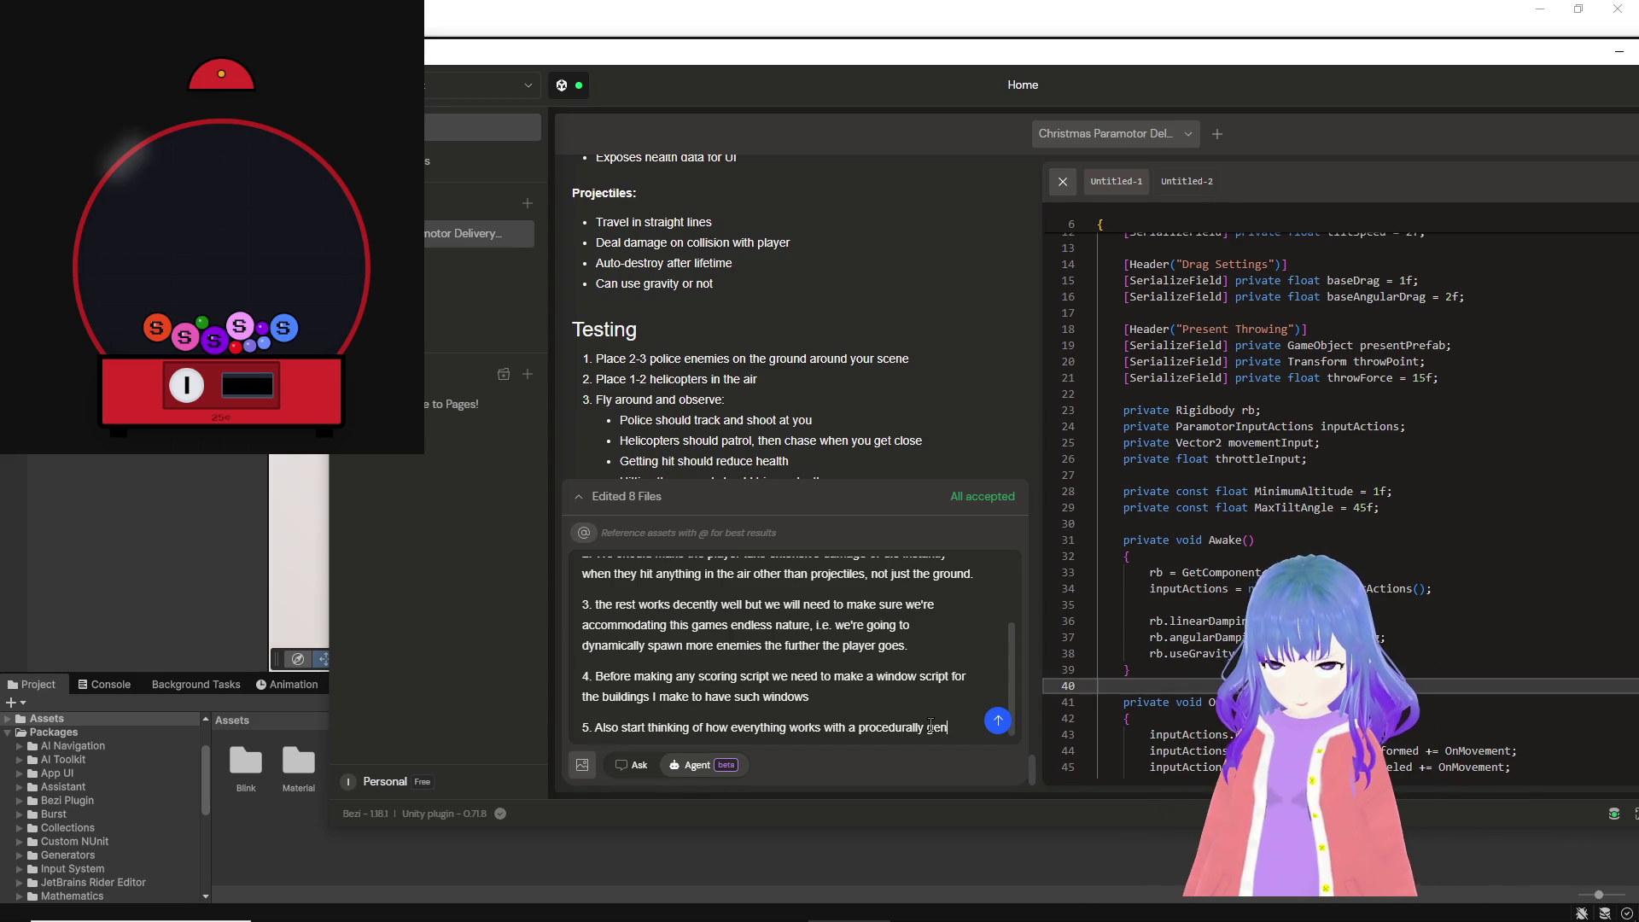
type("erated c")
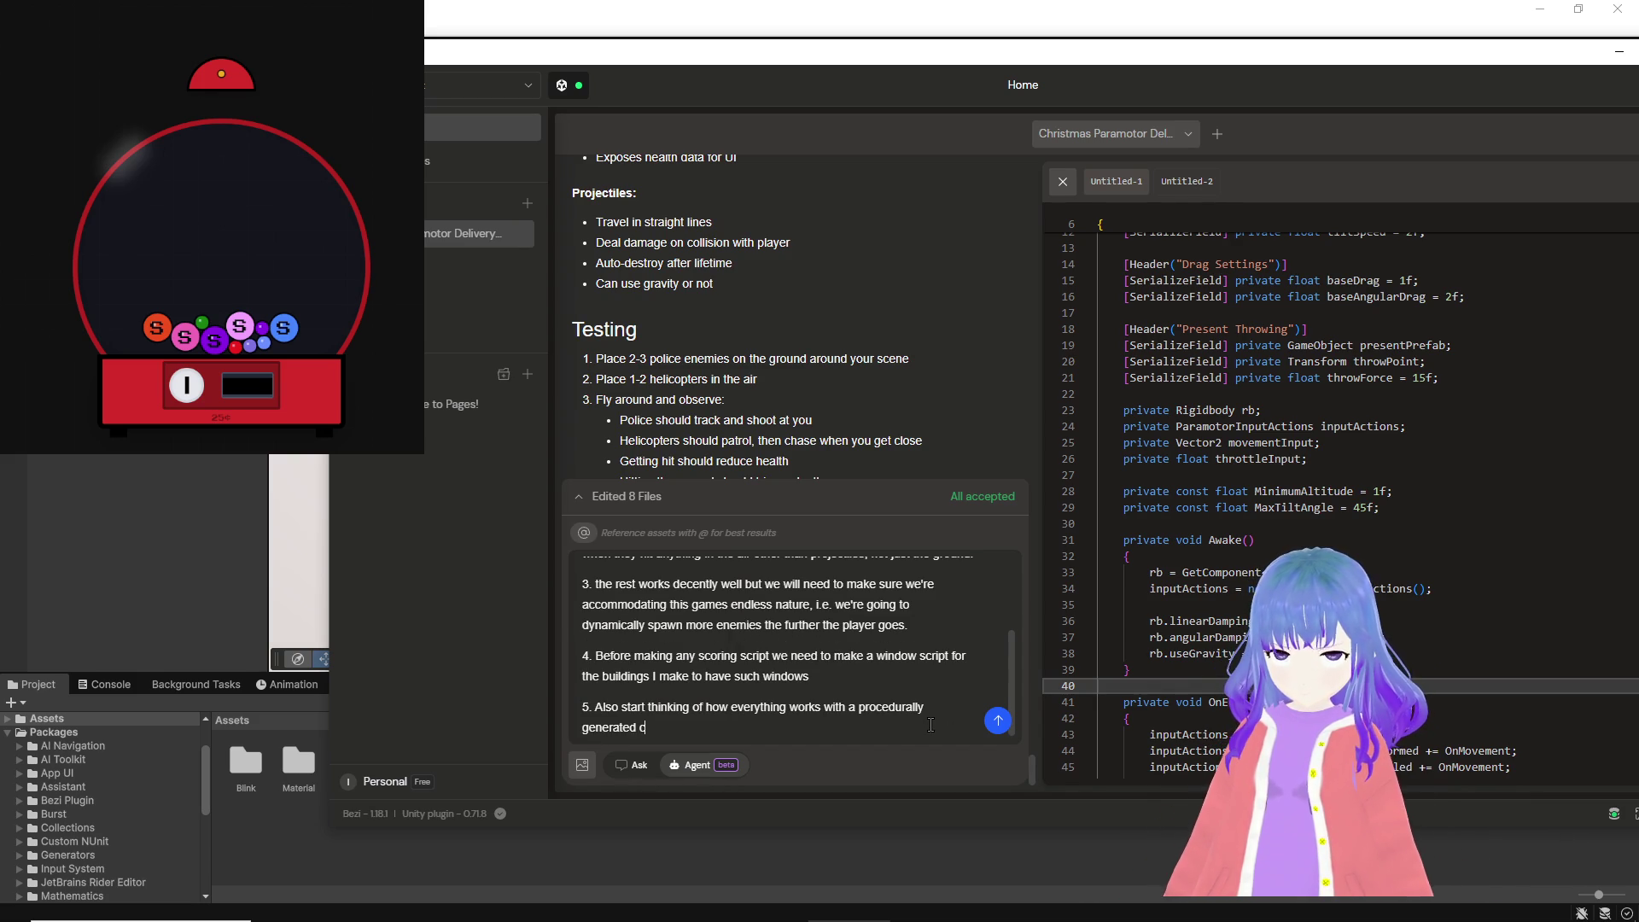
type("ity (which")
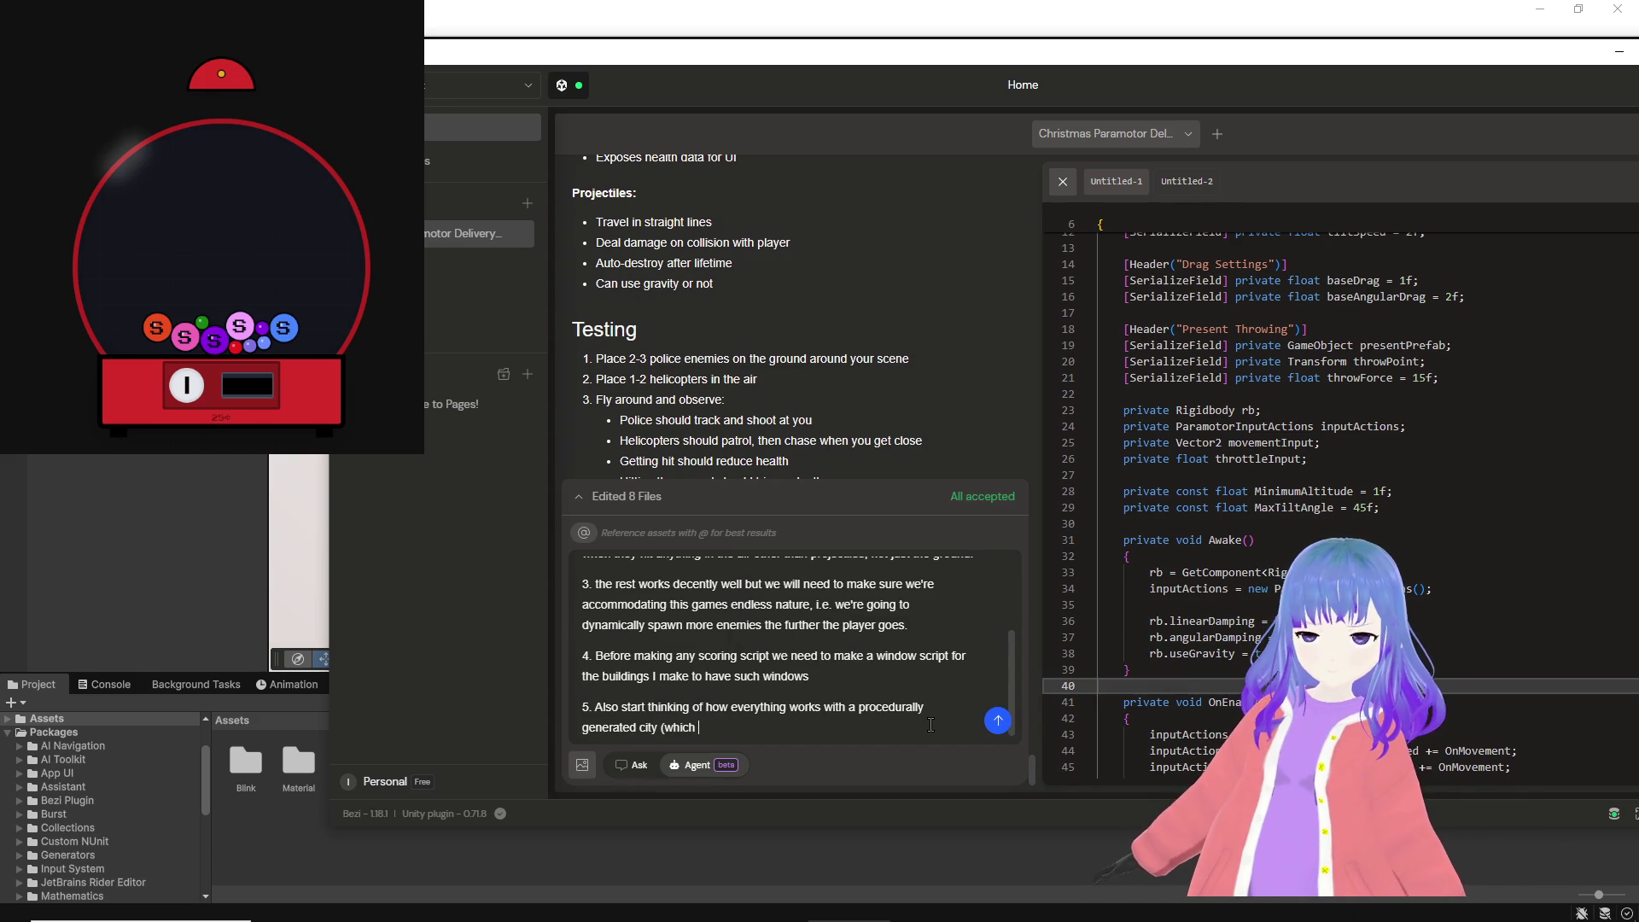
type("ll be made of simple prefab building")
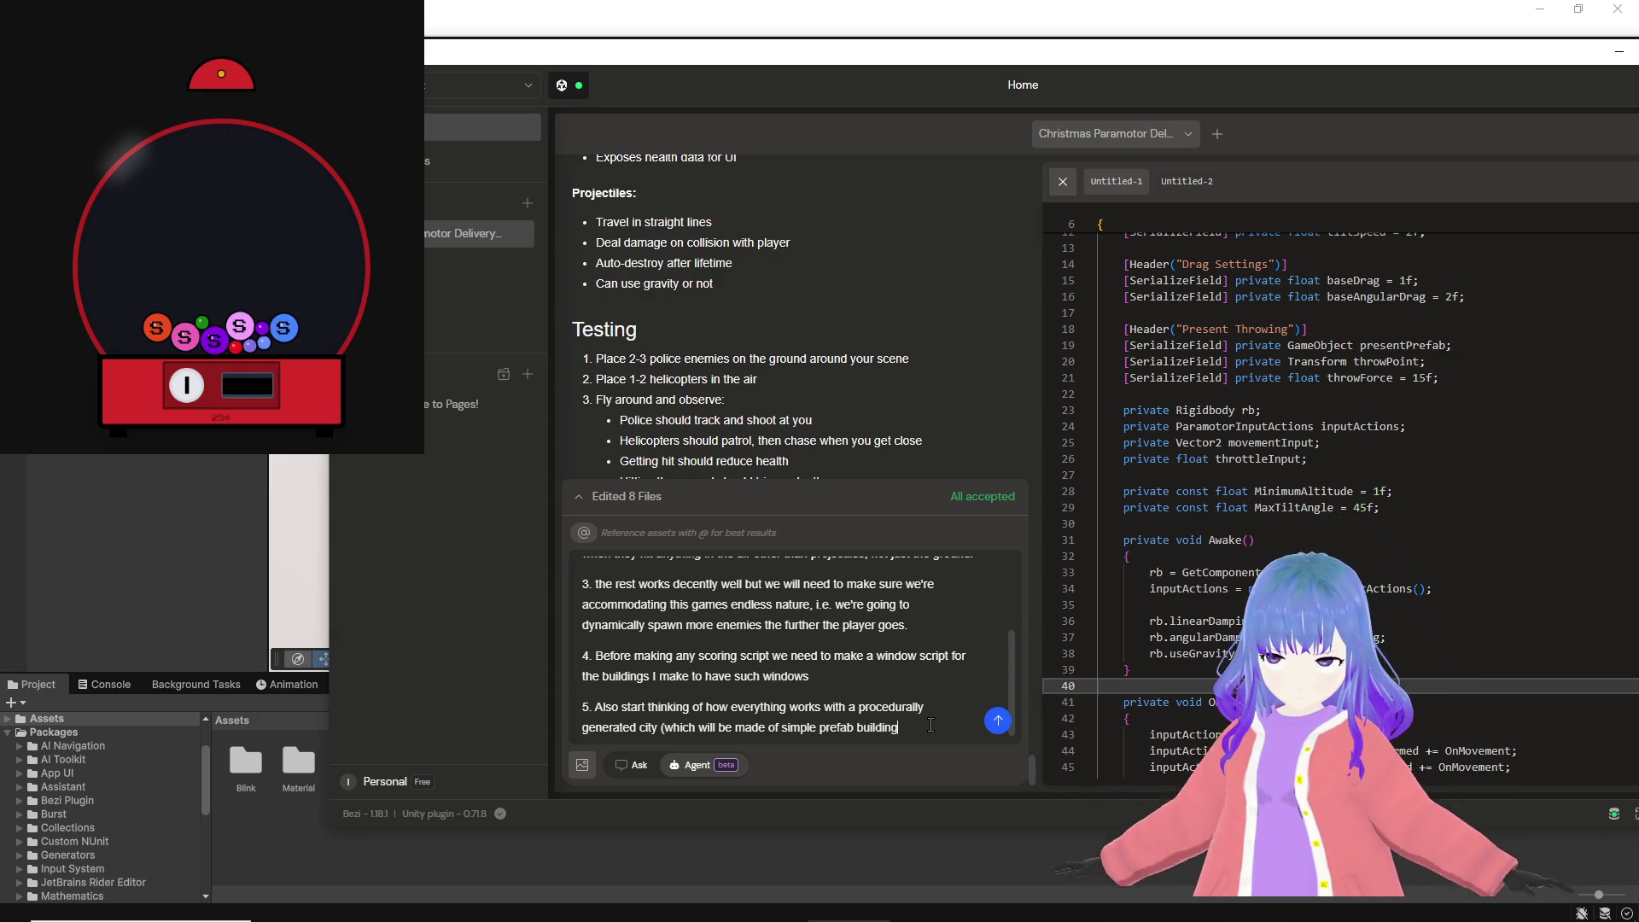
type("s with windows.")
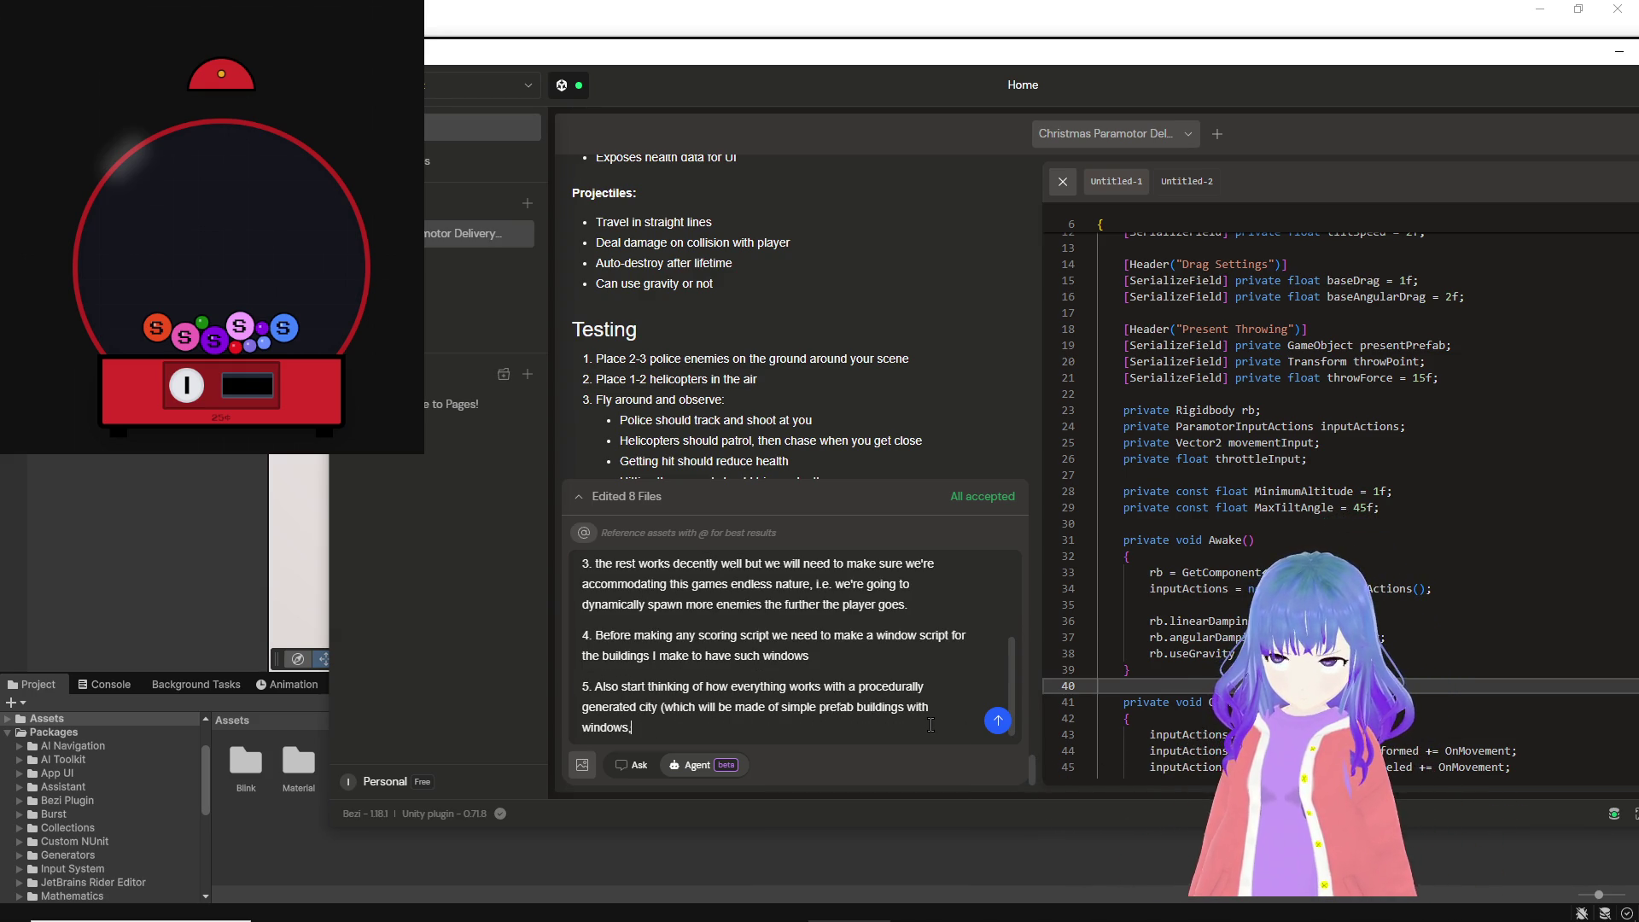
type("hing")
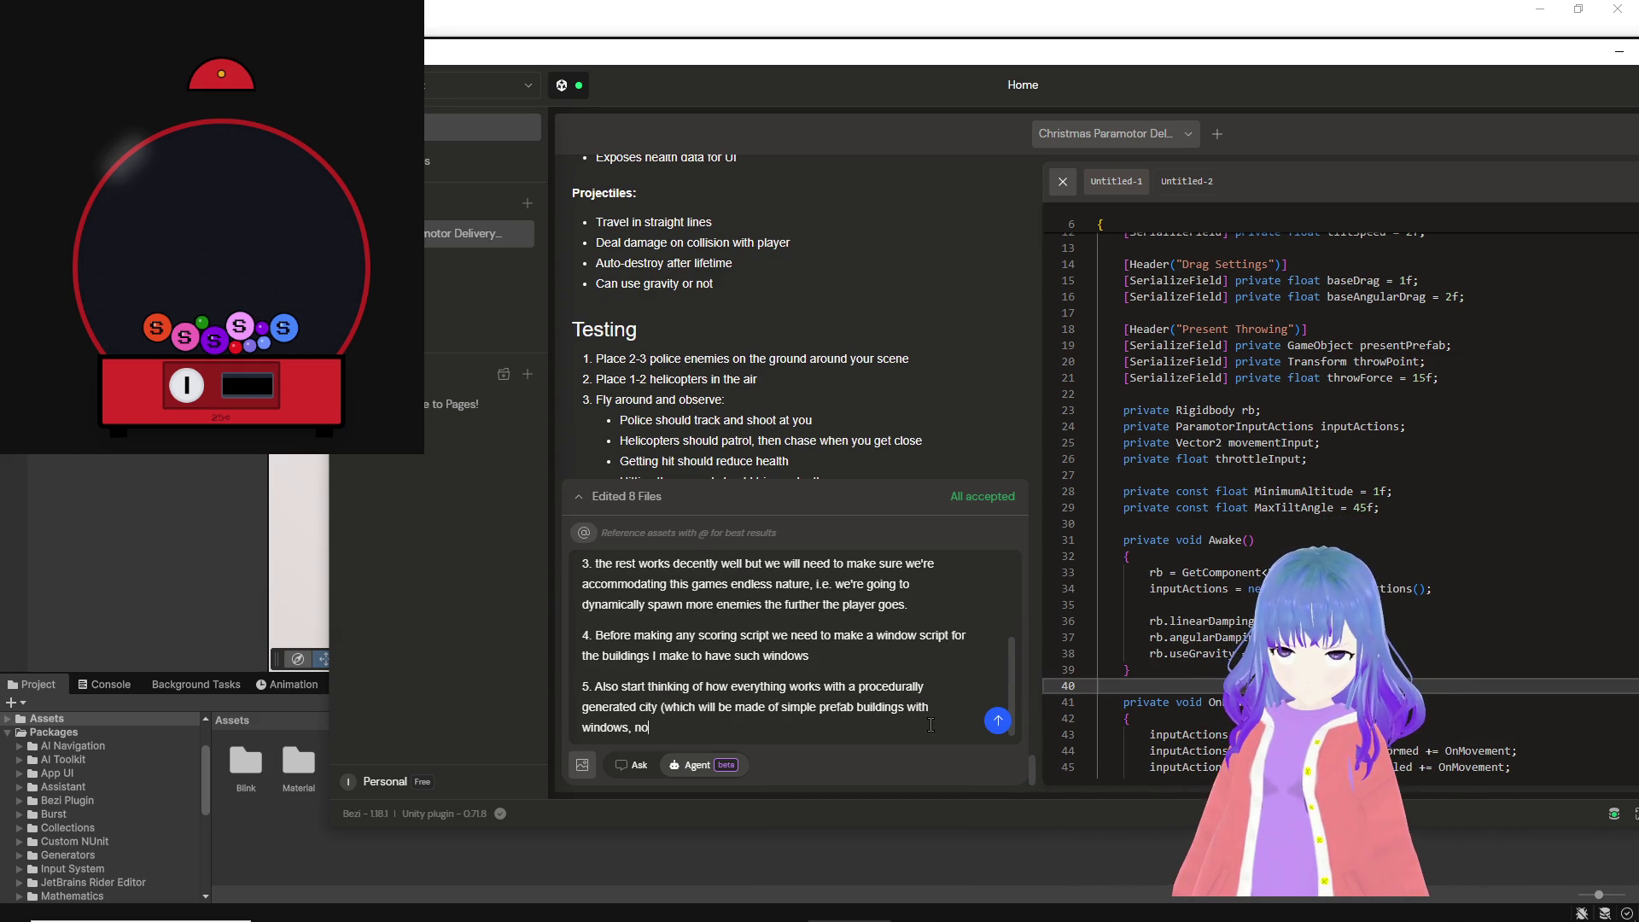
type("buildings")
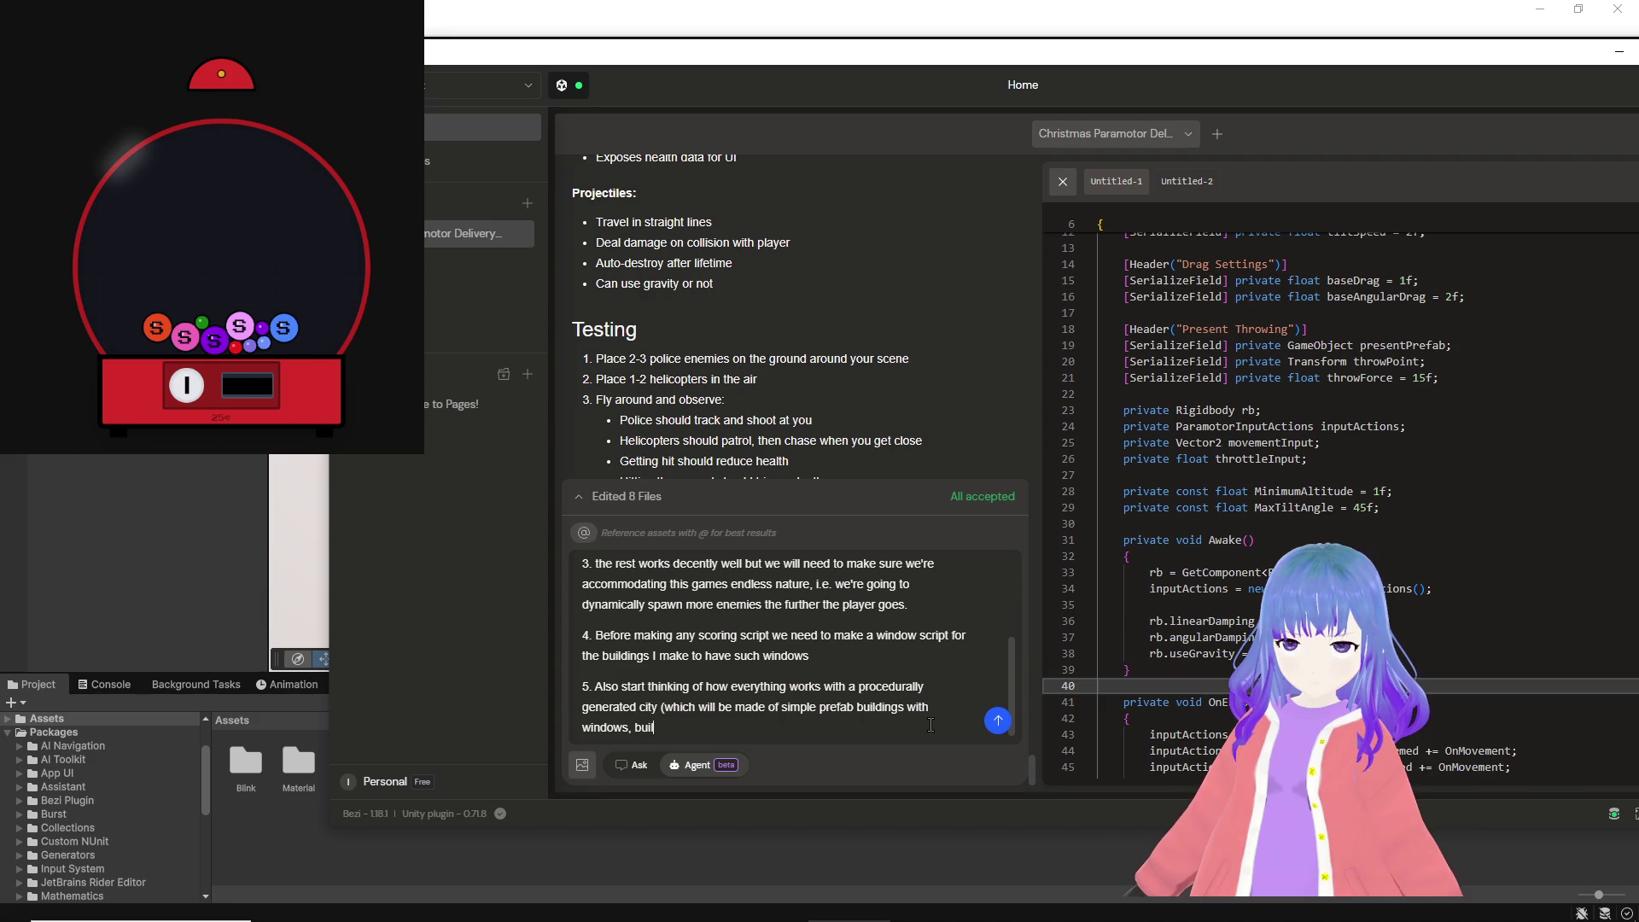
type("grid, nothing comp")
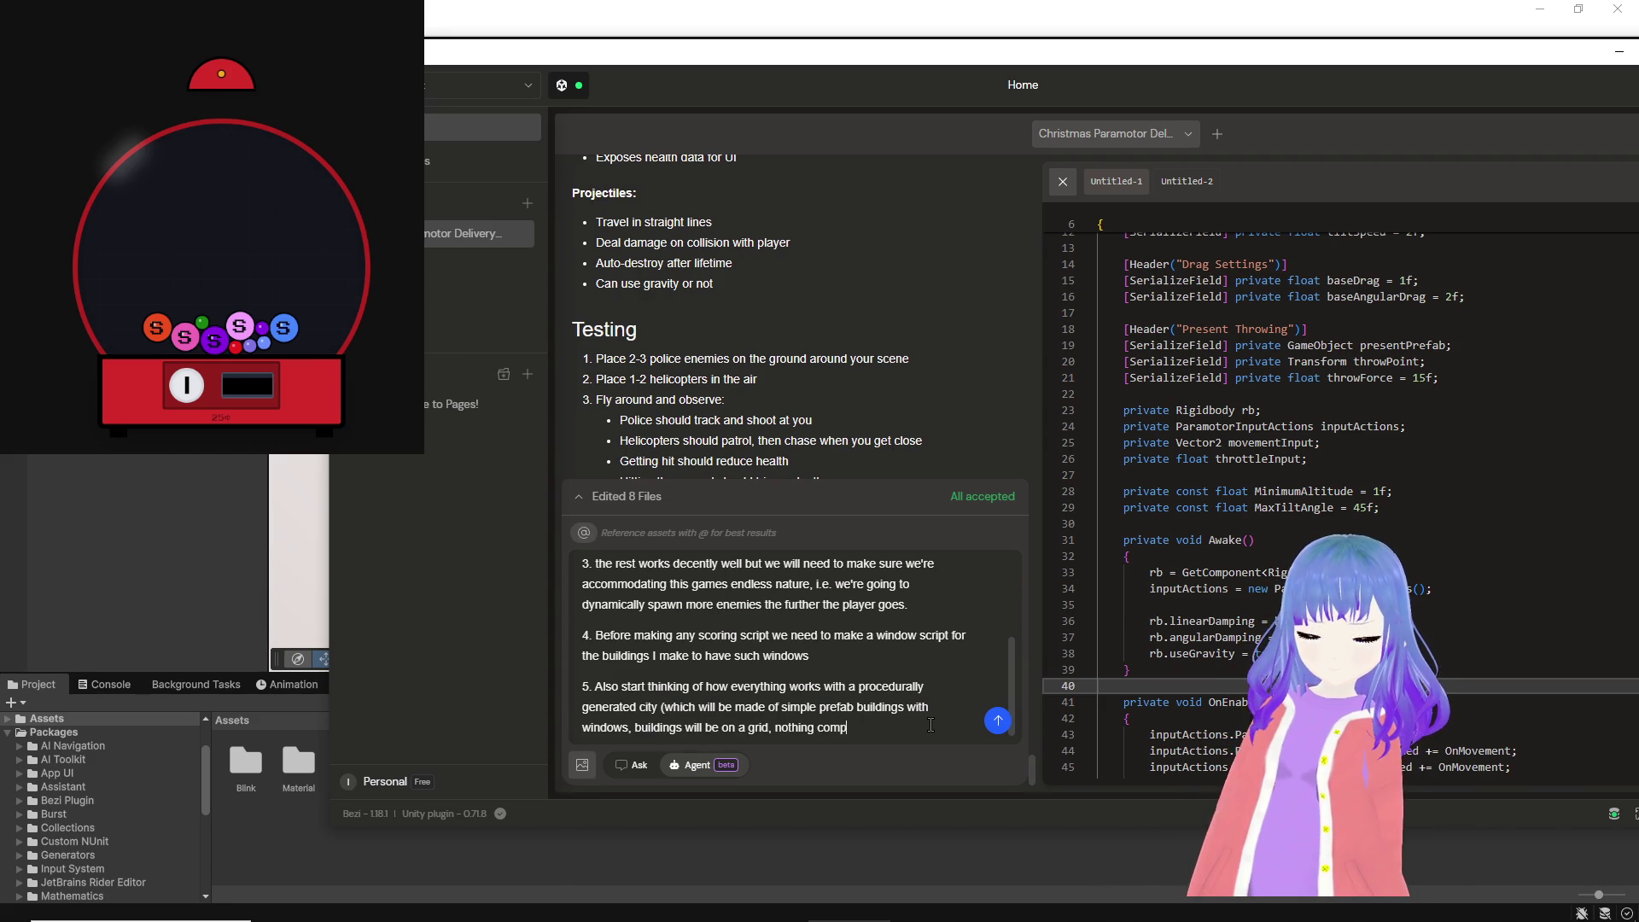
type("ated)")
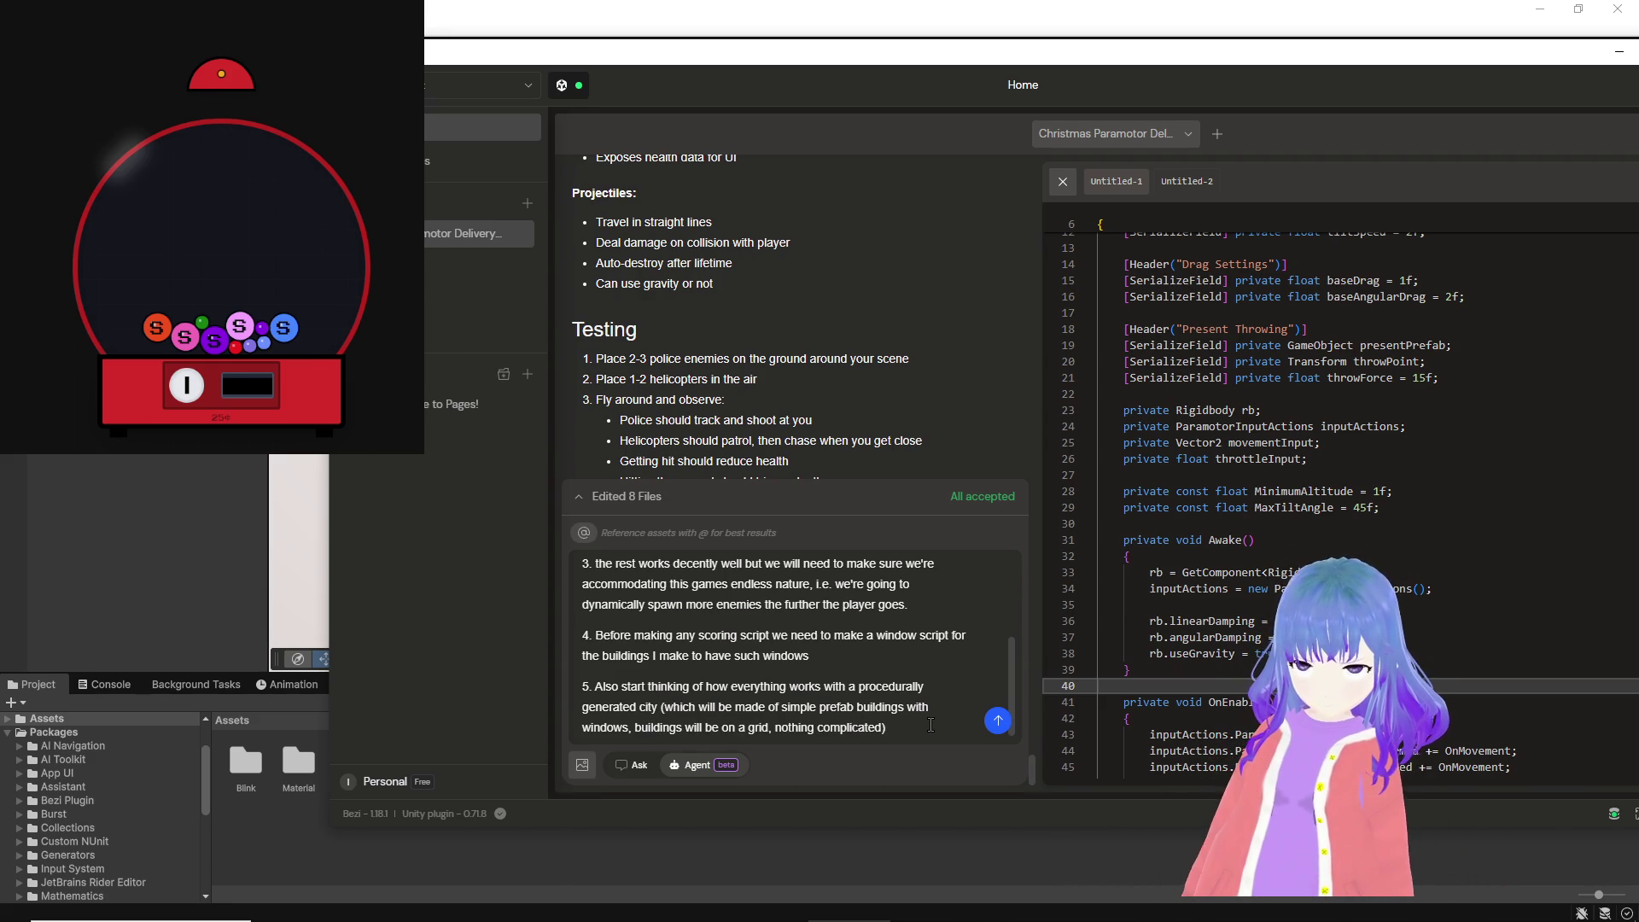
left_click(997, 721)
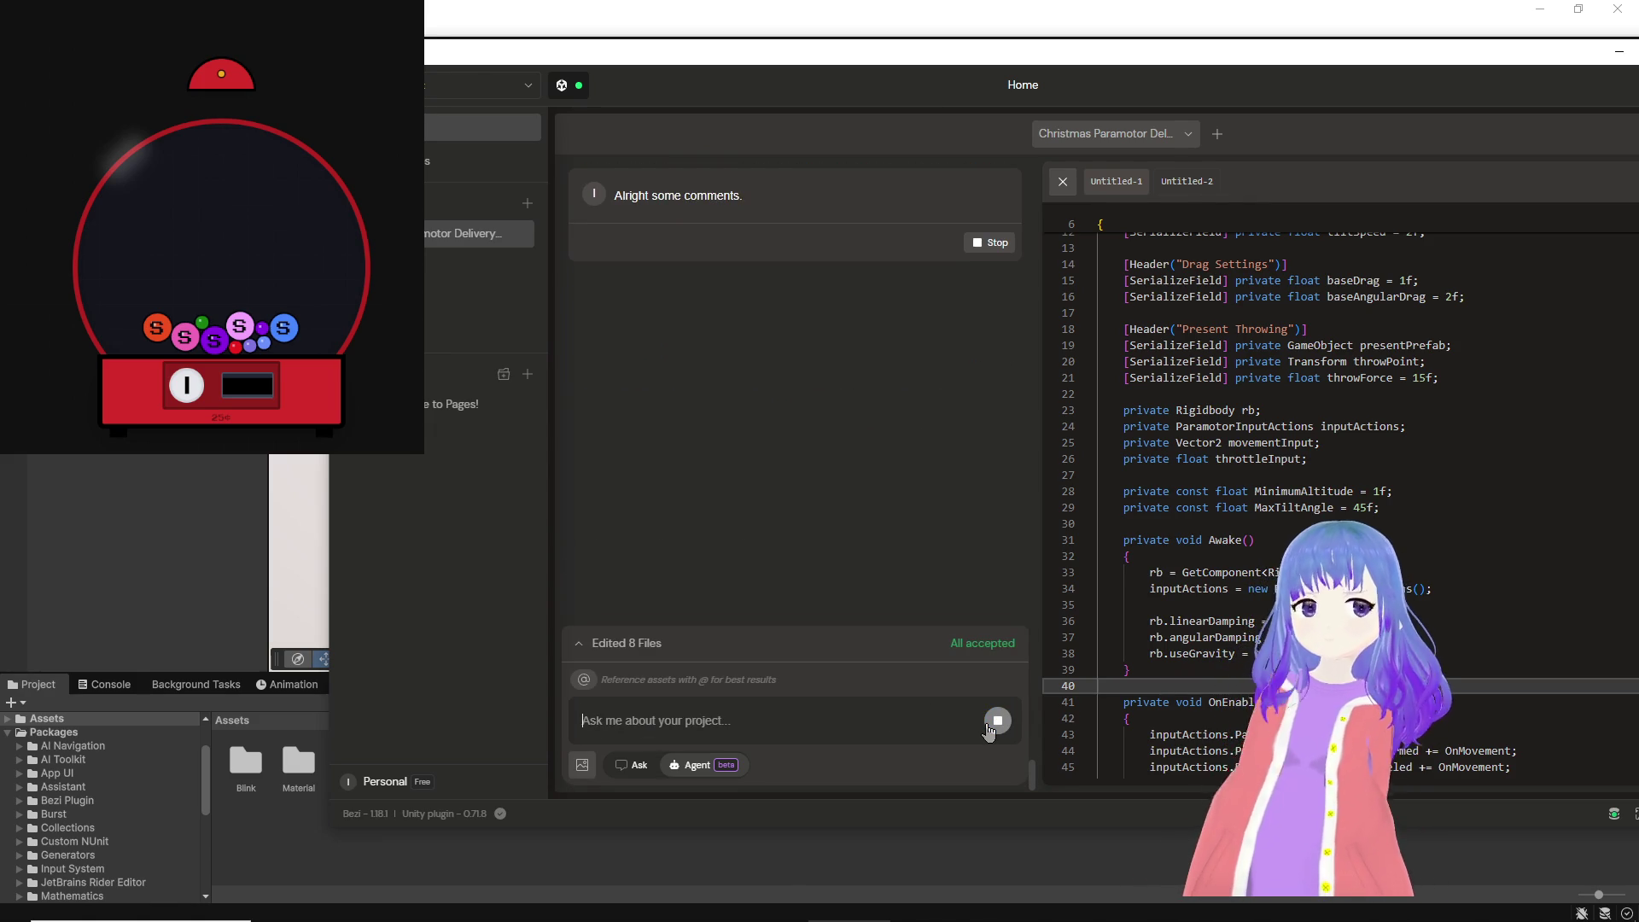
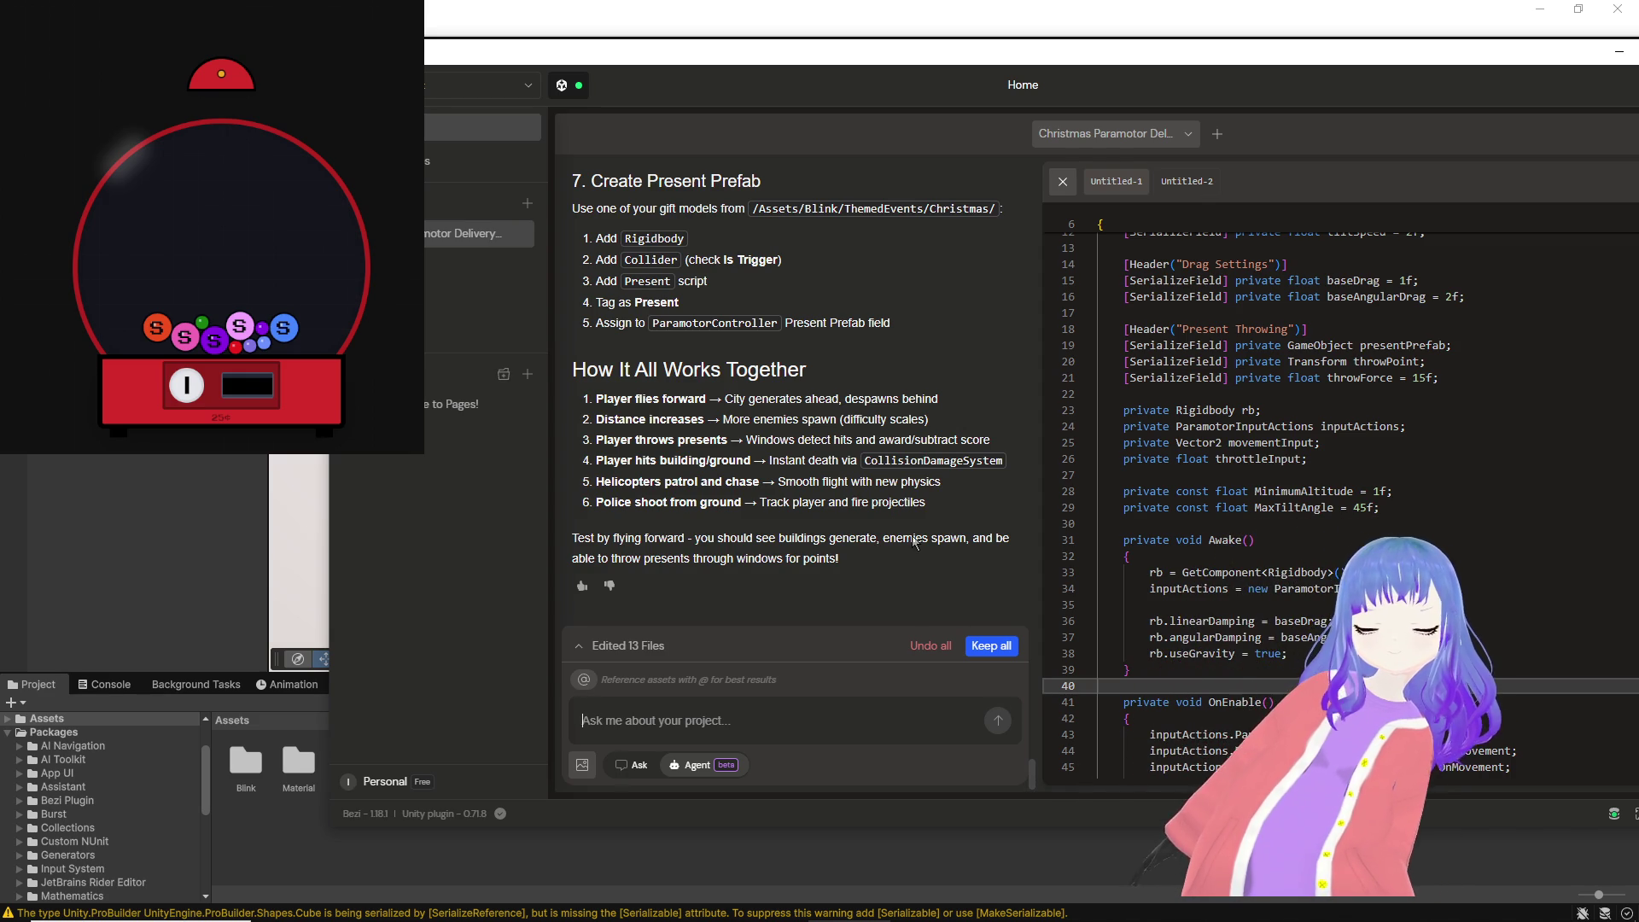
Step: Scroll Bezi's chat back to the '1. Create Layers' instructions and dismiss the NVIDIA popup
scroll(922, 555, "up", 10)
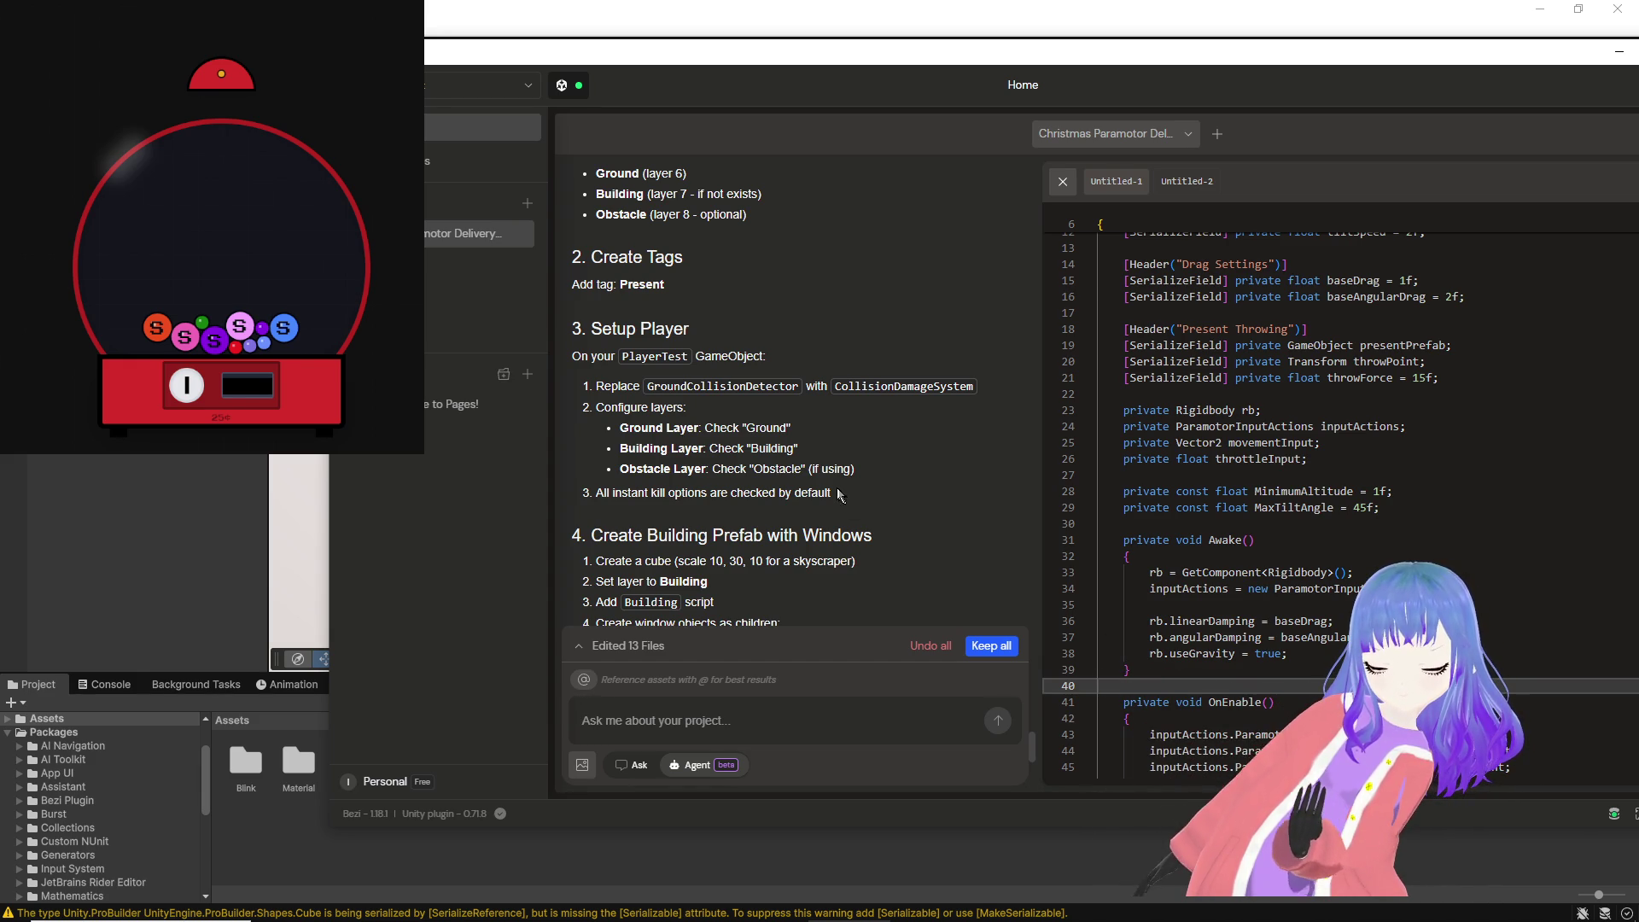
scroll(774, 253, "up", 1)
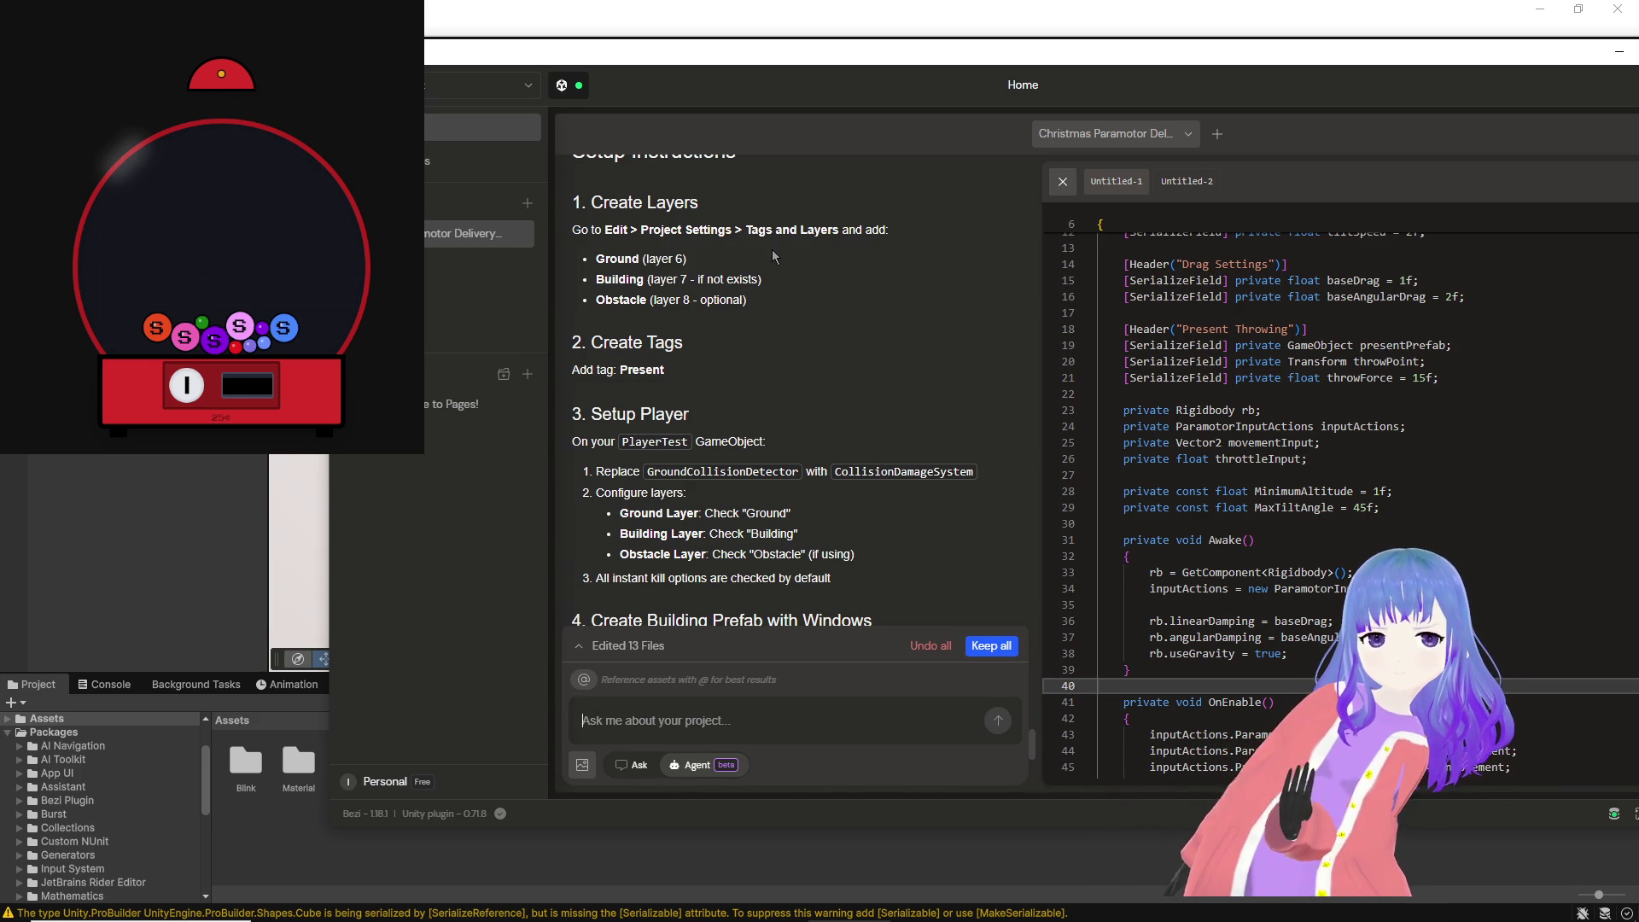
mouse_move(743, 918)
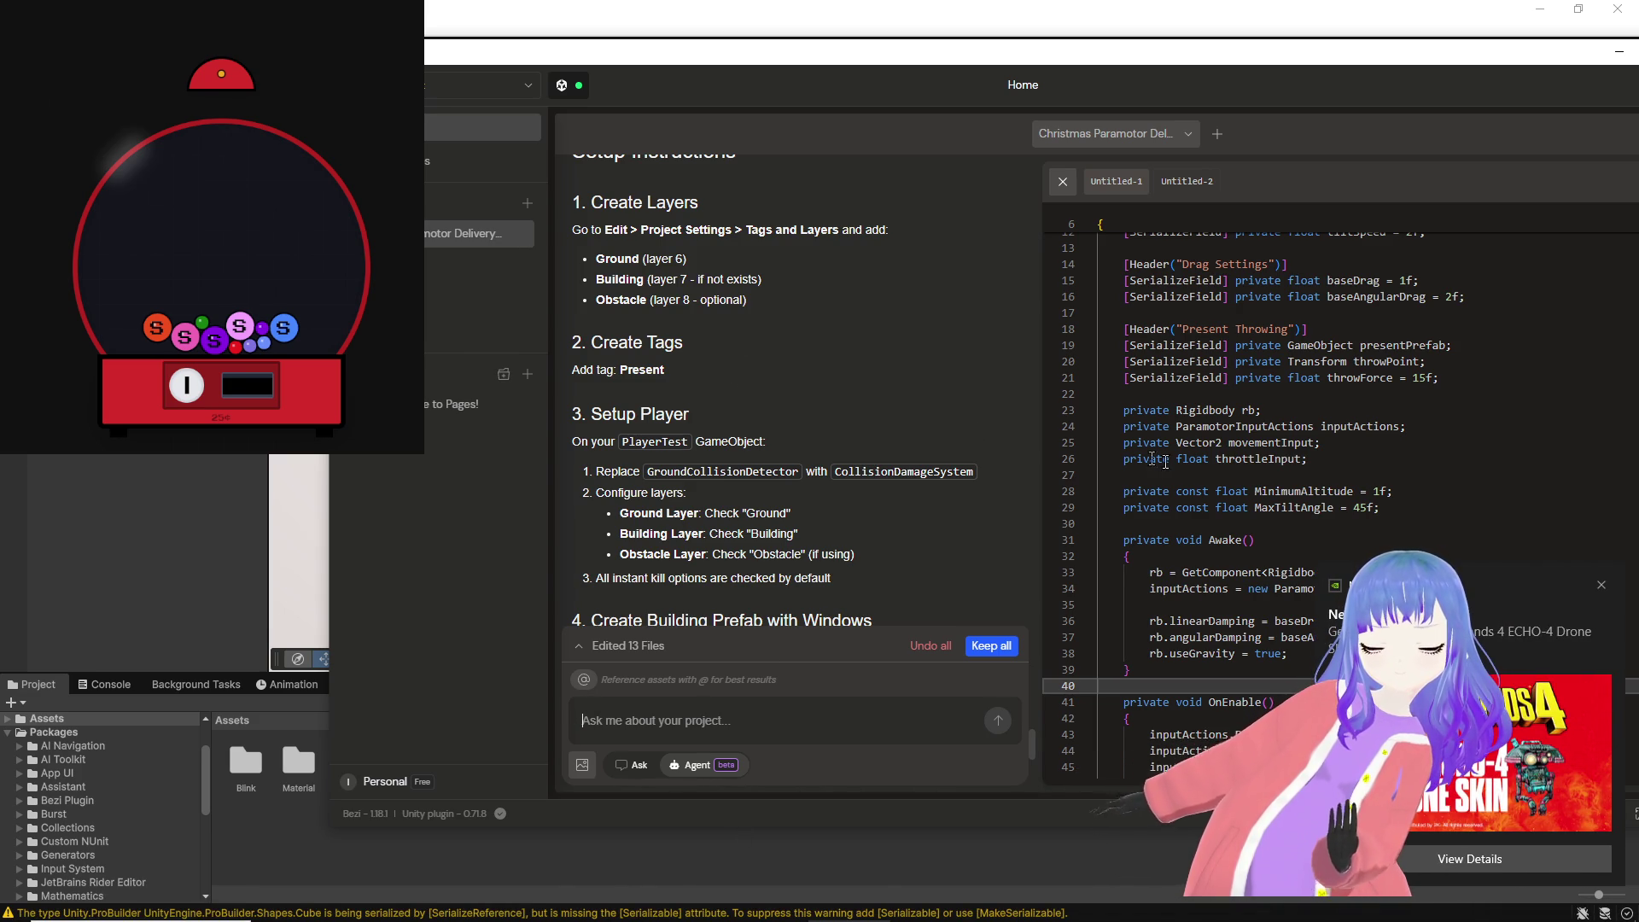
left_click(1607, 585)
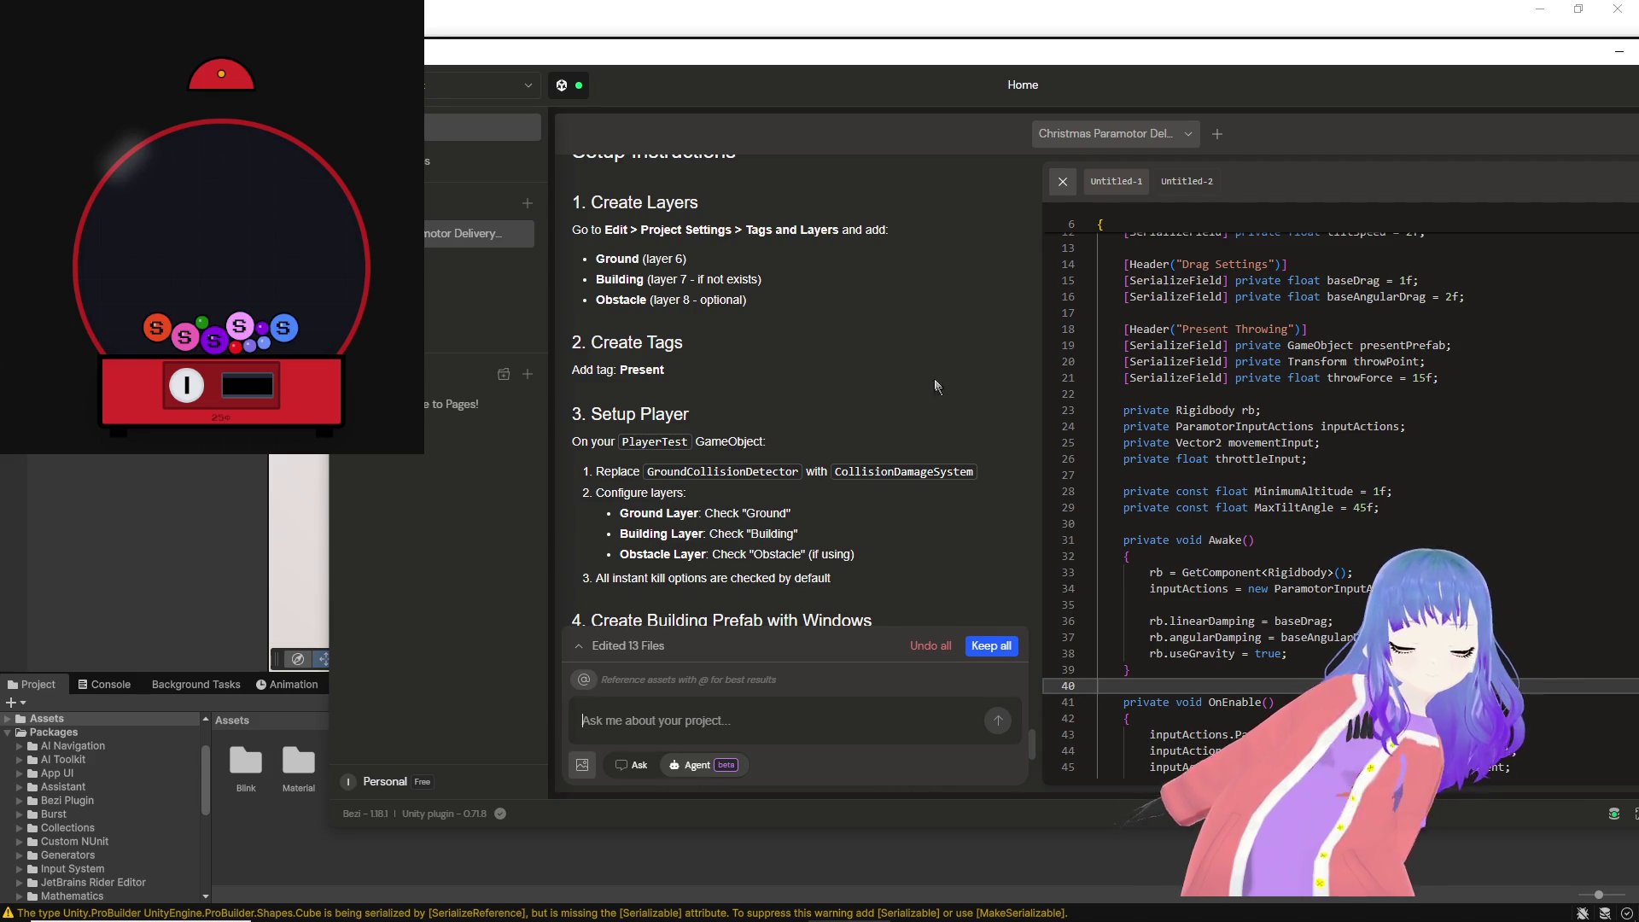
left_click(872, 7)
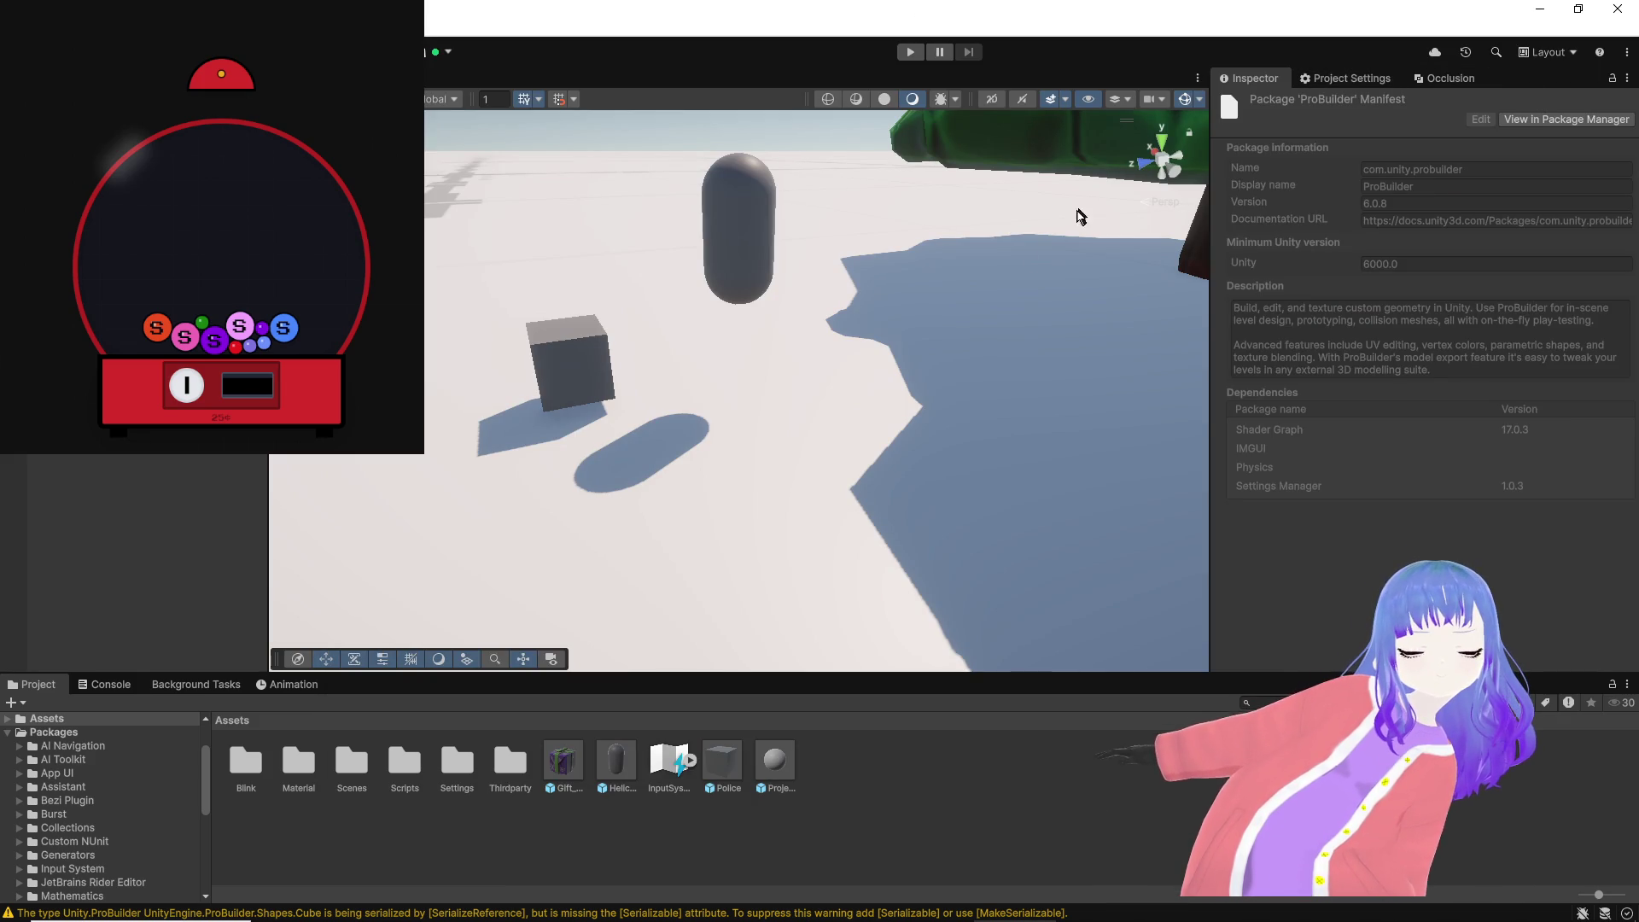
Step: Switch to the Unity editor showing the capsule-and-cube scene and ProBuilder 6.0.8 package
mouse_move(745, 914)
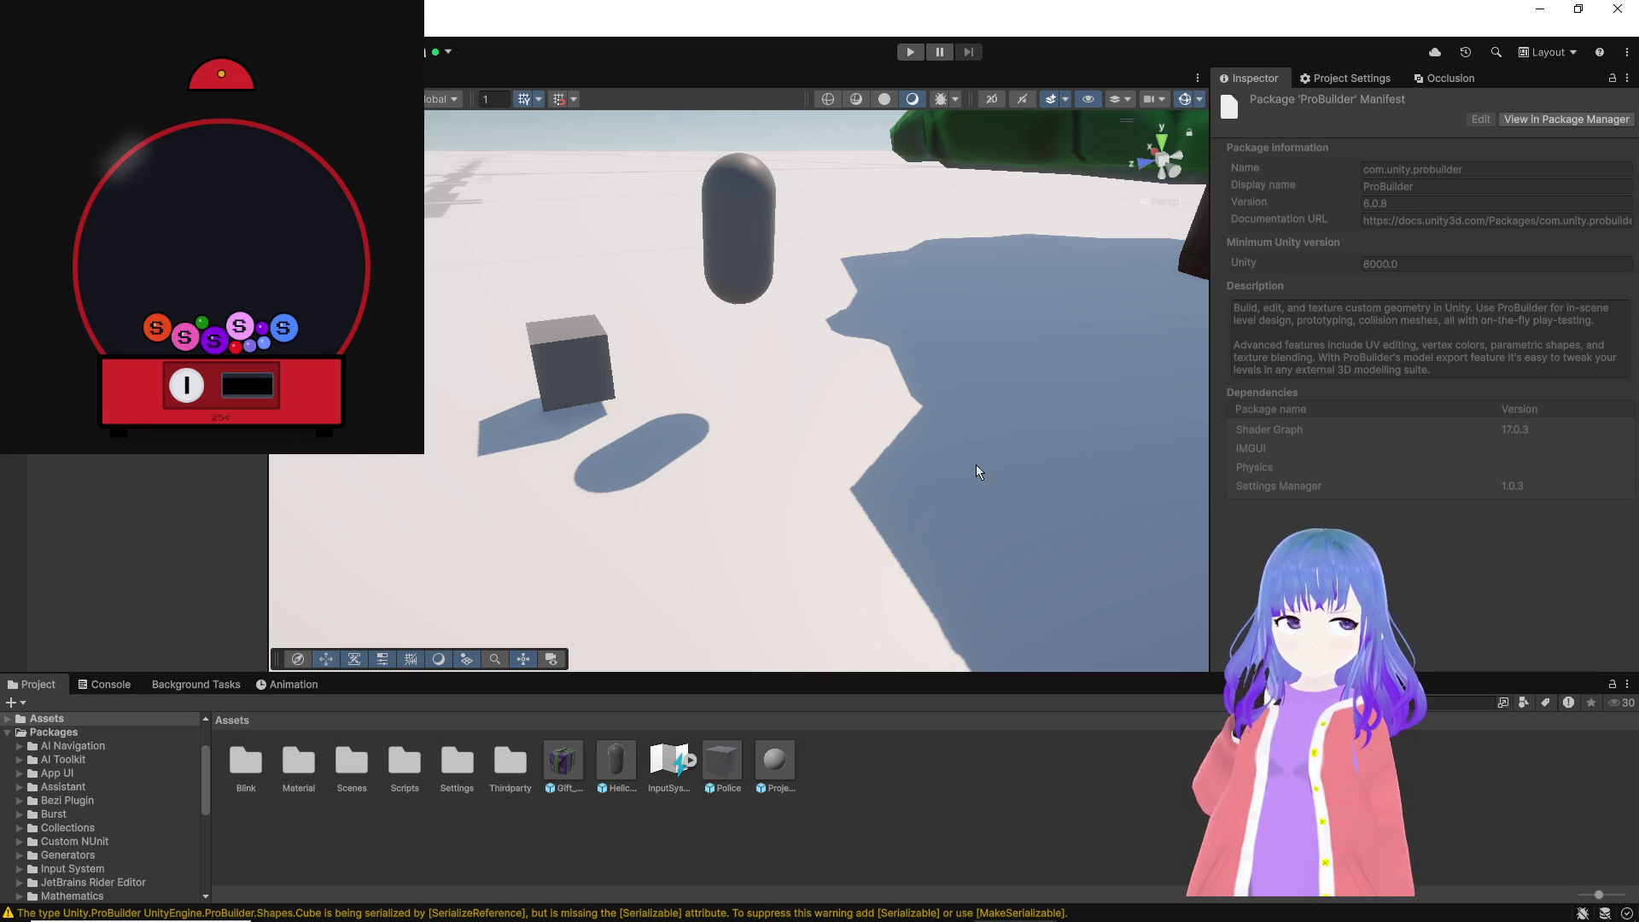
key("alt+Tab")
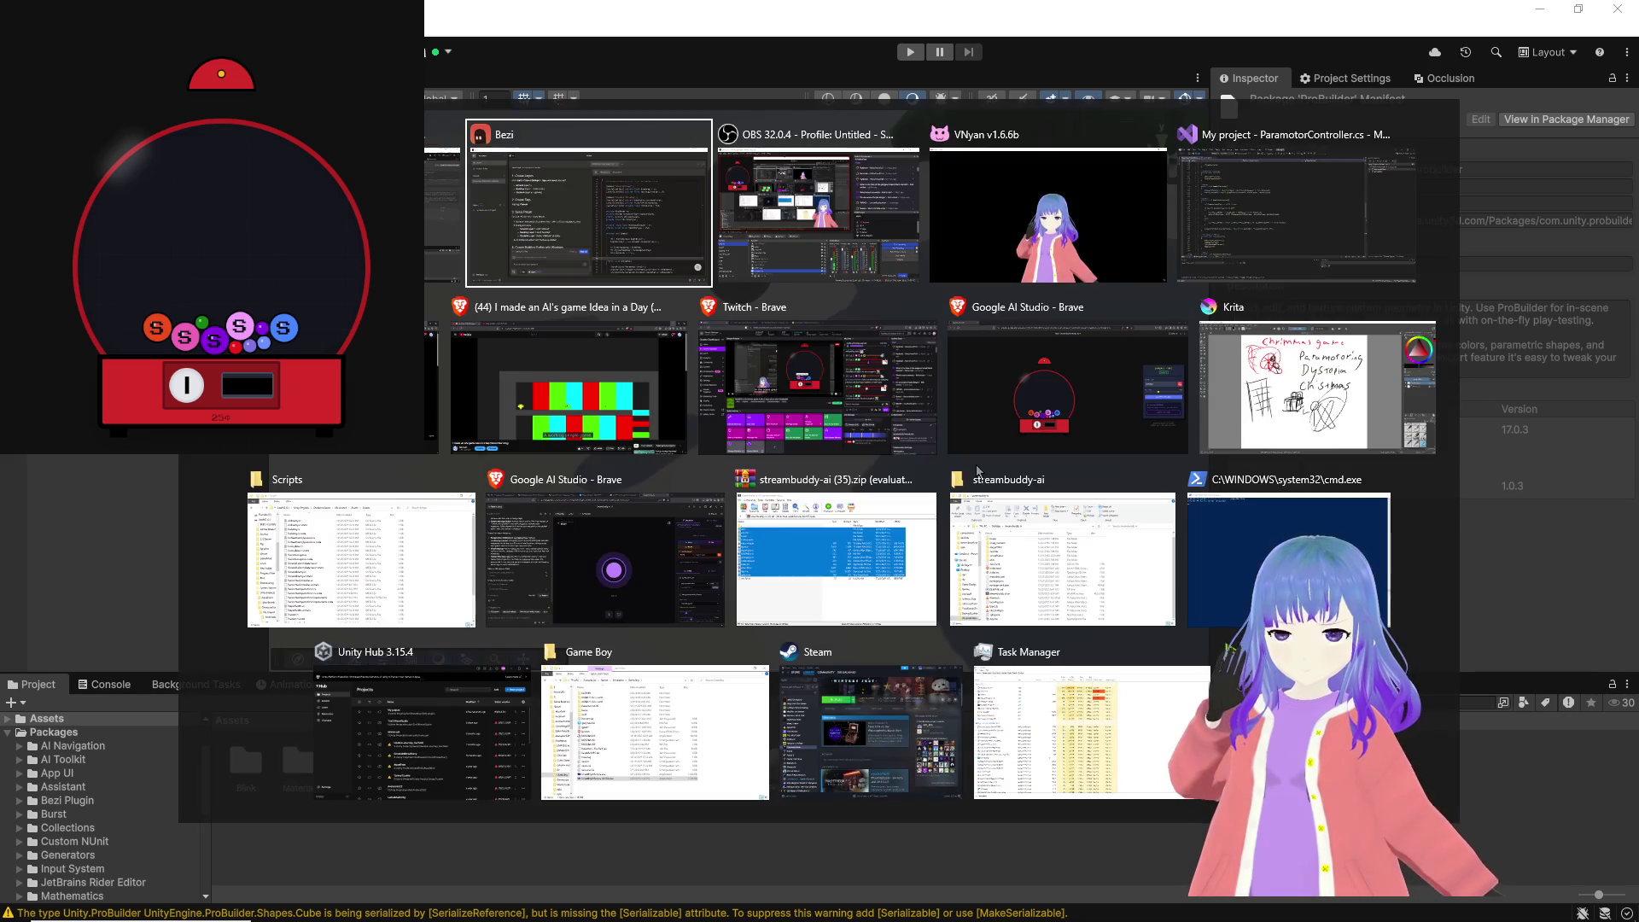
key("alt+Tab")
key("alt+Tab")
key("alt+Tab")
key("alt+Tab")
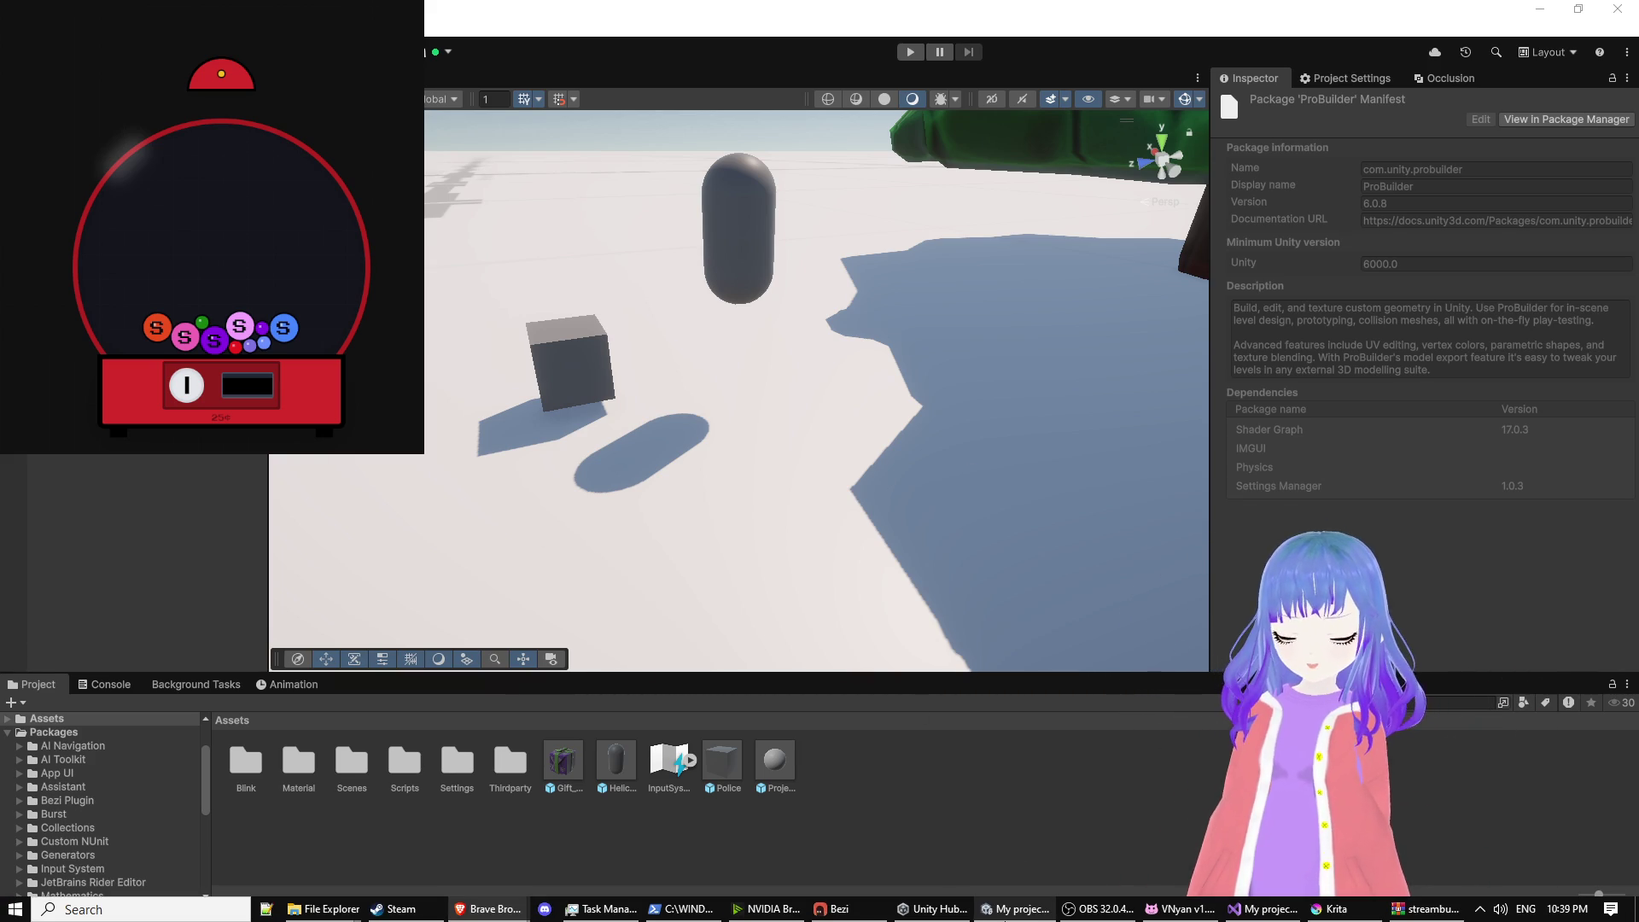
Step: Return to the Unity editor and show Project Settings on the Graphics page
mouse_move(939, 916)
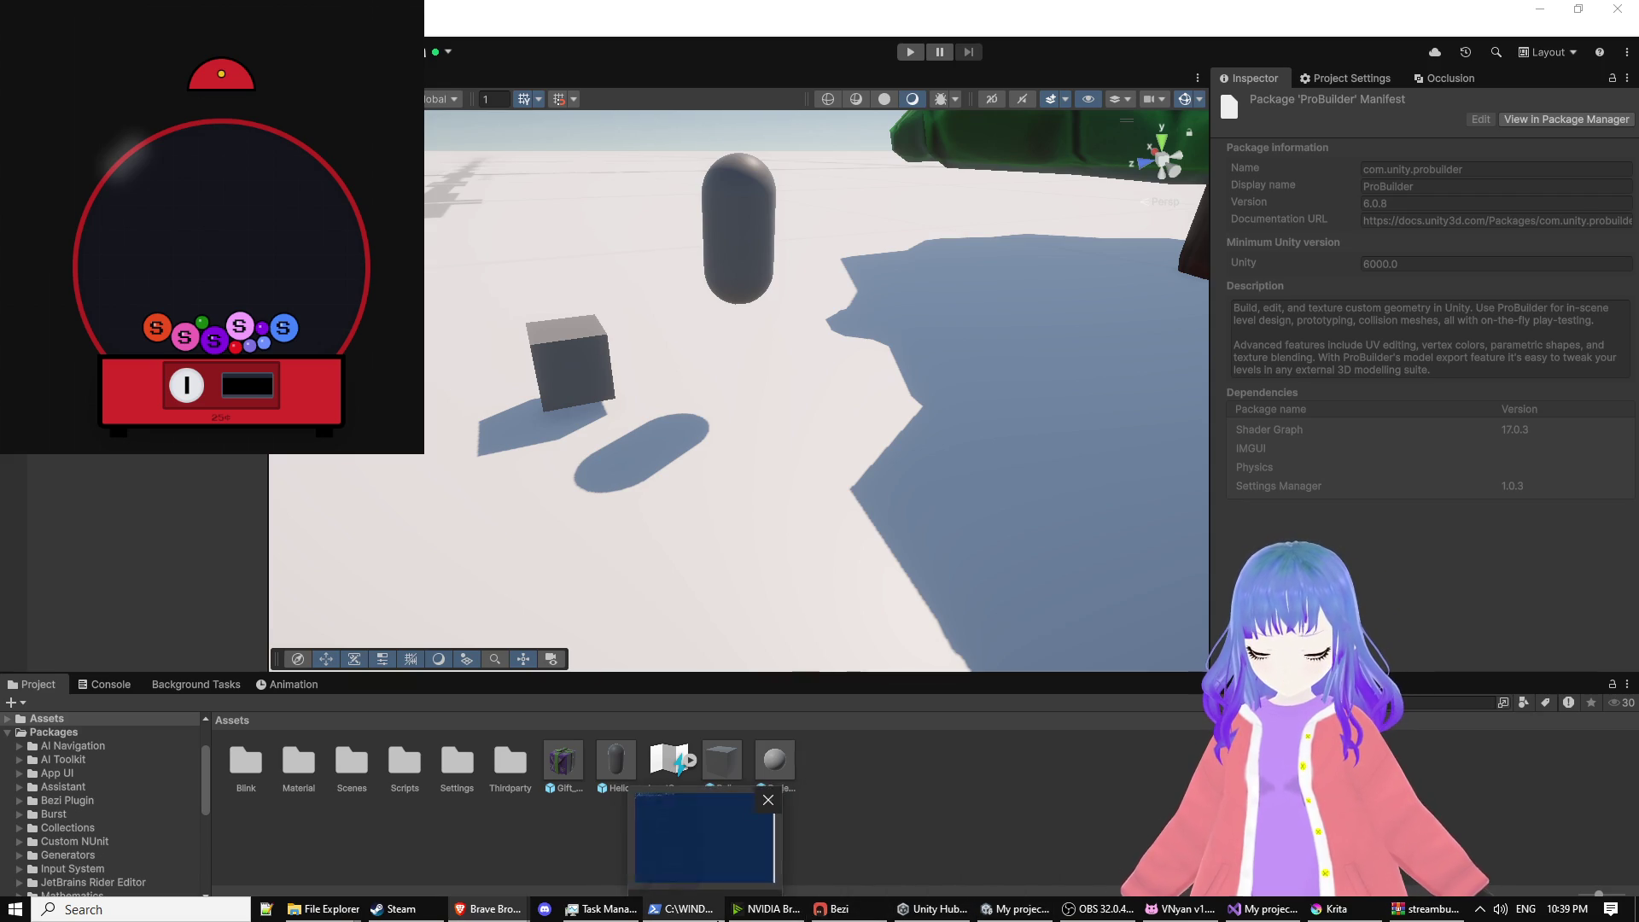
mouse_move(1142, 918)
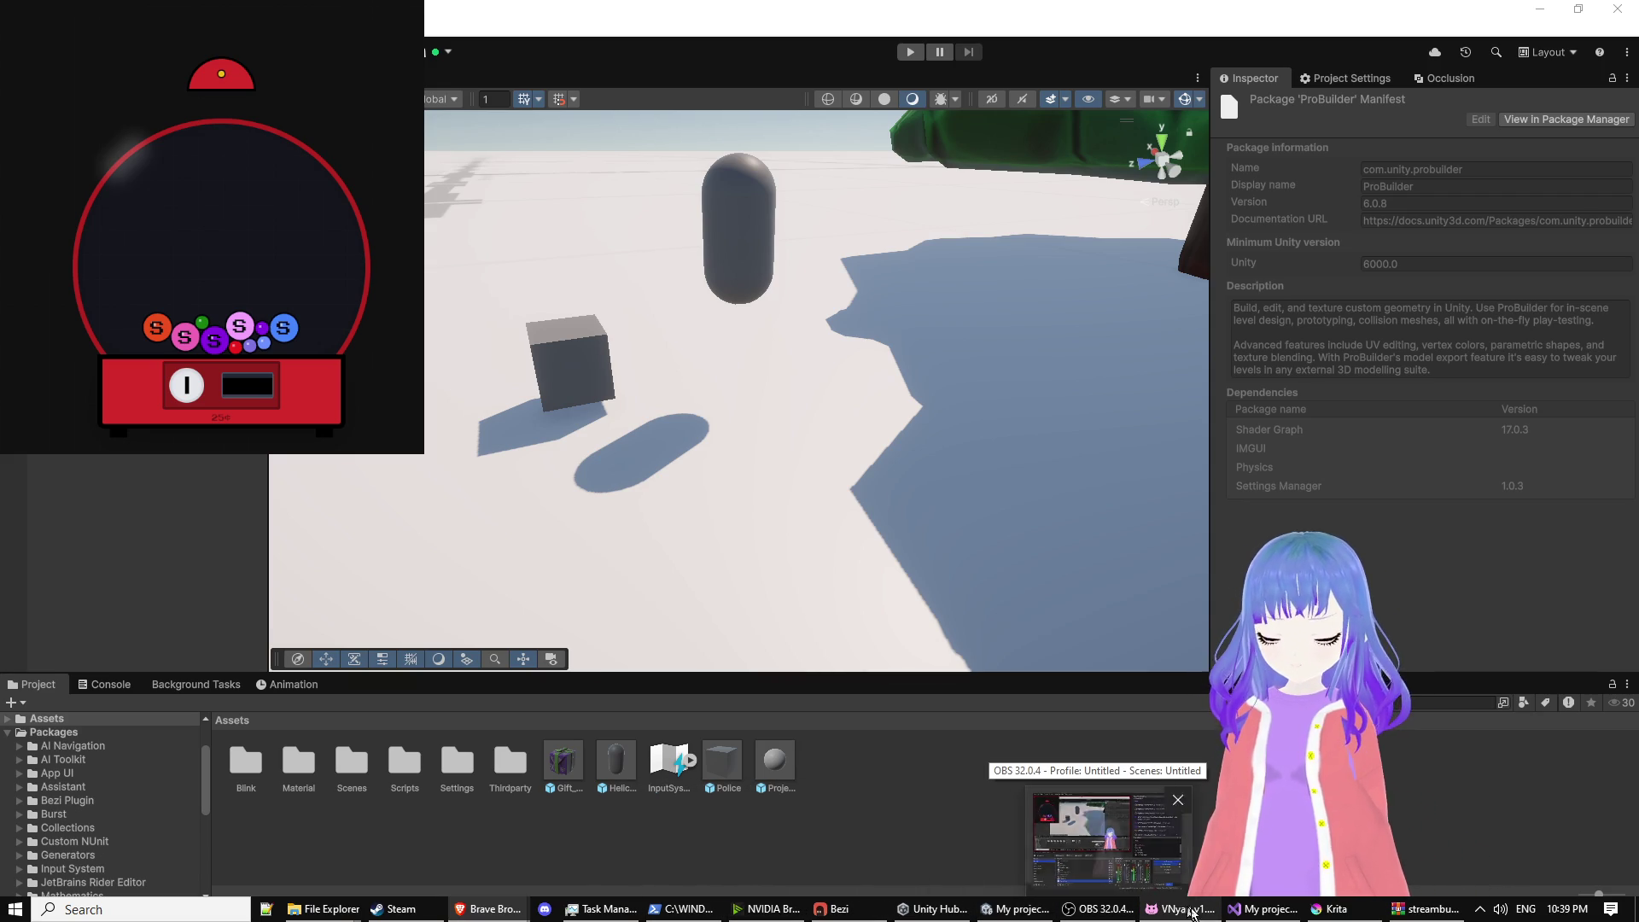
mouse_move(1254, 915)
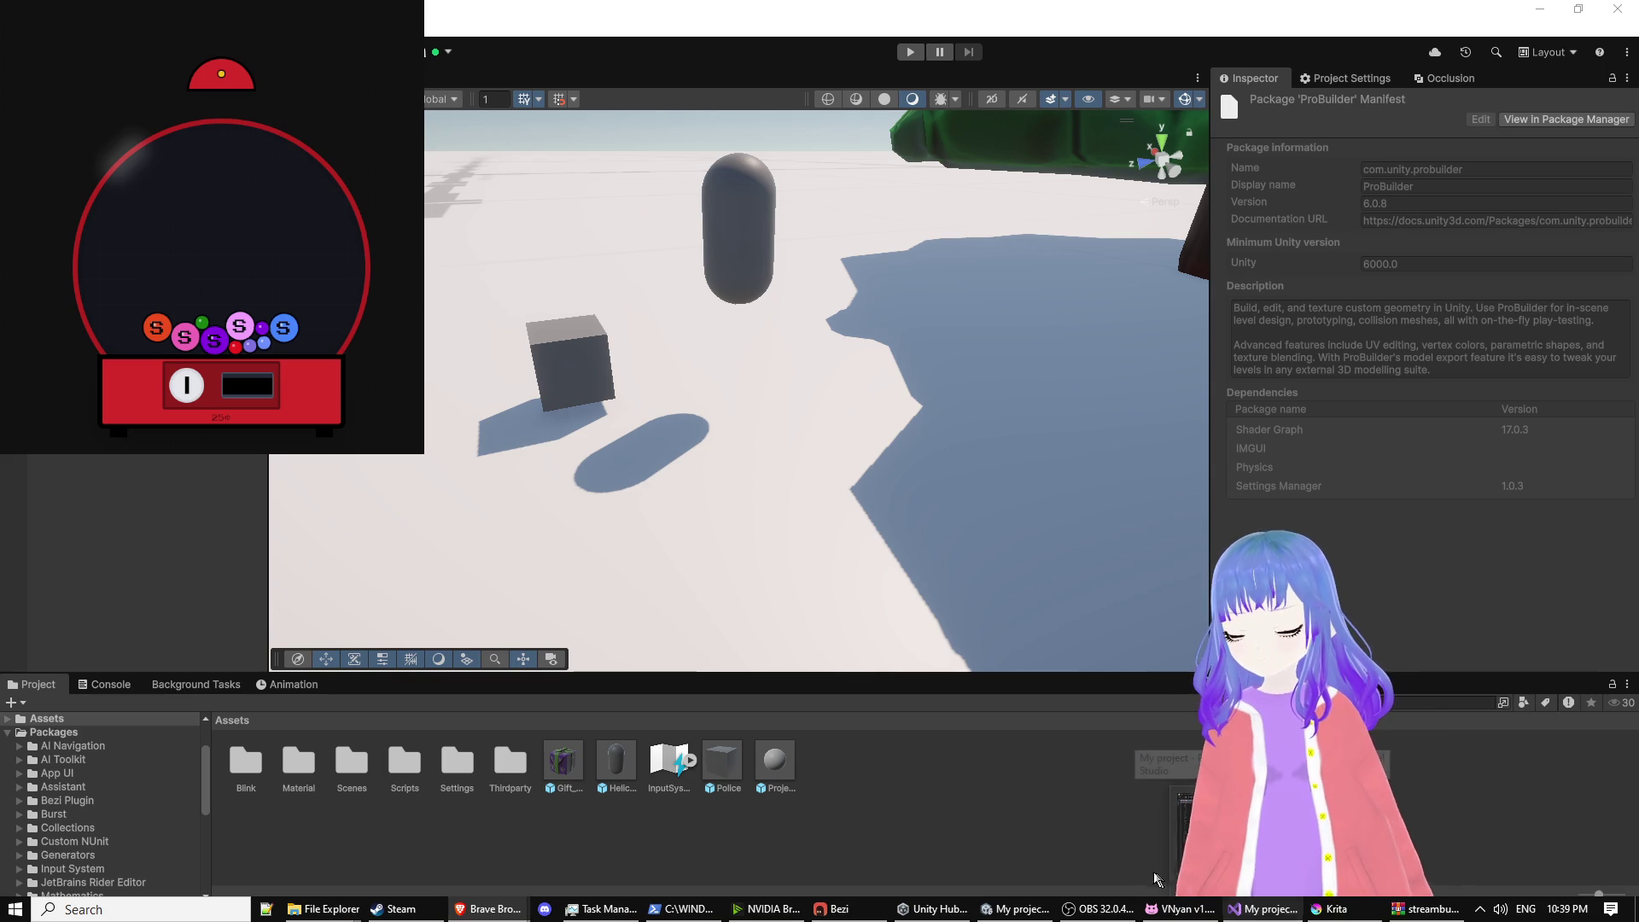
mouse_move(1014, 909)
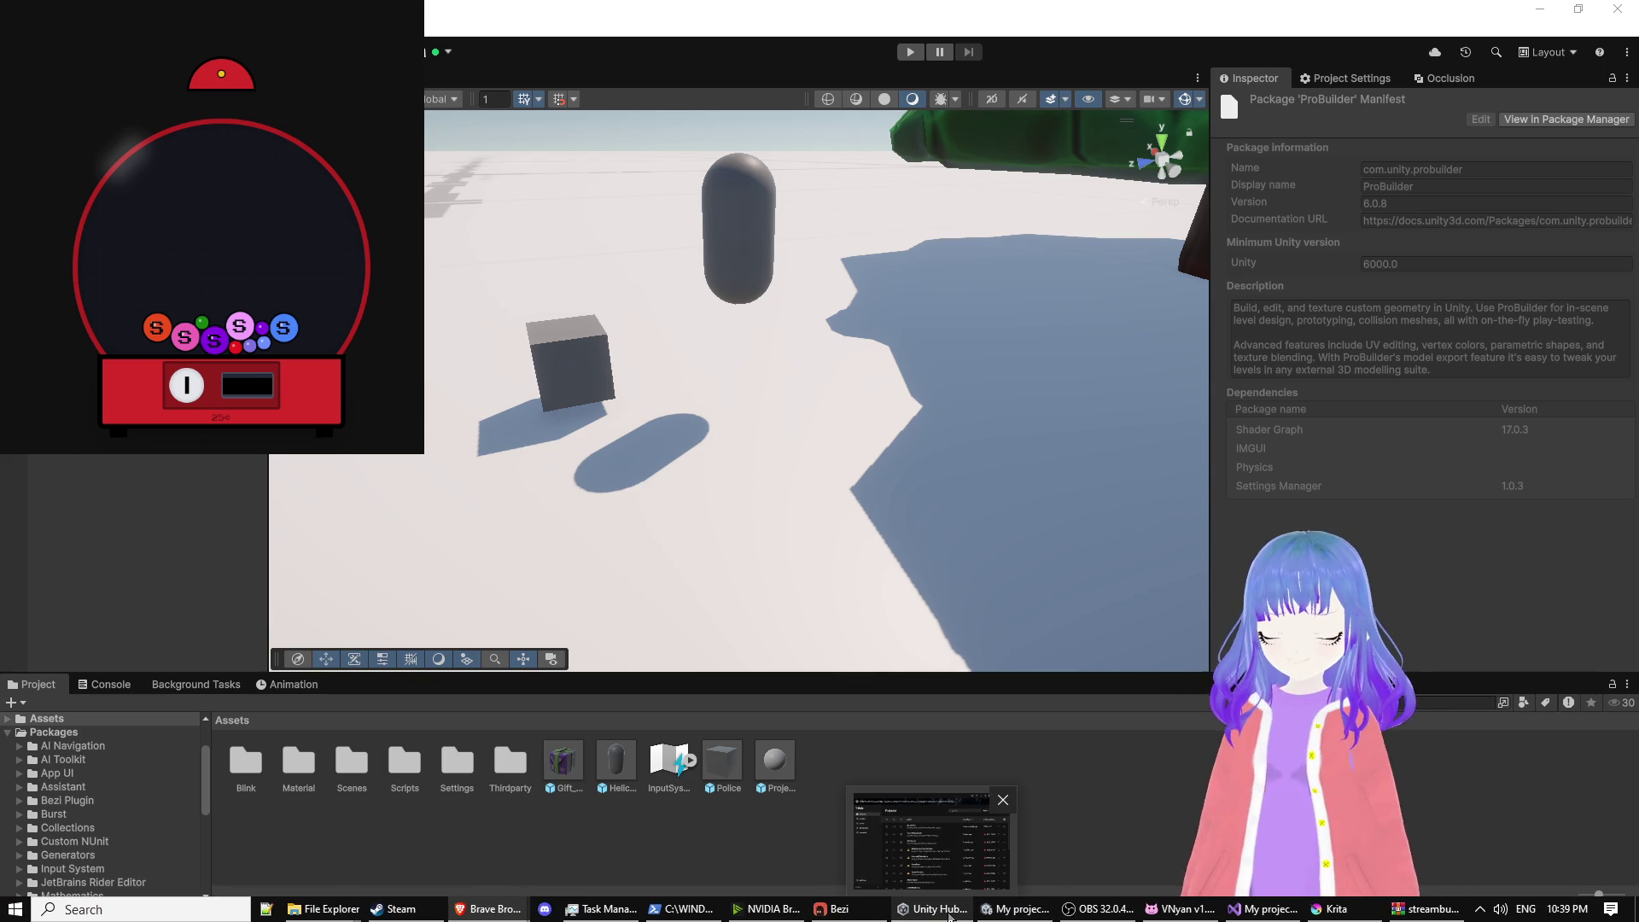
left_click(832, 909)
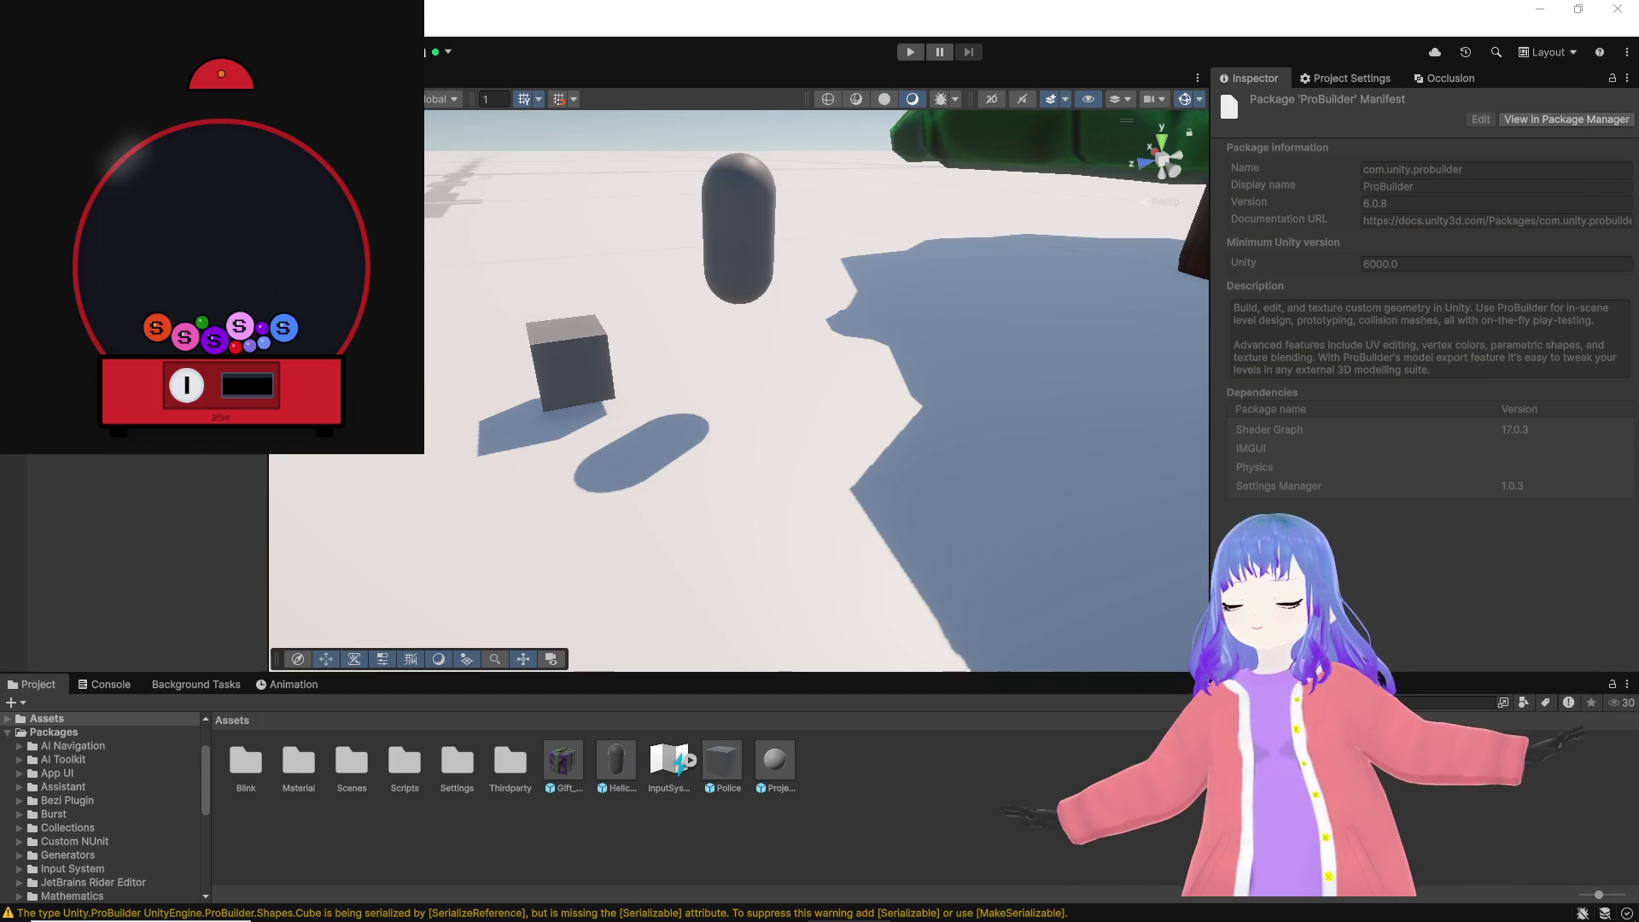
left_click(1330, 82)
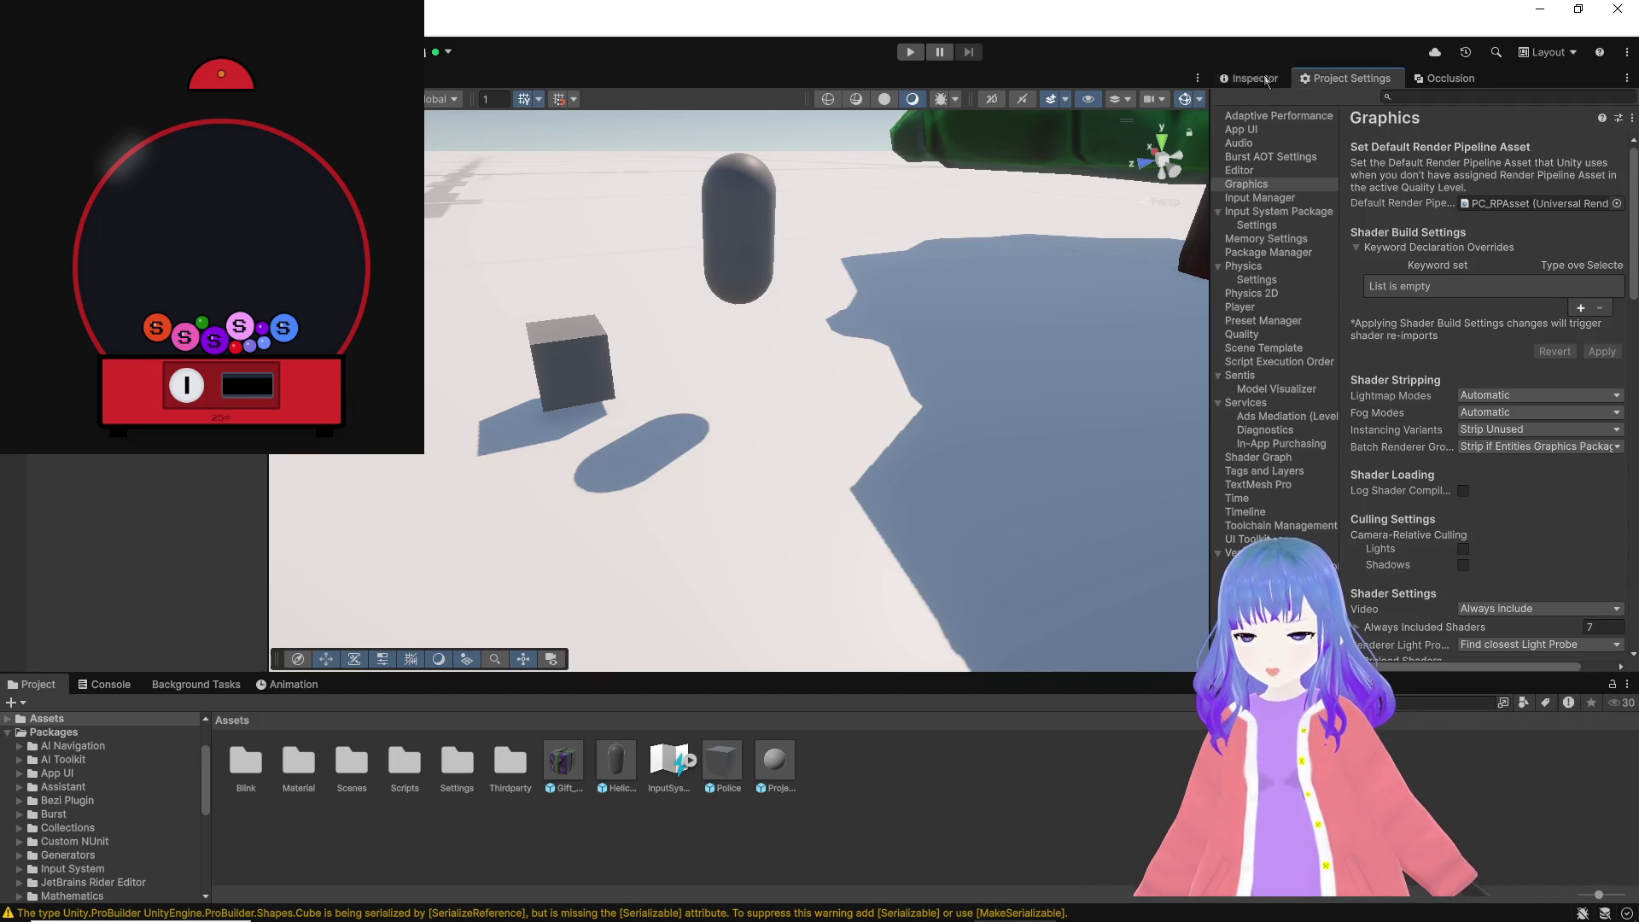
Step: Select the cube and open the Tags and Layers settings through Layer > Add Layer
left_click(1250, 78)
left_click(1009, 356)
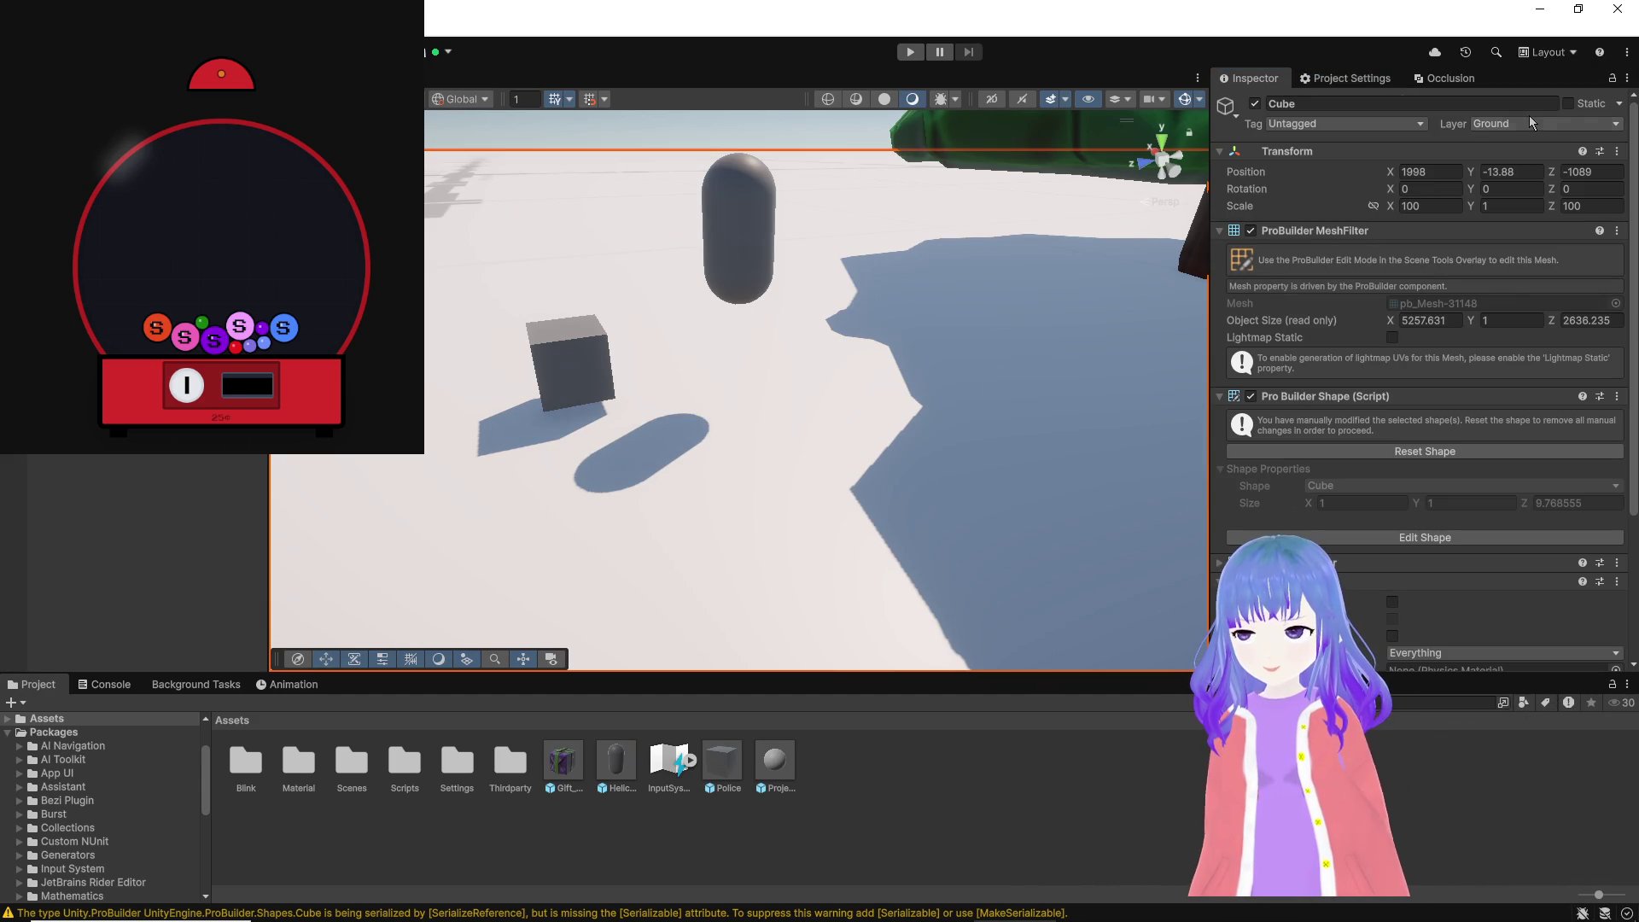
left_click(1524, 122)
left_click(1524, 260)
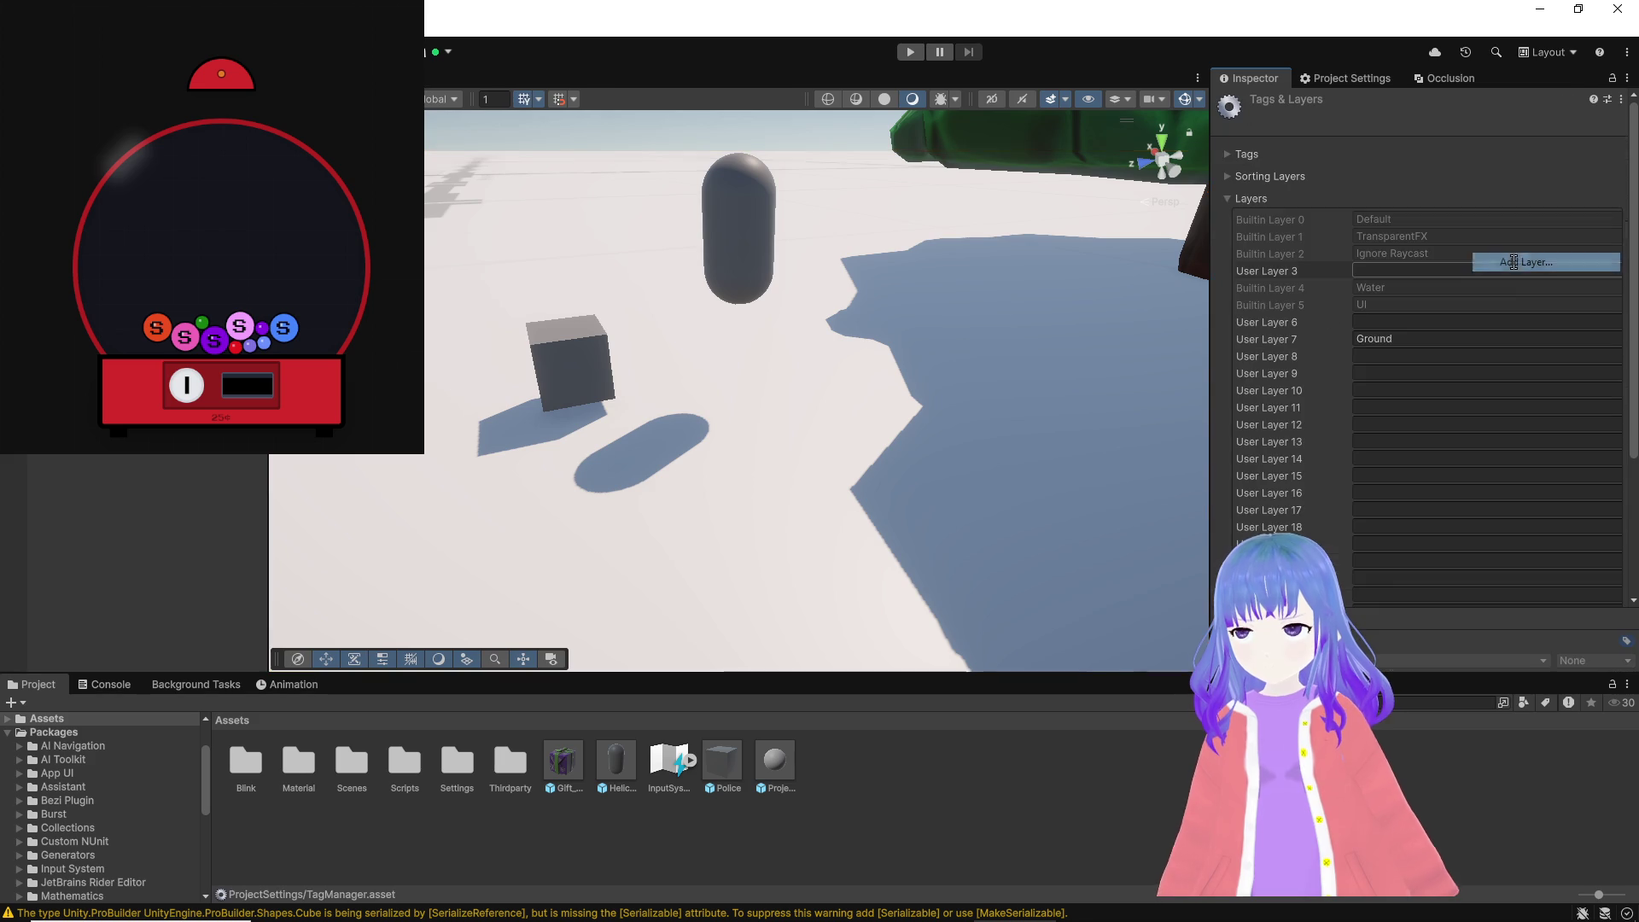
left_click(1461, 337)
key("Return")
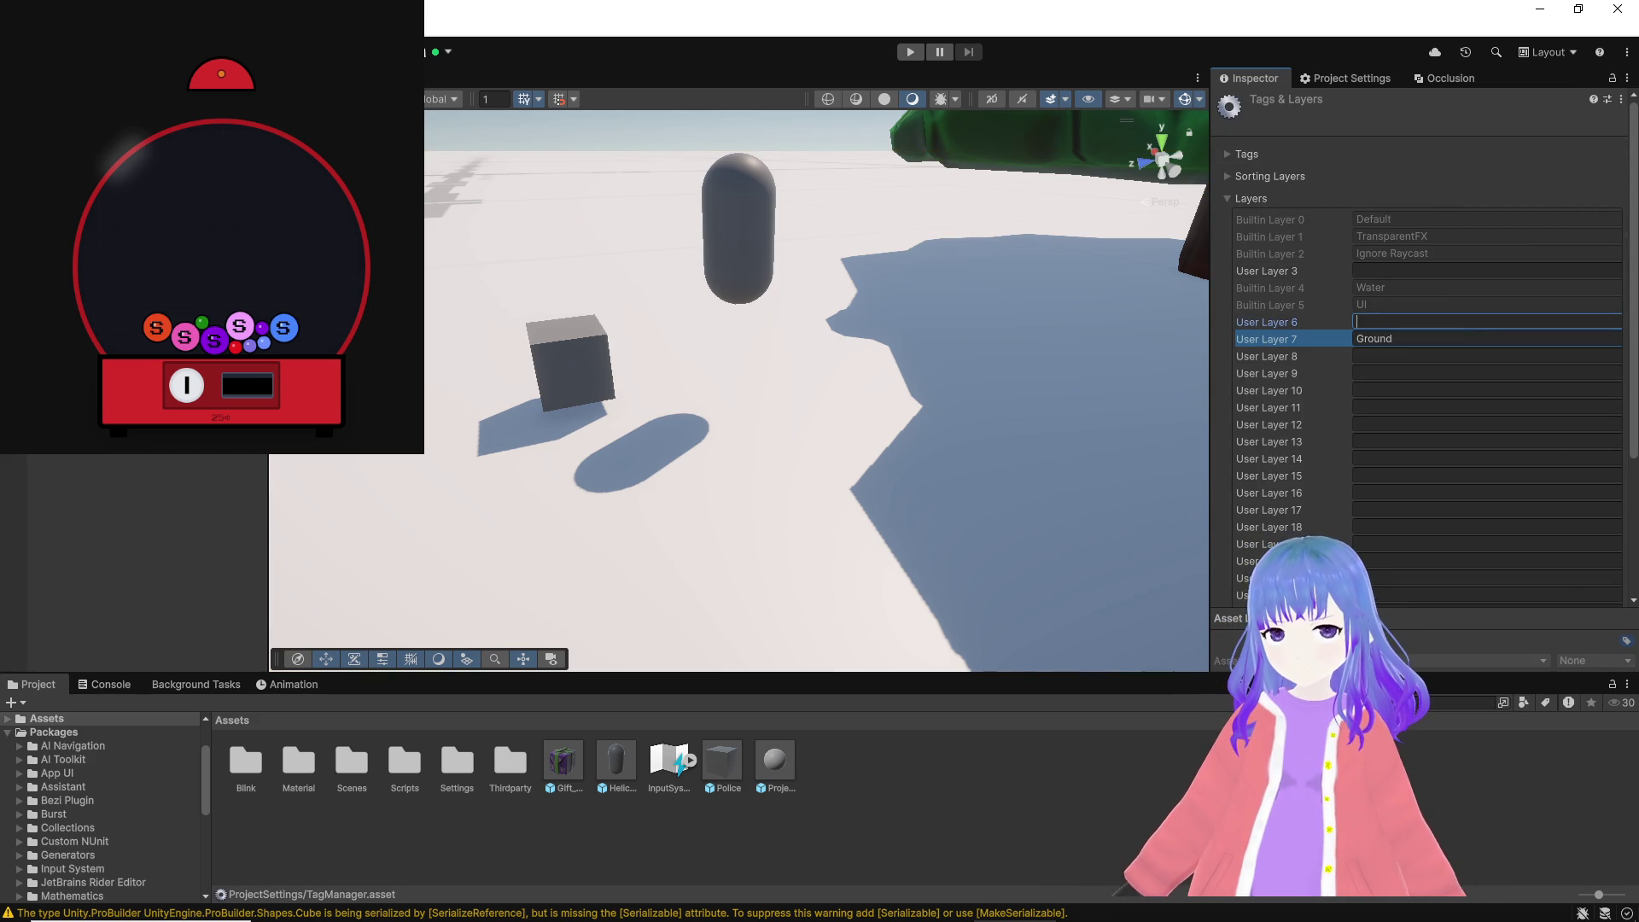
Step: Name user layer 8 'Building' and layer 9 'Obstacle', then drop a Gift_Physics gift into the scene
left_click(1471, 356)
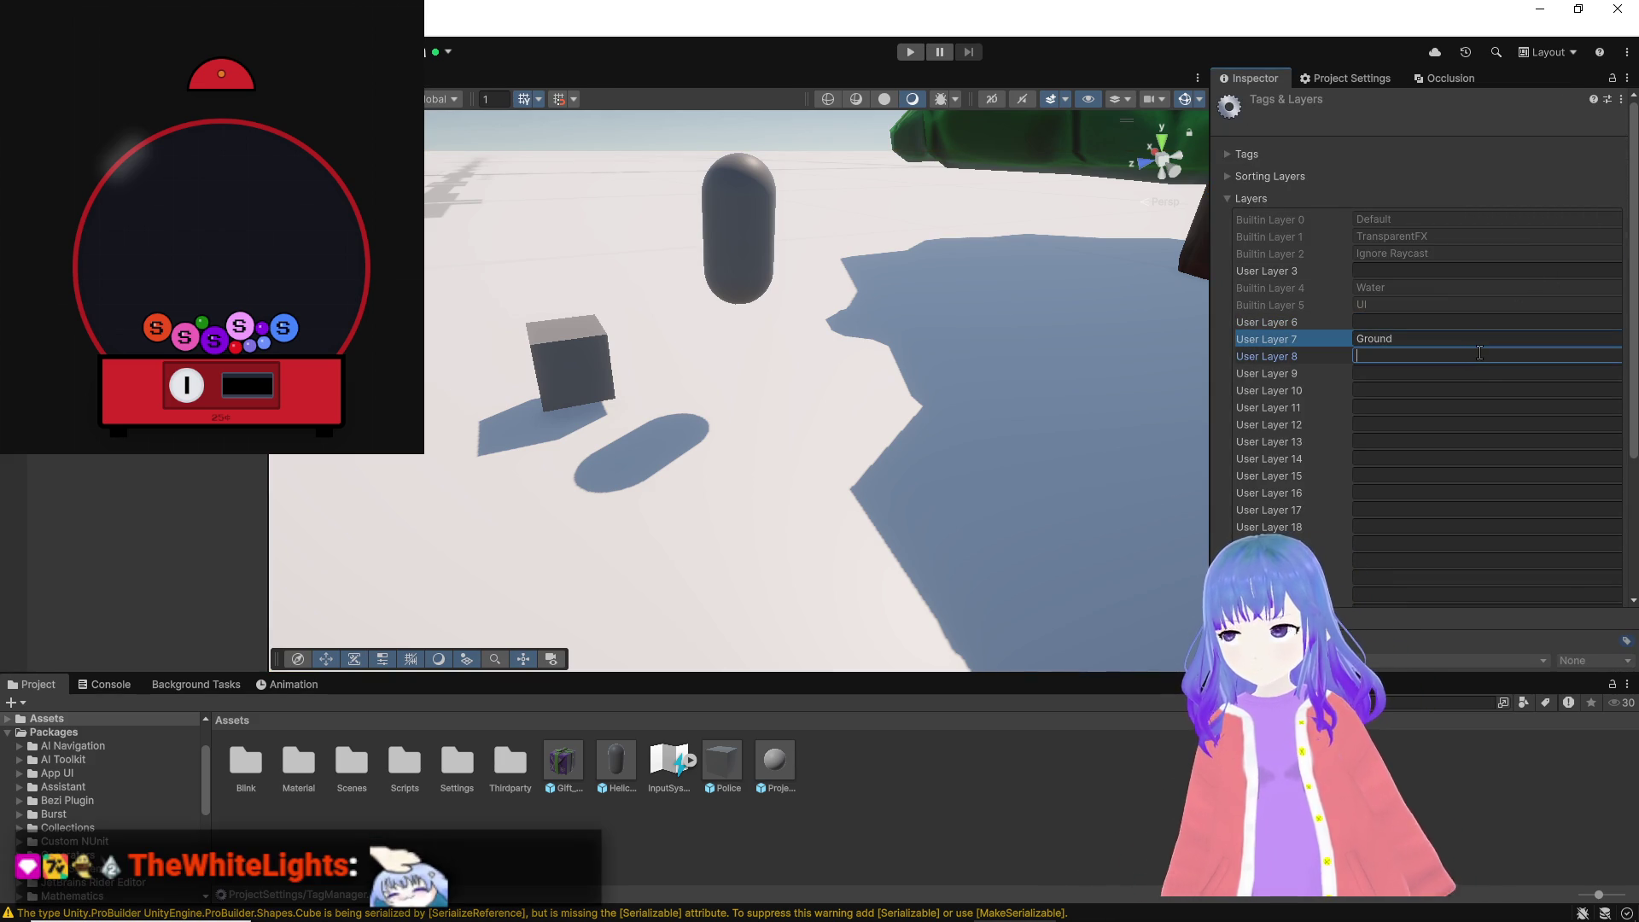
type("Building")
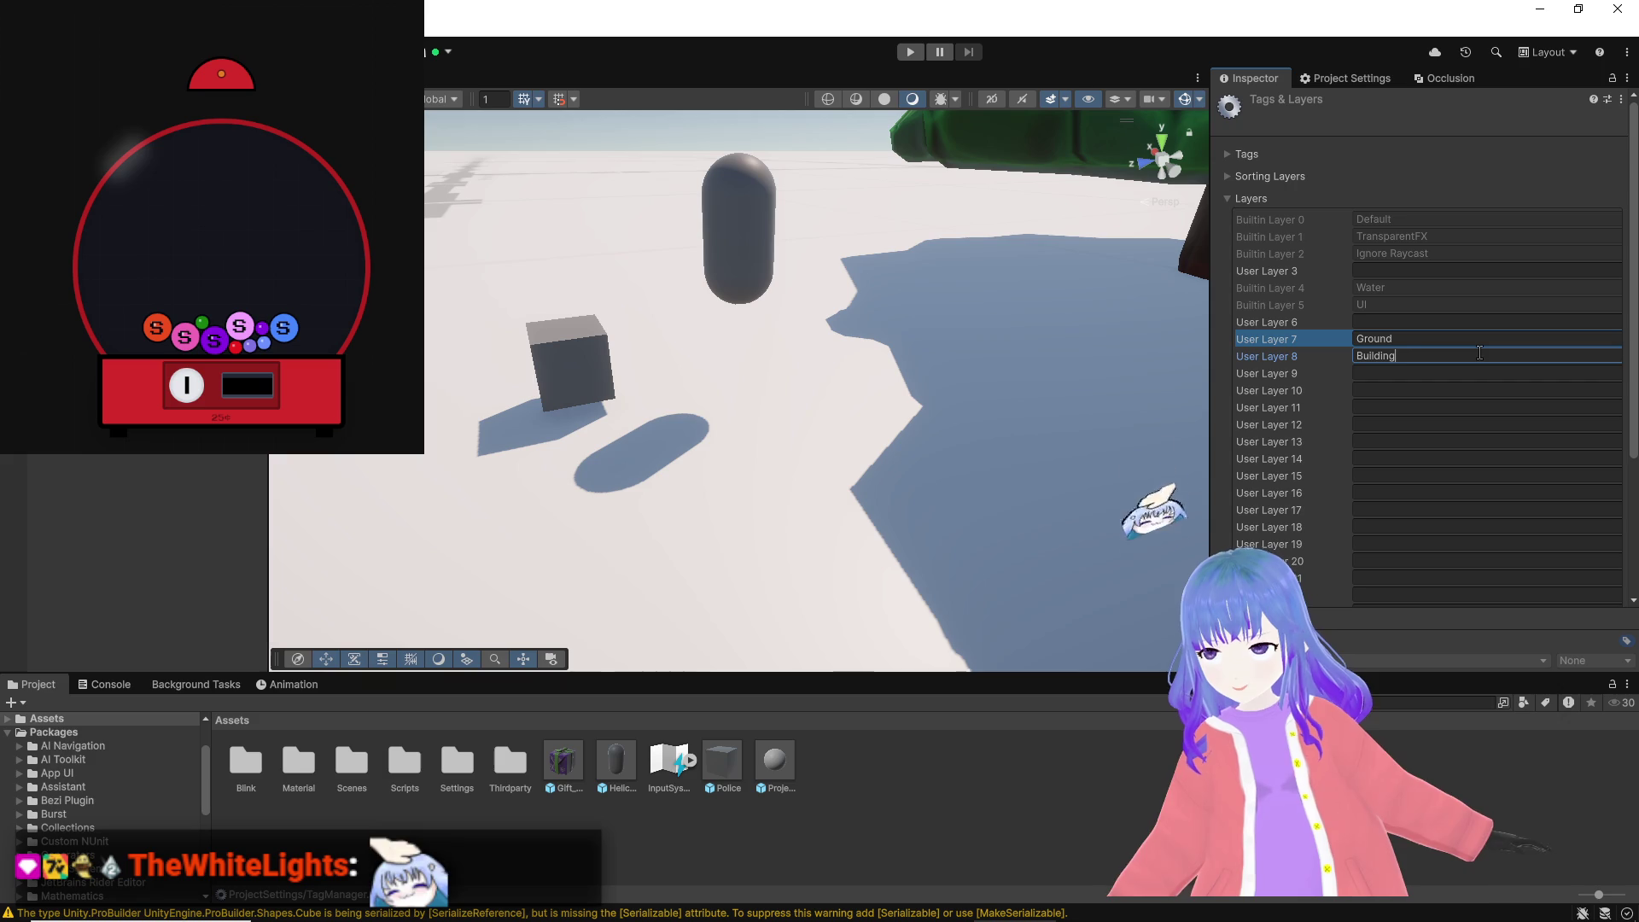
key("Return")
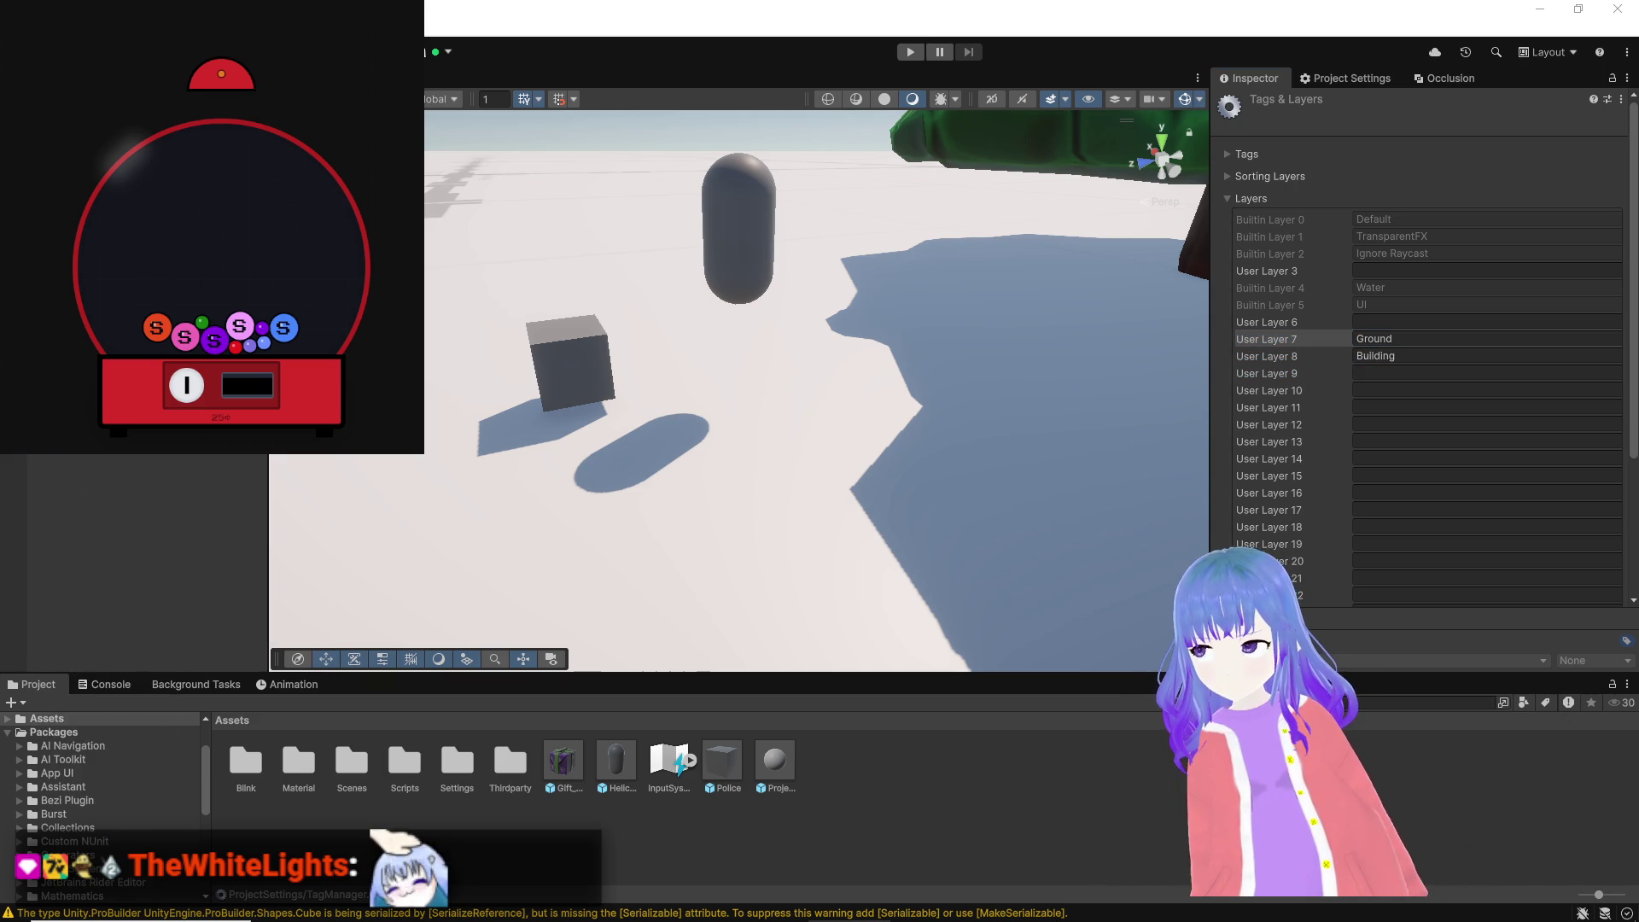
left_click(1482, 375)
type("Obj")
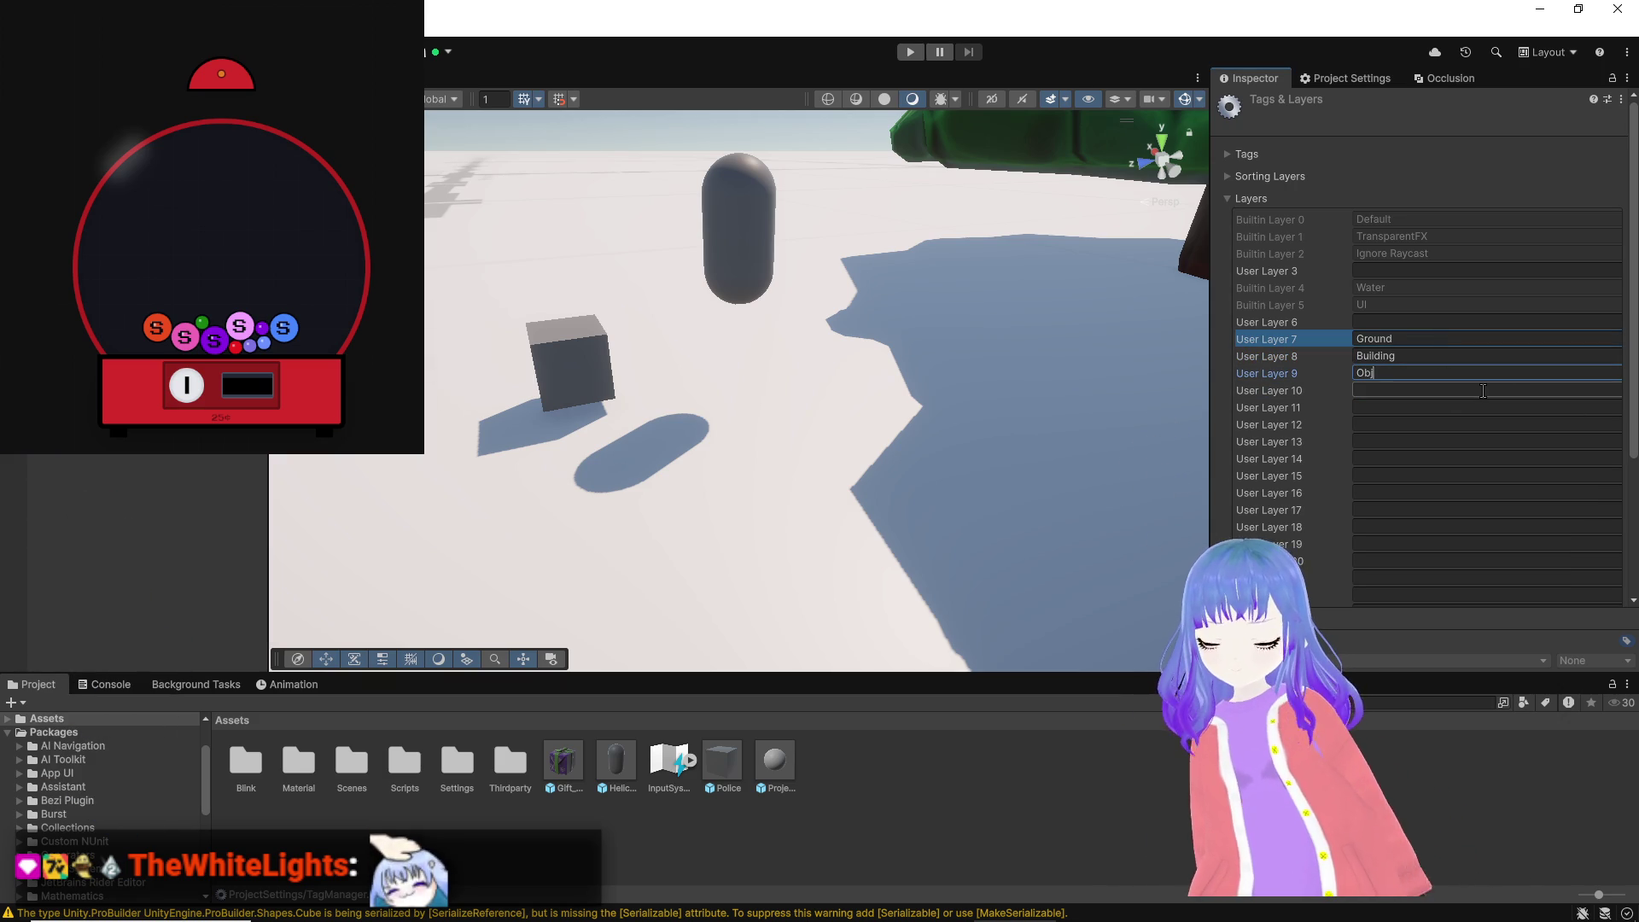
key("Return")
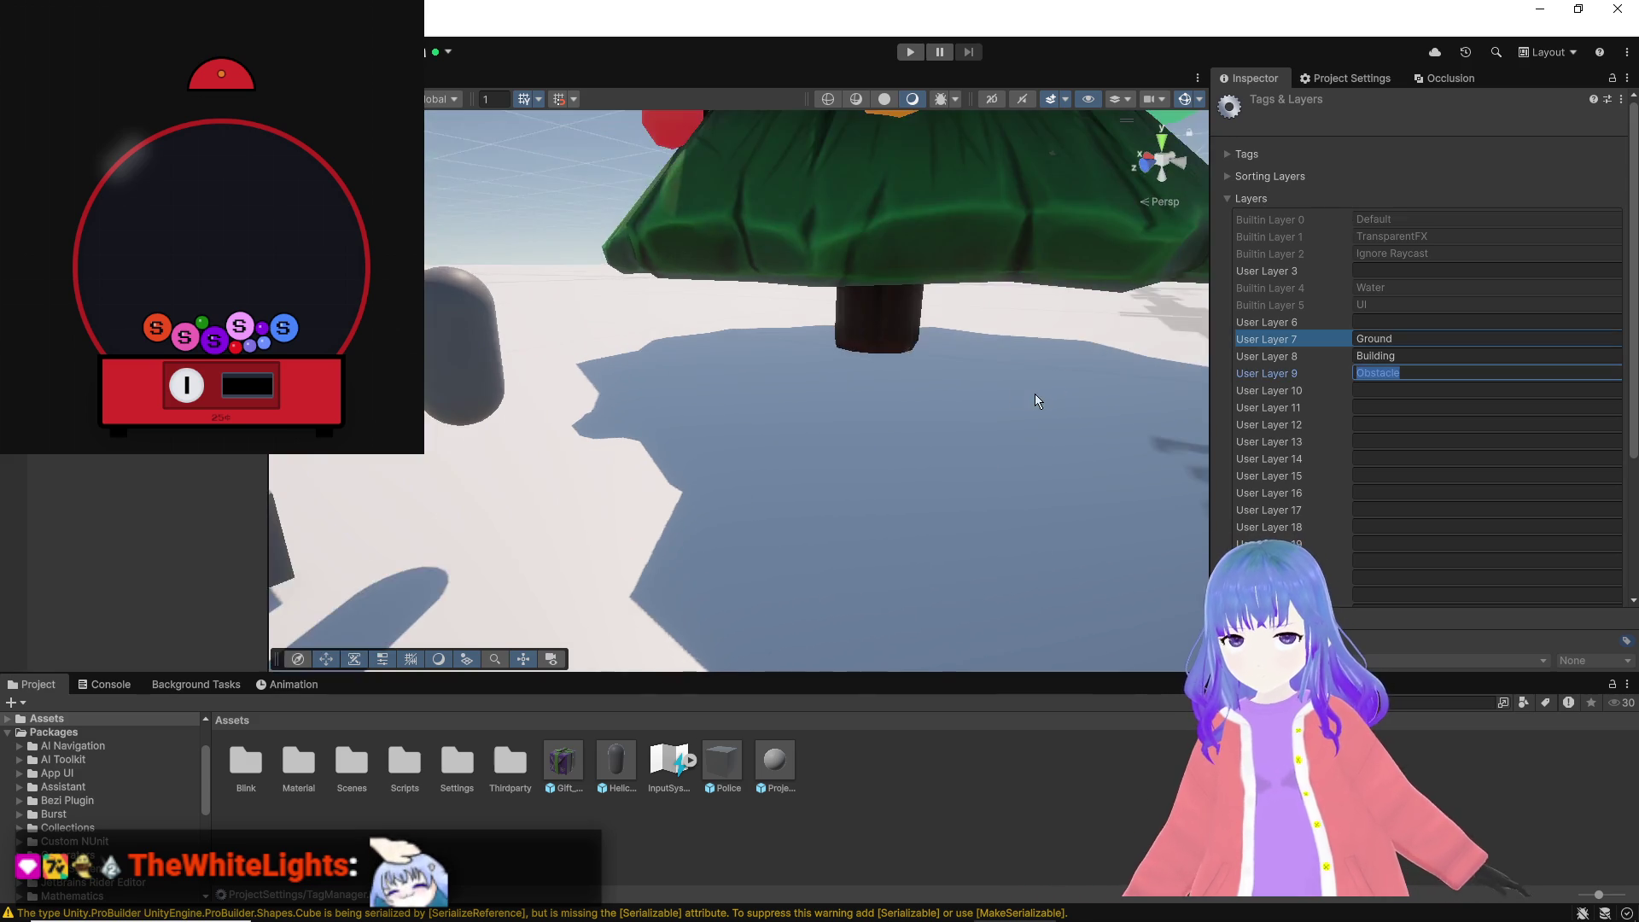
left_click_drag(570, 766, 715, 475)
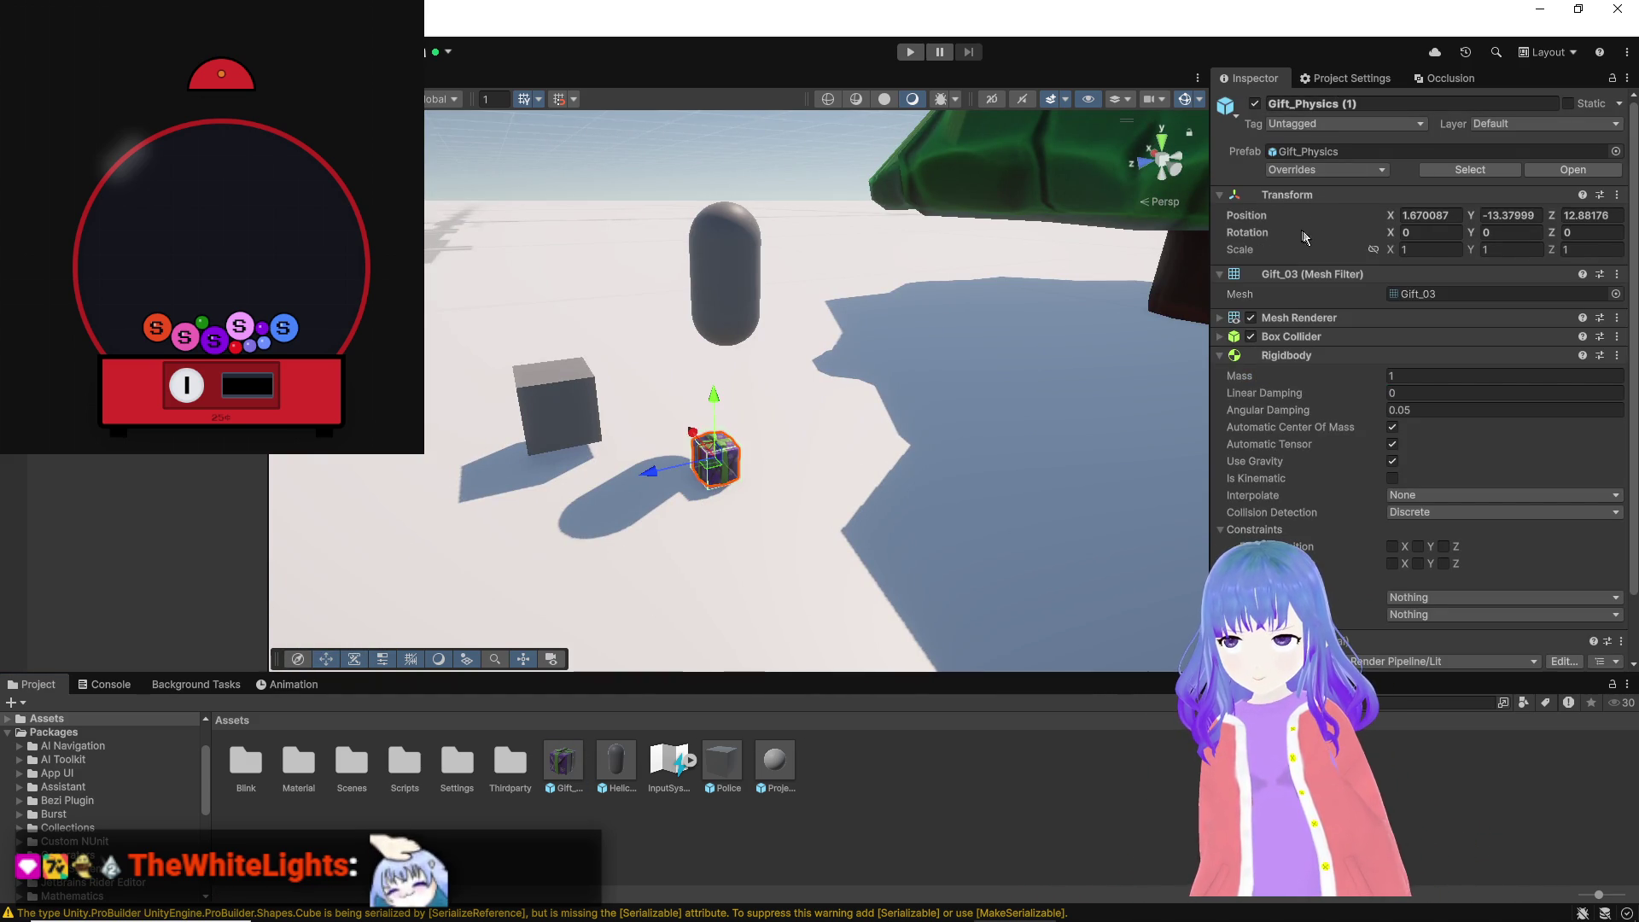
Step: Add a 'Present' tag to the project via the gift's Tag > Add Tag, then reselect the gift
left_click(1358, 124)
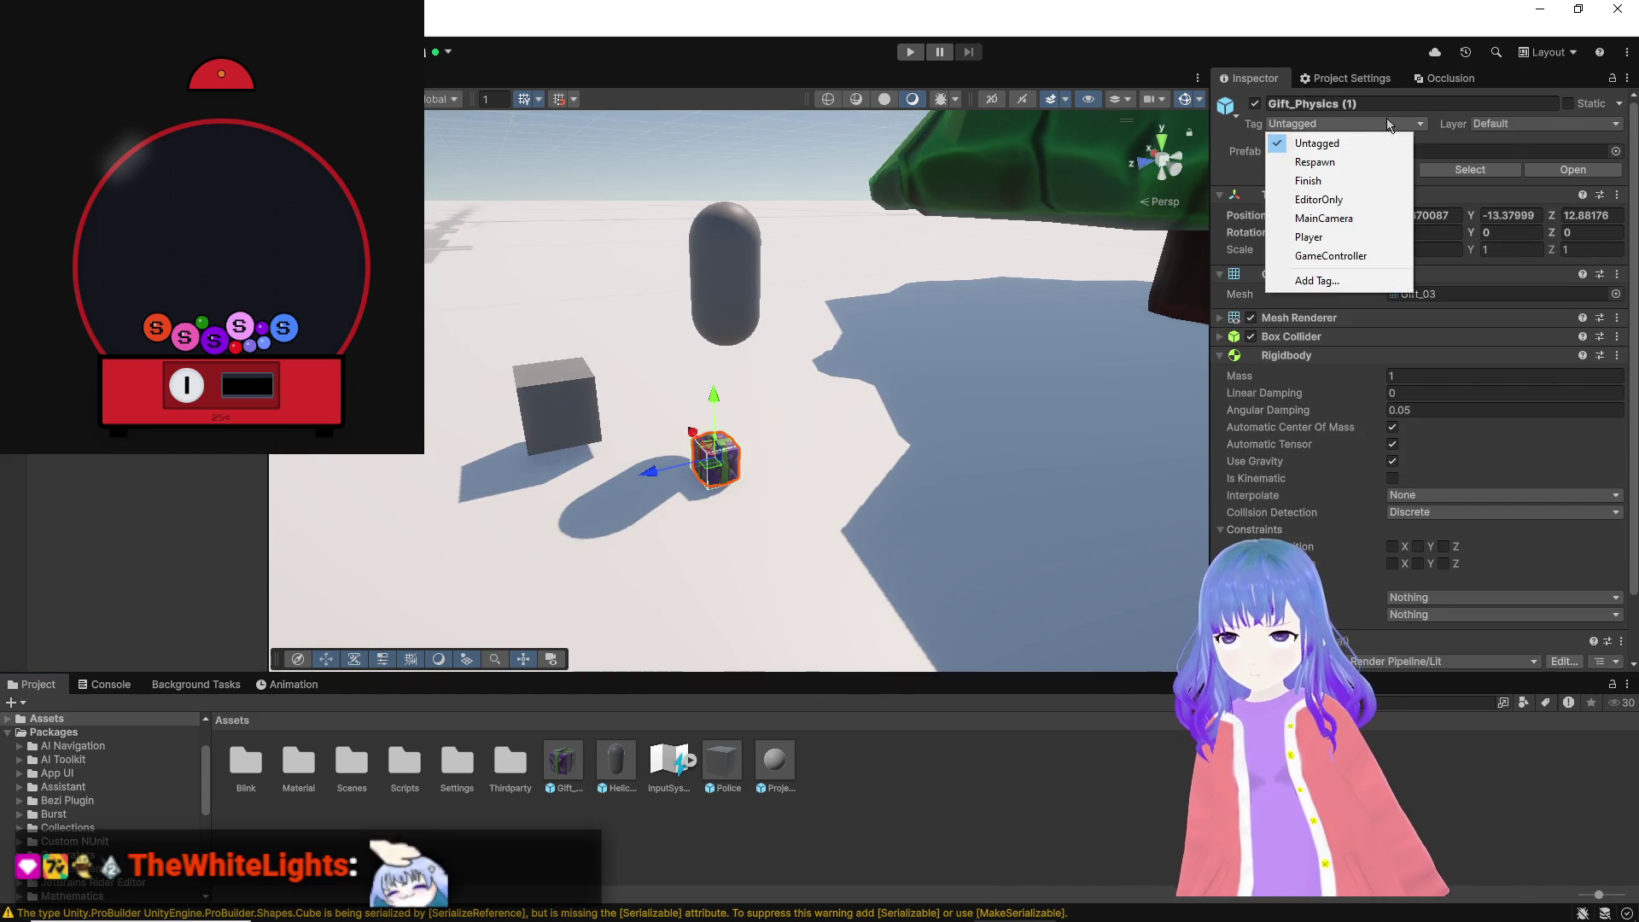
left_click(1342, 281)
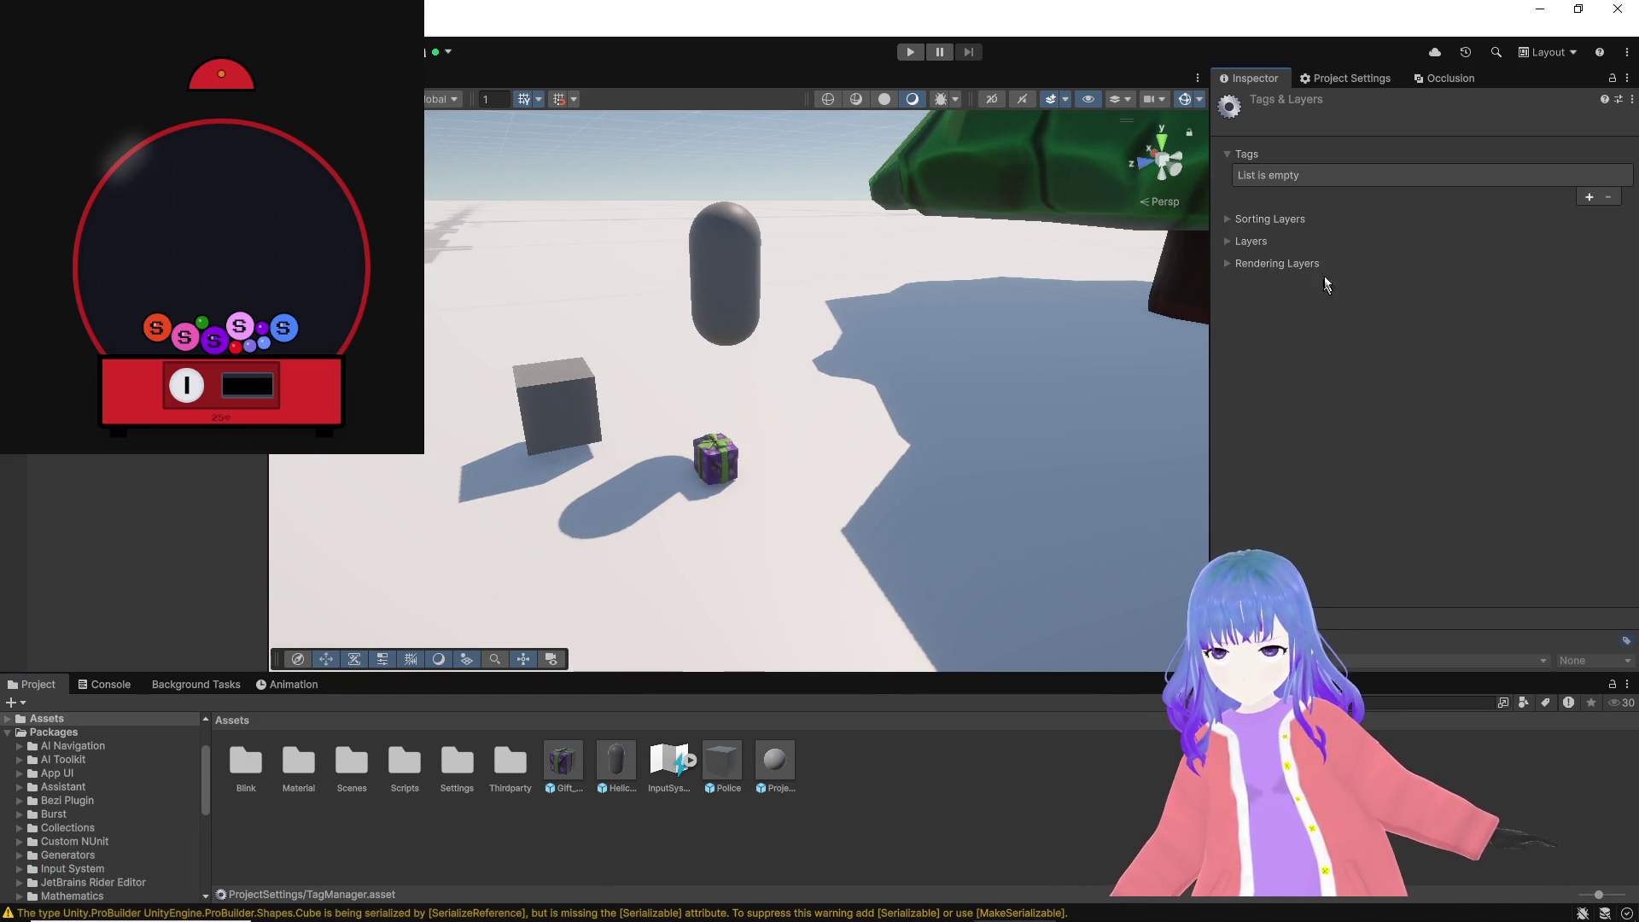
left_click(1588, 198)
type("Present")
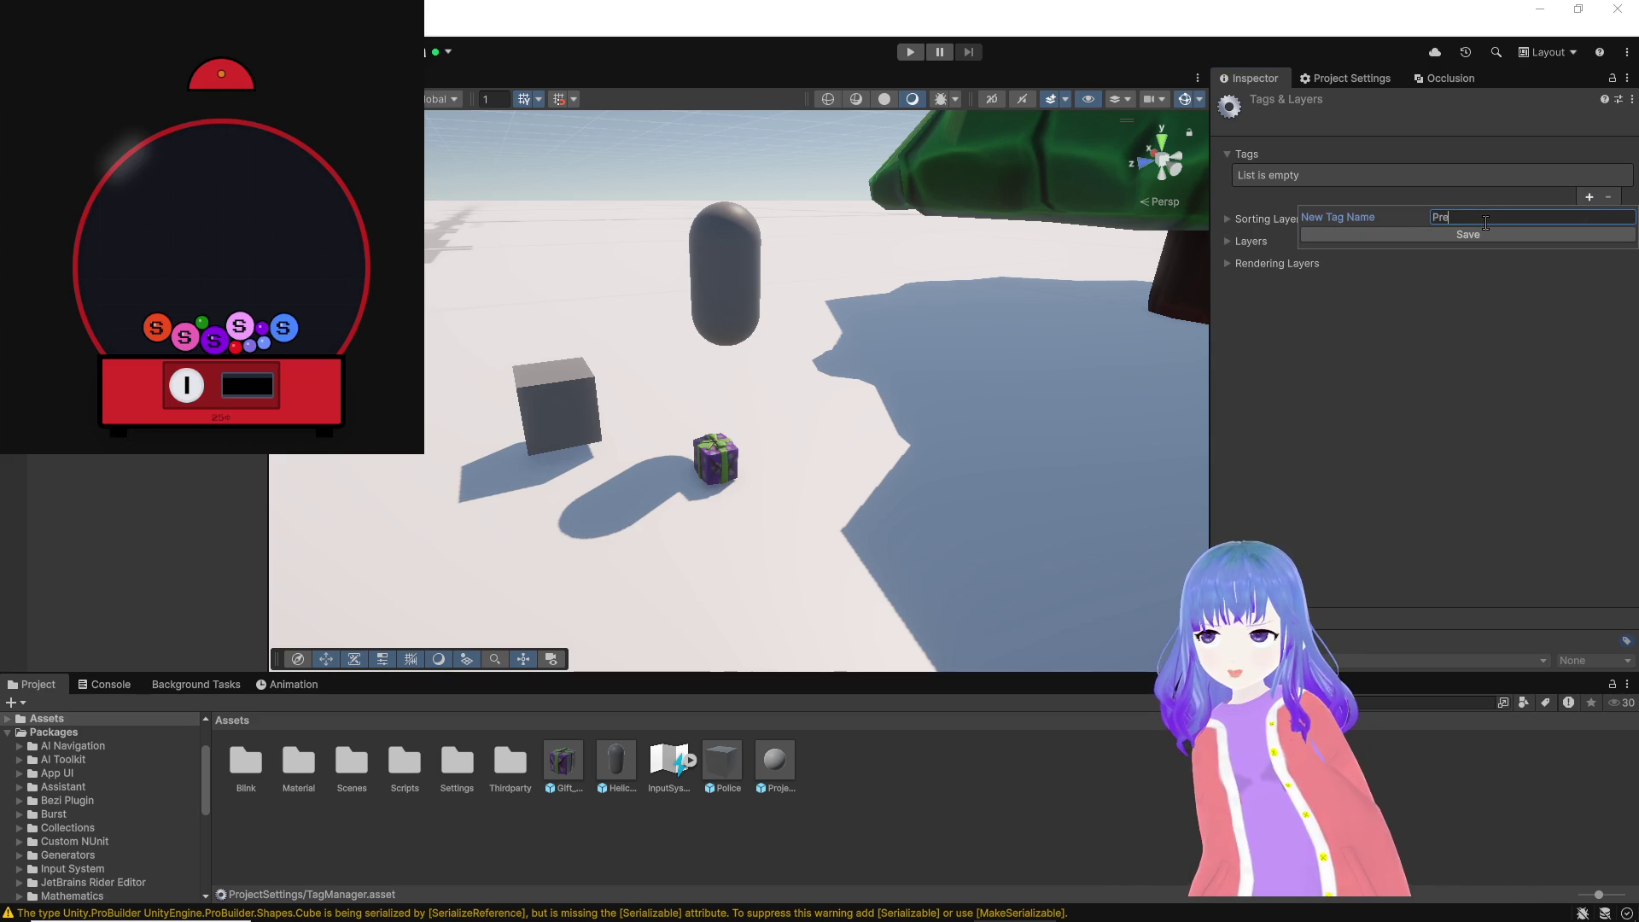
key("Return")
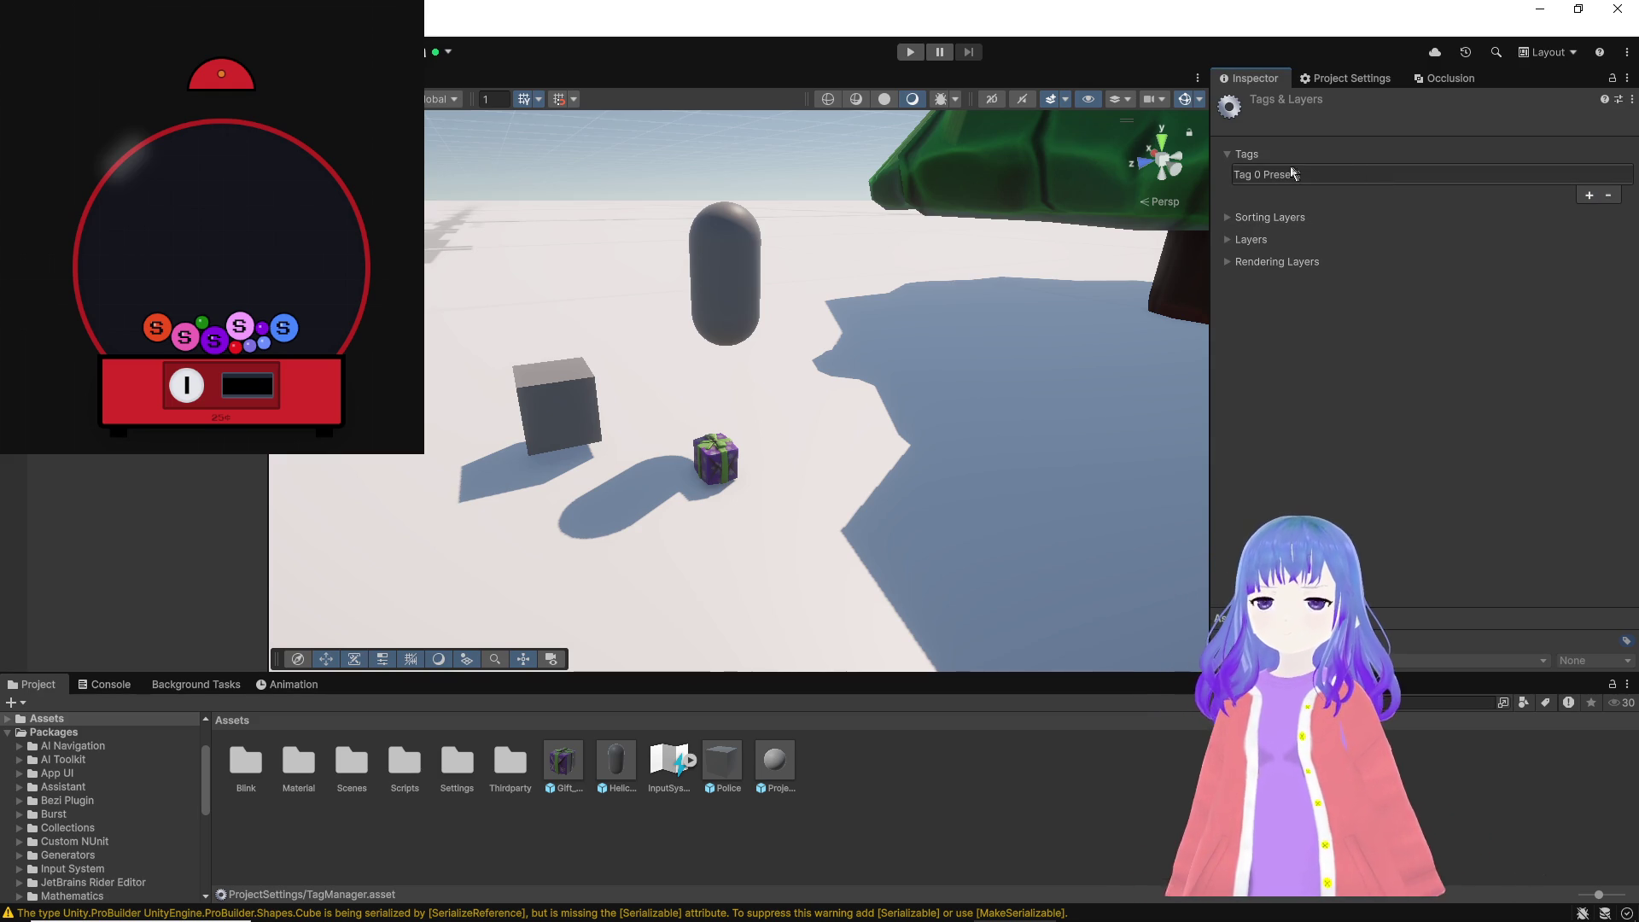
left_click(1264, 179)
left_click(721, 461)
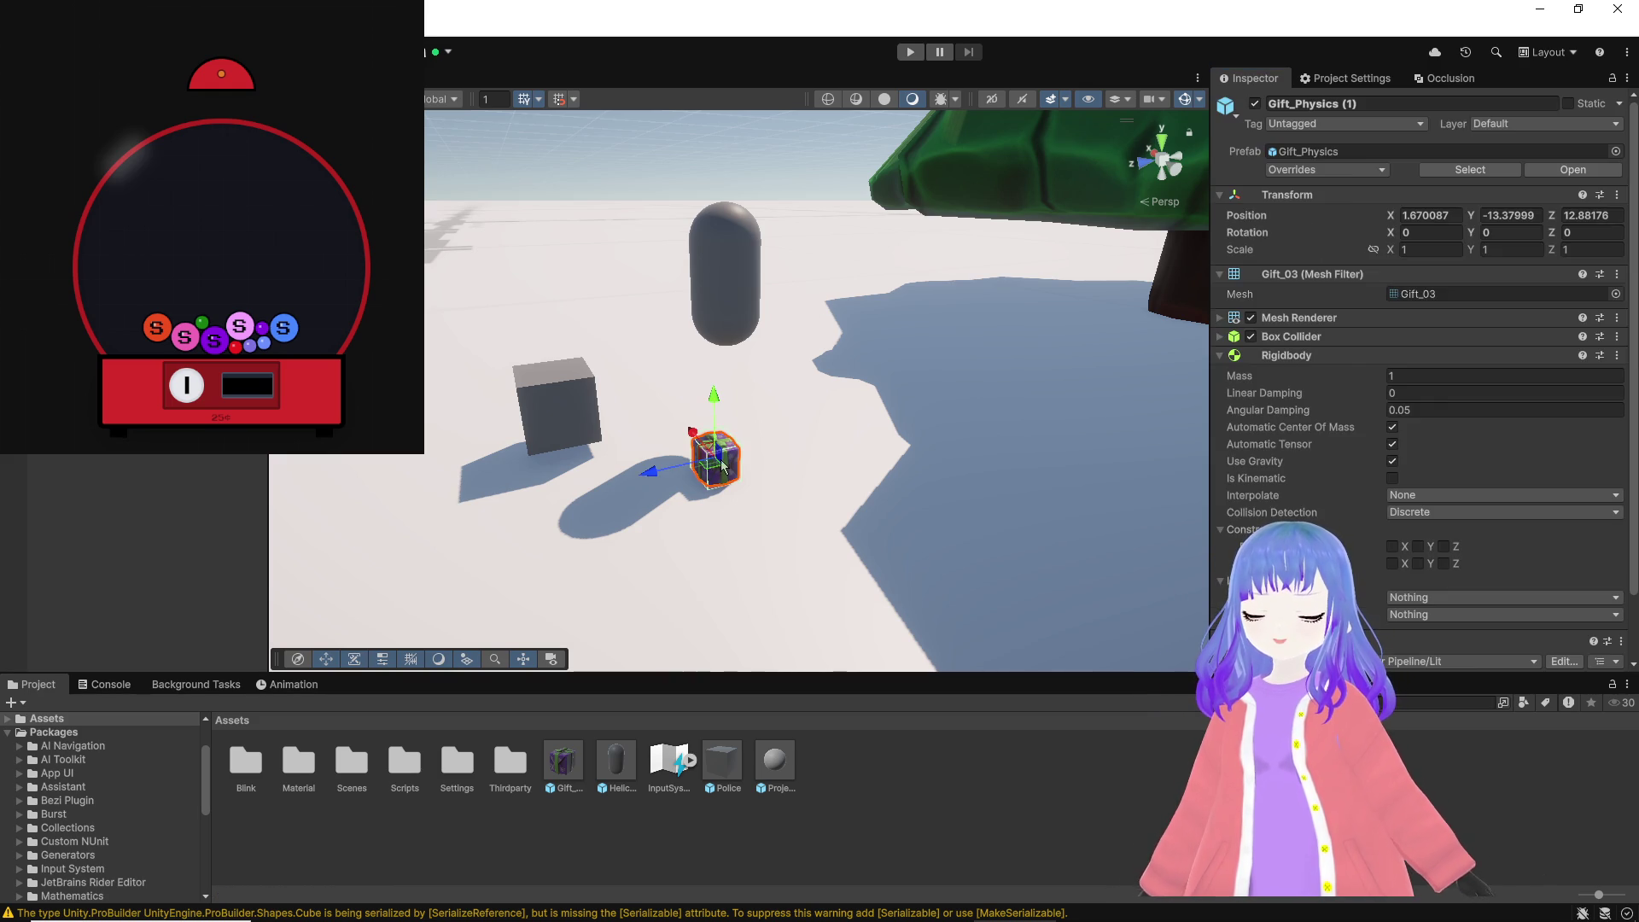